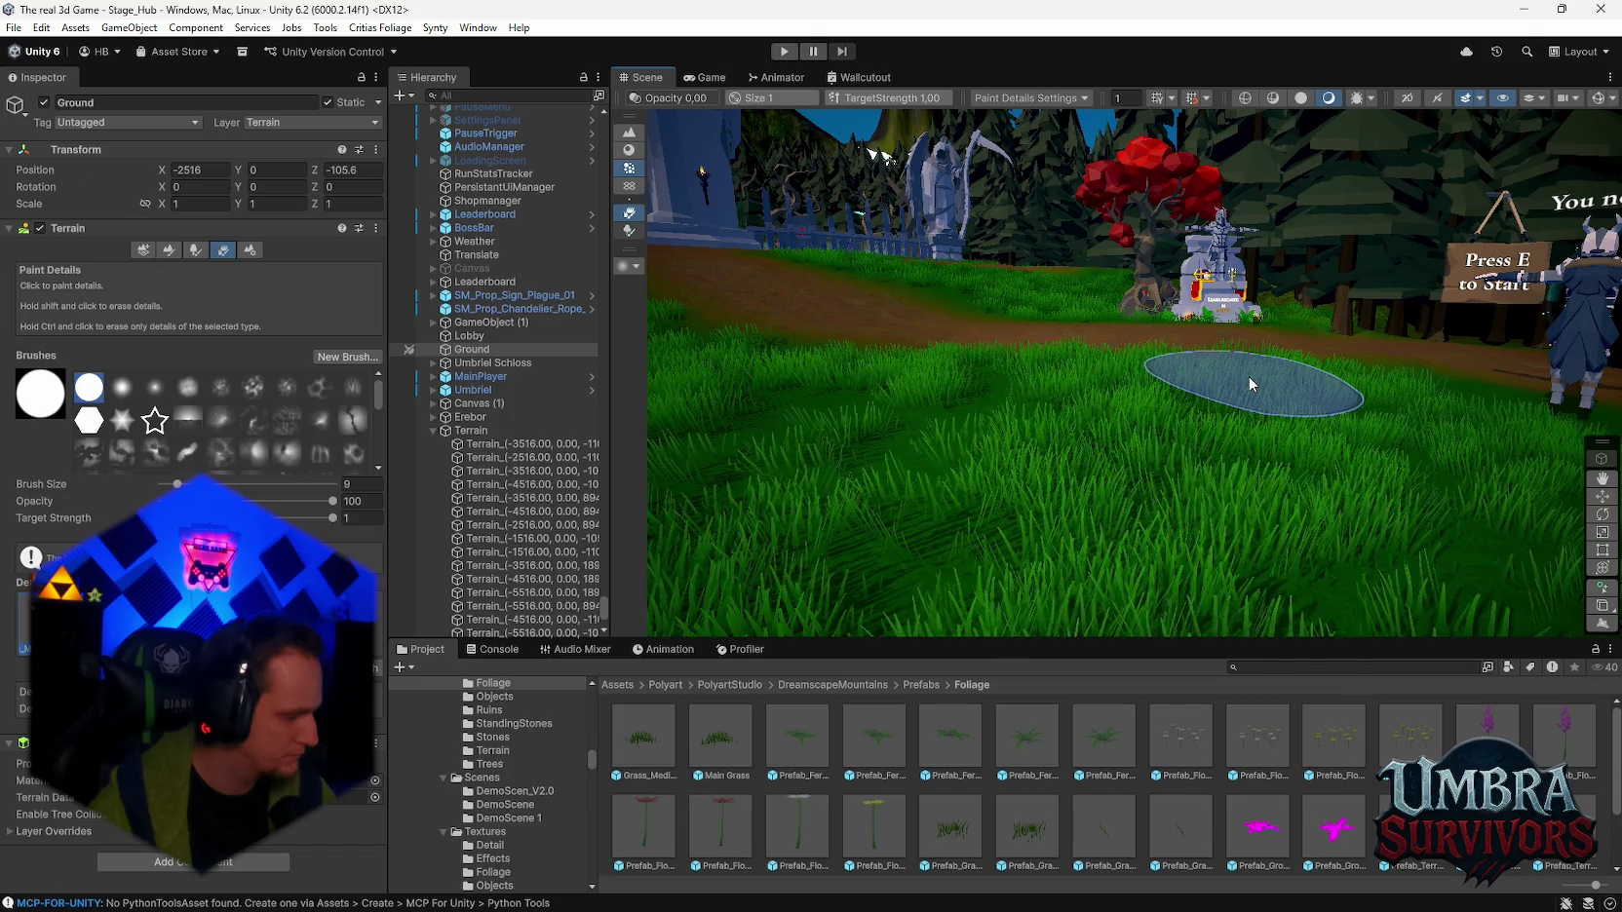
Fly the Scene view from the reaper statue and lobby portal over the dense pine forest
scroll(1244, 369, "down", 3)
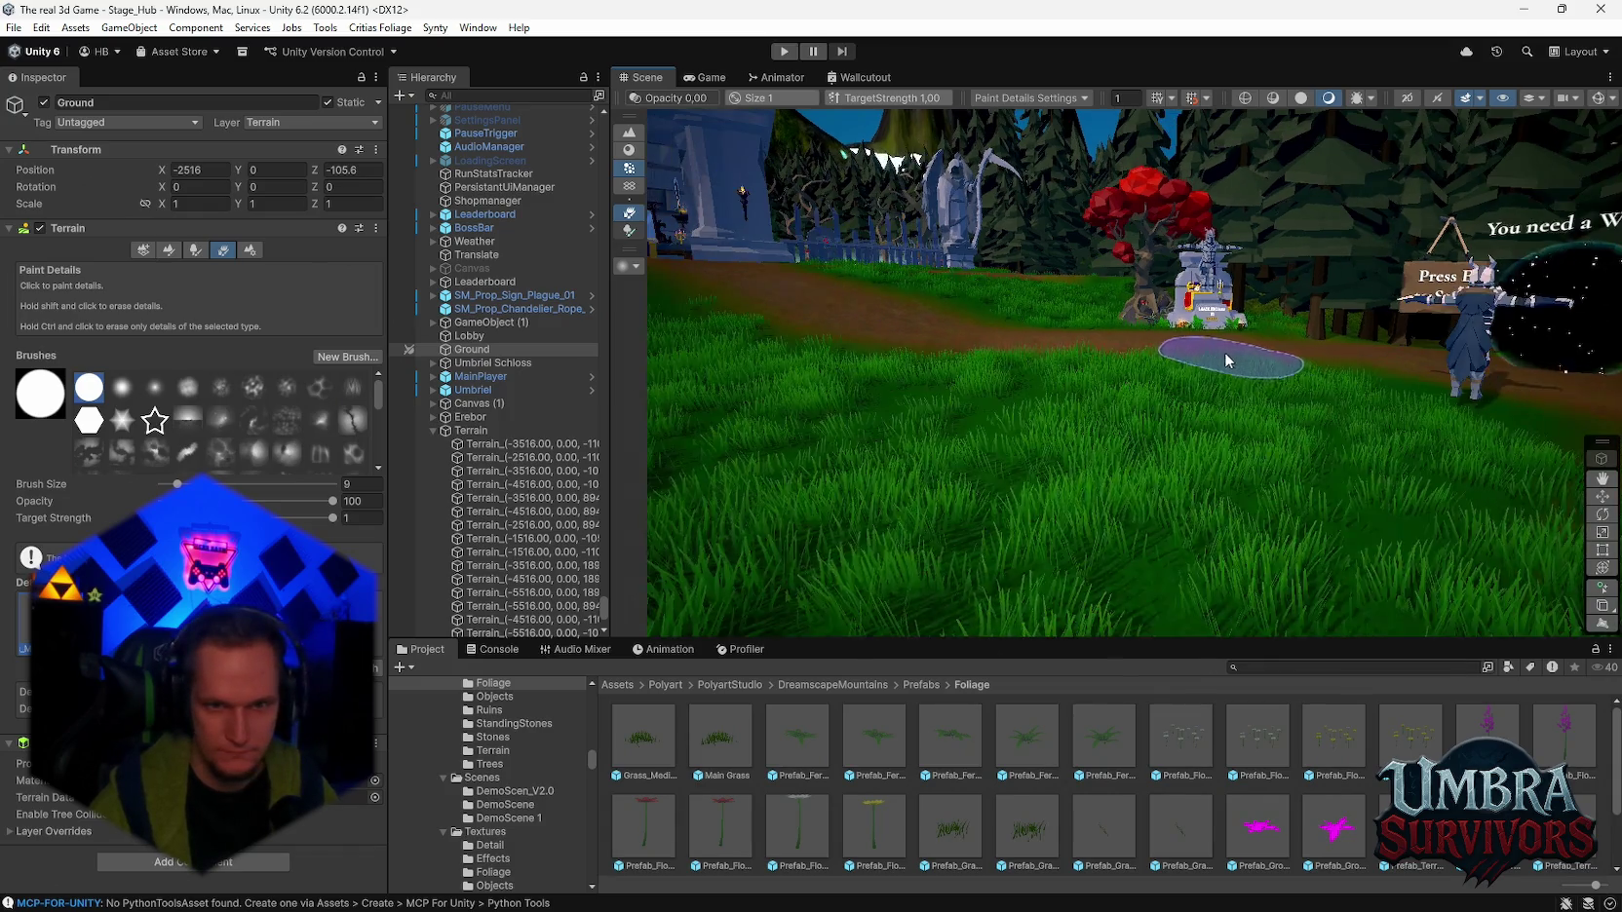
scroll(1233, 322, "down", 5)
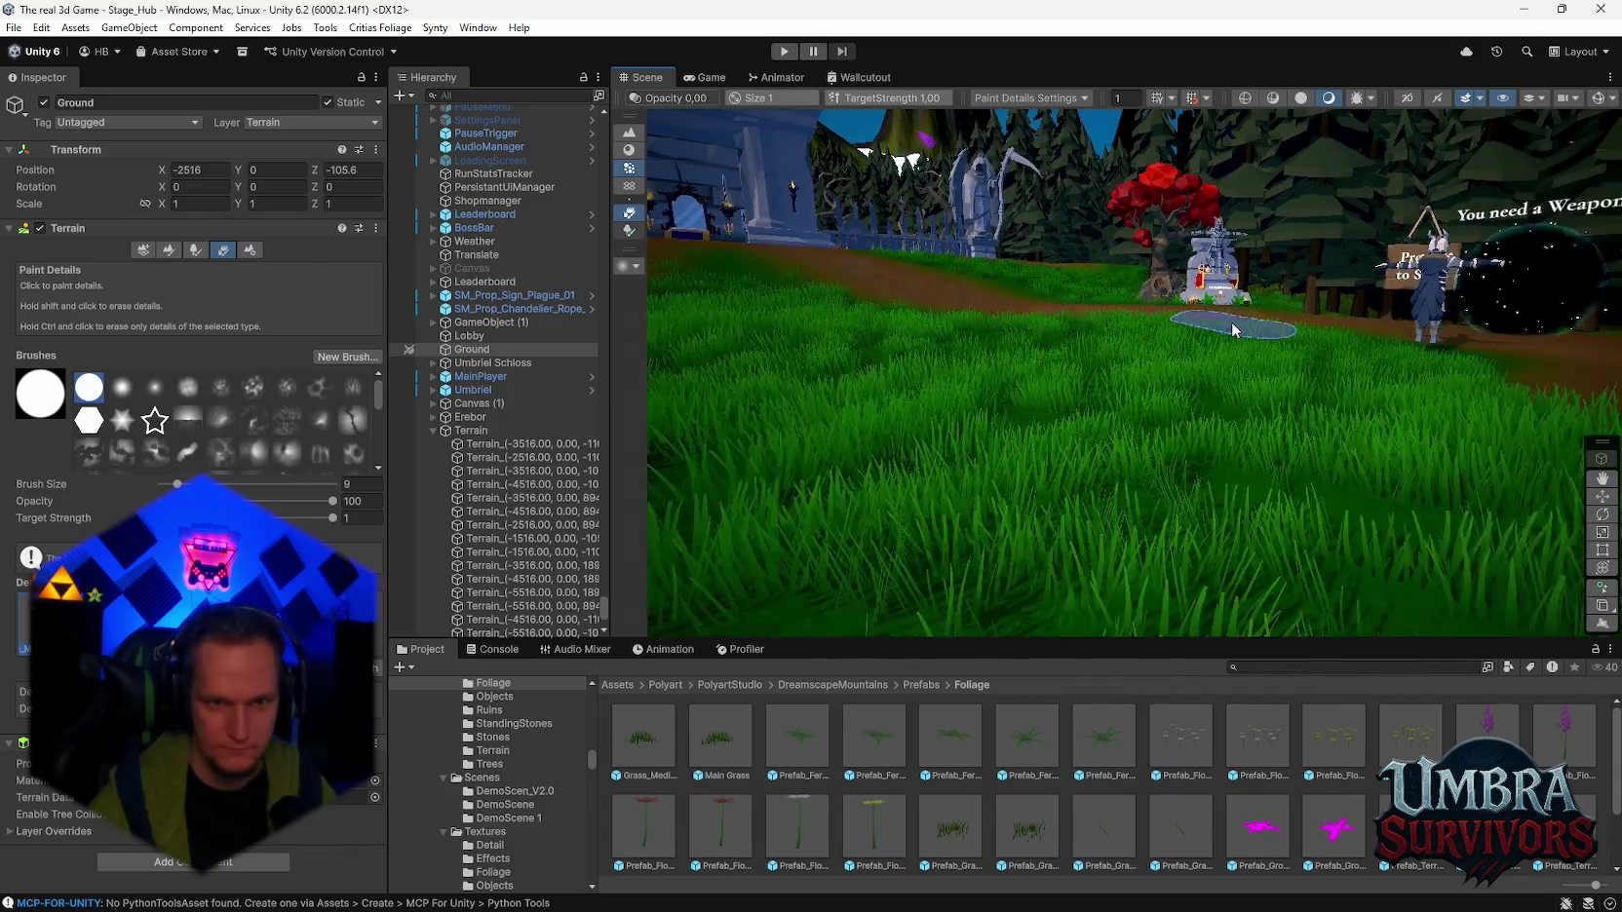
scroll(1216, 417, "up", 3)
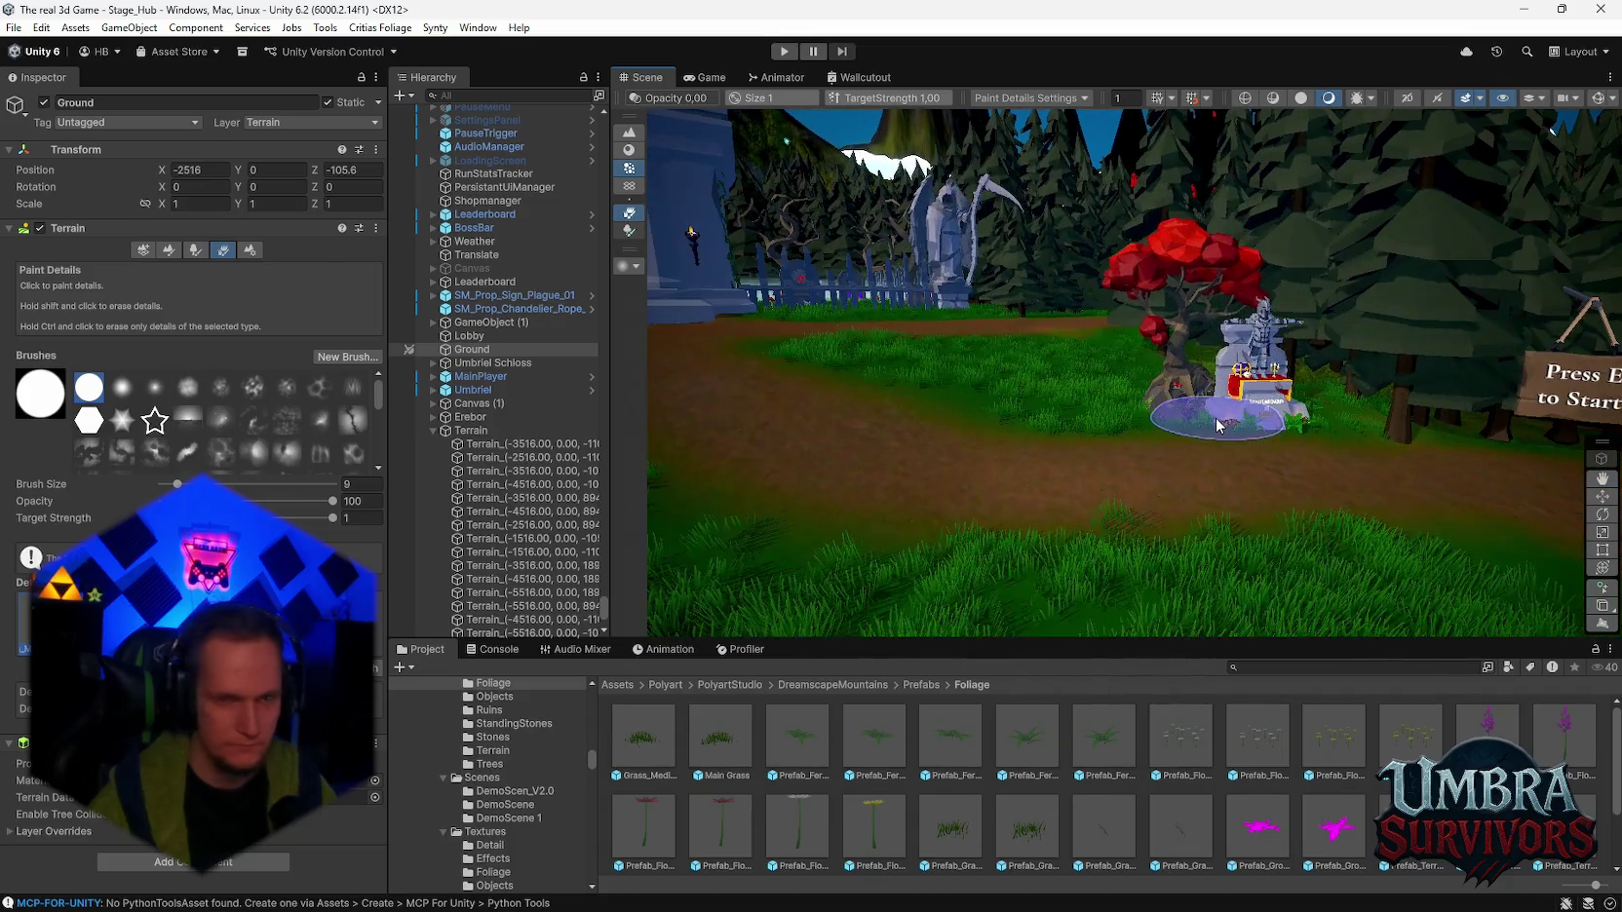
scroll(1199, 424, "up", 2)
mouse_move(1195, 421)
left_mouse_down()
mouse_move(1178, 377)
mouse_move(1109, 448)
mouse_move(968, 372)
mouse_move(1221, 447)
mouse_move(1321, 448)
mouse_move(1086, 336)
mouse_move(1100, 348)
mouse_move(1046, 398)
mouse_move(1124, 452)
mouse_move(1242, 463)
mouse_move(1184, 420)
mouse_move(1272, 514)
mouse_move(975, 484)
mouse_move(1170, 402)
mouse_move(1220, 326)
mouse_move(1401, 276)
mouse_move(887, 275)
mouse_move(1166, 399)
mouse_move(1042, 393)
mouse_move(998, 346)
mouse_move(1275, 495)
mouse_move(1206, 417)
left_mouse_up()
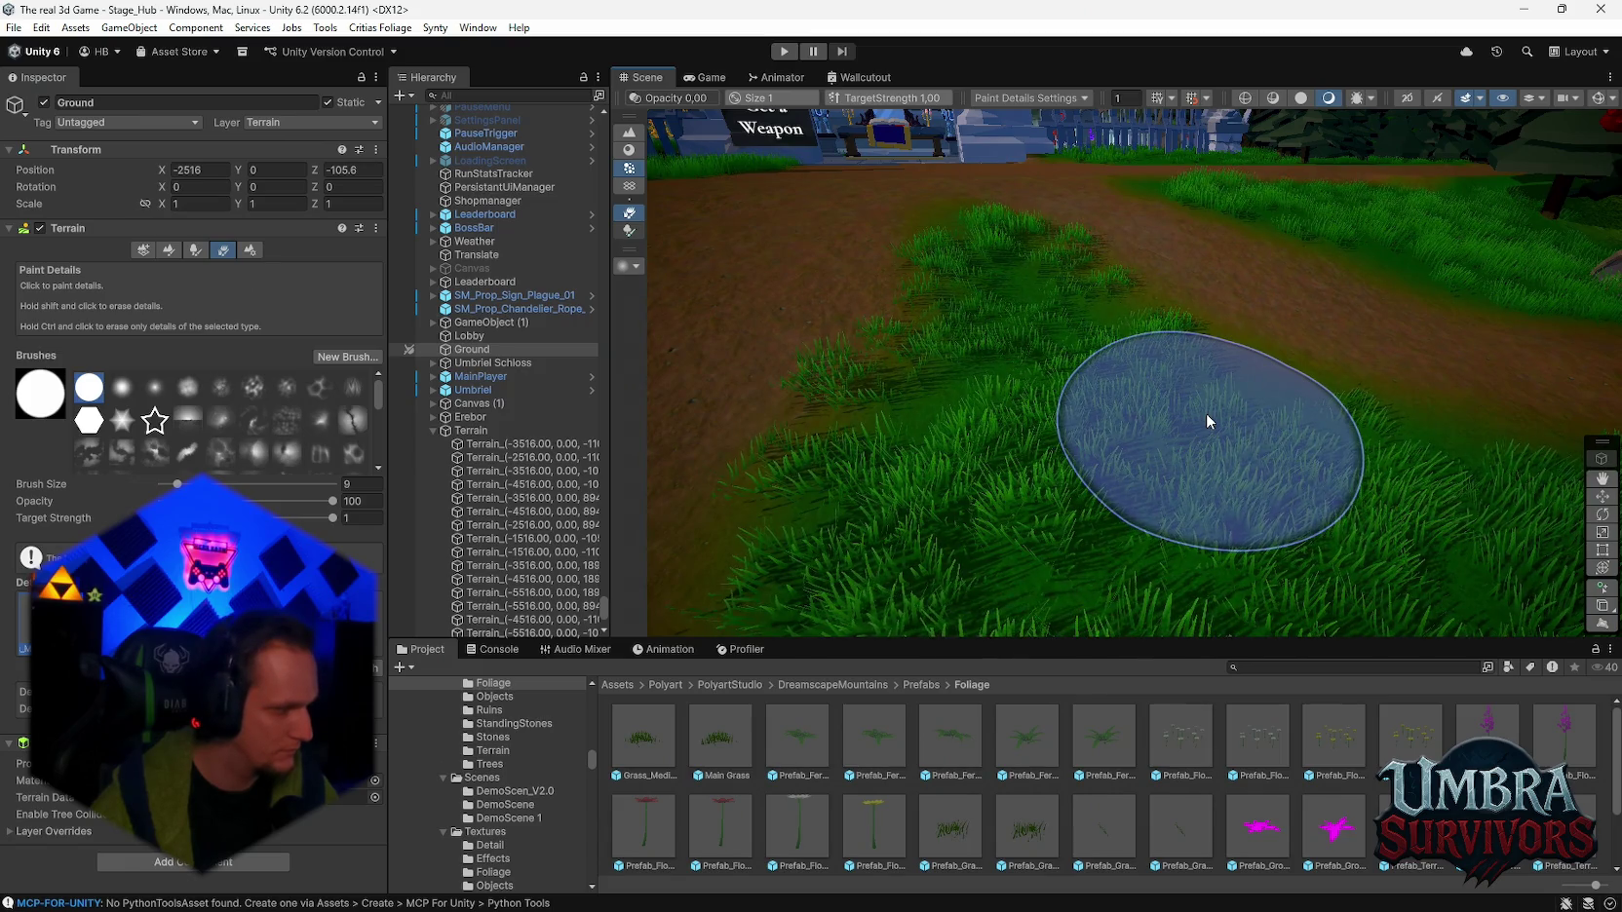
mouse_move(1204, 405)
left_mouse_down()
mouse_move(1215, 377)
mouse_move(1122, 481)
mouse_move(1181, 374)
mouse_move(1338, 446)
mouse_move(1188, 408)
left_mouse_up()
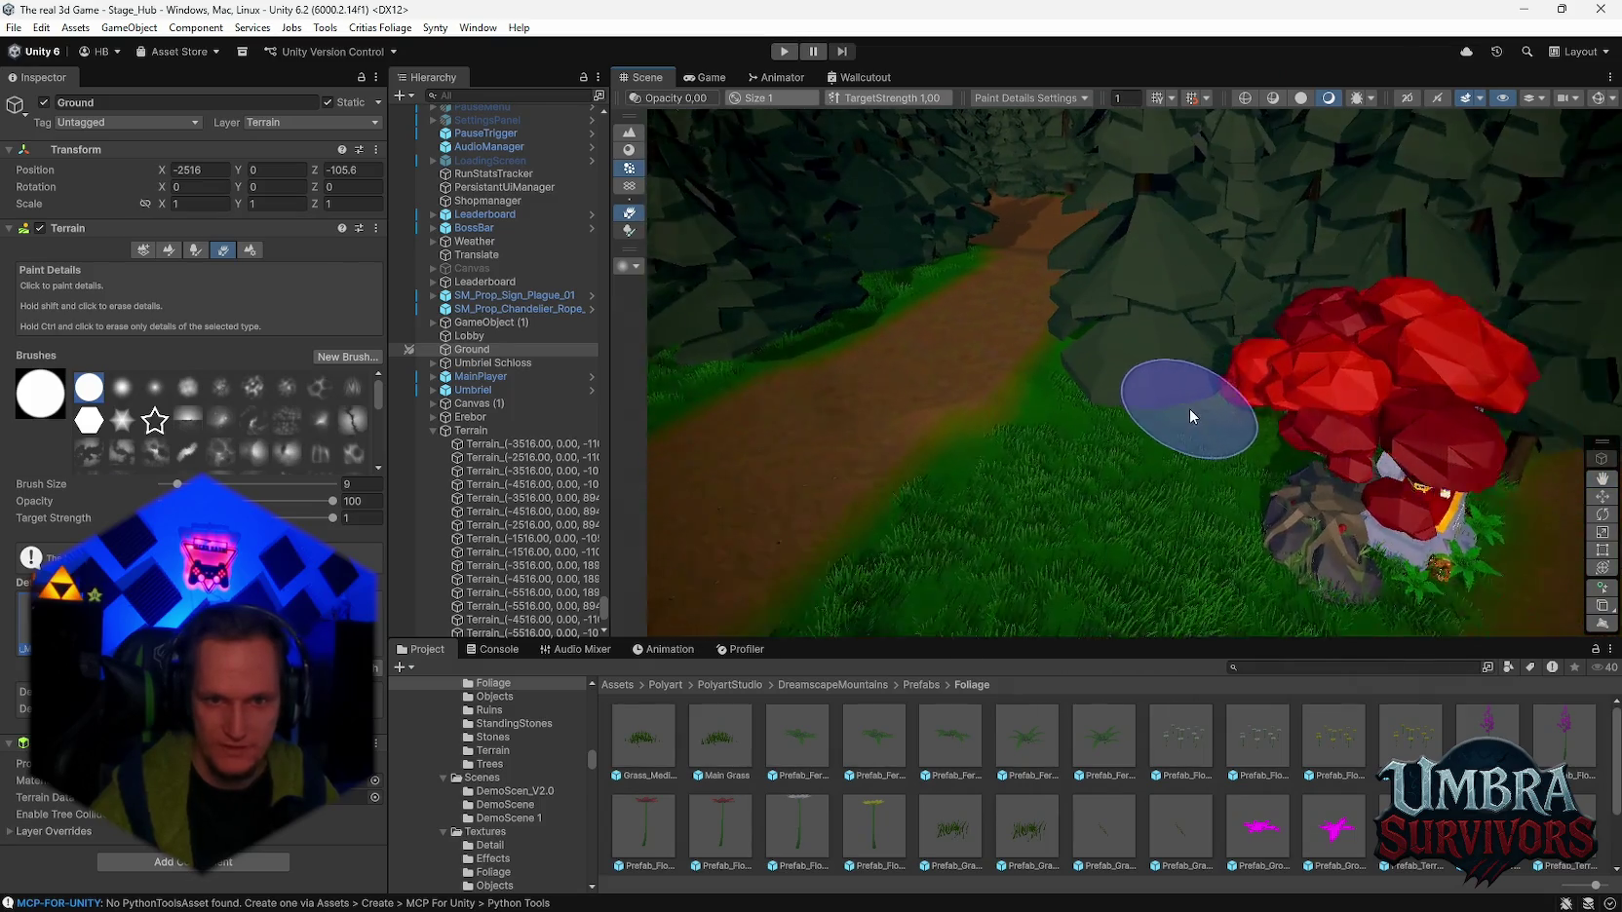
left_click_drag(1310, 464, 841, 411)
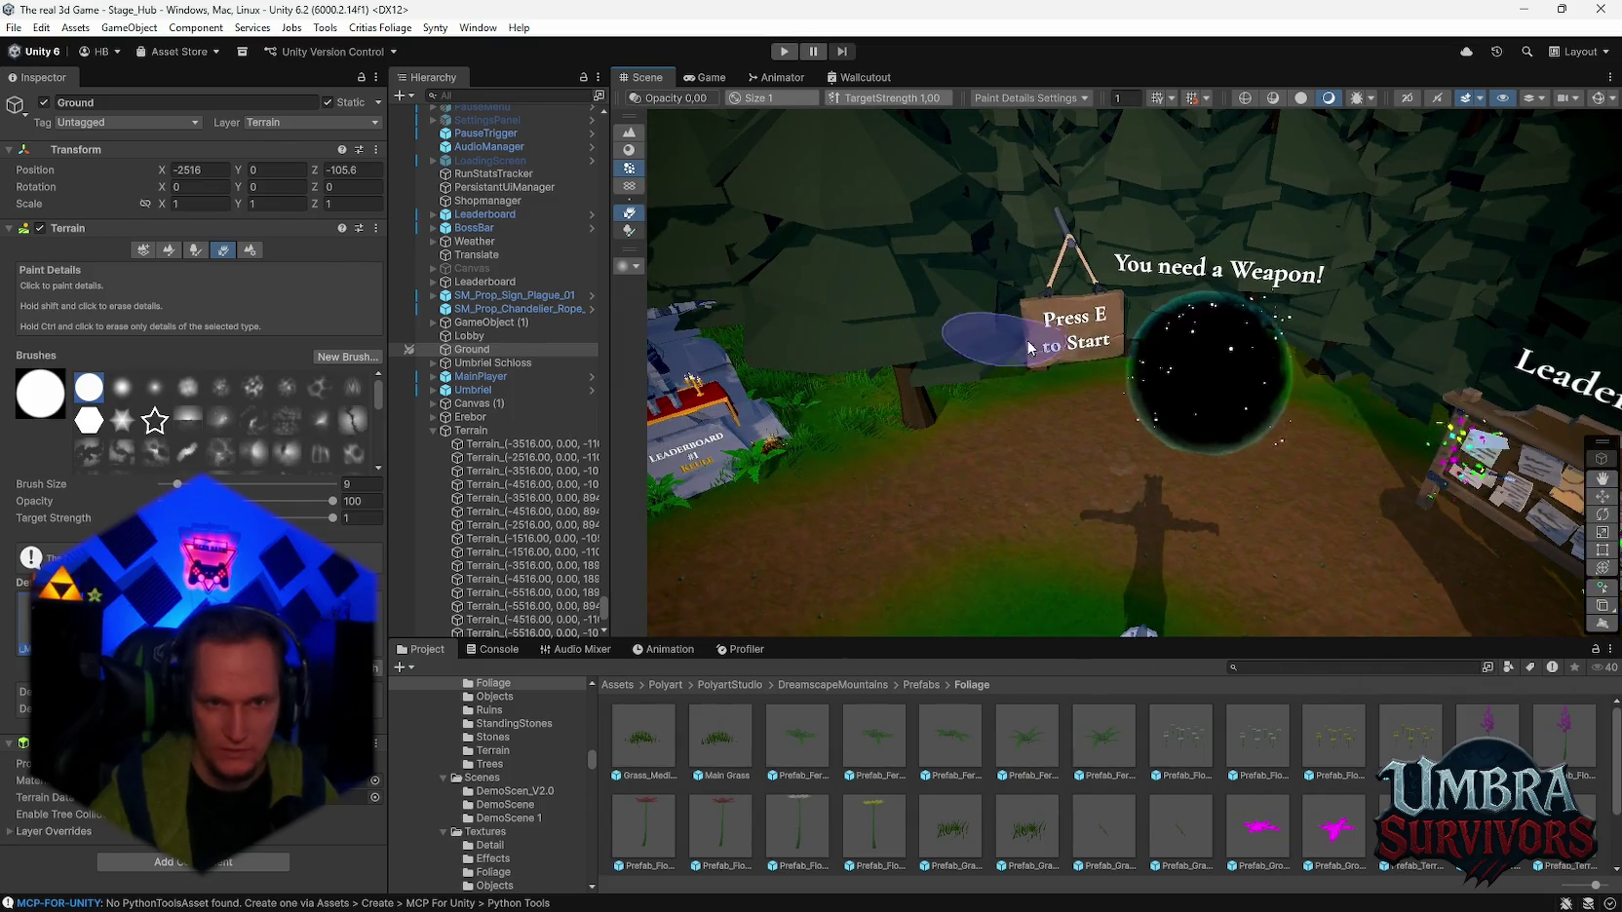
mouse_move(1443, 448)
left_mouse_down()
mouse_move(1375, 360)
mouse_move(1165, 268)
left_mouse_up()
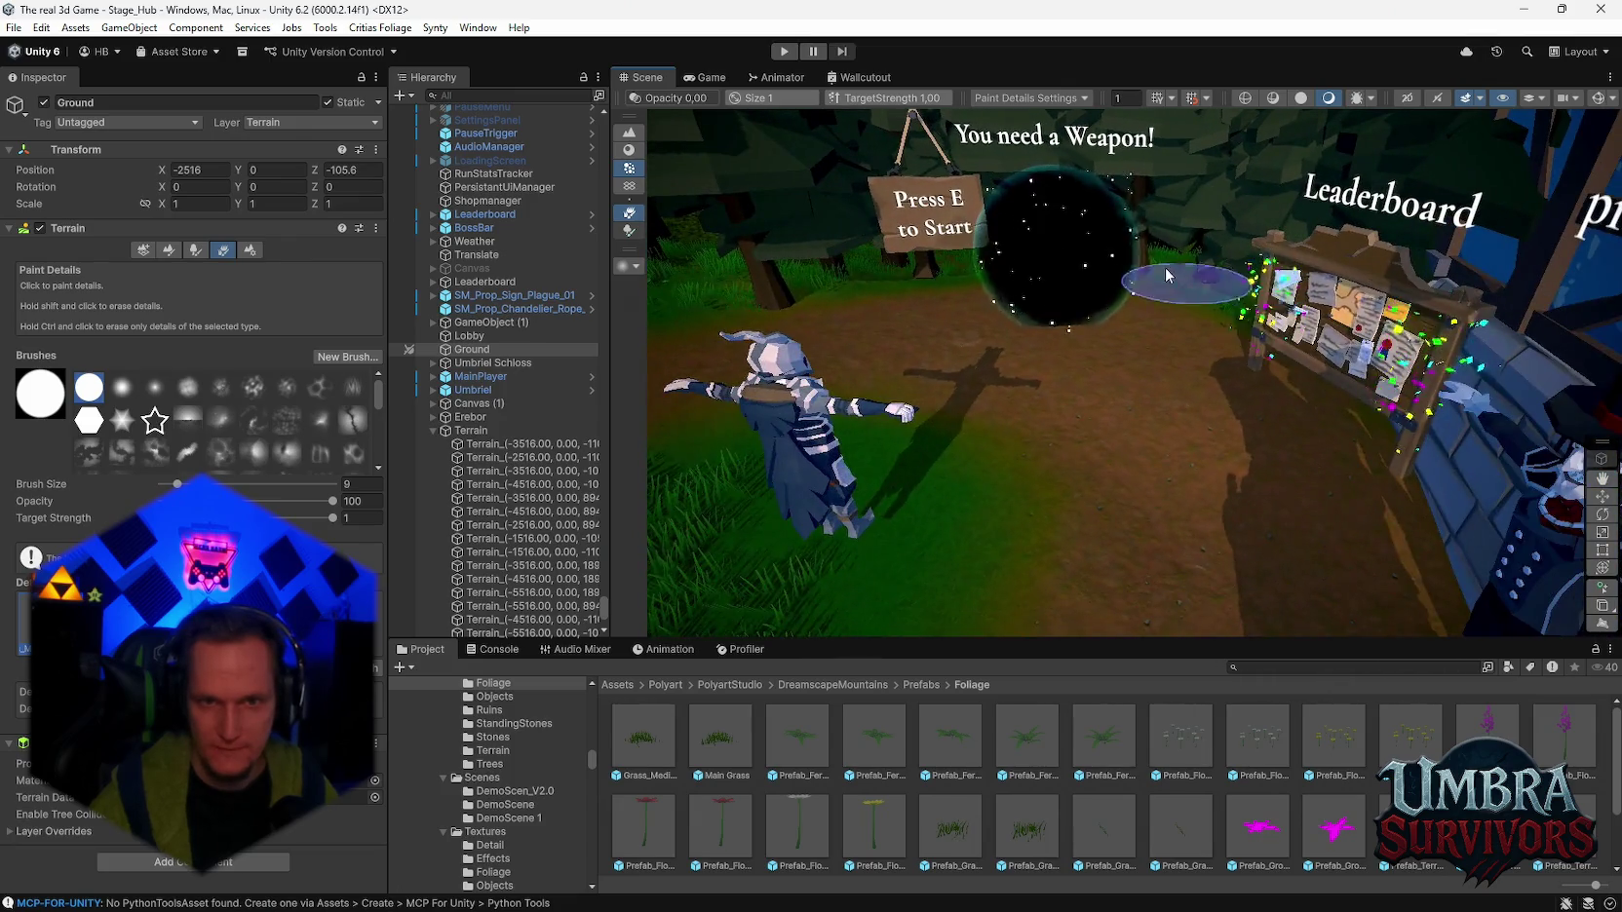
left_click_drag(1341, 345, 1441, 629)
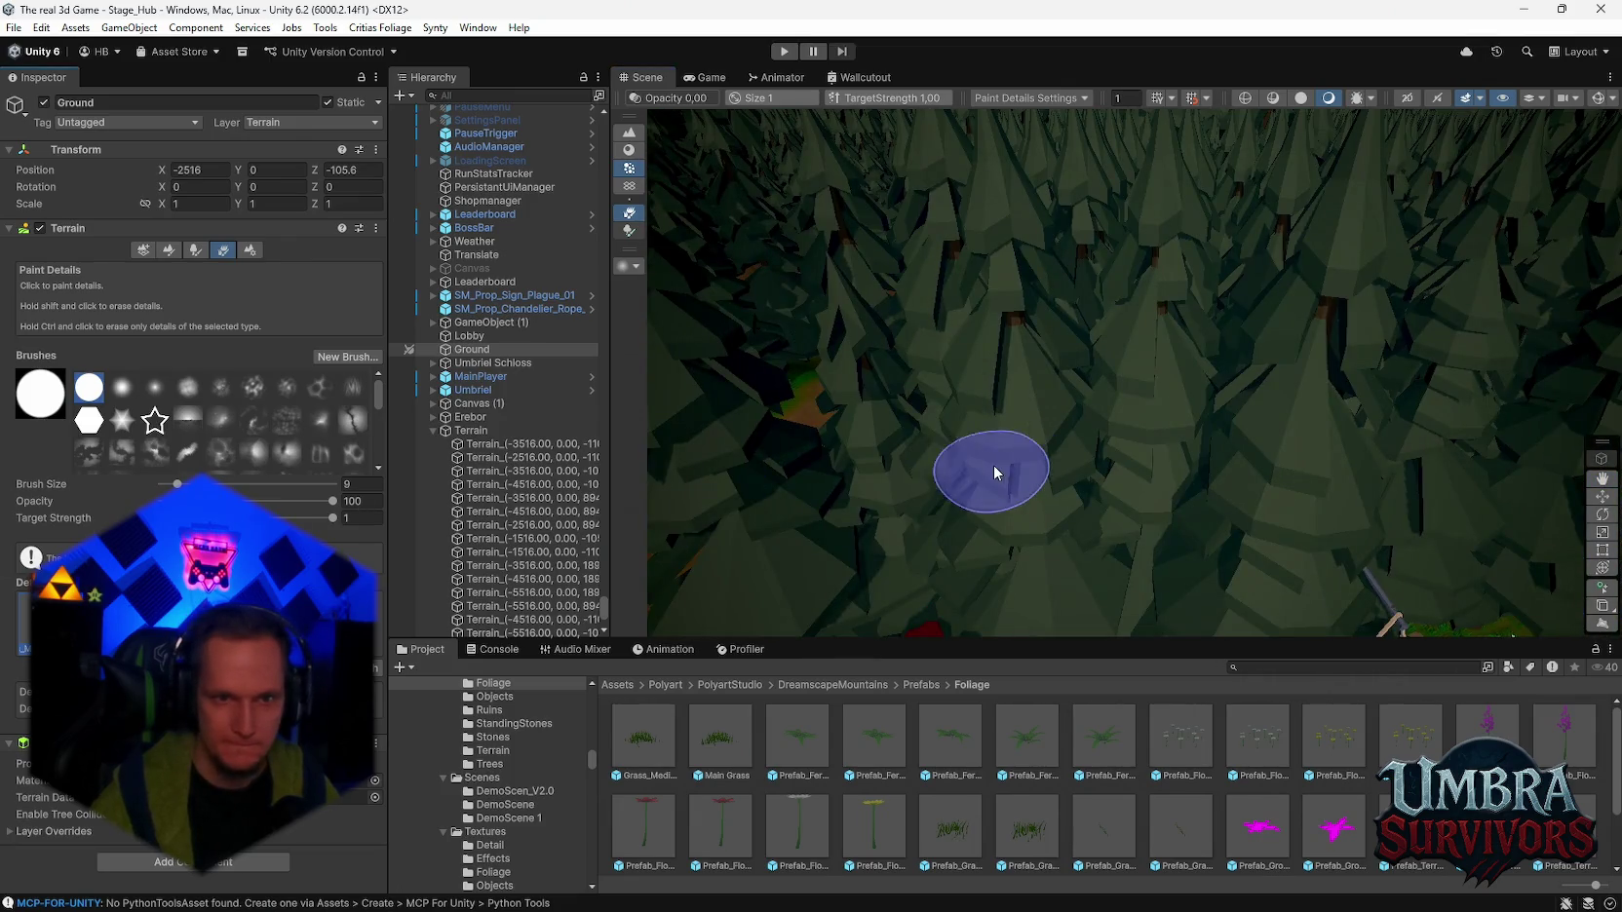
Frame the forest dirt path and switch the Ground terrain to Paint Texture with Shift+R
mouse_move(988, 470)
left_mouse_down()
mouse_move(1035, 497)
mouse_move(1094, 452)
mouse_move(1061, 260)
mouse_move(1145, 427)
mouse_move(1170, 293)
mouse_move(1010, 222)
mouse_move(1061, 315)
mouse_move(984, 556)
mouse_move(934, 353)
left_mouse_up()
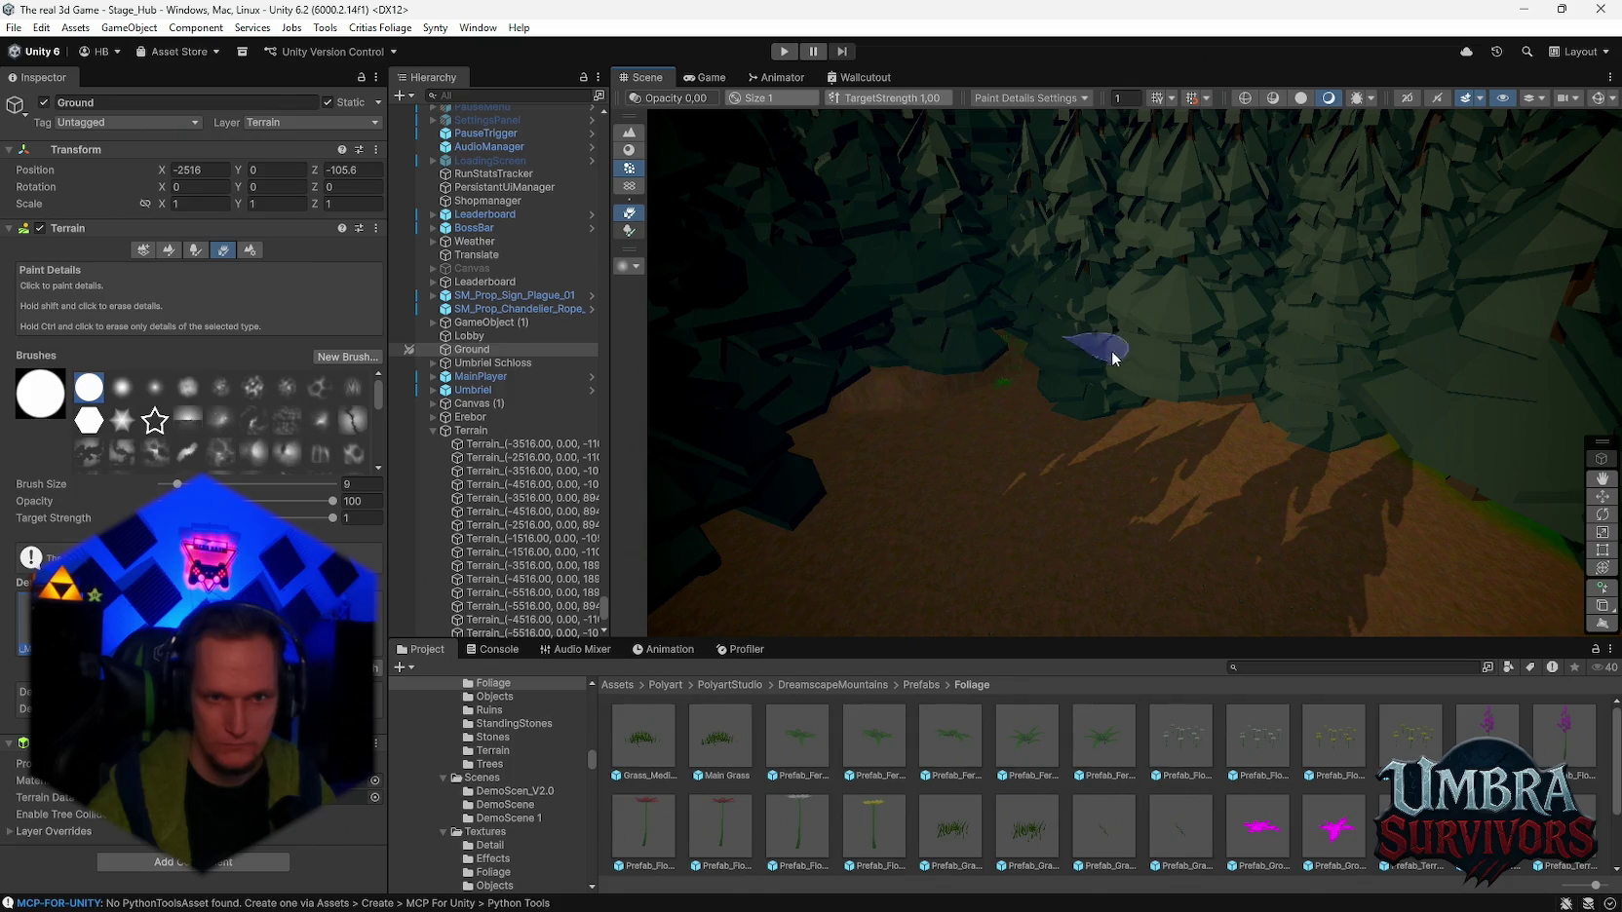
left_click_drag(1390, 441, 1502, 435)
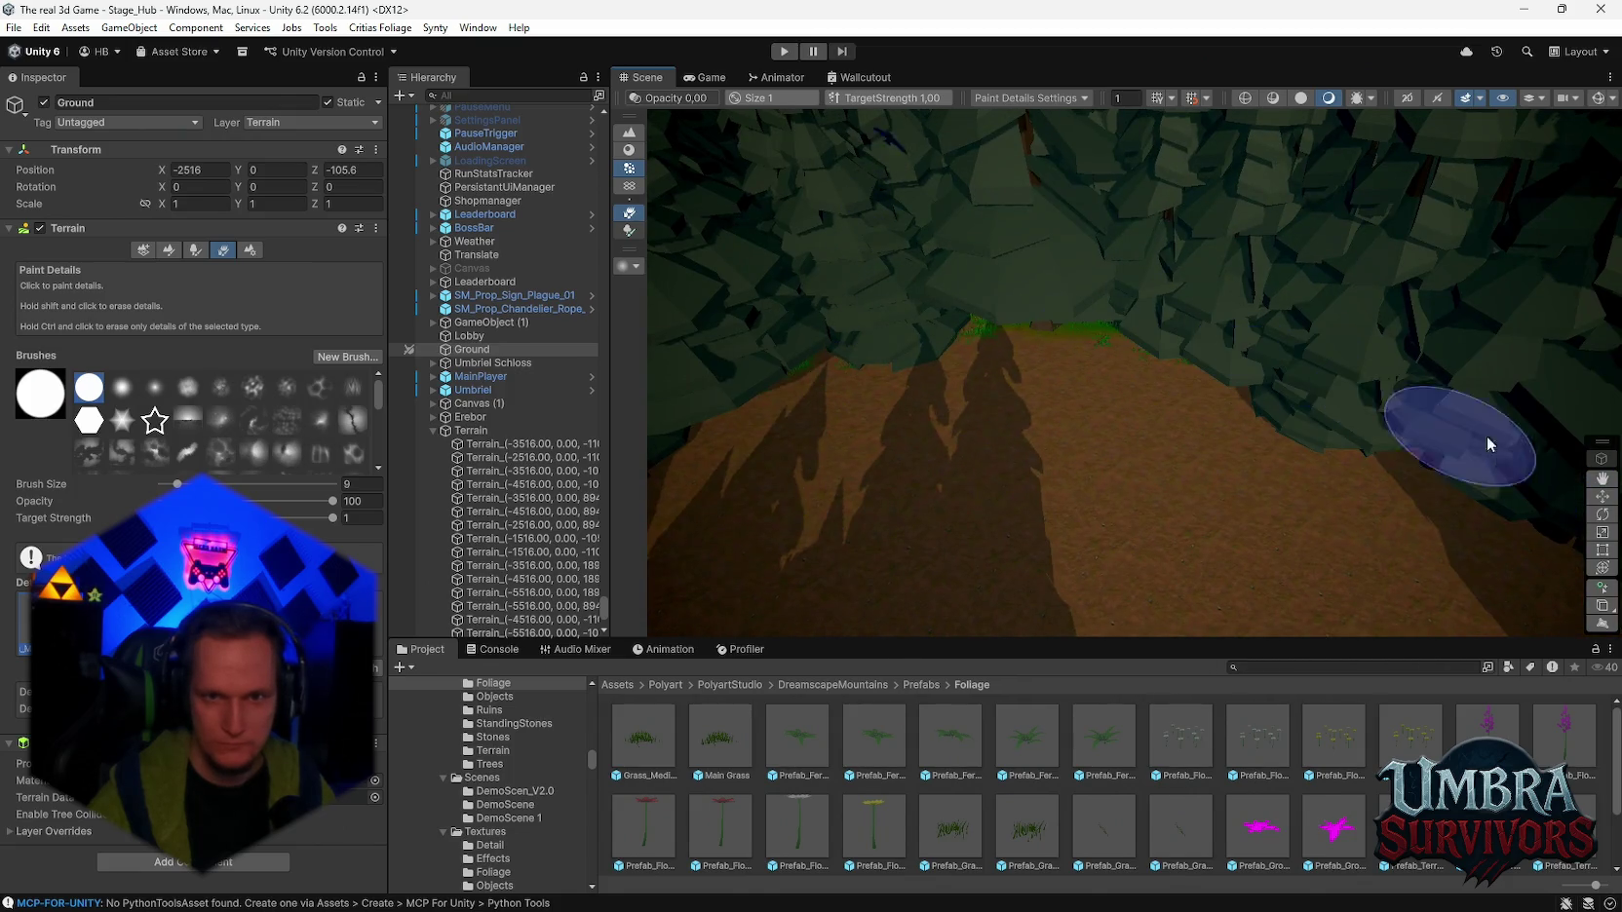
scroll(1365, 390, "down", 3)
key("shift+r")
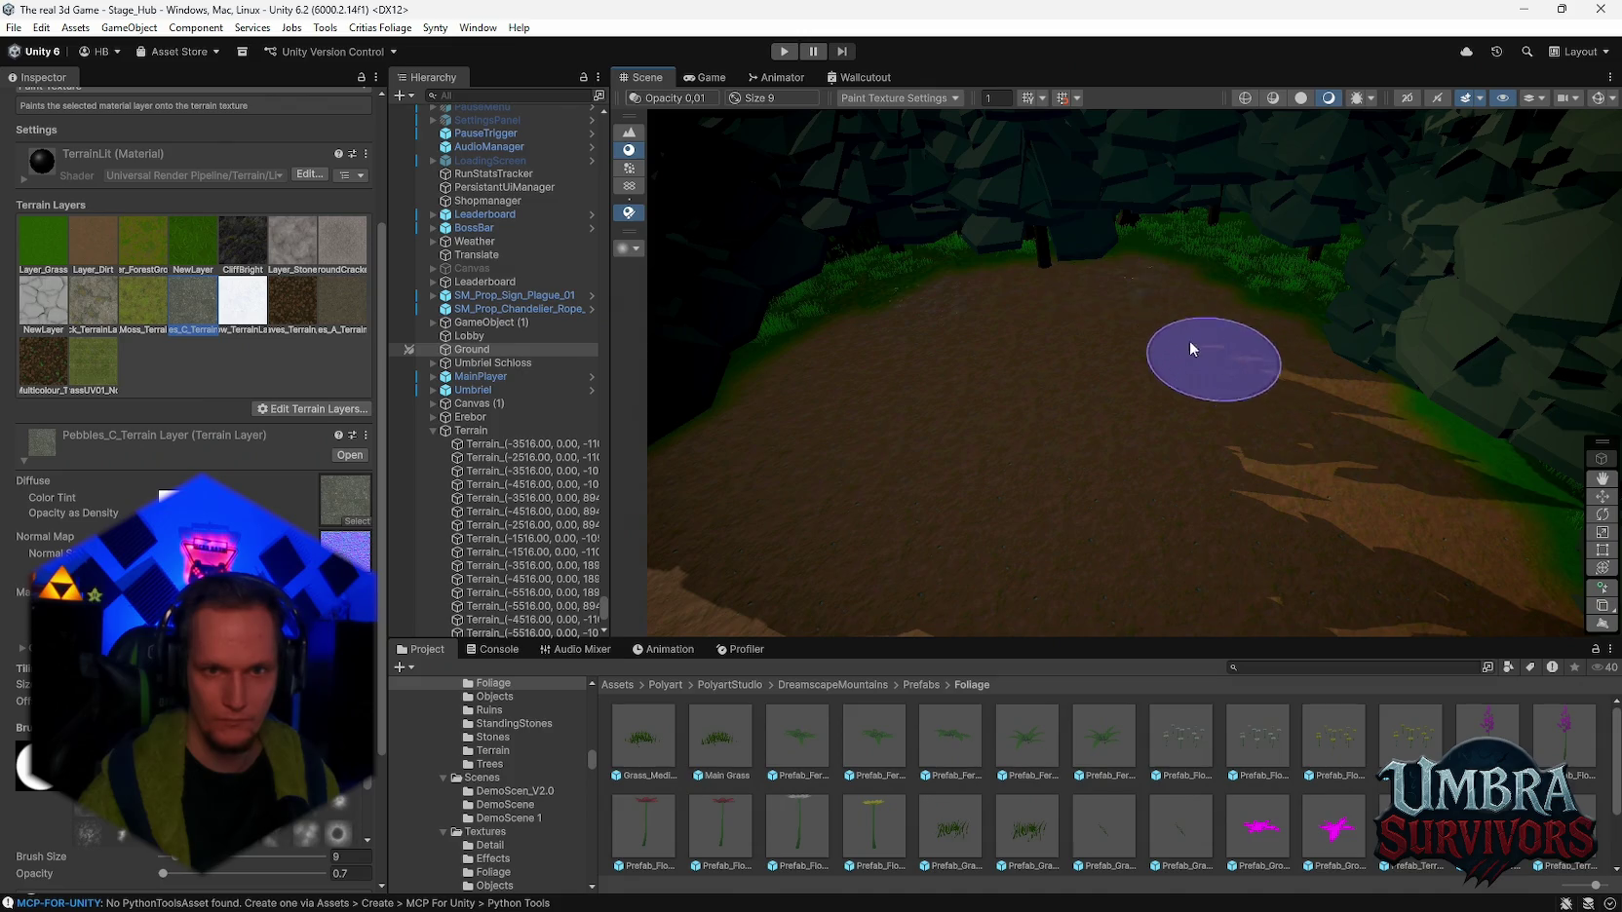
Orbit and zoom in on the brown dirt path winding between the pine-covered slopes
mouse_move(1045, 359)
left_mouse_down()
mouse_move(1306, 476)
mouse_move(1111, 431)
mouse_move(1284, 417)
left_mouse_up()
scroll(1075, 475, "up", 2)
scroll(1225, 498, "up", 2)
scroll(1225, 489, "down", 2)
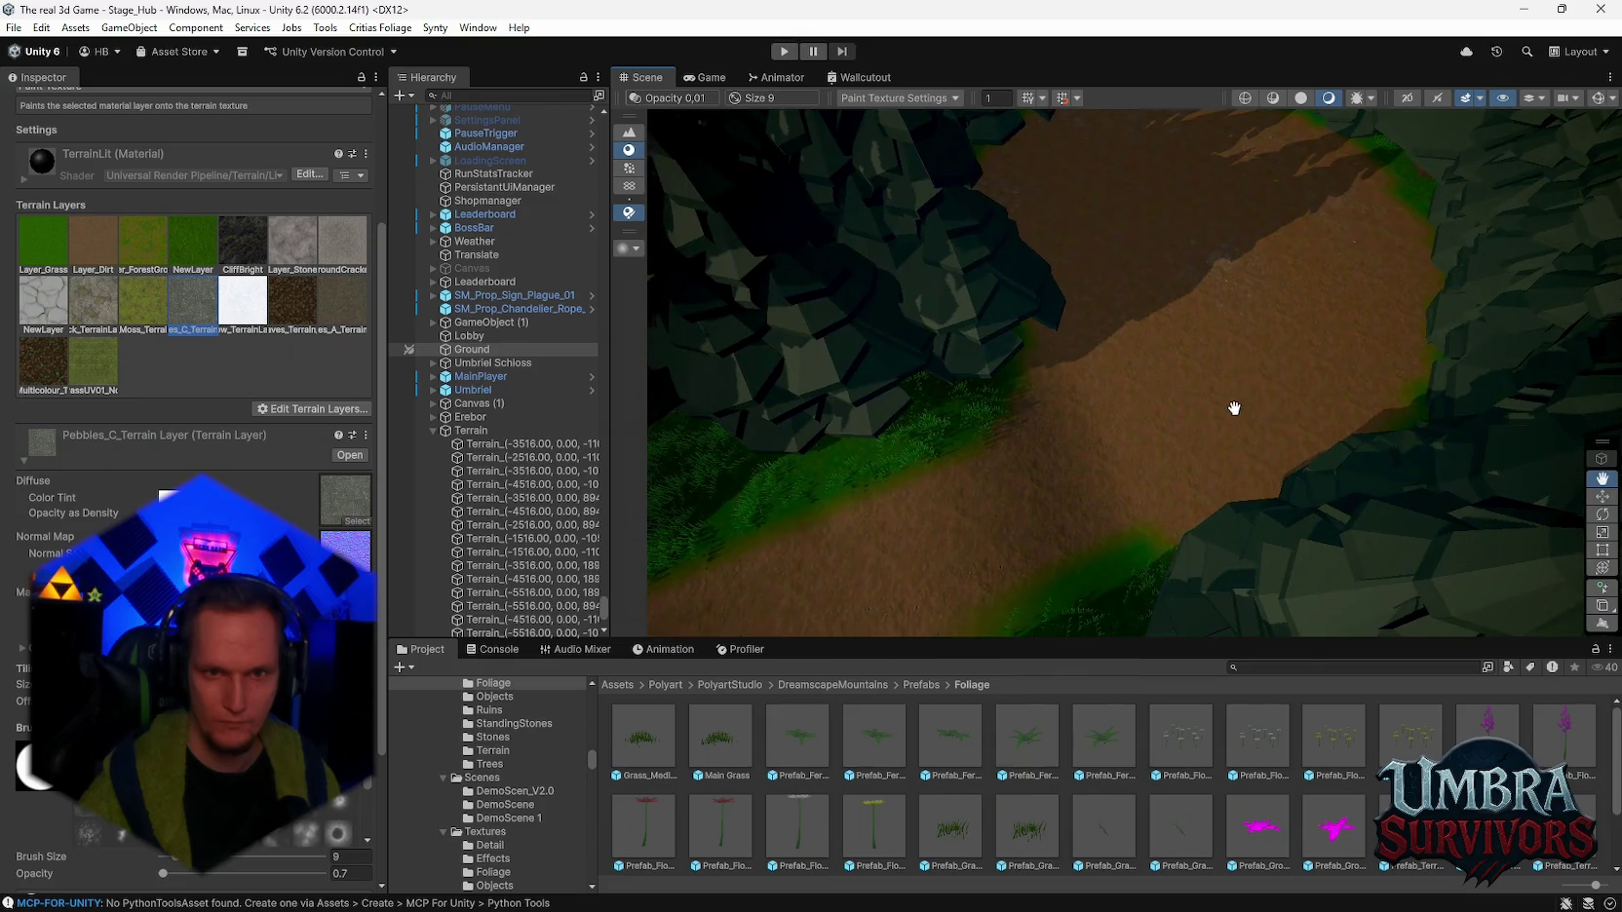
scroll(1257, 487, "down", 2)
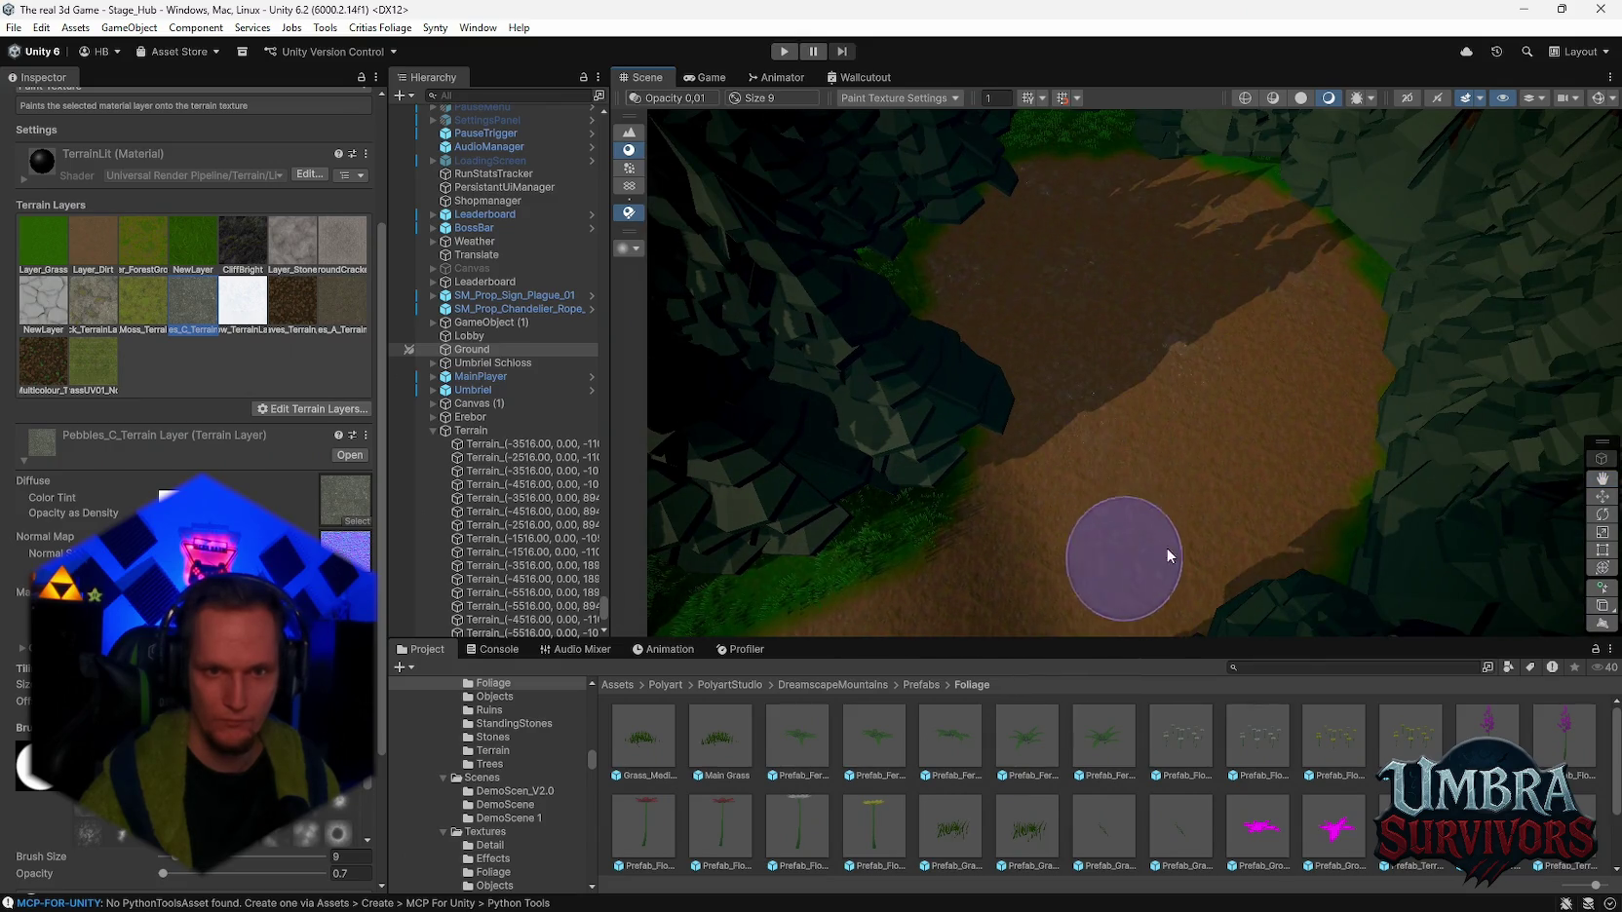
scroll(1230, 525, "up", 3)
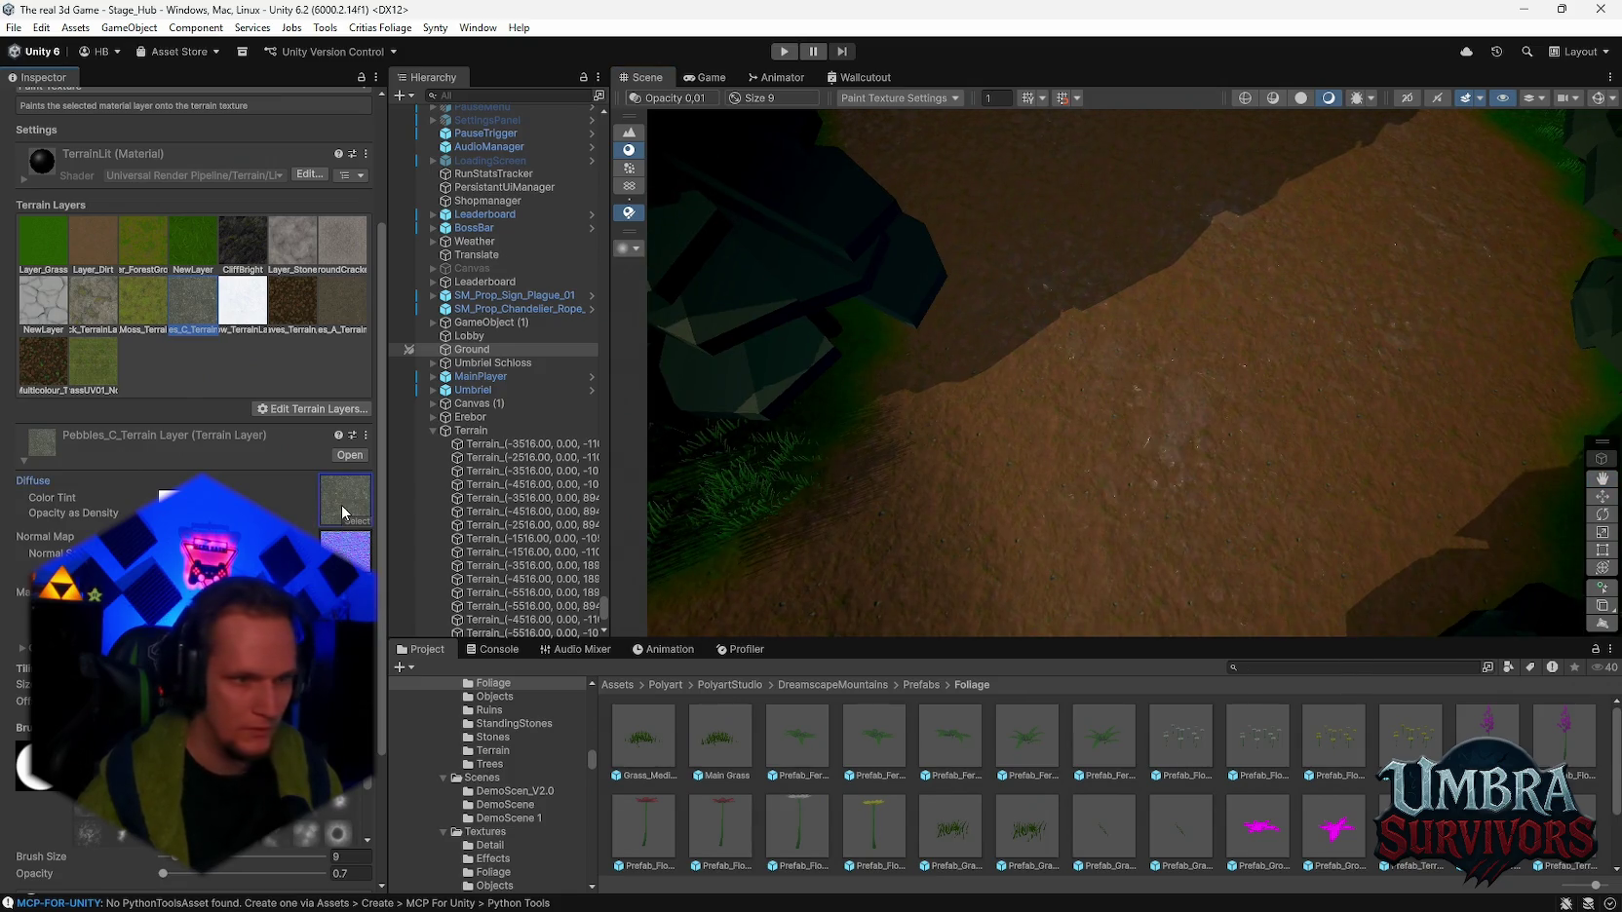
Open Pebbles_C_BaseColor, then reselect Ground and its Pebbles_C_Terrain layer
double_click(343, 513)
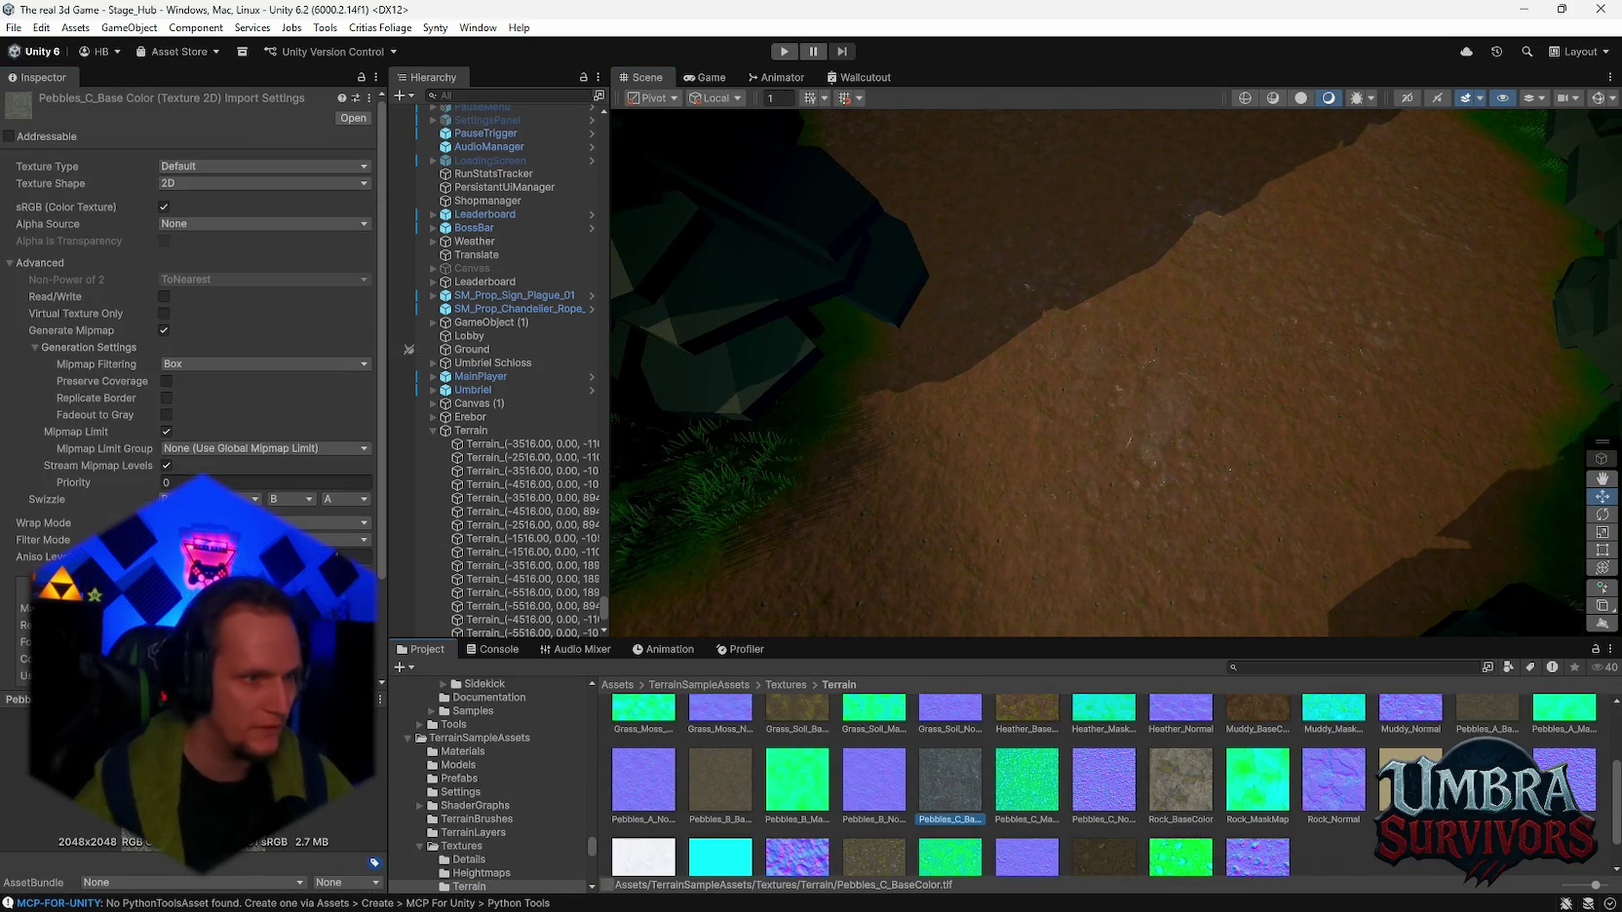
left_click(946, 383)
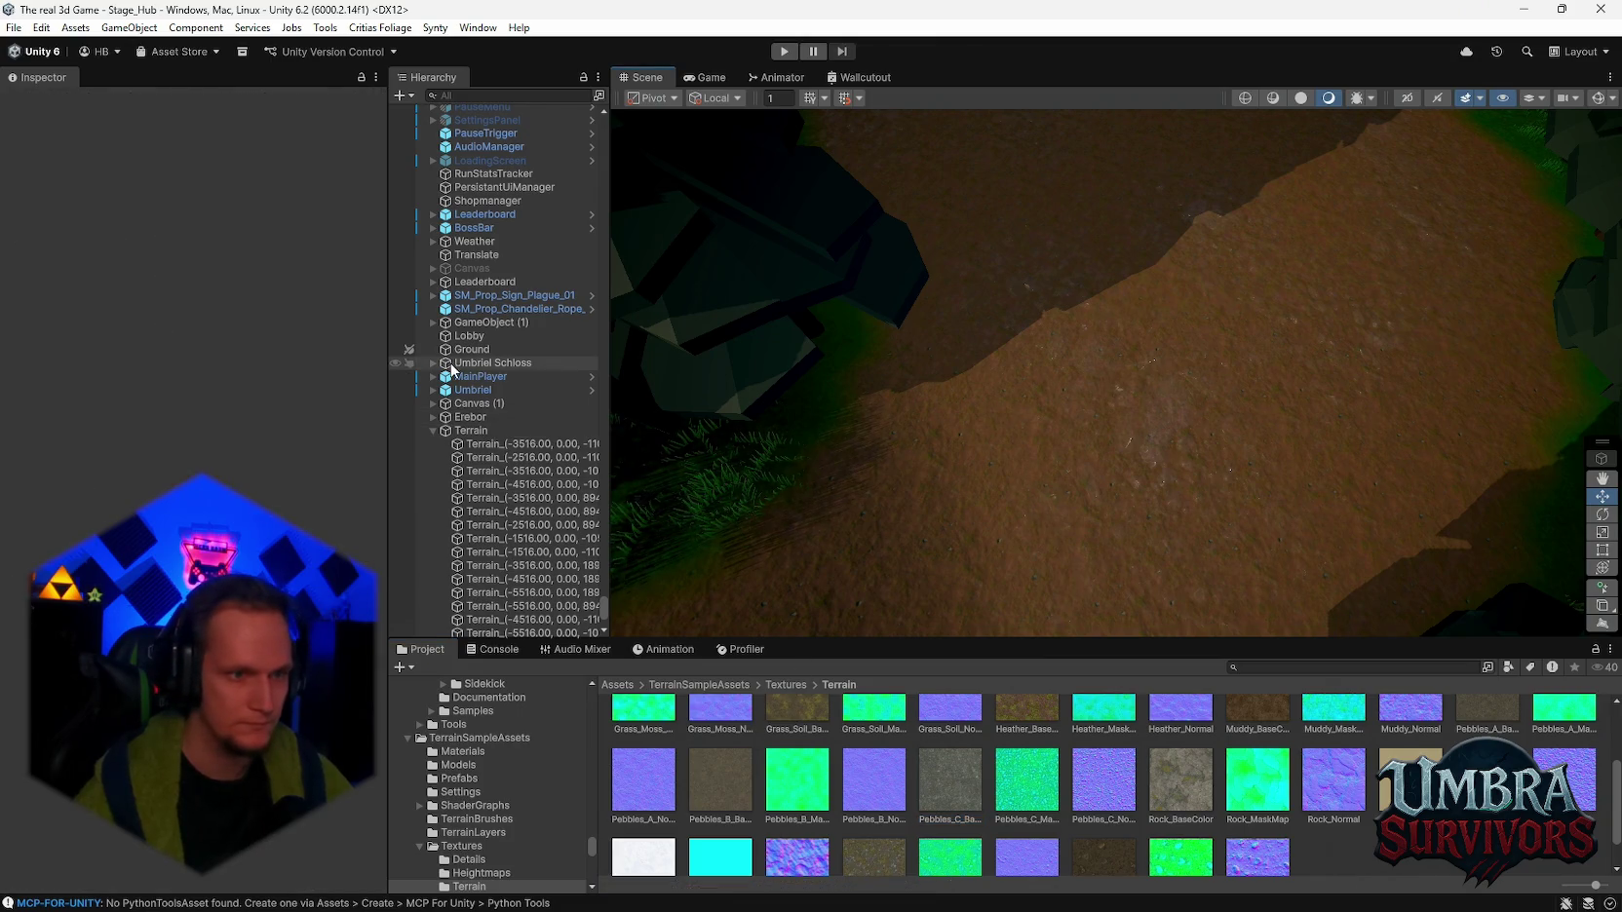
left_click(458, 350)
left_click(192, 484)
scroll(192, 439, "down", 3)
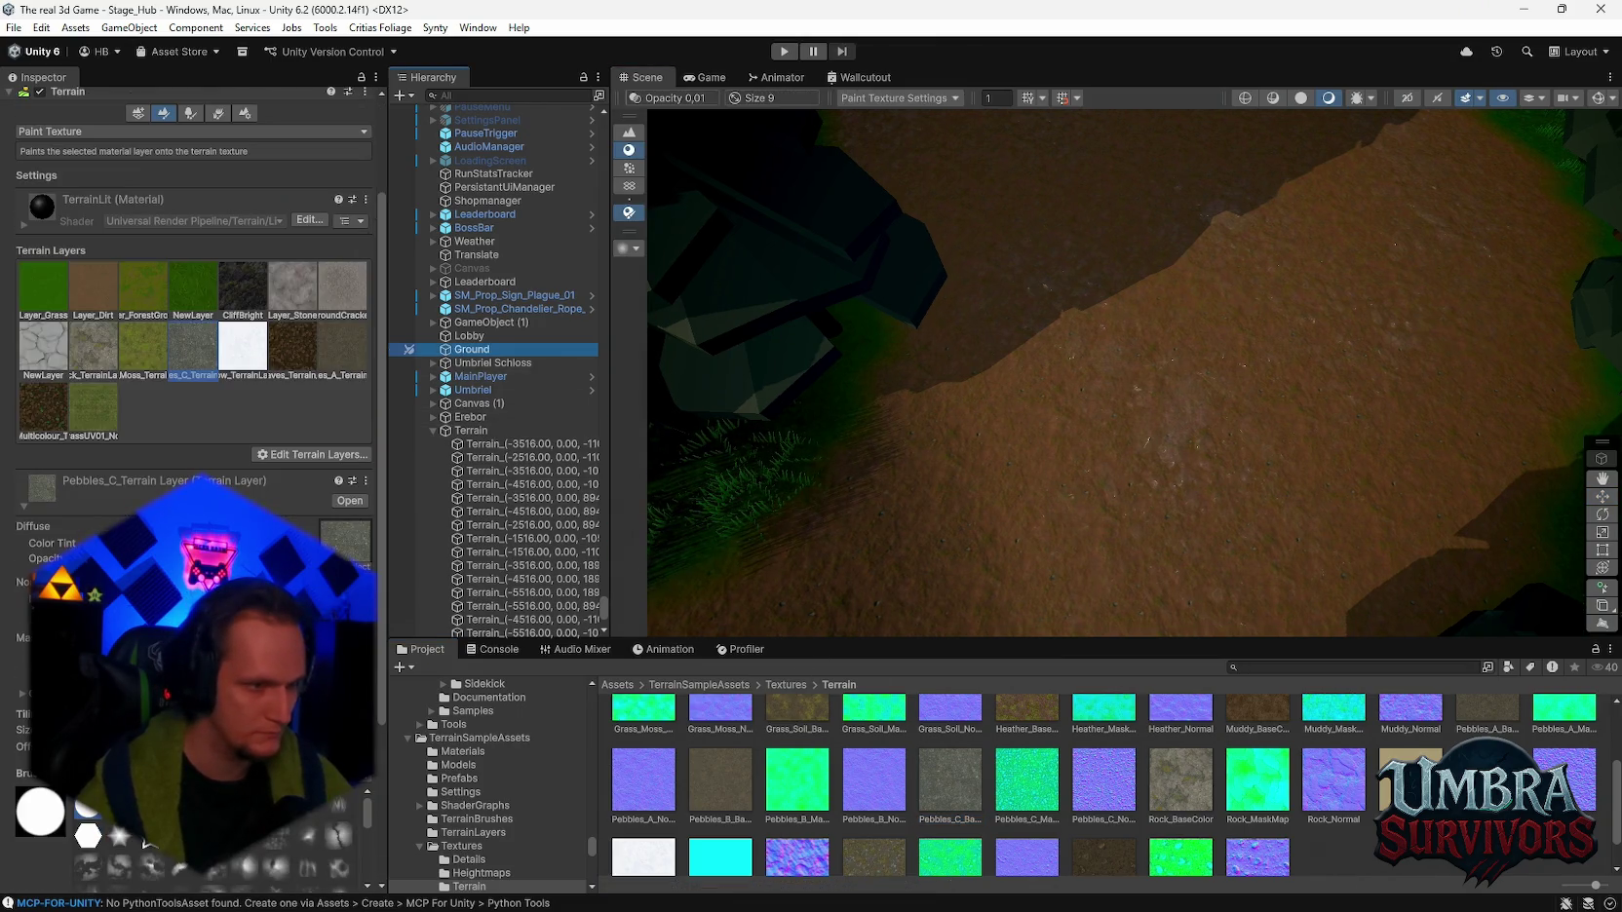
scroll(192, 439, "down", 3)
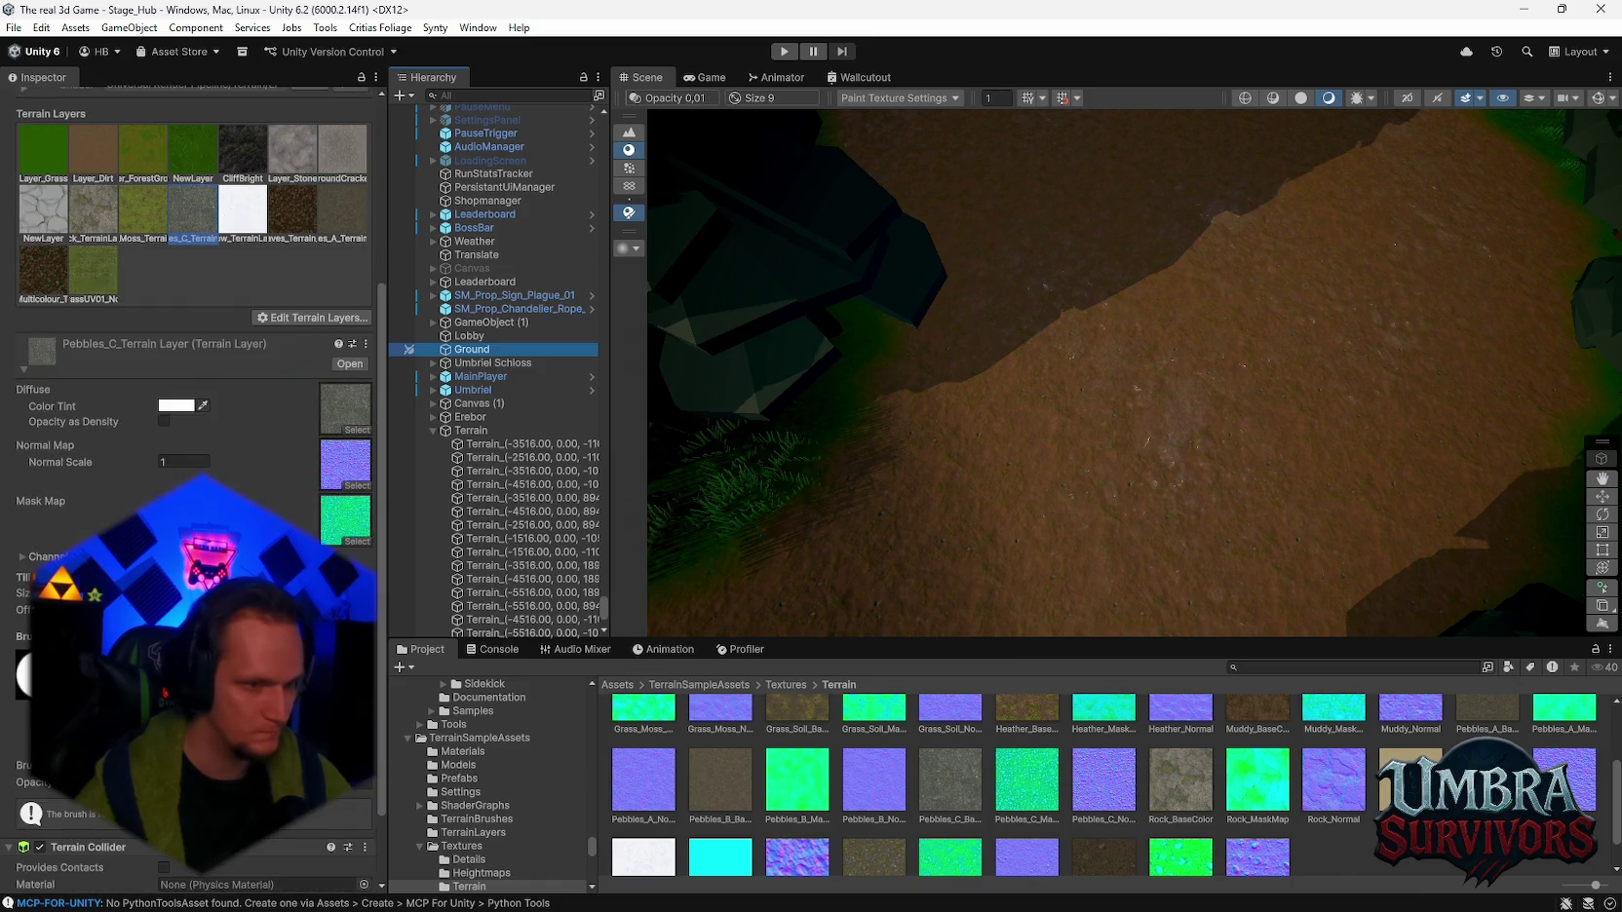
scroll(305, 488, "up", 1)
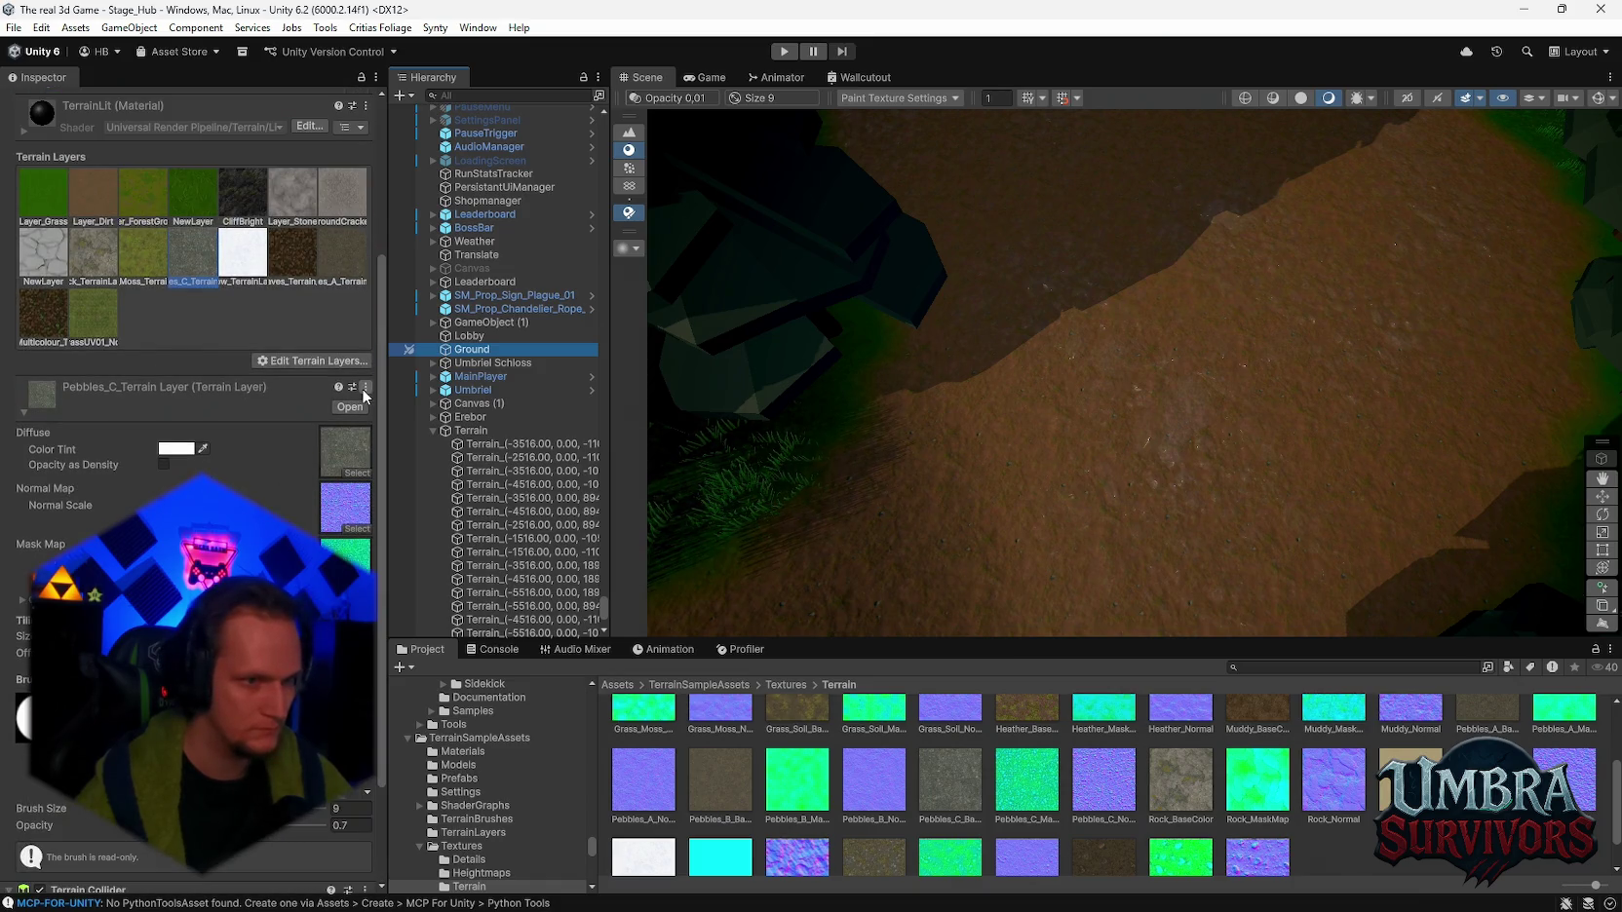
left_click(282, 474)
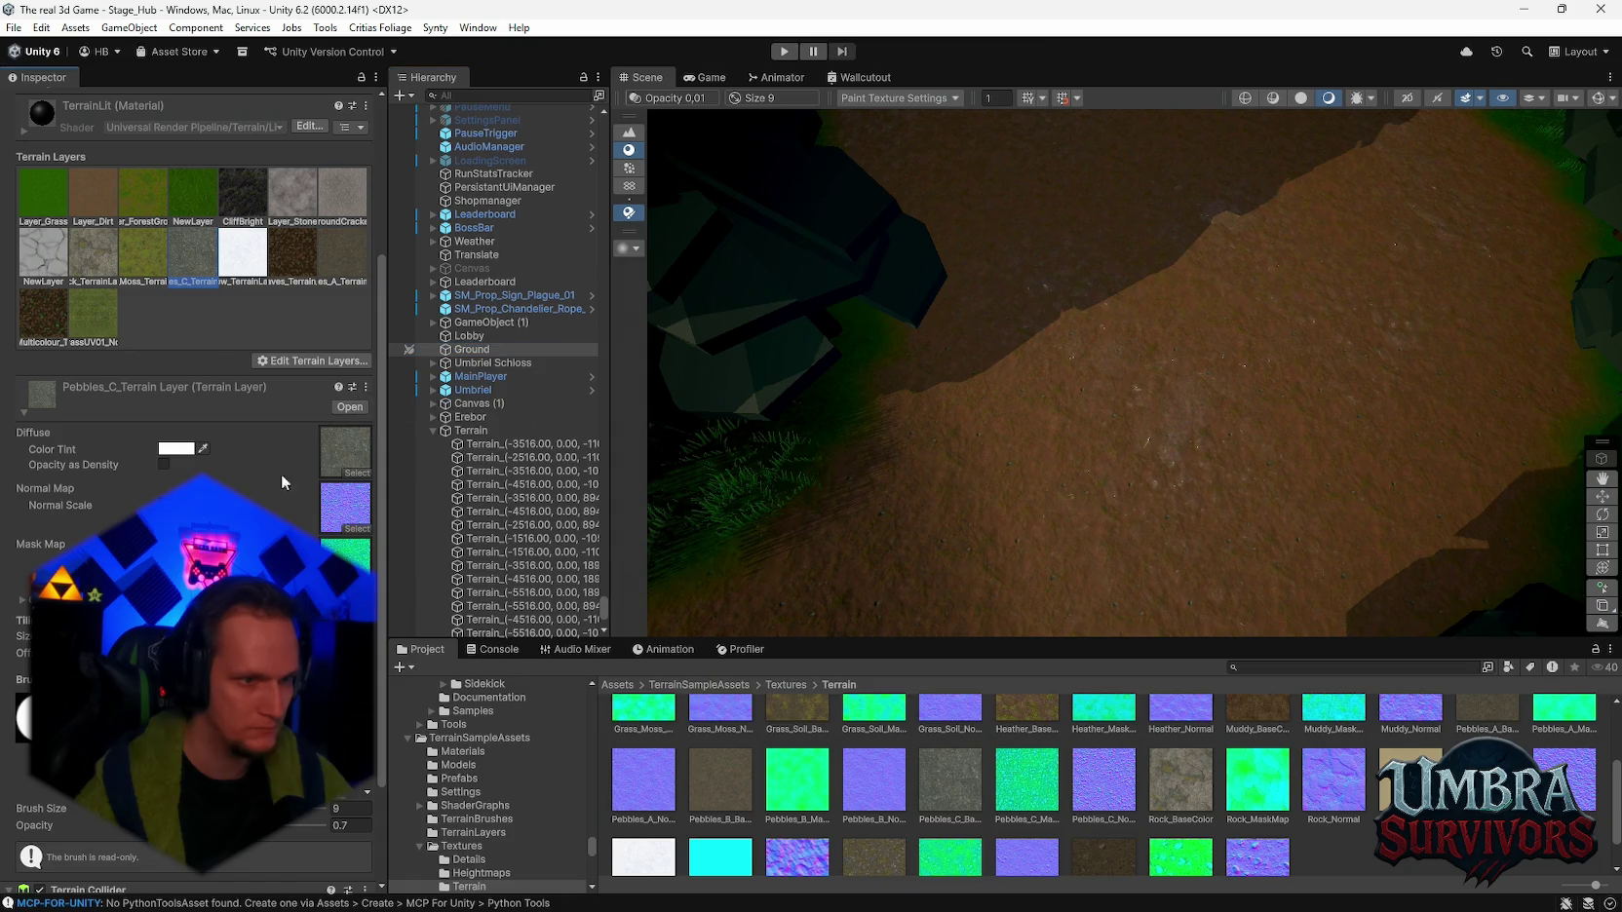
Review the import settings of Pebbles_C_BaseColor and Pebbles_C_Normal
left_click(338, 453)
left_click(944, 785)
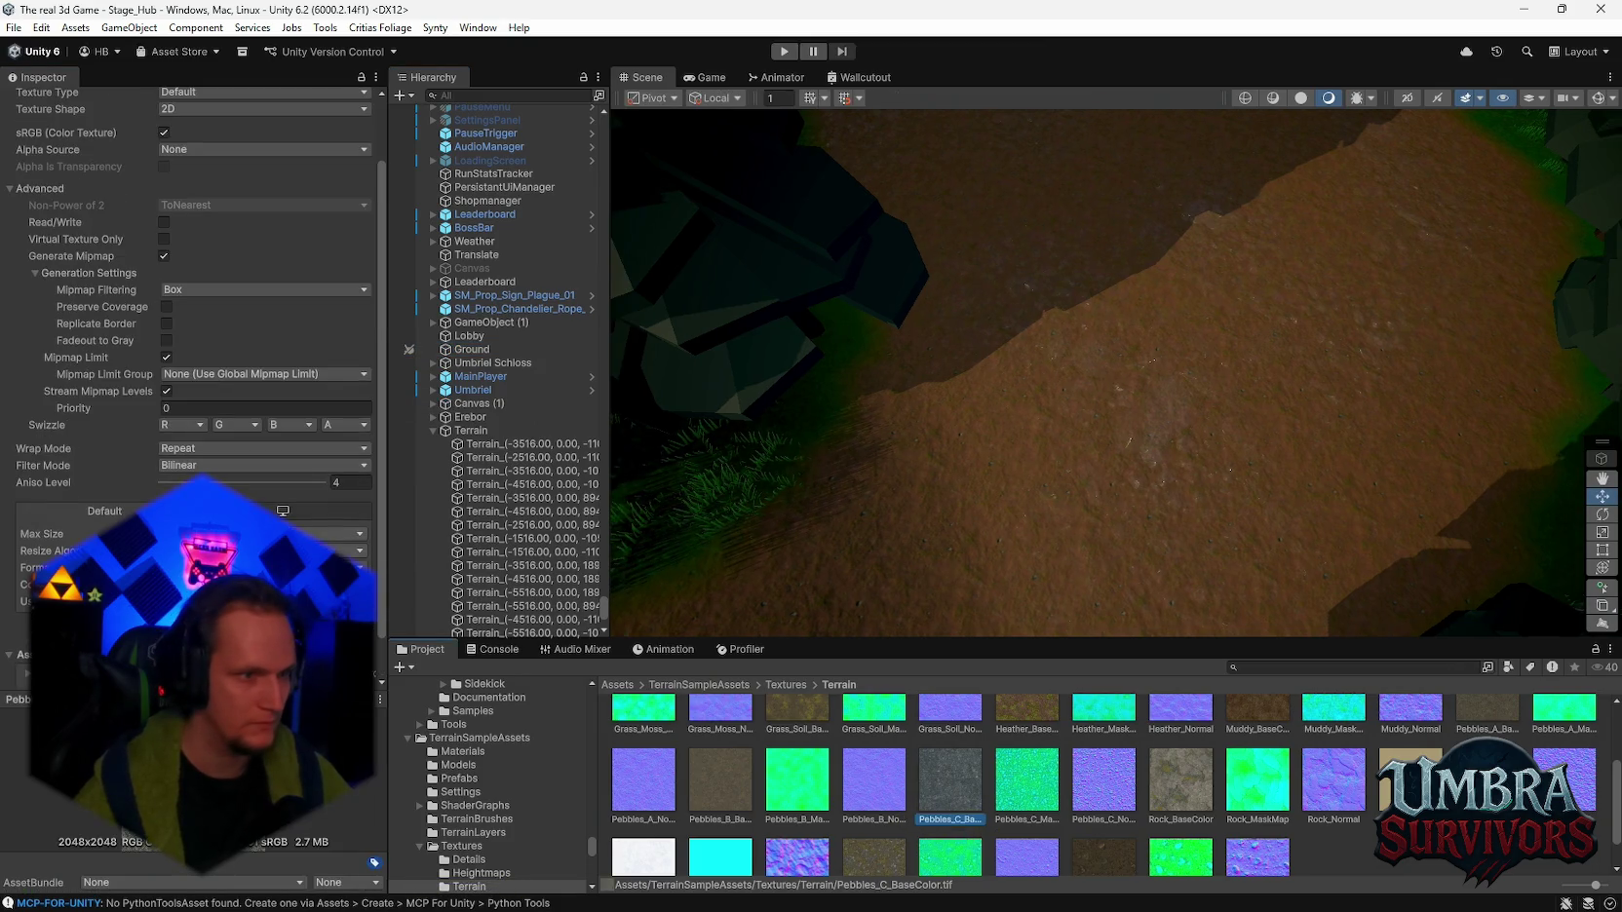
scroll(190, 341, "up", 2)
scroll(205, 358, "down", 3)
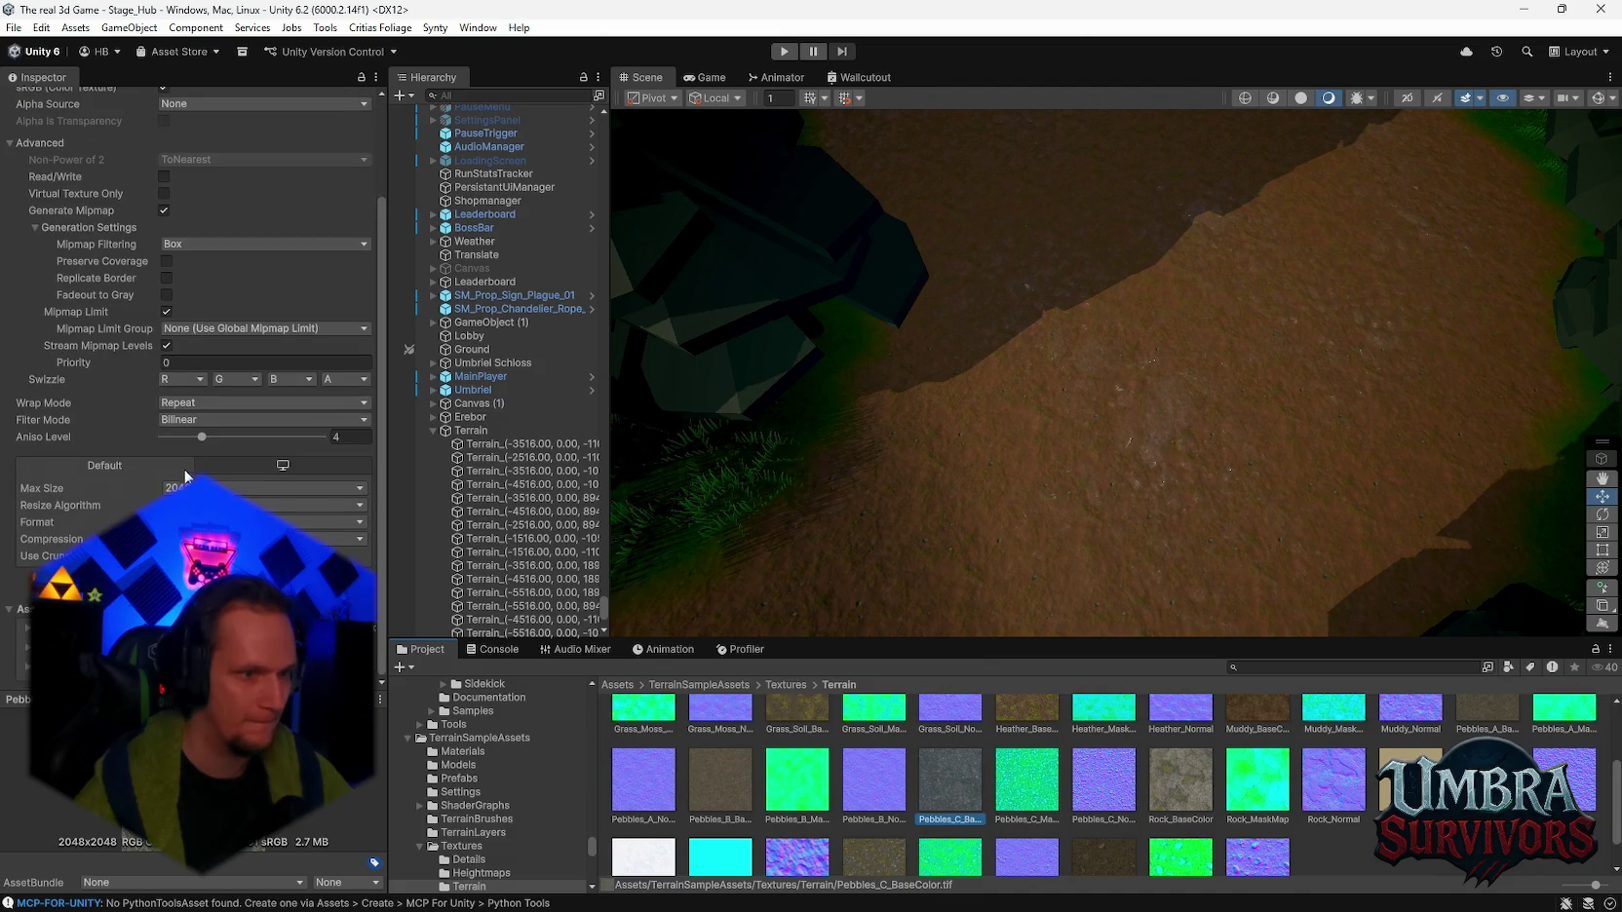
scroll(190, 341, "up", 3)
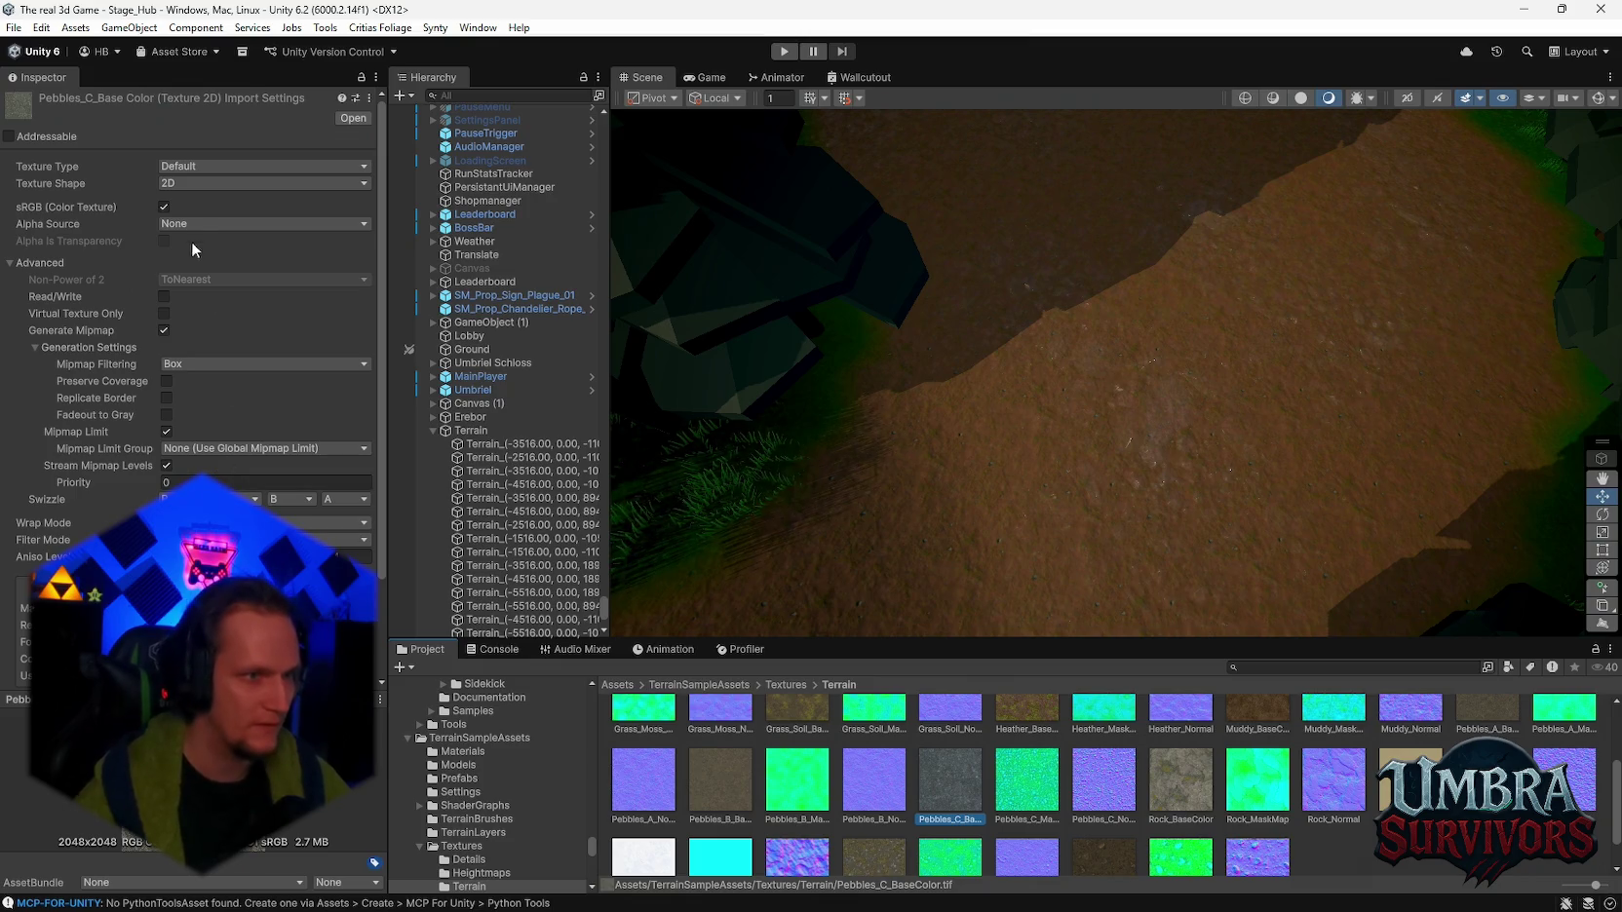
left_click(473, 350)
left_click(1111, 799)
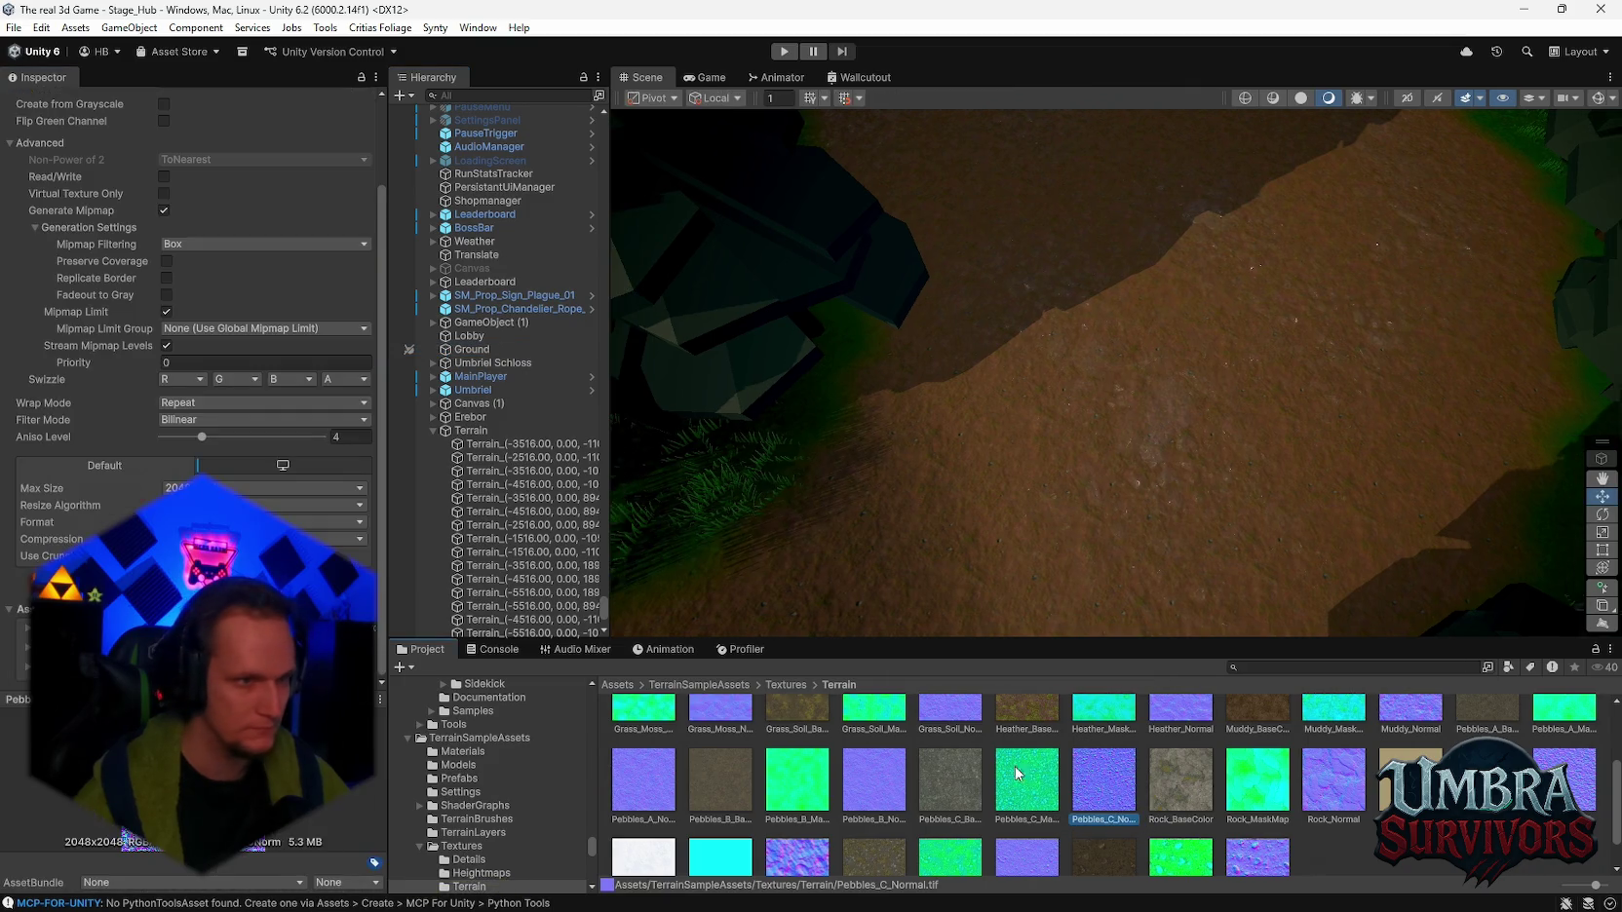
left_click(468, 350)
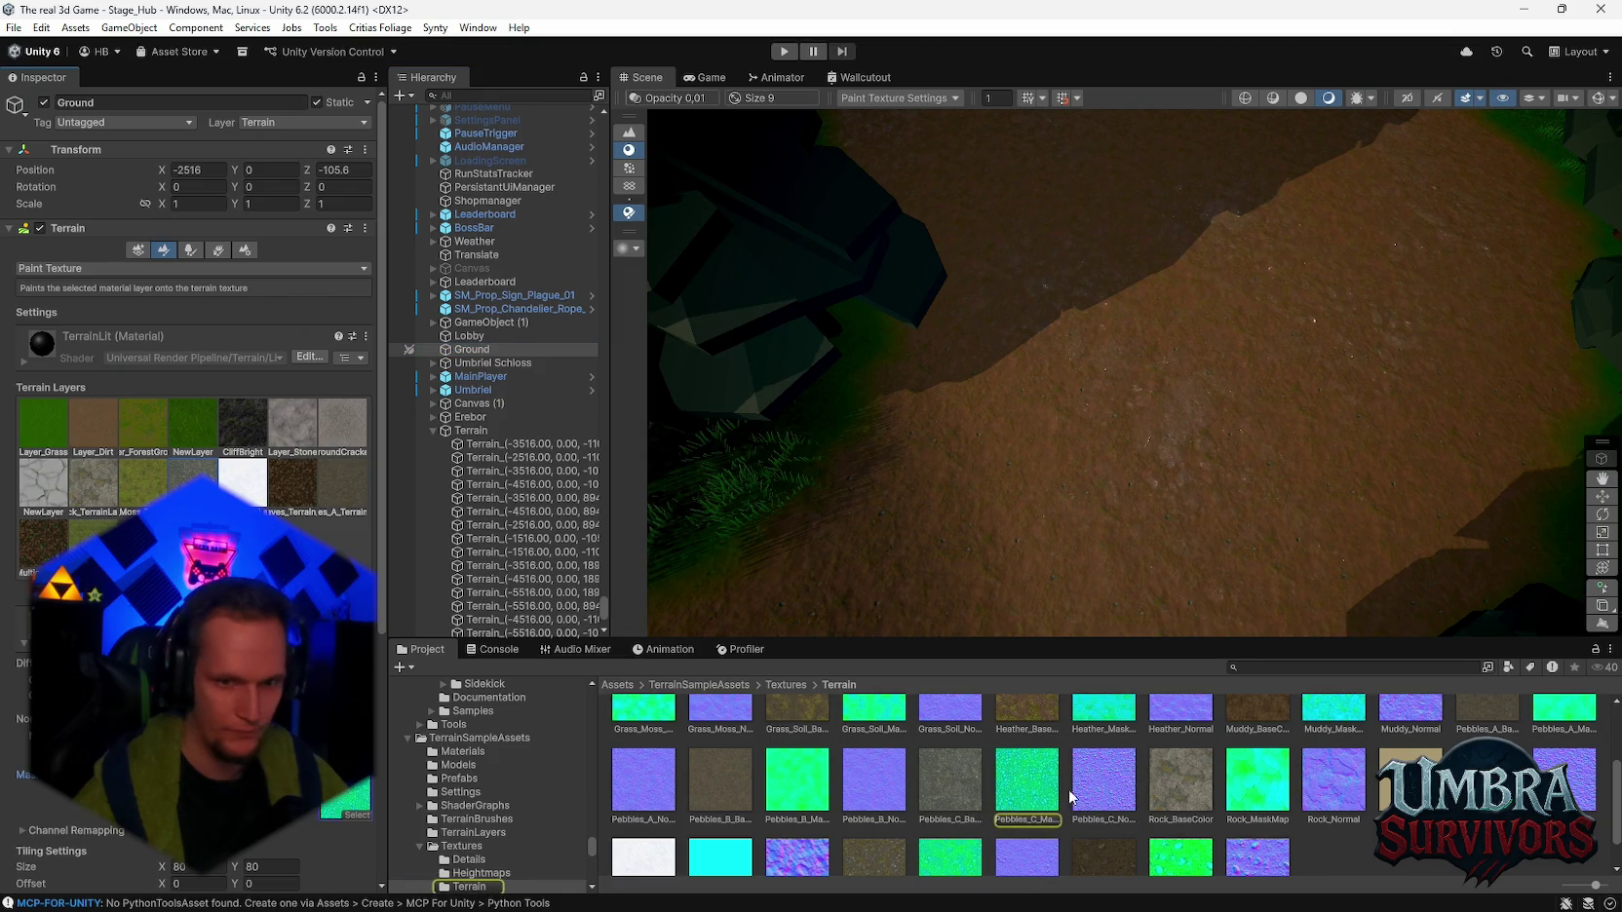
left_click(1027, 780)
scroll(219, 419, "down", 2)
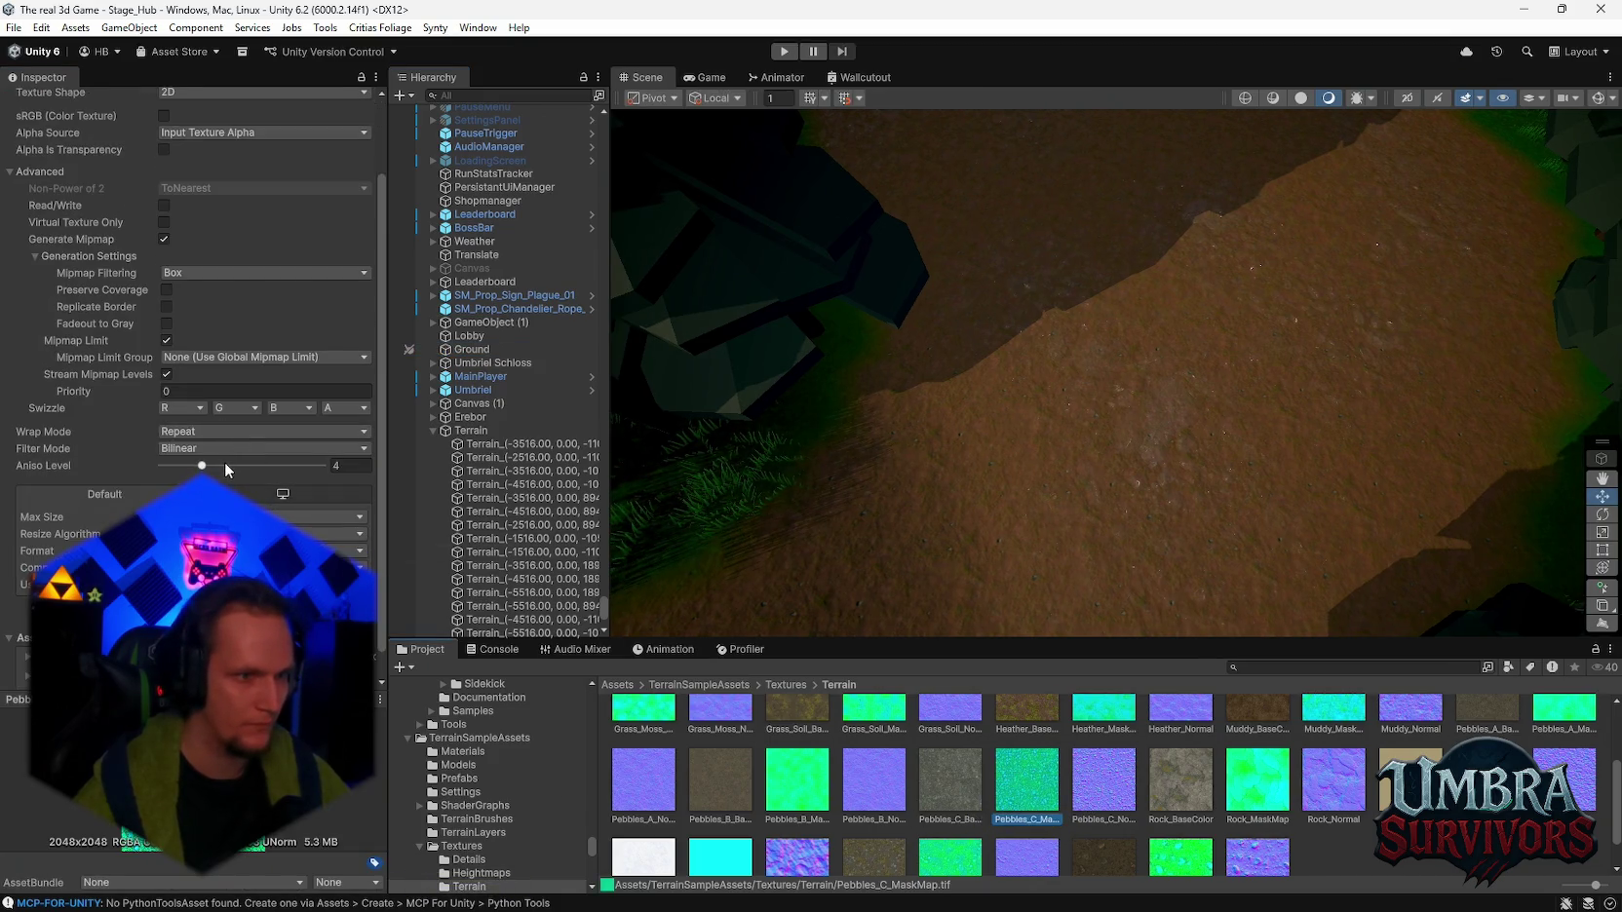
left_click_drag(224, 462, 174, 469)
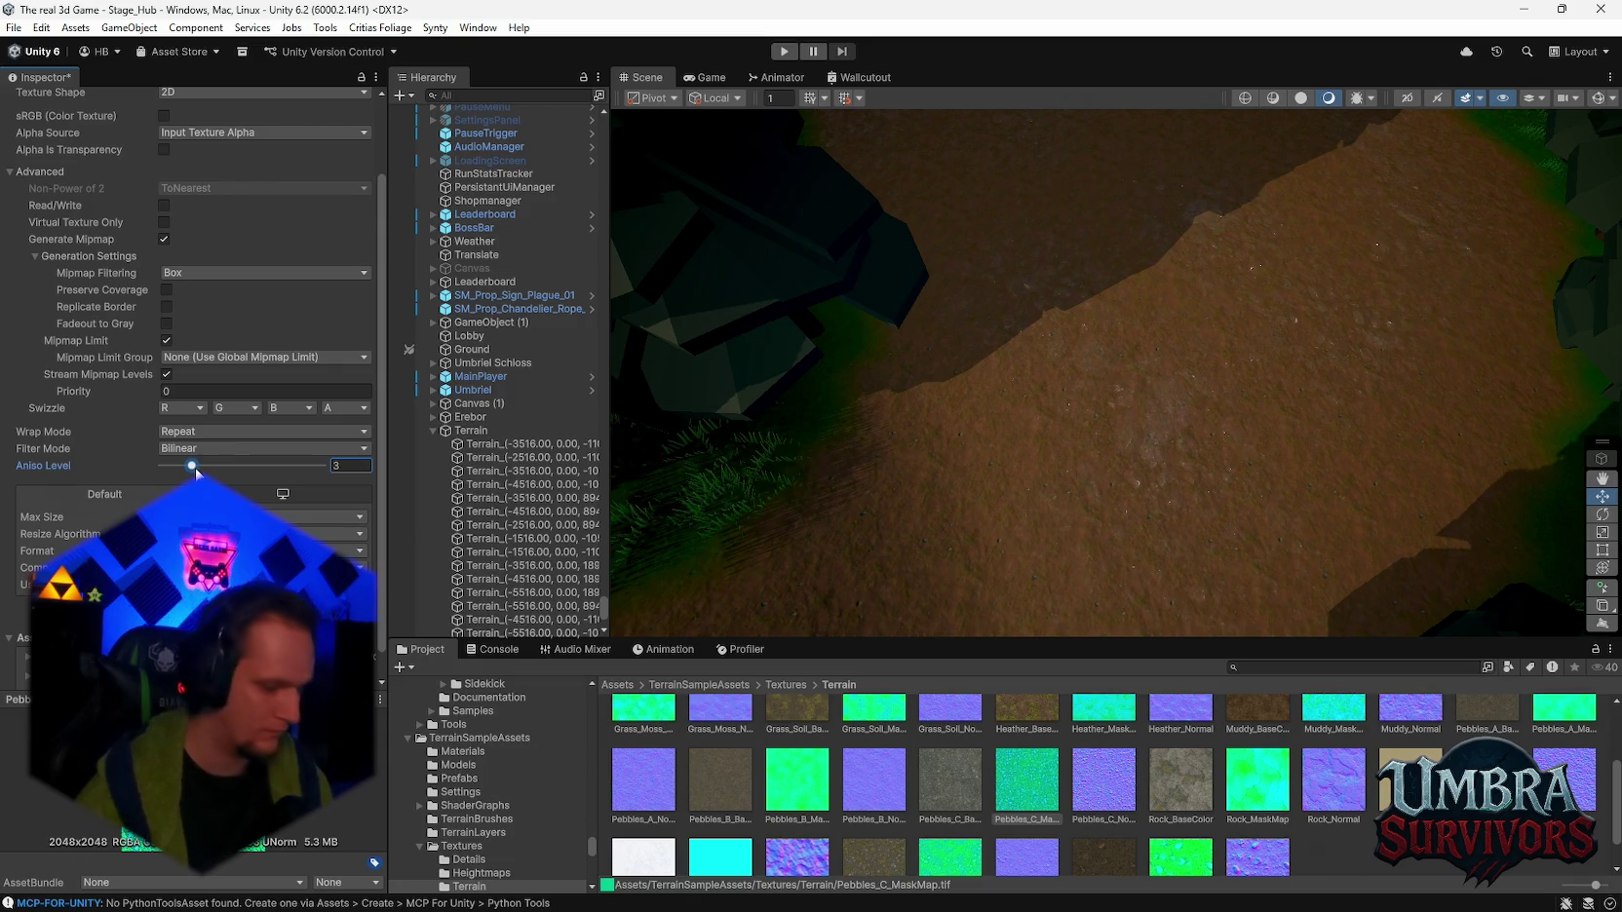
left_click(466, 349)
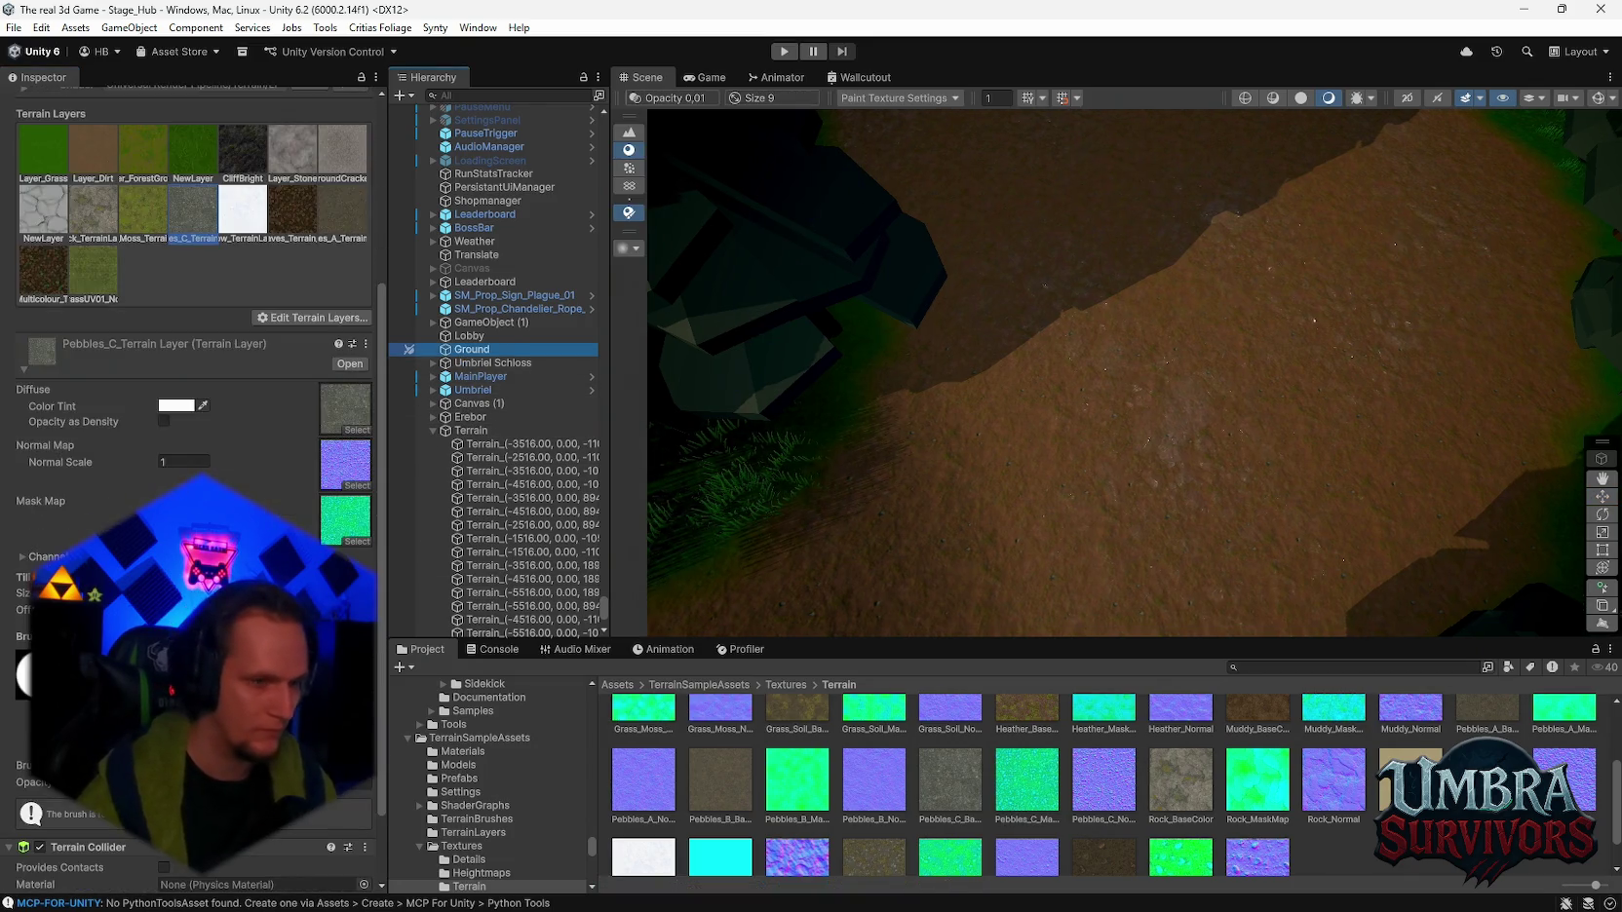
left_click(20, 557)
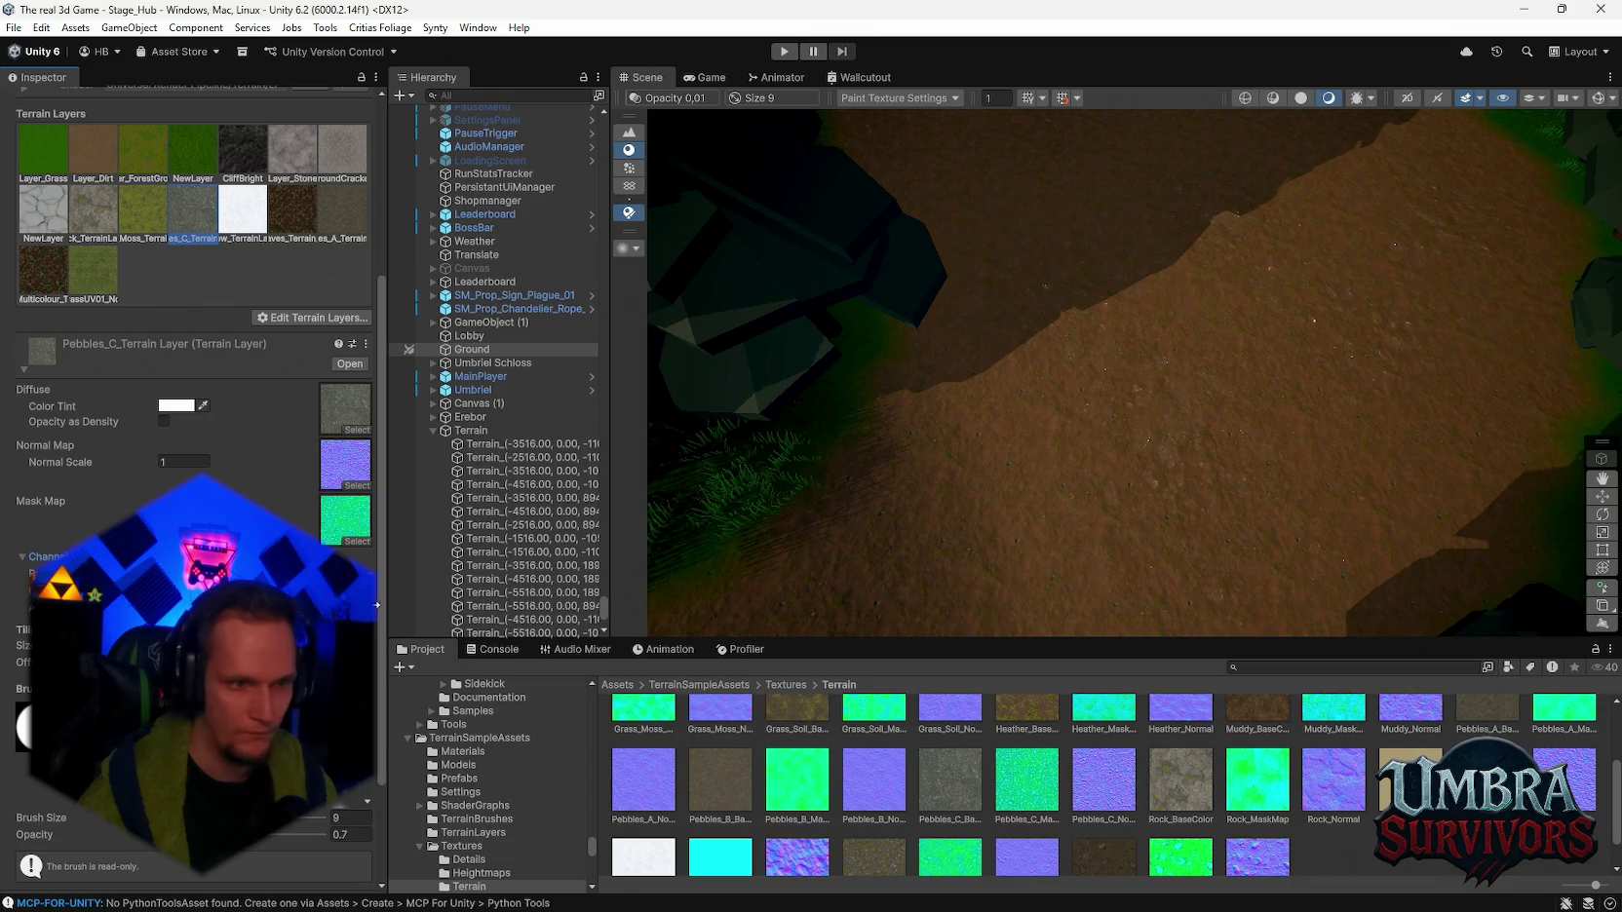
Compare the Rock, Pebbles_A and Grass UV01 layers, then pick Layer_Ground Cracked 01 for painting
mouse_move(1045, 488)
left_mouse_down()
mouse_move(1080, 399)
mouse_move(1290, 309)
mouse_move(1072, 283)
mouse_move(1043, 218)
mouse_move(1074, 314)
mouse_move(1195, 351)
mouse_move(1249, 344)
mouse_move(1159, 361)
mouse_move(1080, 333)
mouse_move(1238, 340)
mouse_move(1180, 353)
left_mouse_up()
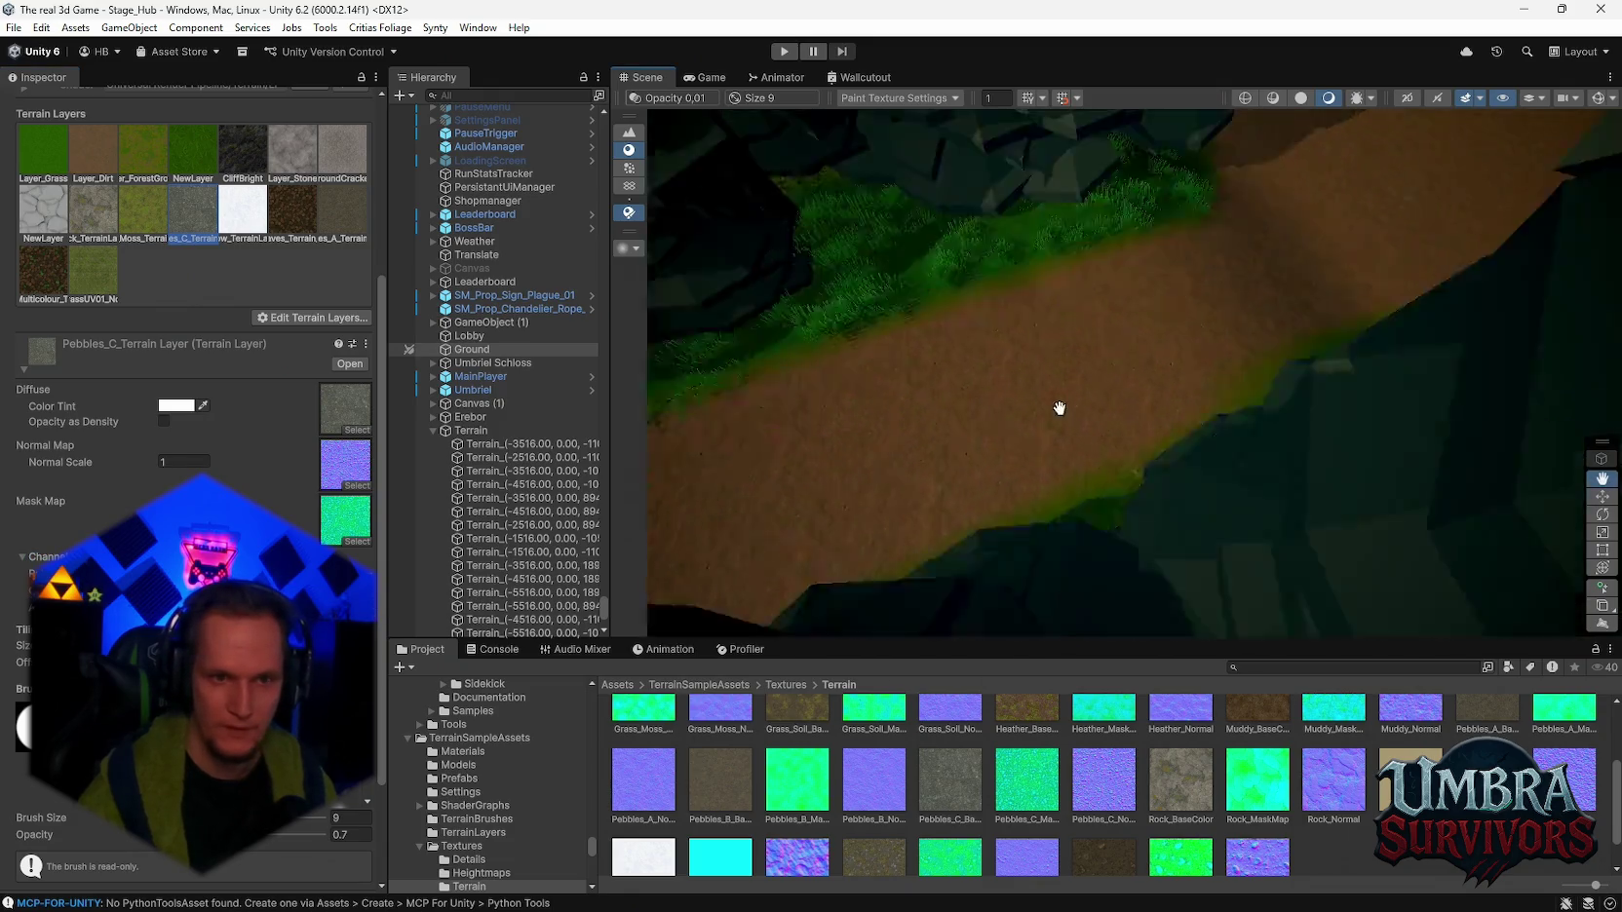
scroll(298, 435, "up", 1)
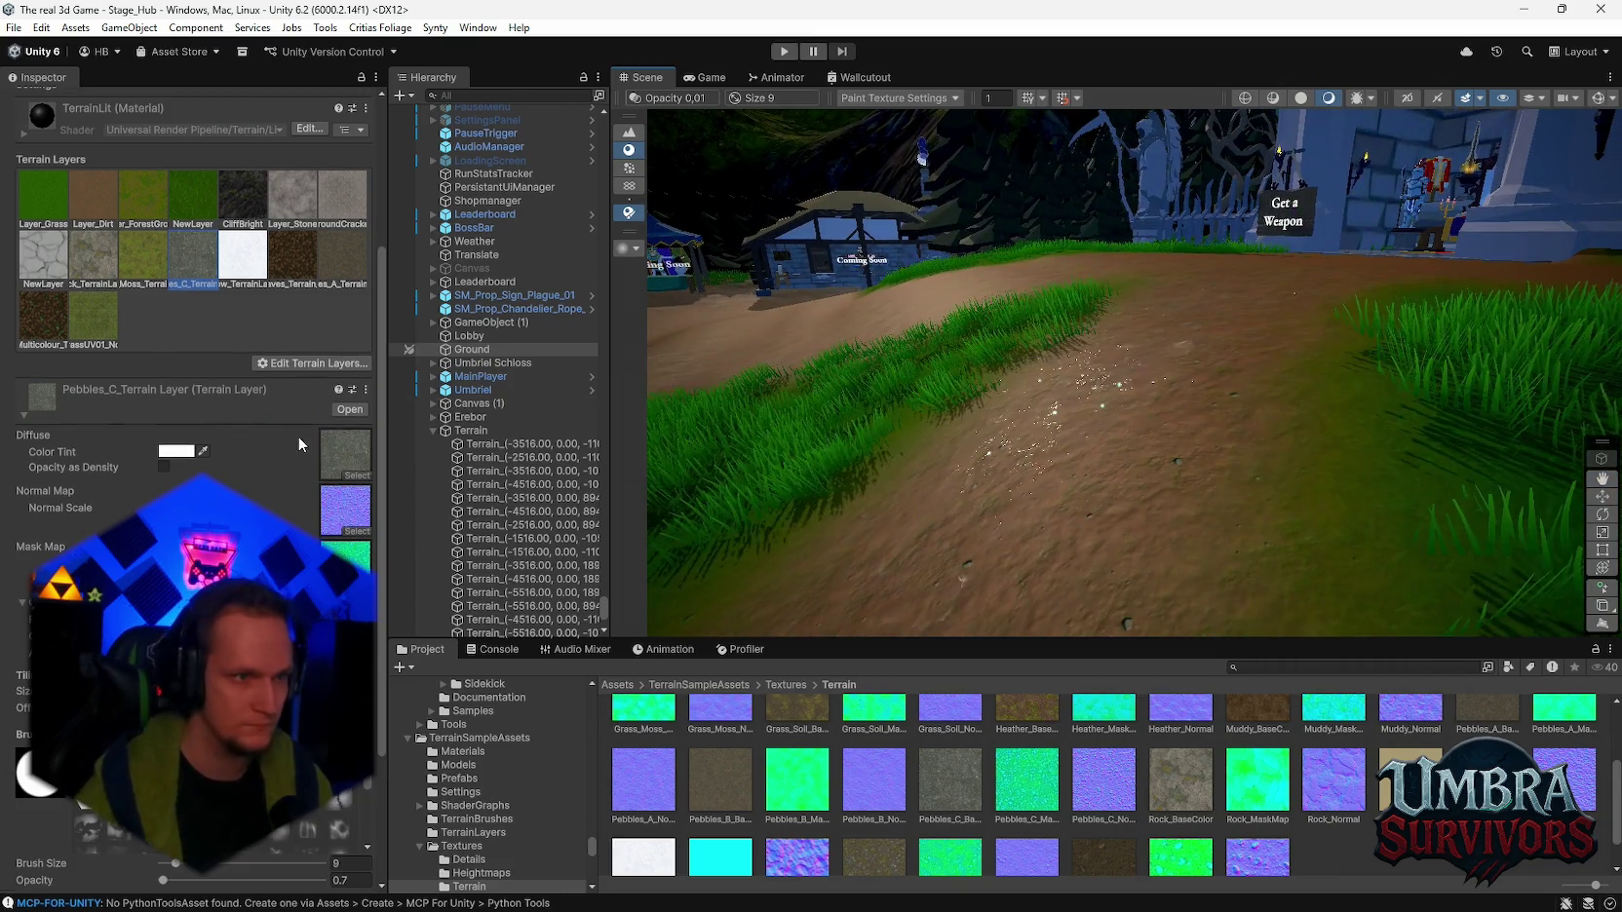
left_click(112, 279)
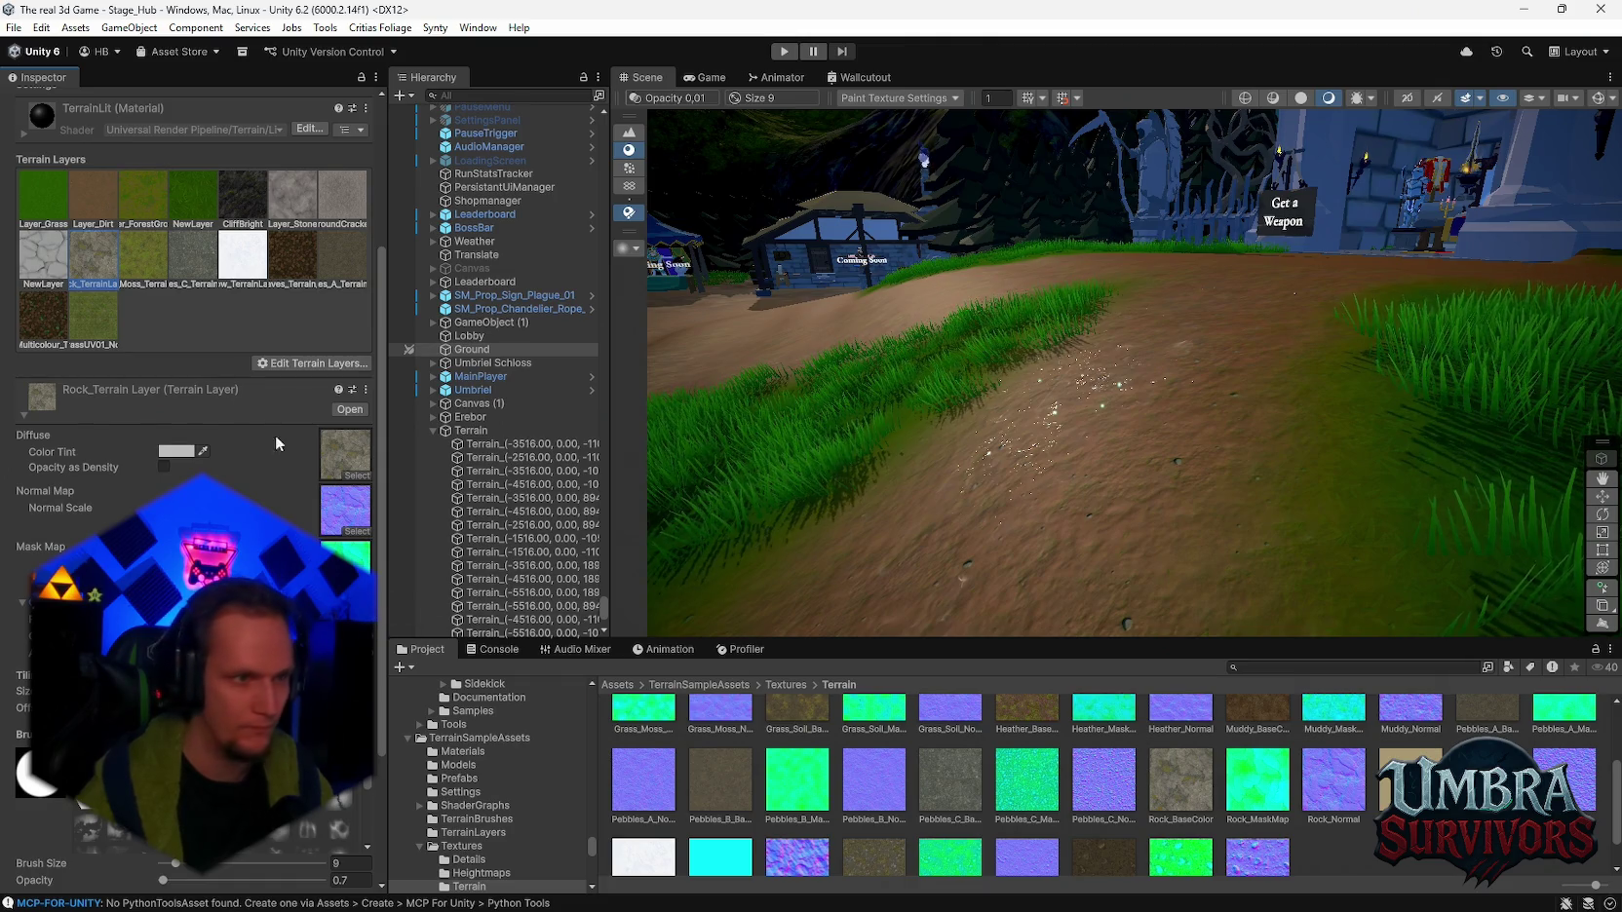
left_click(336, 265)
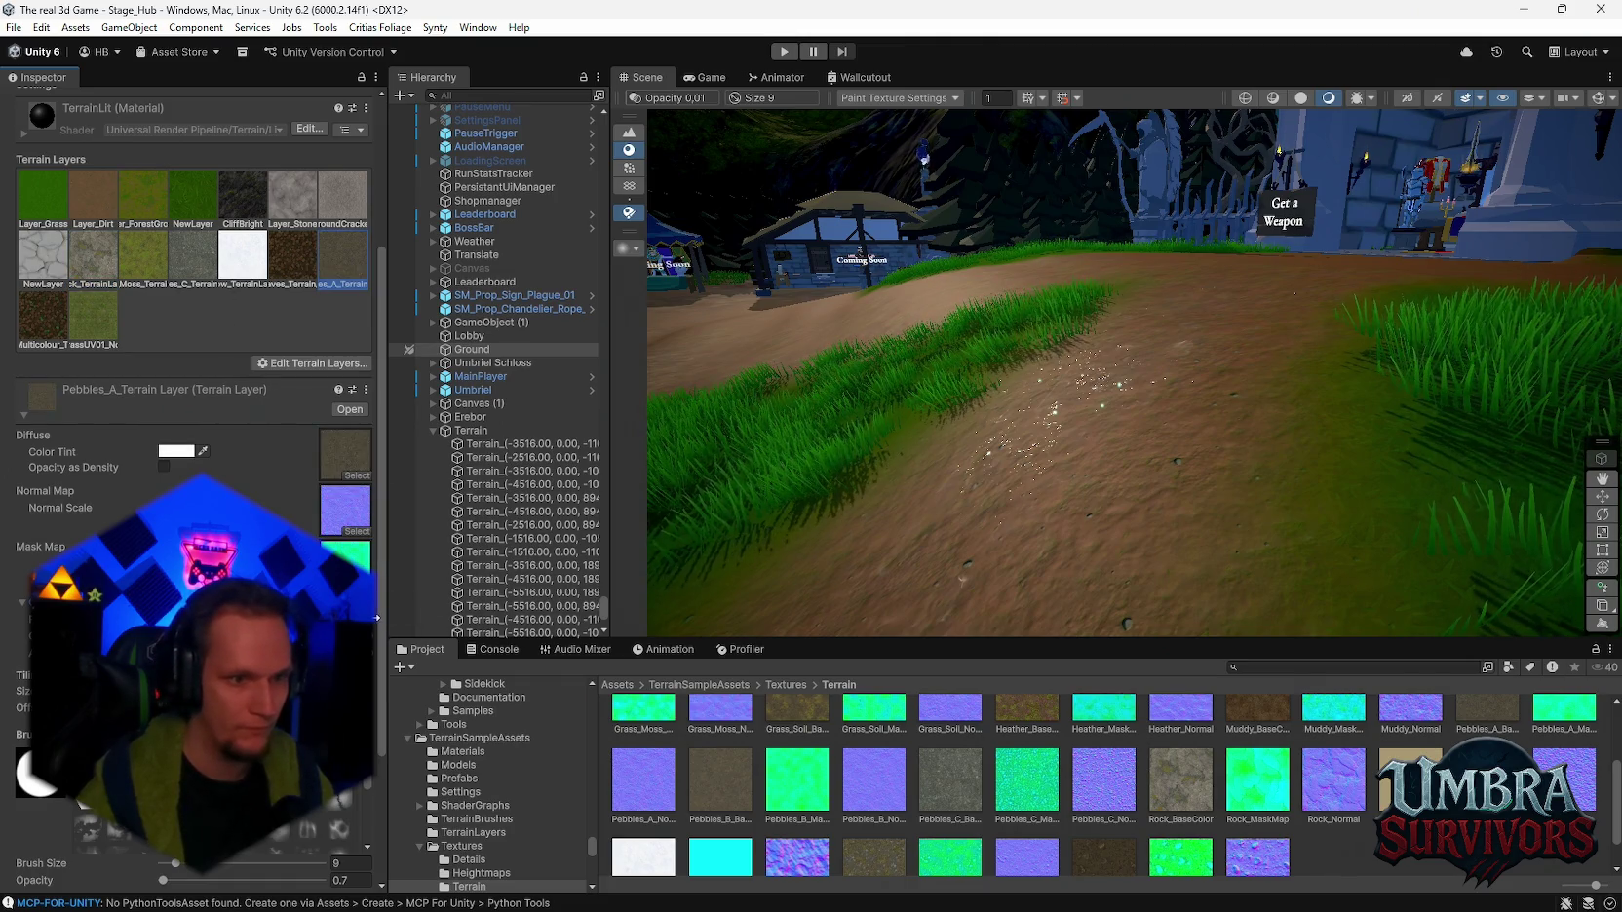
left_click(87, 316)
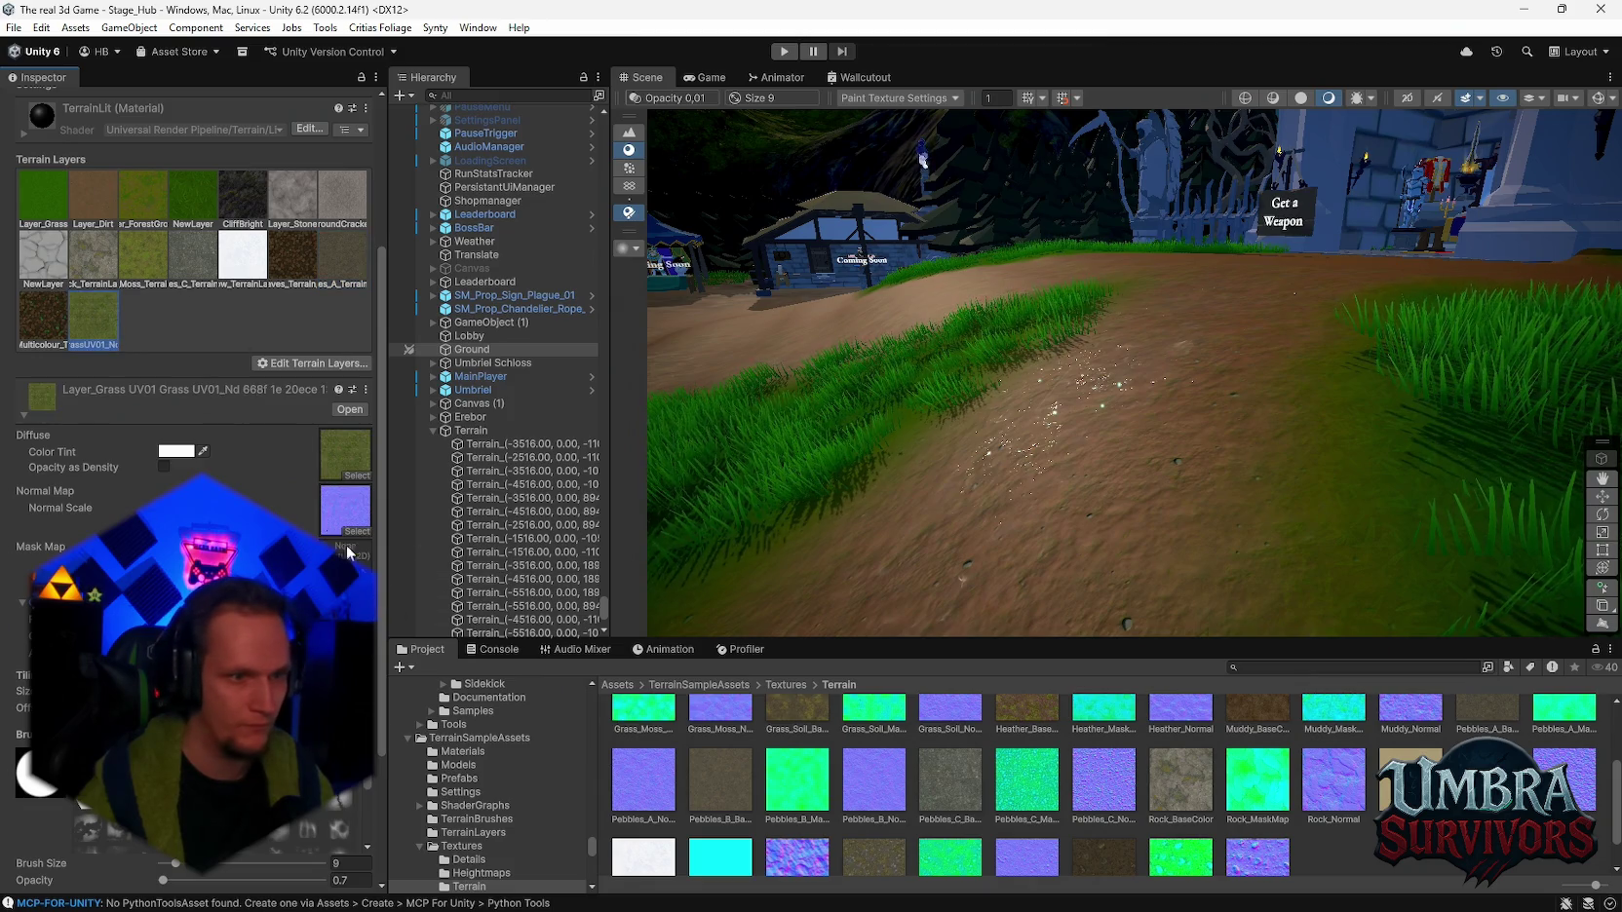
left_click(244, 202)
left_click(341, 197)
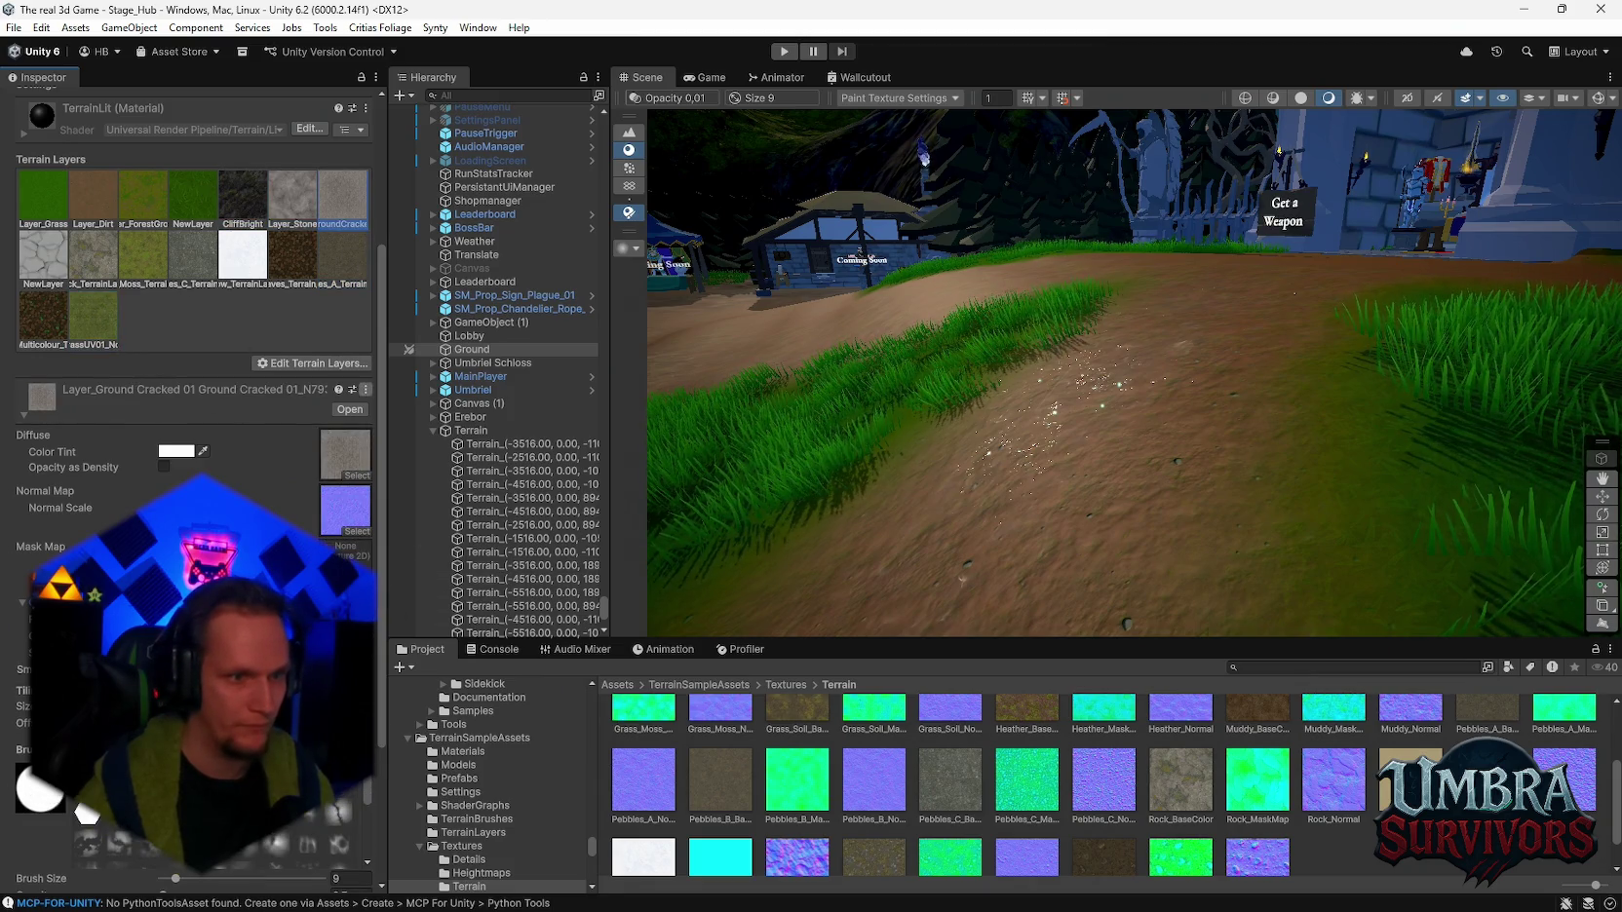
scroll(195, 390, "down", 1)
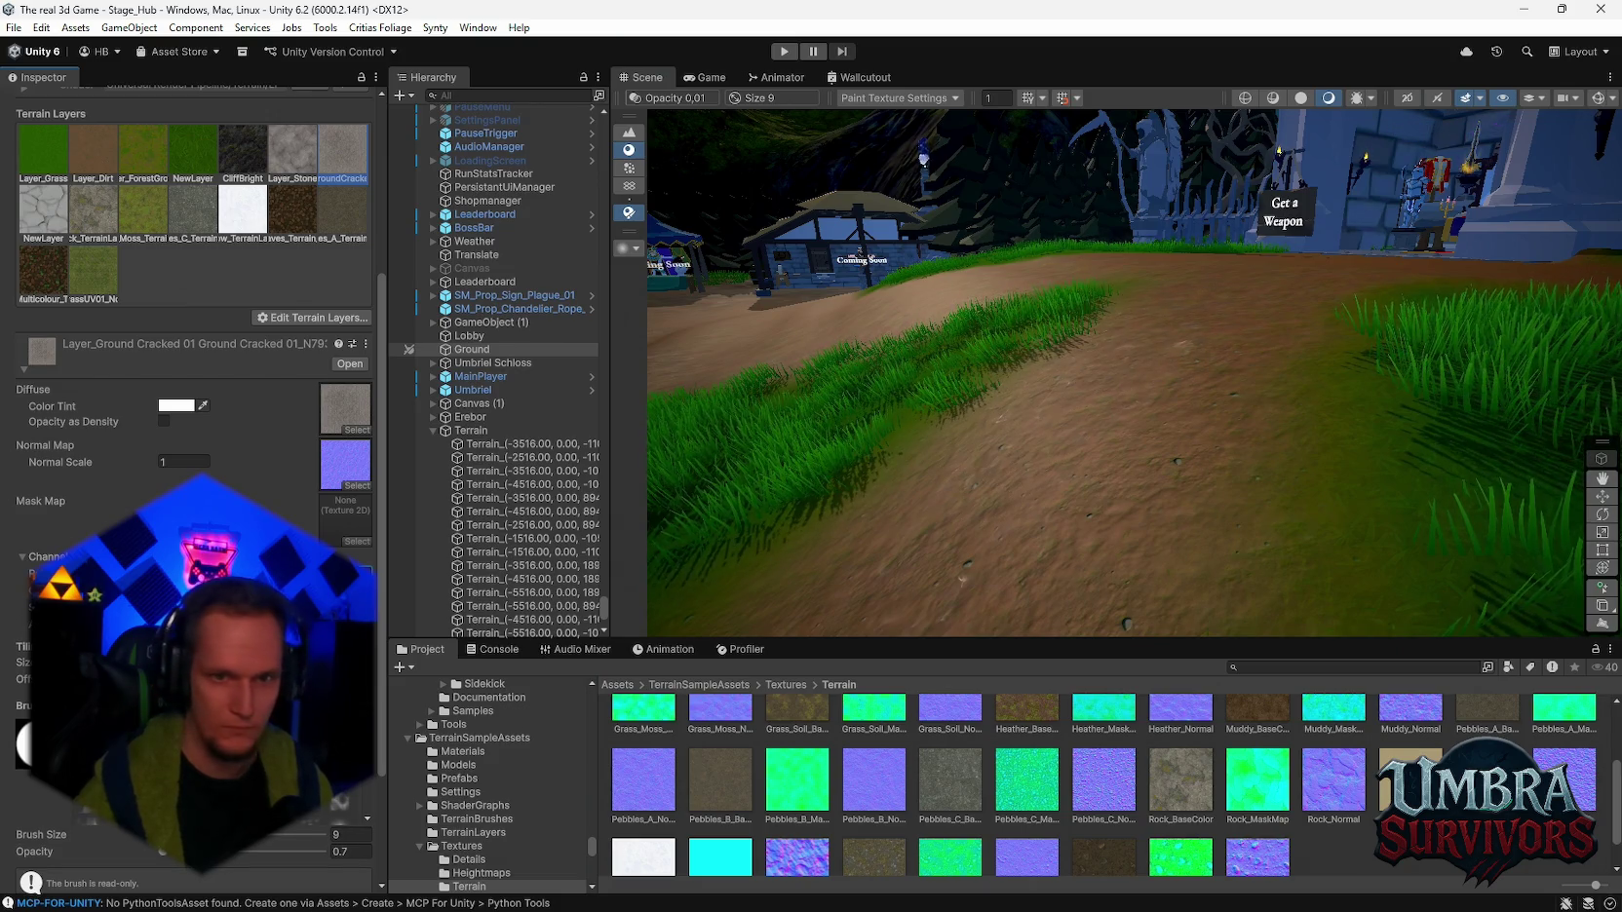
Orbit and pan from the huts past the pines until the forest dirt clearing fills the view
left_click_drag(1091, 434, 1014, 434)
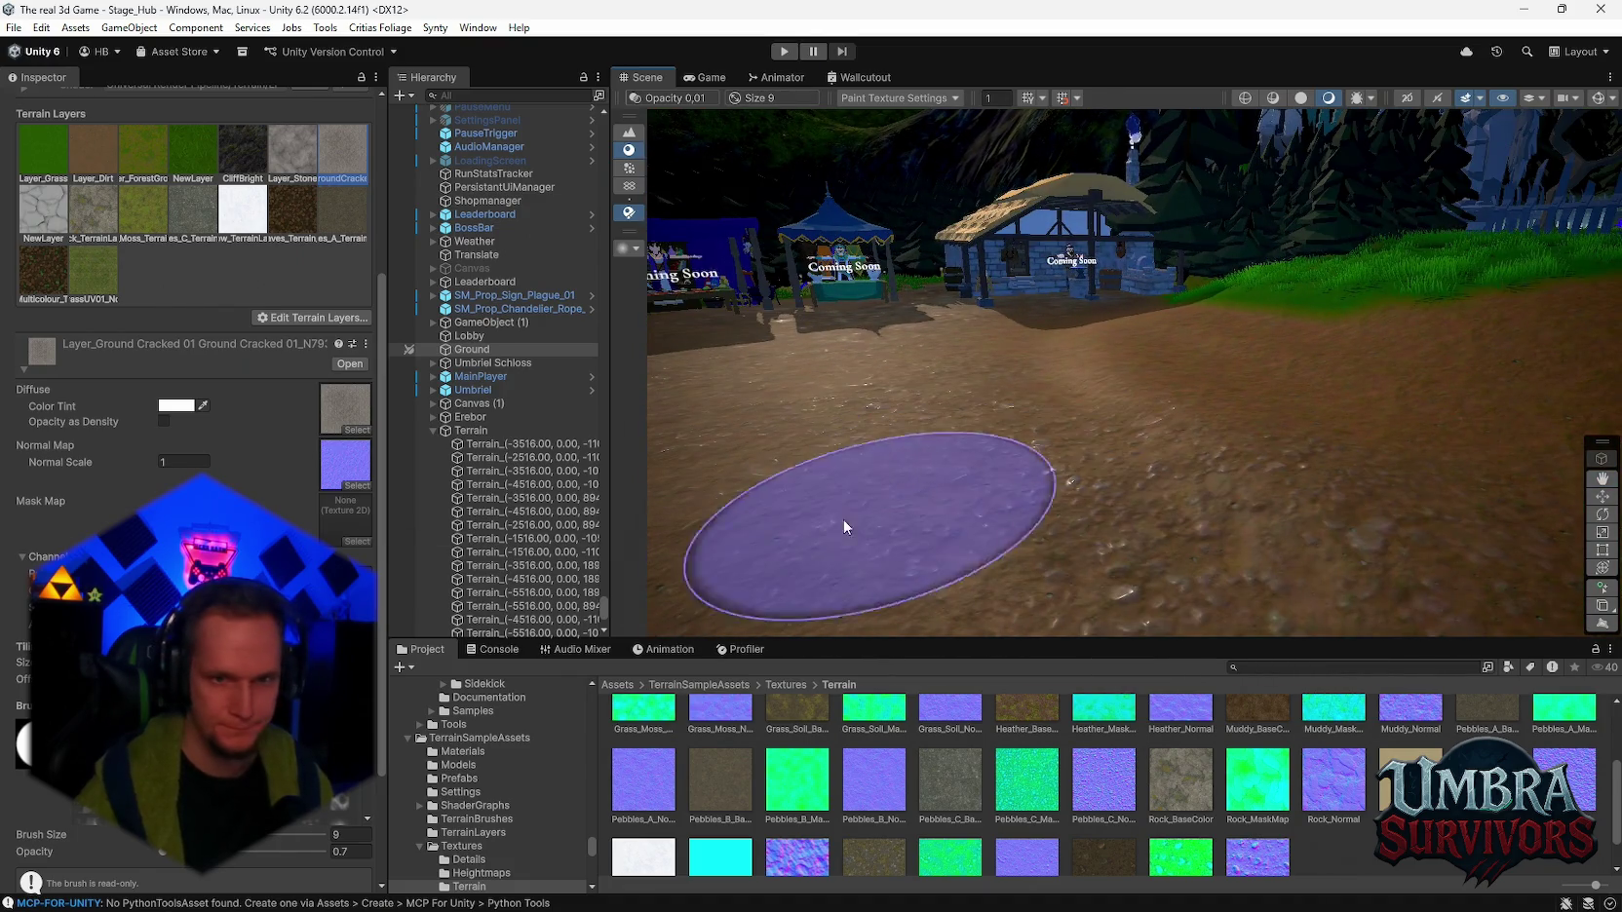
scroll(1216, 409, "down", 3)
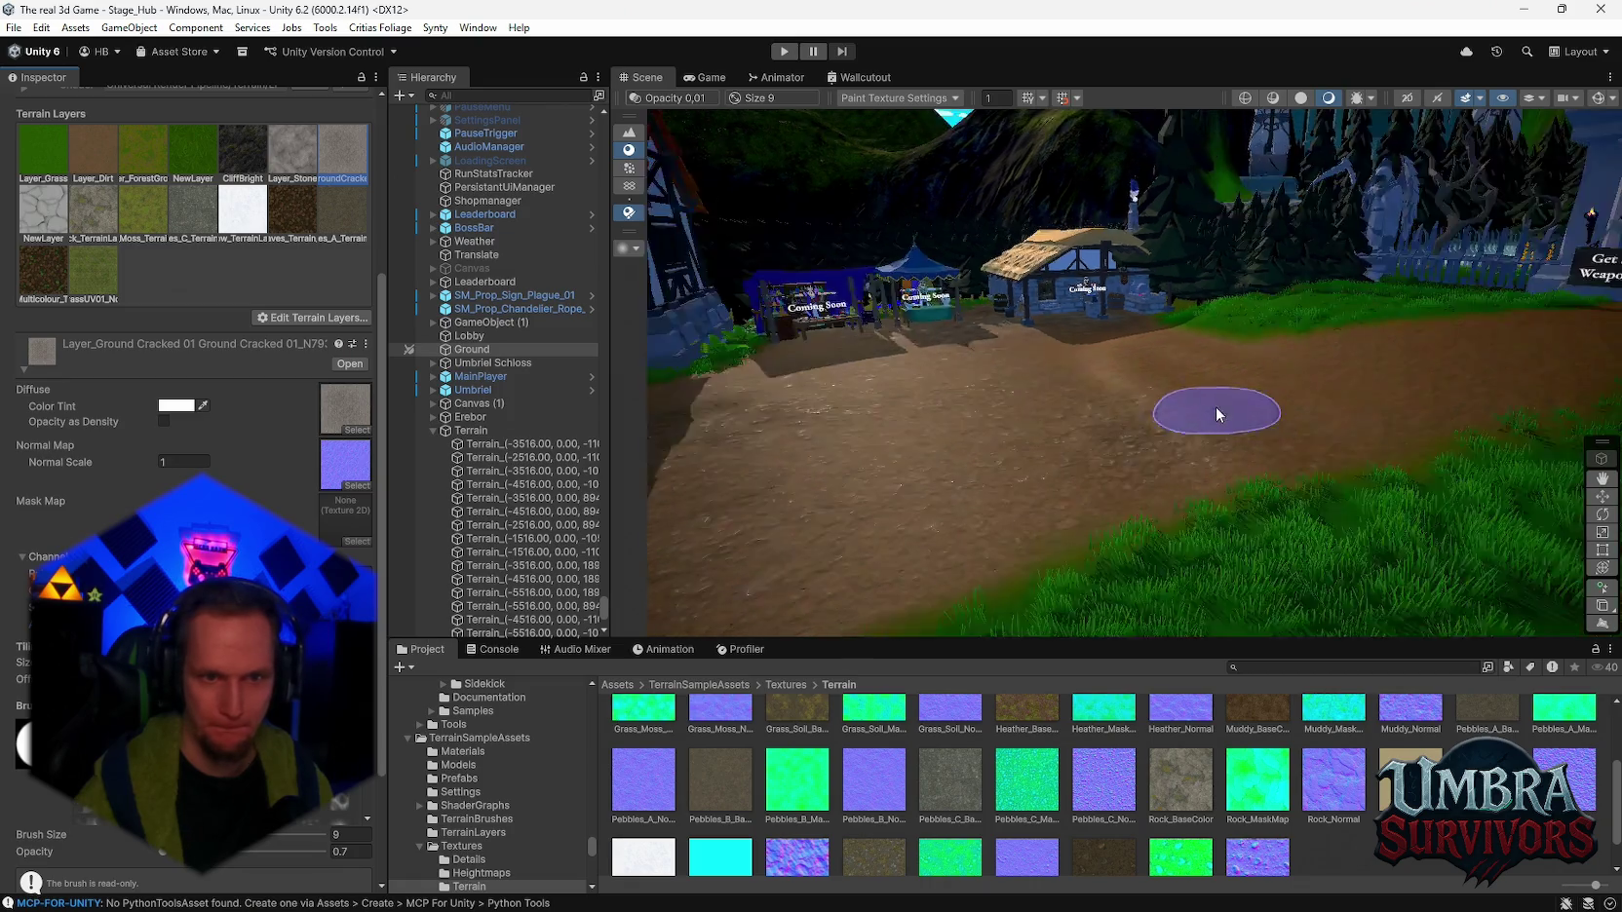
mouse_move(1217, 409)
left_mouse_down()
mouse_move(1086, 410)
mouse_move(1080, 426)
mouse_move(992, 448)
mouse_move(1044, 461)
mouse_move(875, 377)
left_mouse_up()
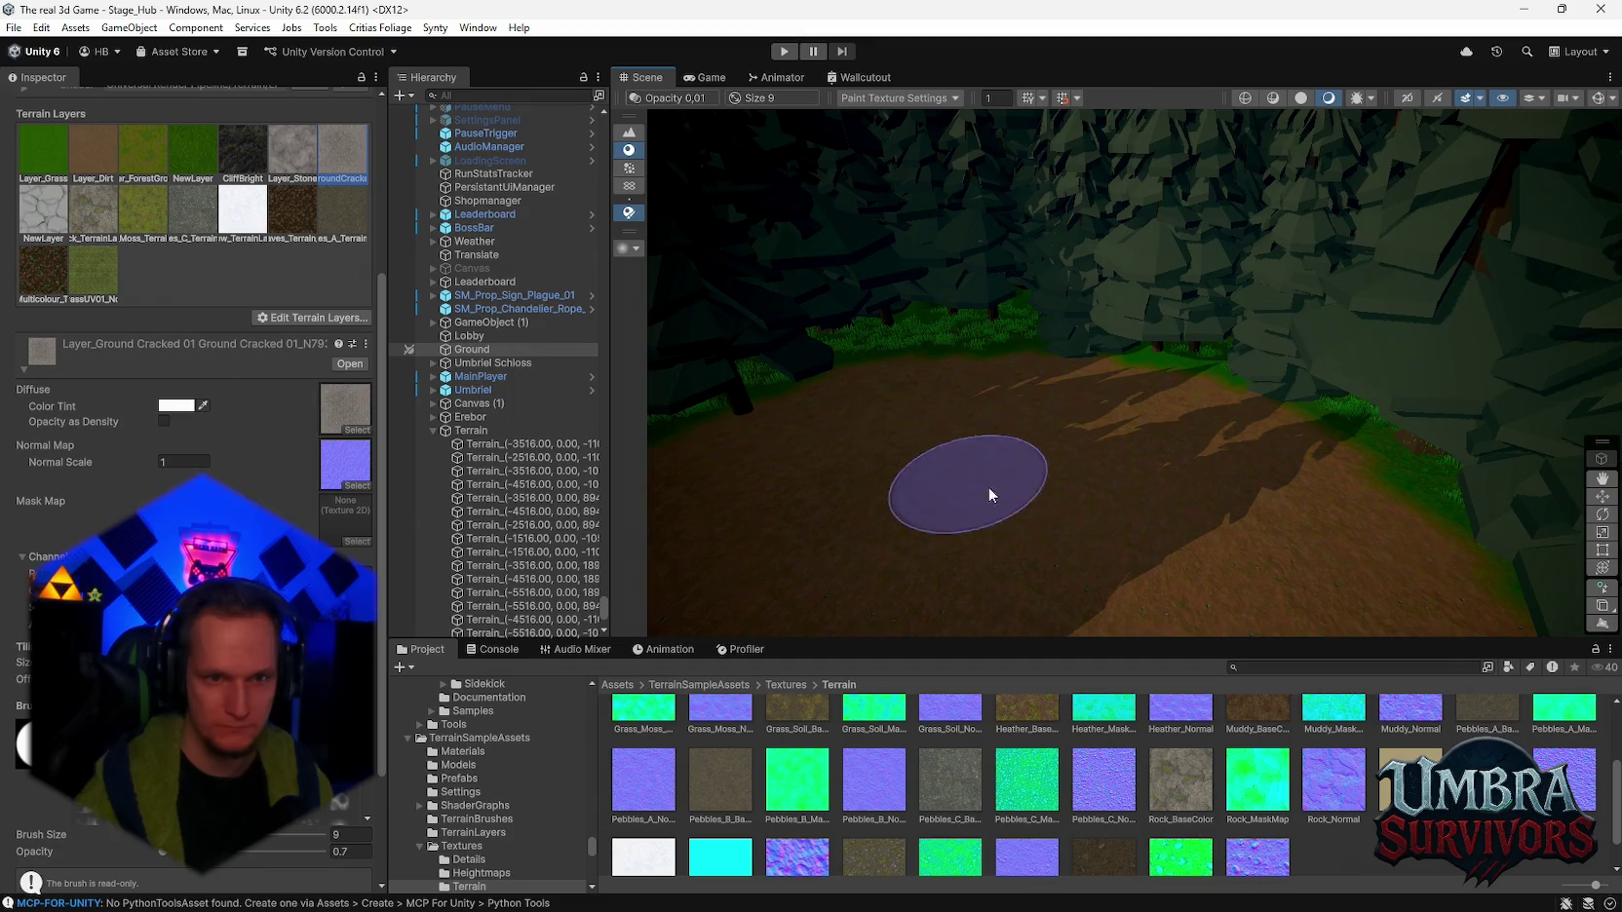
scroll(1172, 478, "up", 3)
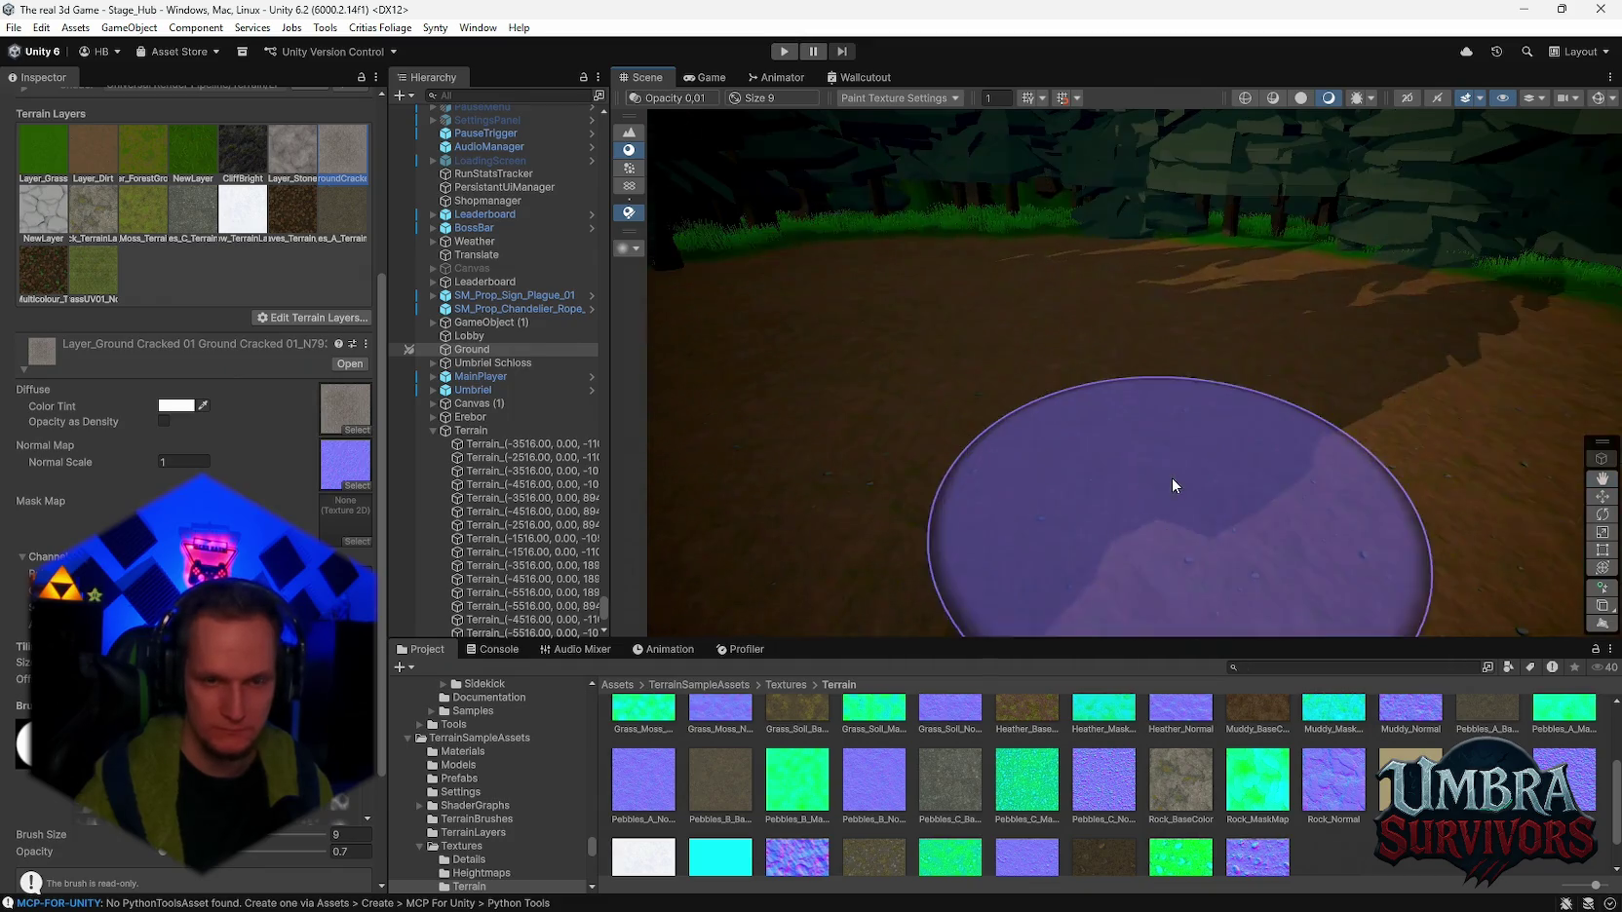
mouse_move(1321, 394)
left_mouse_down()
mouse_move(1301, 388)
mouse_move(1187, 492)
left_mouse_up()
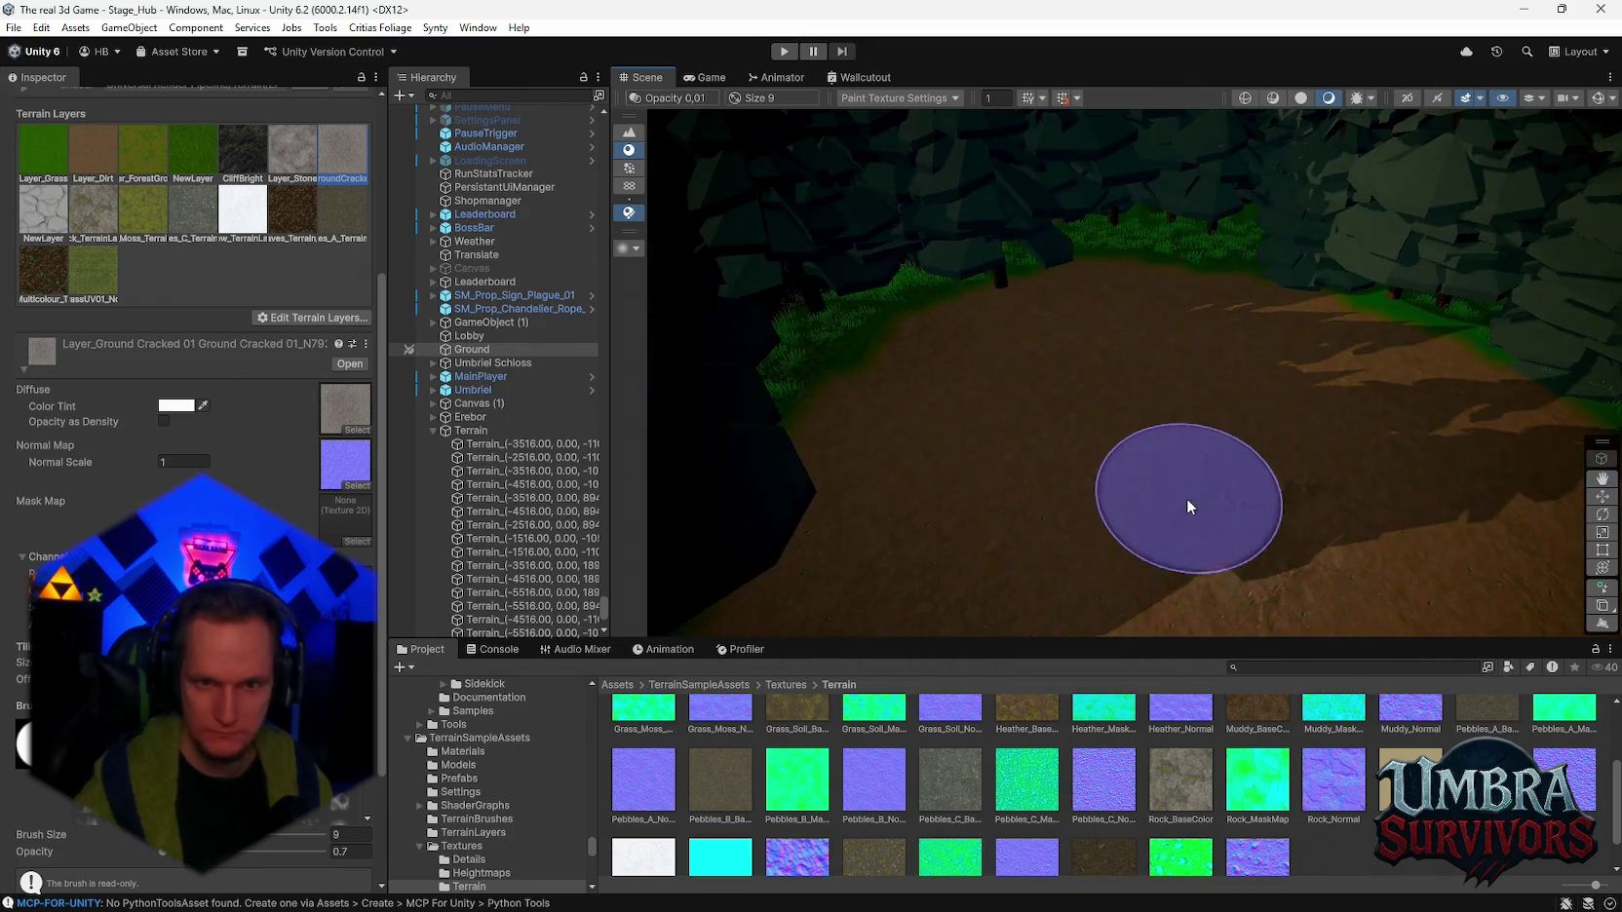
mouse_move(1267, 348)
left_mouse_down()
mouse_move(1161, 392)
mouse_move(1182, 390)
left_mouse_up()
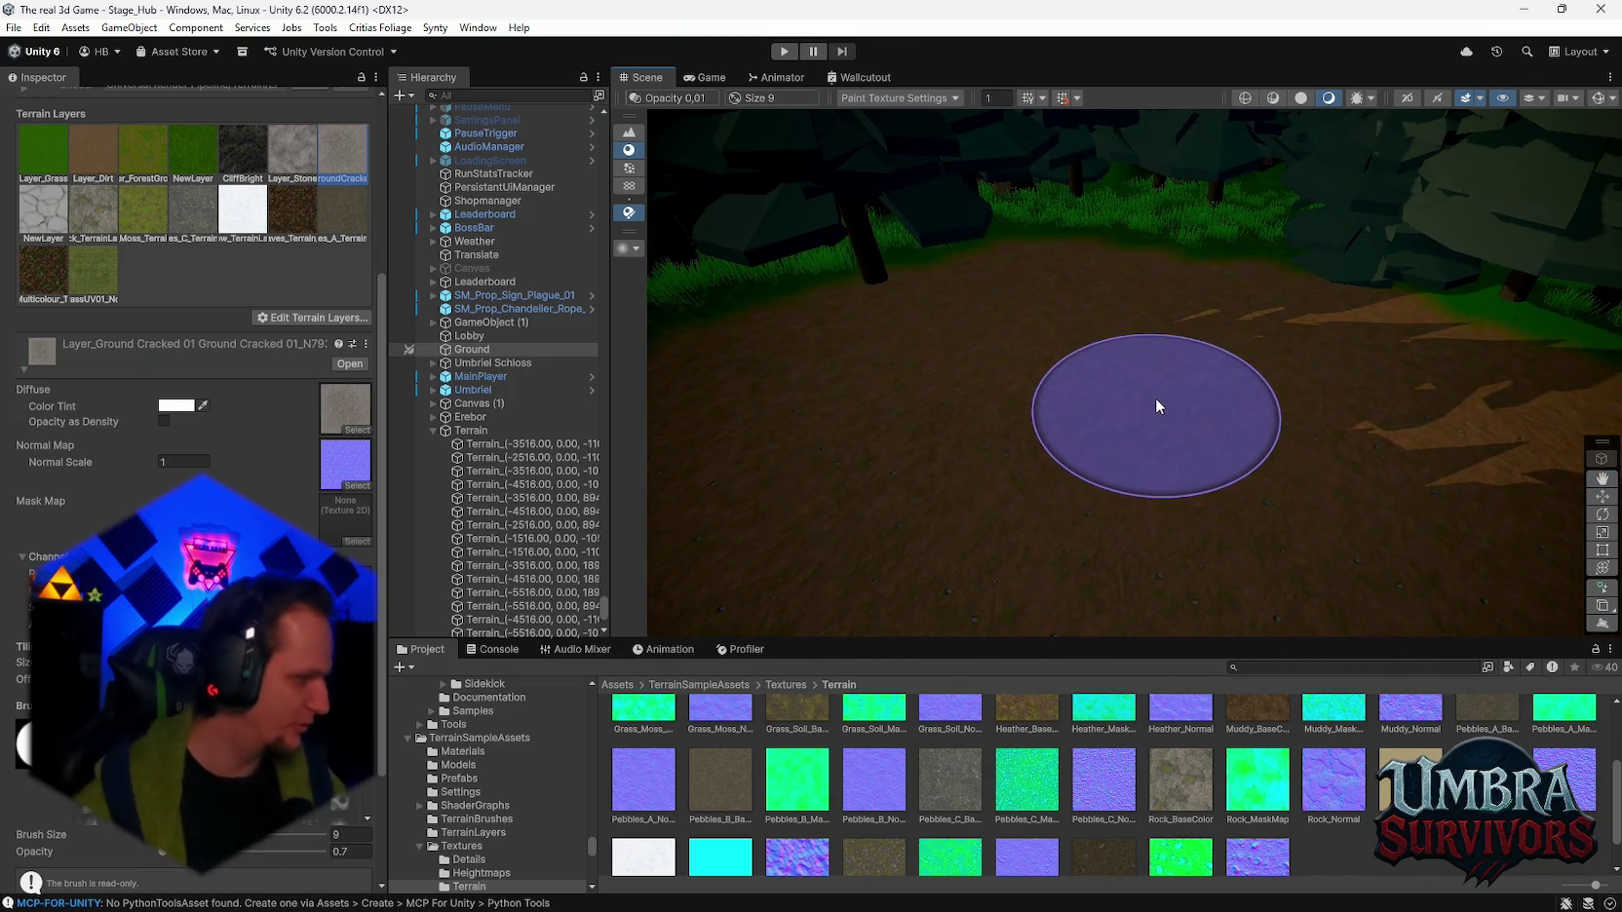
mouse_move(1232, 376)
left_mouse_down()
mouse_move(1158, 419)
mouse_move(1152, 398)
mouse_move(1238, 380)
mouse_move(1070, 310)
mouse_move(1153, 418)
mouse_move(1170, 399)
mouse_move(1188, 458)
mouse_move(1133, 420)
mouse_move(1181, 460)
mouse_move(1035, 506)
left_mouse_up()
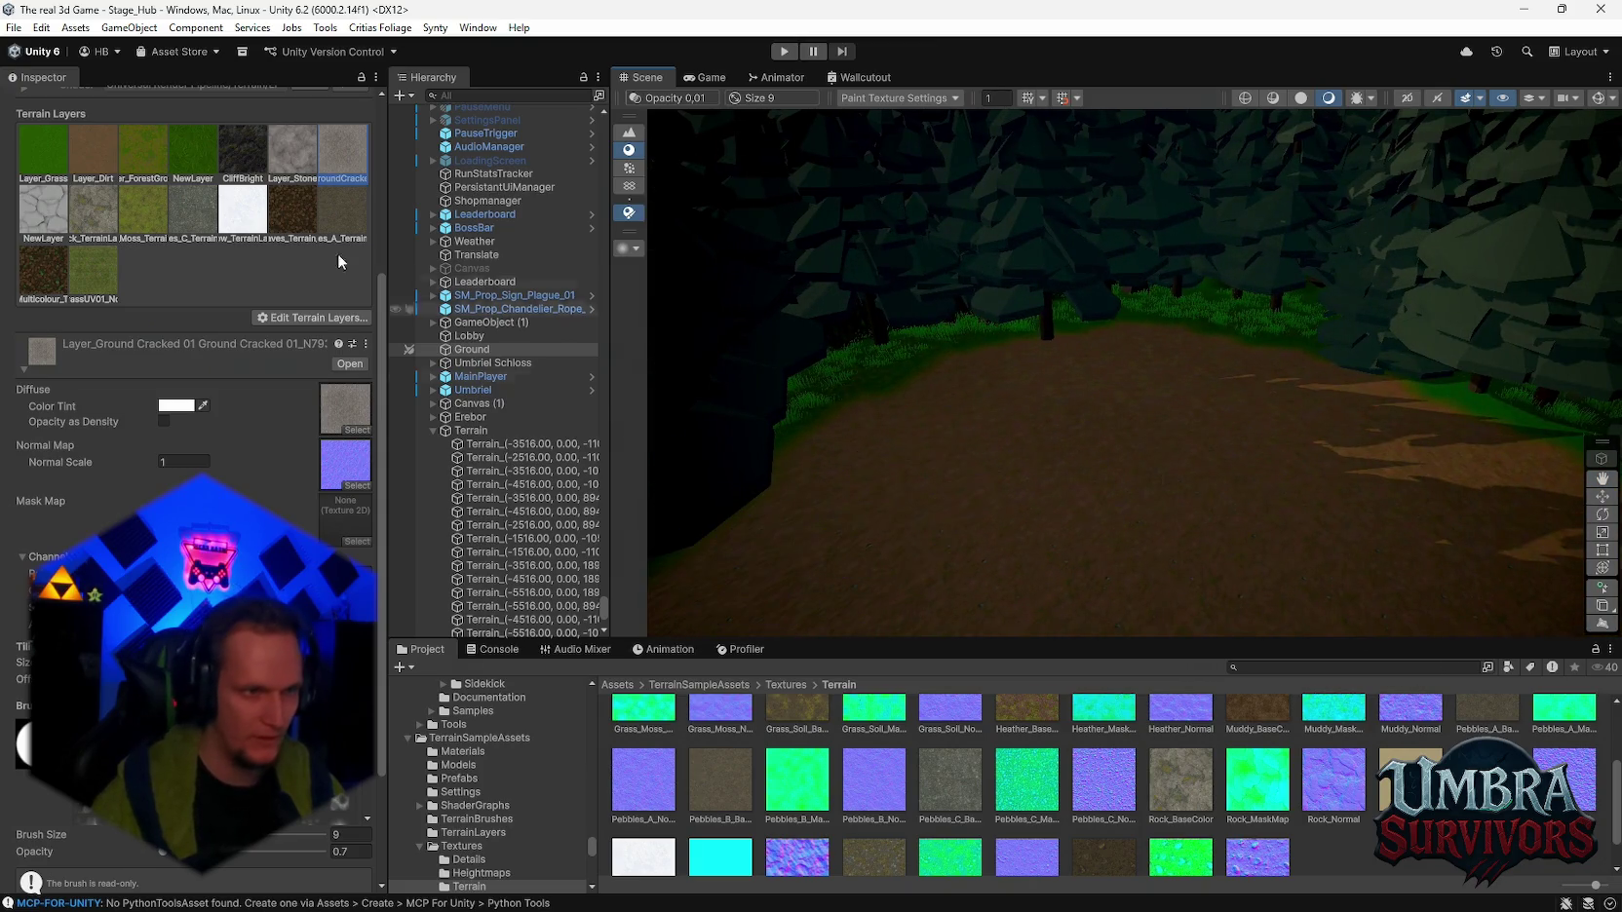
Resize the editor panels to give the project assets area more room
scroll(565, 385, "down", 10)
scroll(552, 393, "up", 5)
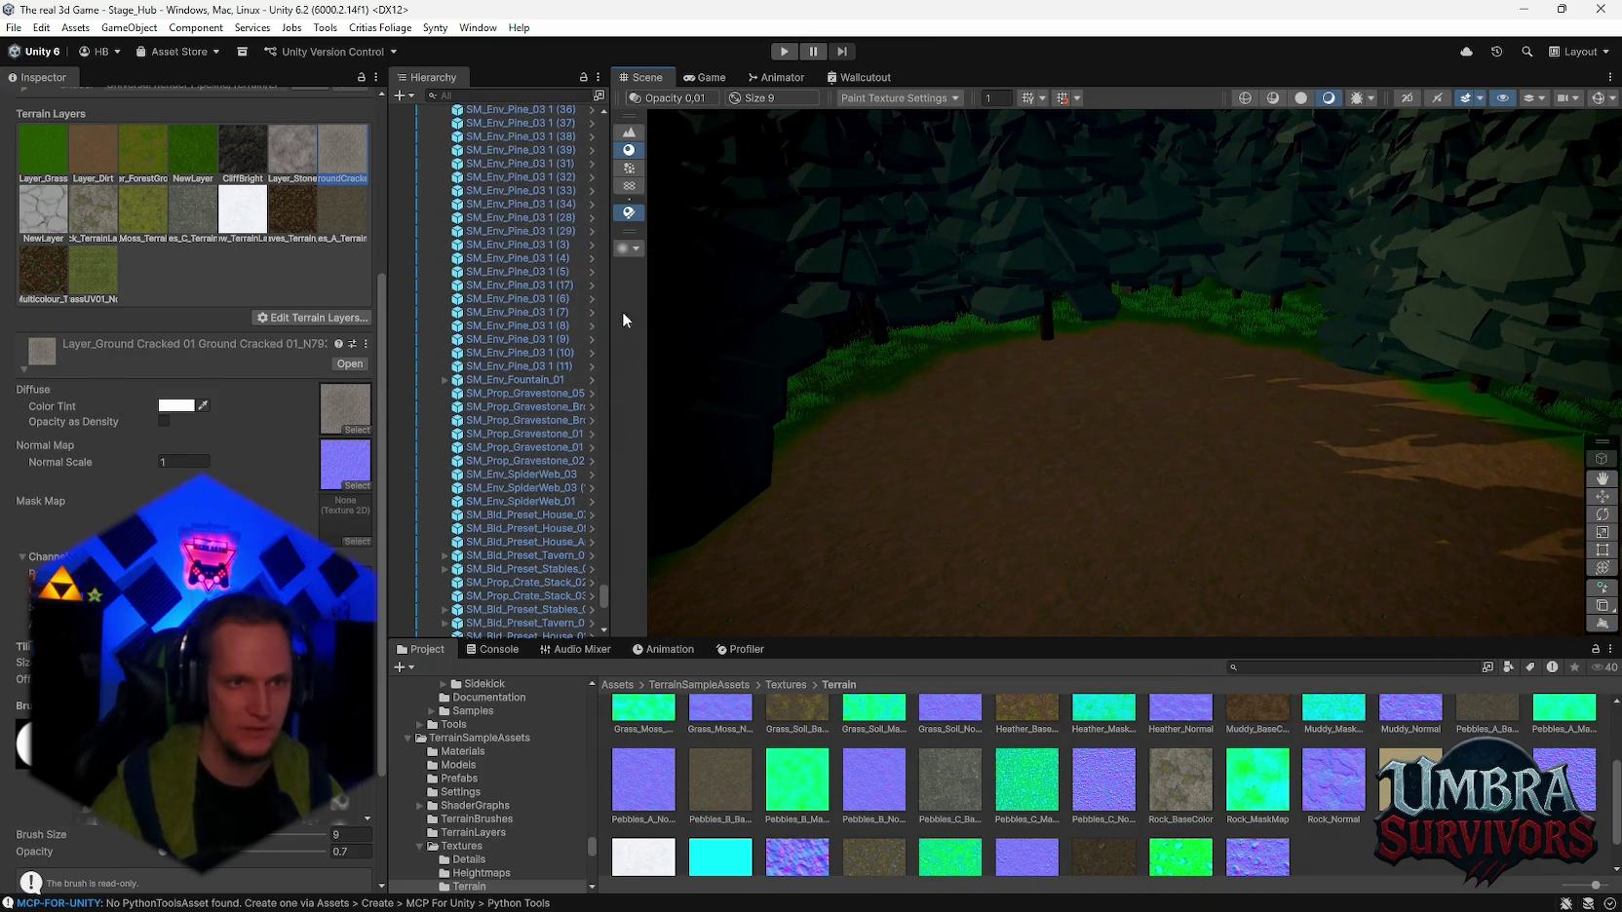
left_click_drag(607, 327, 661, 327)
scroll(918, 702, "down", 1)
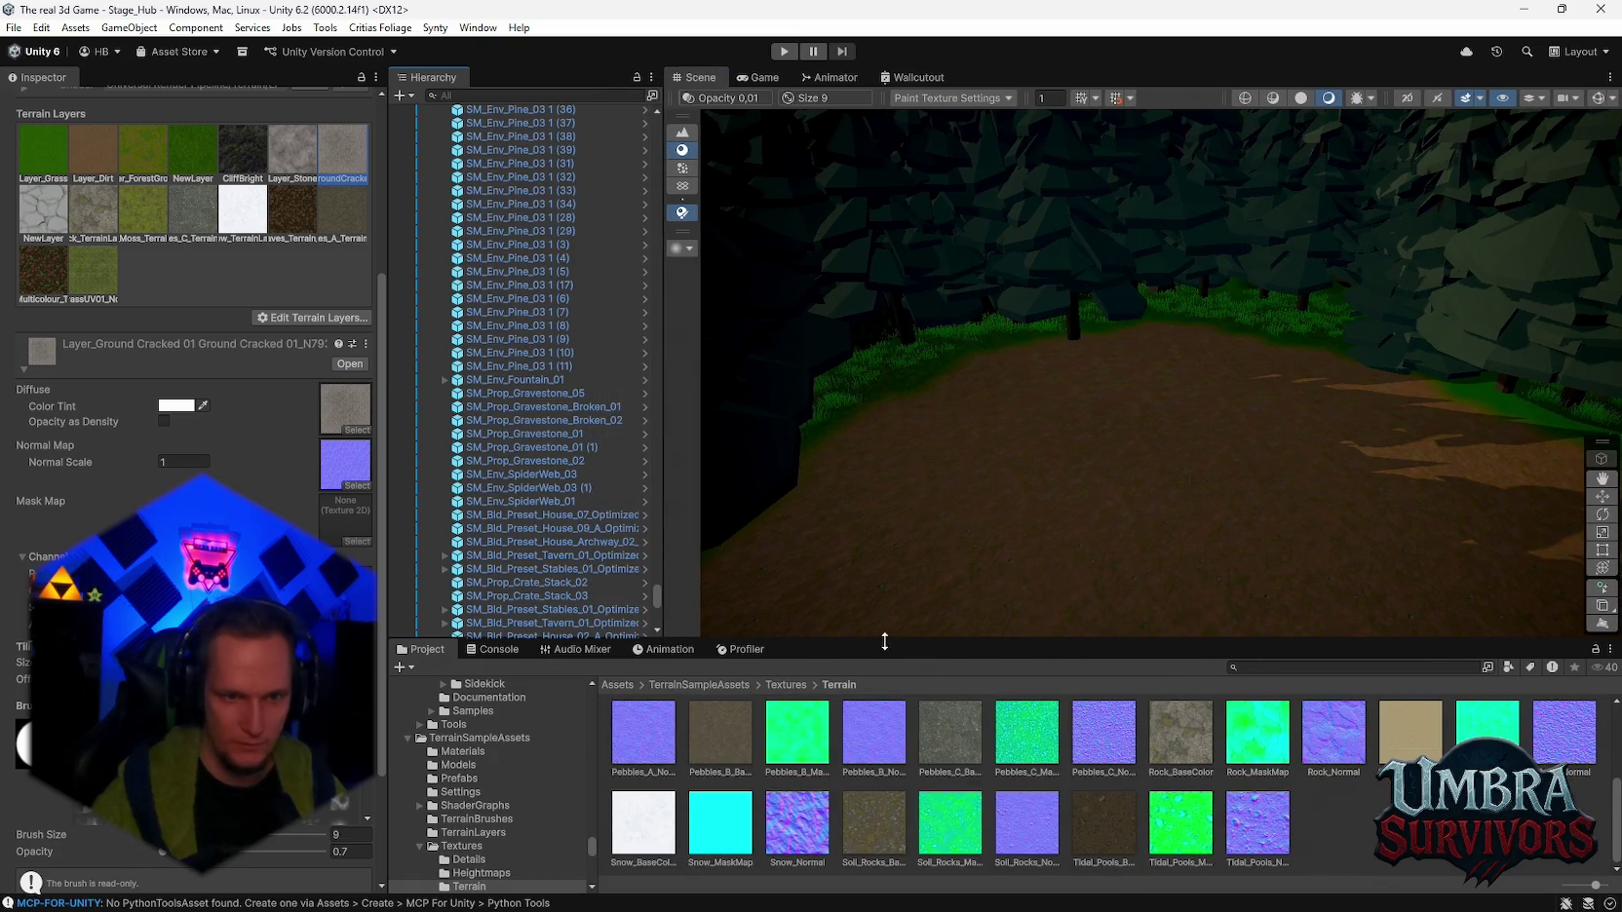
left_click_drag(885, 642, 884, 582)
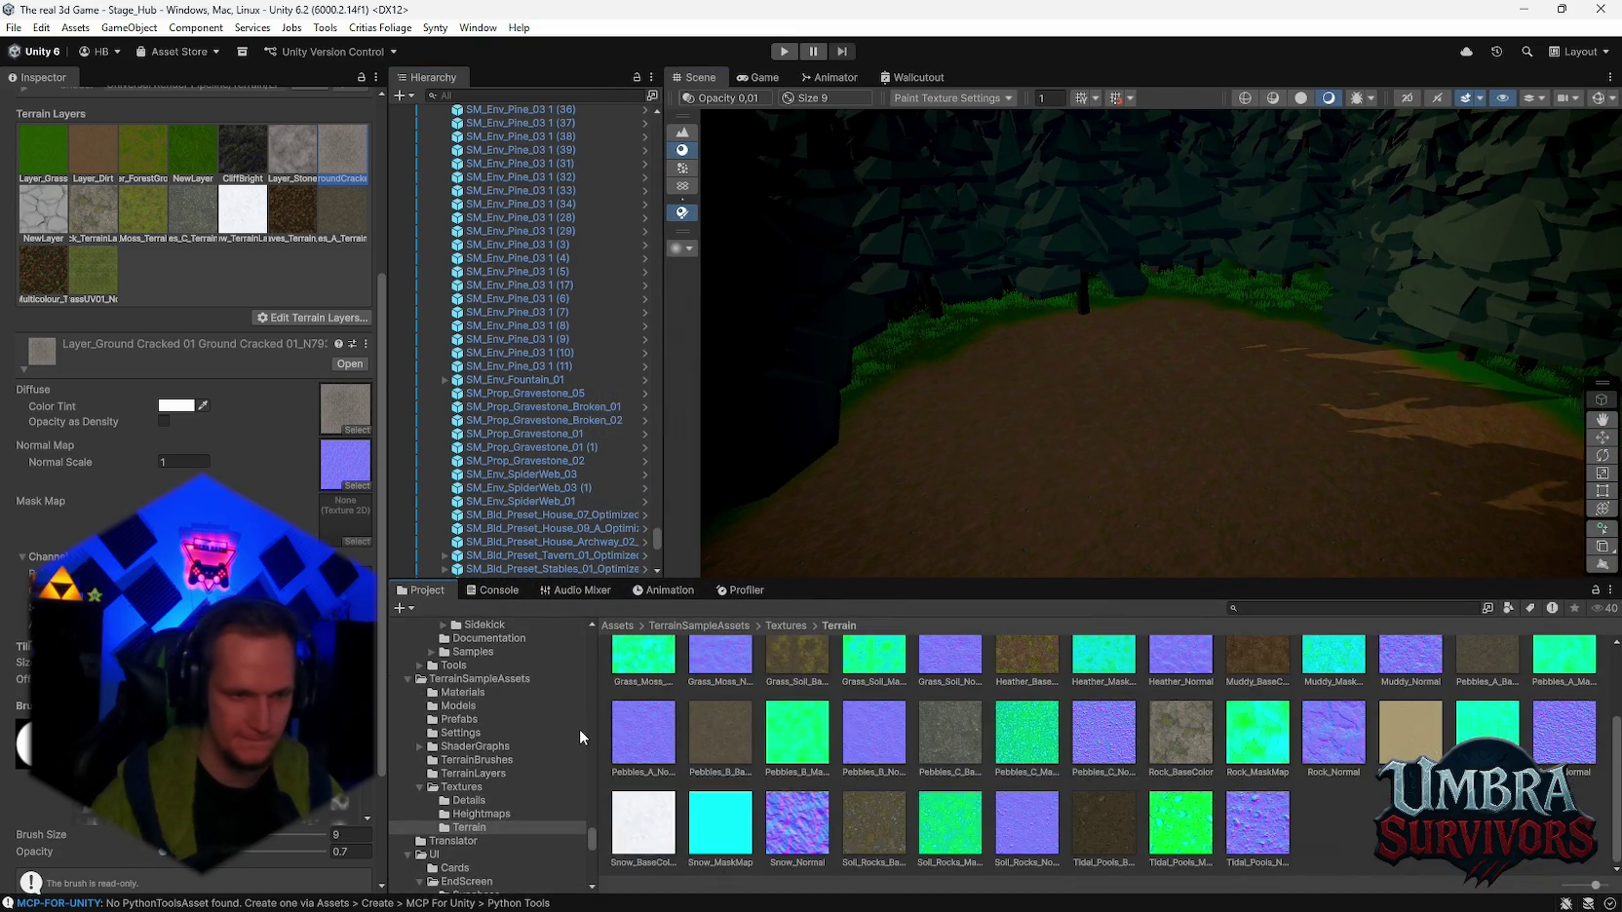
scroll(501, 808, "down", 10)
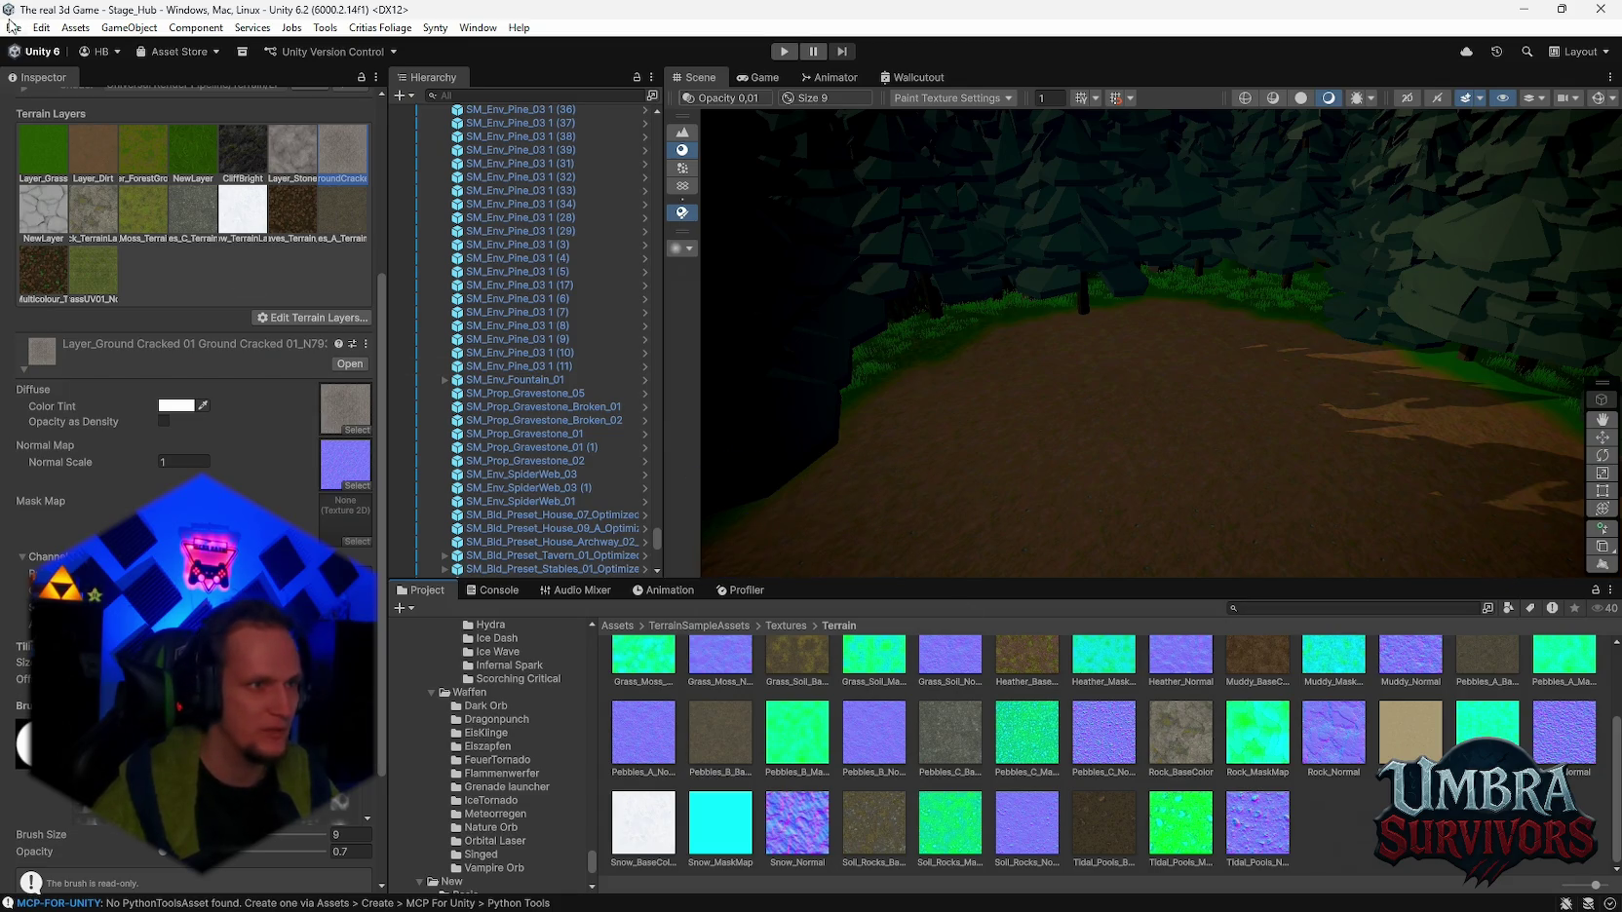
Load the TestArea scene from recent scenes and select SM_Prop_Dummy_Armour_01
left_click(13, 26)
mouse_move(89, 96)
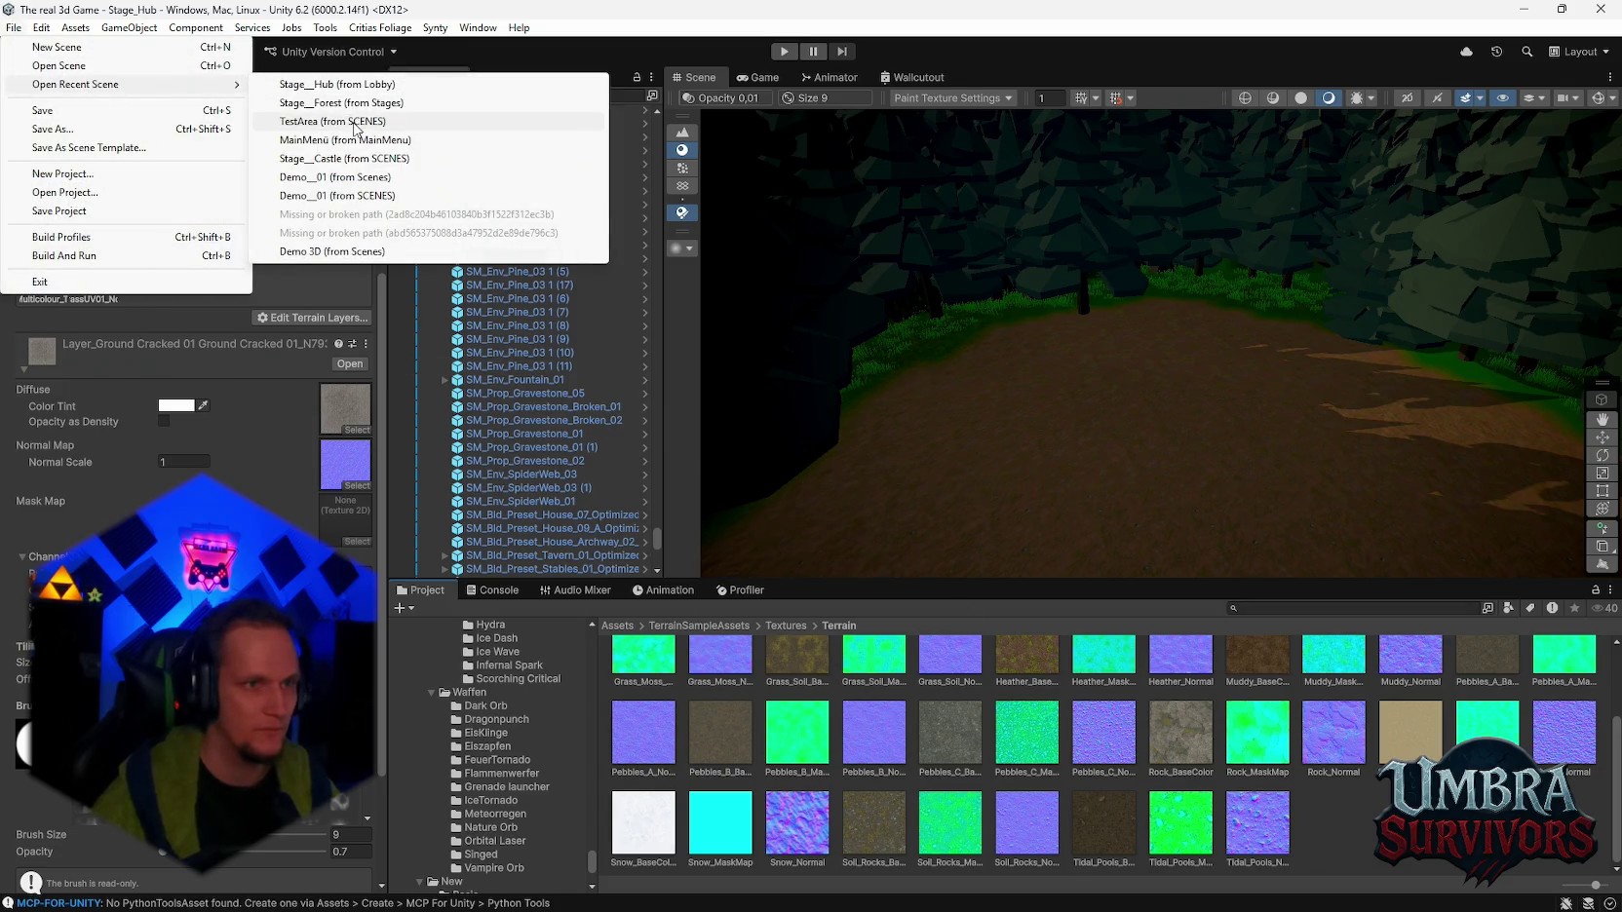
left_click(497, 206)
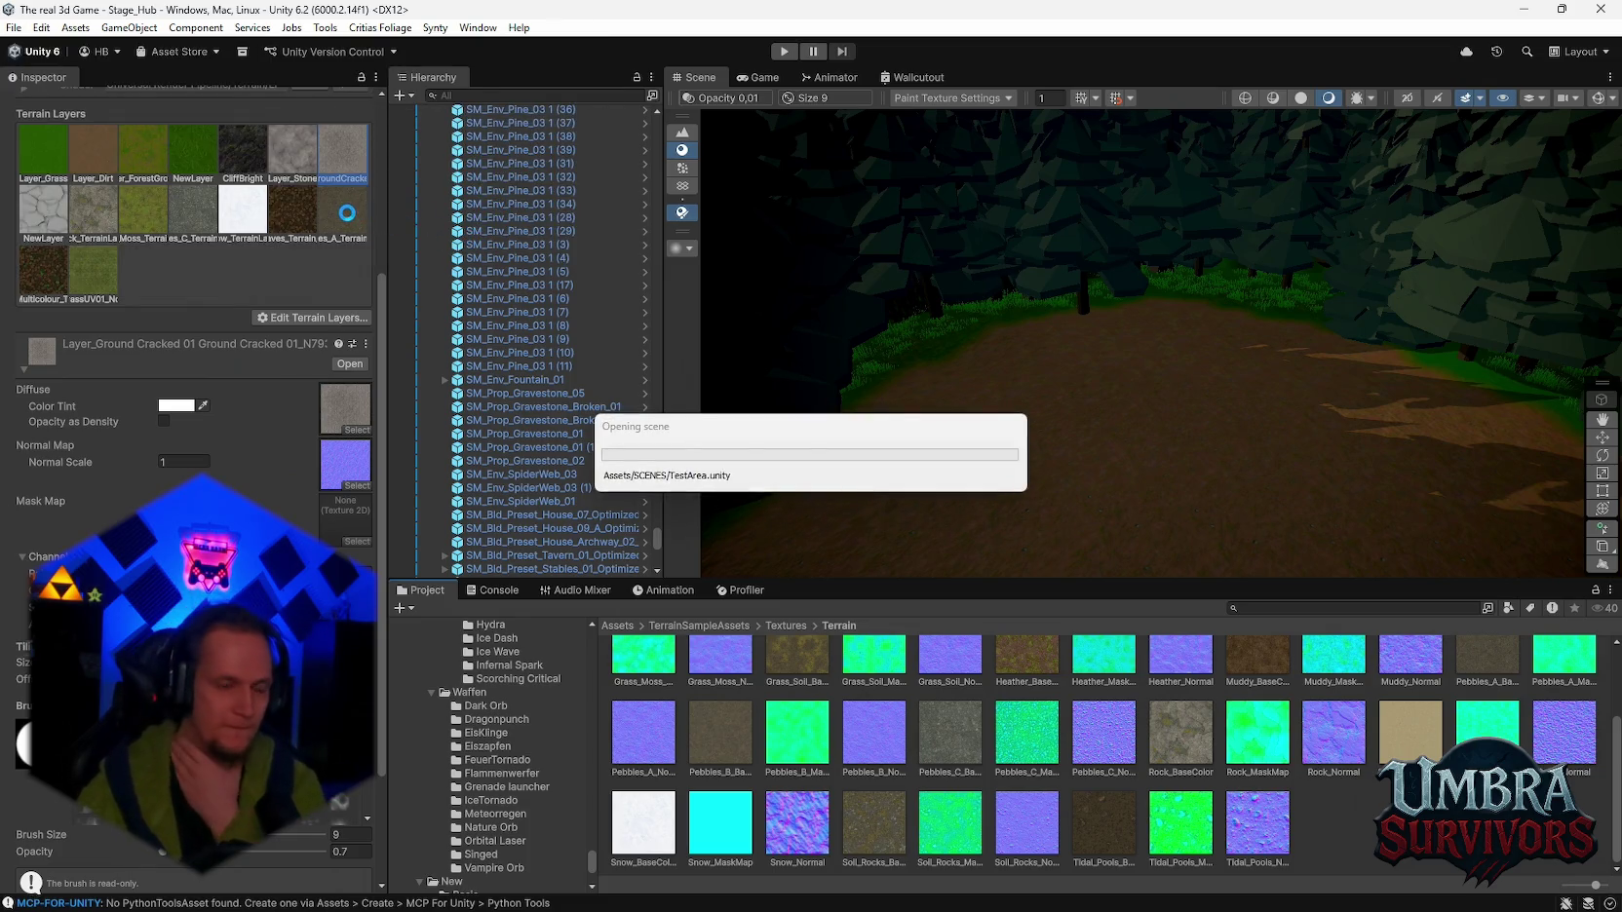
scroll(526, 292, "down", 5)
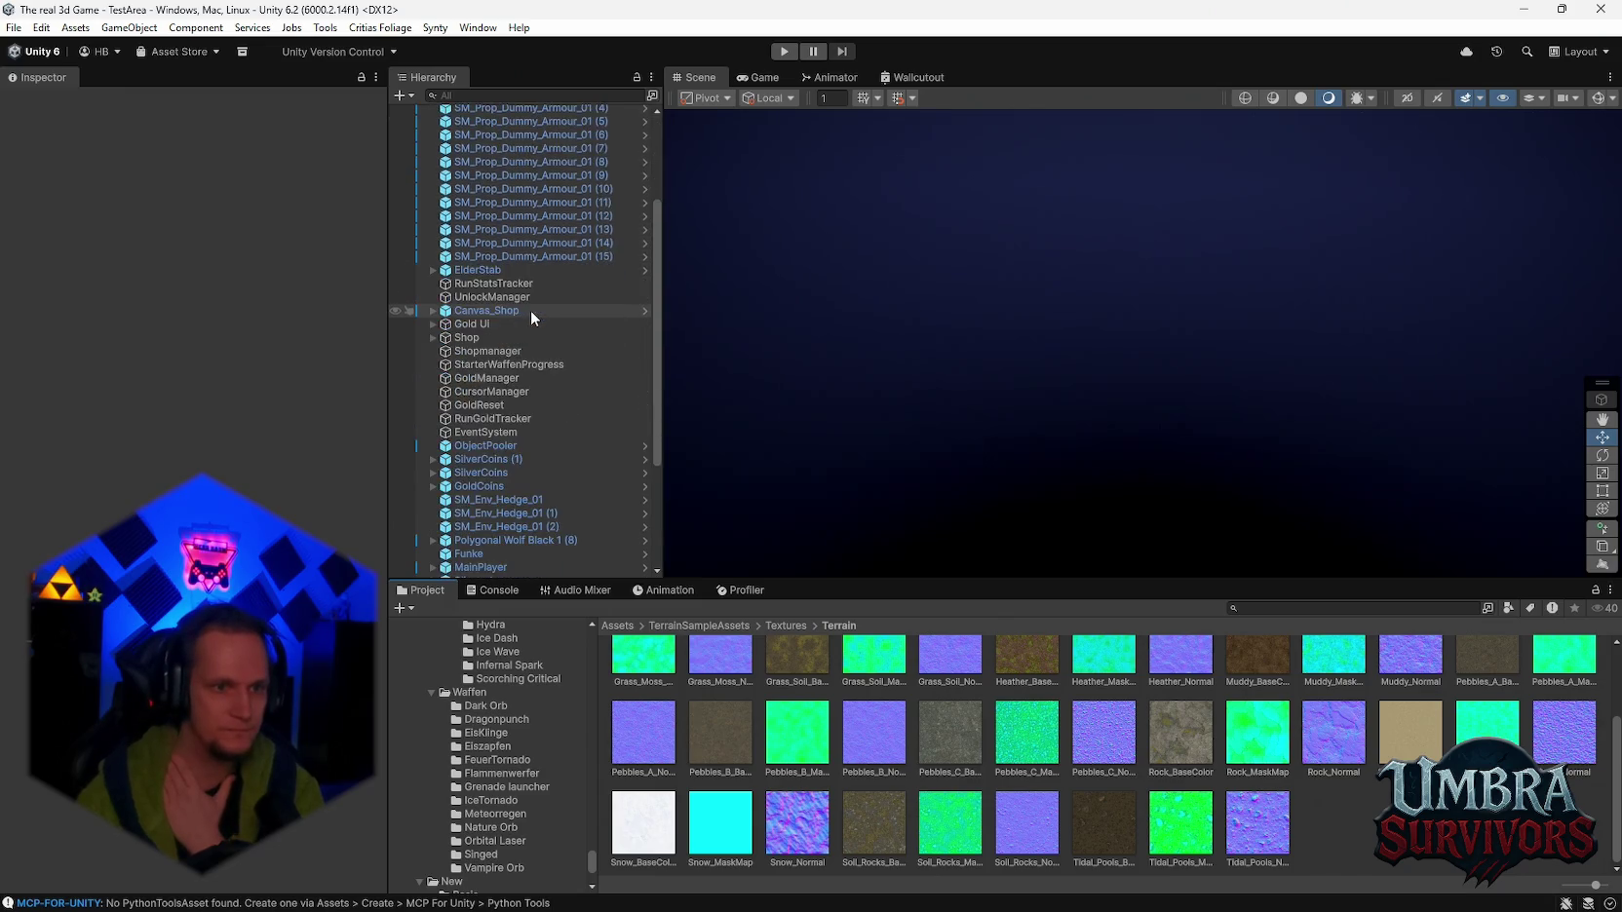
scroll(546, 410, "up", 5)
left_click(517, 206)
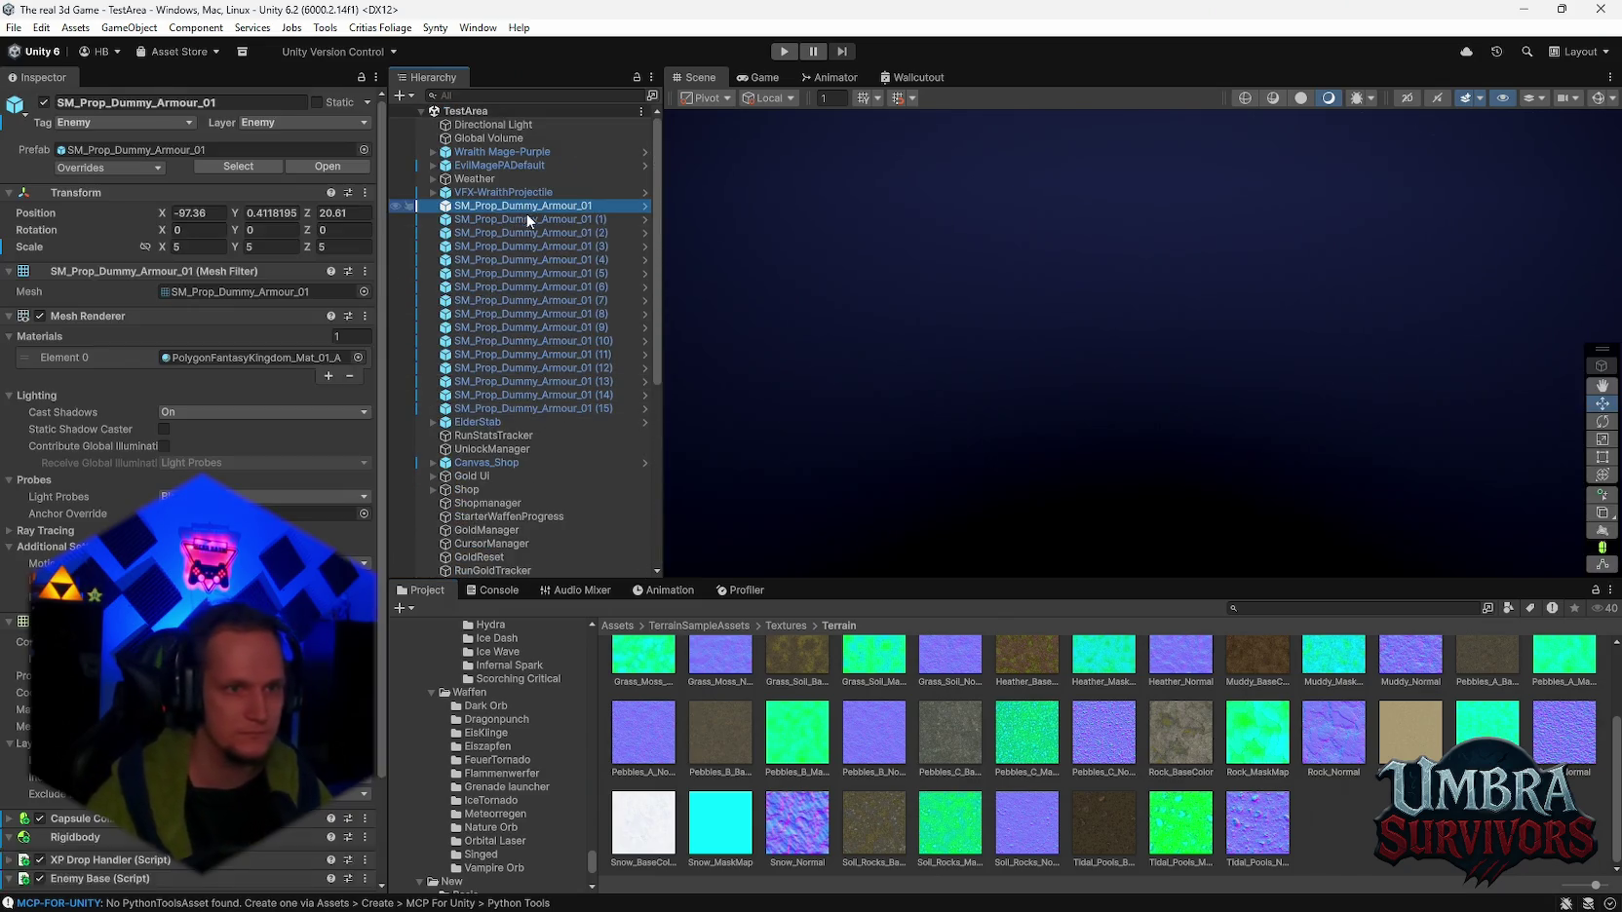
Reopen the Stage_Hub scene from the recent scenes list
left_click(12, 27)
mouse_move(83, 88)
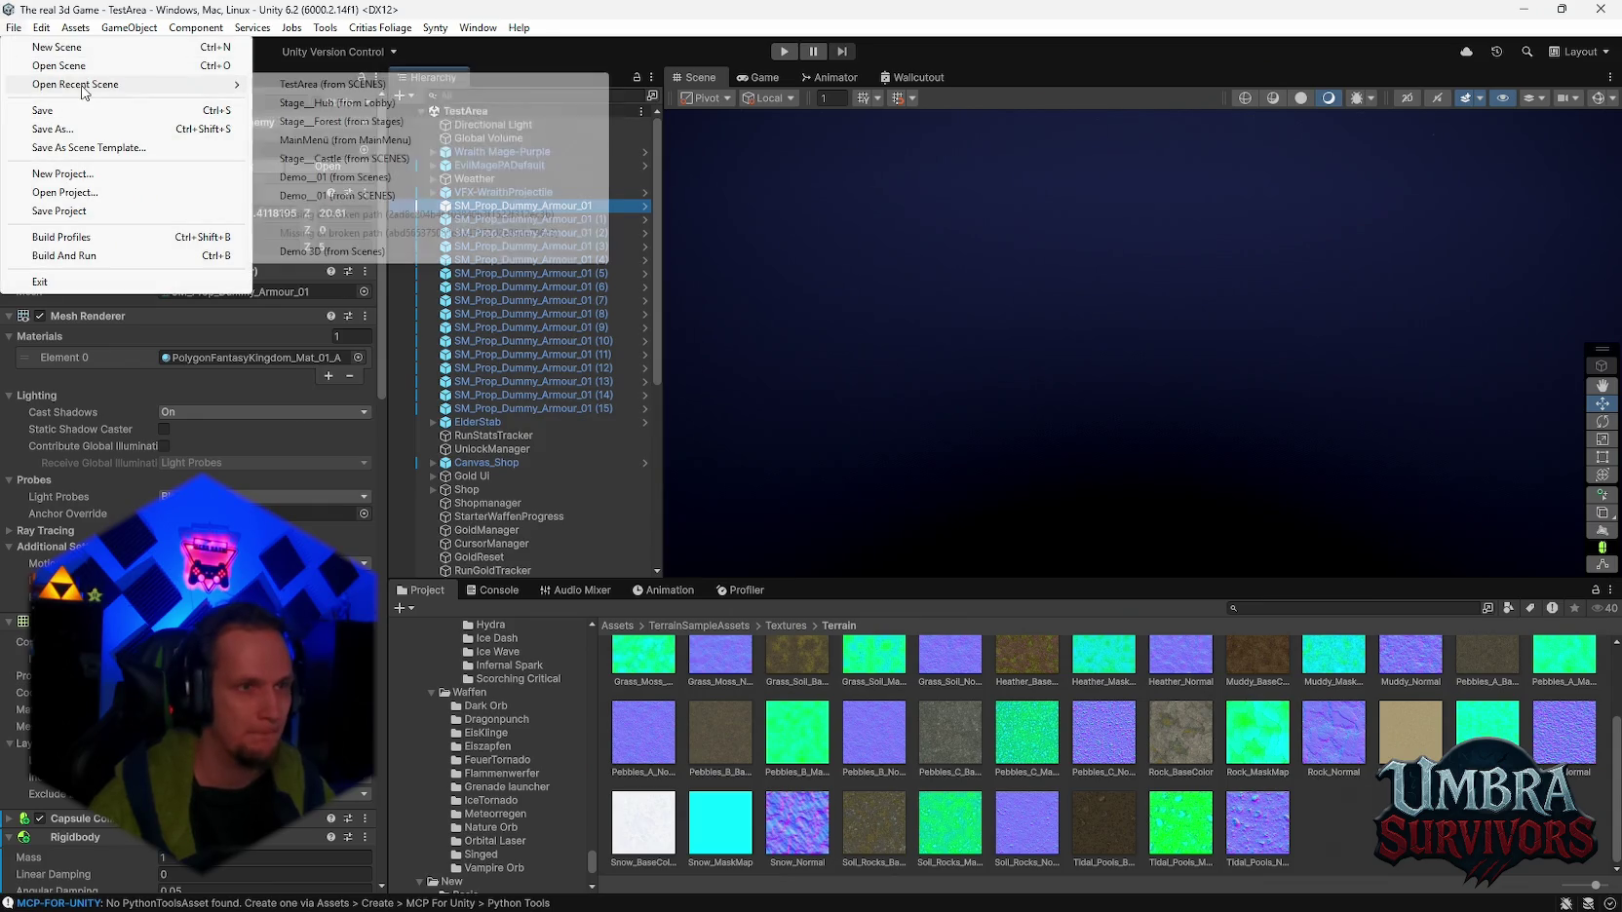
left_click(340, 123)
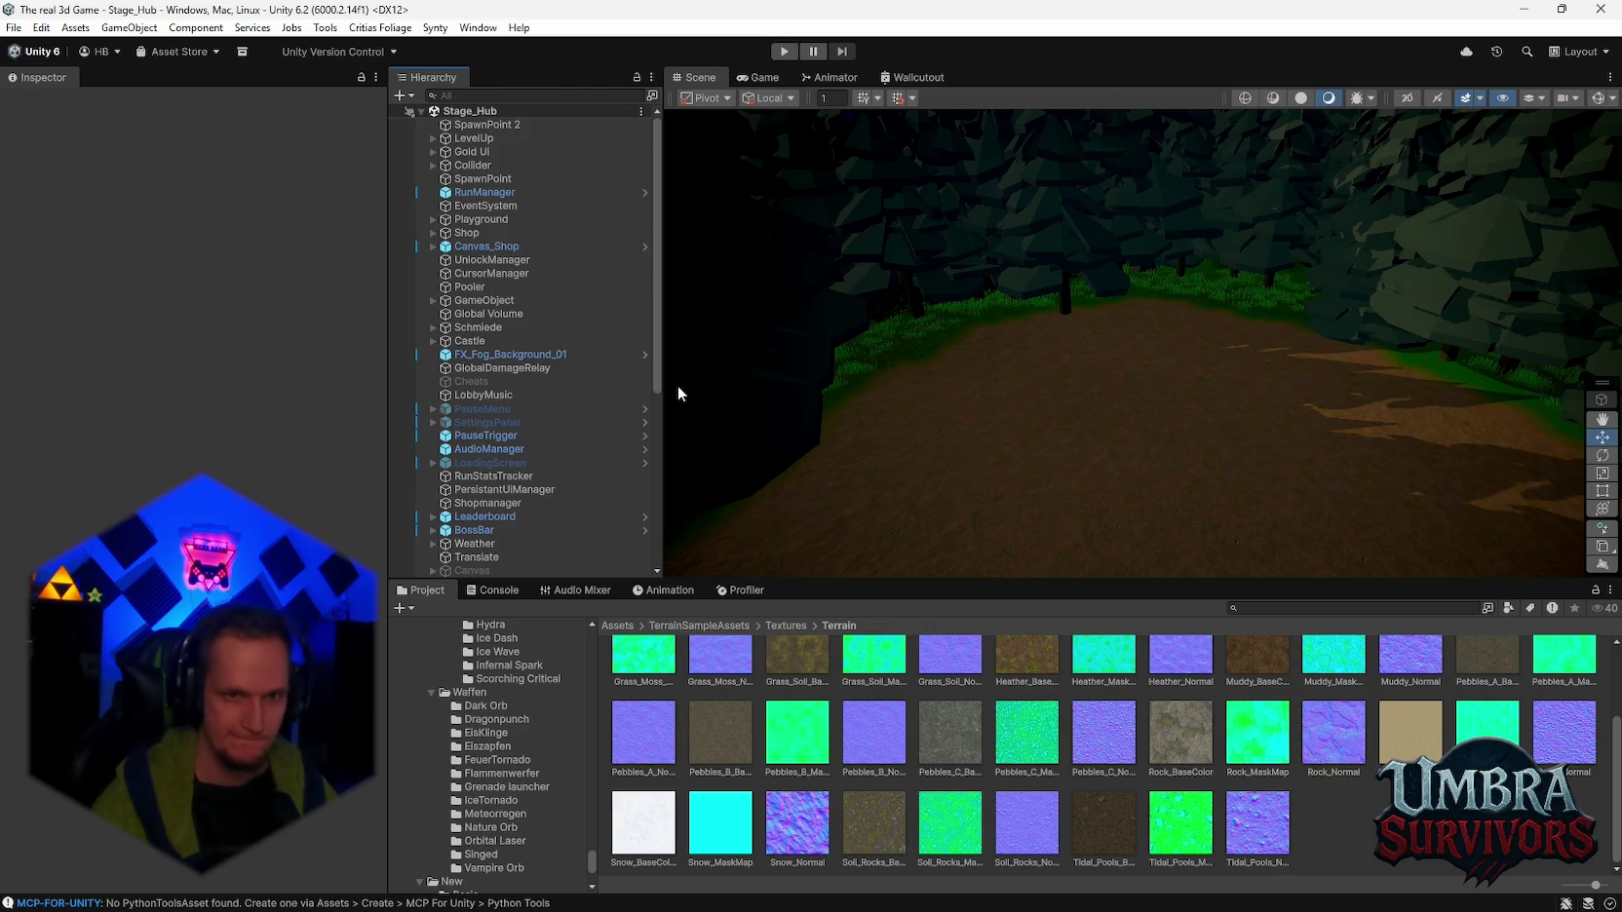
Reframe the view on the trees and path and select the Ground terrain
mouse_move(1112, 373)
left_mouse_down()
mouse_move(1162, 409)
mouse_move(1232, 409)
mouse_move(954, 346)
mouse_move(1153, 408)
left_mouse_up()
left_click_drag(1169, 365, 738, 407)
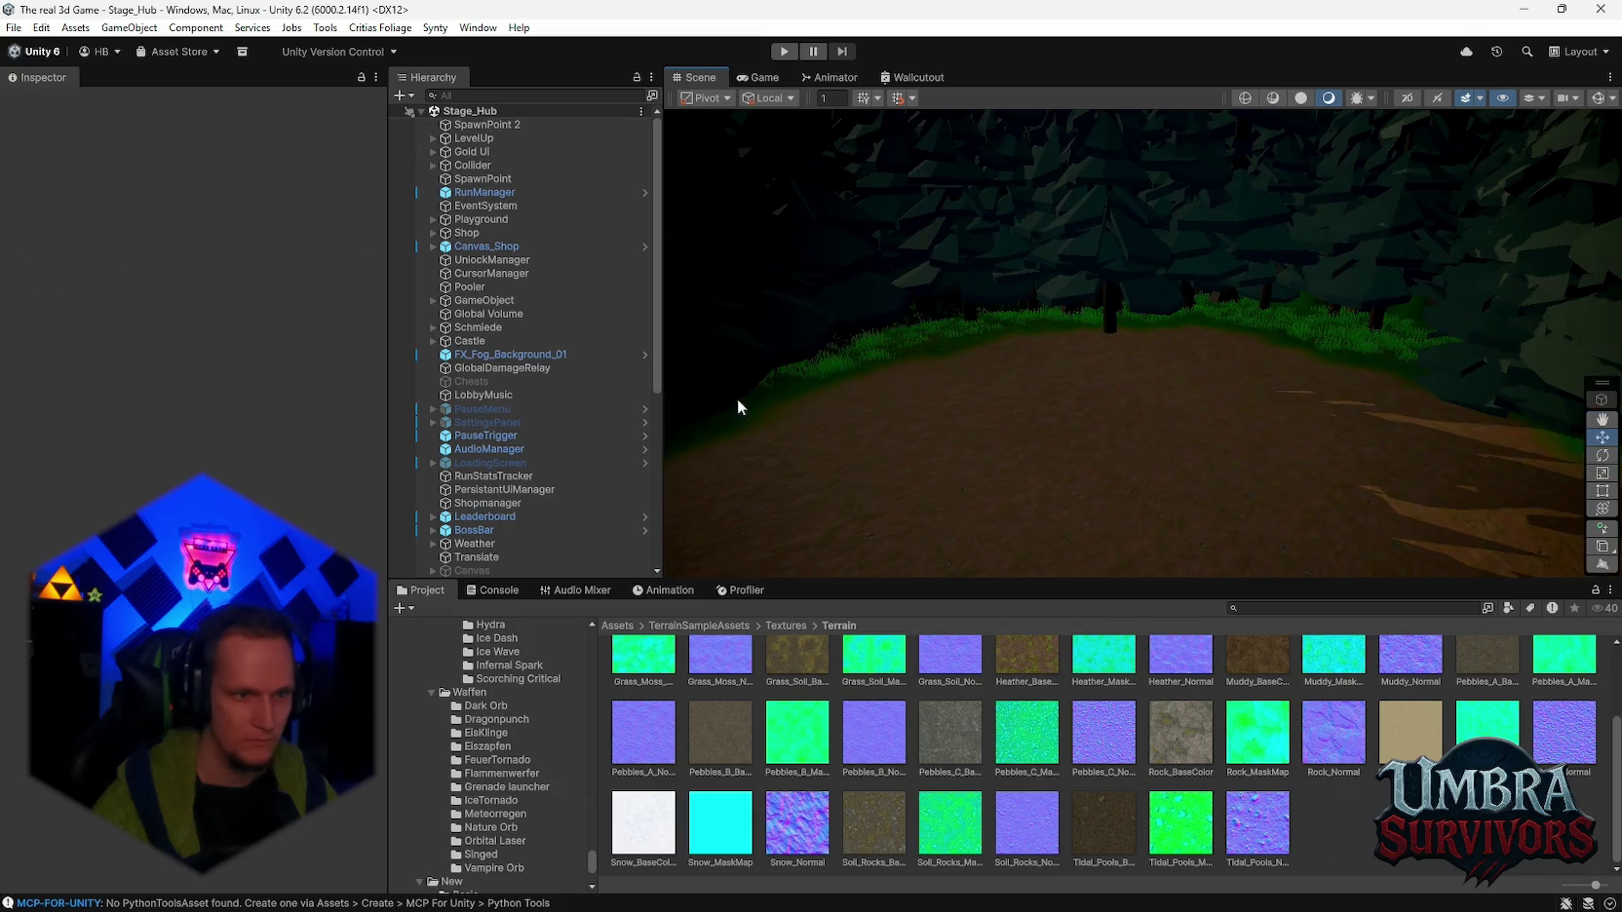
scroll(395, 390, "down", 5)
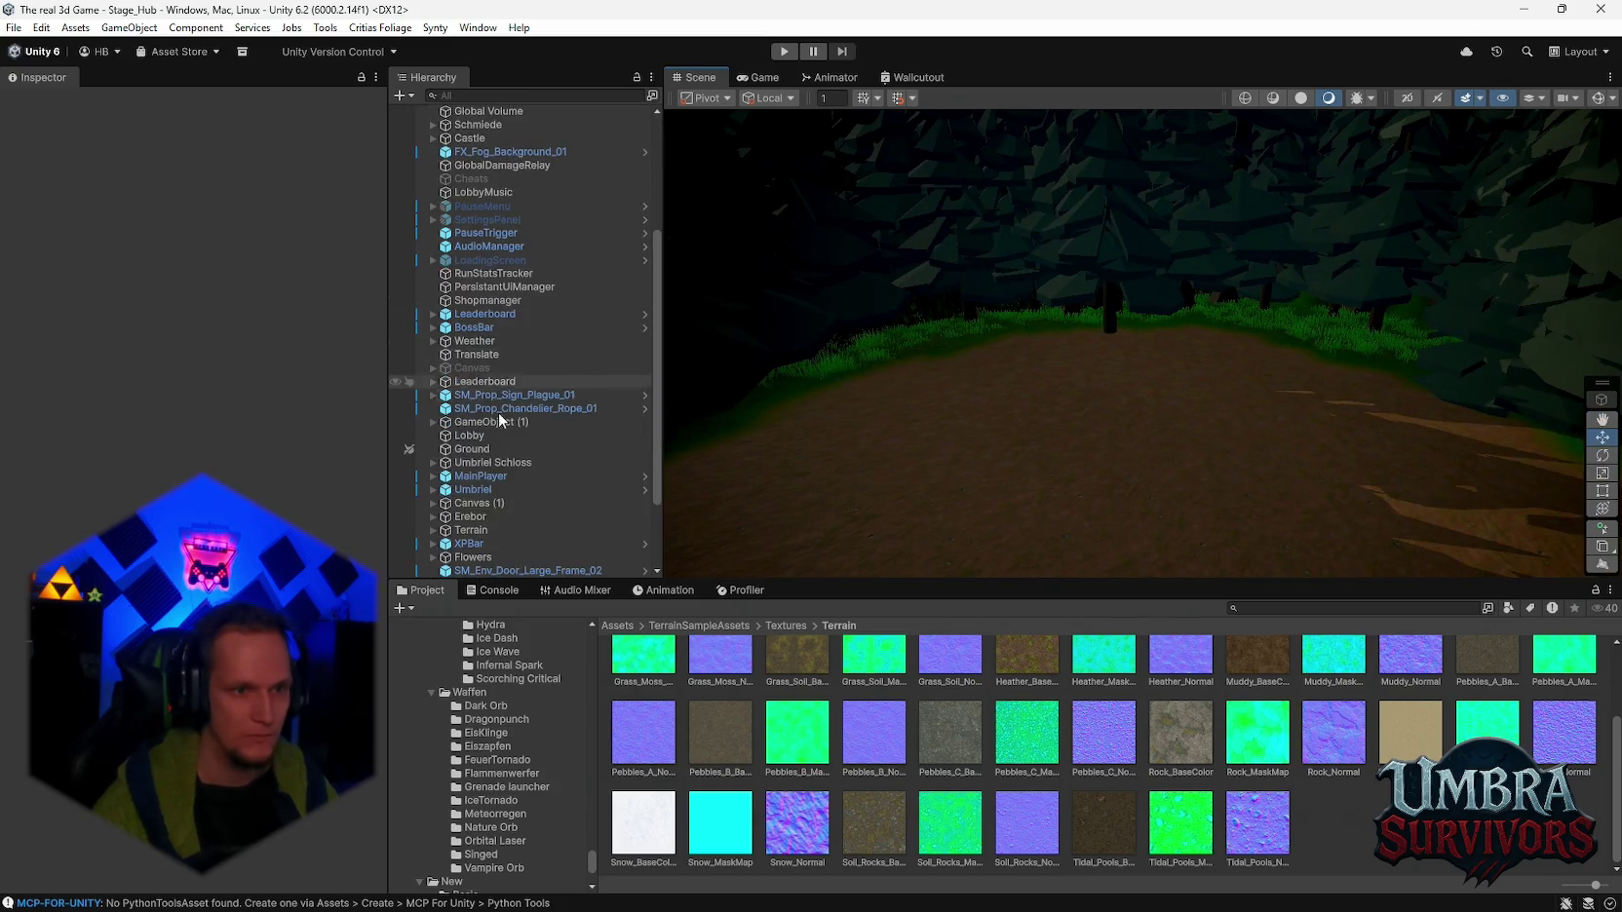
left_click(472, 450)
scroll(270, 492, "down", 5)
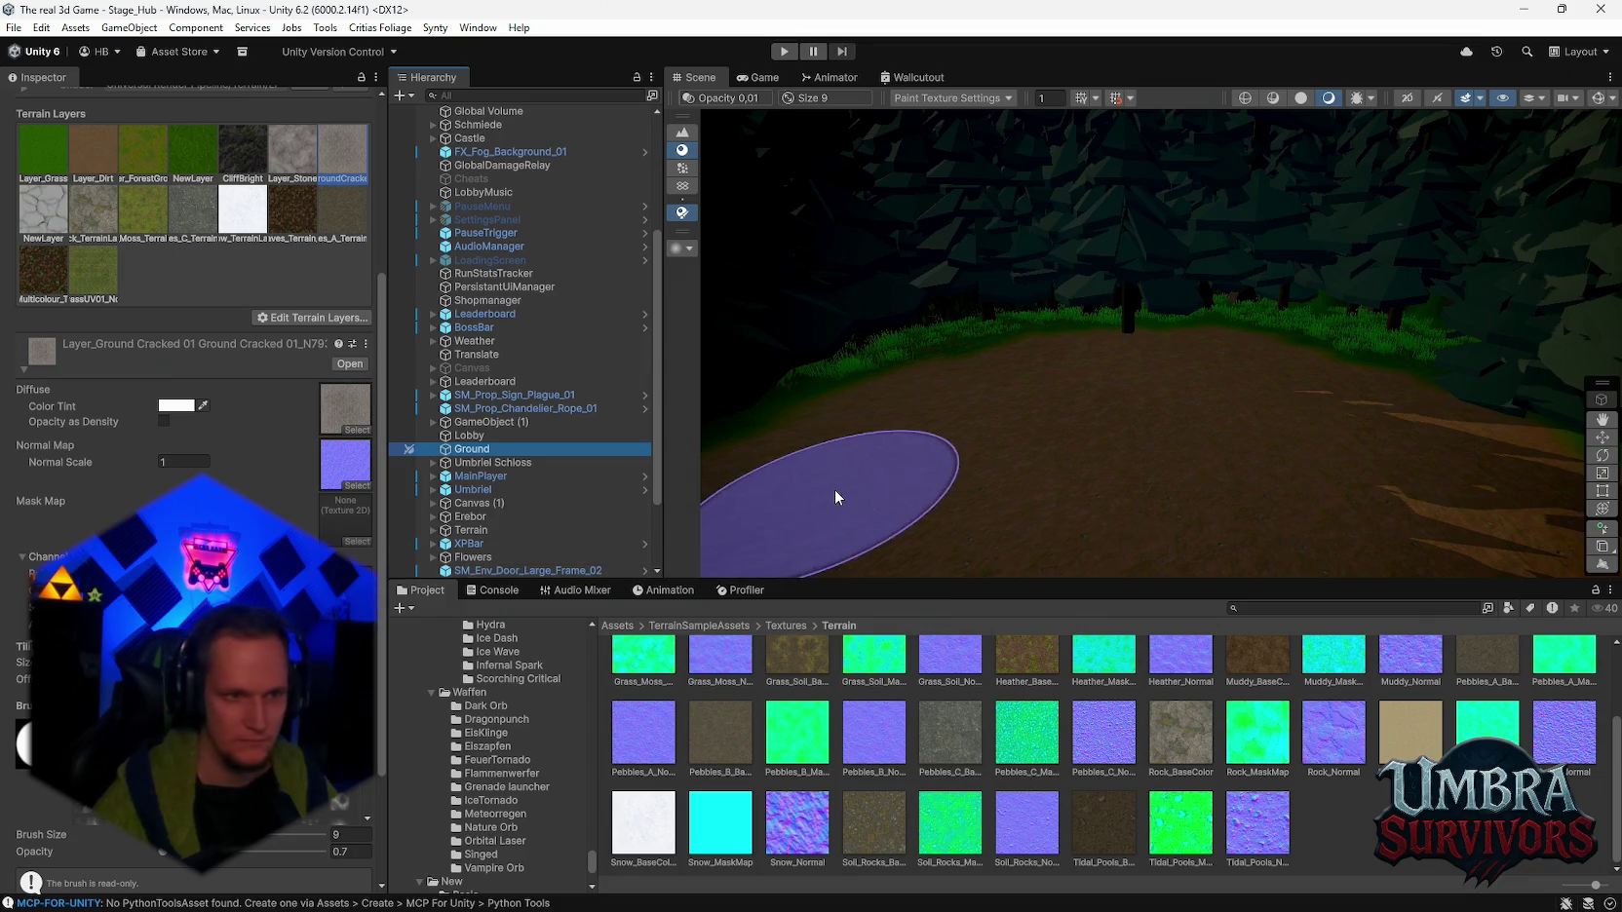
scroll(833, 489, "up", 5)
scroll(975, 453, "up", 3)
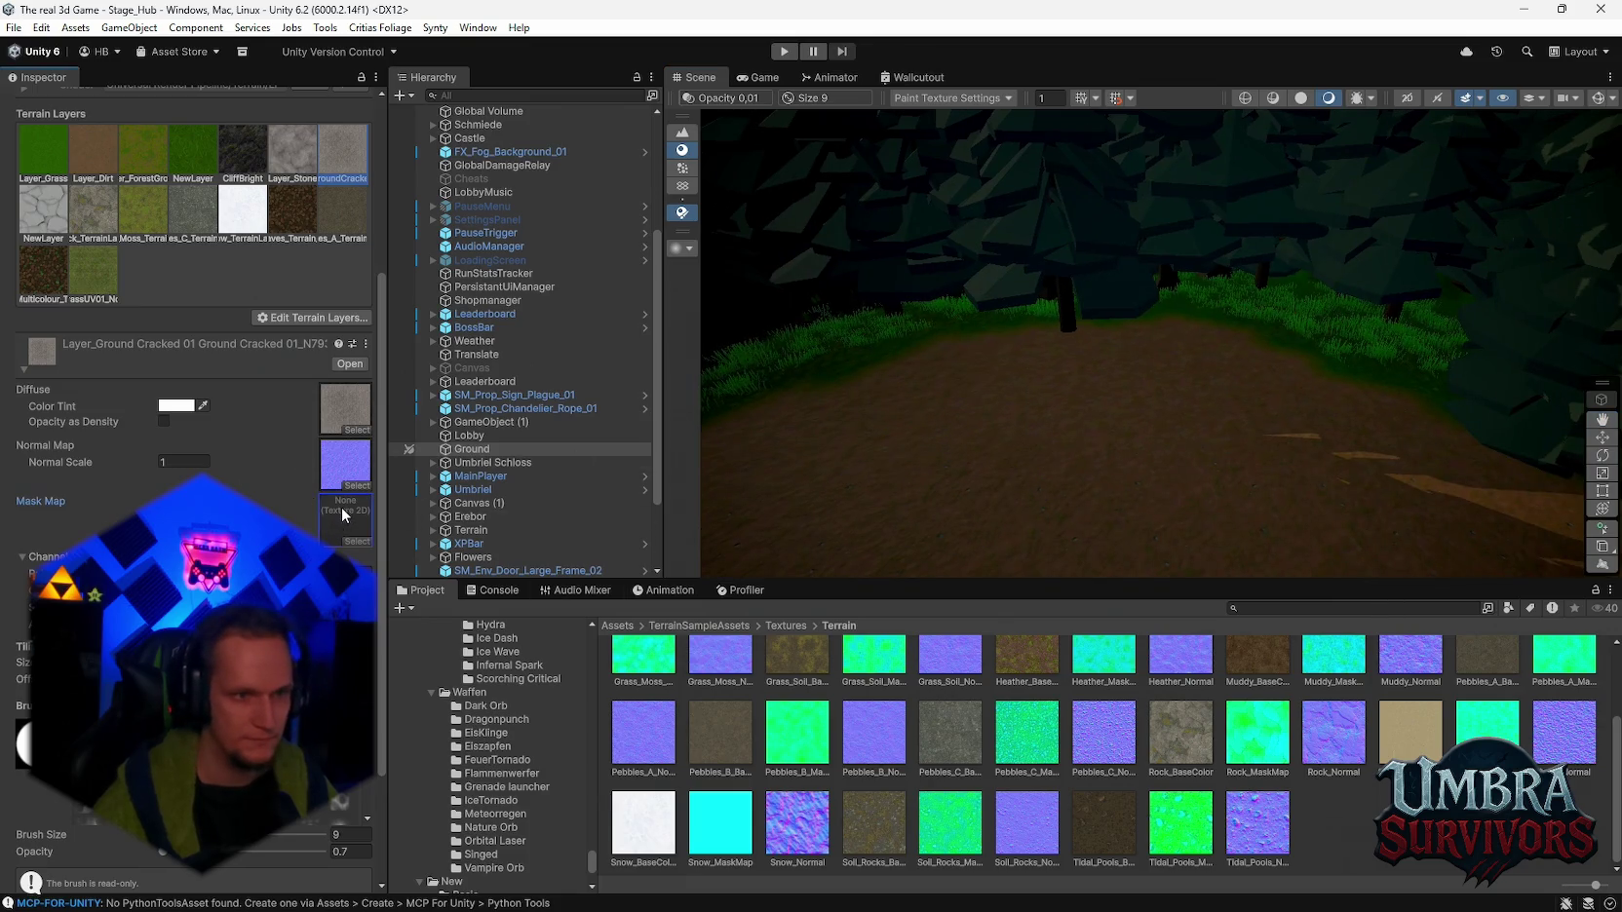
Choose the Pebbles_A_Terrain layer and paint pebbles onto the dark clearing ground
left_click(345, 406)
scroll(1195, 448, "up", 3)
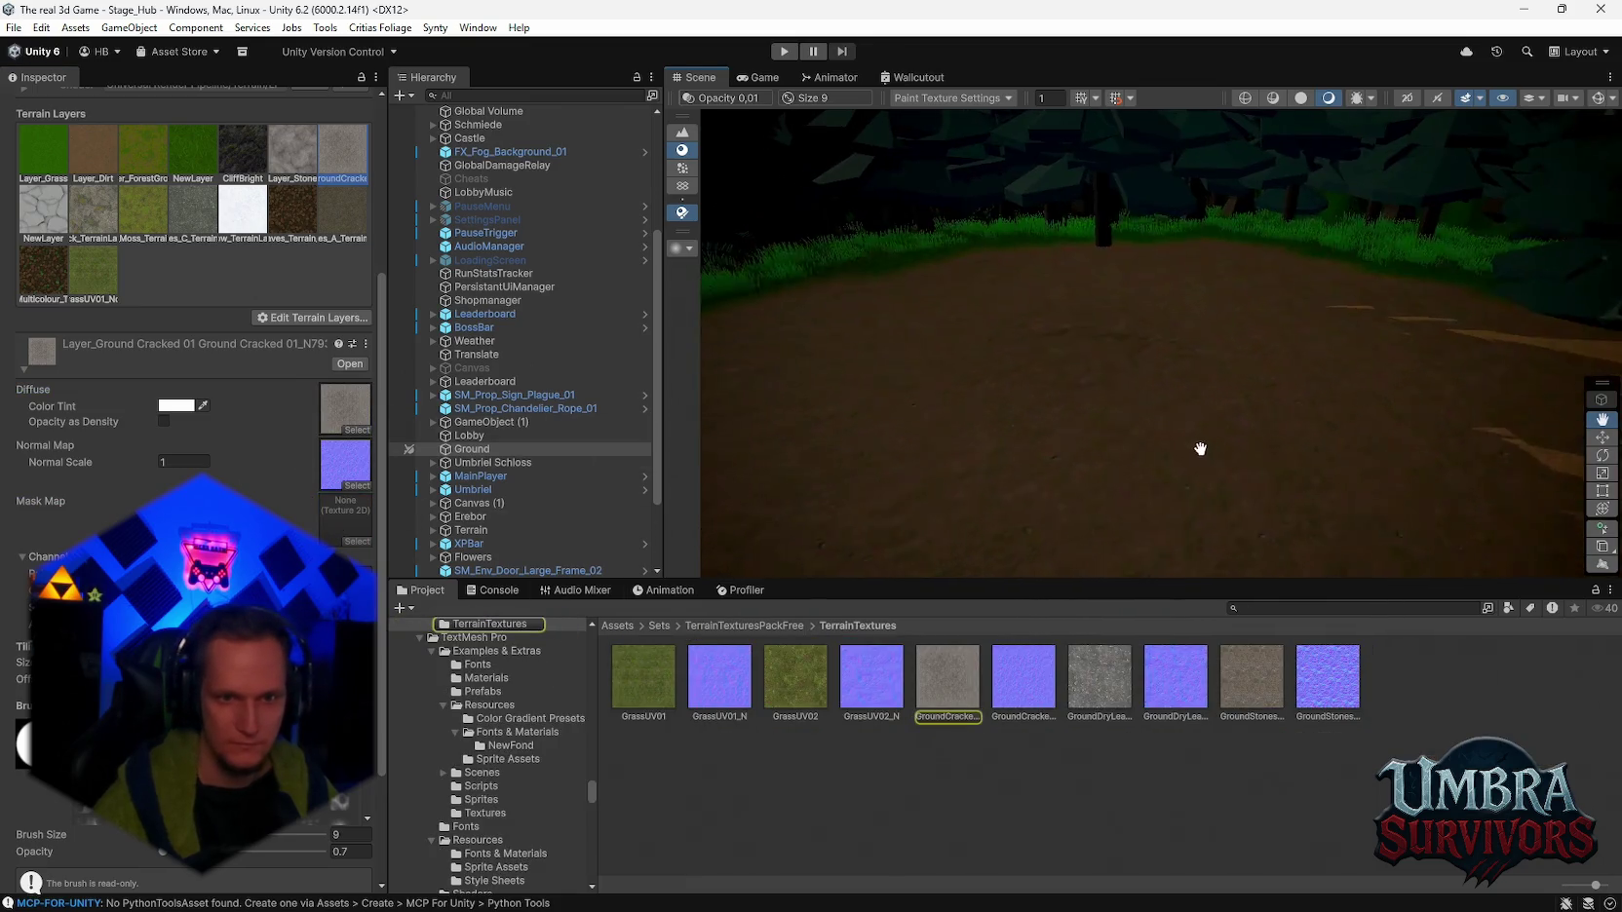
left_click_drag(1215, 485, 1191, 491)
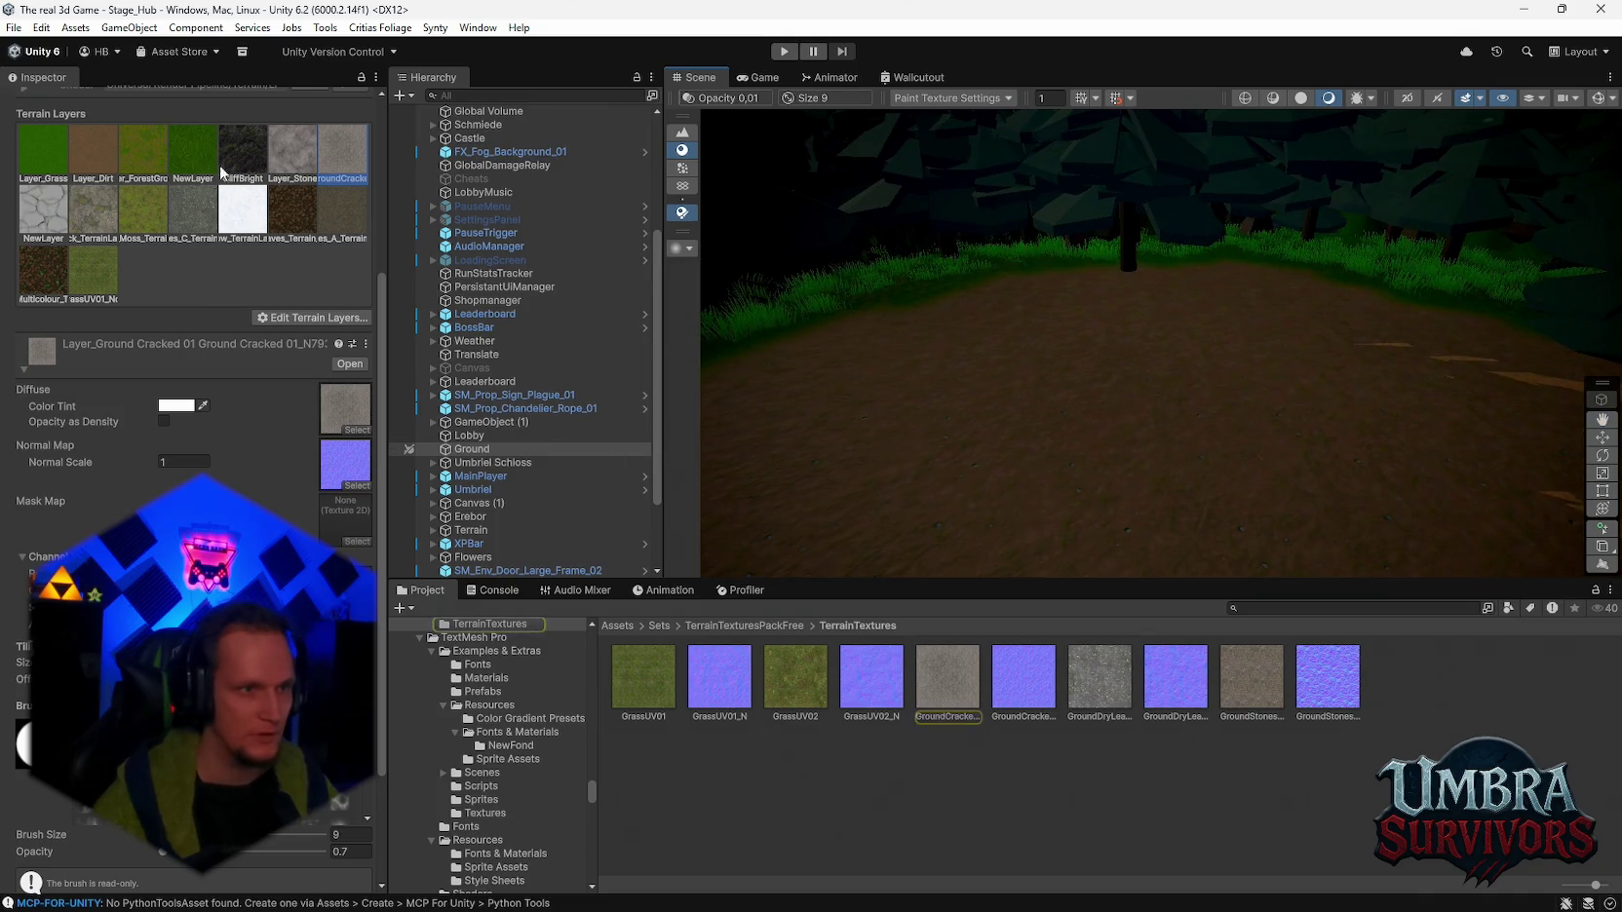
left_click(347, 244)
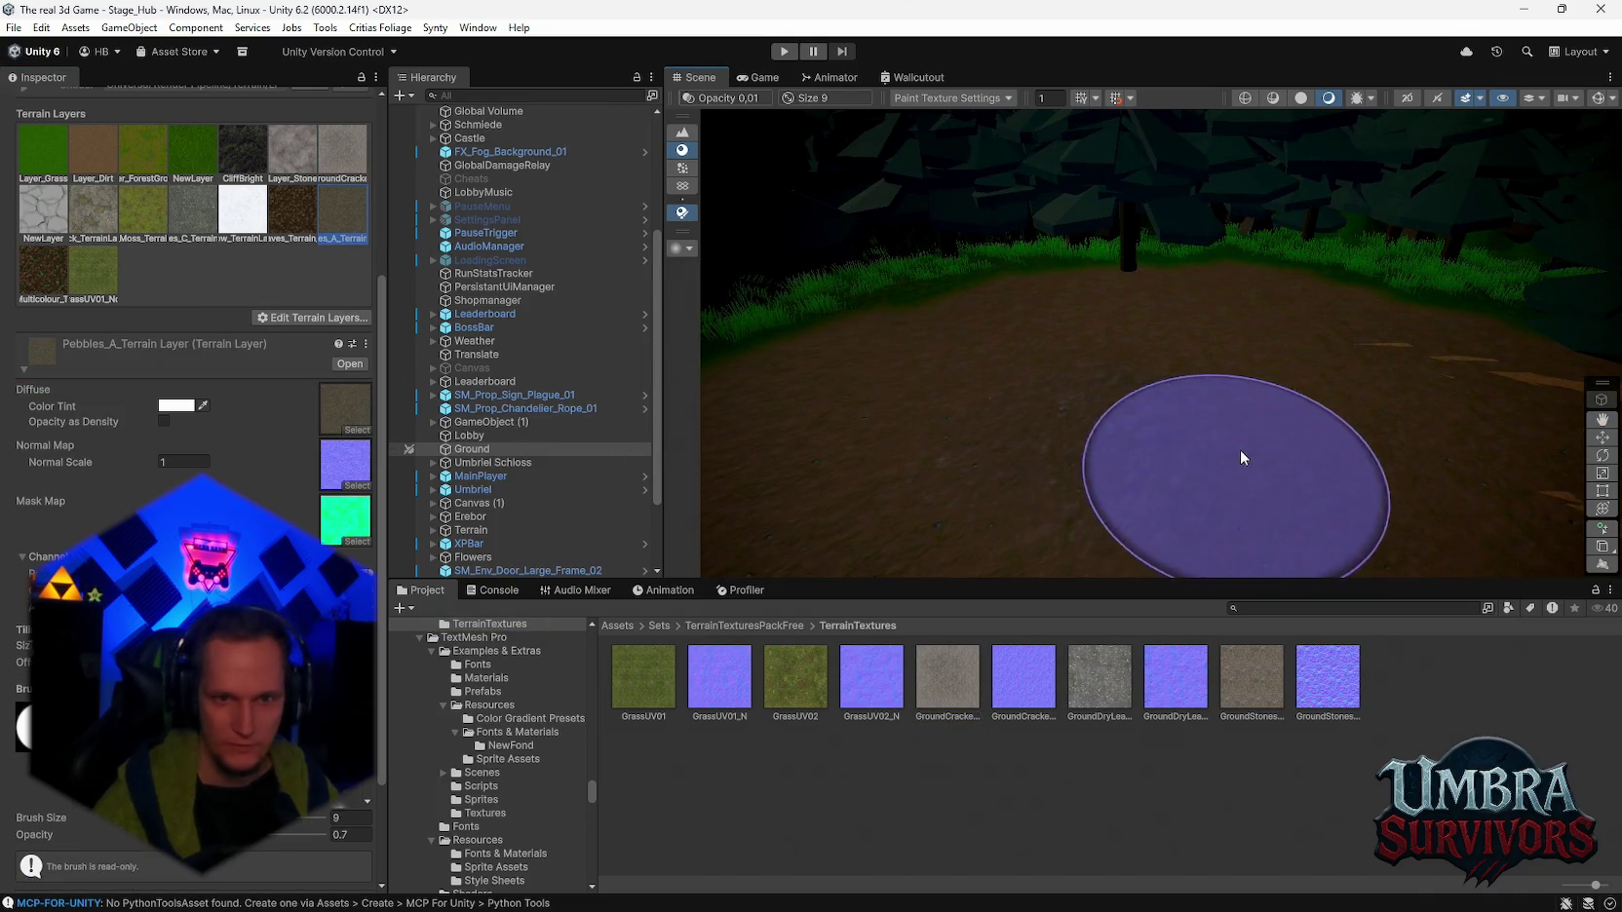
mouse_move(1217, 290)
left_mouse_down()
mouse_move(1212, 272)
mouse_move(946, 267)
left_mouse_up()
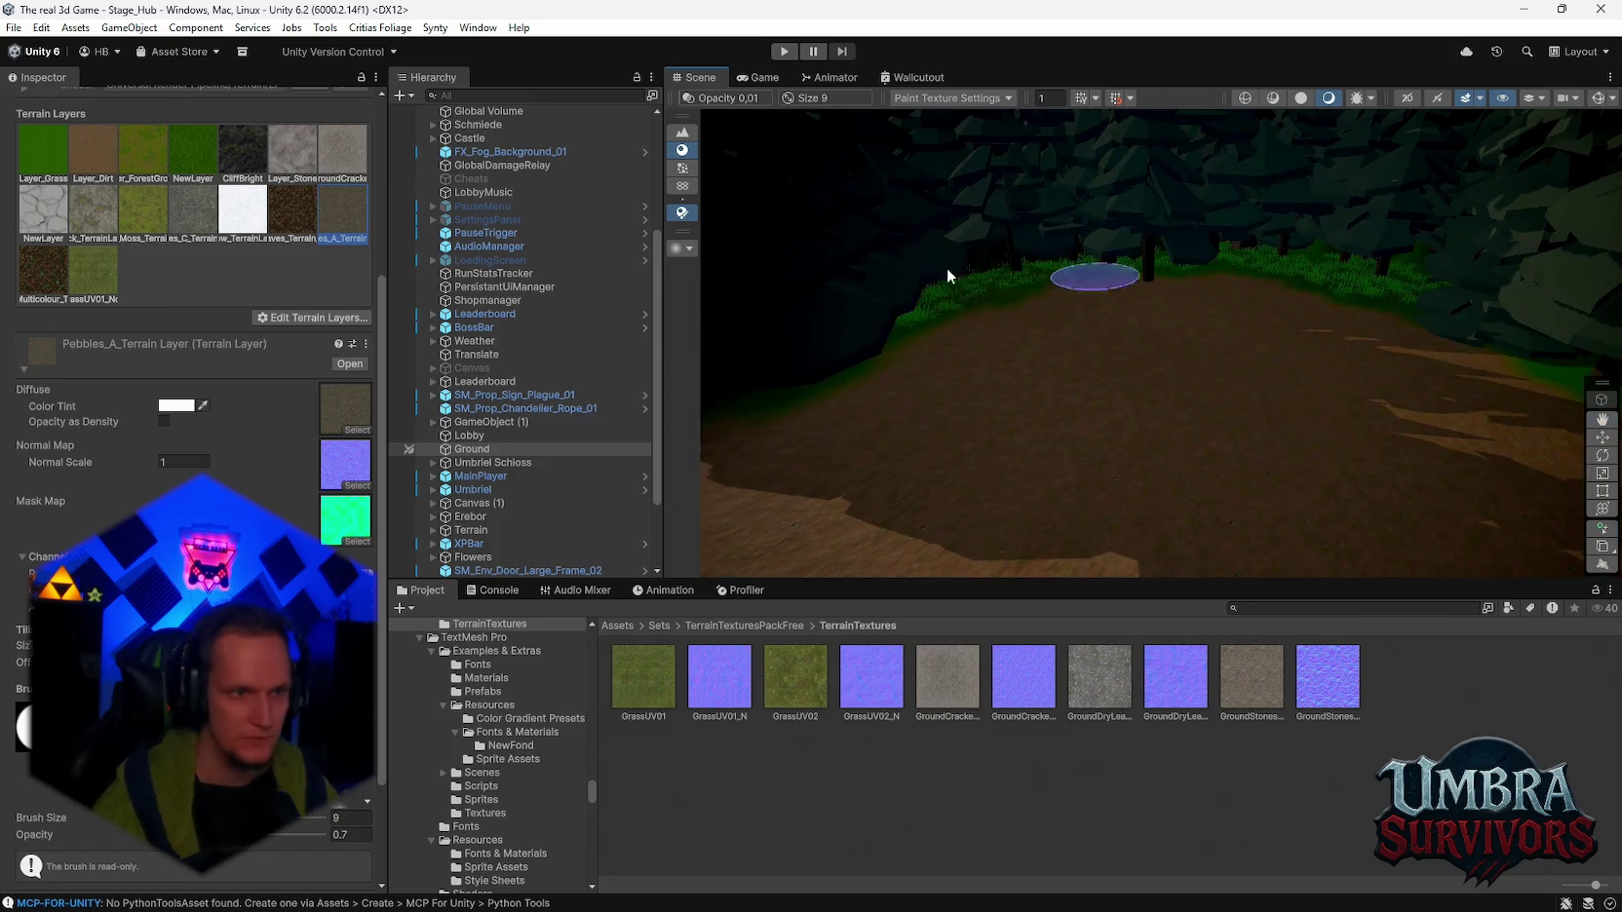
scroll(1153, 390, "up", 2)
left_click_drag(1153, 405, 951, 336)
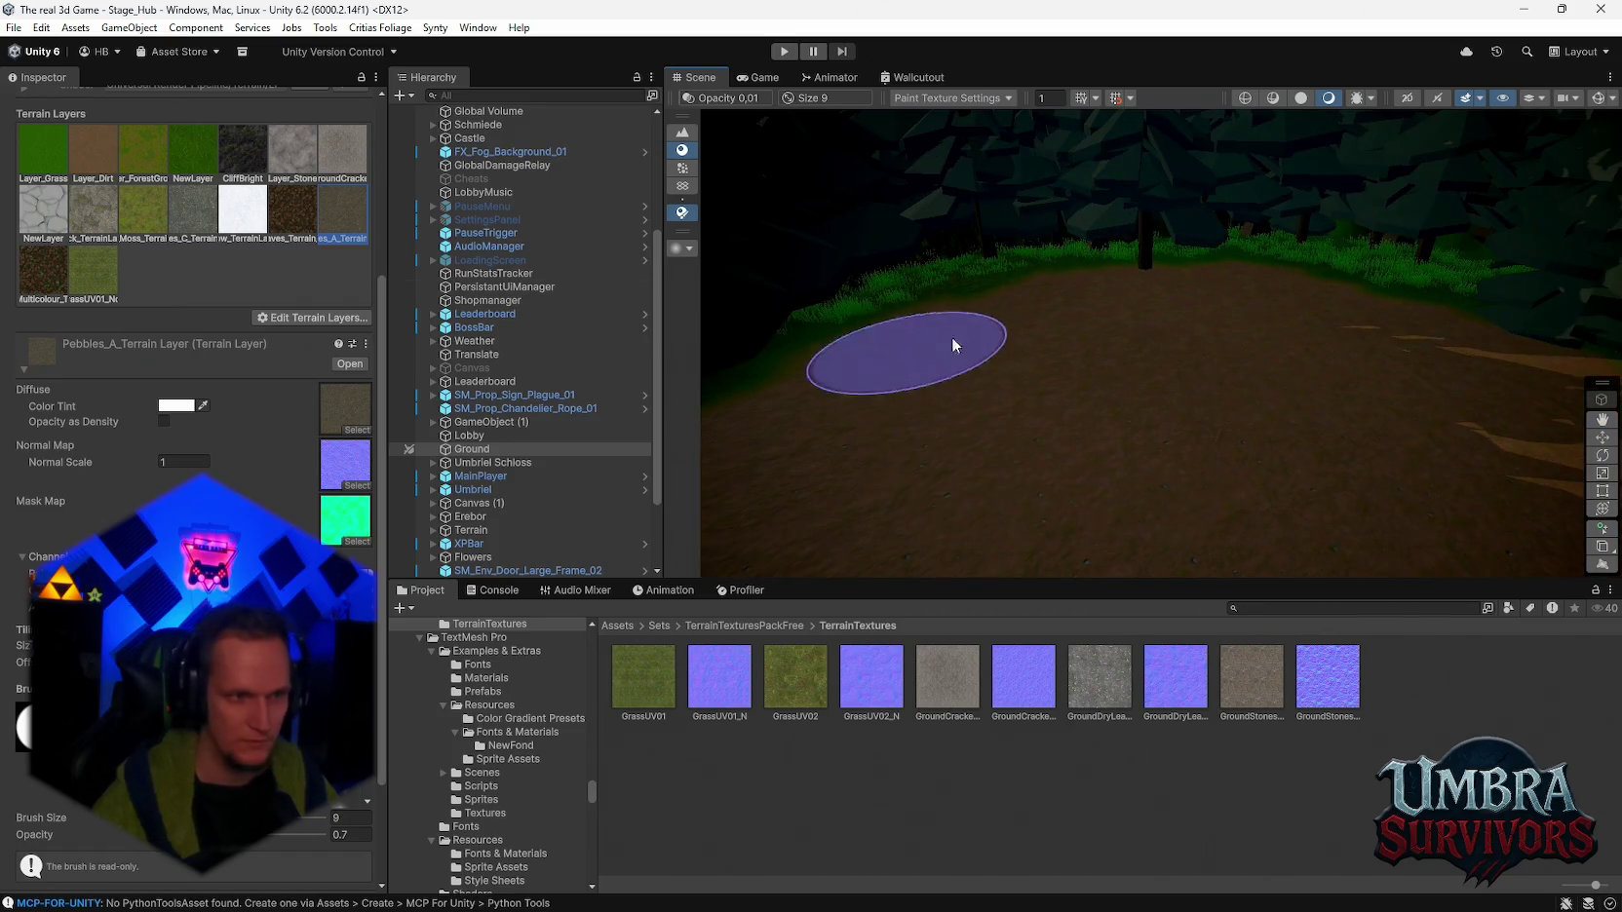
scroll(535, 430, "down", 3)
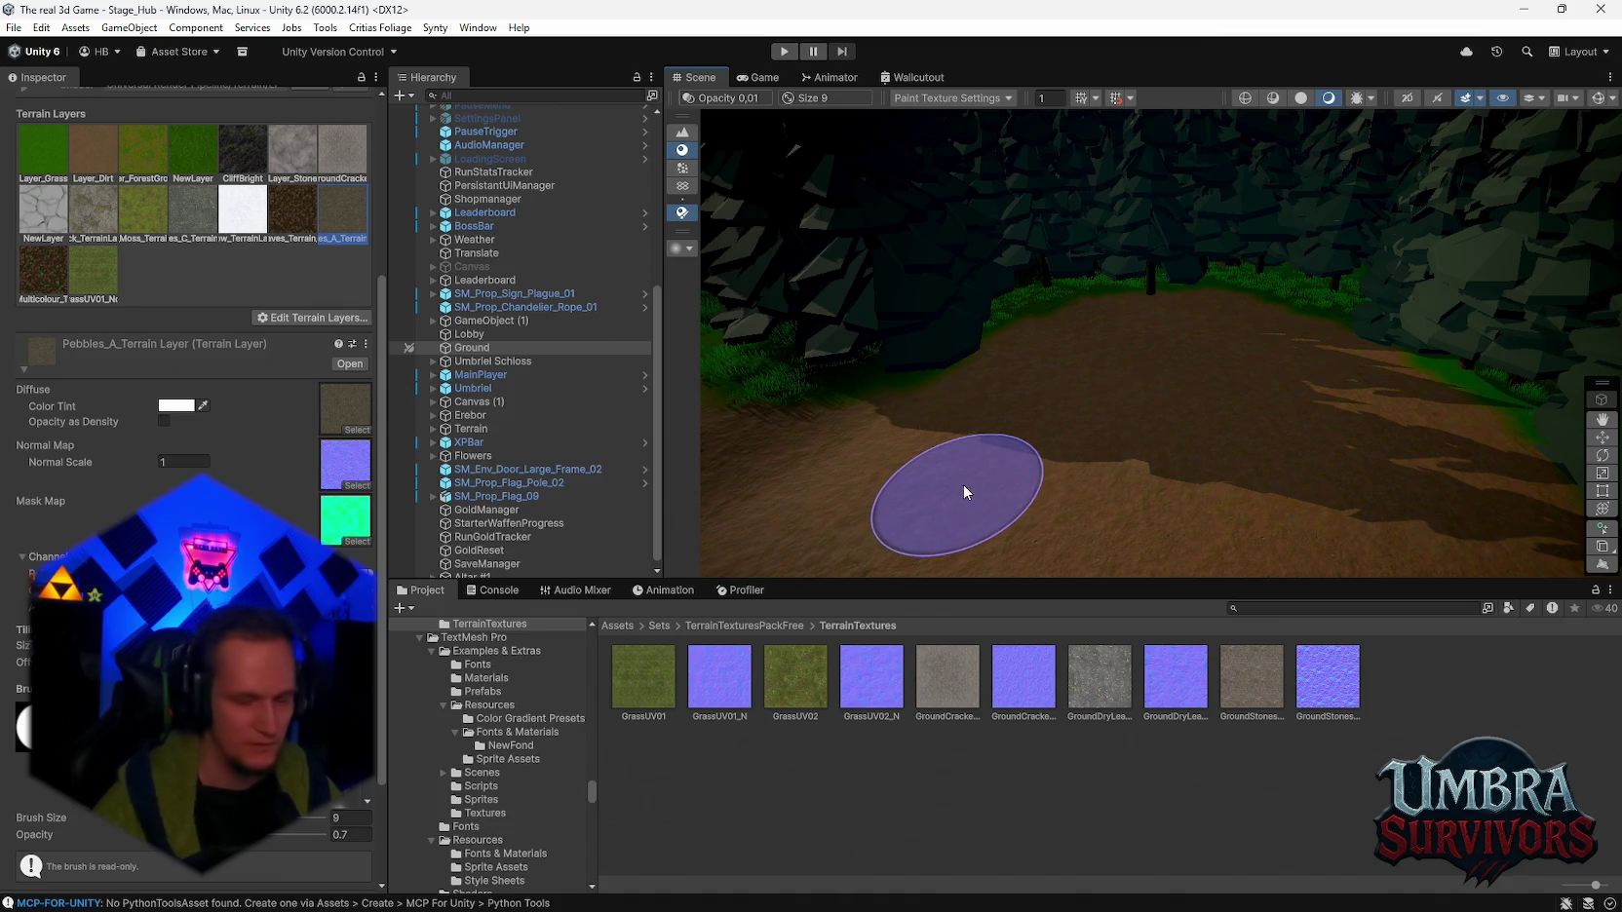
Select the armour training dummy in the scene
scroll(1058, 462, "up", 5)
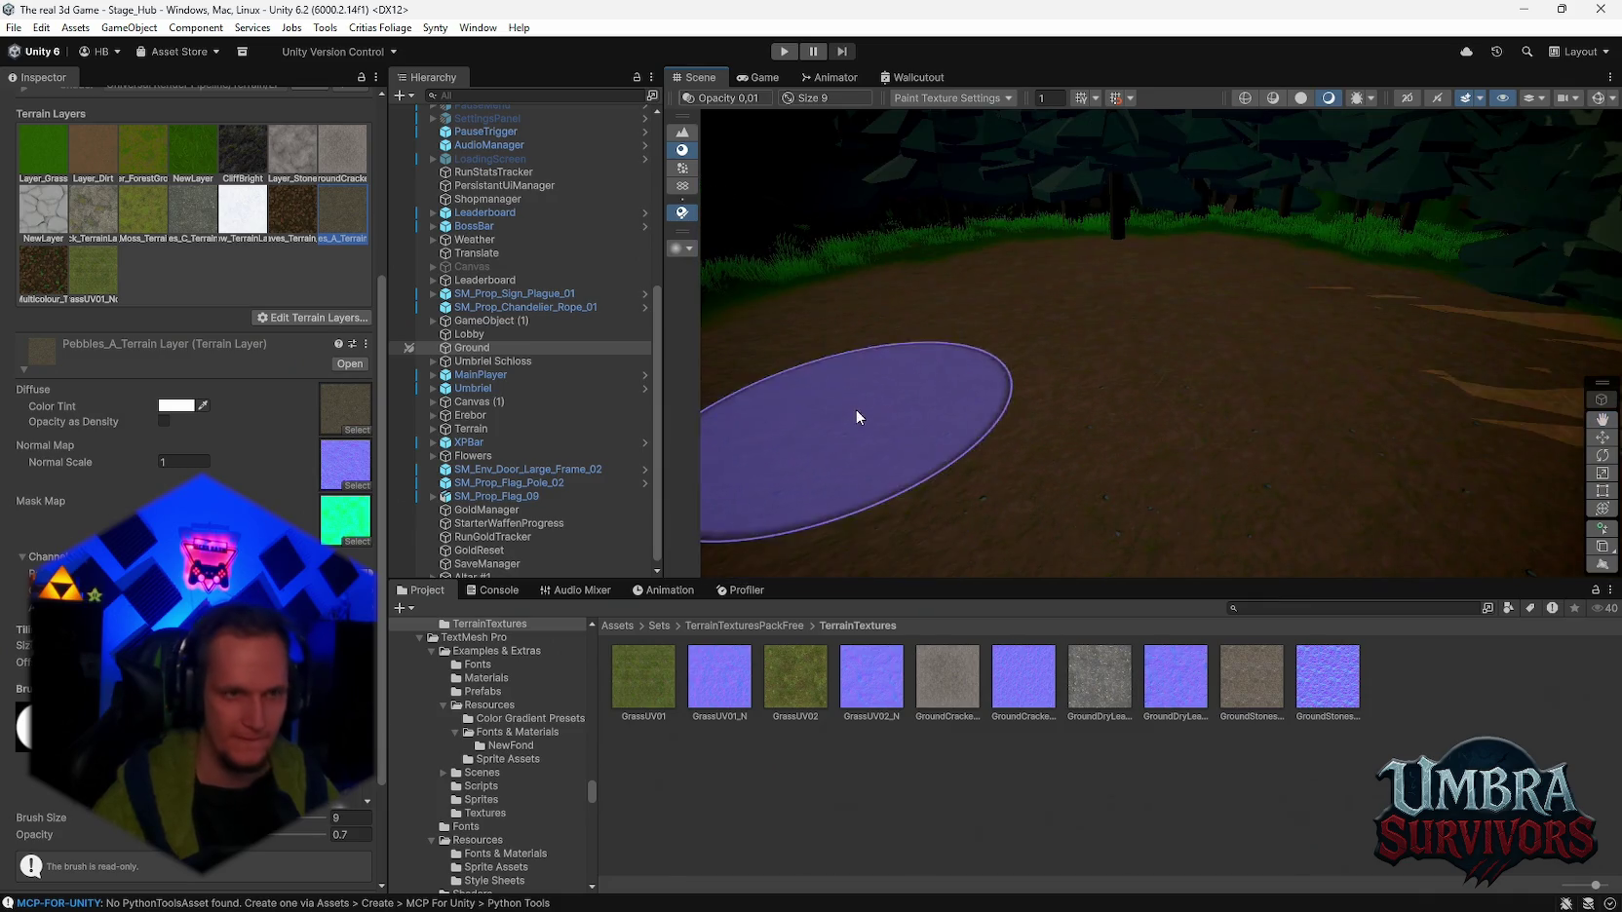
scroll(517, 310, "up", 10)
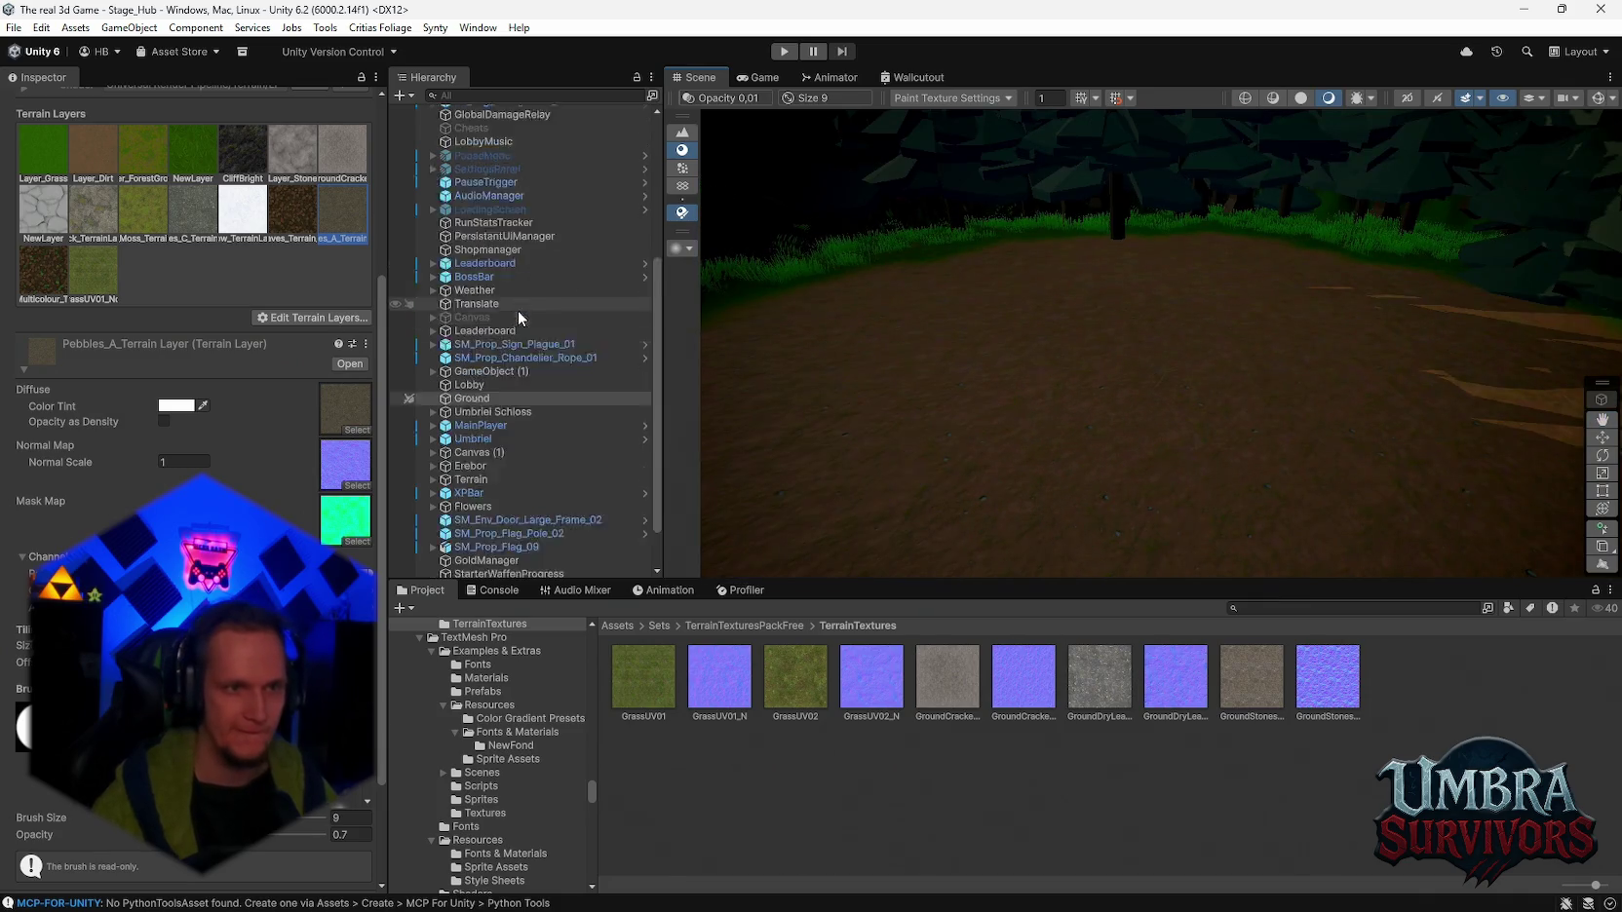
left_click(1080, 368)
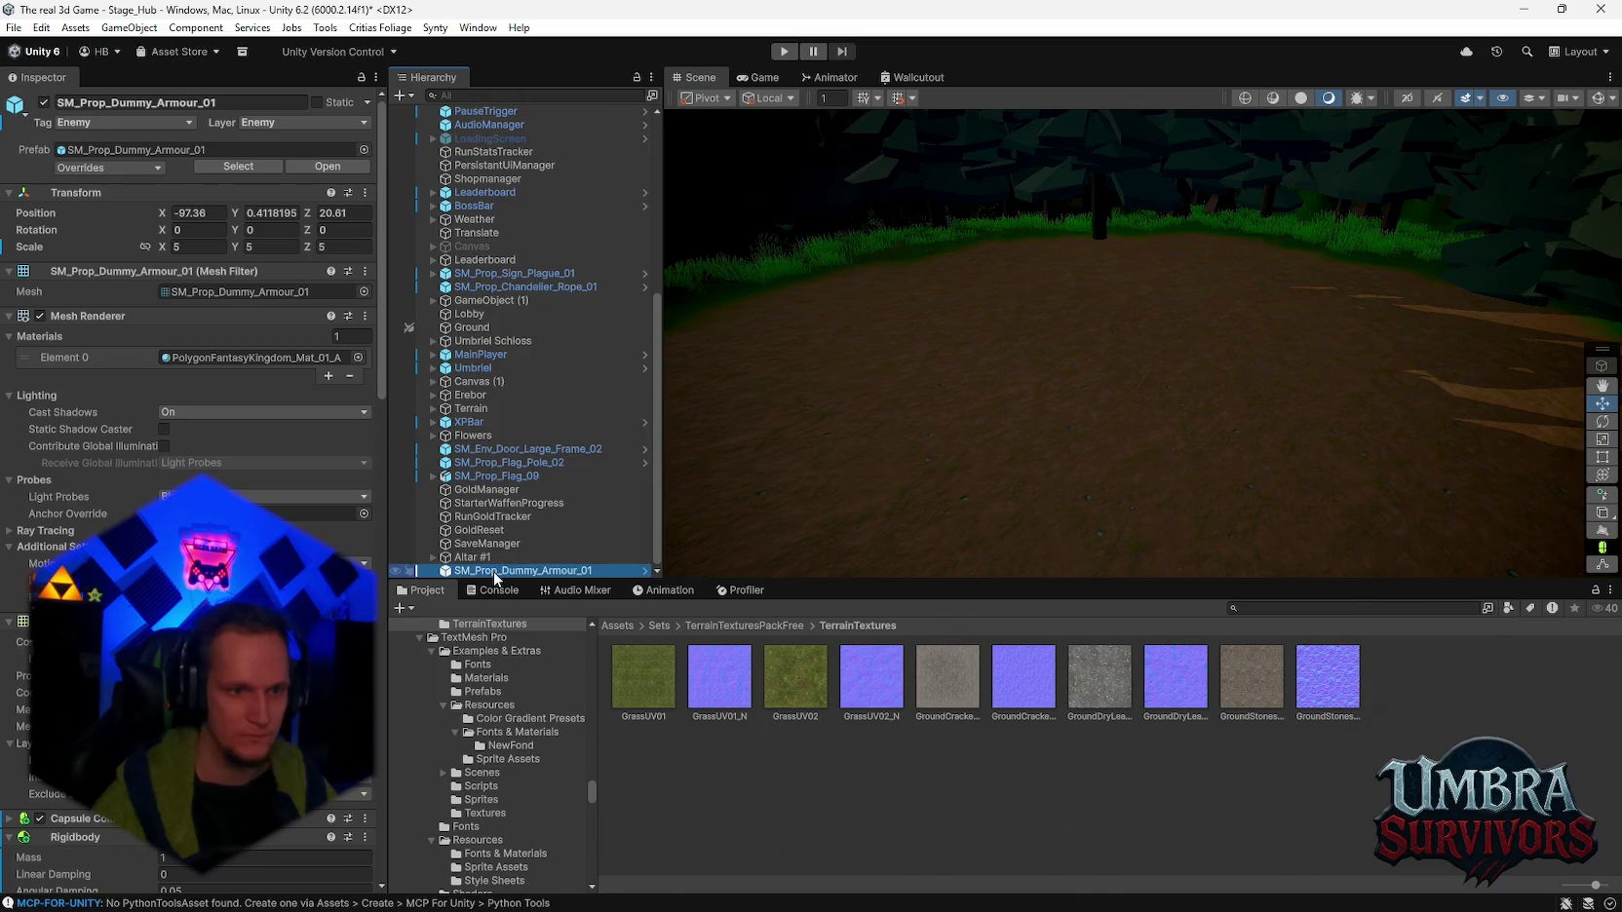
Save SM_Prop_Dummy_Armour_01 into Assets/ENEMYS/Enemys/Mobs as an Original Prefab
left_click_drag(494, 571, 1048, 447)
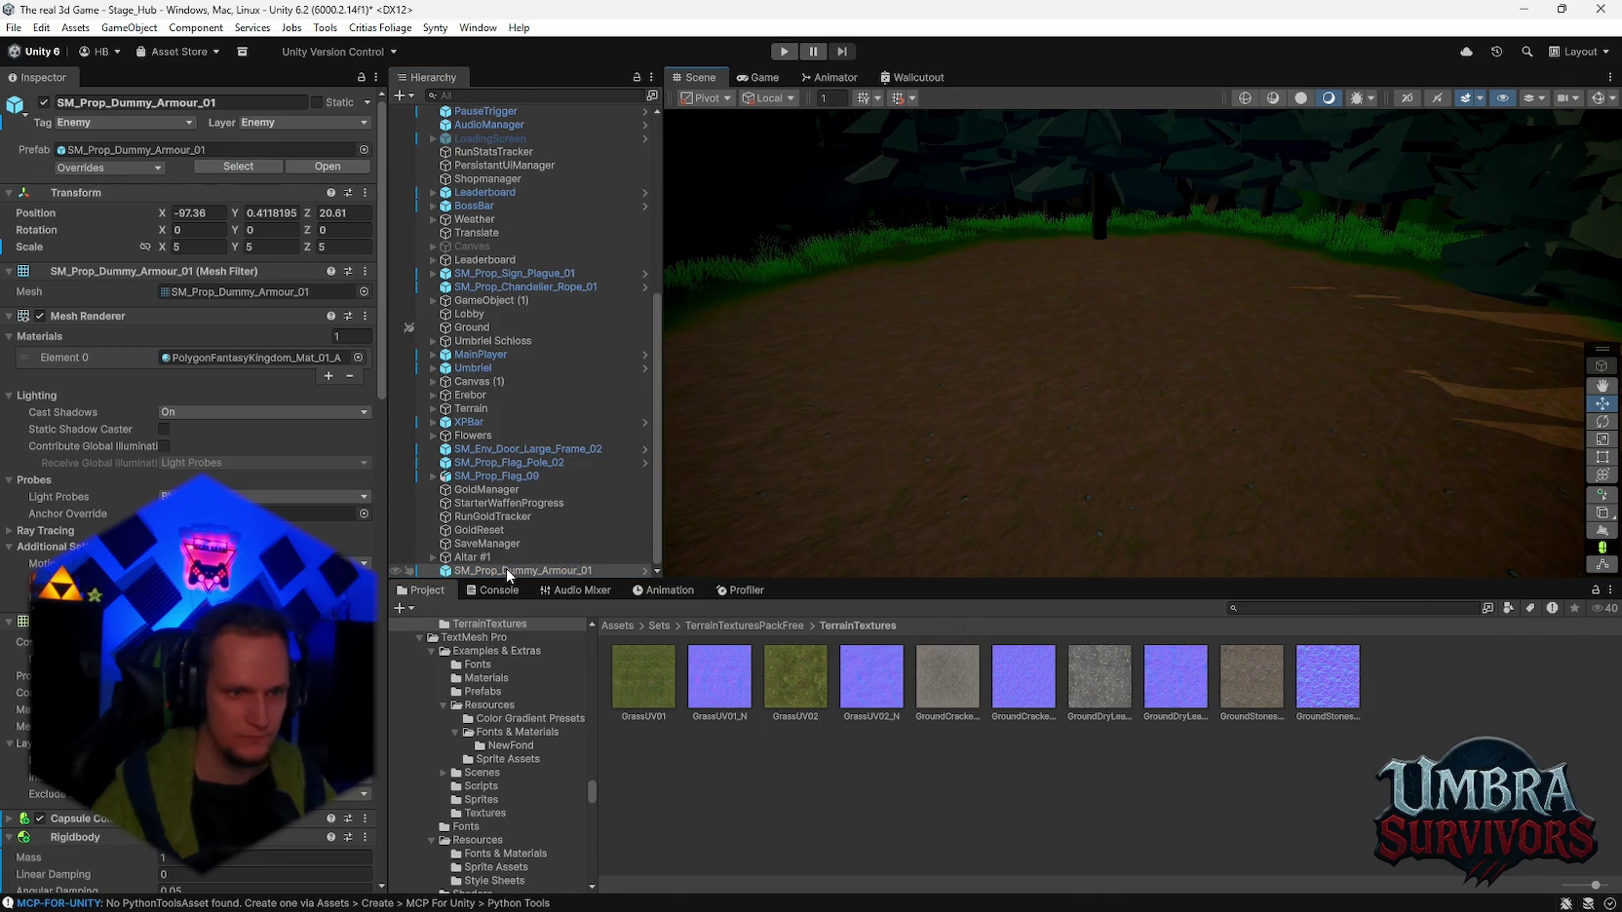
scroll(526, 783, "down", 10)
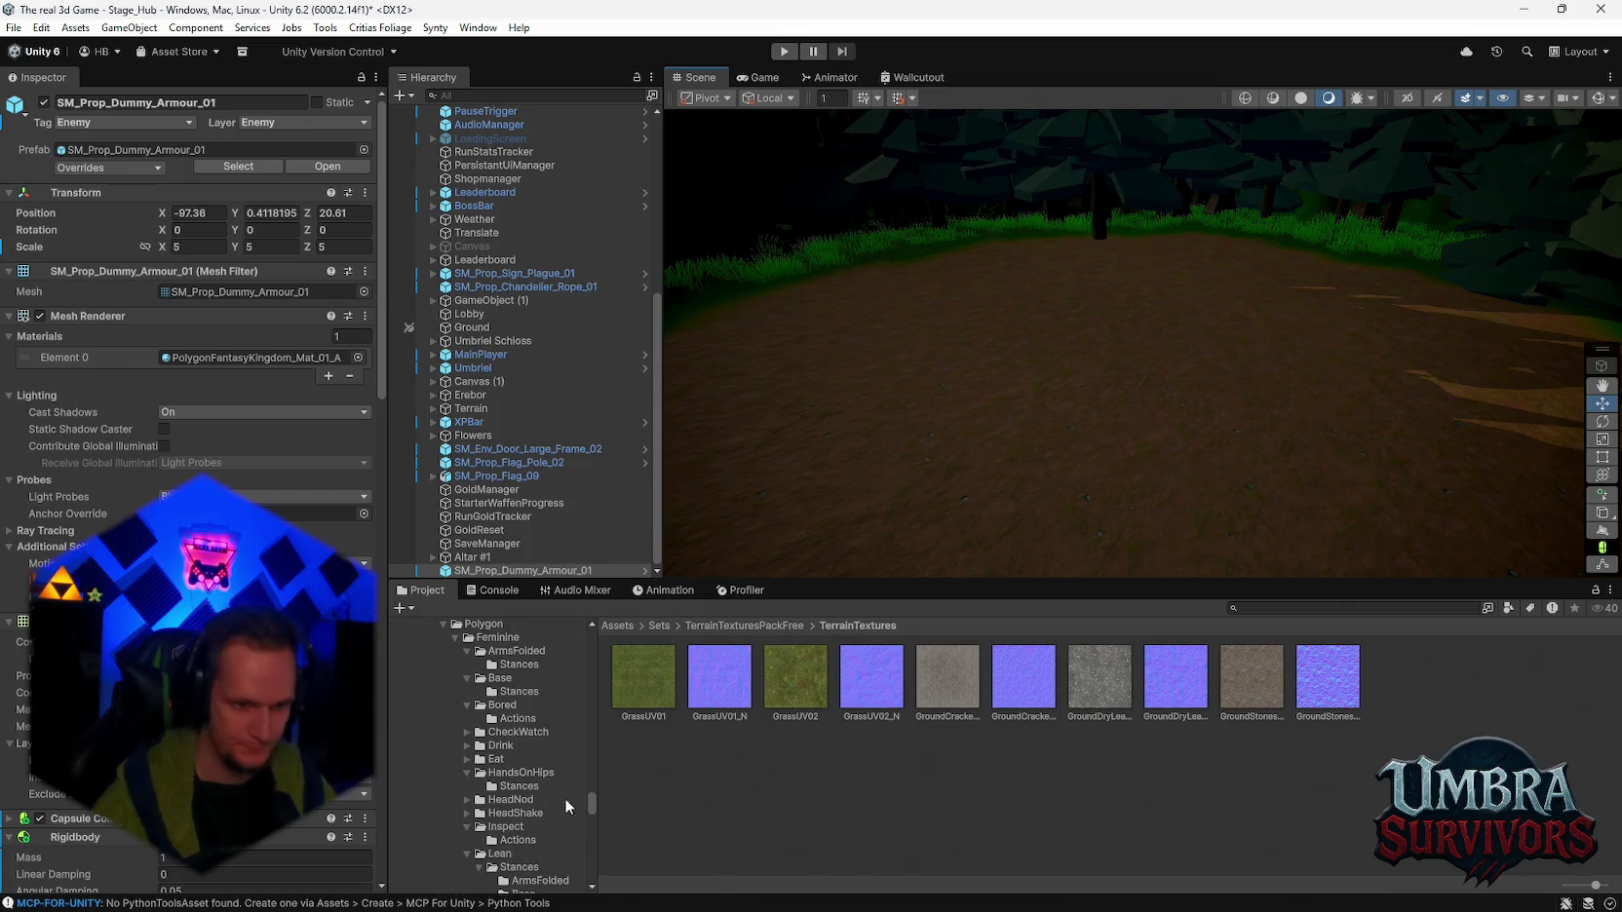
left_click_drag(591, 809, 590, 866)
left_click(1248, 608)
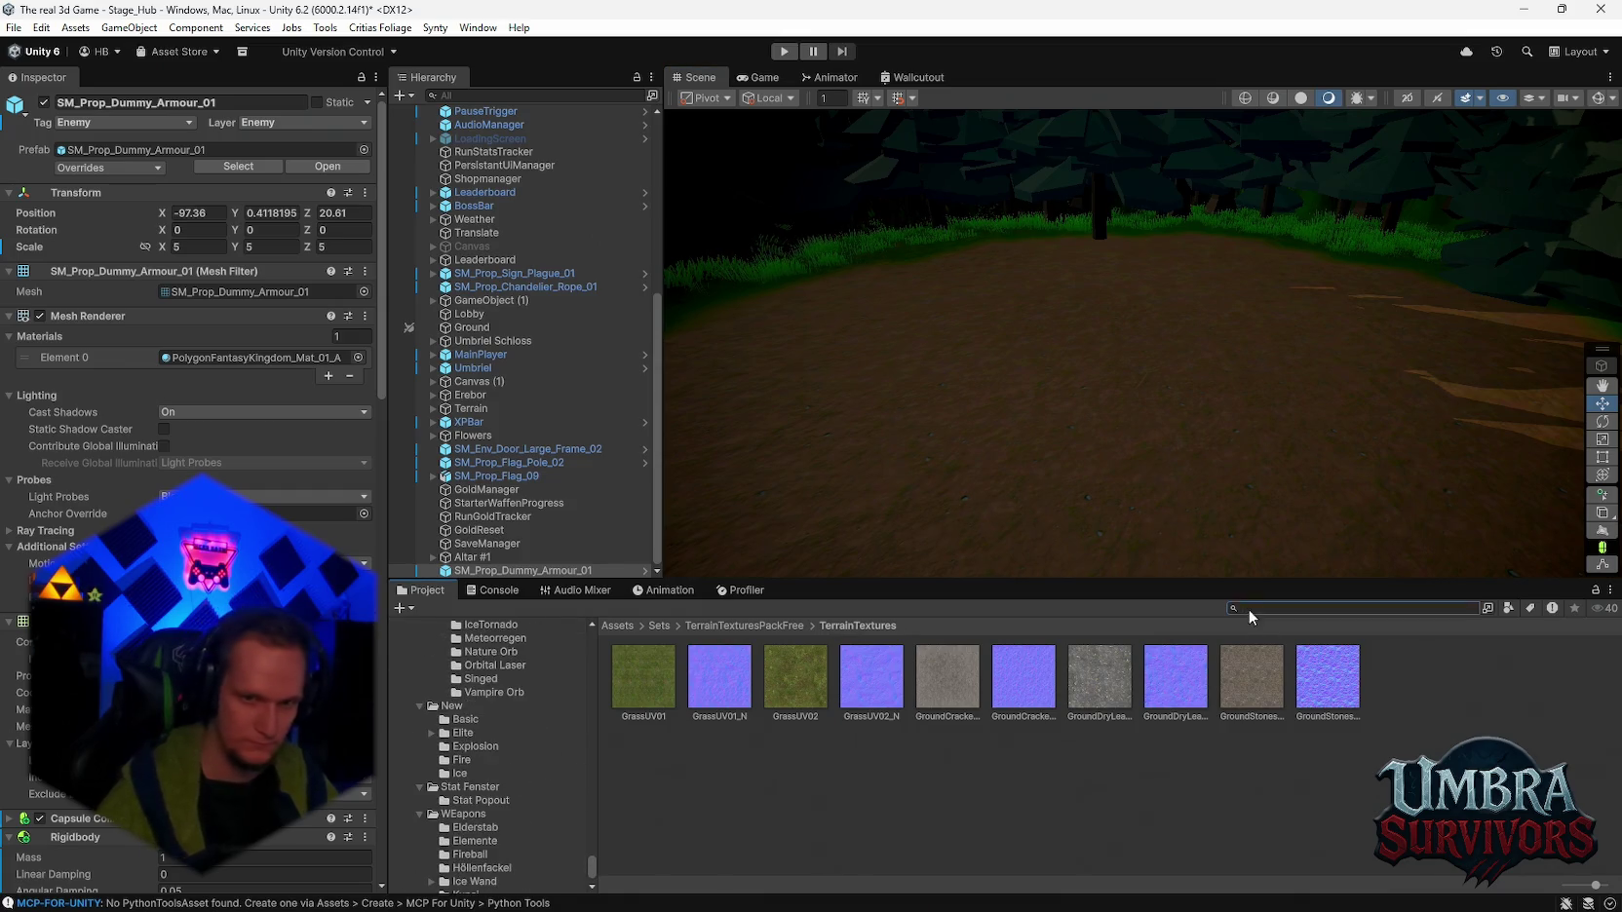
type("mobs")
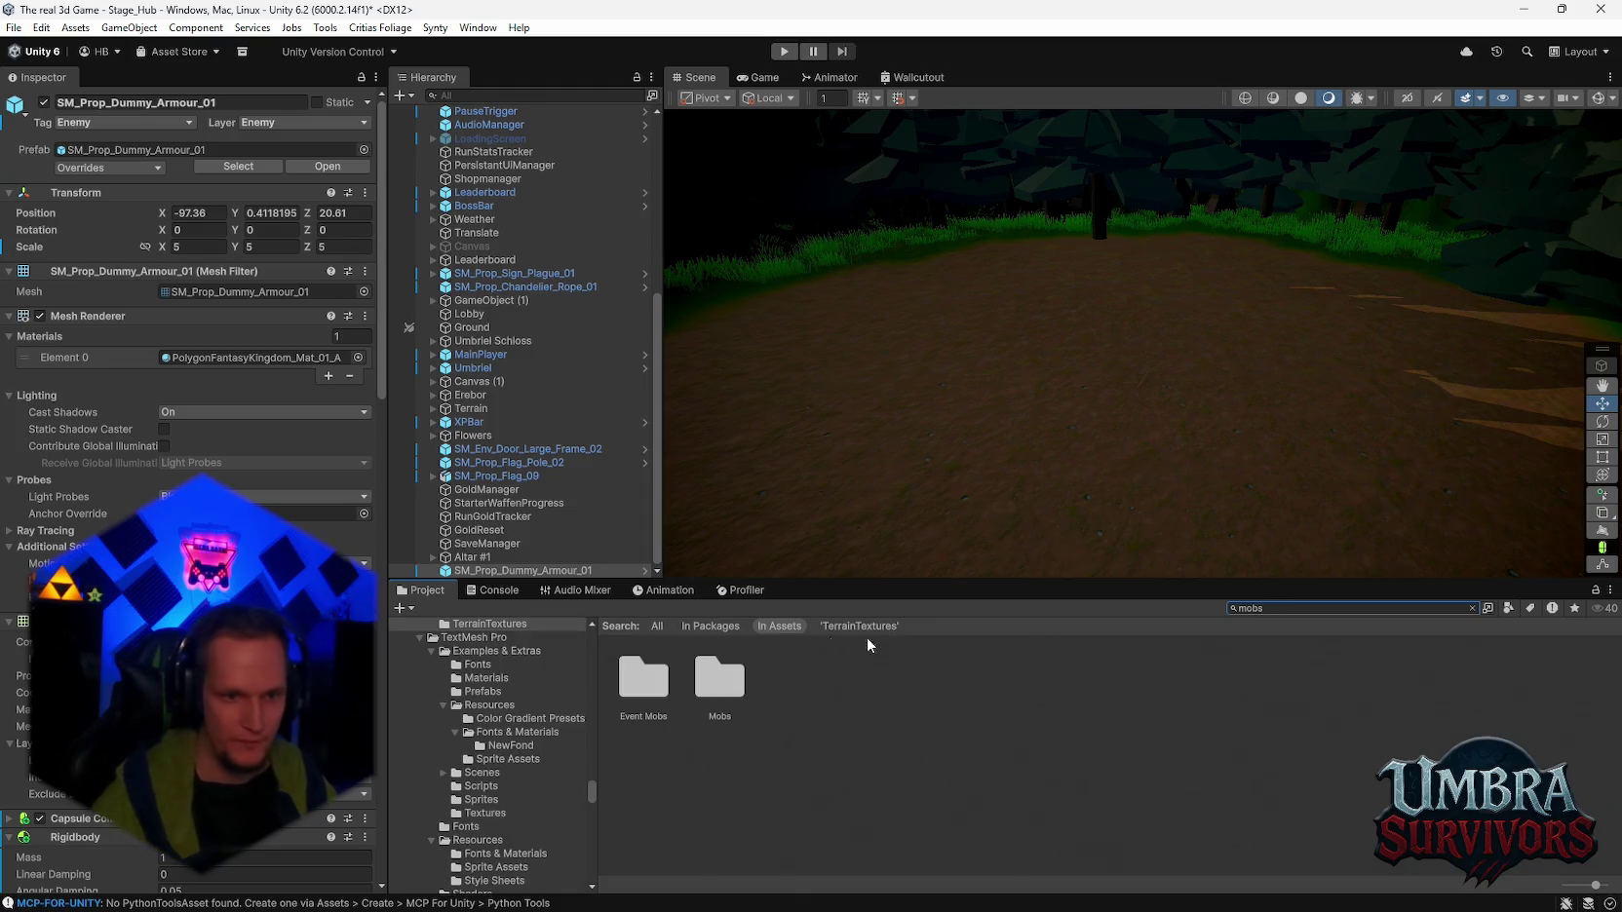
double_click(720, 682)
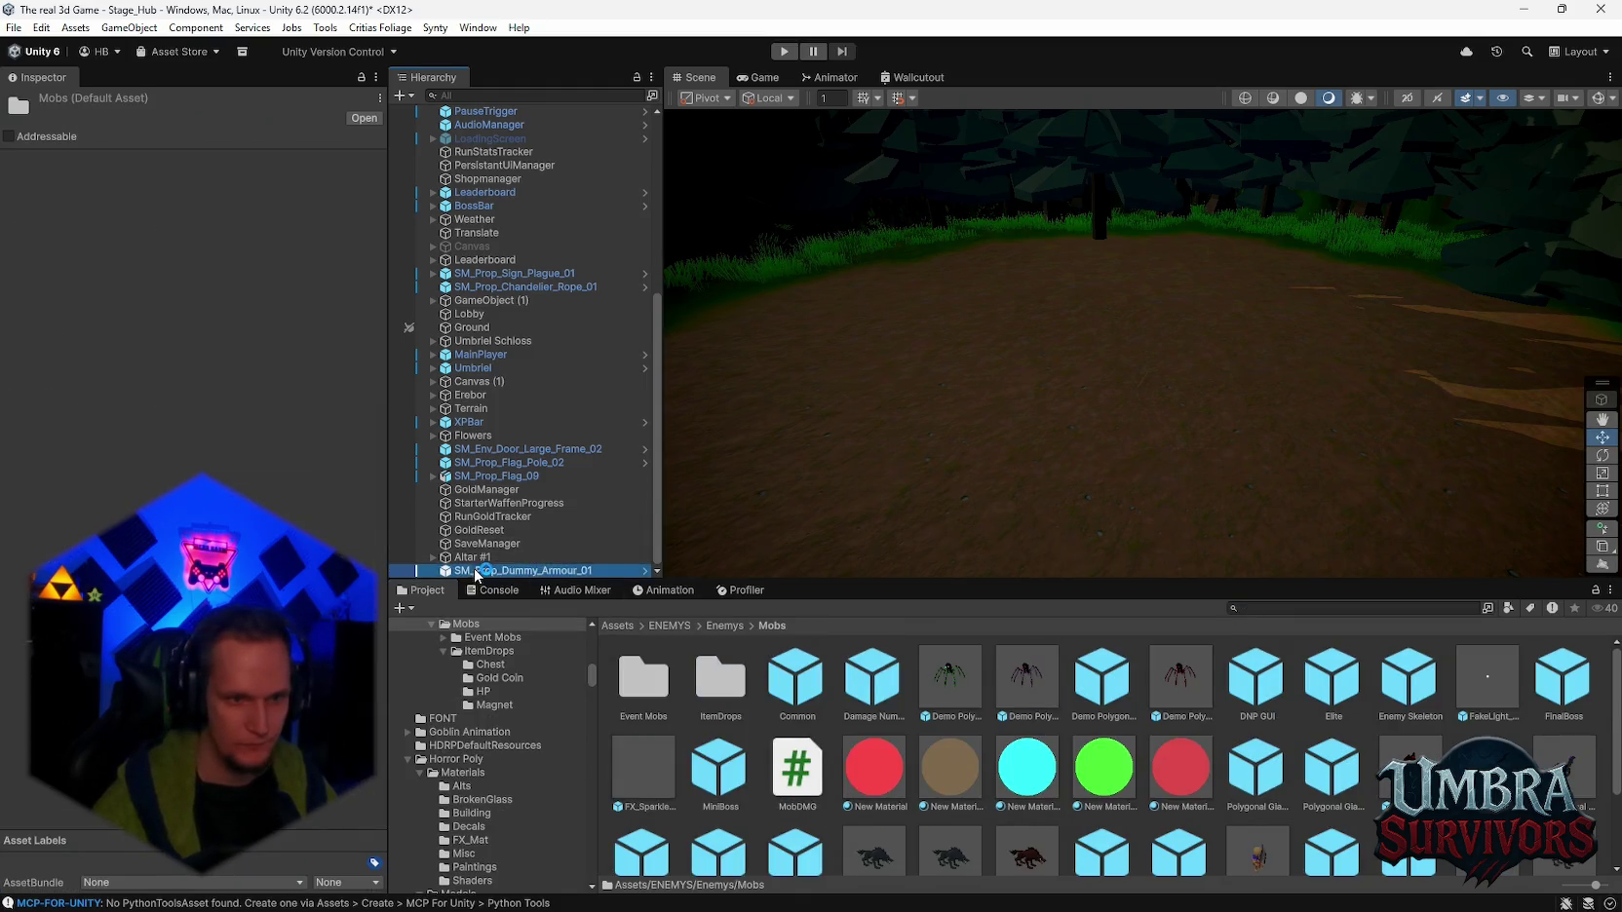
left_click(770, 497)
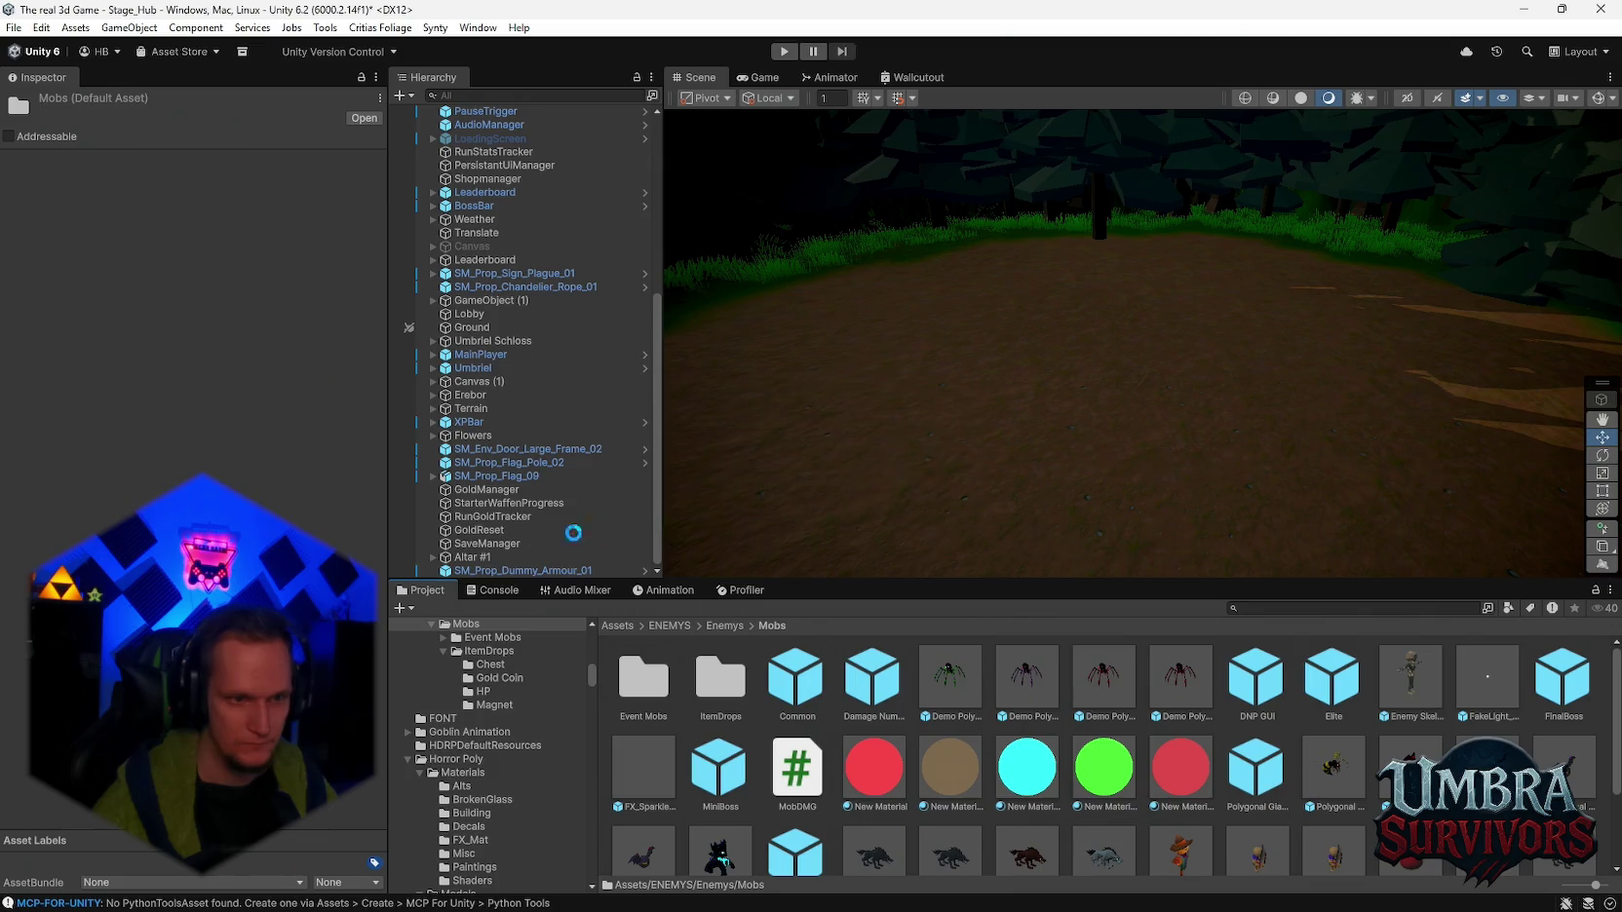
Delete the original armour dummy from the Stage_Hub hierarchy
left_click(516, 570)
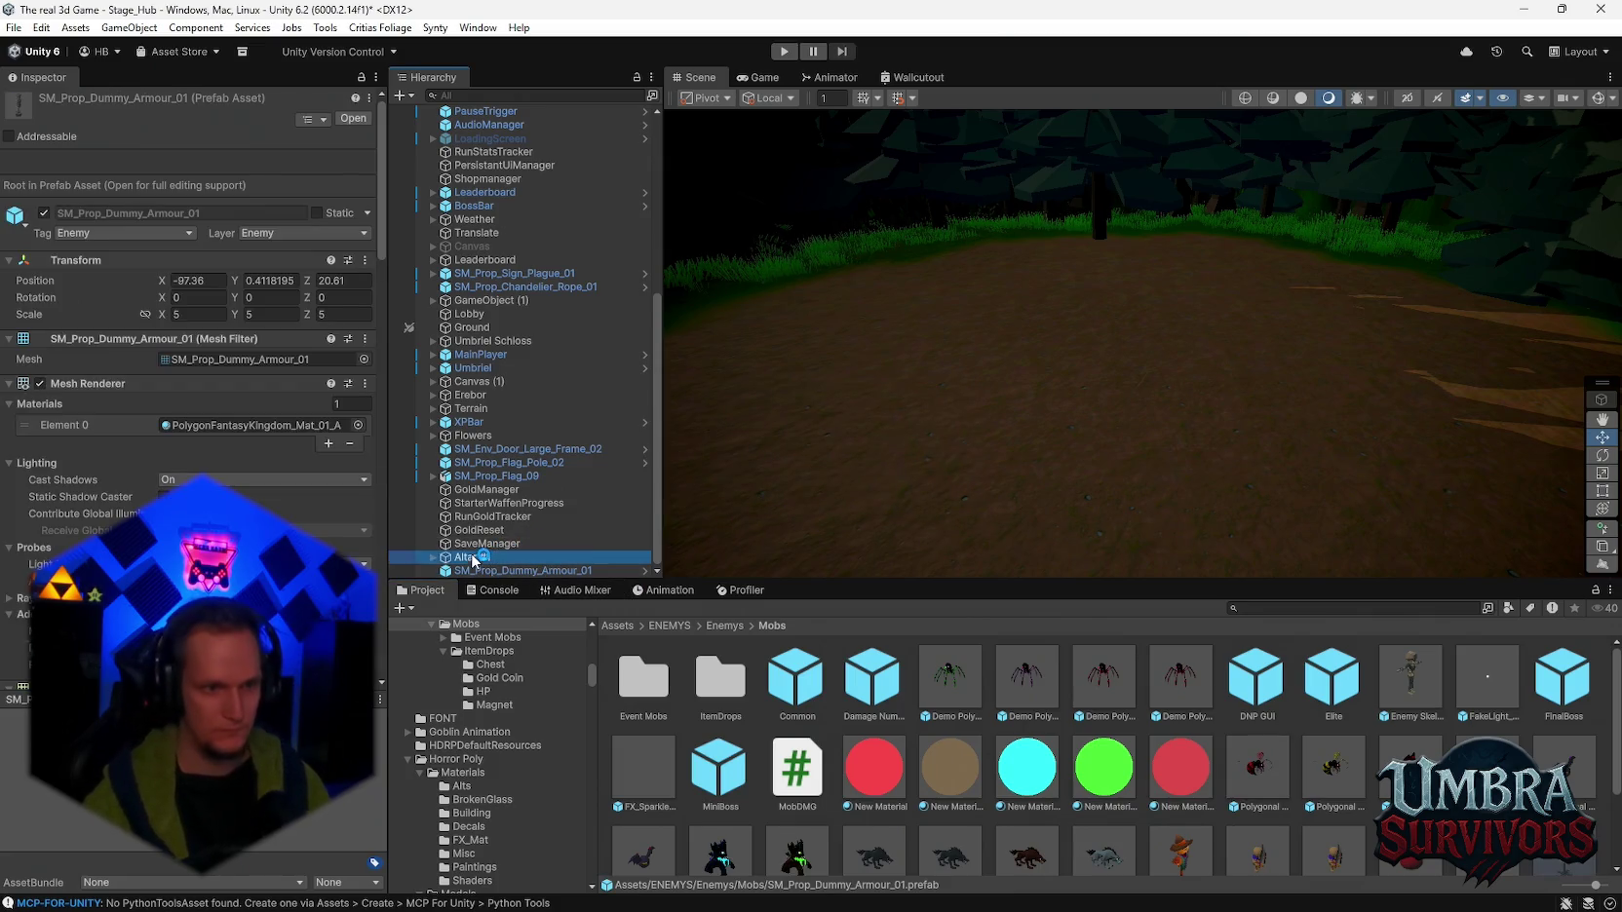
key("Delete")
scroll(1126, 742, "down", 3)
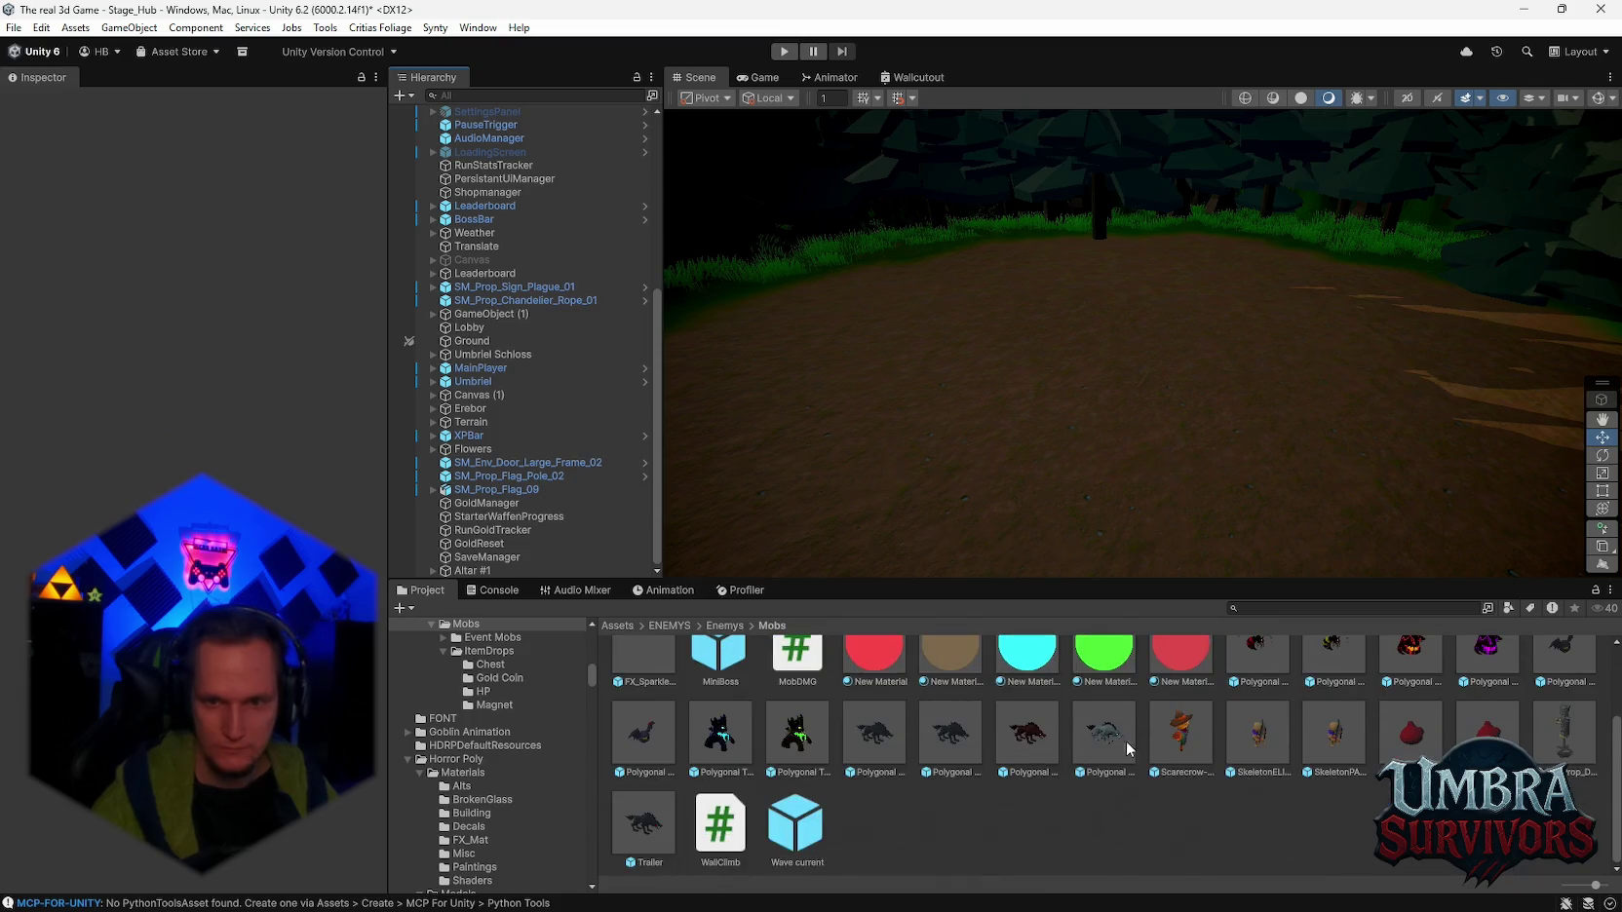
Place the dummy prefab on the forest path and rotate it to Y 58.322
left_click_drag(1569, 743, 1156, 432)
key("f")
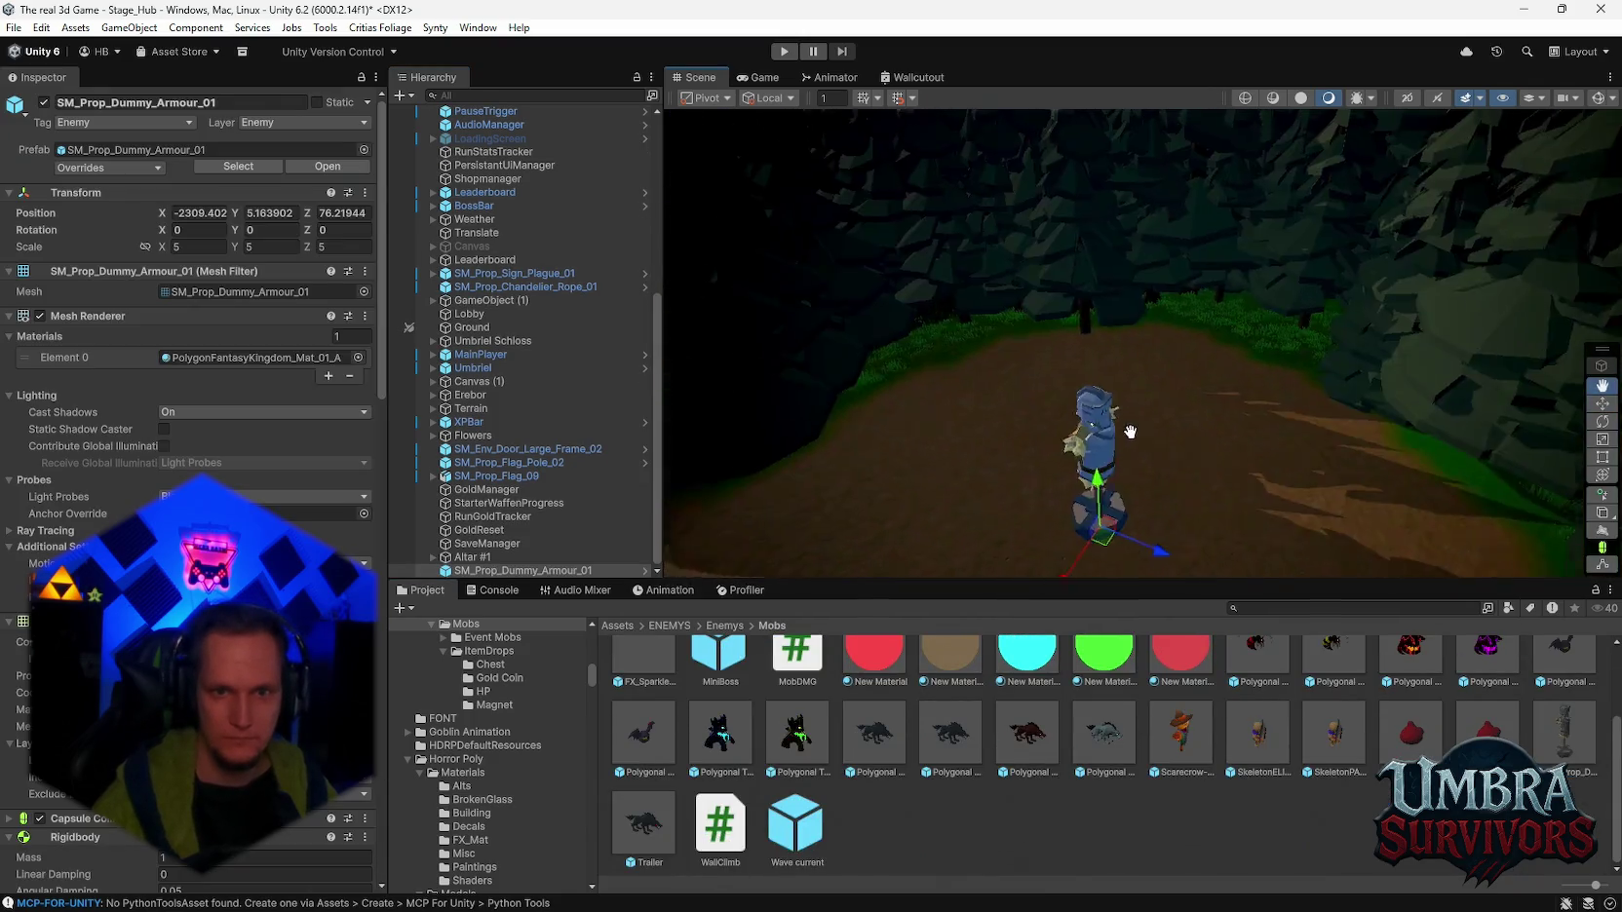
left_click(1601, 474)
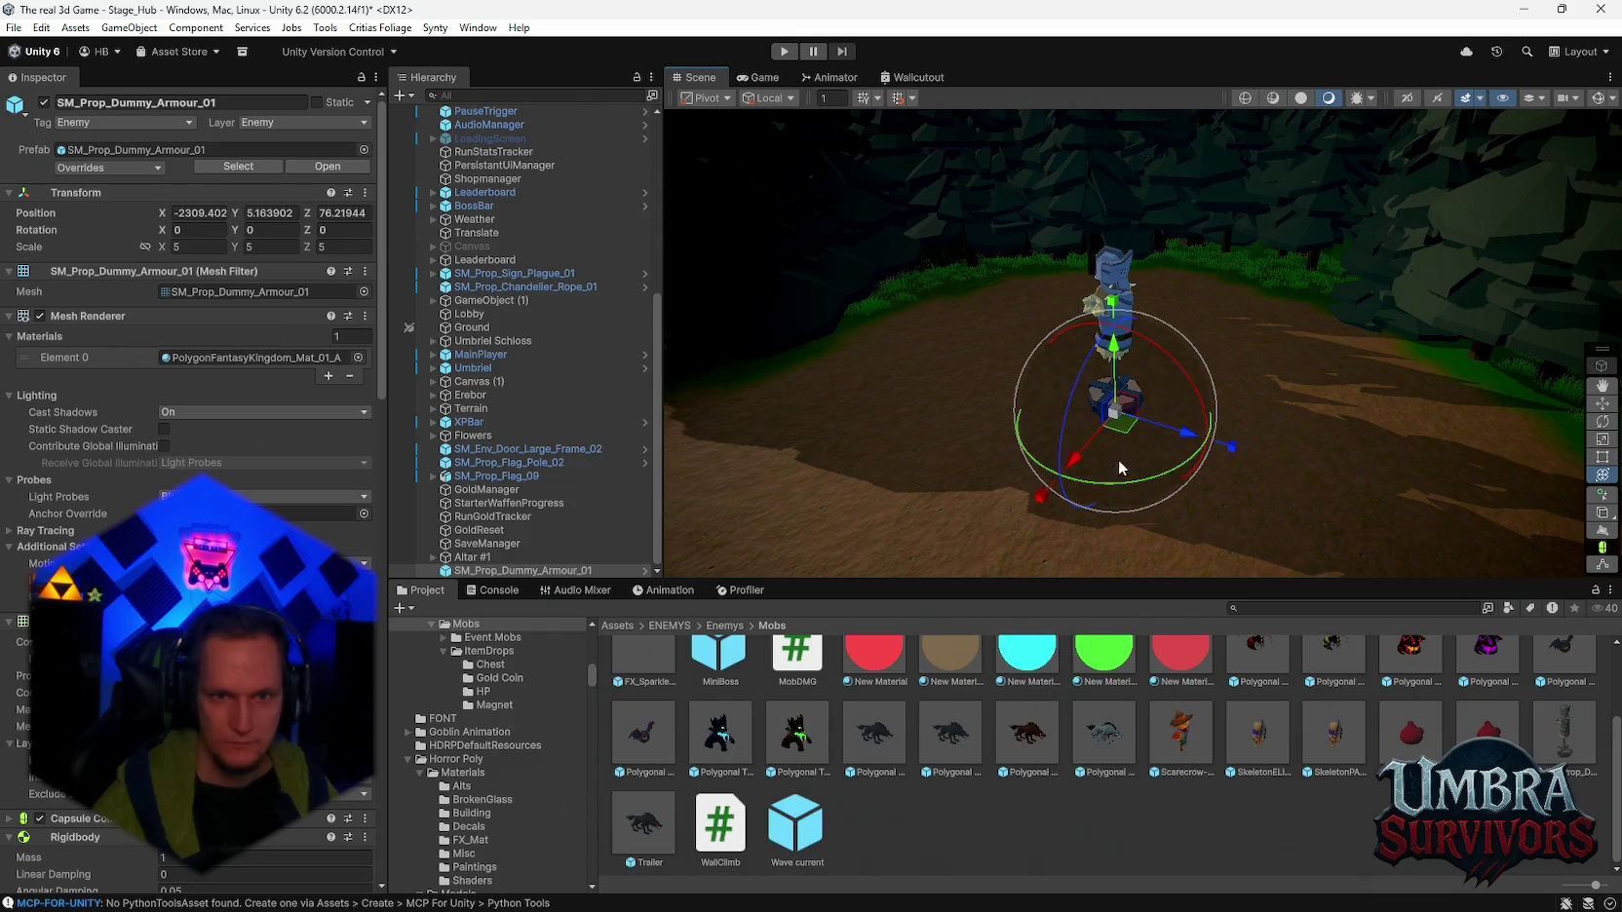
left_click_drag(1096, 480, 895, 481)
key("f")
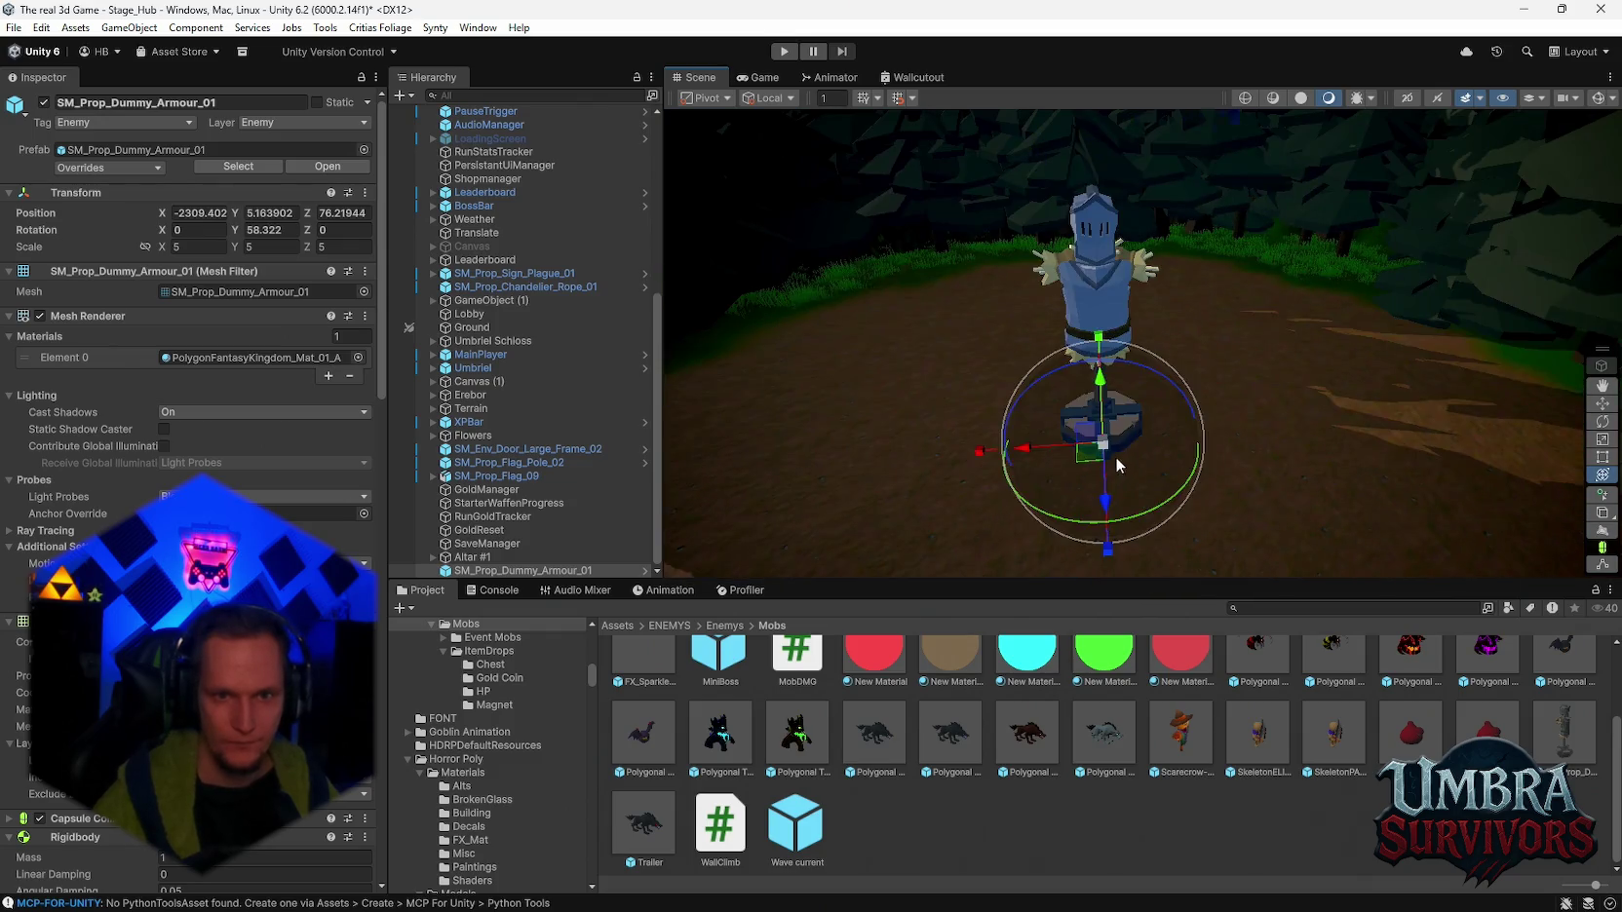
left_click_drag(1098, 467, 981, 326)
key("f")
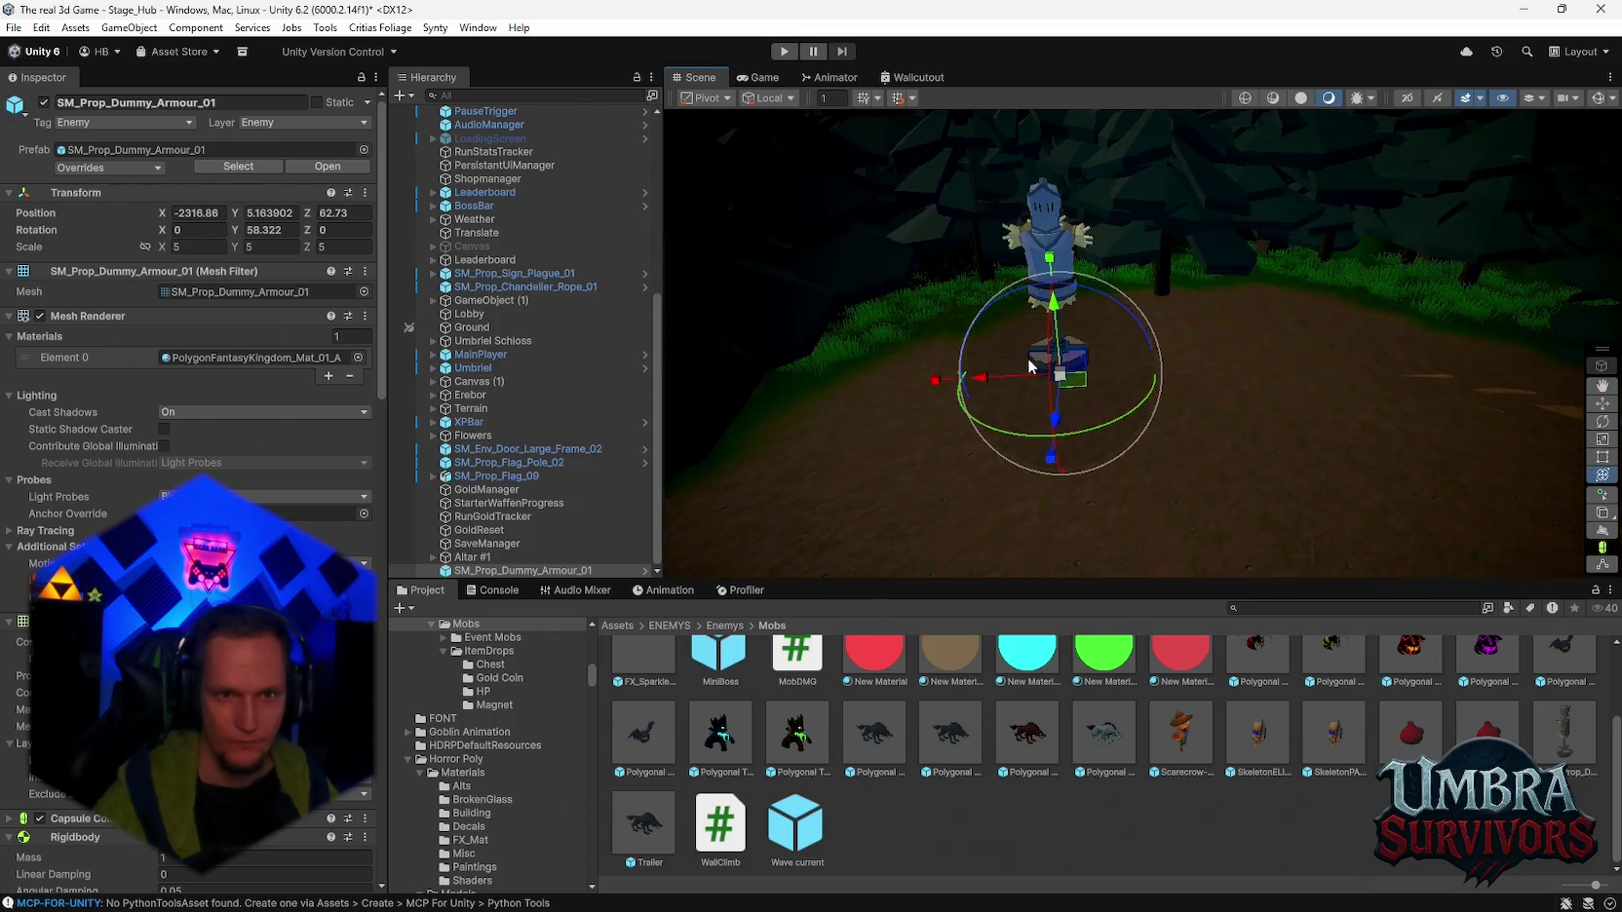
Seat the dummy on the ground and scale it down to 3.7185
scroll(1072, 373, "up", 3)
mouse_move(1072, 374)
left_mouse_down()
mouse_move(1179, 380)
mouse_move(1120, 210)
left_mouse_up()
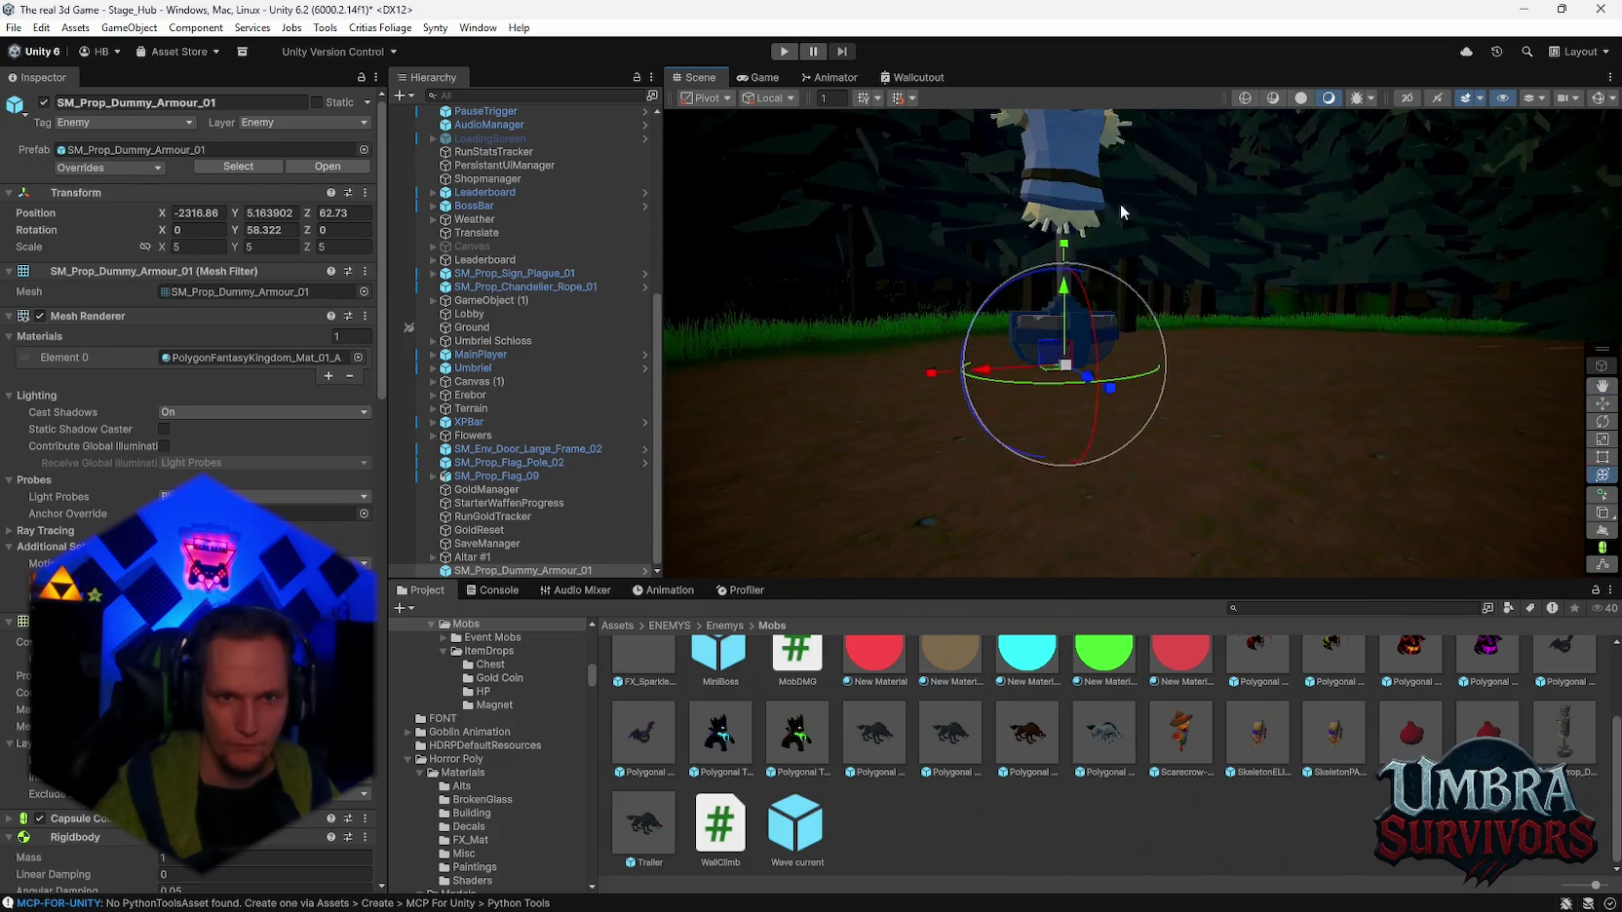
mouse_move(1065, 285)
left_mouse_down()
mouse_move(1064, 331)
mouse_move(956, 484)
mouse_move(1096, 511)
mouse_move(1228, 332)
left_mouse_up()
left_click_drag(1158, 508, 1158, 503)
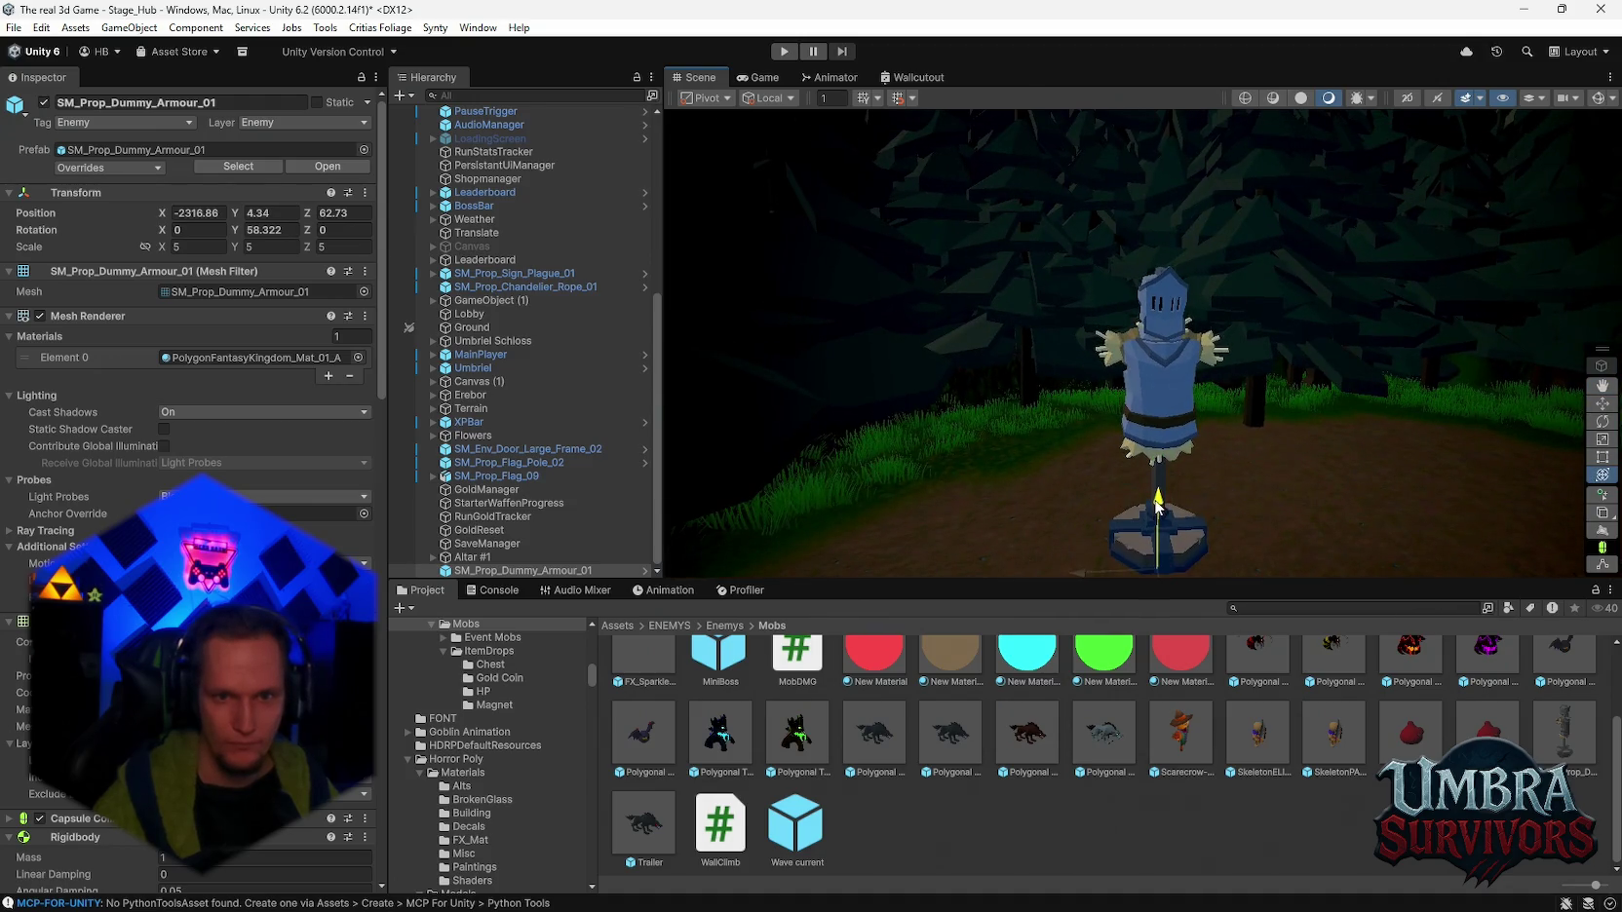
left_click_drag(1158, 569, 1137, 572)
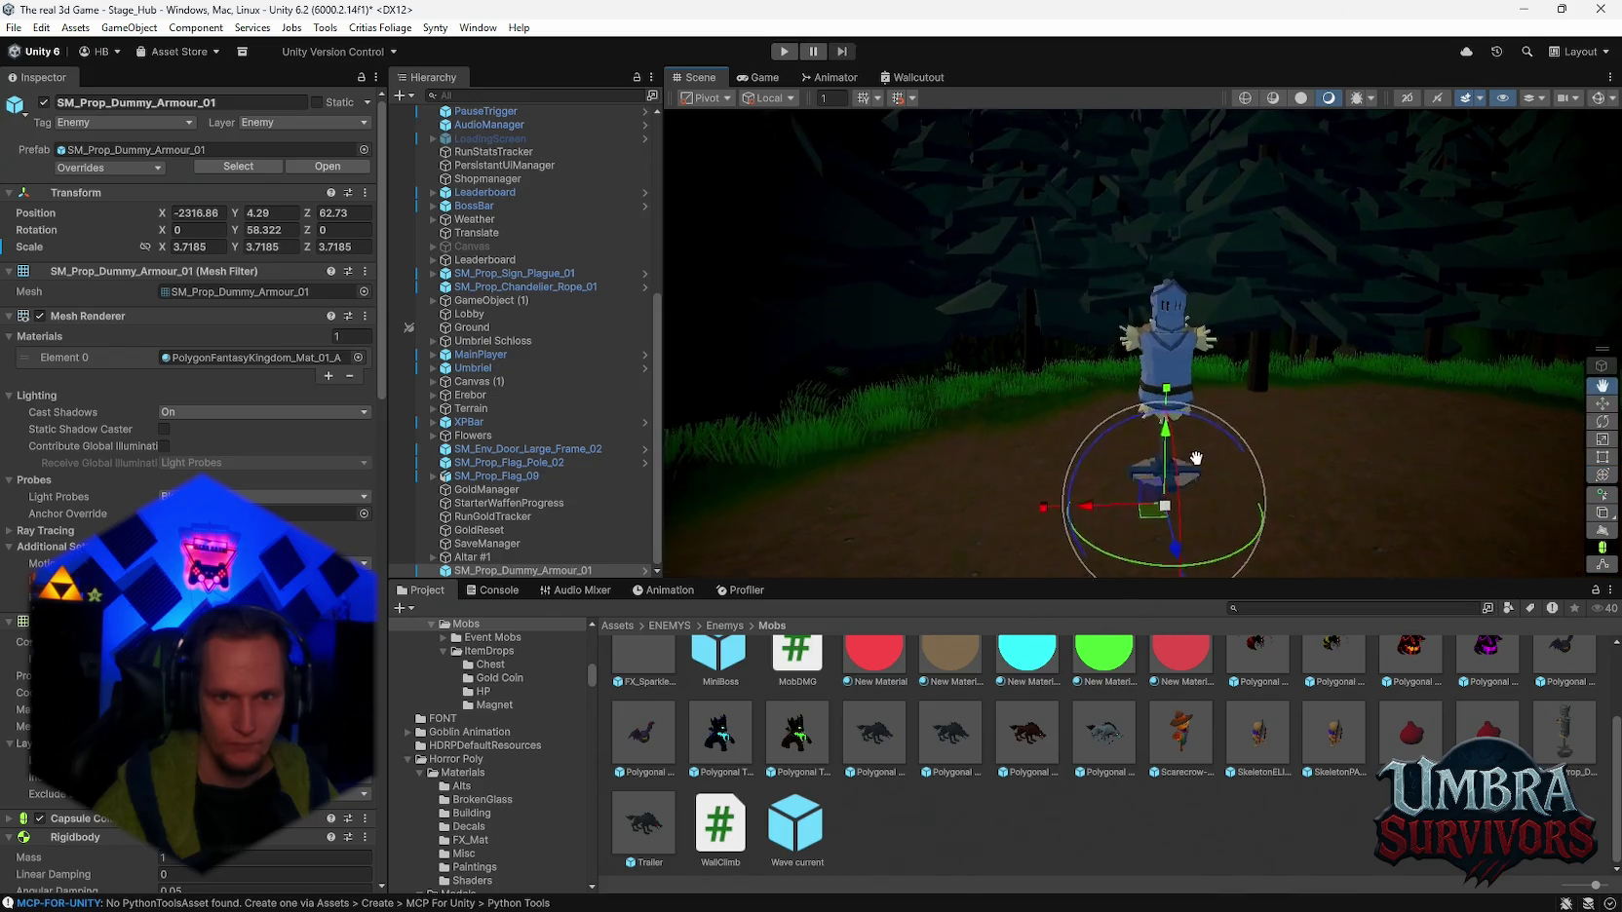
mouse_move(1163, 438)
left_mouse_down()
mouse_move(1163, 419)
mouse_move(1109, 458)
mouse_move(991, 403)
mouse_move(1212, 419)
mouse_move(1150, 396)
mouse_move(1154, 432)
left_mouse_up()
Duplicate the dummy with Ctrl+D into a row of five along the path
key("ctrl+d")
key("ctrl+d")
key("ctrl+d")
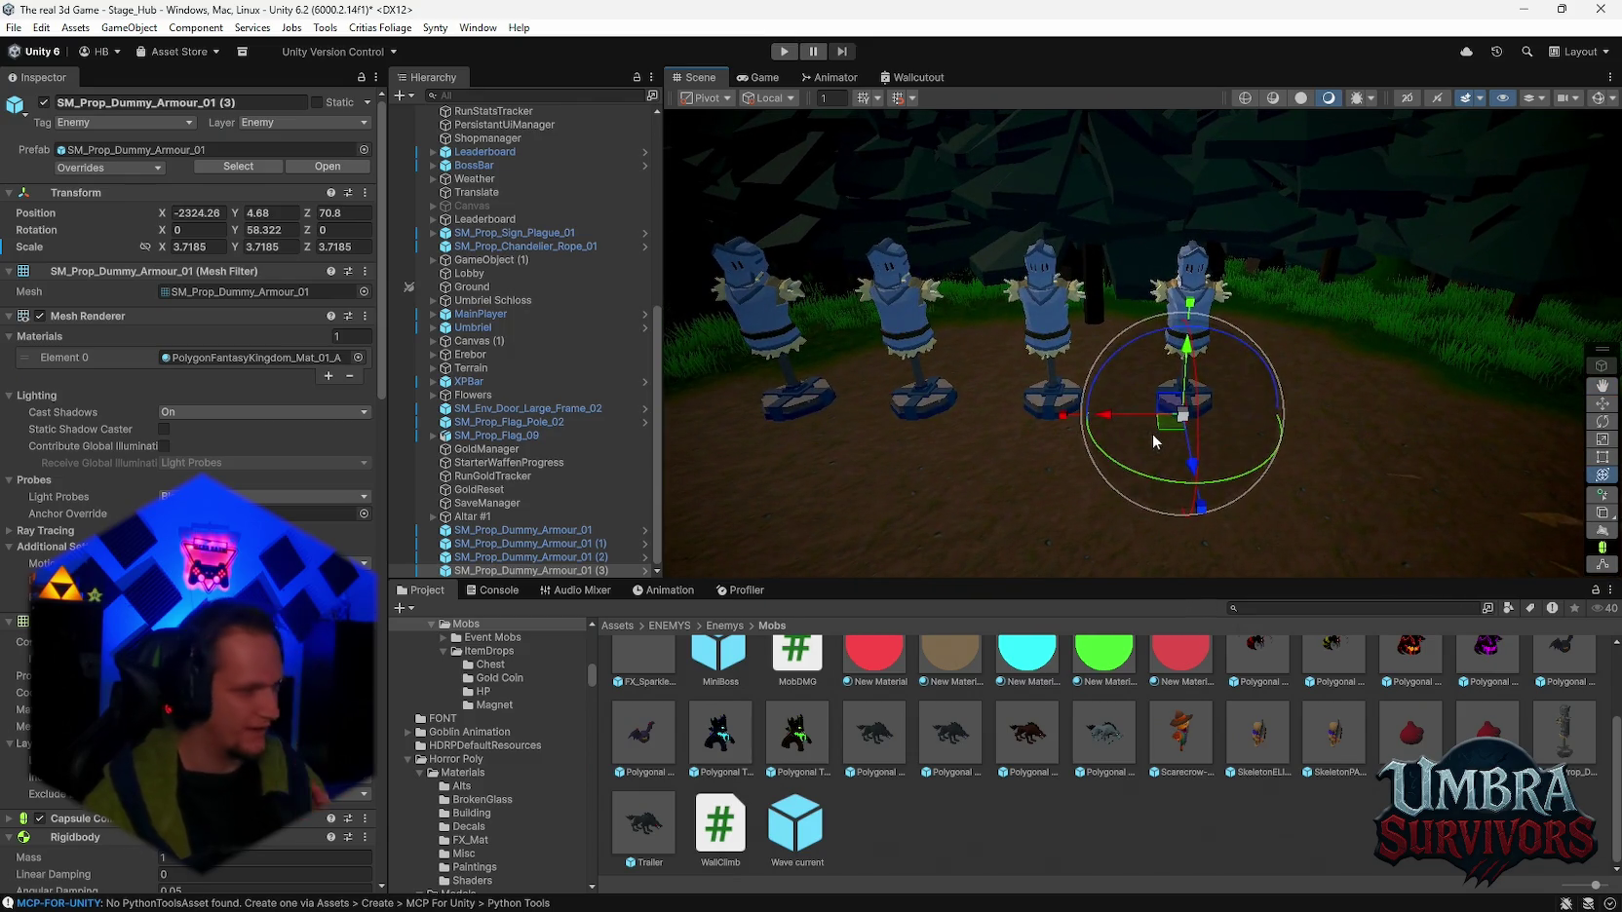
left_click_drag(1169, 497, 1224, 483)
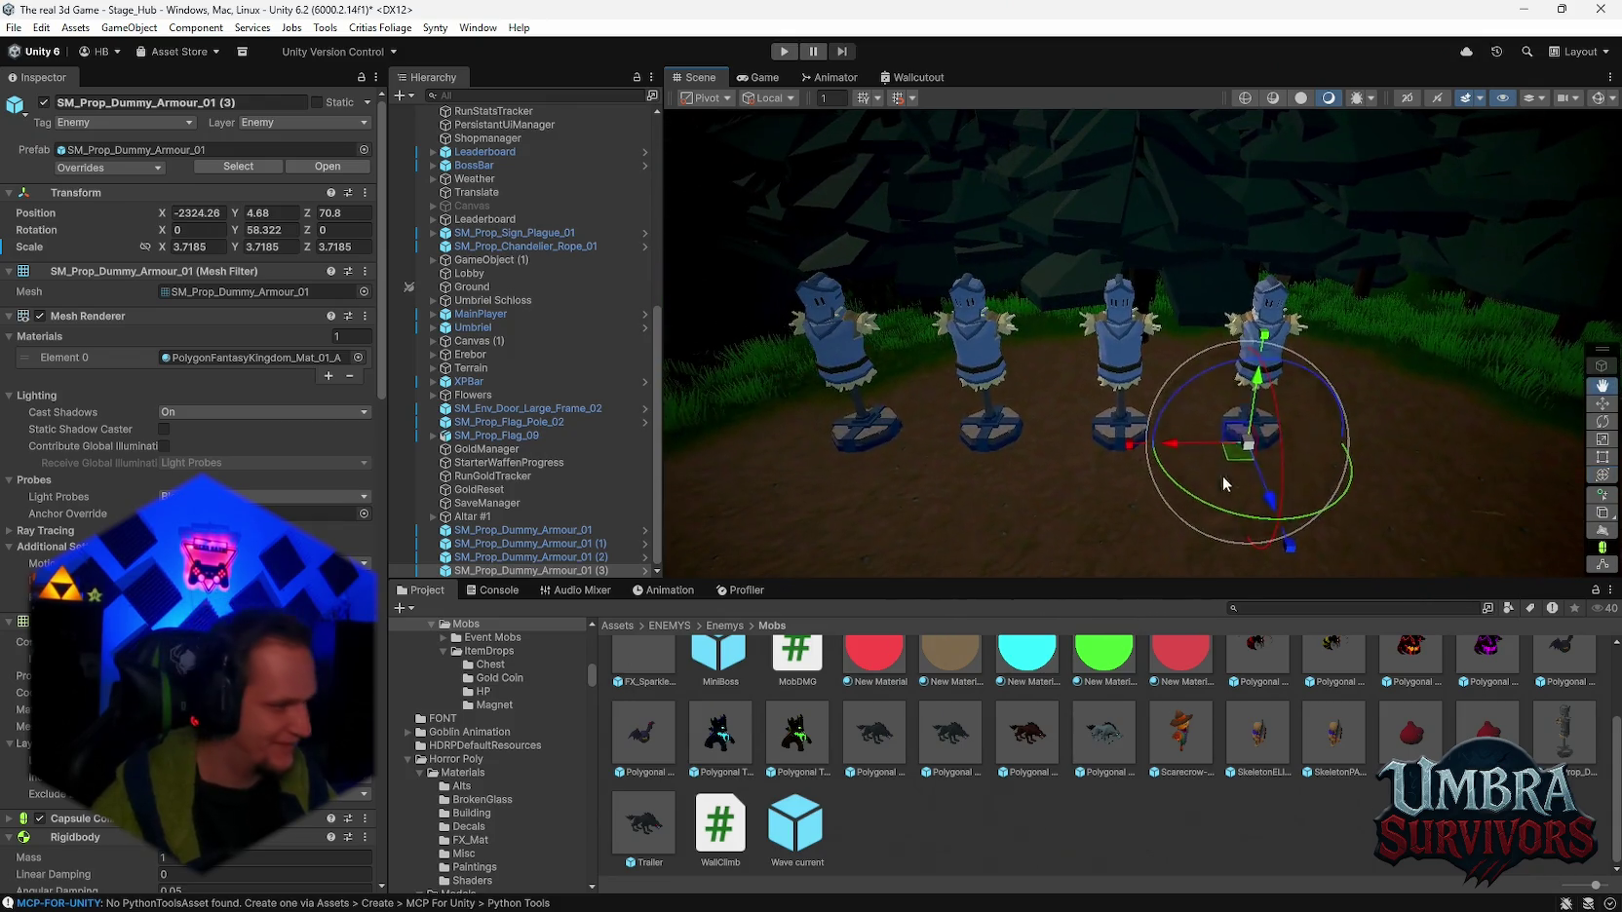
mouse_move(1136, 433)
left_mouse_down()
mouse_move(966, 404)
mouse_move(1079, 391)
mouse_move(1166, 480)
mouse_move(1143, 436)
mouse_move(1166, 349)
mouse_move(1146, 319)
mouse_move(1131, 327)
left_mouse_up()
key("ctrl+d")
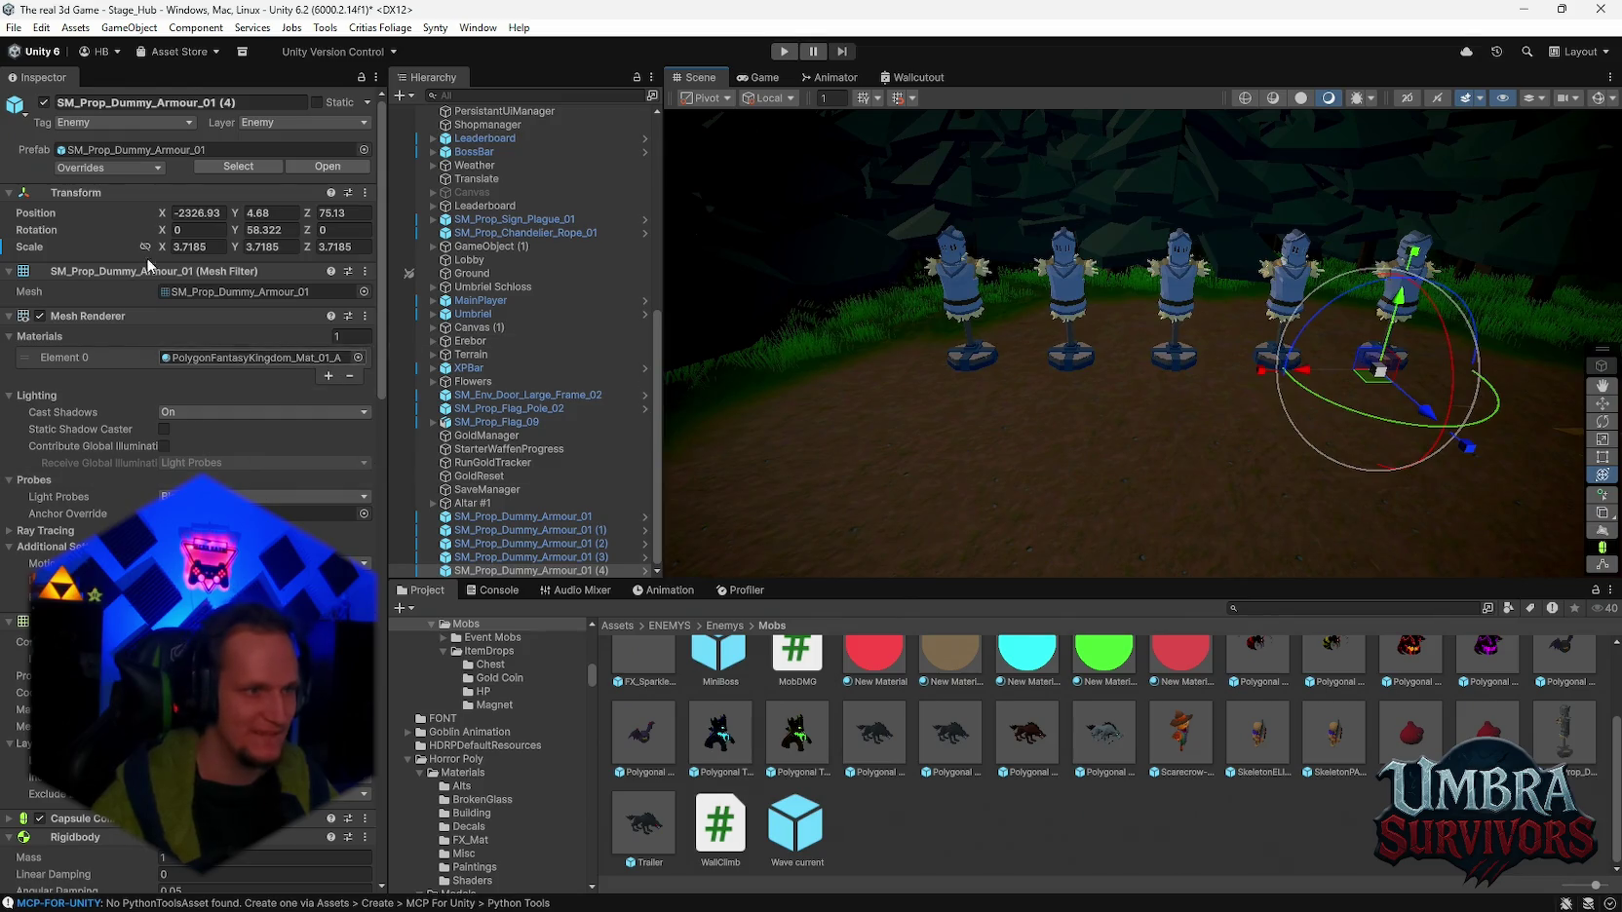
left_click(14, 27)
left_click(14, 27)
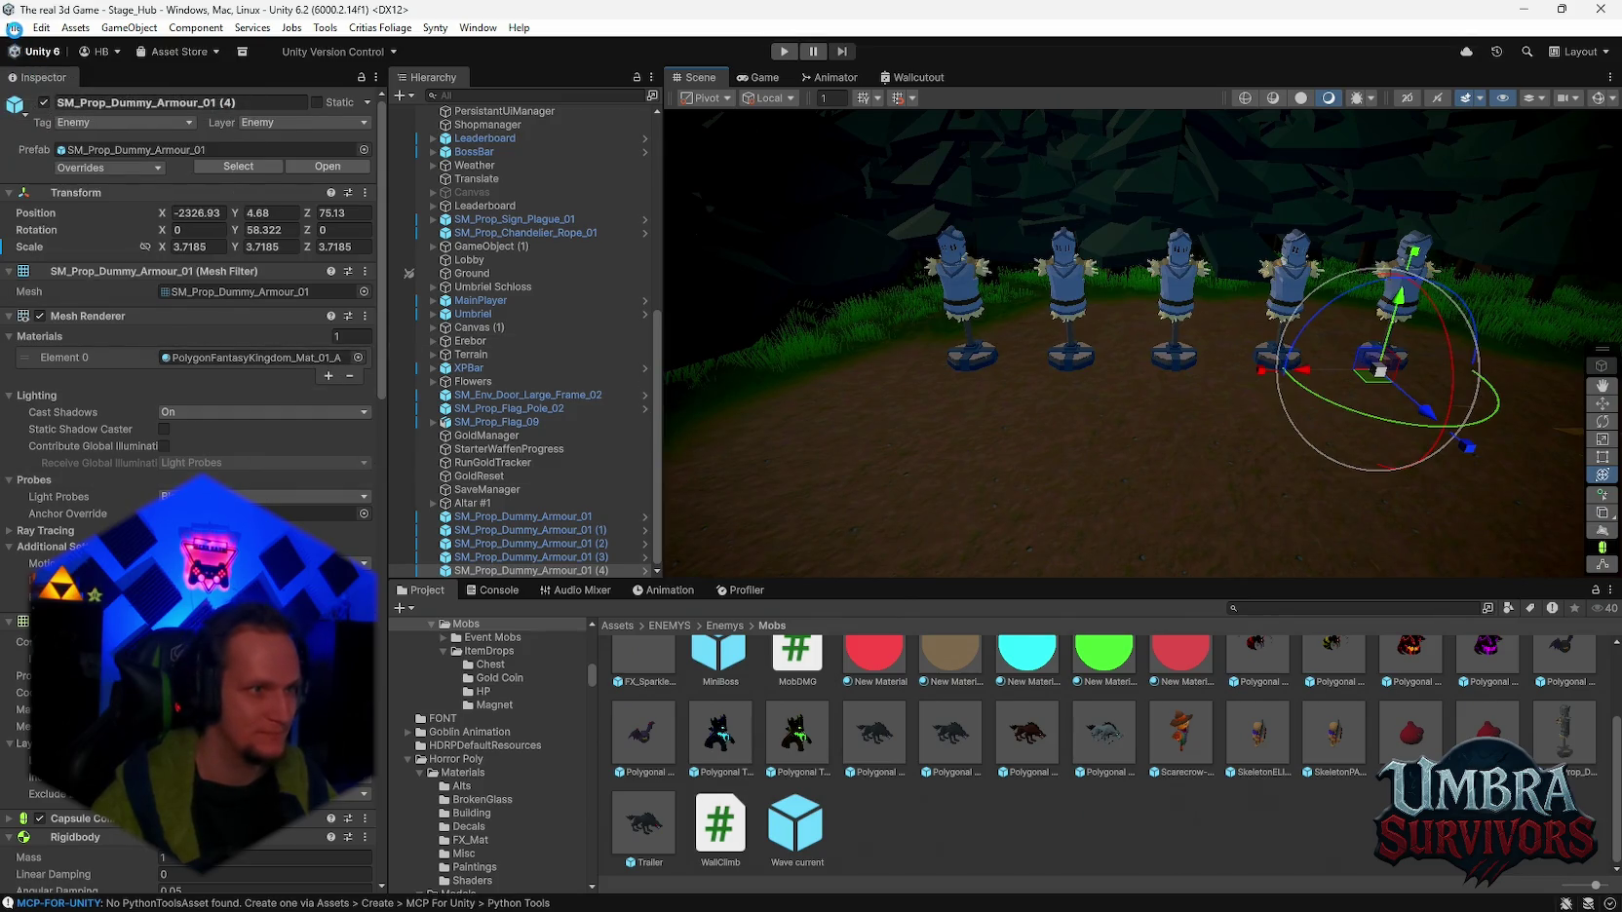
Dismiss the File menu, select the first dummy and locate its material in the project
left_click(14, 28)
left_click(612, 421)
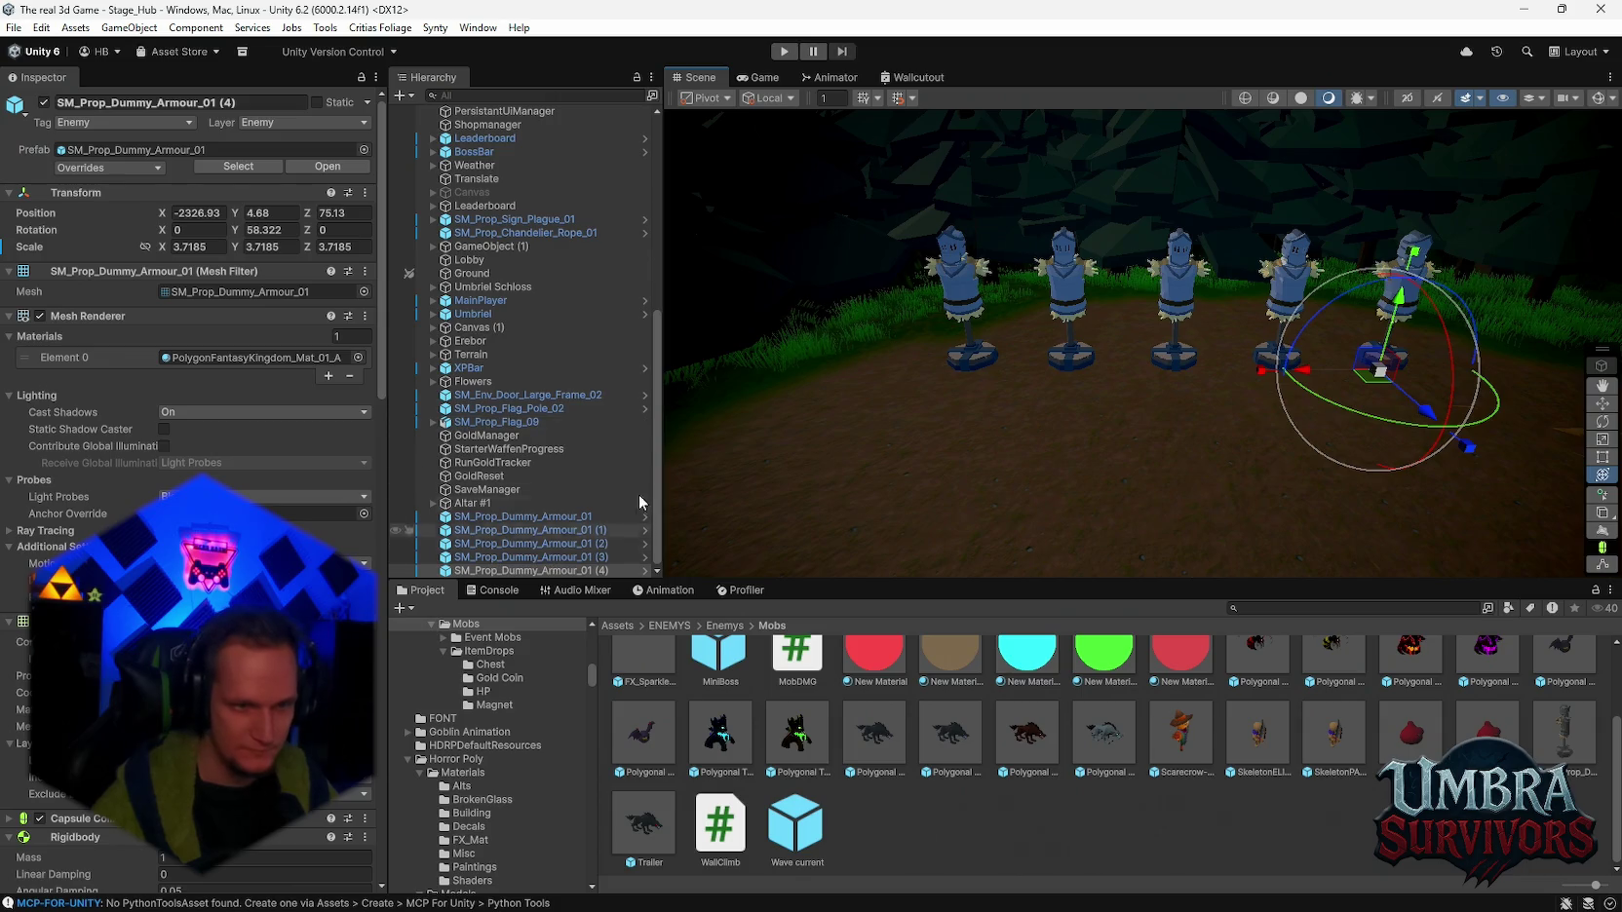
left_click_drag(1146, 320, 798, 401)
left_click(521, 517)
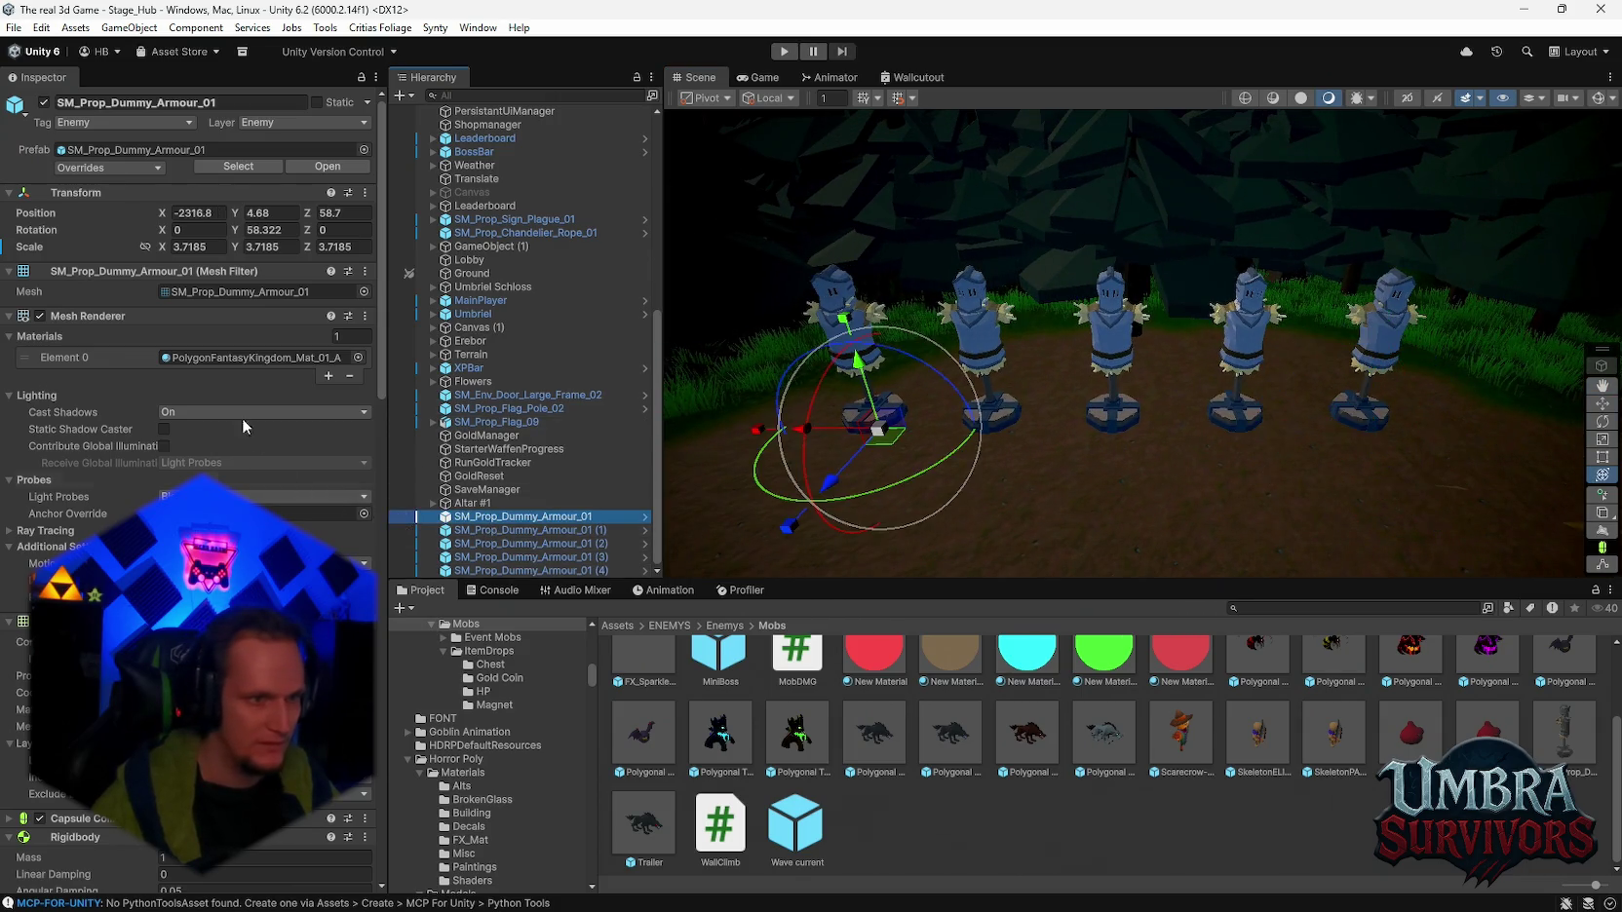
double_click(191, 358)
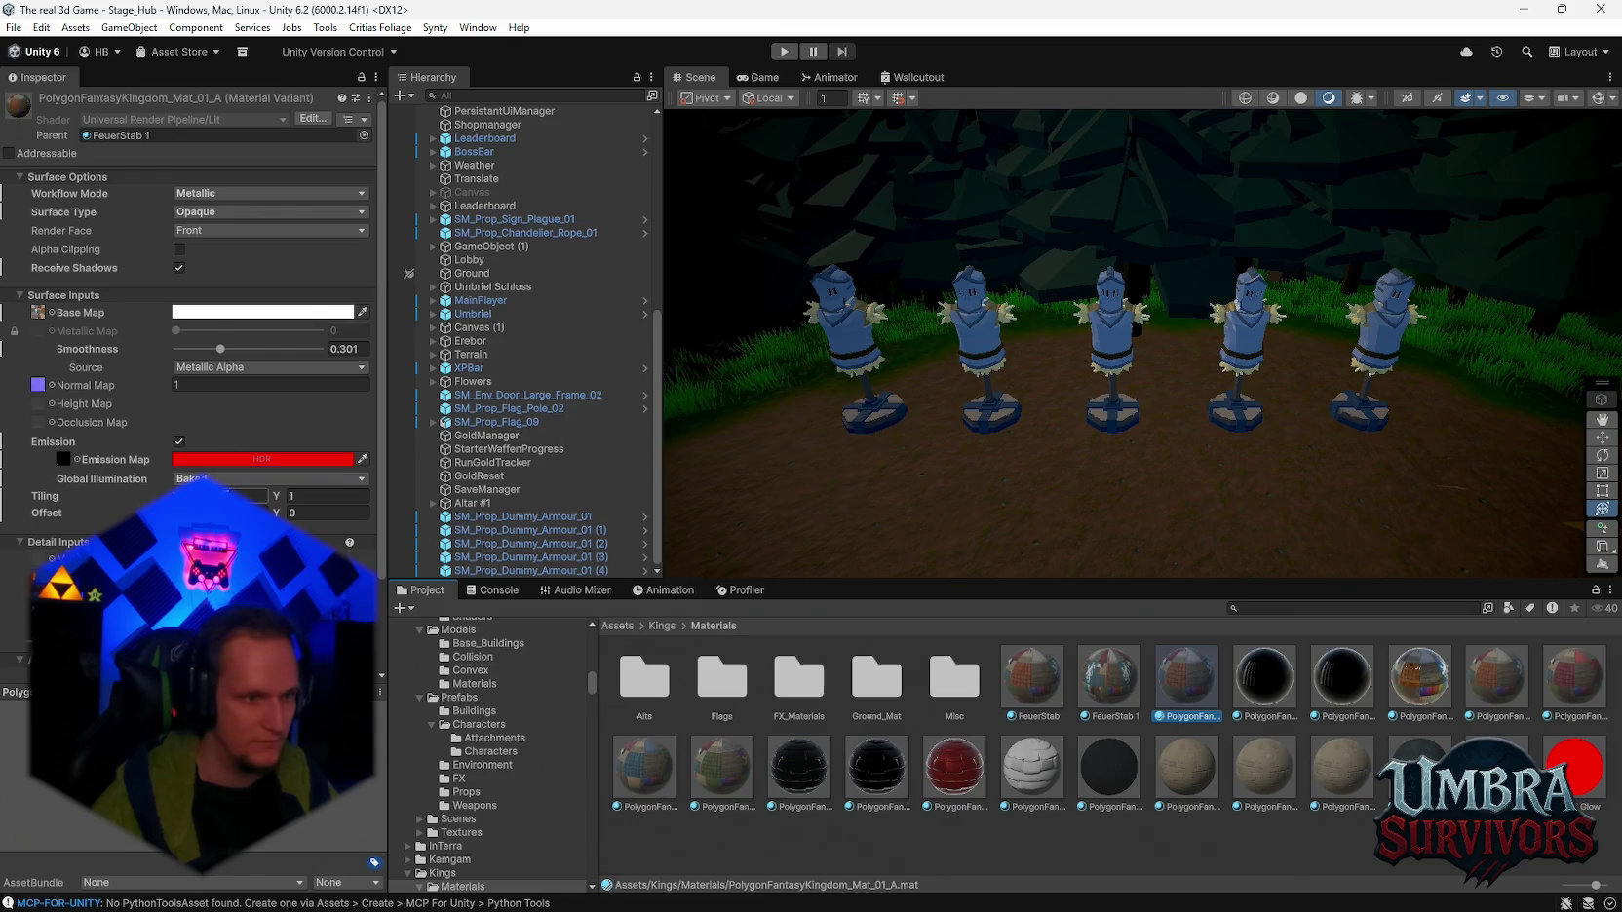
scroll(877, 339, "up", 3)
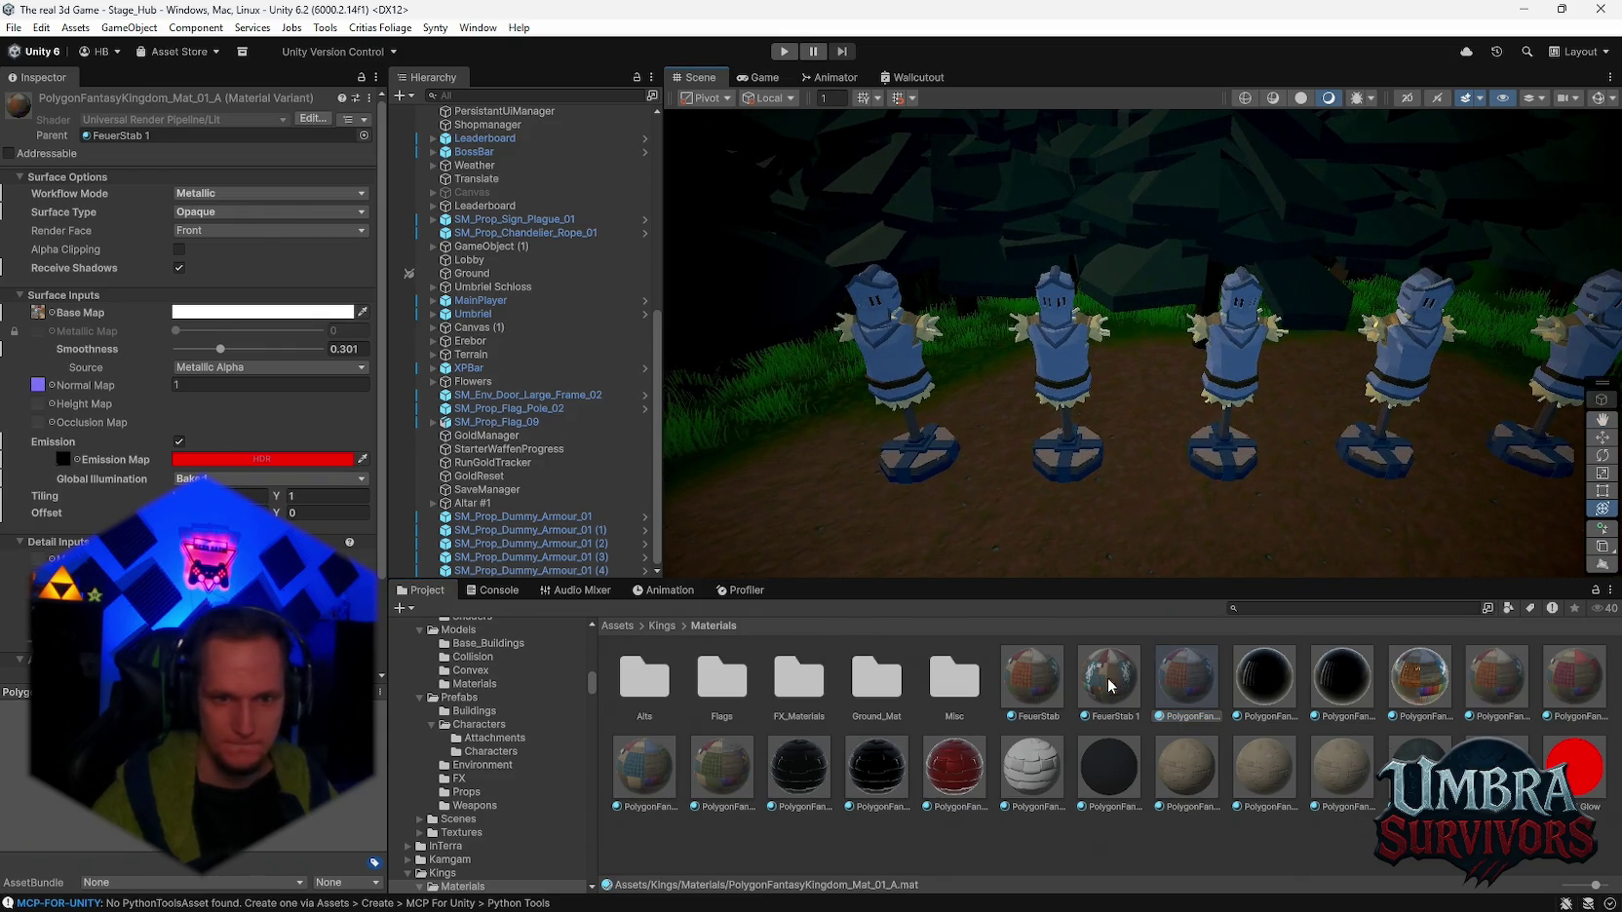
Try FeuerStab 1 and other materials on the middle dummy, then select SM_Prop_Dummy_Armour_01 (2)
left_click_drag(1109, 685, 1063, 343)
mouse_move(1394, 700)
left_mouse_down()
mouse_move(1219, 546)
mouse_move(1058, 366)
left_mouse_up()
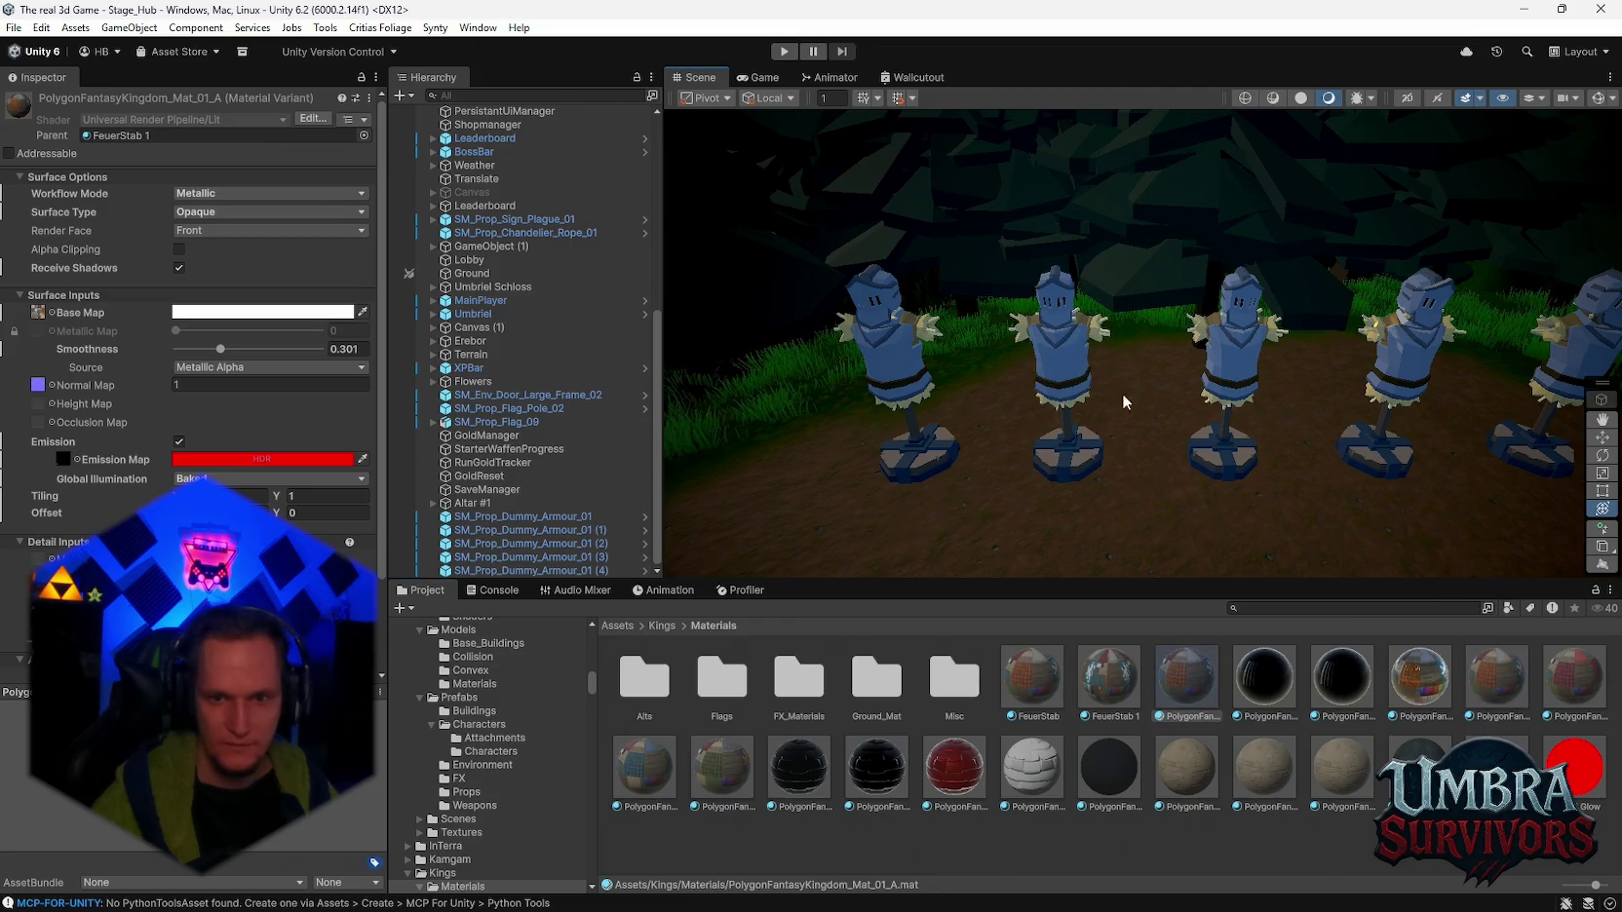
left_click_drag(1413, 739, 1067, 361)
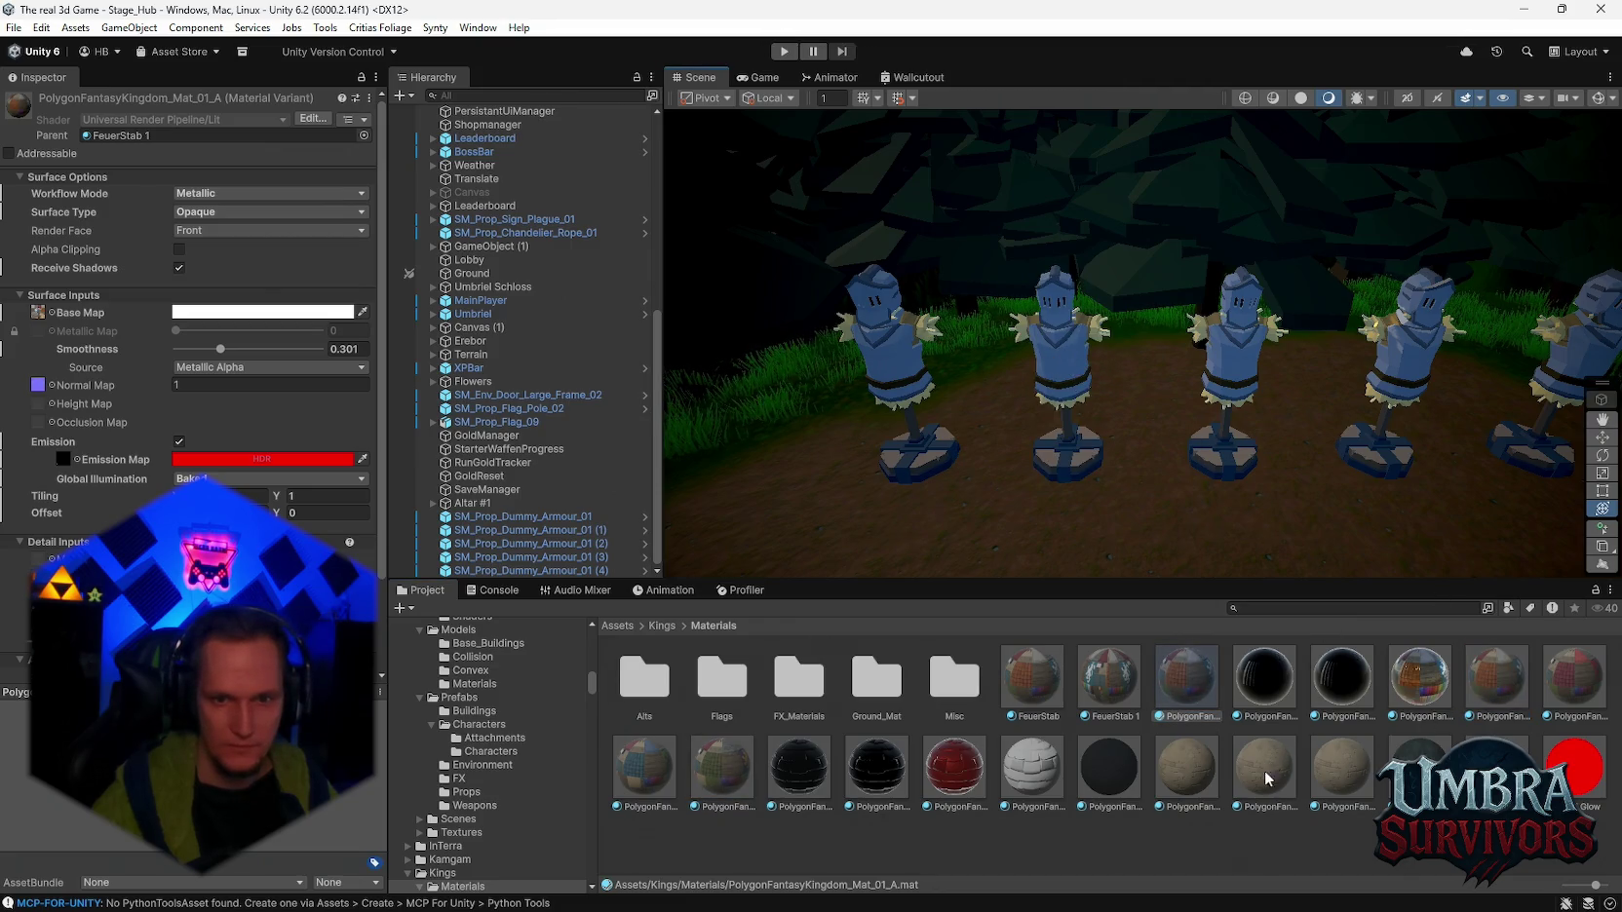
mouse_move(1267, 777)
left_mouse_down()
mouse_move(1073, 390)
mouse_move(1101, 423)
left_mouse_up()
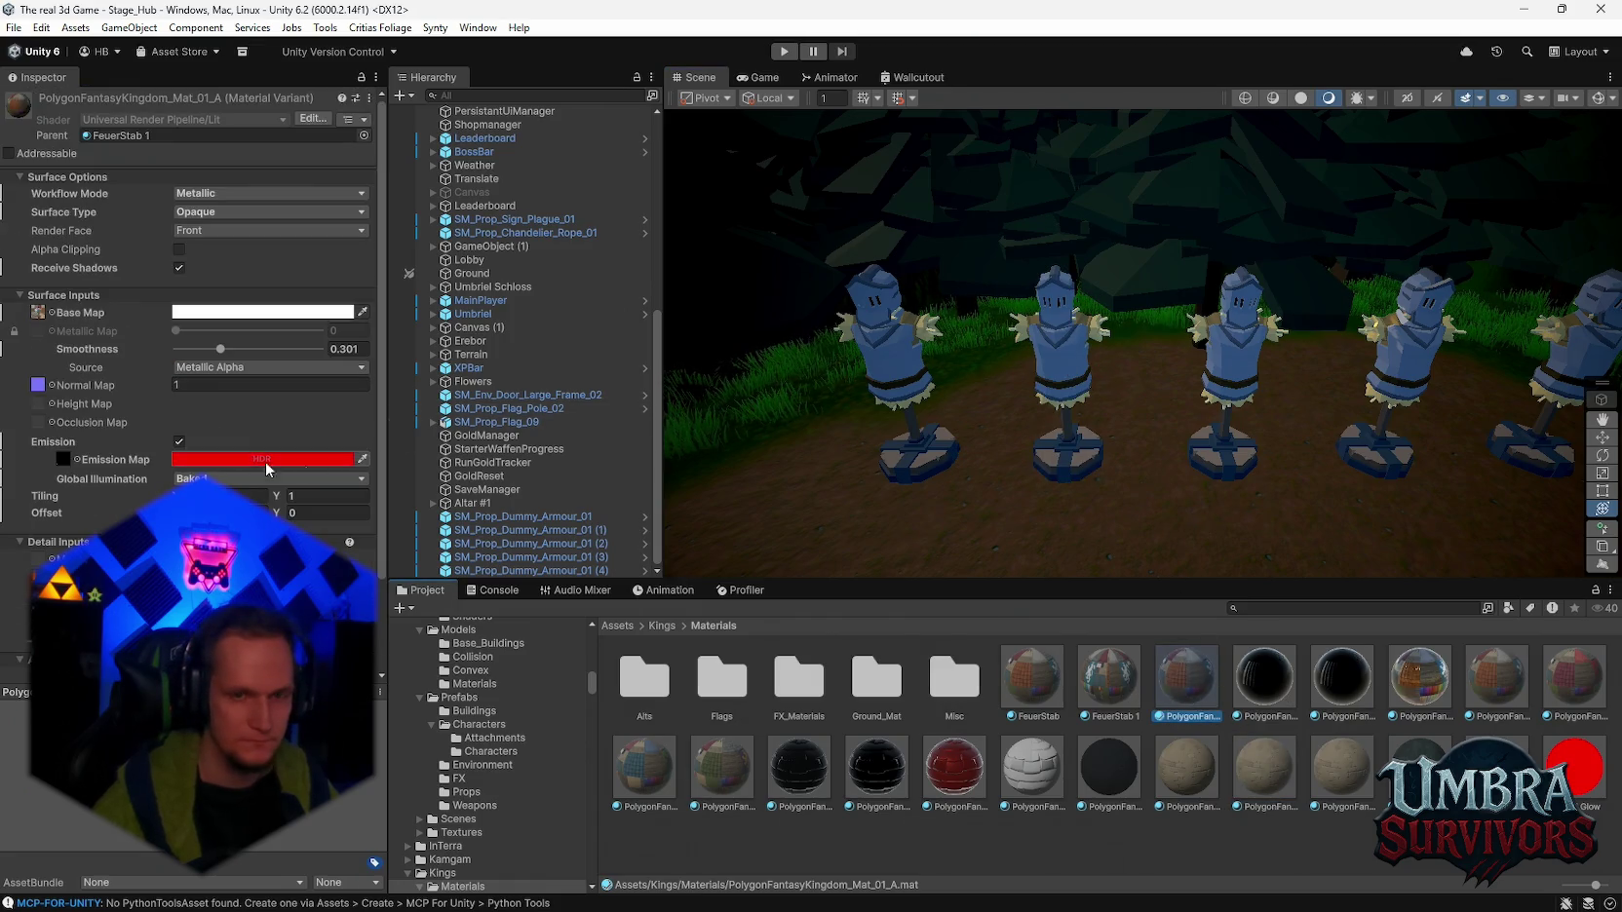
scroll(1253, 425, "down", 1)
scroll(1253, 426, "down", 5)
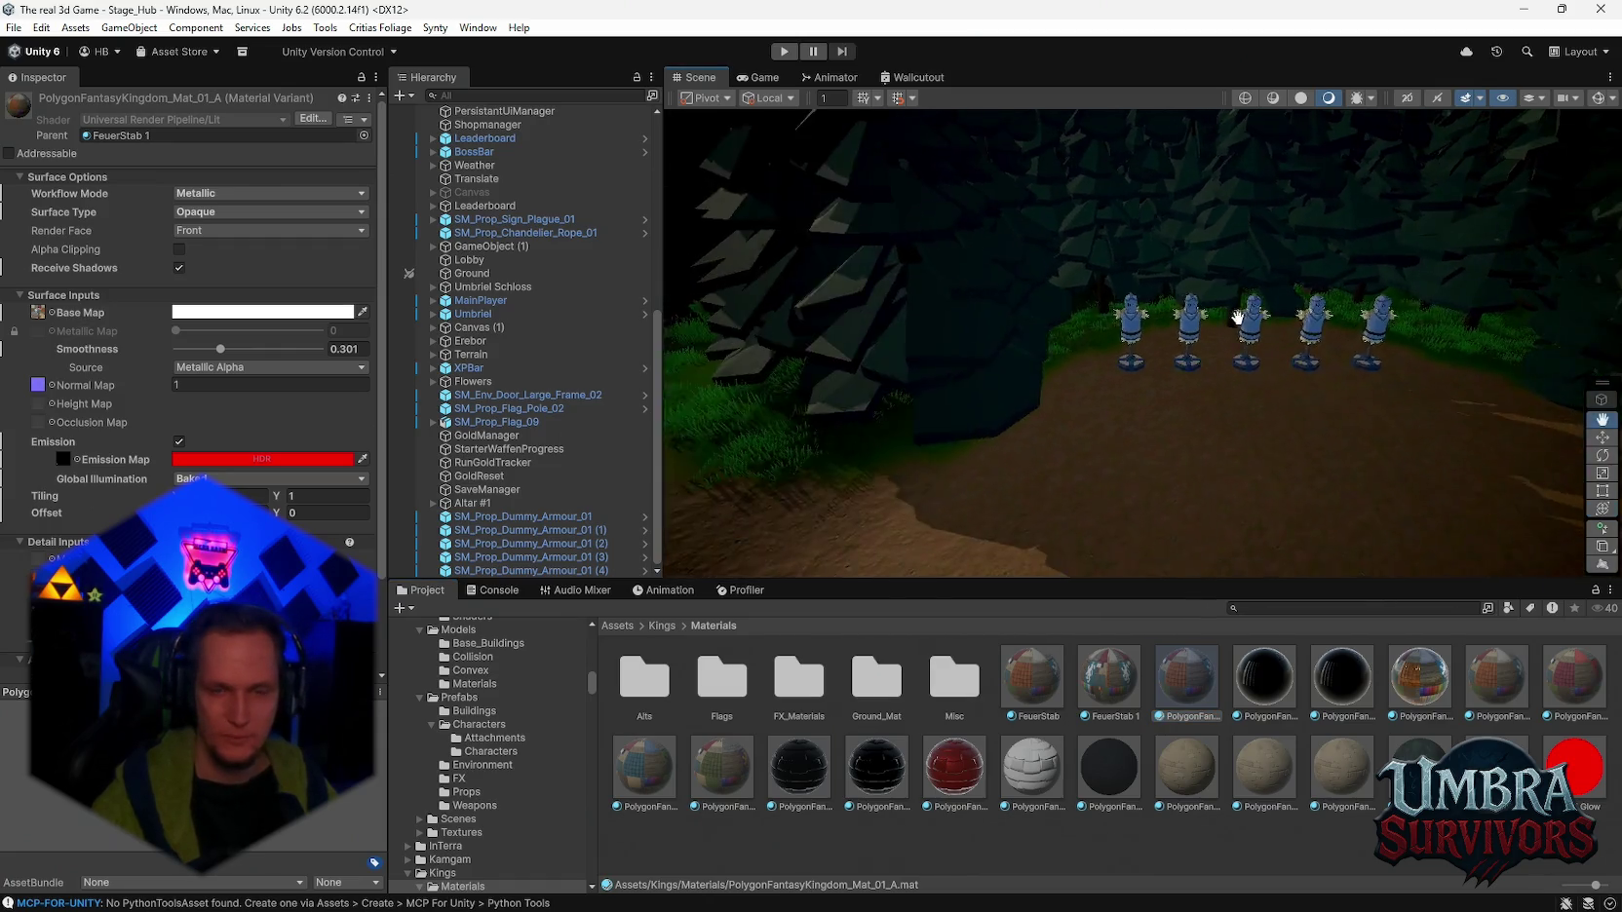
scroll(1078, 397, "up", 4)
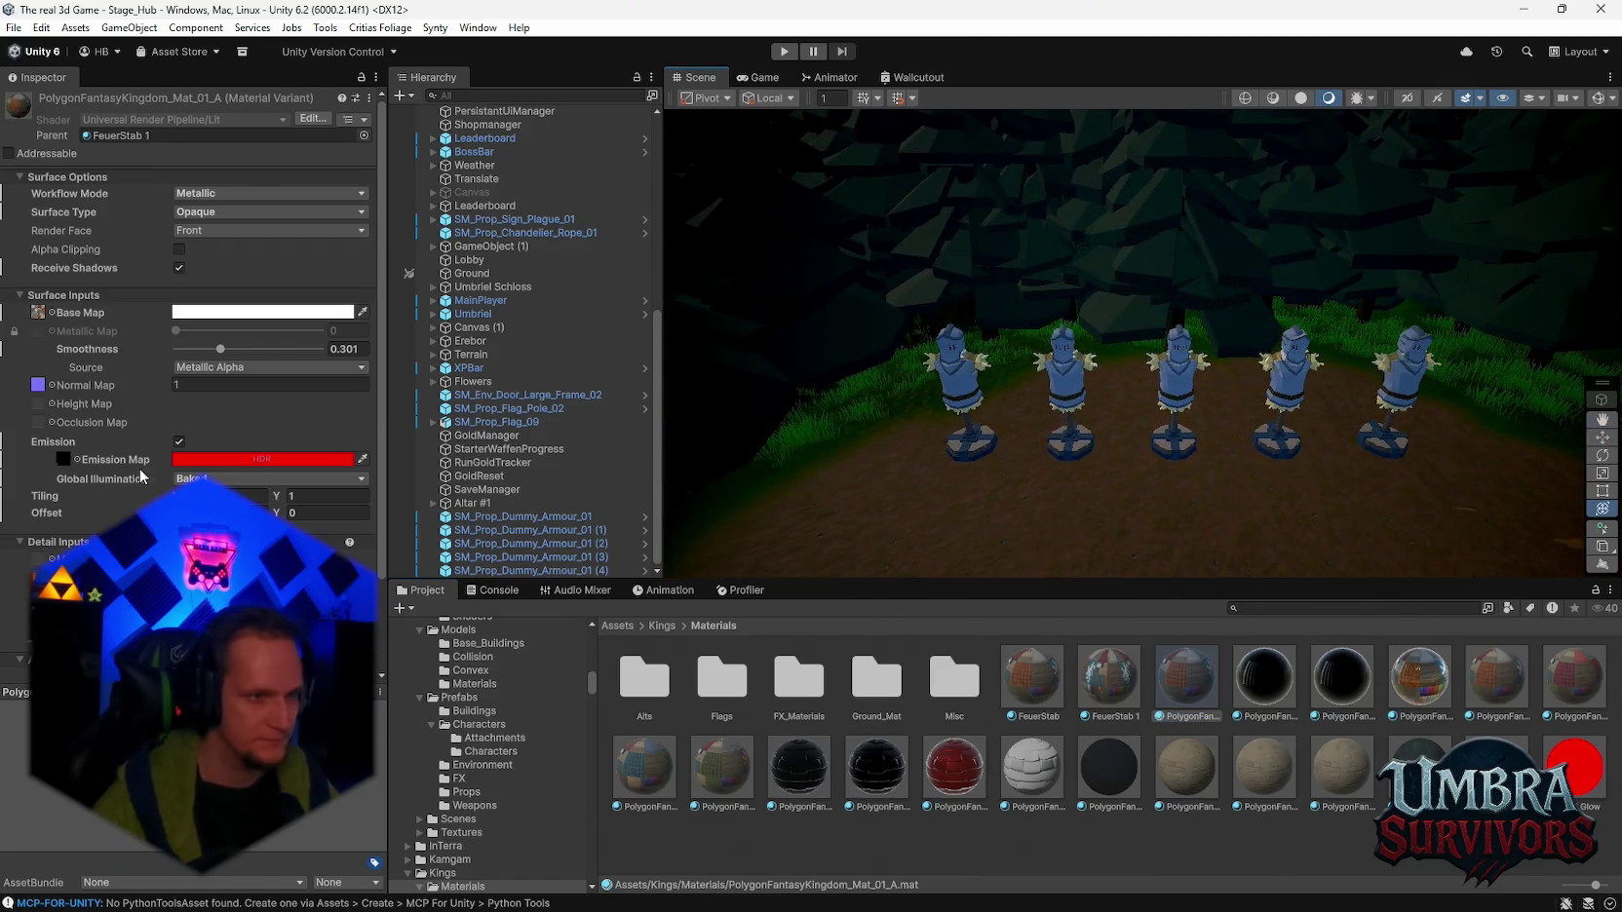
scroll(172, 450, "down", 3)
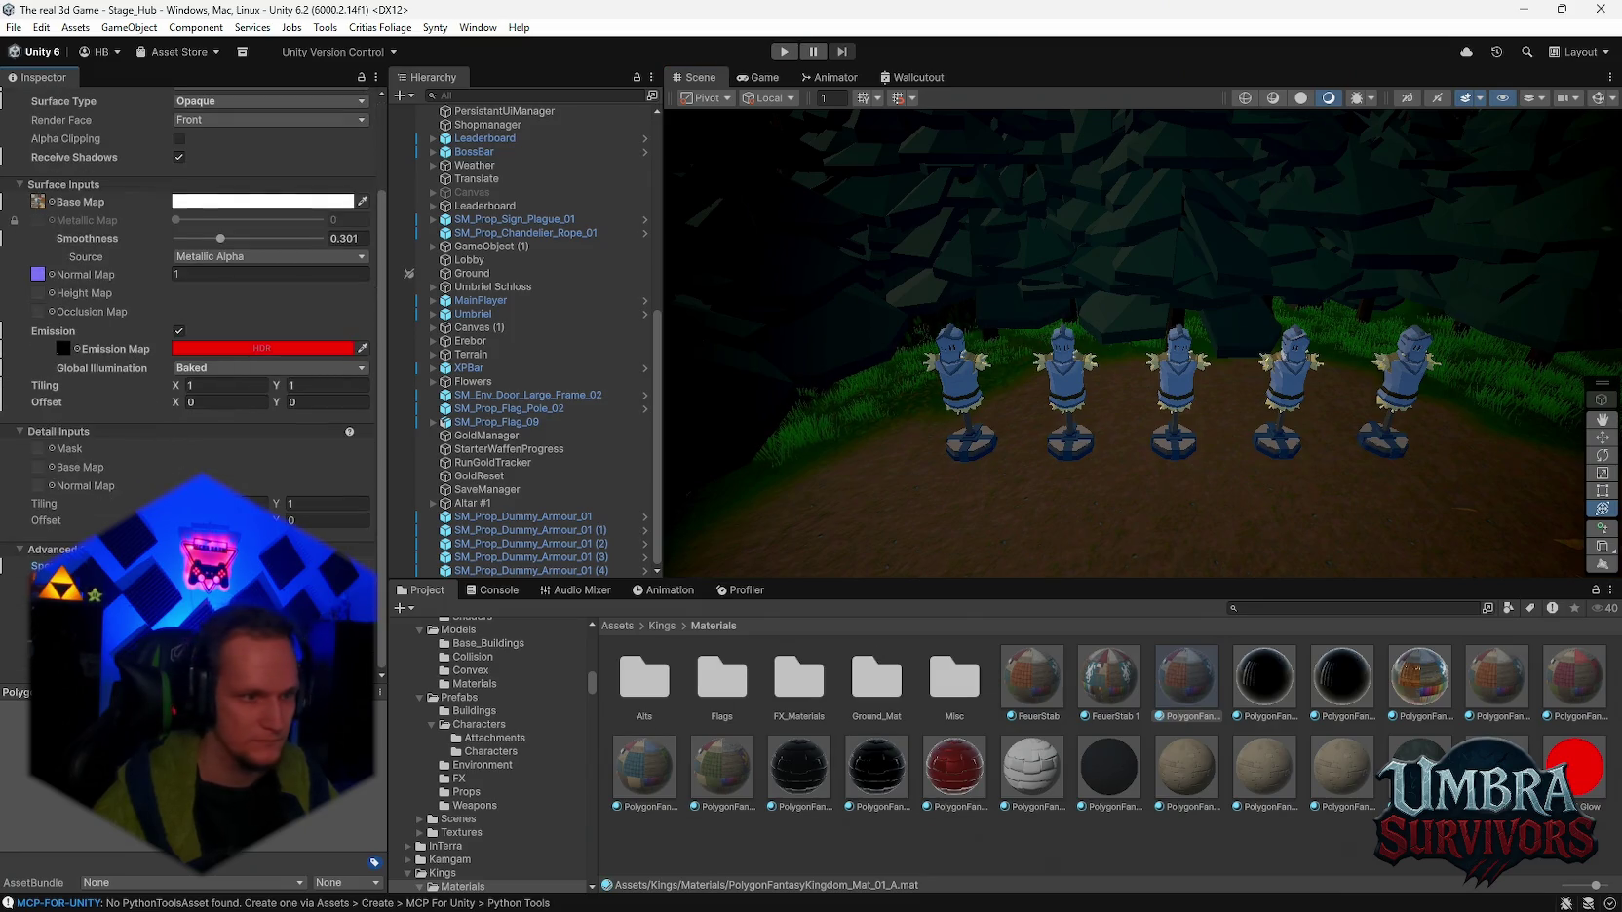
scroll(190, 389, "up", 3)
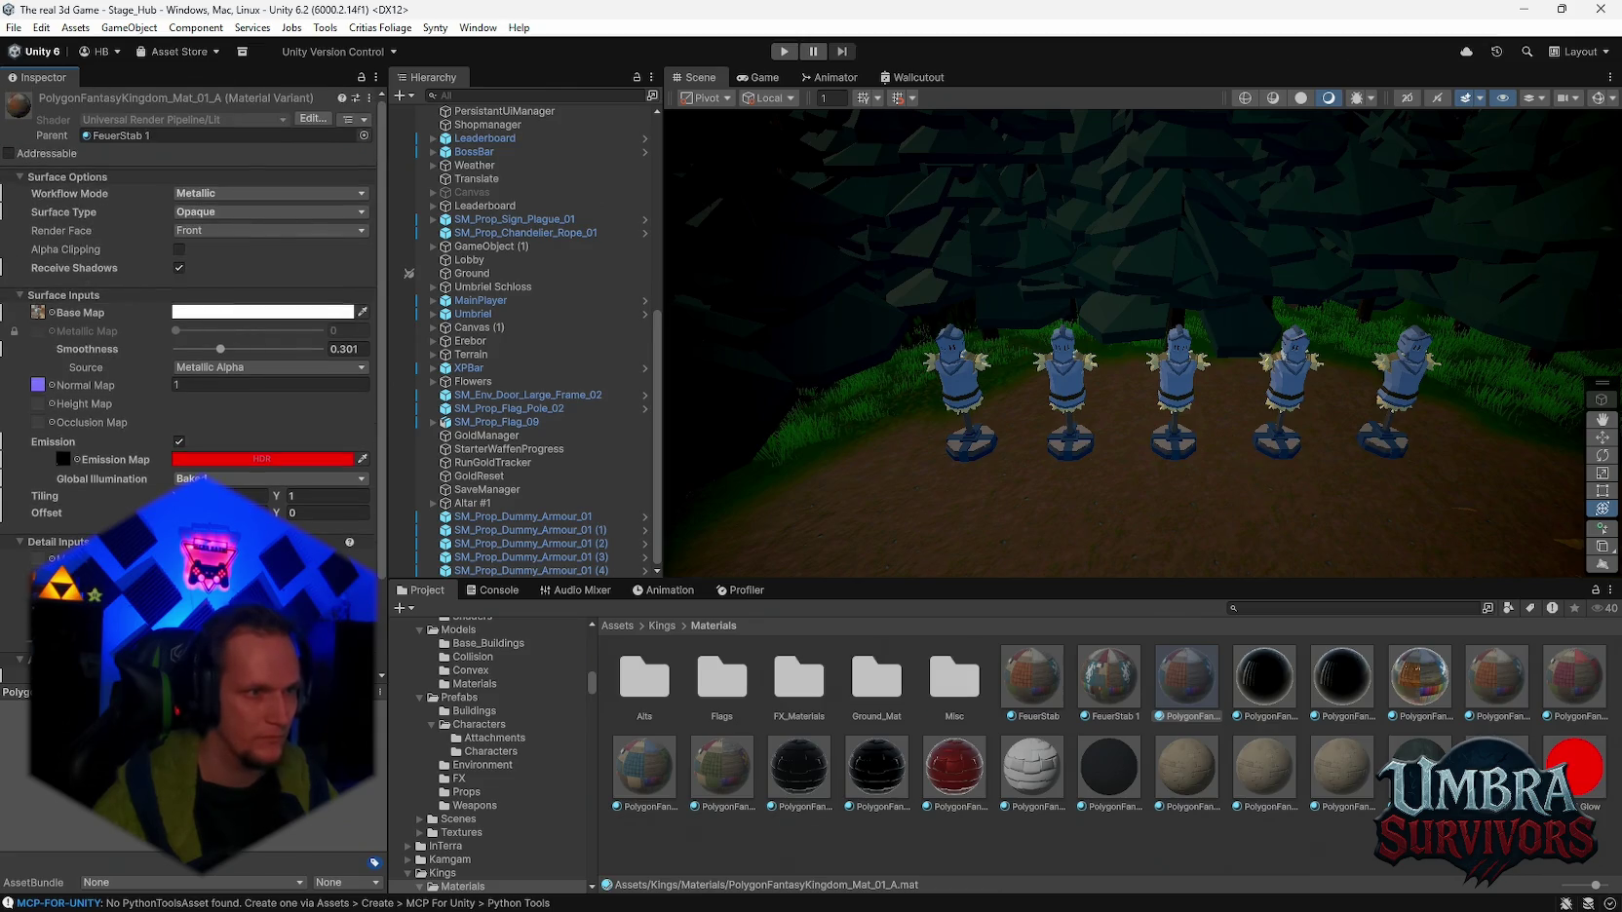
left_click(971, 332)
left_click(1161, 375)
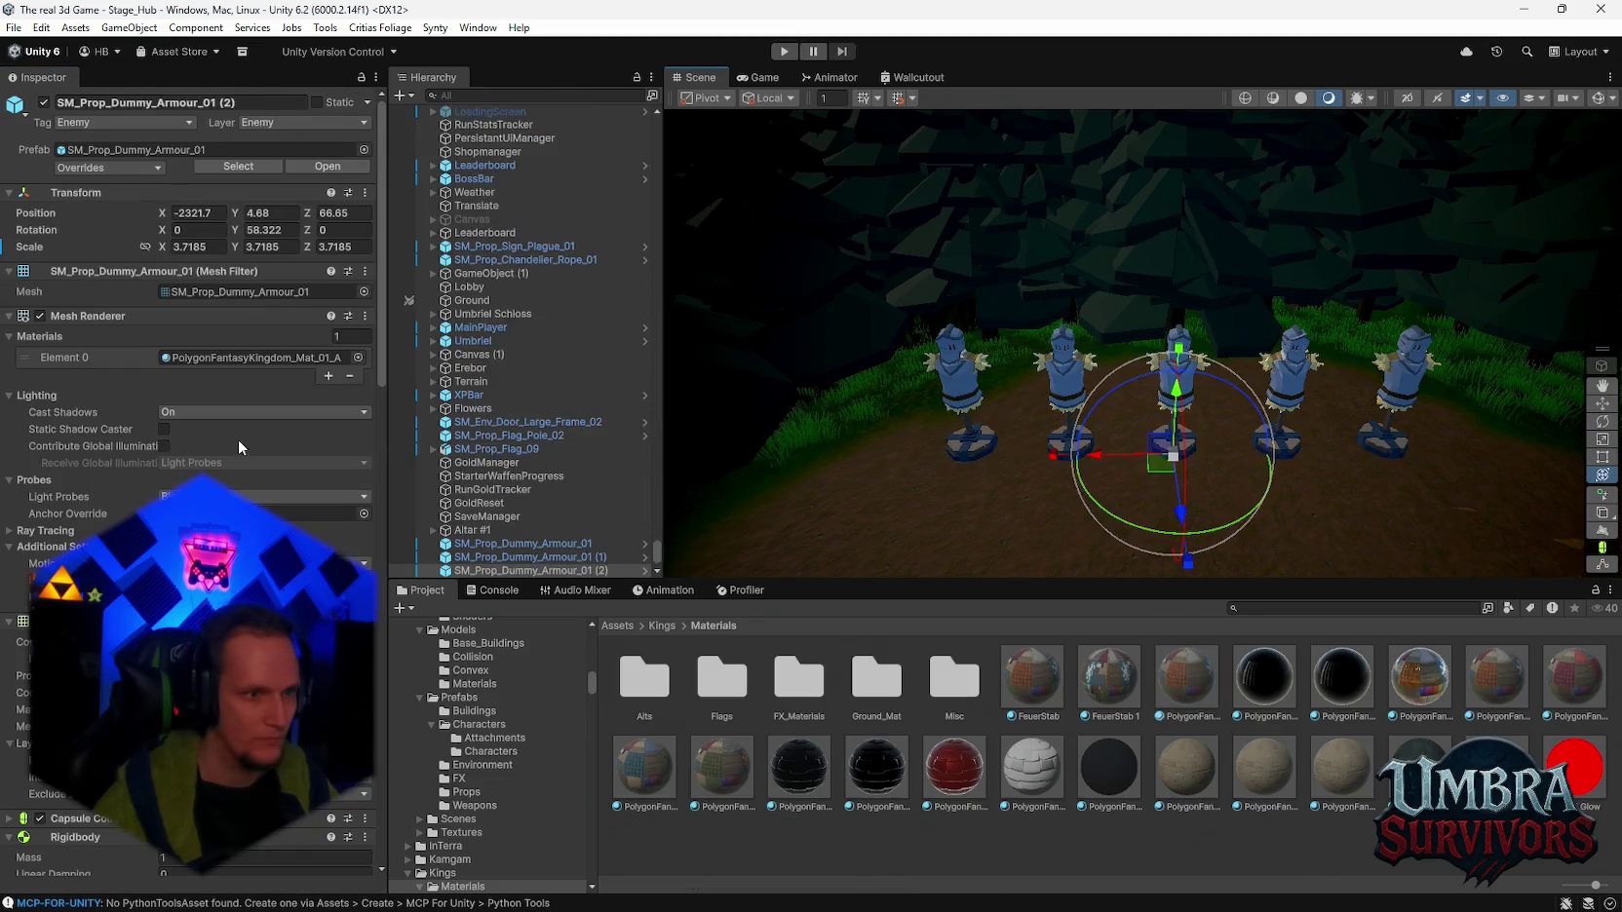
Try the Cast Shadows options, including Two Sided, then set Cast Shadows back to On
left_click(203, 415)
left_click(180, 414)
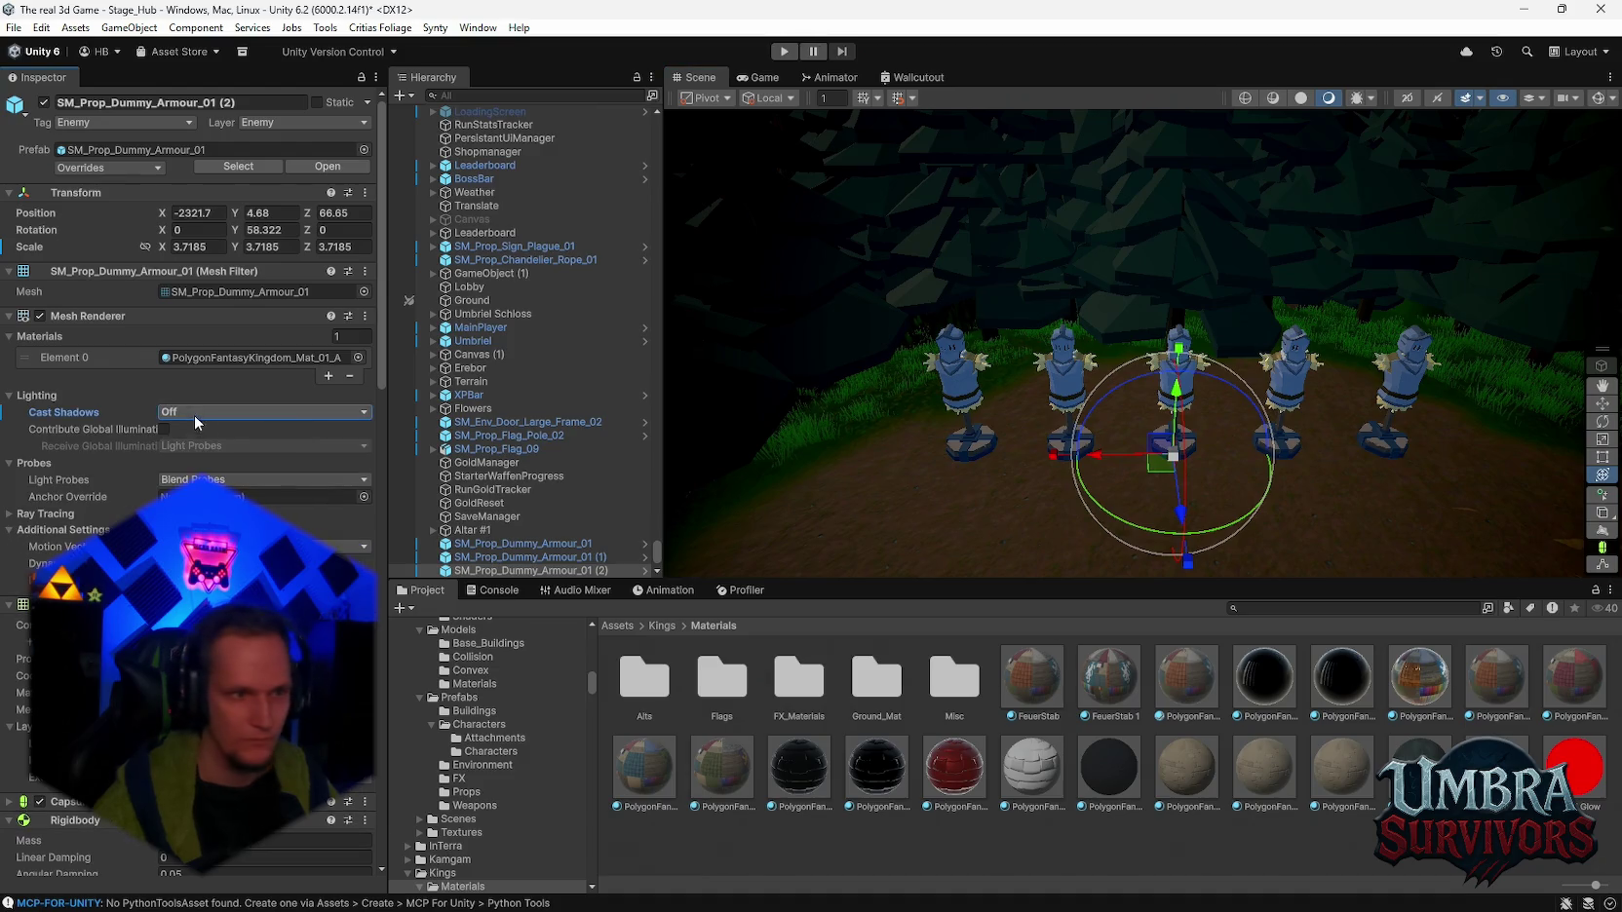
left_click(180, 414)
left_click(179, 415)
left_click(179, 415)
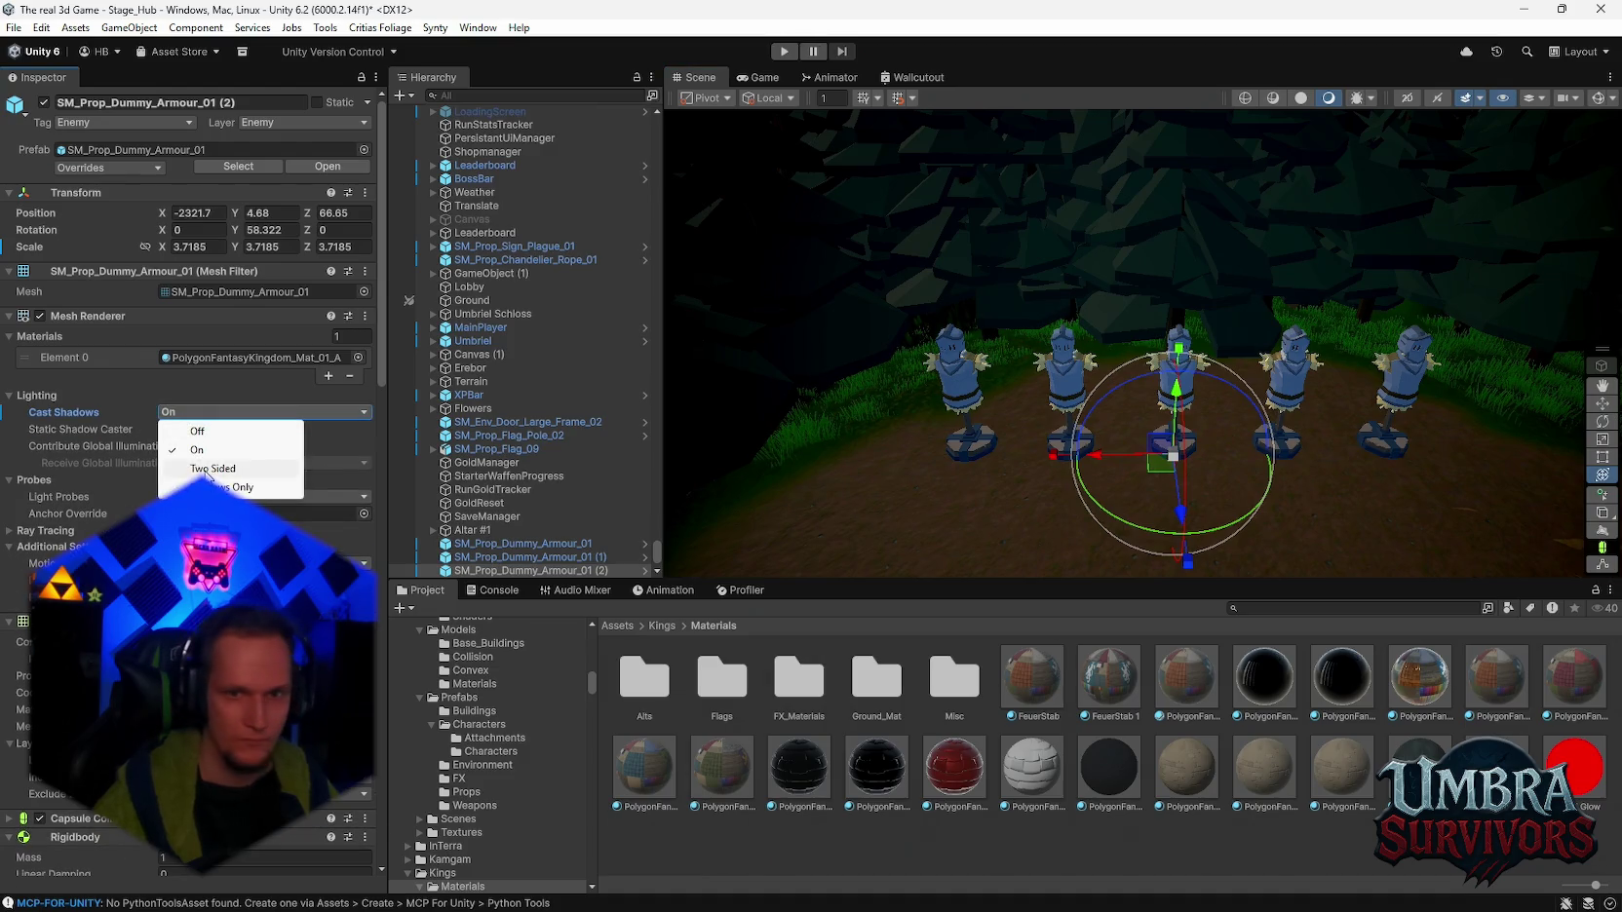
left_click(204, 469)
left_click(196, 414)
left_click(203, 452)
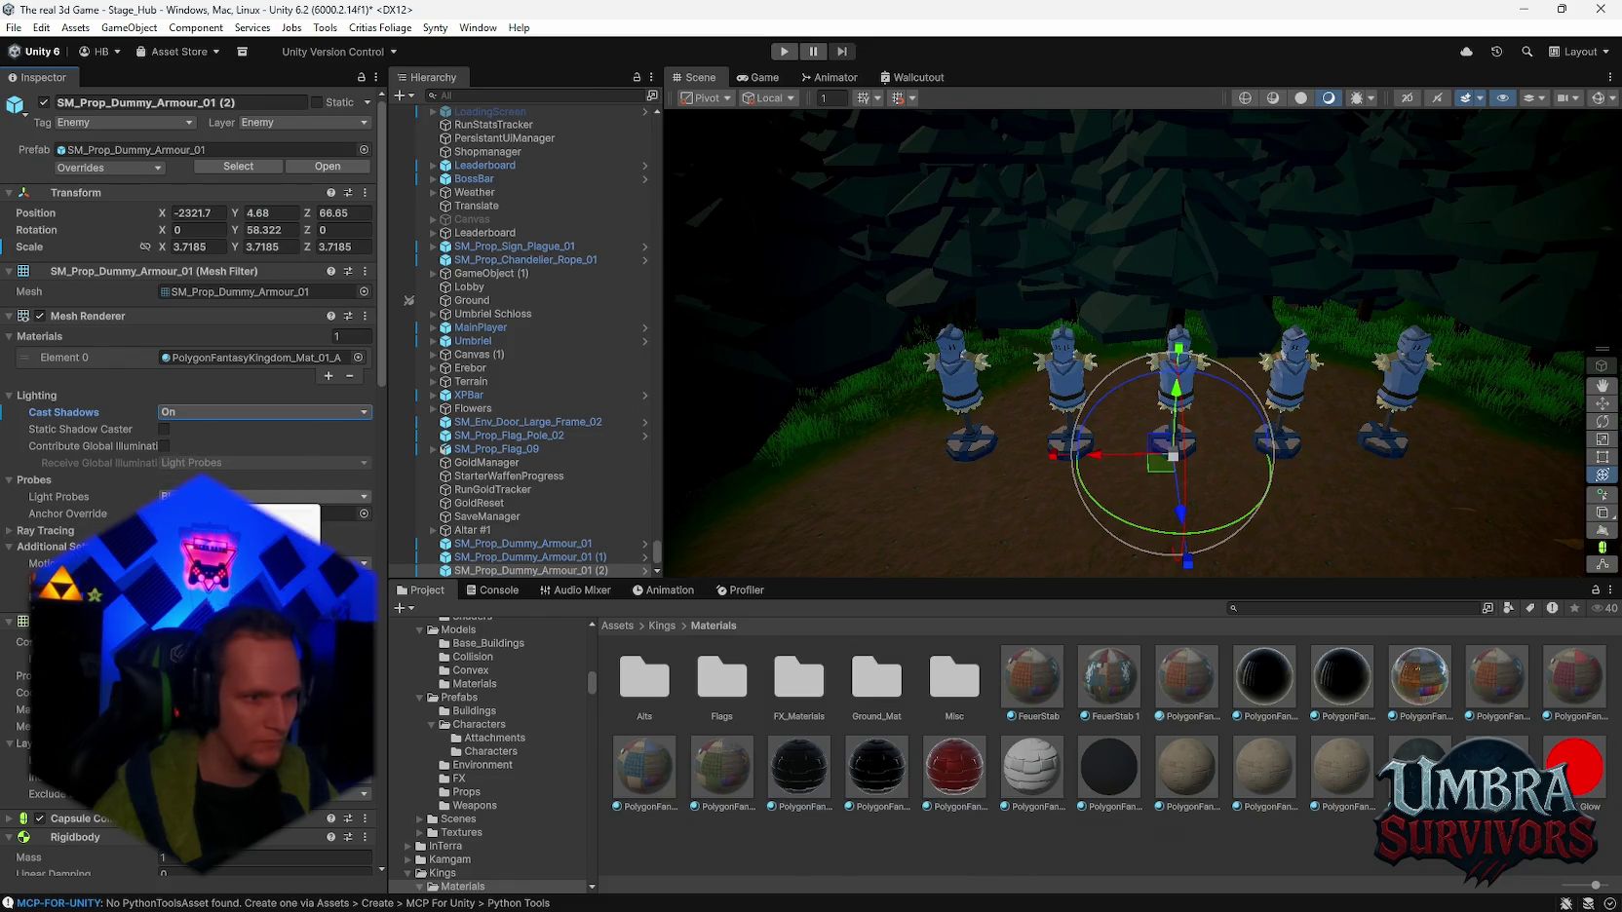
Try Custom Provided and Use Proxy Volume for Light Probes, then return it to Blend Probes
left_click(263, 496)
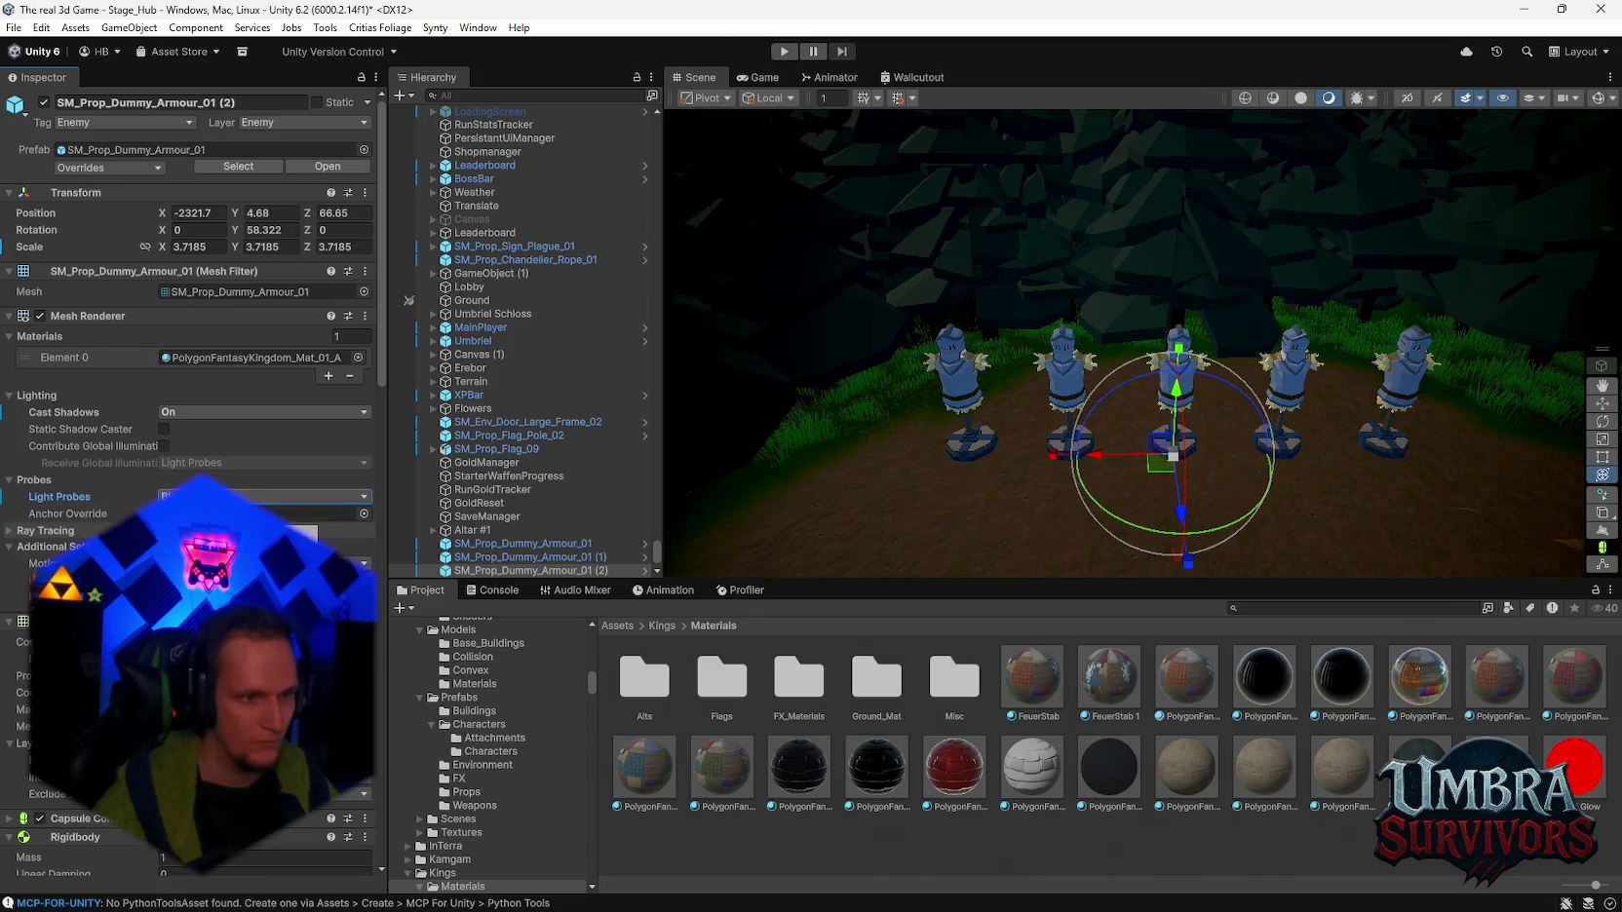
left_click(273, 566)
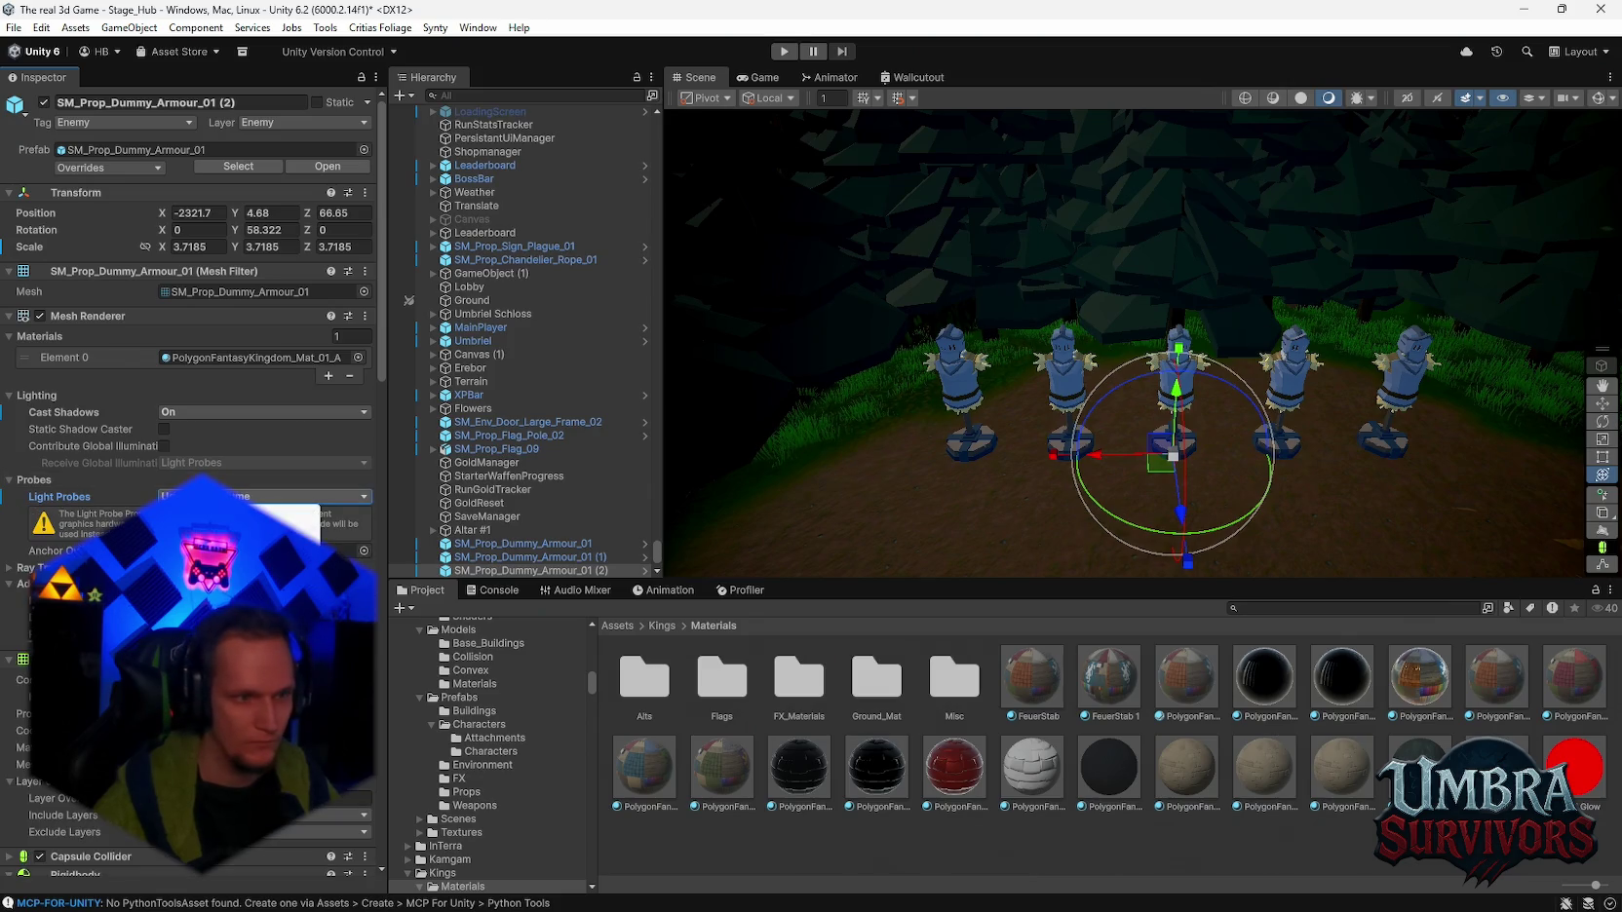
scroll(988, 351, "up", 5)
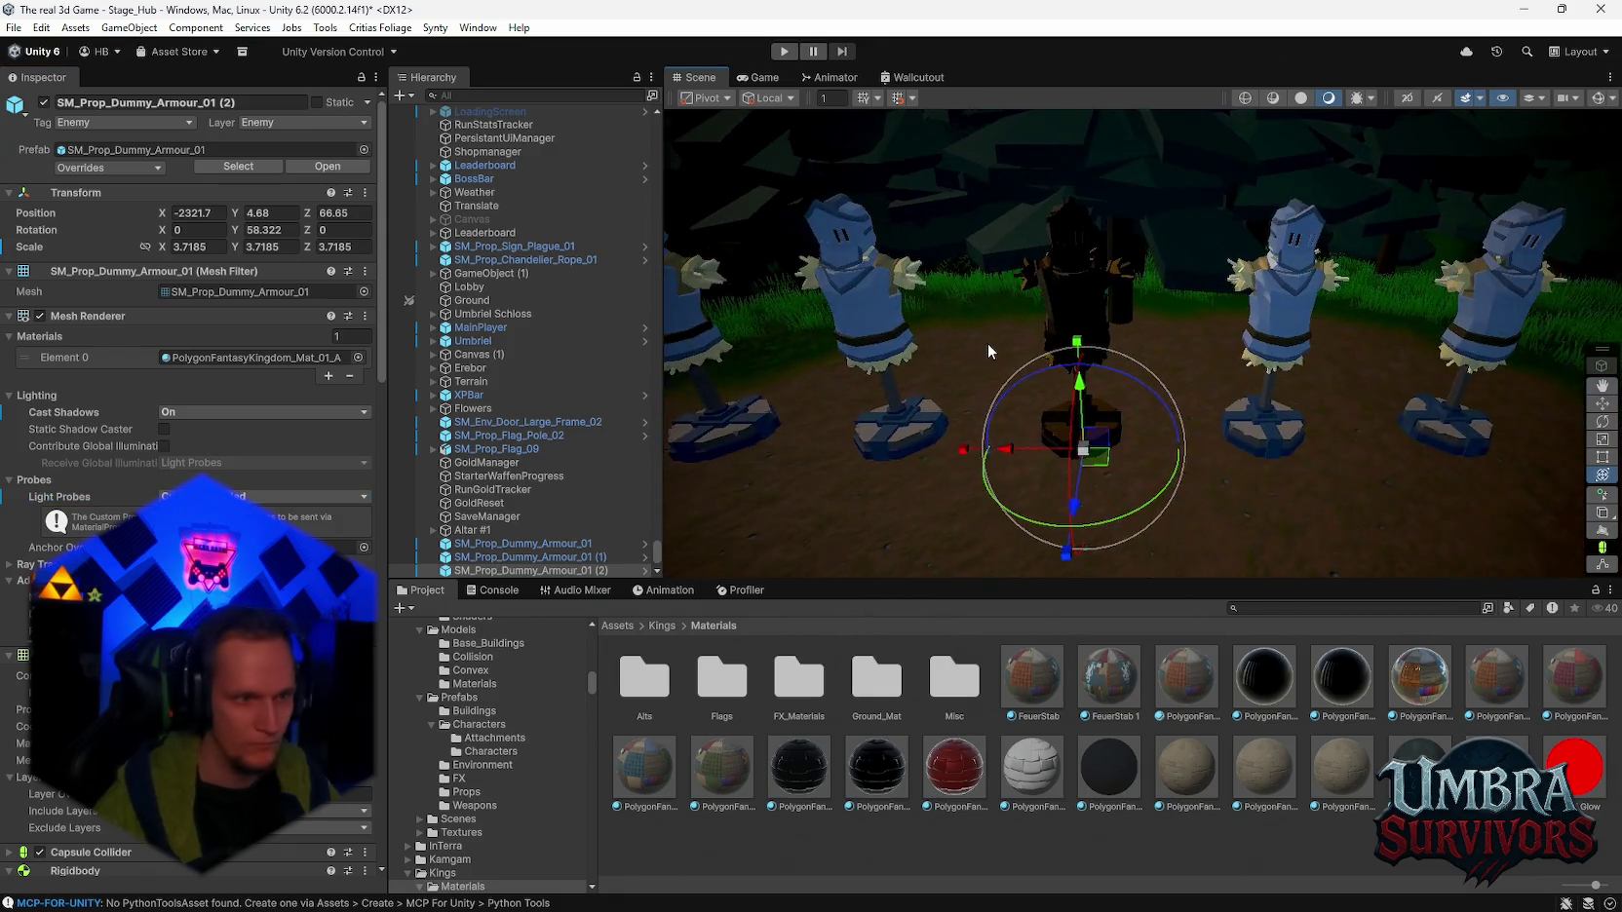
scroll(988, 351, "up", 2)
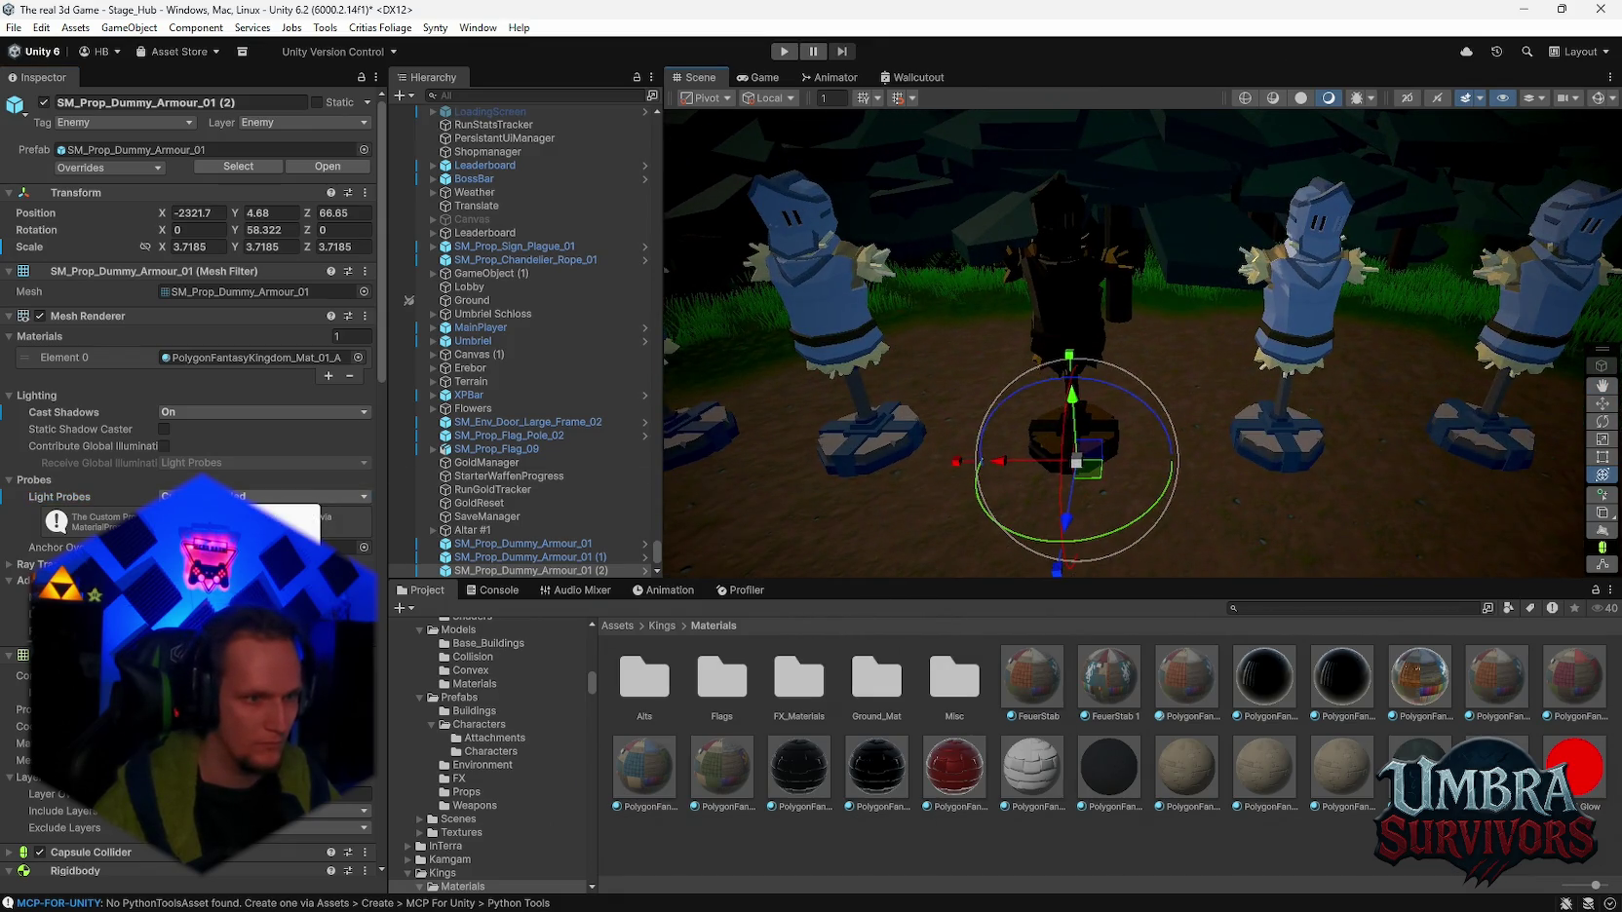
left_click(263, 496)
left_click(273, 549)
left_click(263, 496)
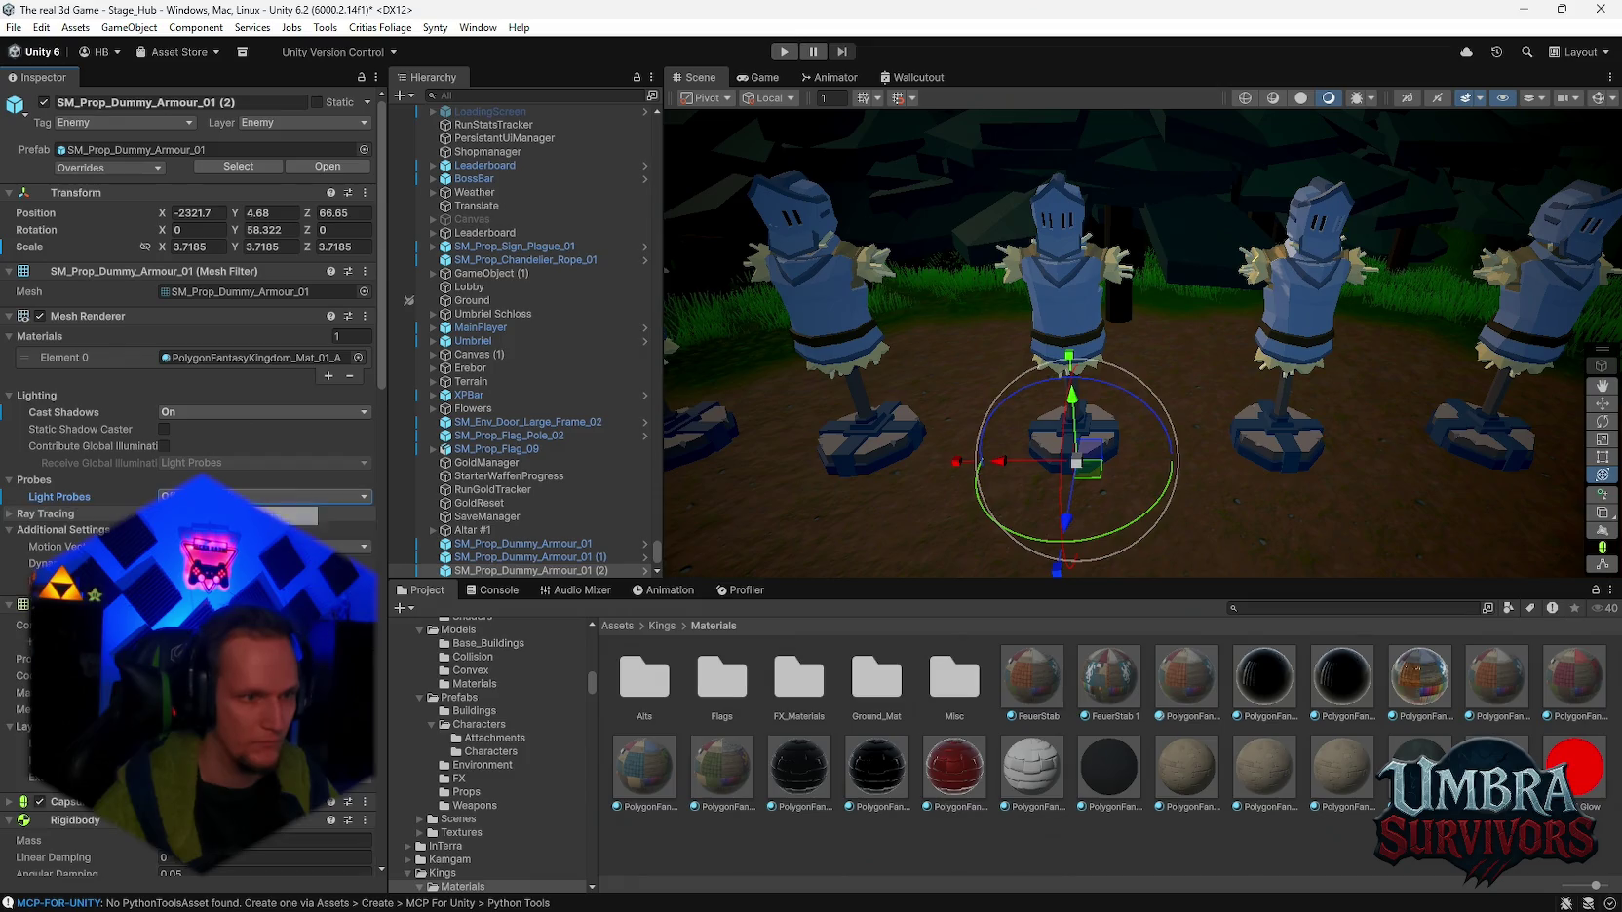
left_click(263, 532)
Tick Static Shadow Caster and frame the third armour dummy in the Scene view
scroll(252, 504, "down", 3)
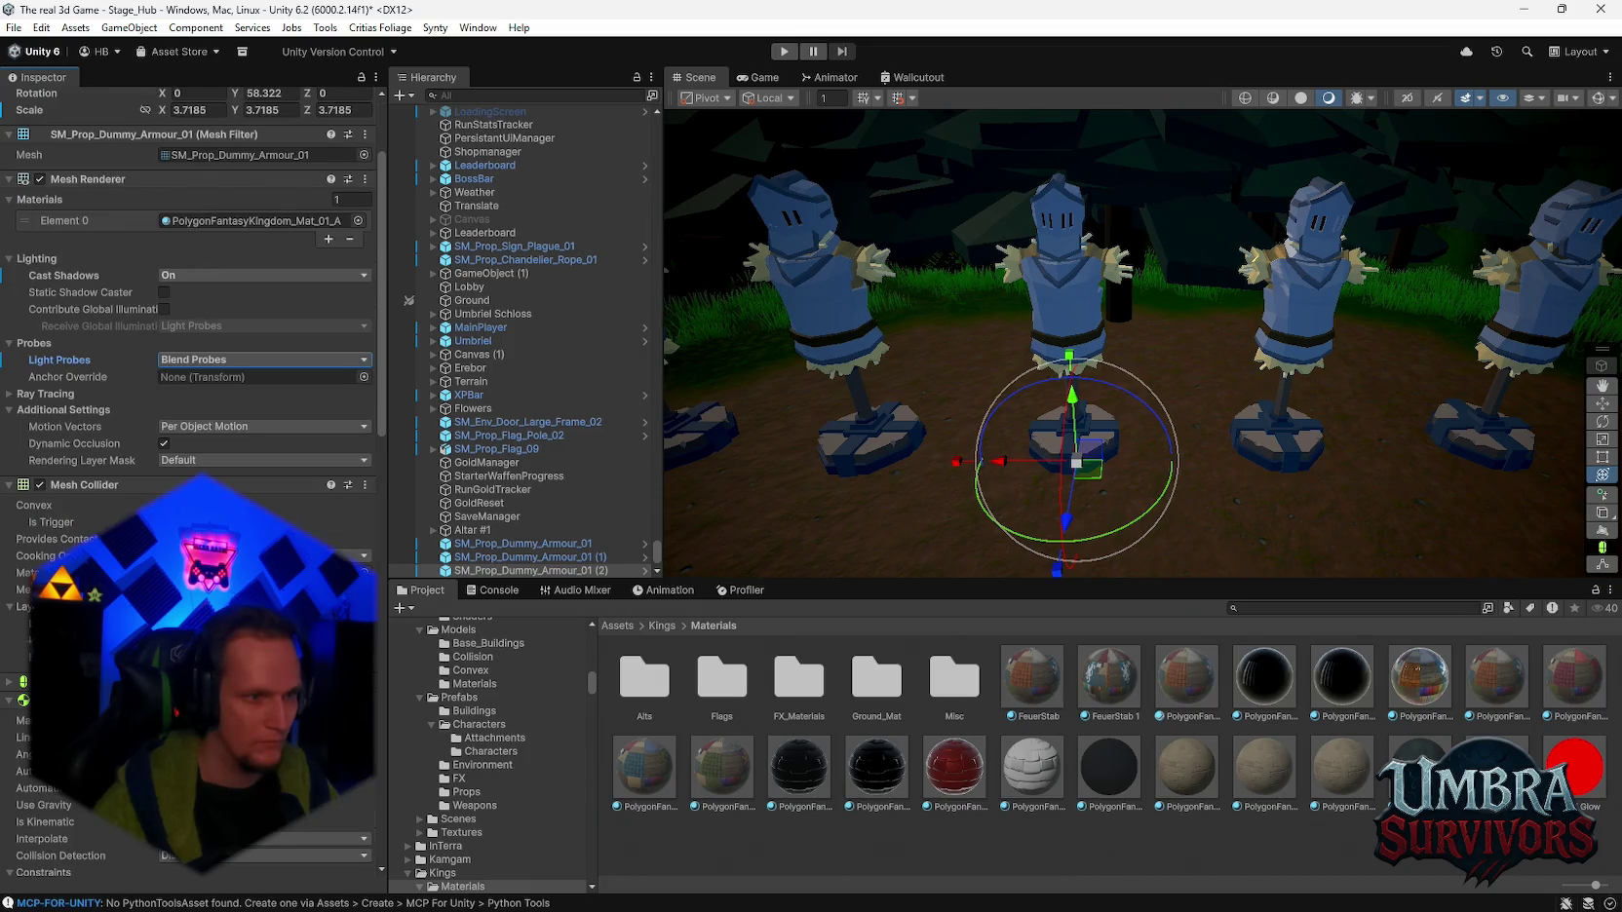
left_click(31, 395)
left_click(31, 395)
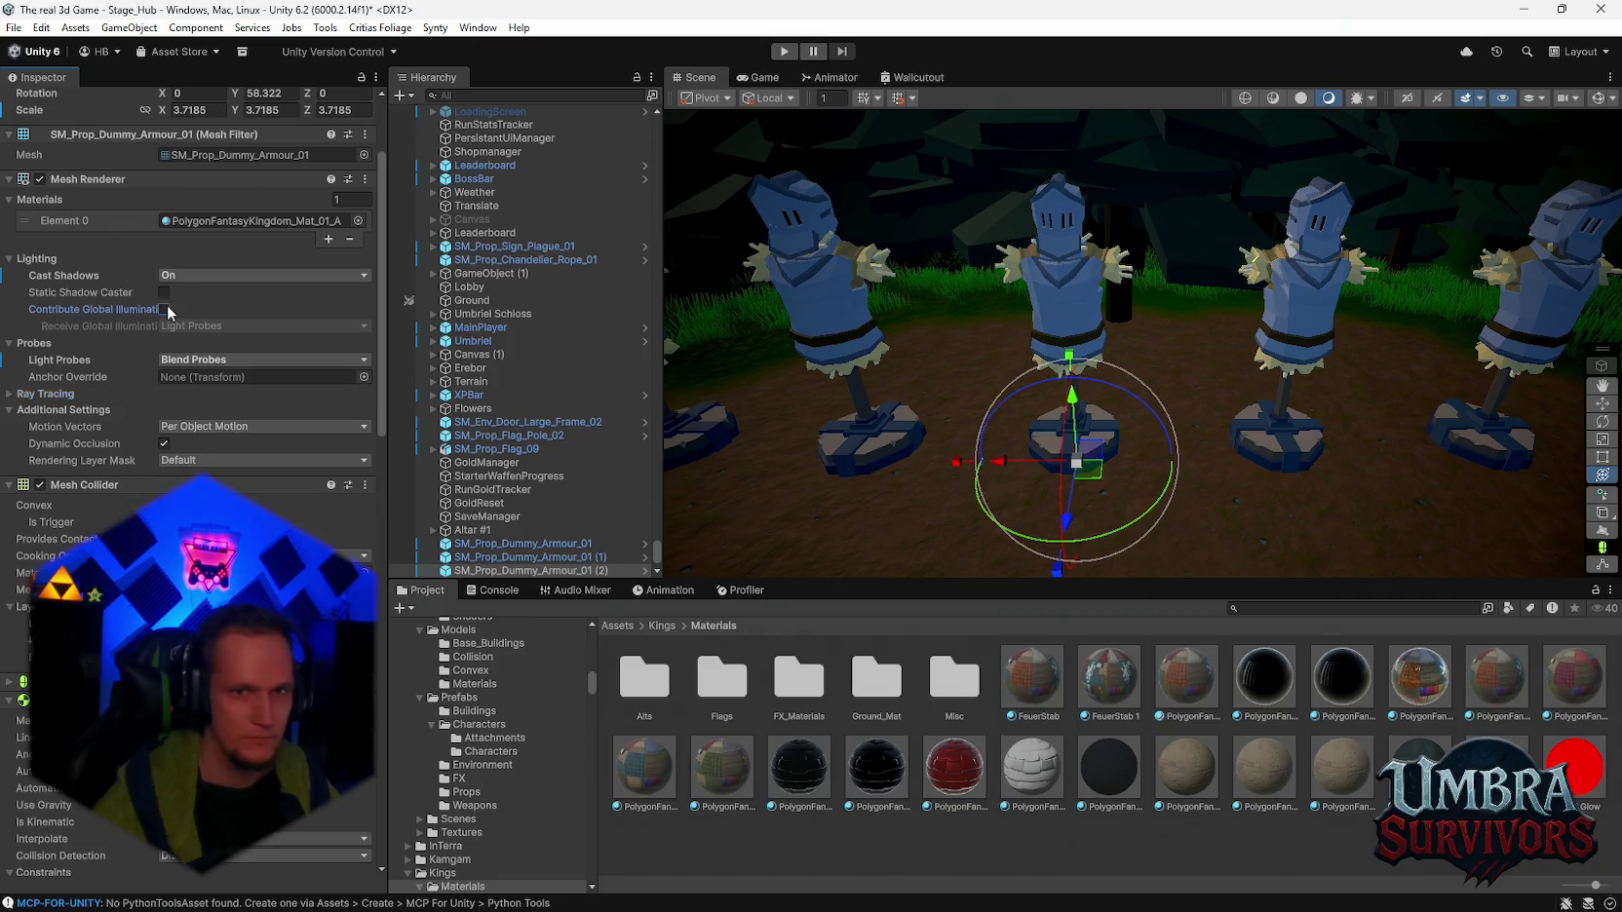
left_click(165, 294)
double_click(526, 571)
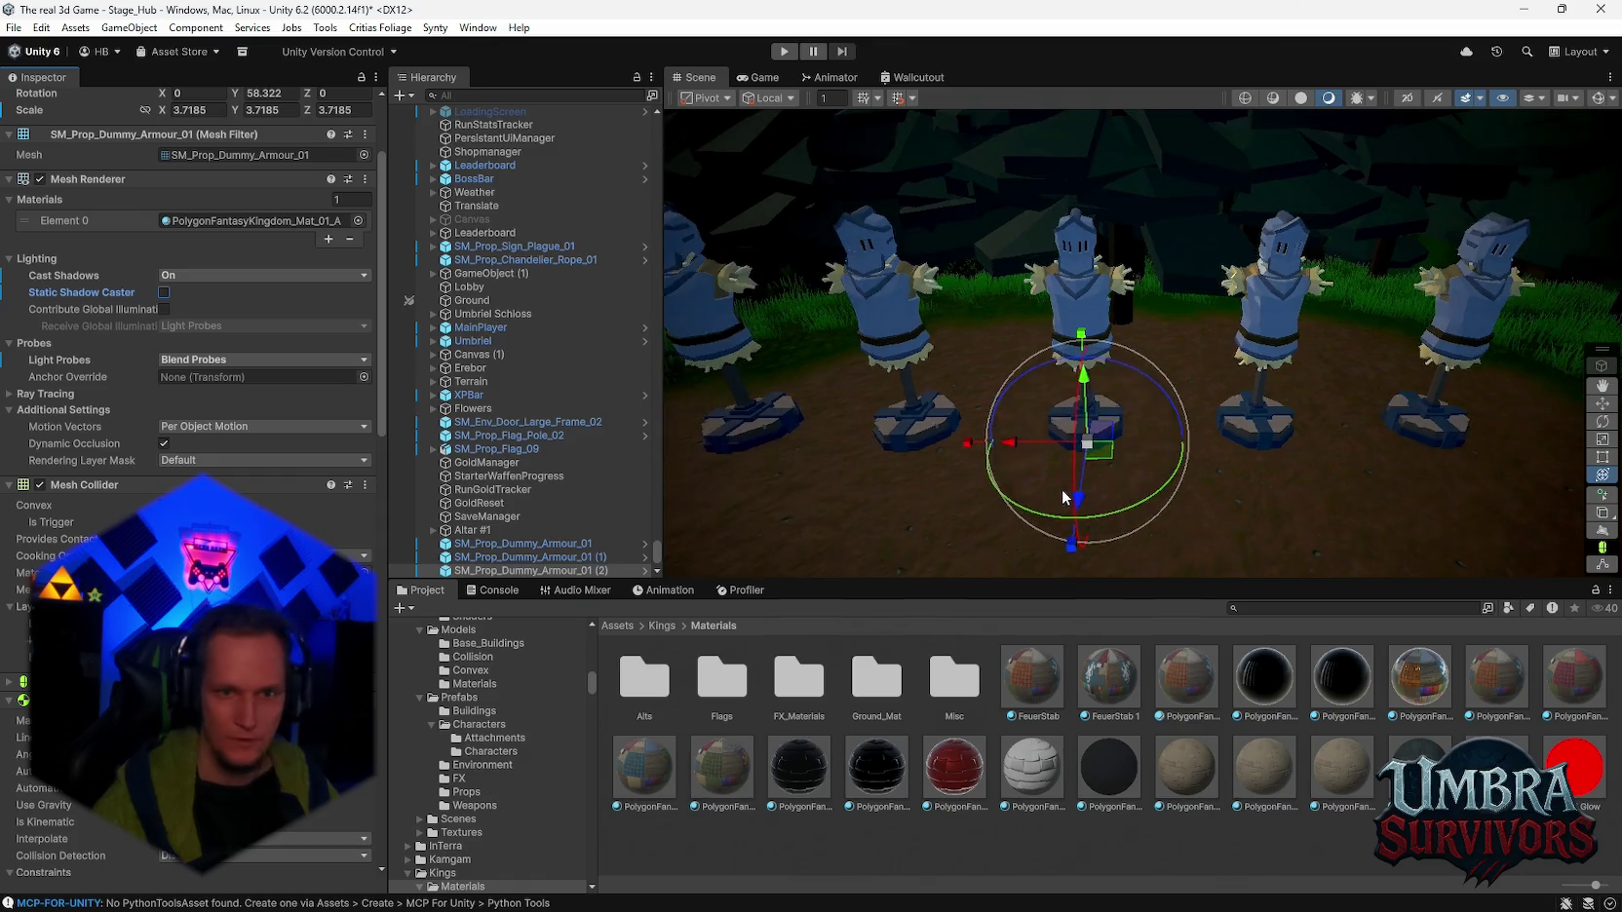
scroll(473, 503, "down", 1)
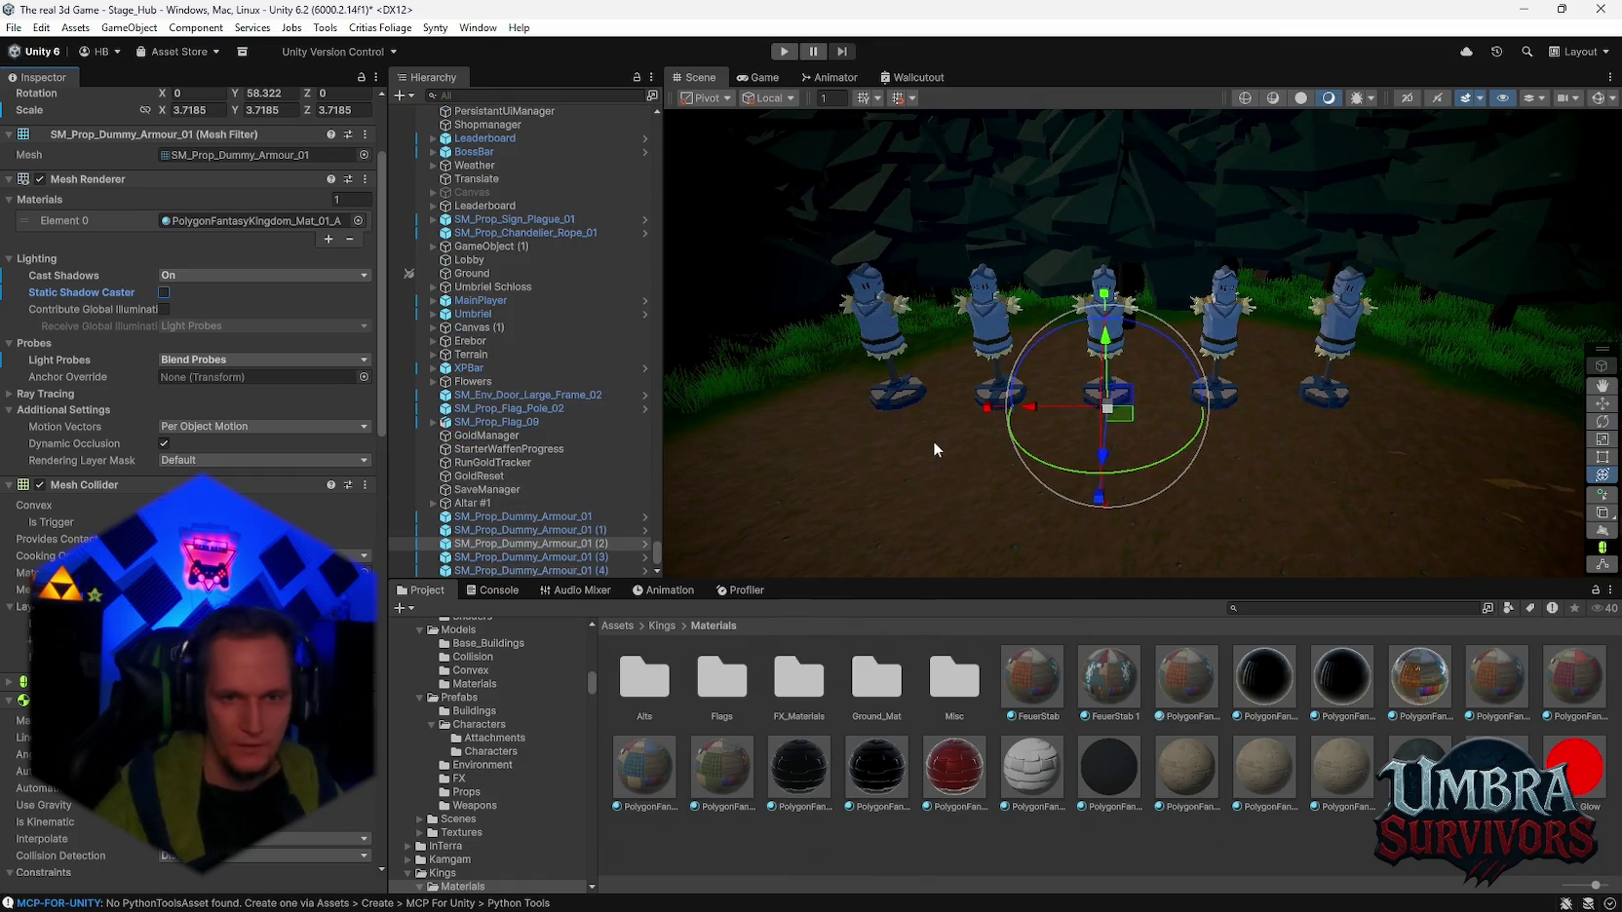
scroll(936, 448, "down", 3)
scroll(1131, 437, "up", 3)
scroll(1129, 436, "down", 2)
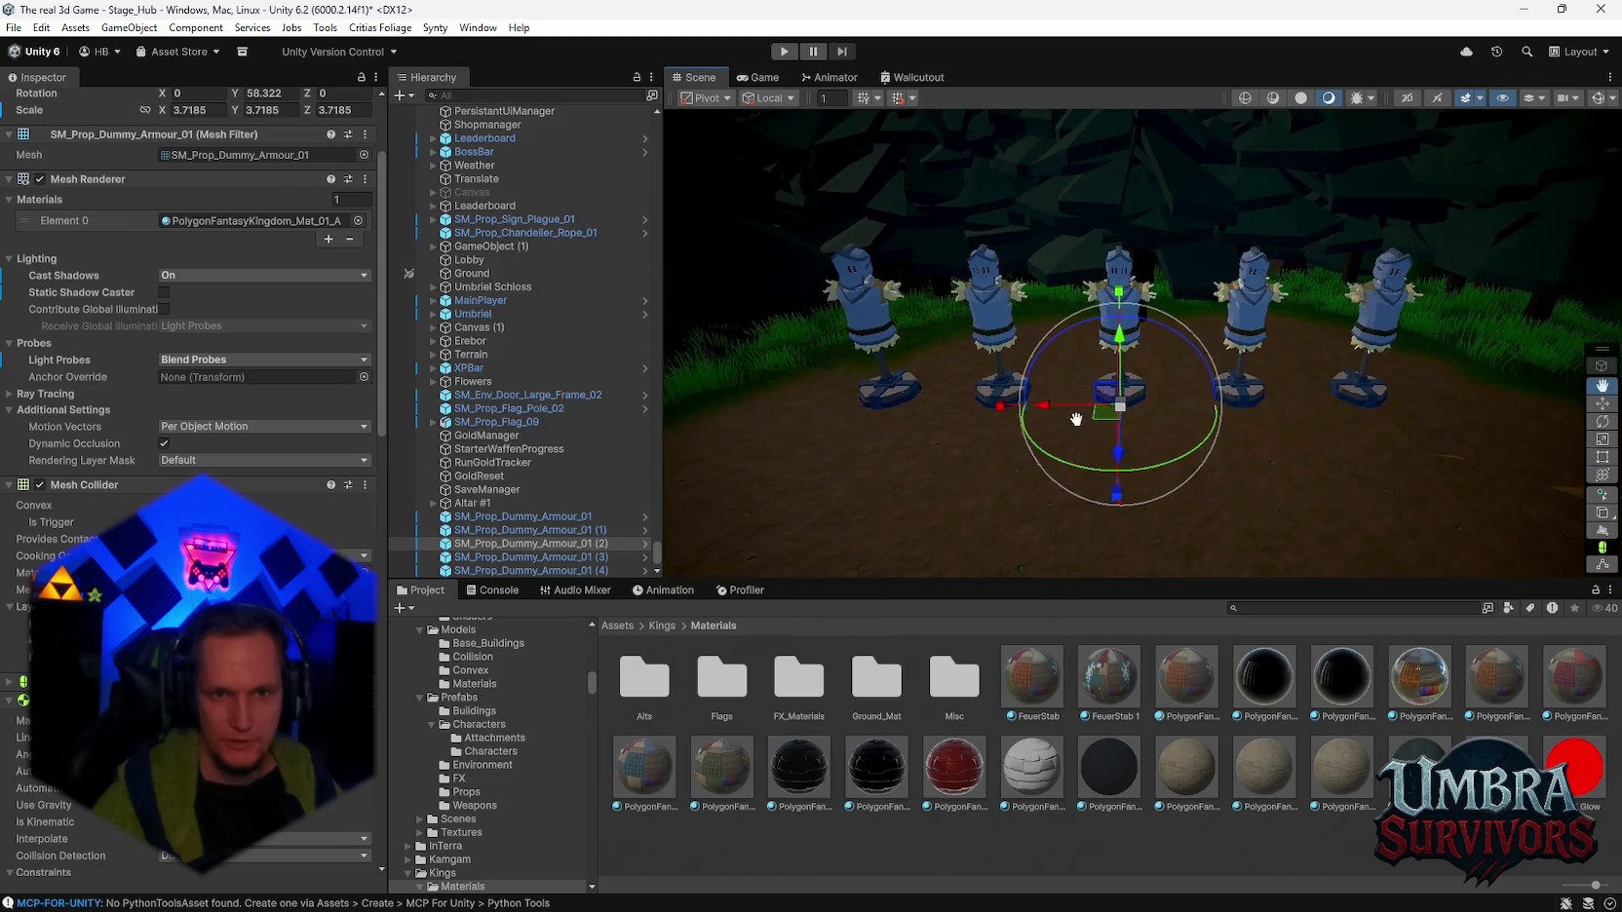
scroll(1083, 419, "up", 3)
Set Rotation Smooth to 0 on the first armour dummy's Enemy Base component
left_click(527, 516)
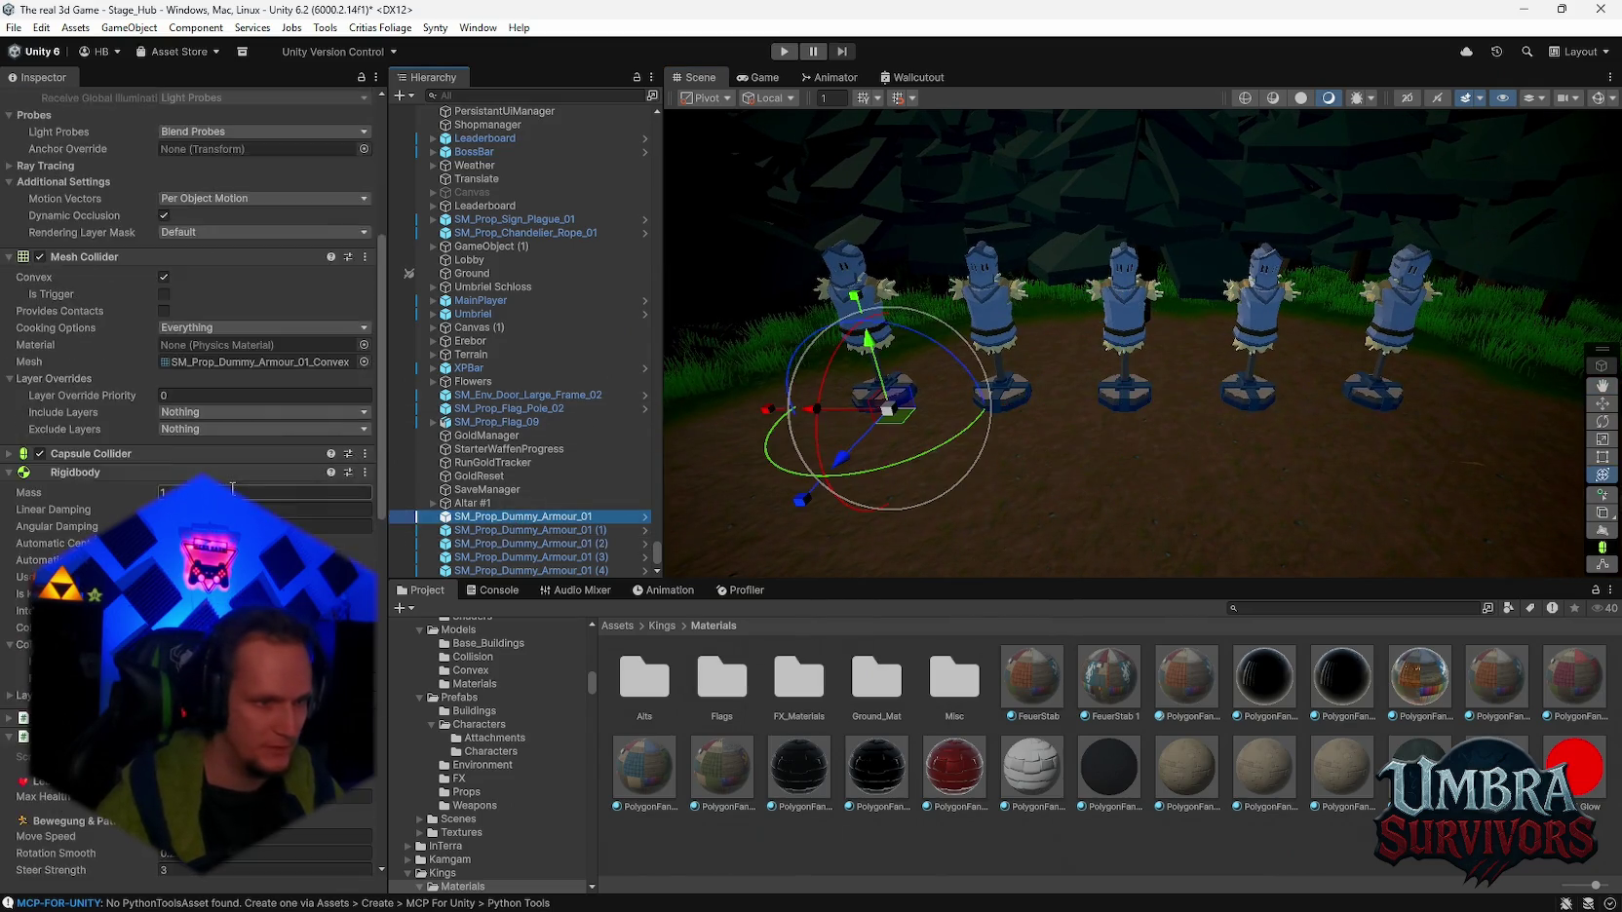
scroll(195, 390, "down", 10)
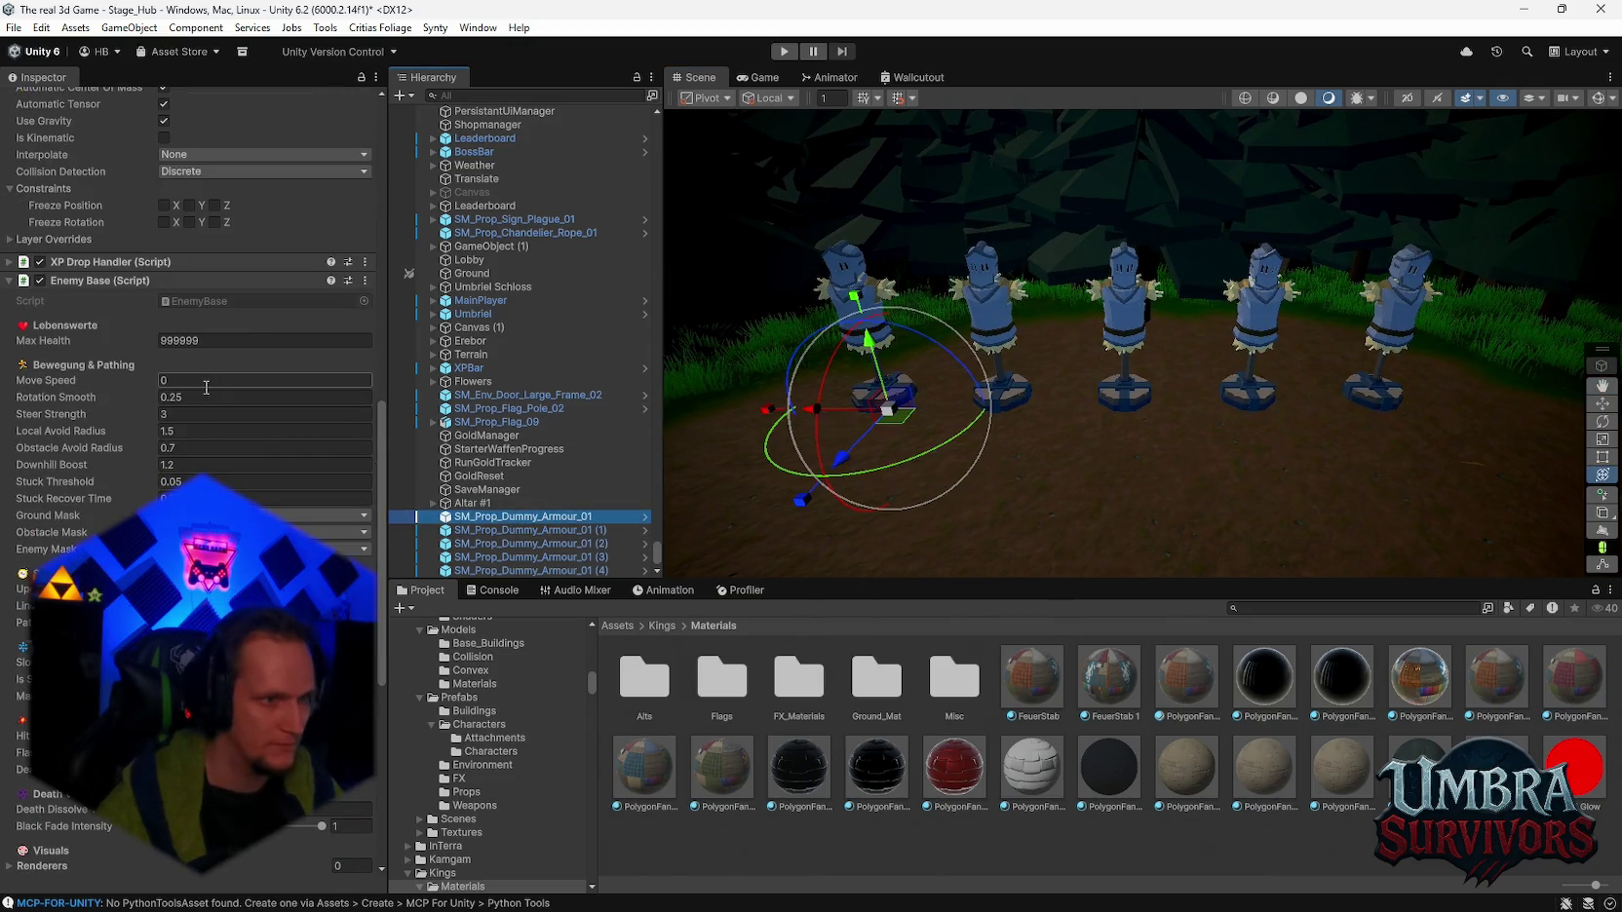
left_click(210, 397)
type("0")
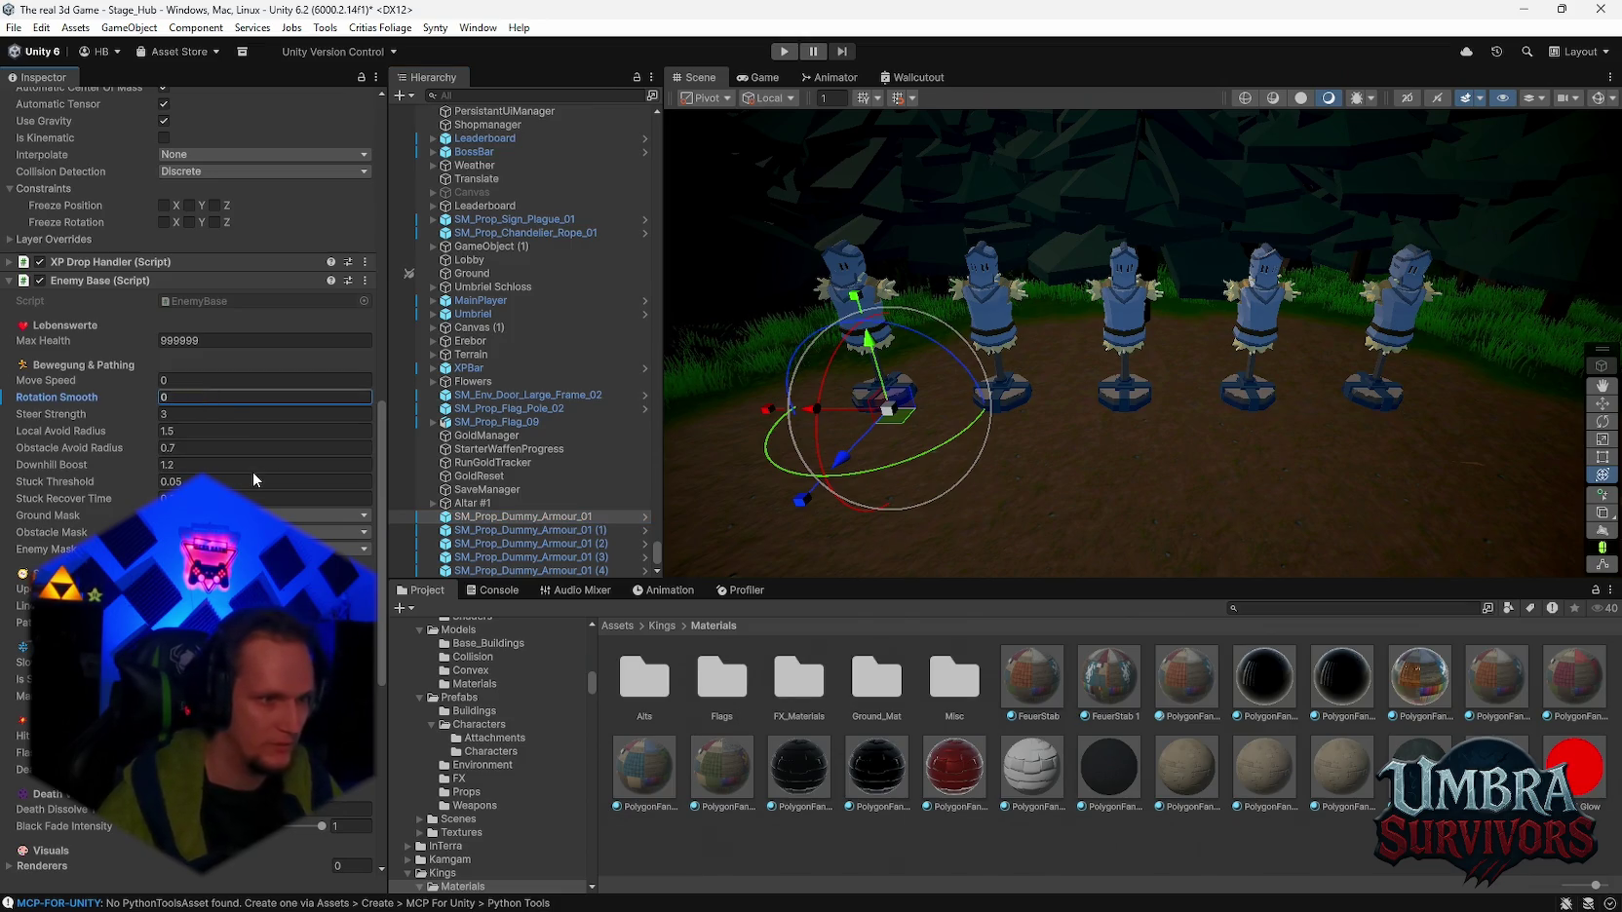
key("Return")
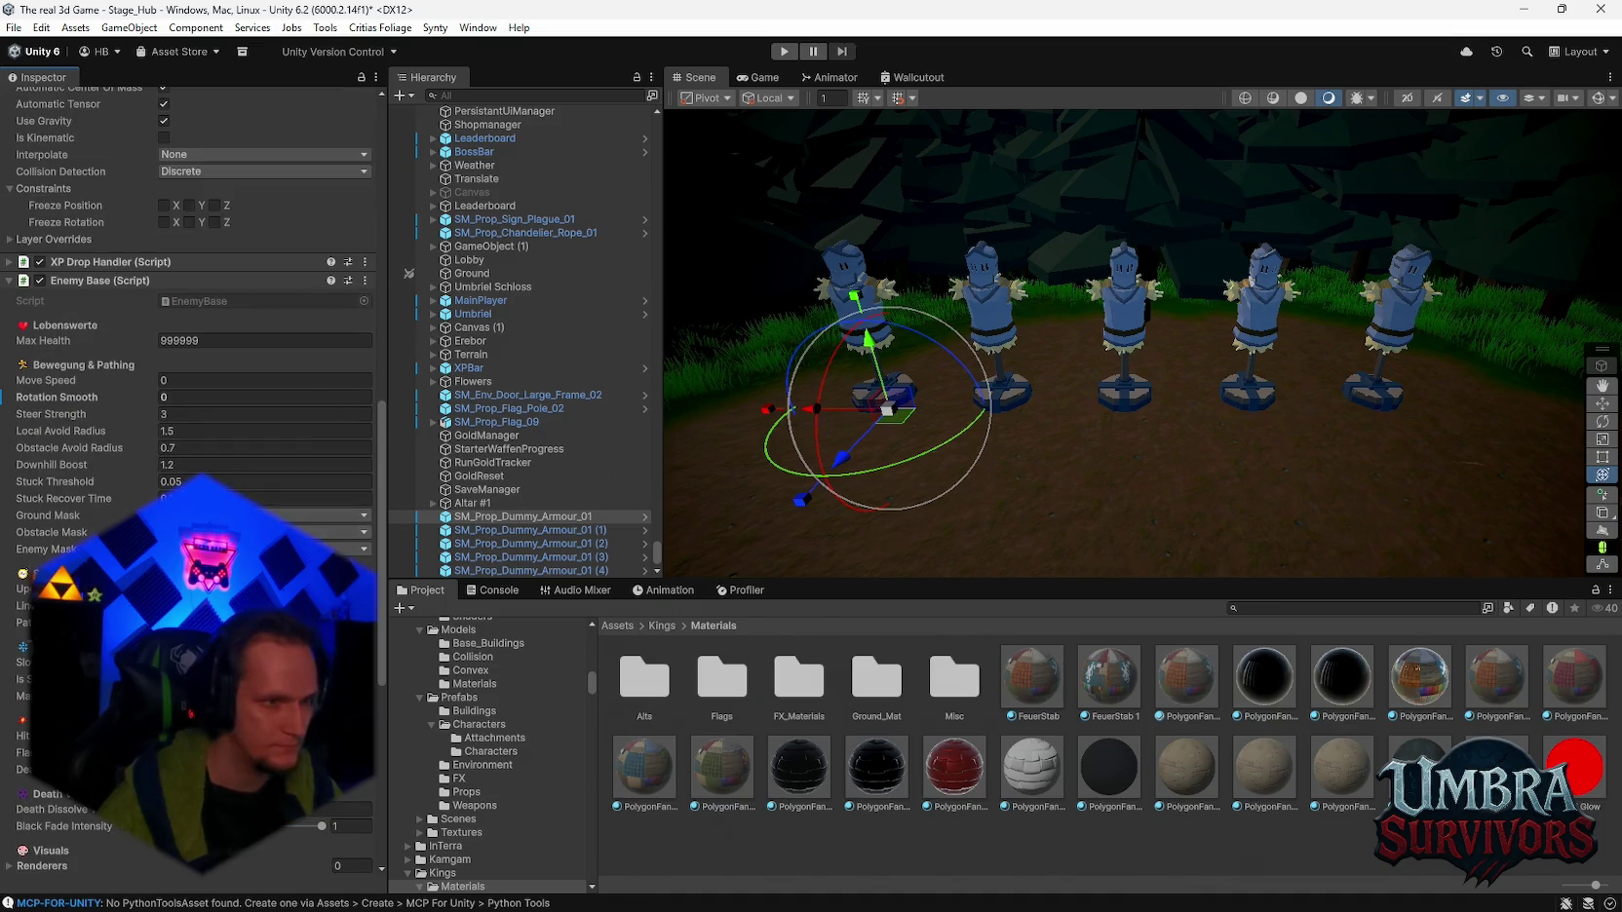
Select all five armour dummies and enter Rotation Smooth 0 for them together
left_click(505, 535, "shift")
key("shift+Down")
key("shift+Down")
key("shift+Down")
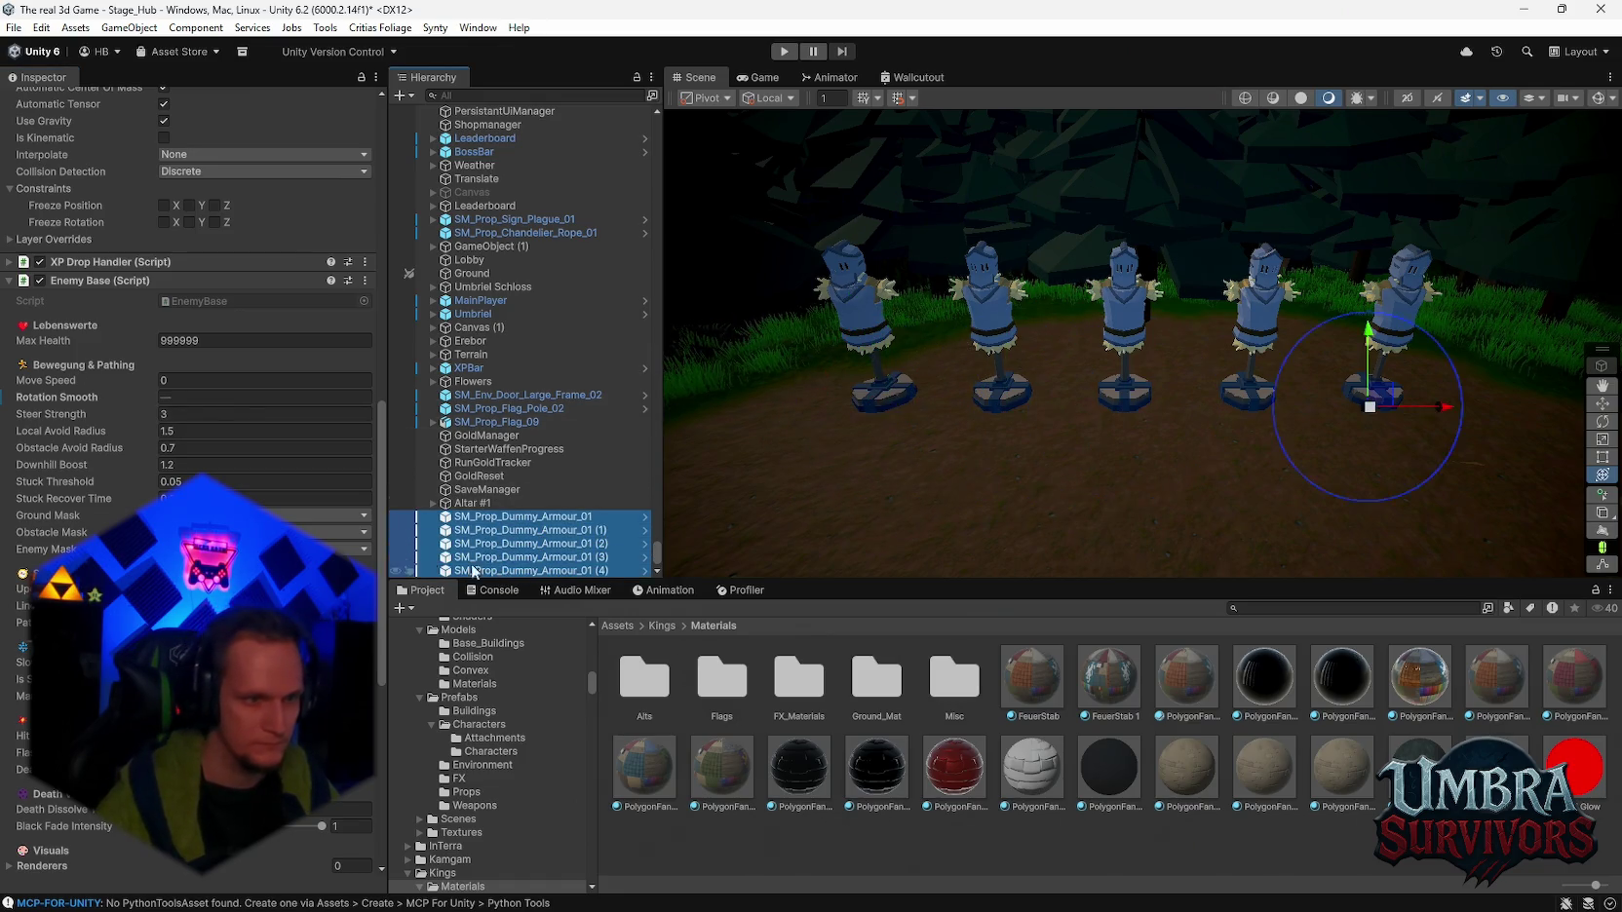
left_click(185, 397)
type("0")
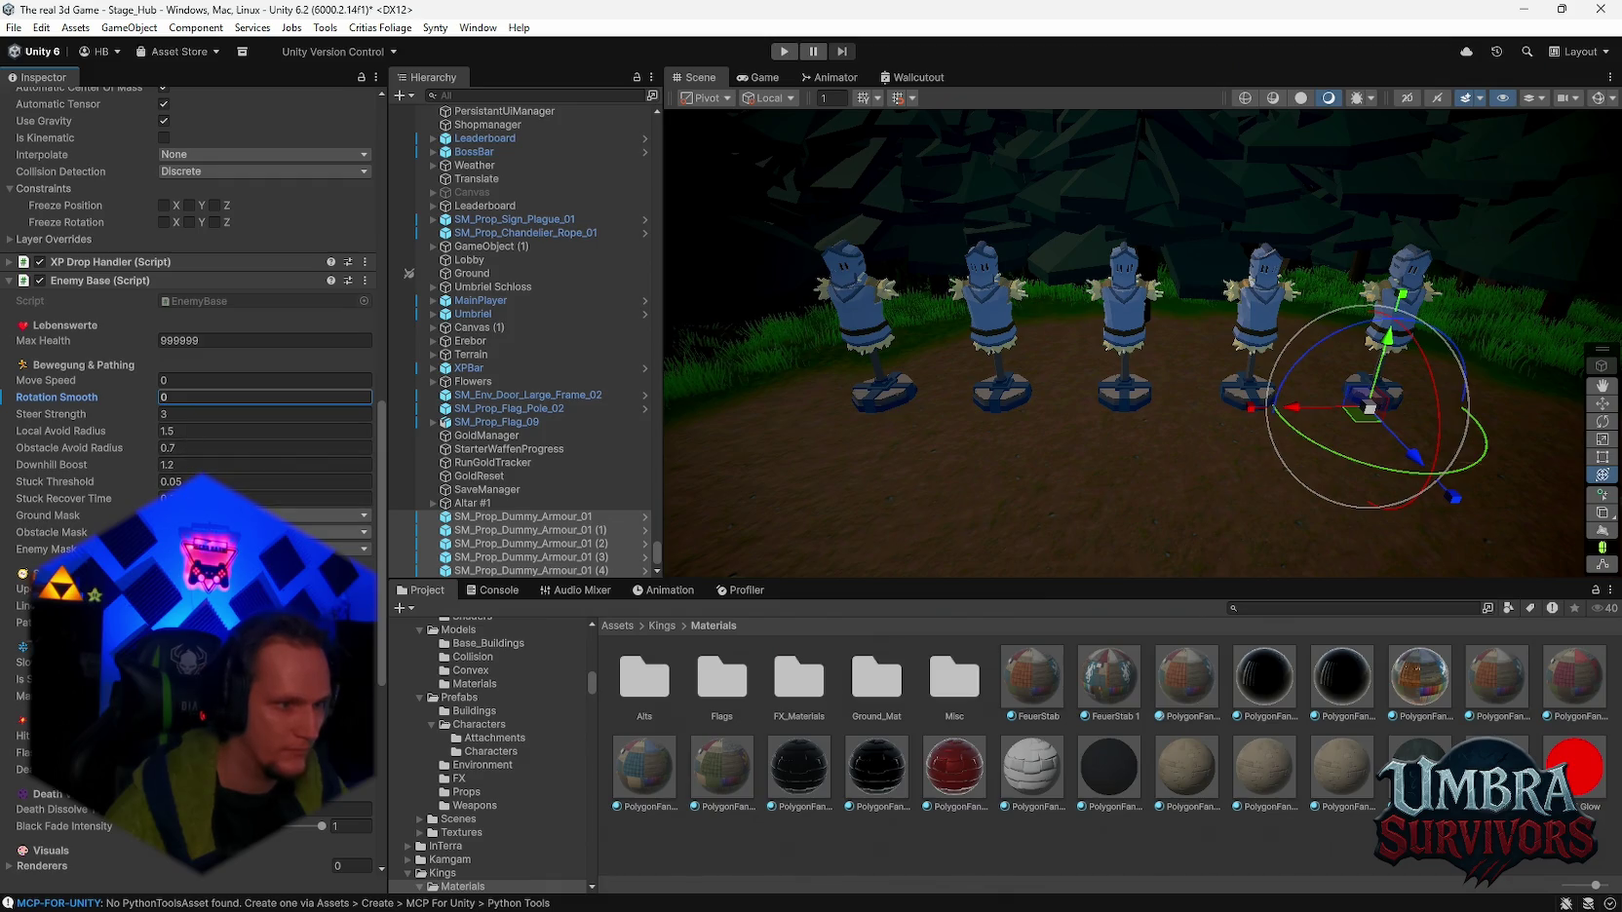
scroll(195, 389, "down", 5)
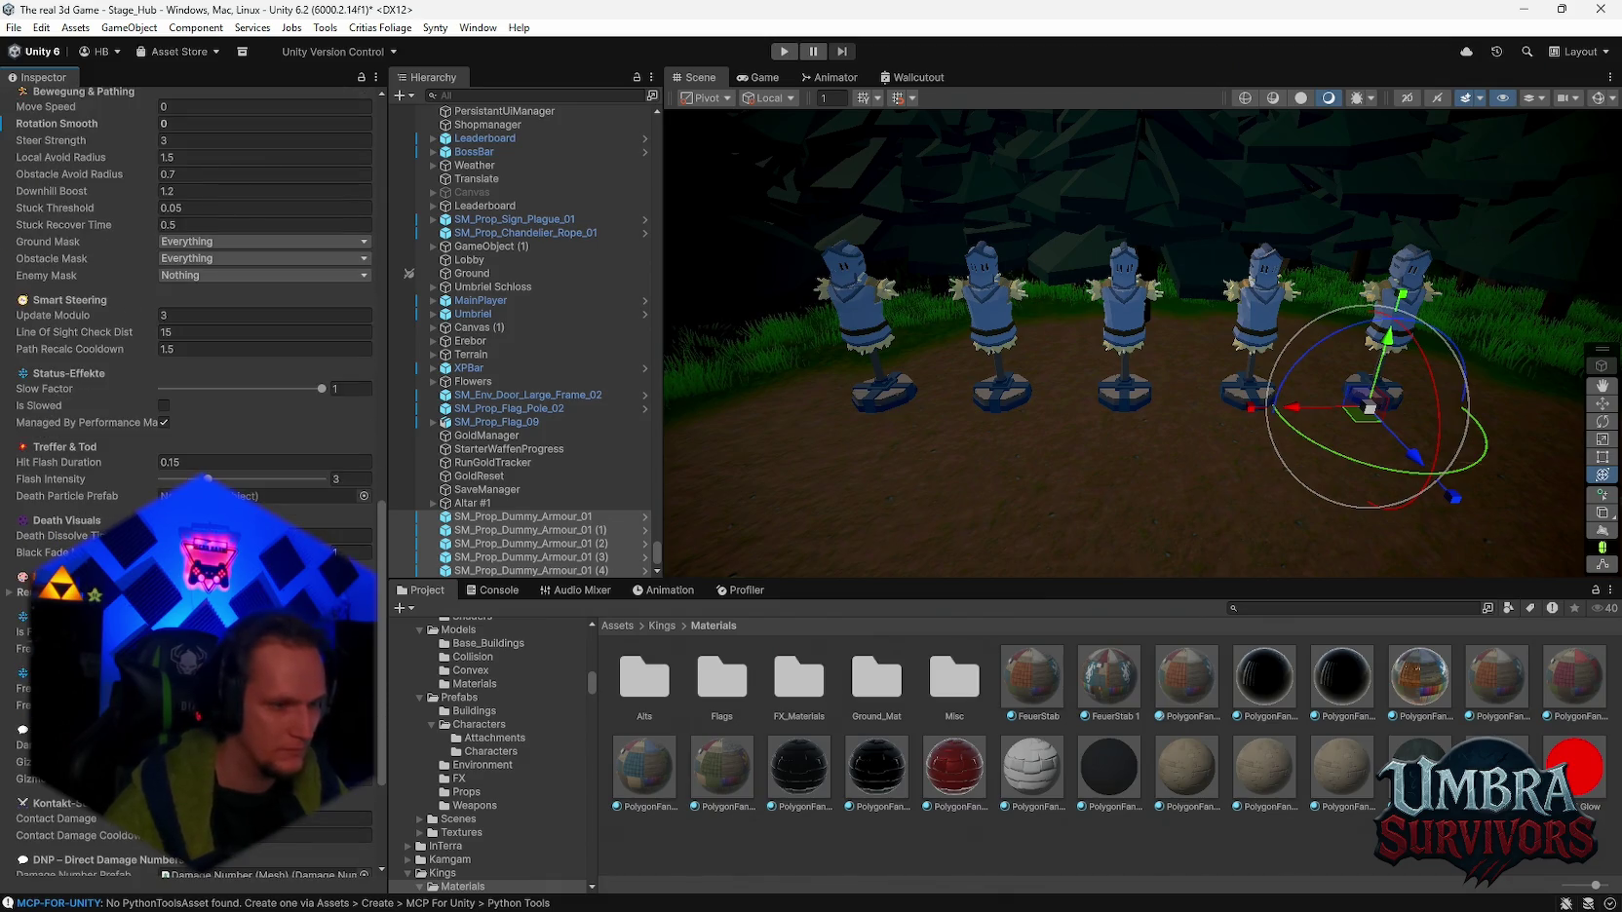
scroll(195, 390, "down", 1)
scroll(195, 390, "down", 2)
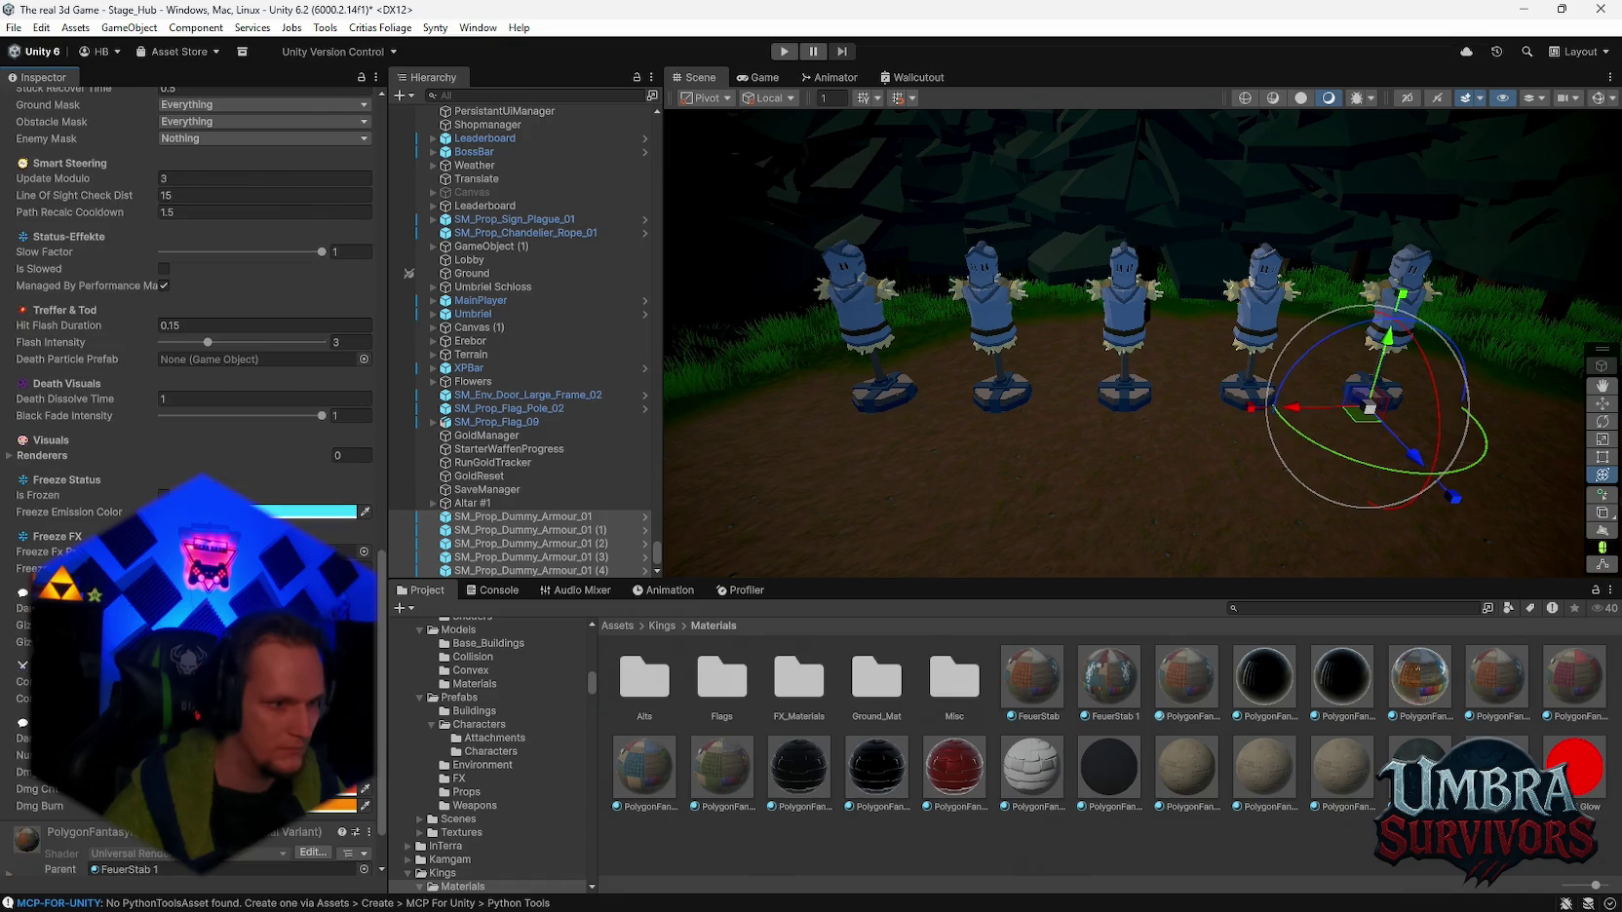
scroll(195, 390, "up", 7)
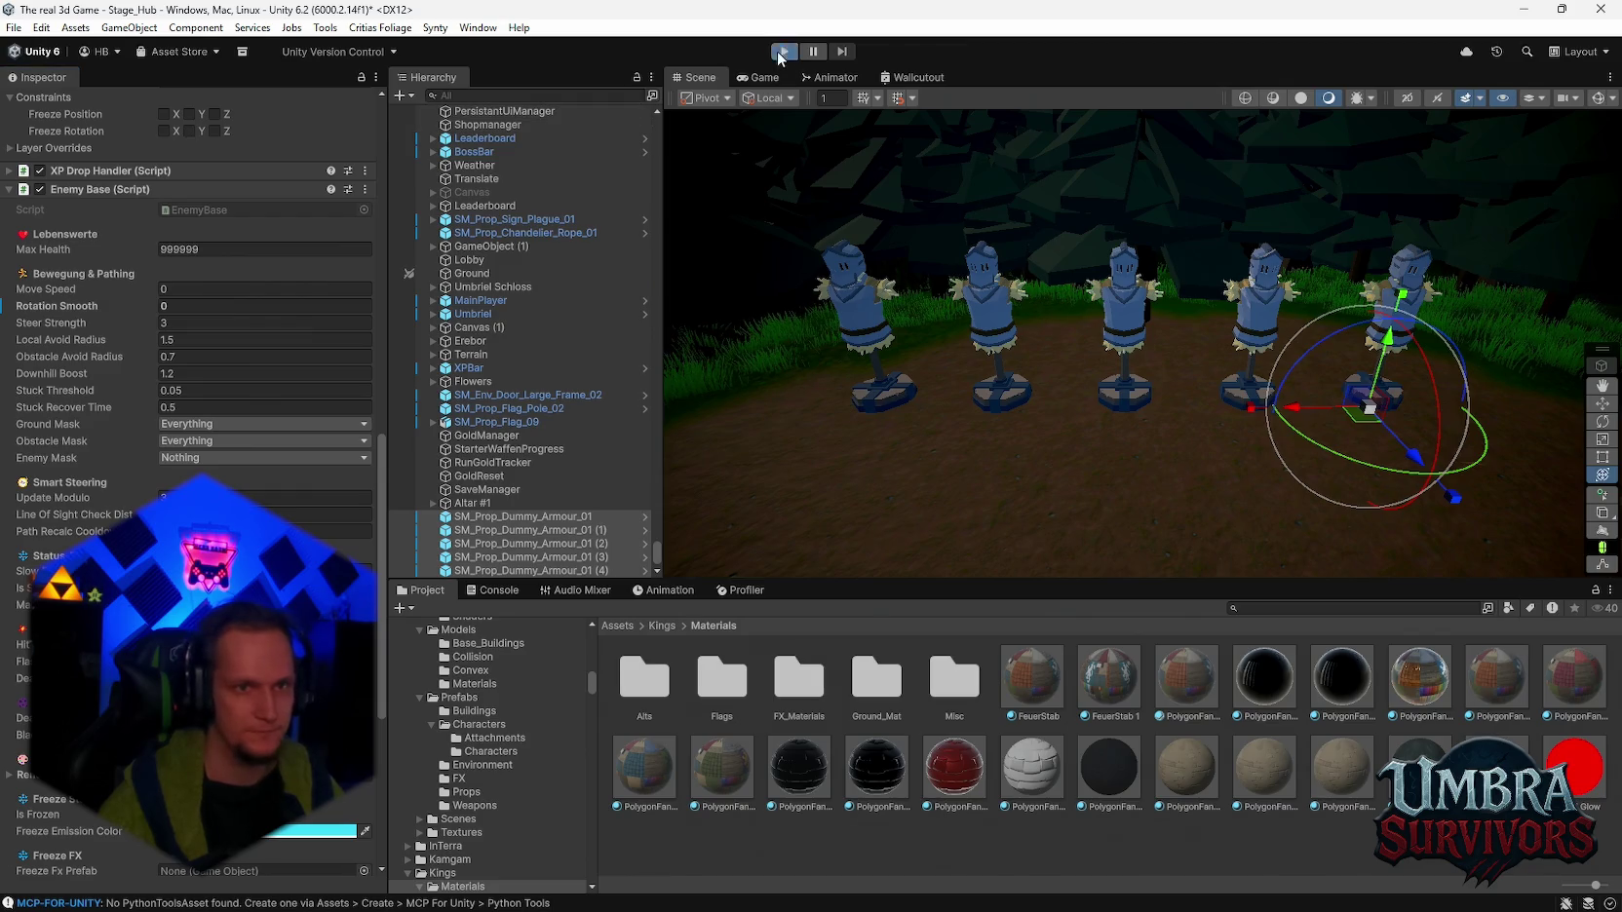
Enter Play mode, walk up the forest path, and open then close the weapons upgrade book
left_click(780, 55)
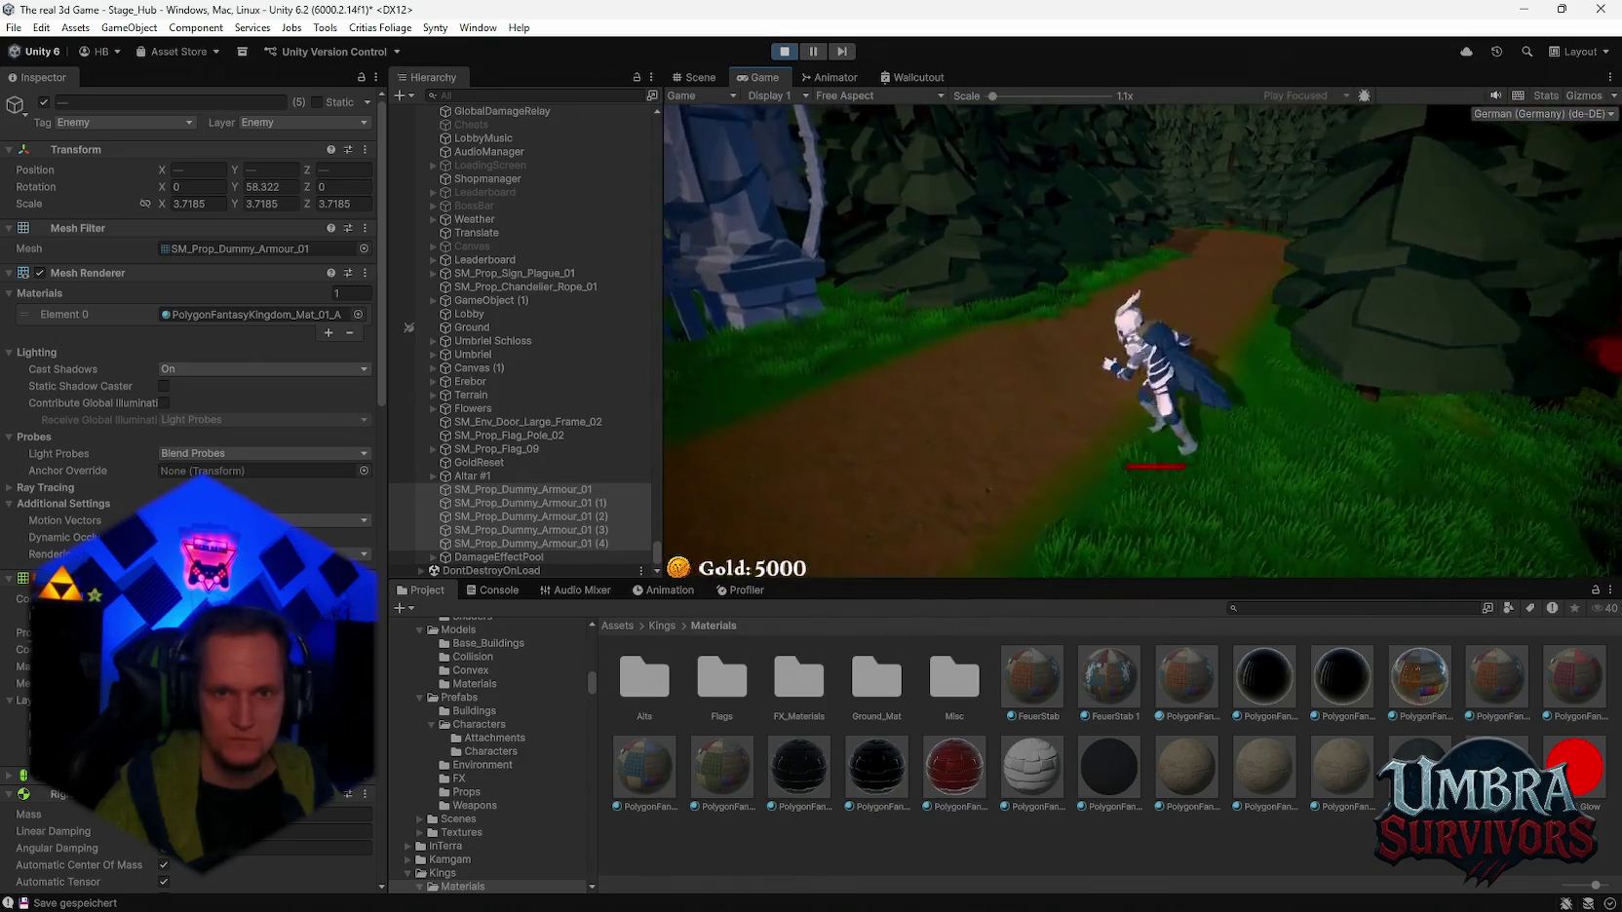
key("w")
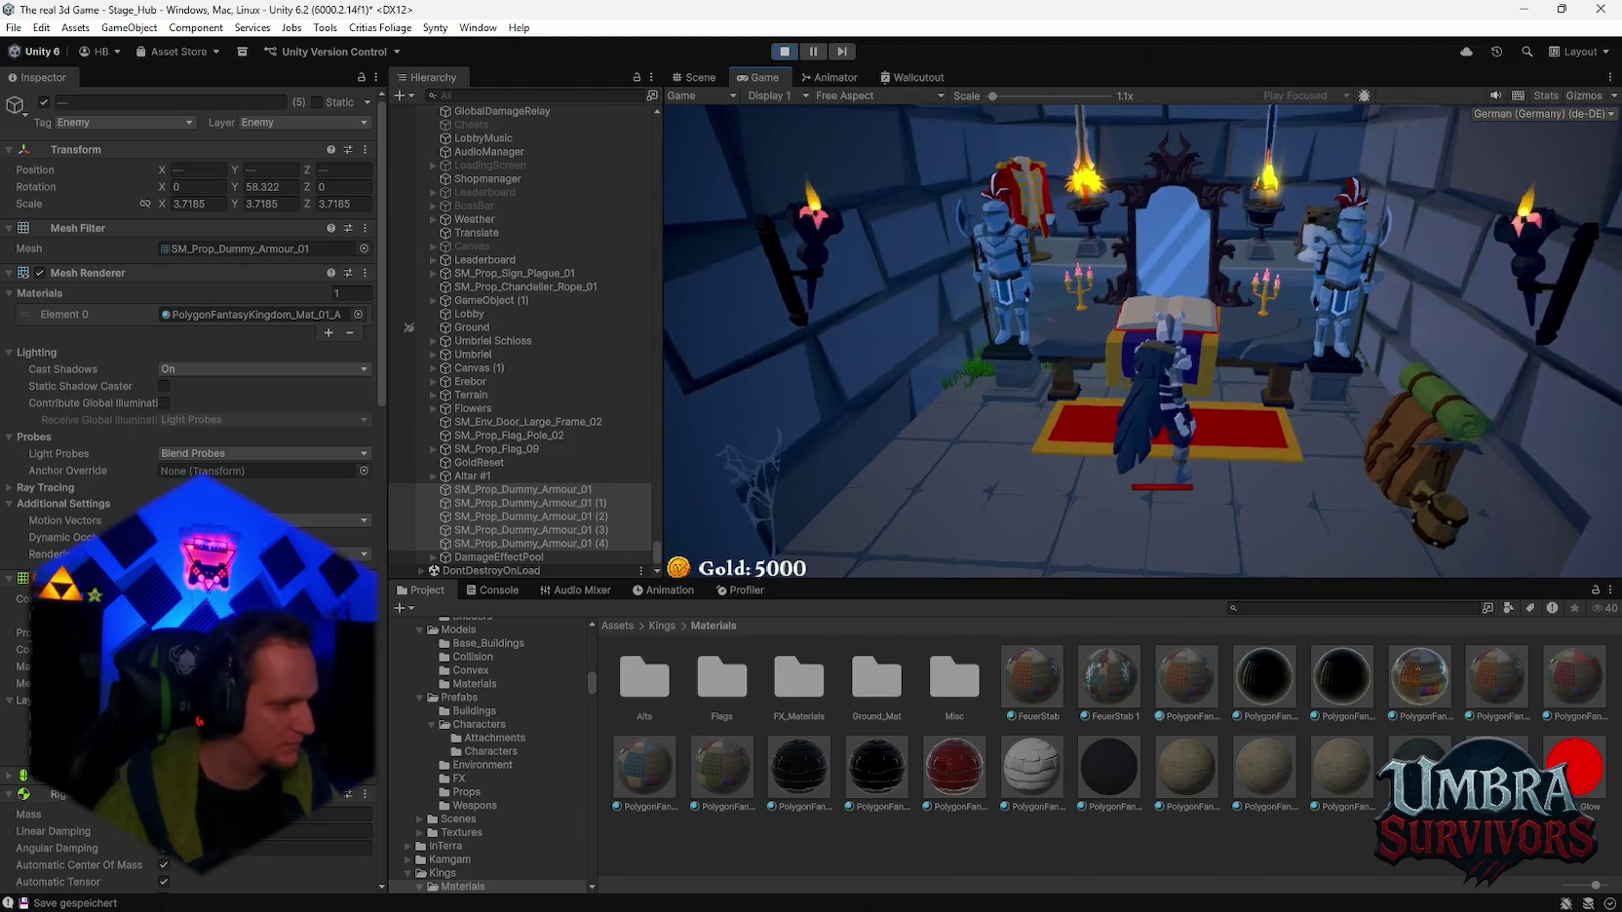
key("e")
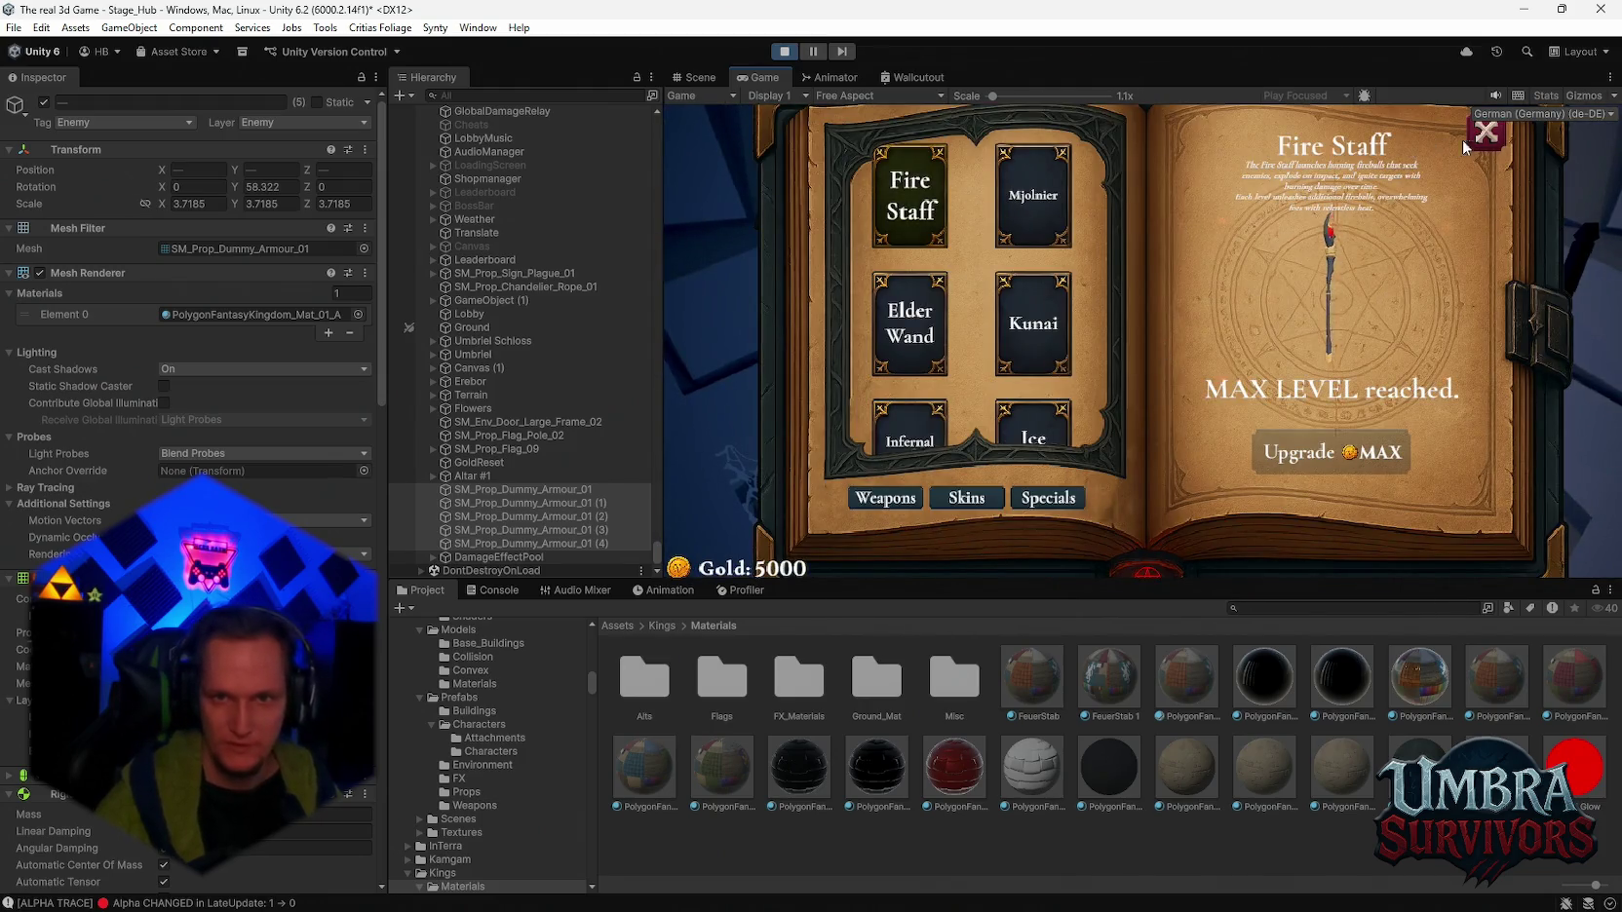
left_click(1468, 141)
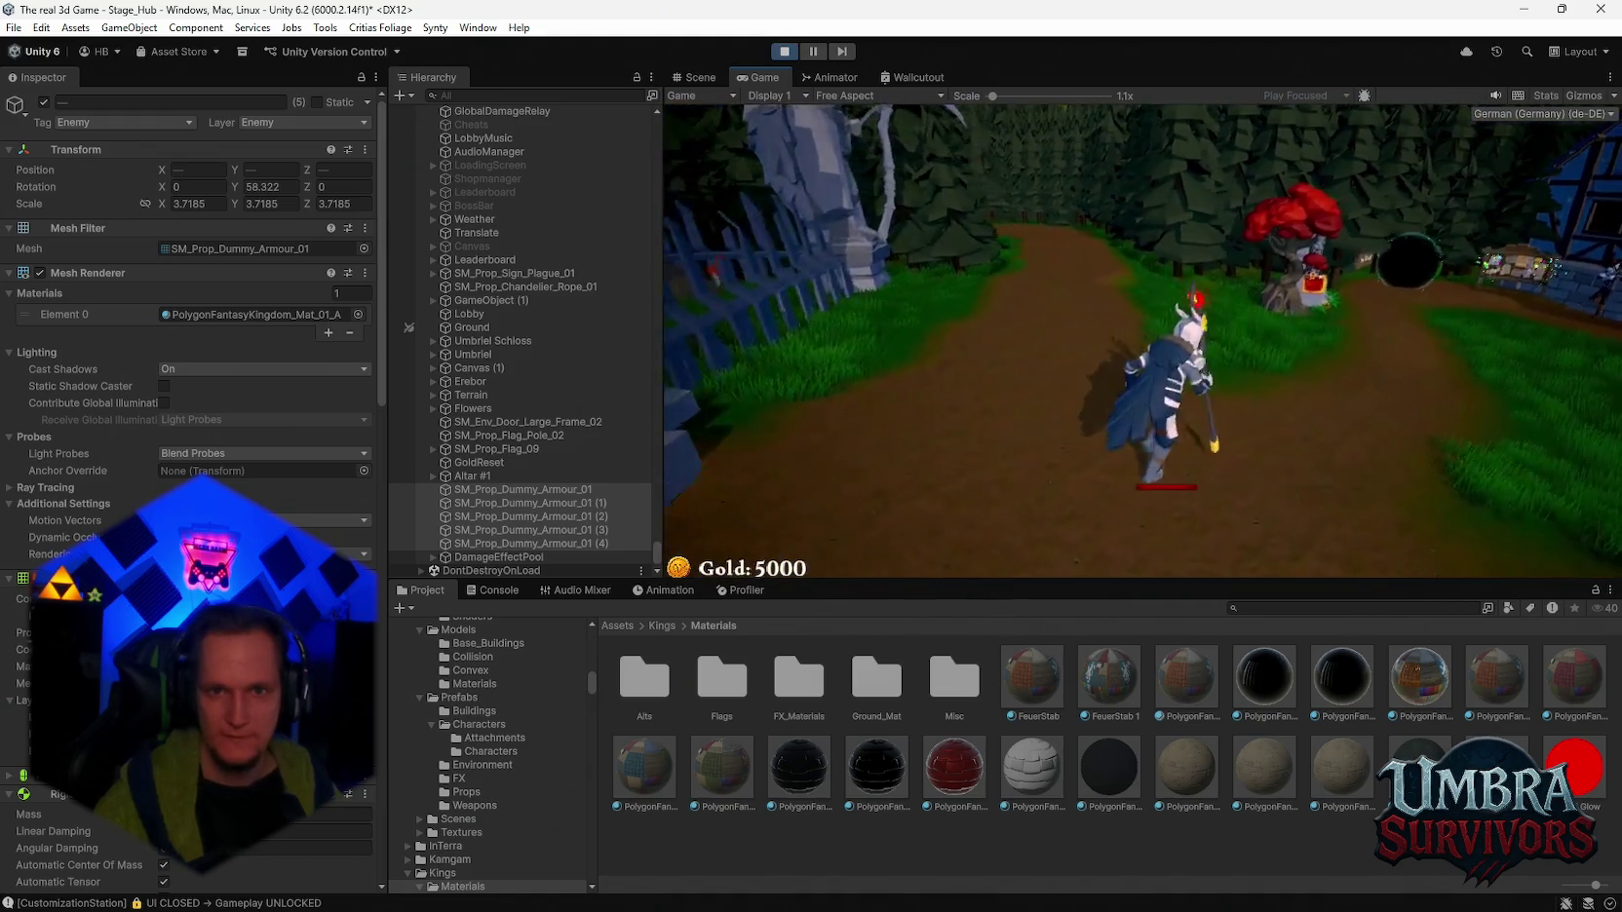
Walk the player past the red tree and around the leaderboard statue
key("w")
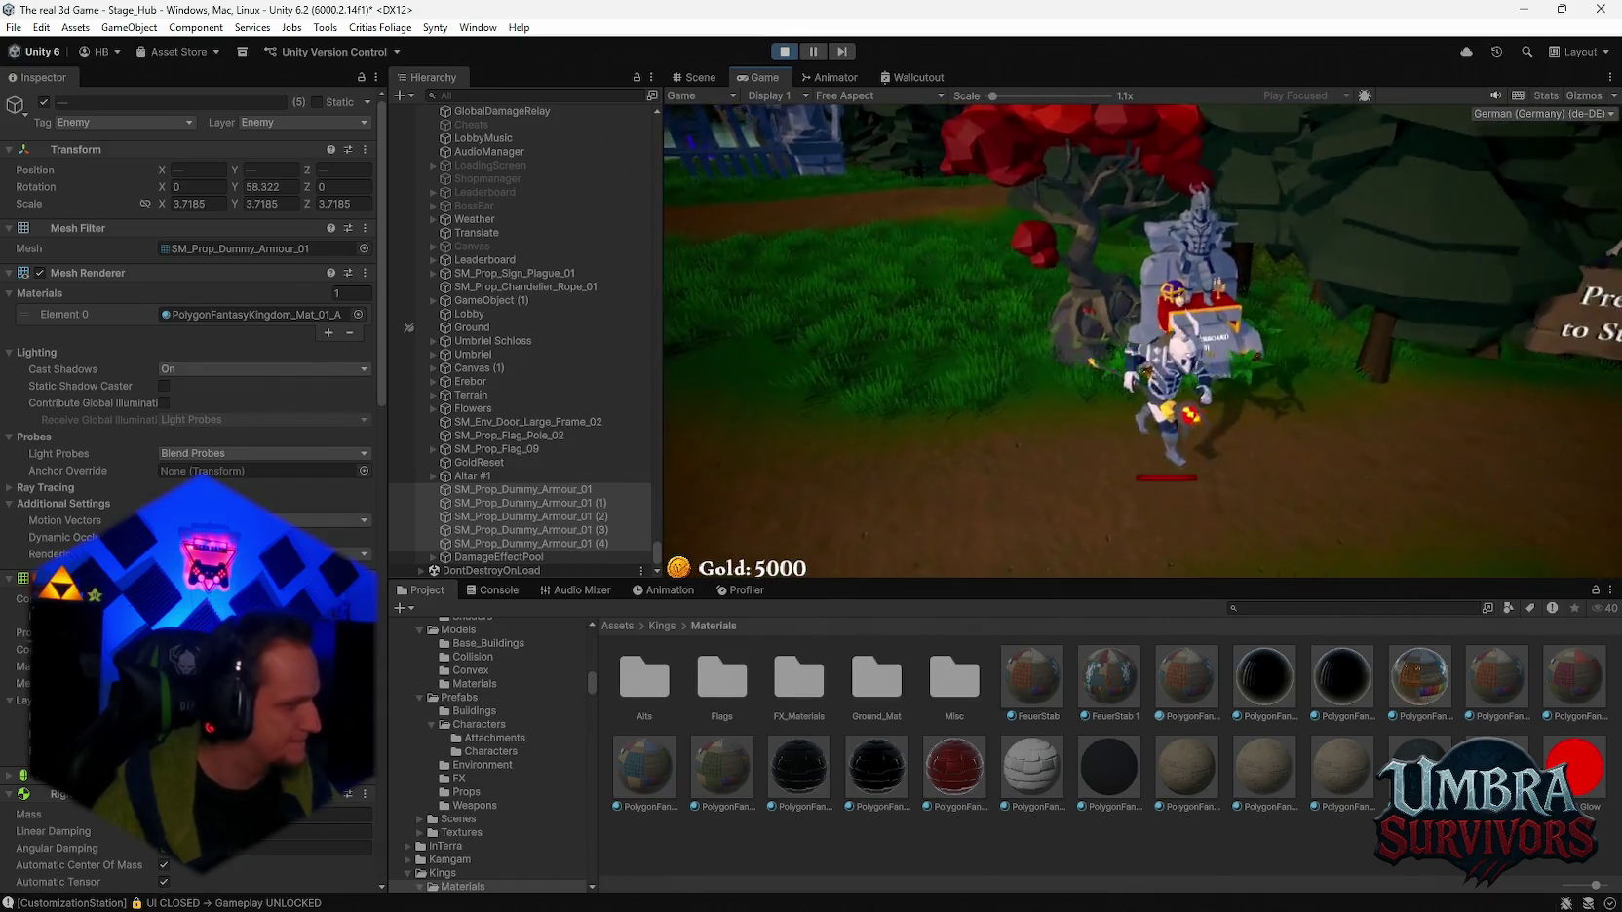
key("w")
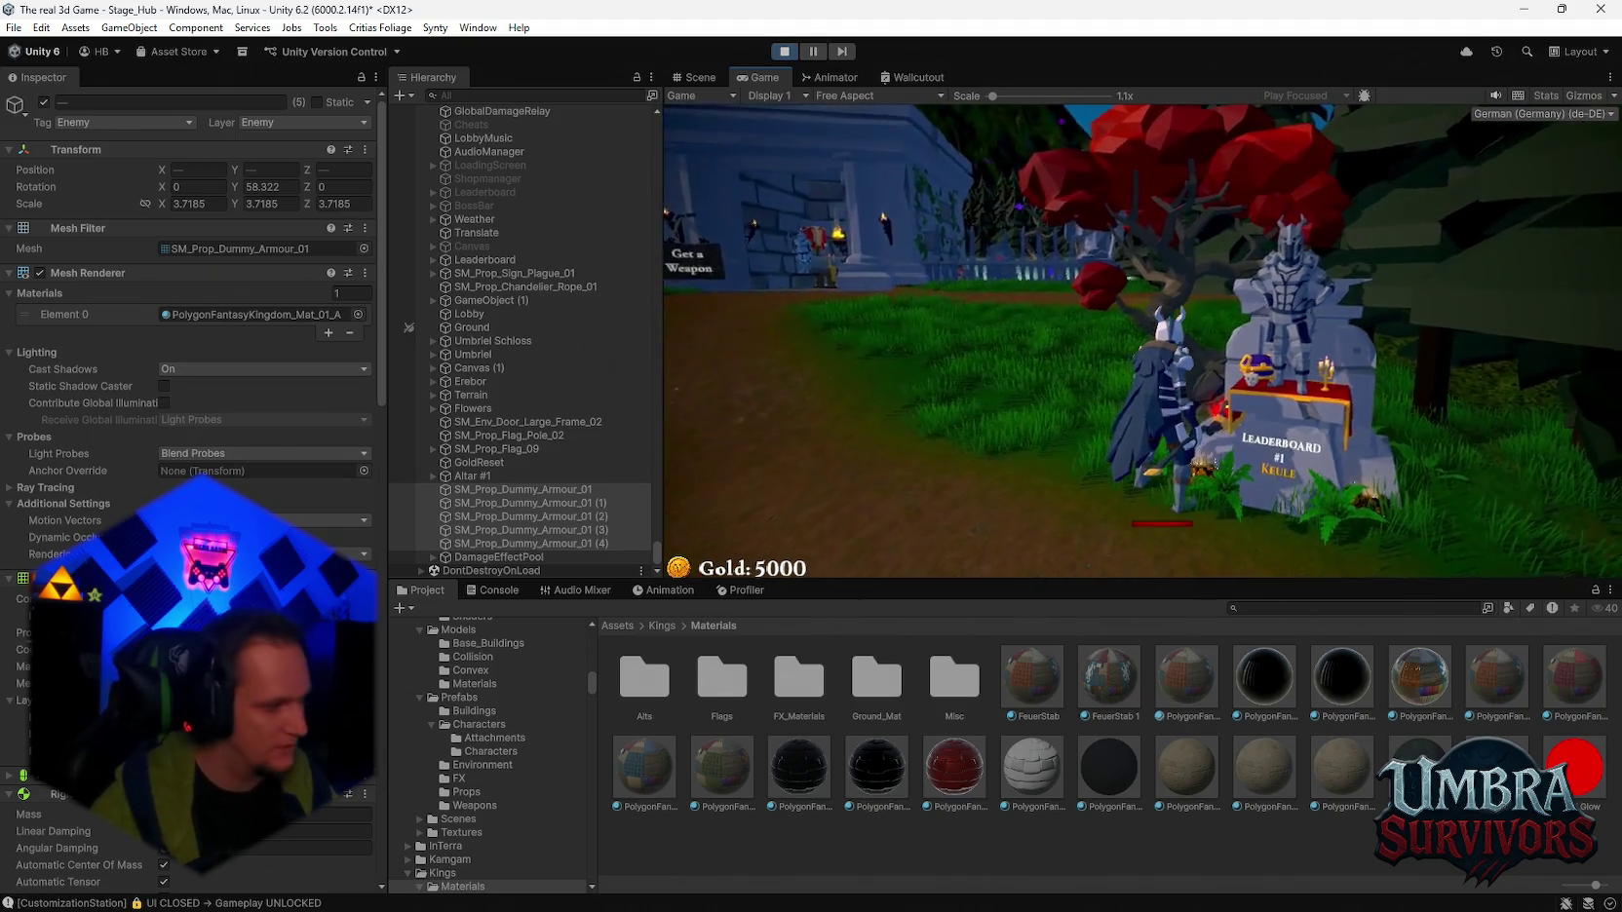
key("w")
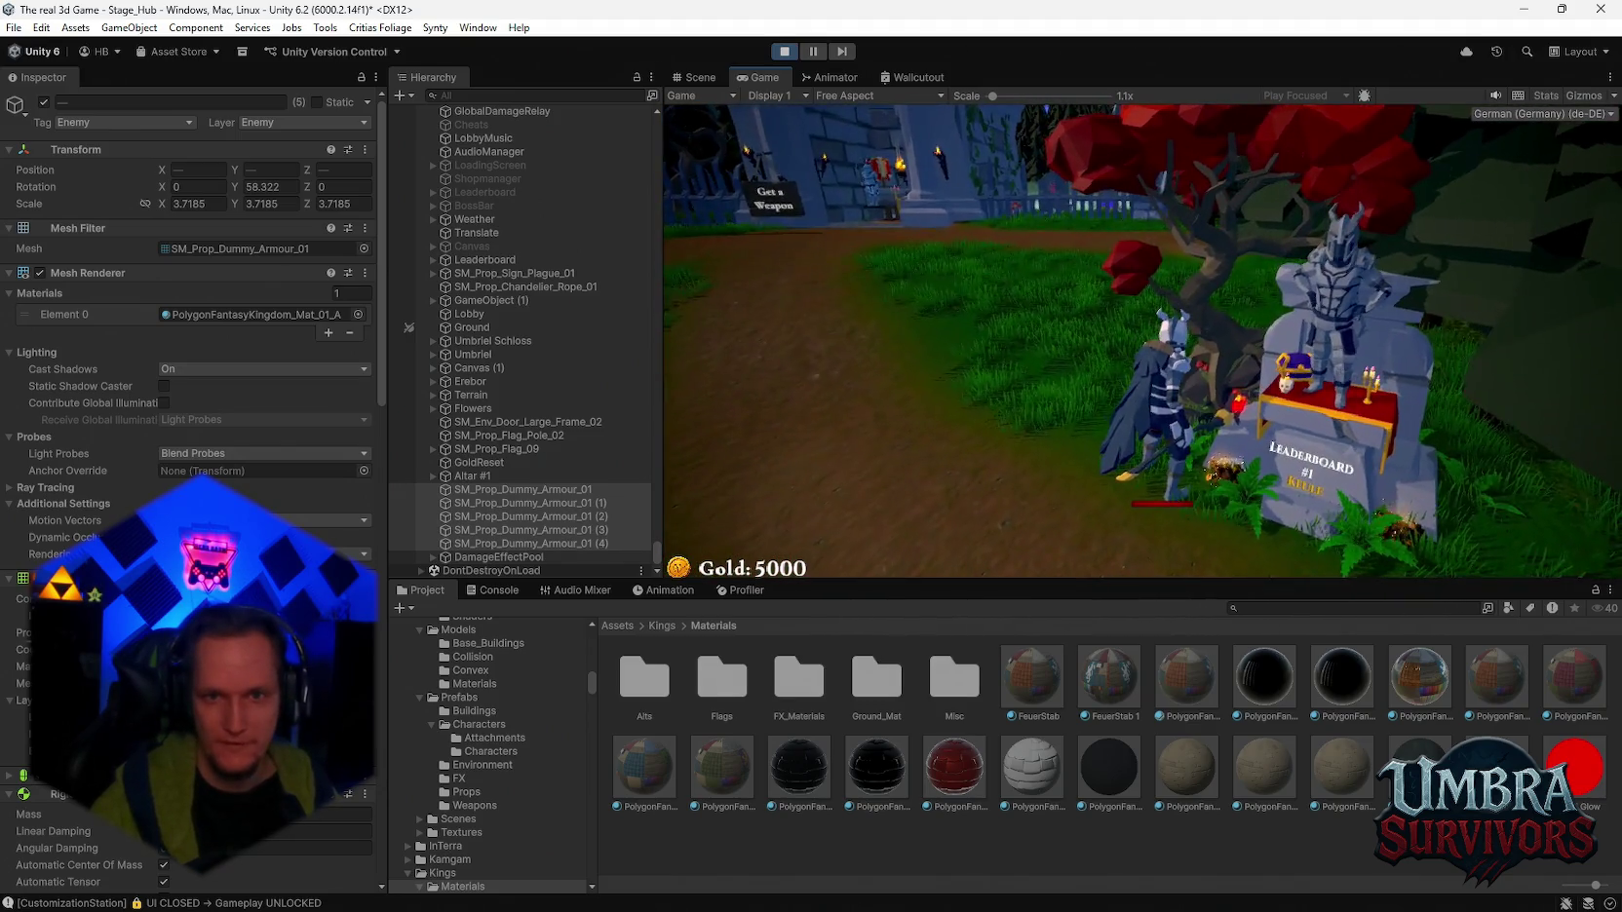
key("w")
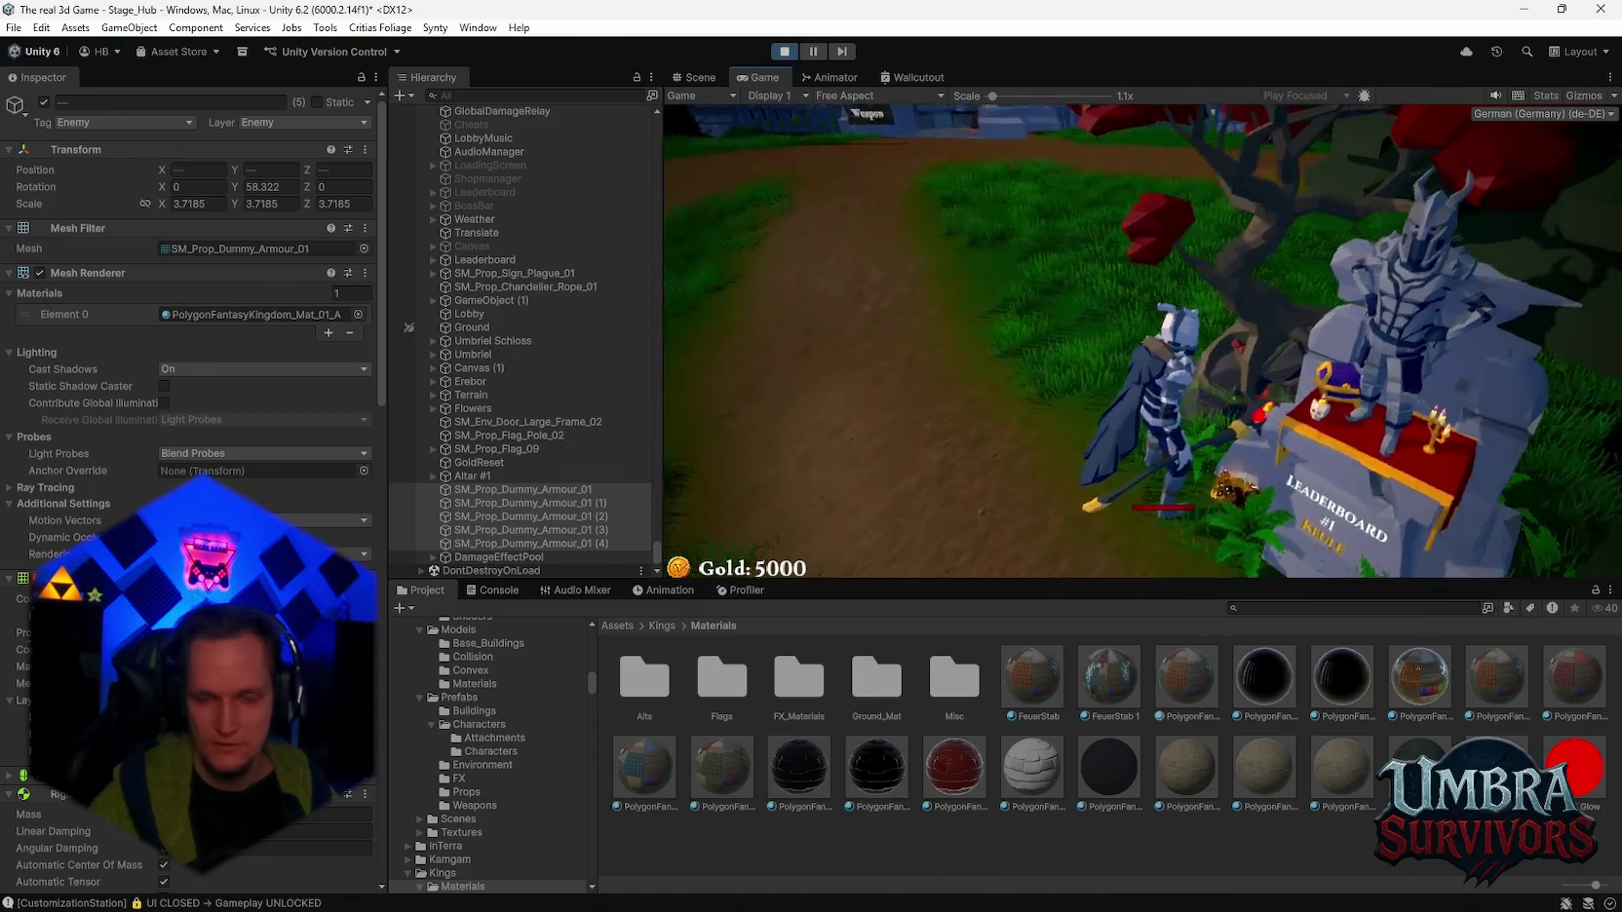
key("w")
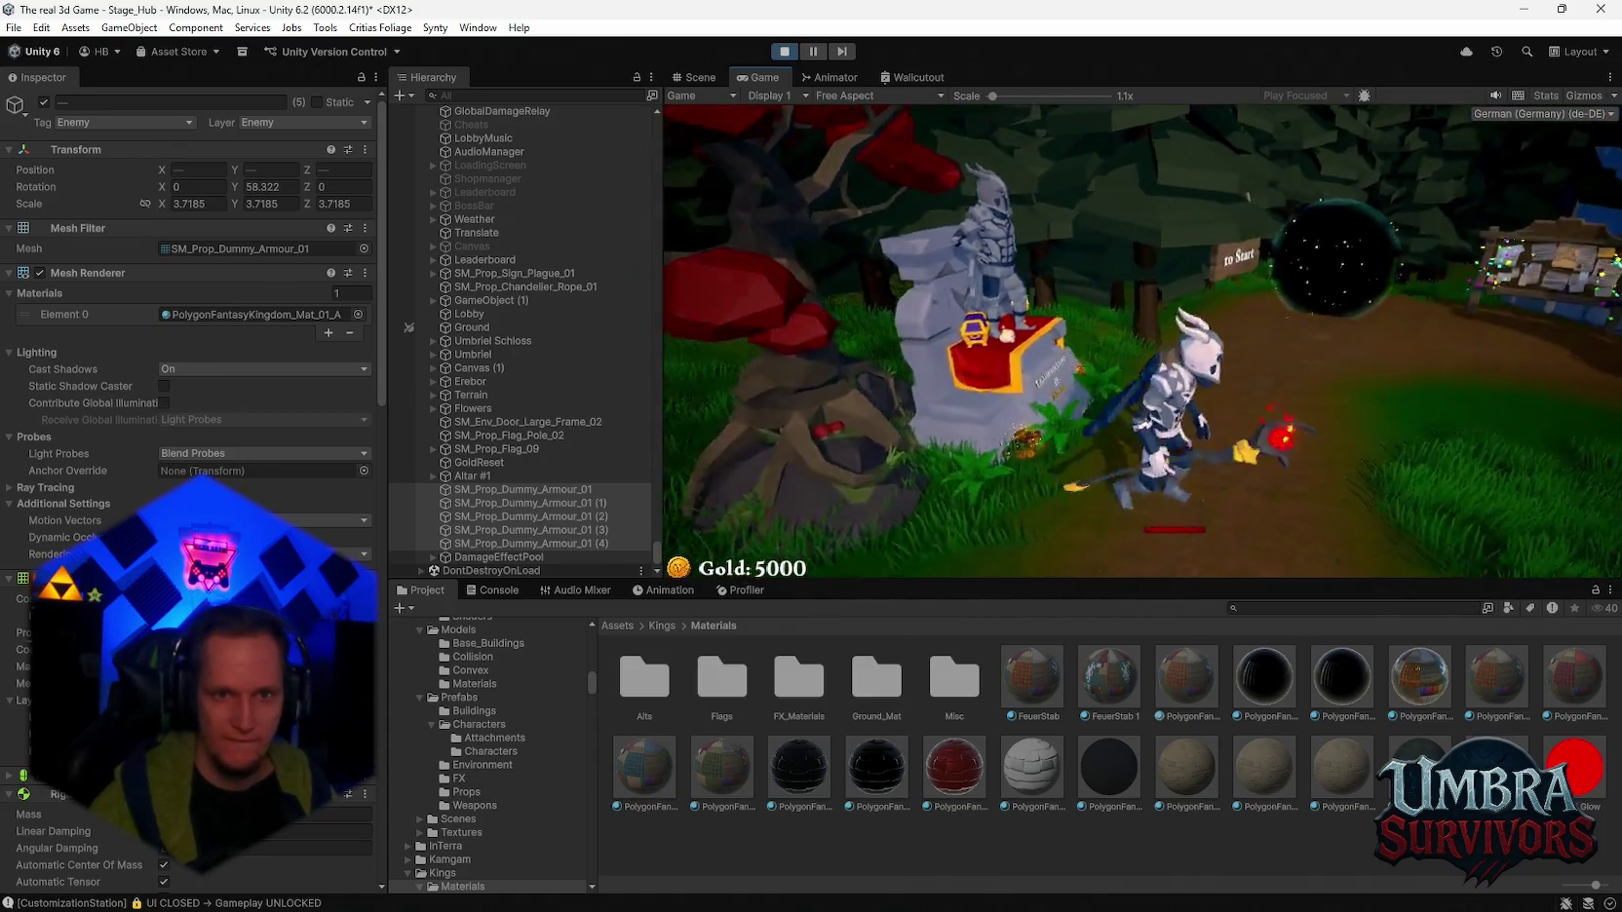
key("w")
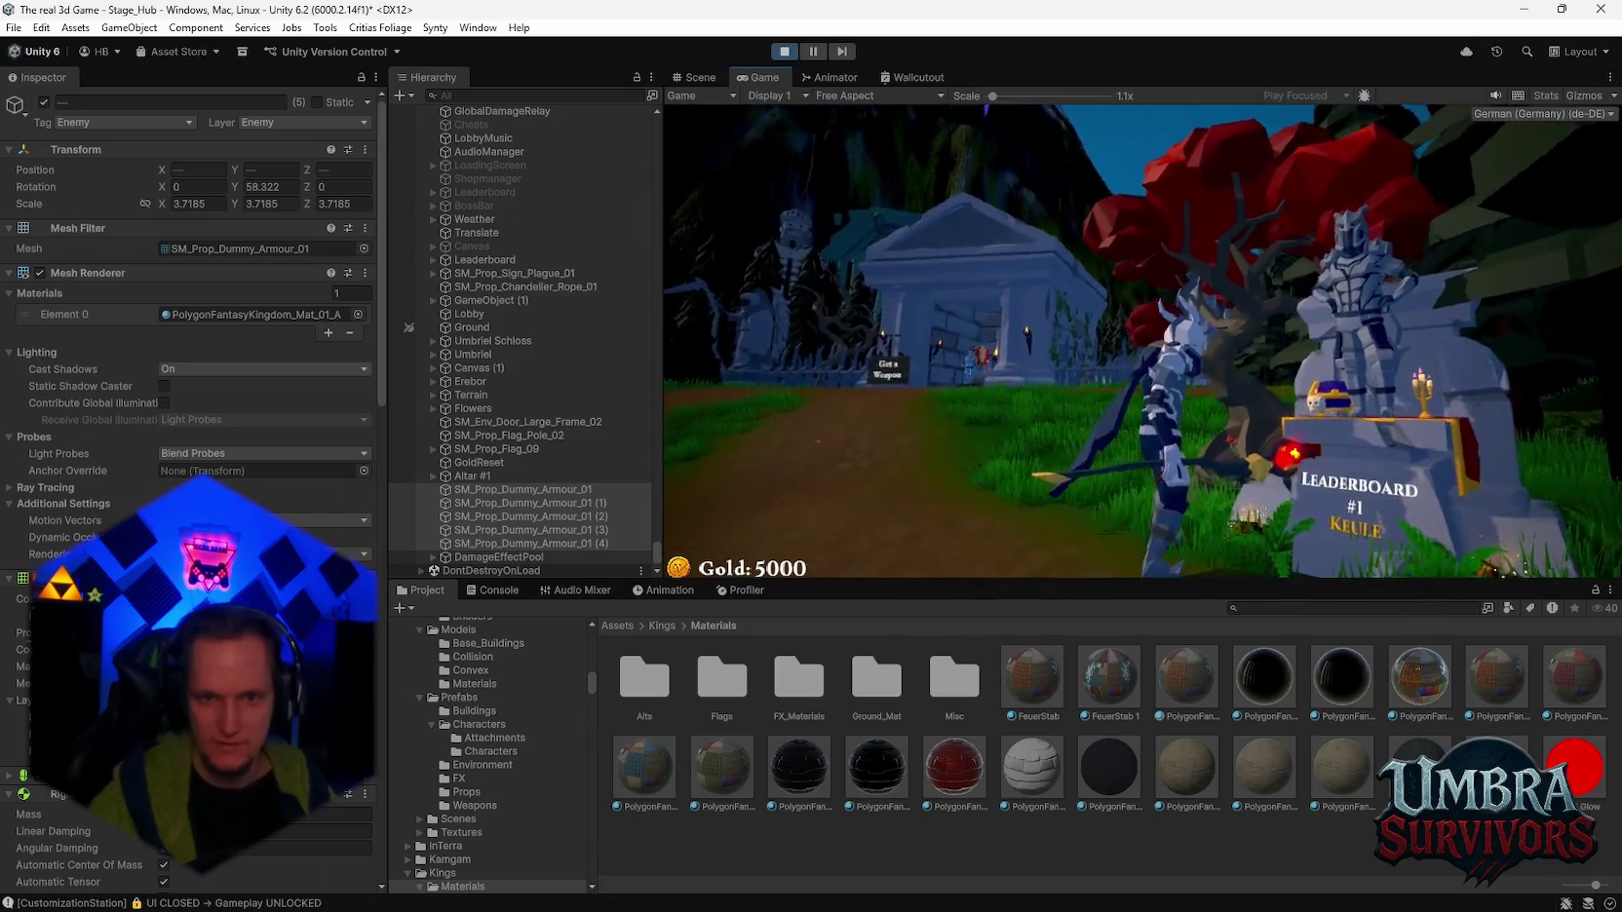
key("w")
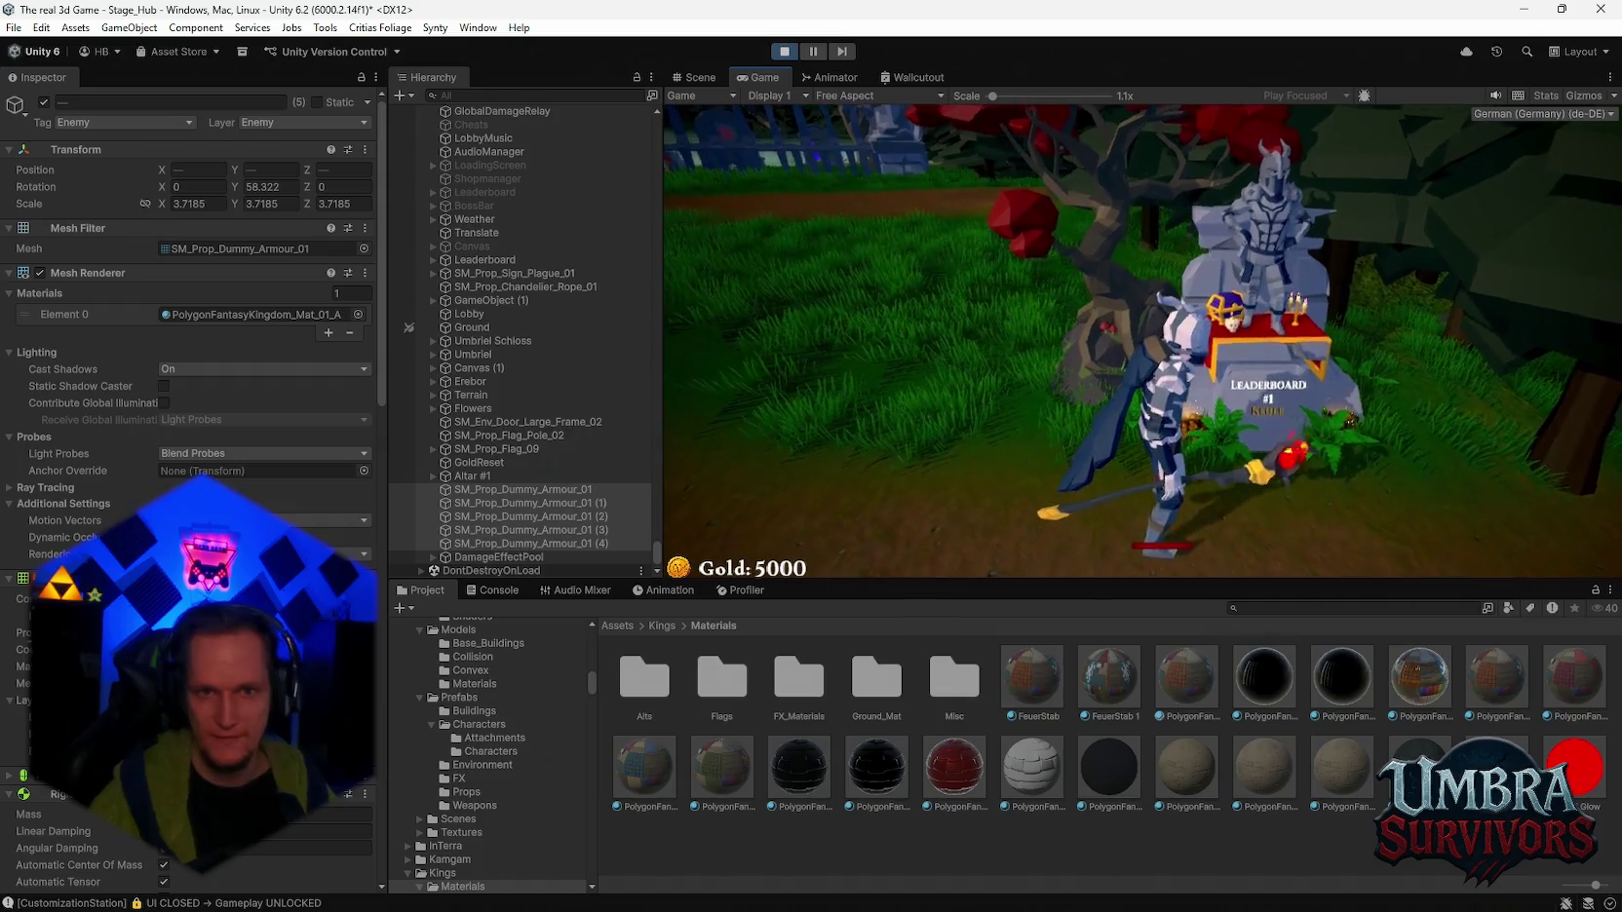
Run along the dirt forest path, pause with Esc, and stop Play mode
key("a")
key("w")
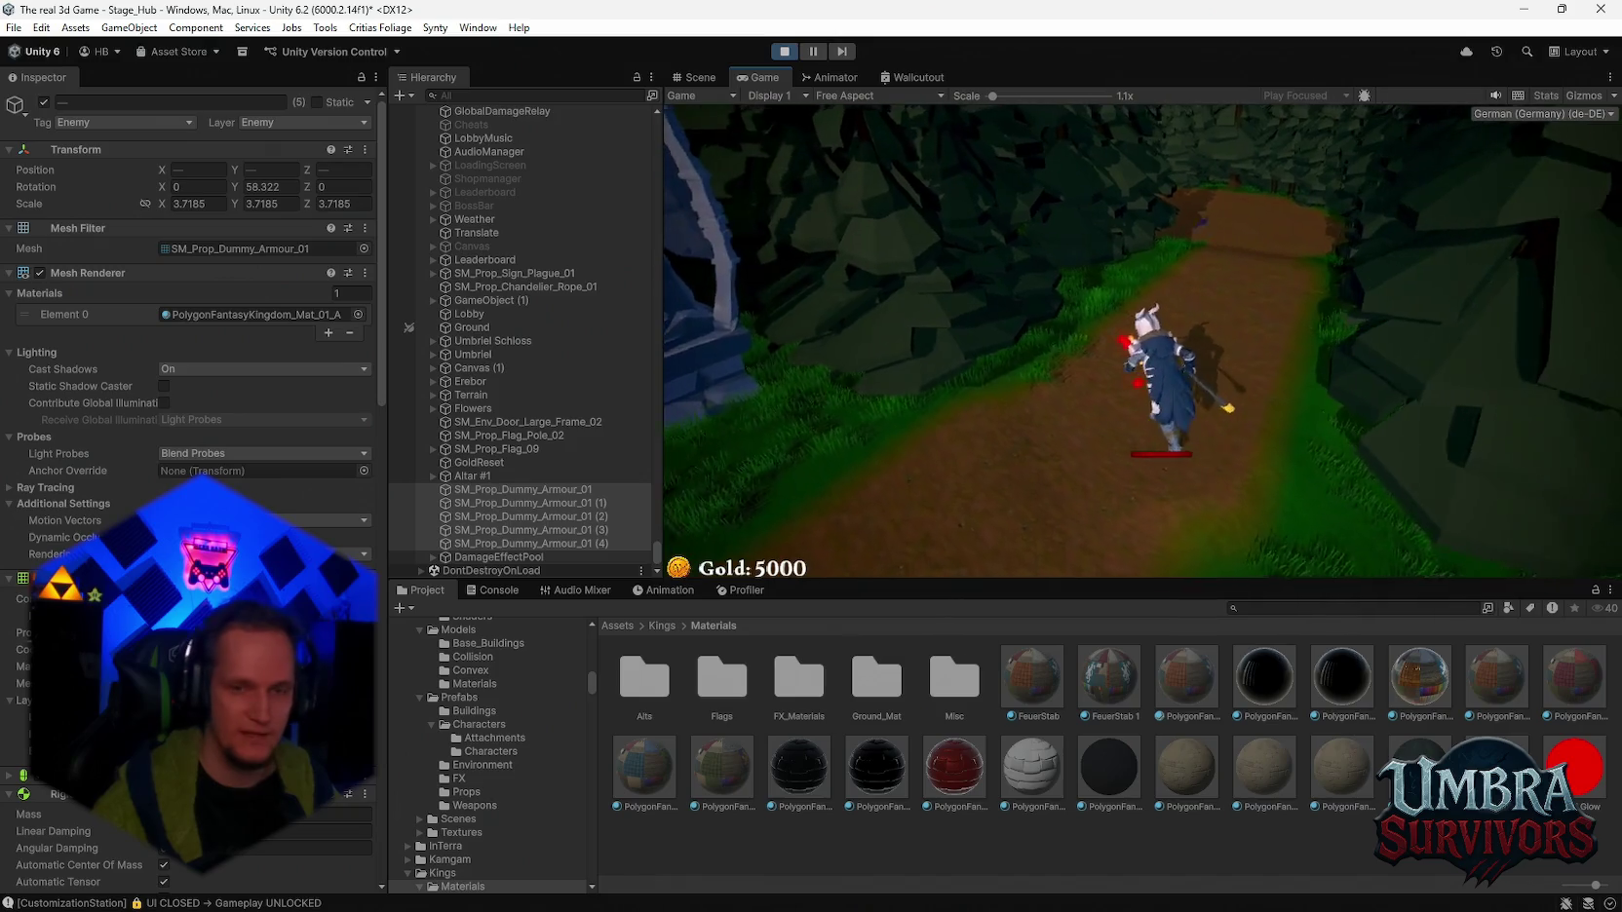
key("a")
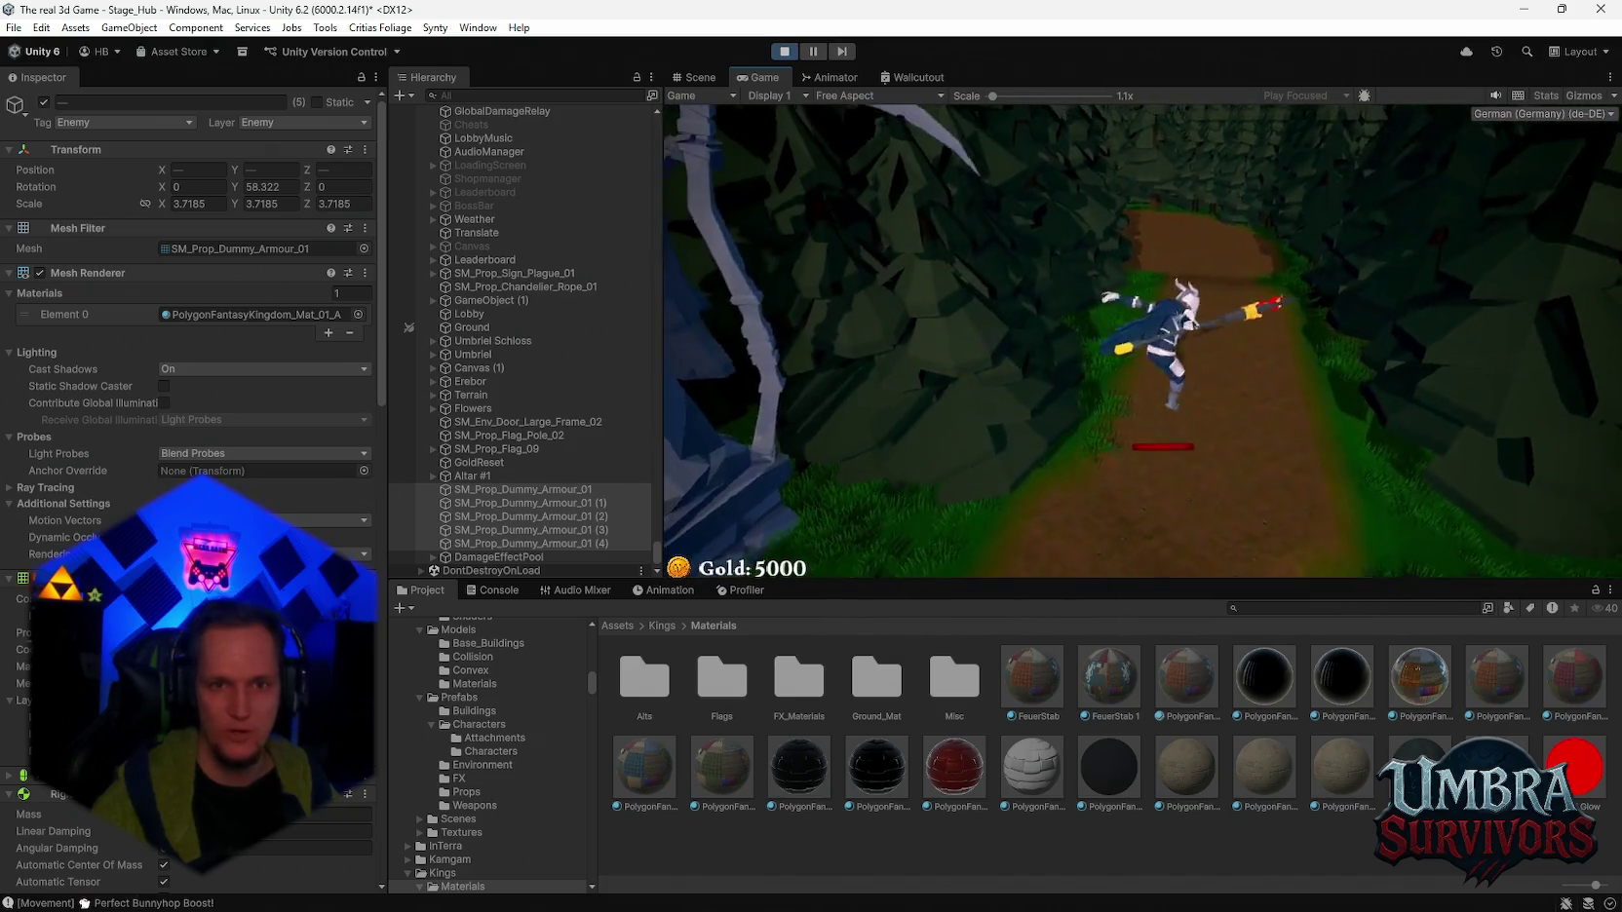
key("Escape")
left_click(786, 50)
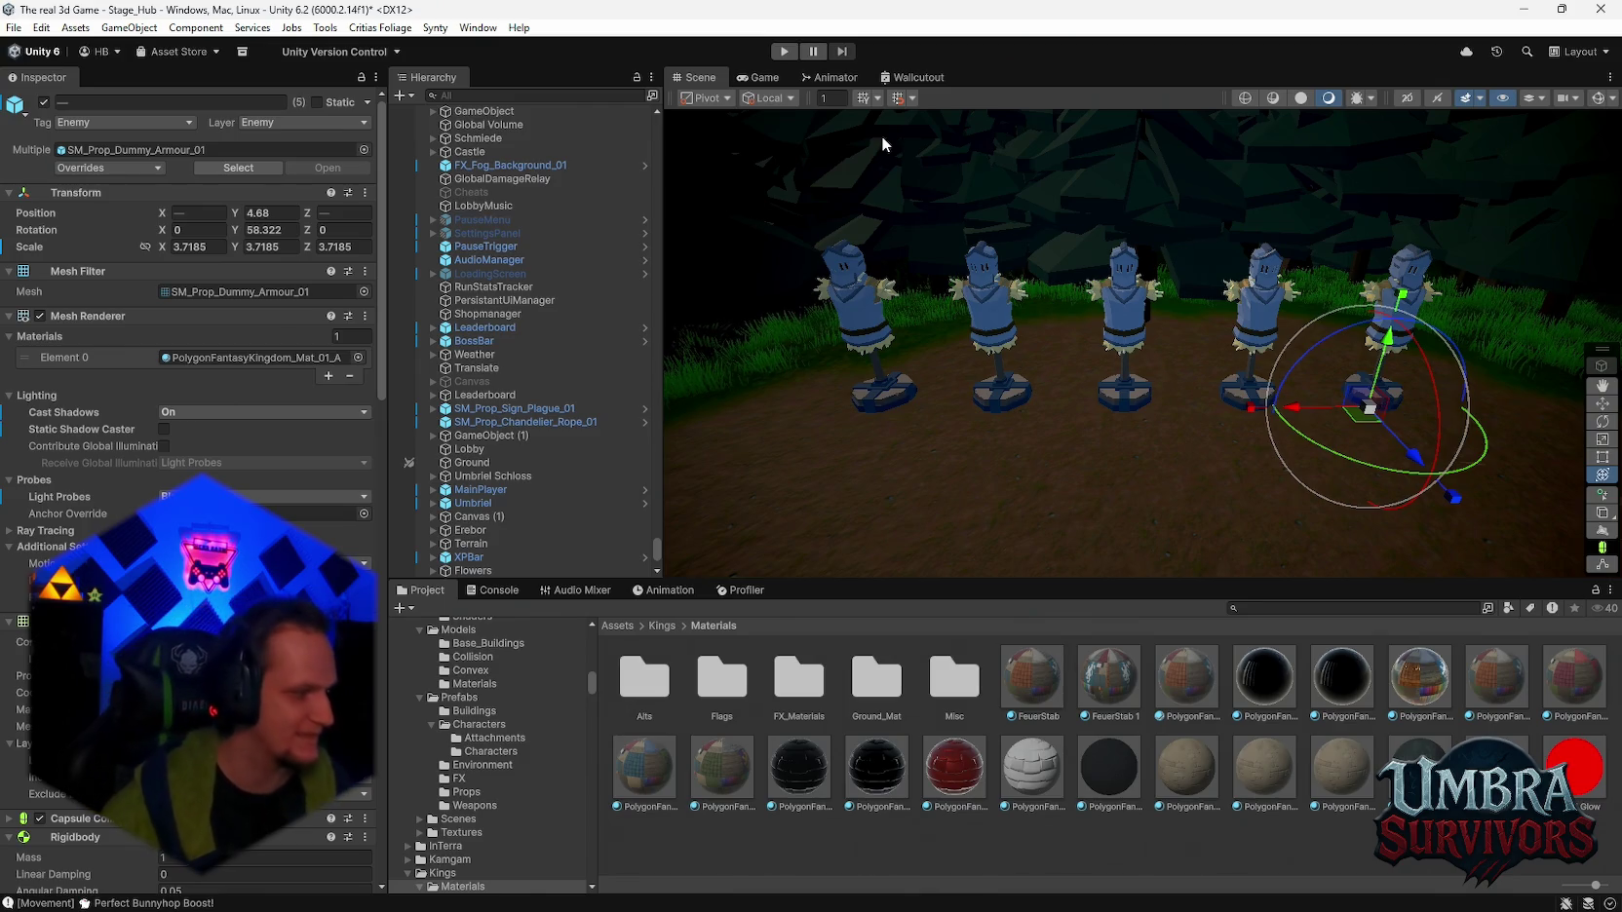
Search the Hierarchy for 'coll', frame the Collider group, then clear the search
mouse_move(1154, 383)
left_mouse_down()
mouse_move(1061, 394)
mouse_move(826, 356)
mouse_move(1221, 379)
mouse_move(1169, 537)
mouse_move(1128, 563)
mouse_move(1131, 589)
left_mouse_up()
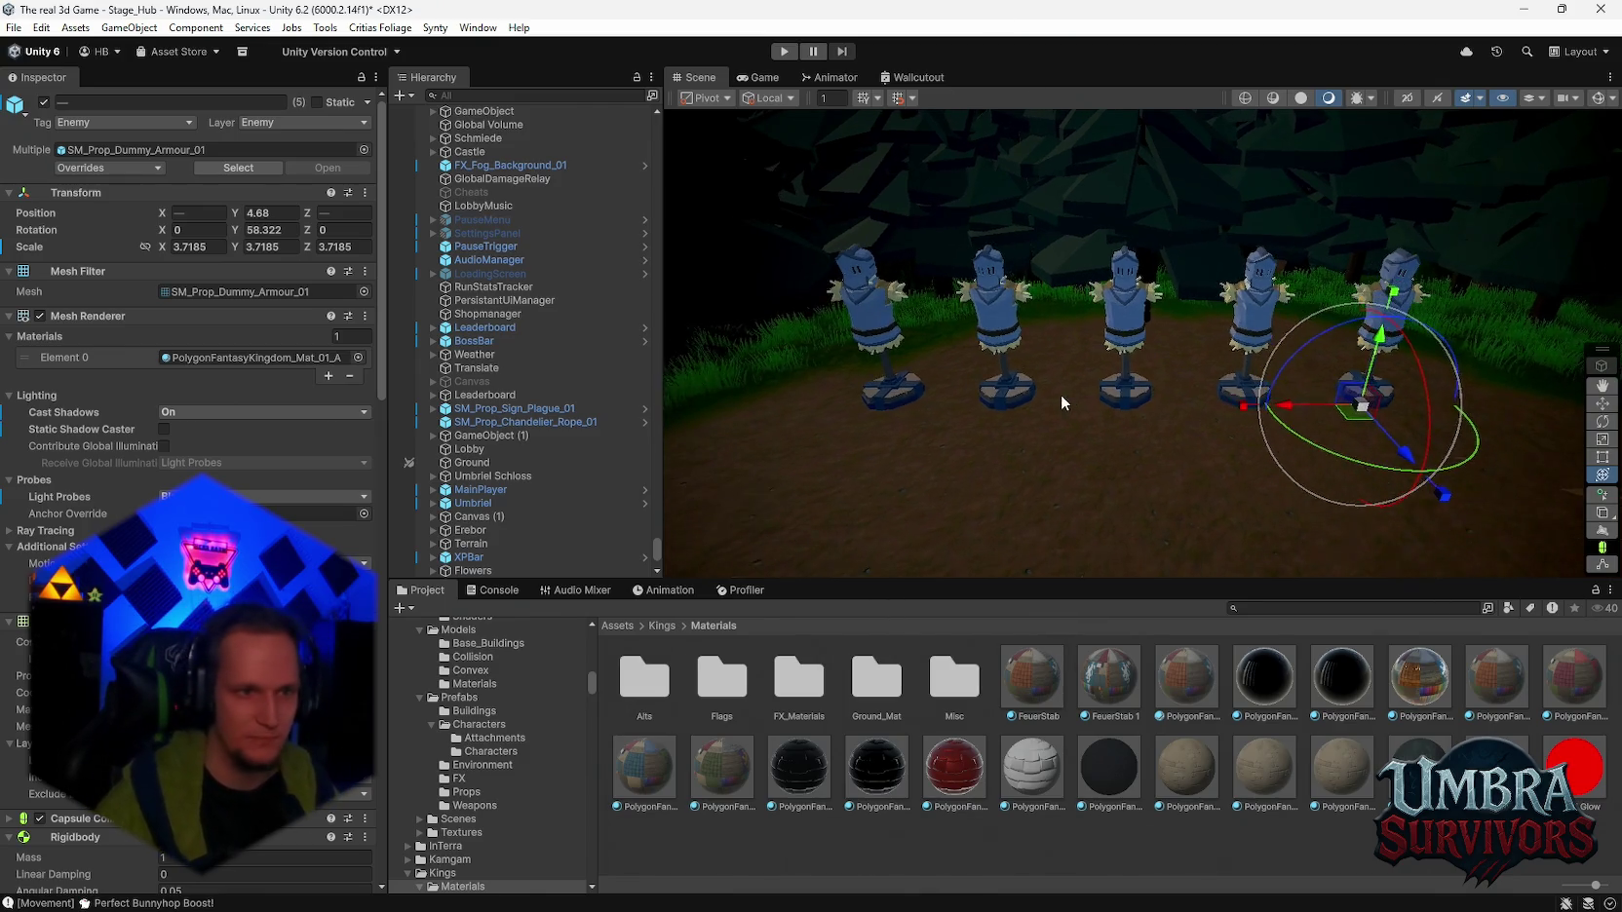
key("f")
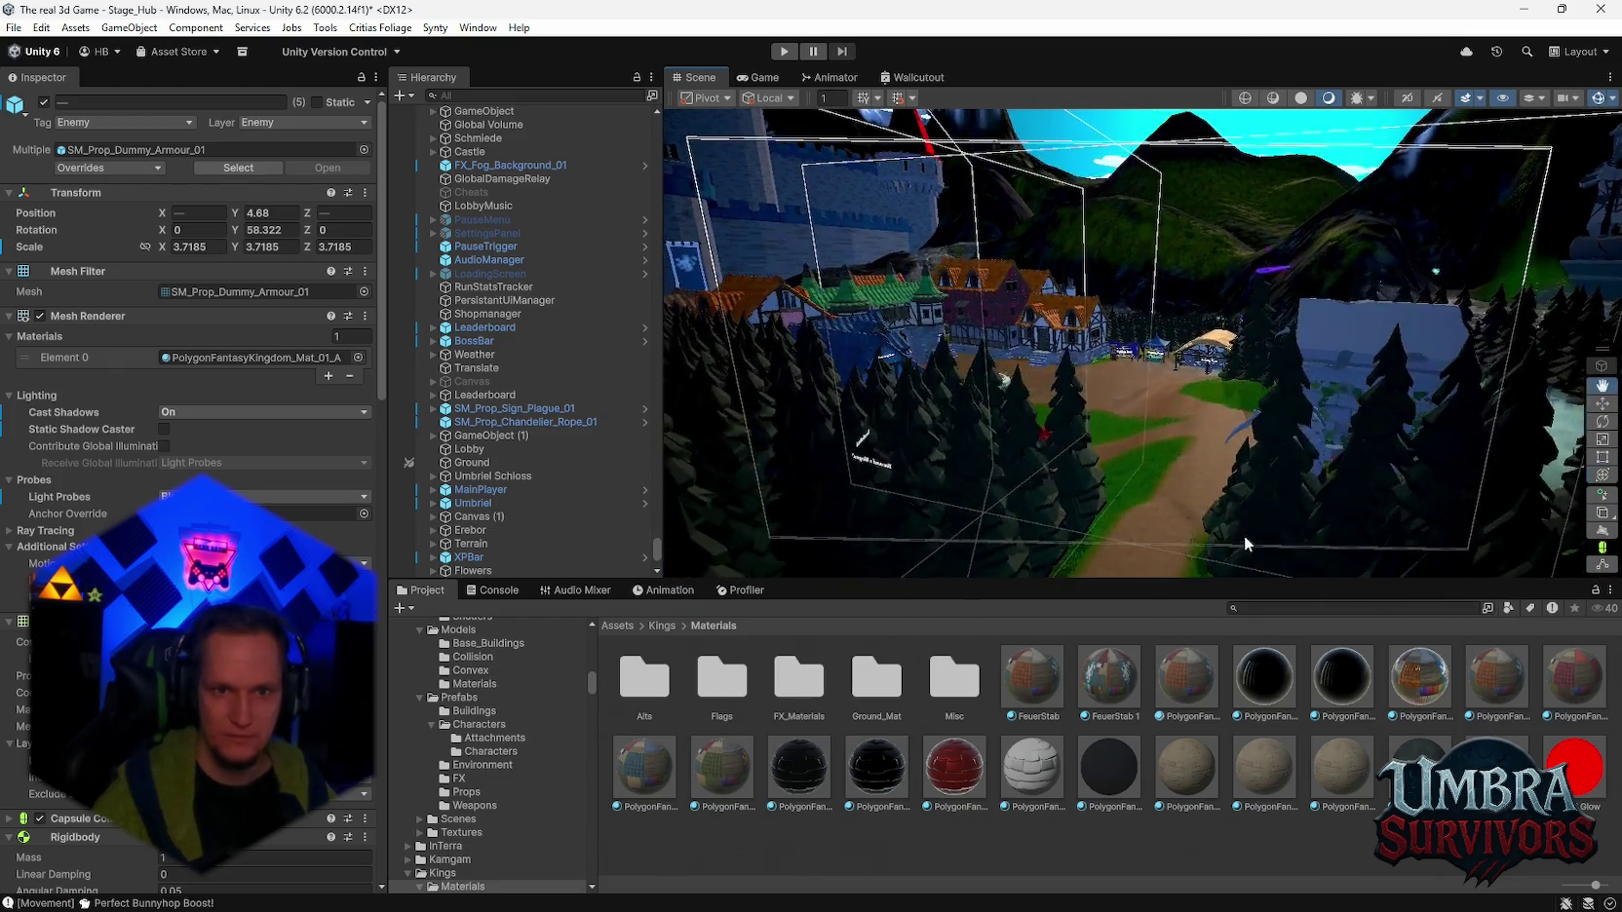
mouse_move(1245, 536)
left_mouse_down()
mouse_move(1237, 386)
mouse_move(1072, 293)
left_mouse_up()
left_click(504, 97)
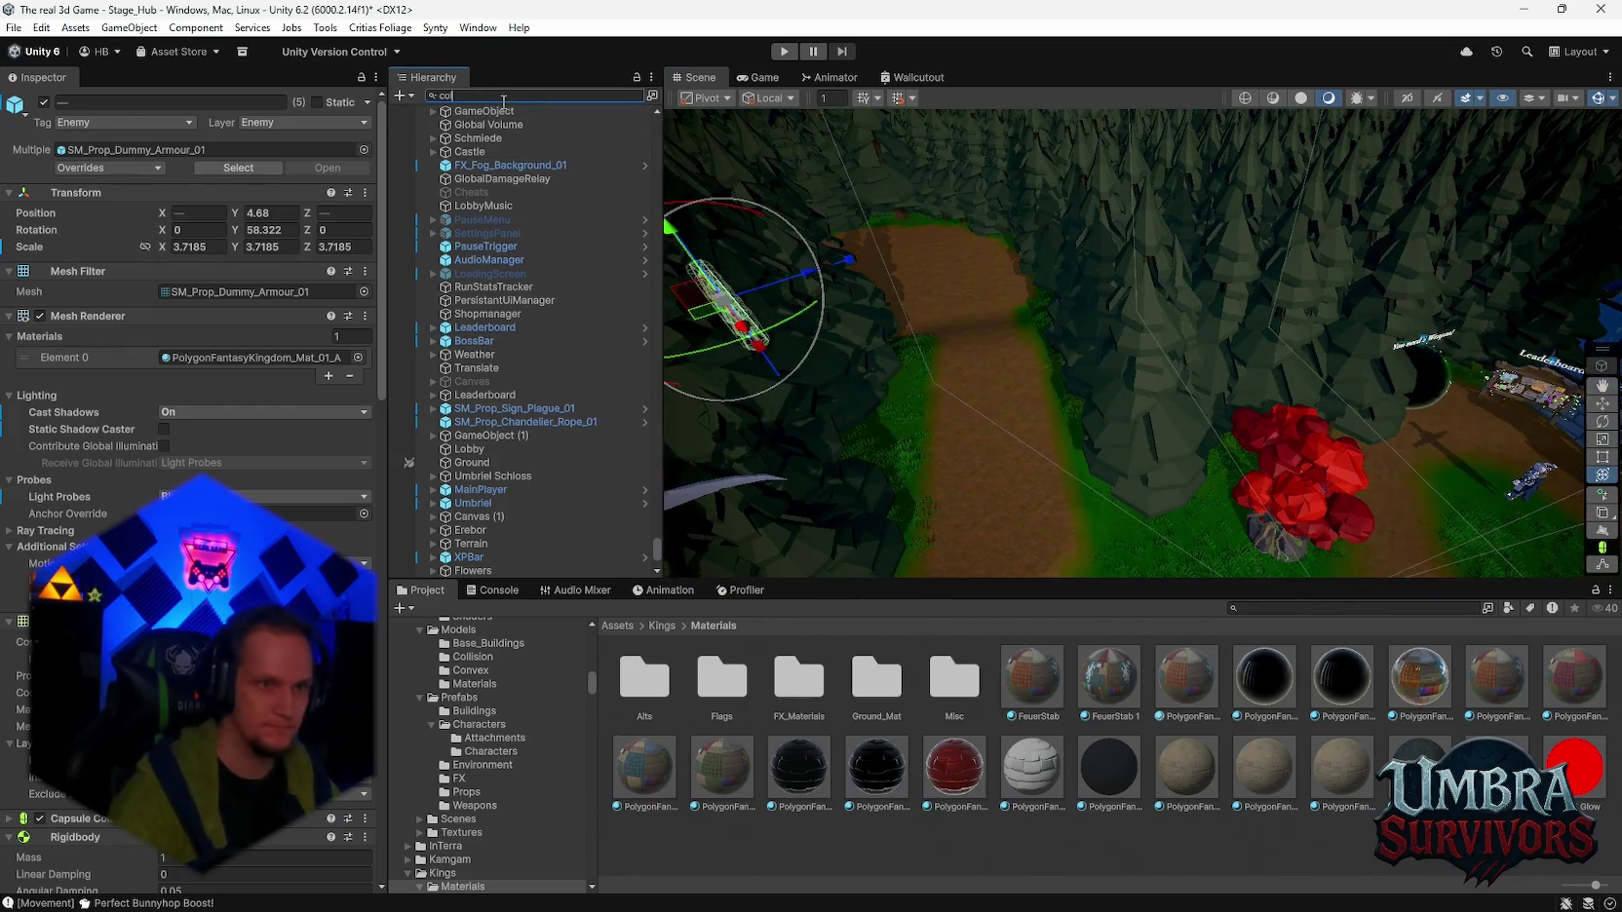
type("coll")
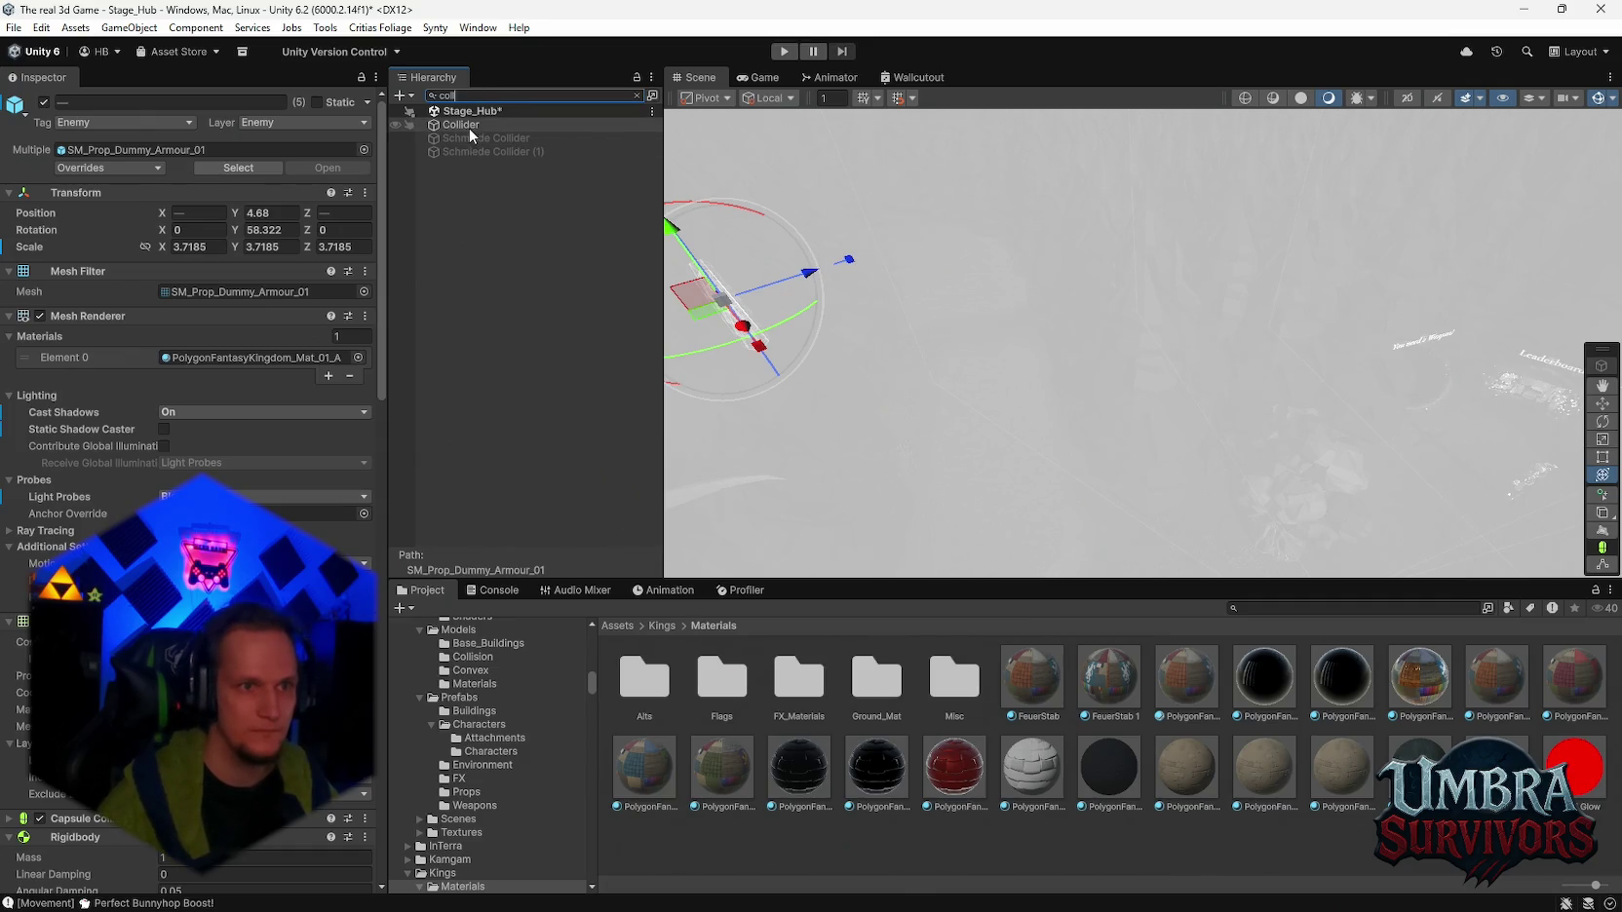
double_click(462, 125)
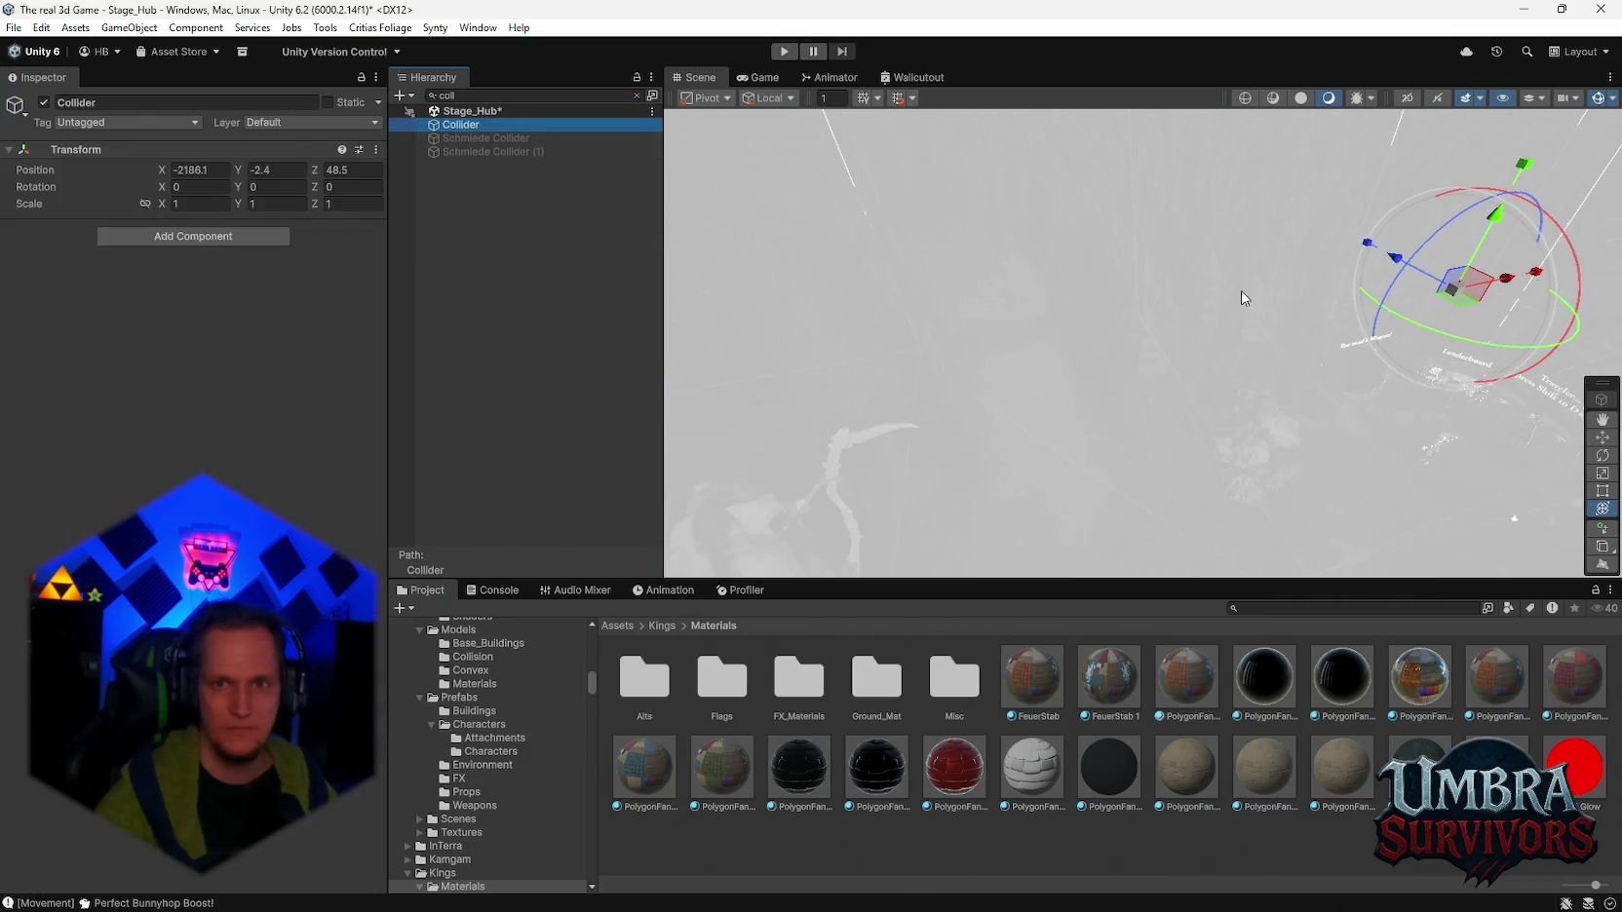
left_click(527, 95)
key("BackSpace")
key("BackSpace")
key("BackSpace")
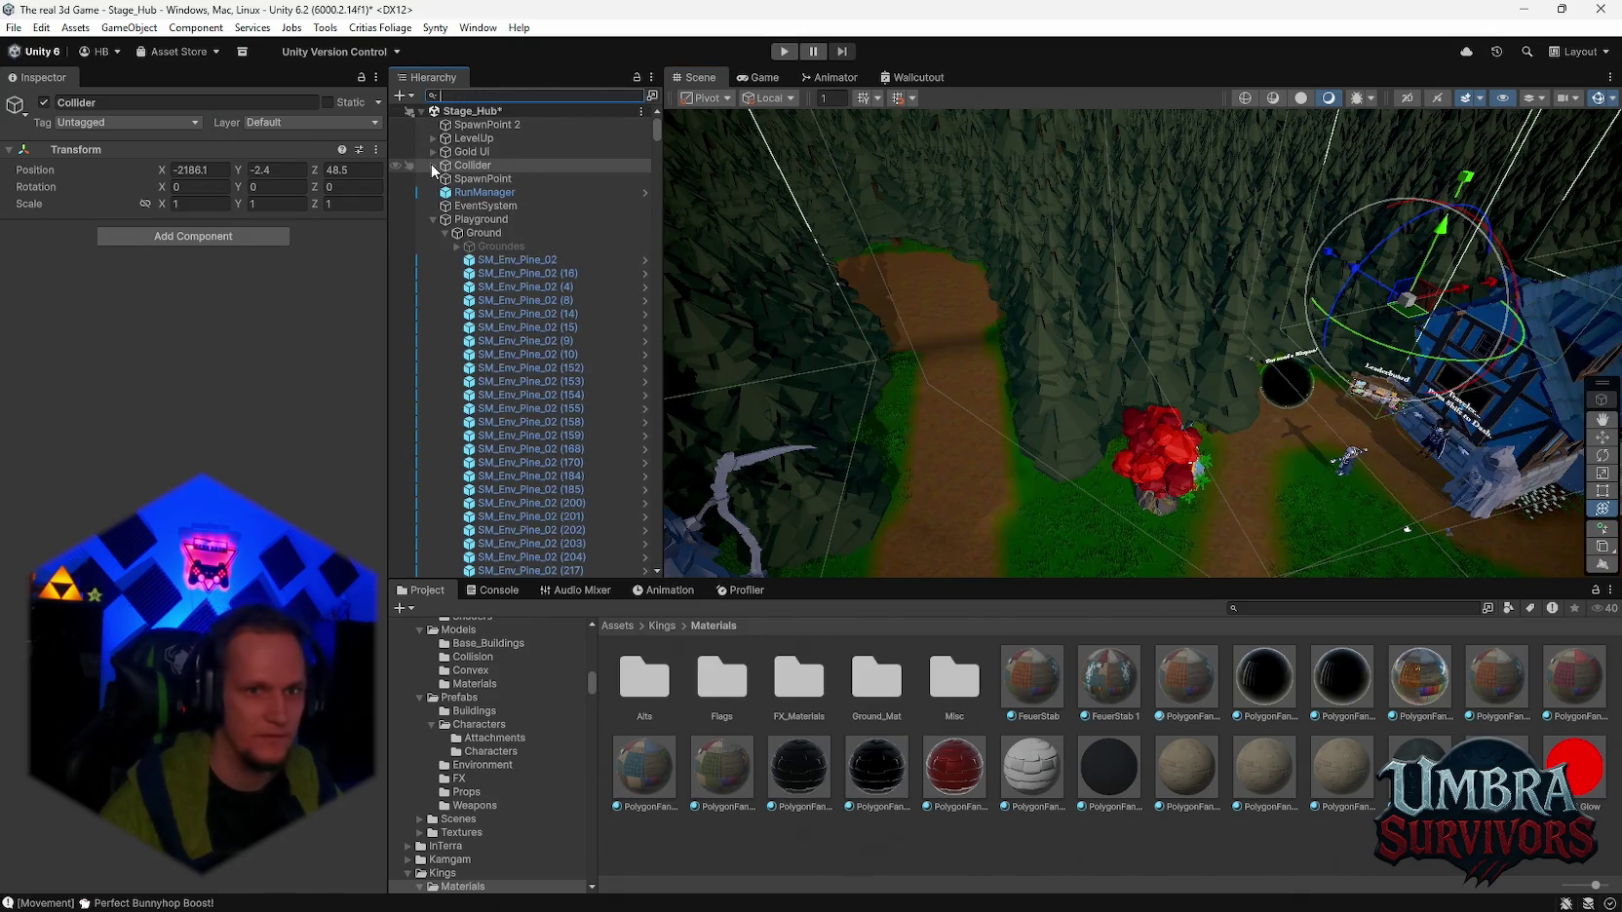
Expand Collider and step through its GameObject children down to GameObject (11)
left_click(433, 165)
left_click(488, 180)
left_click(493, 206)
left_click(495, 219)
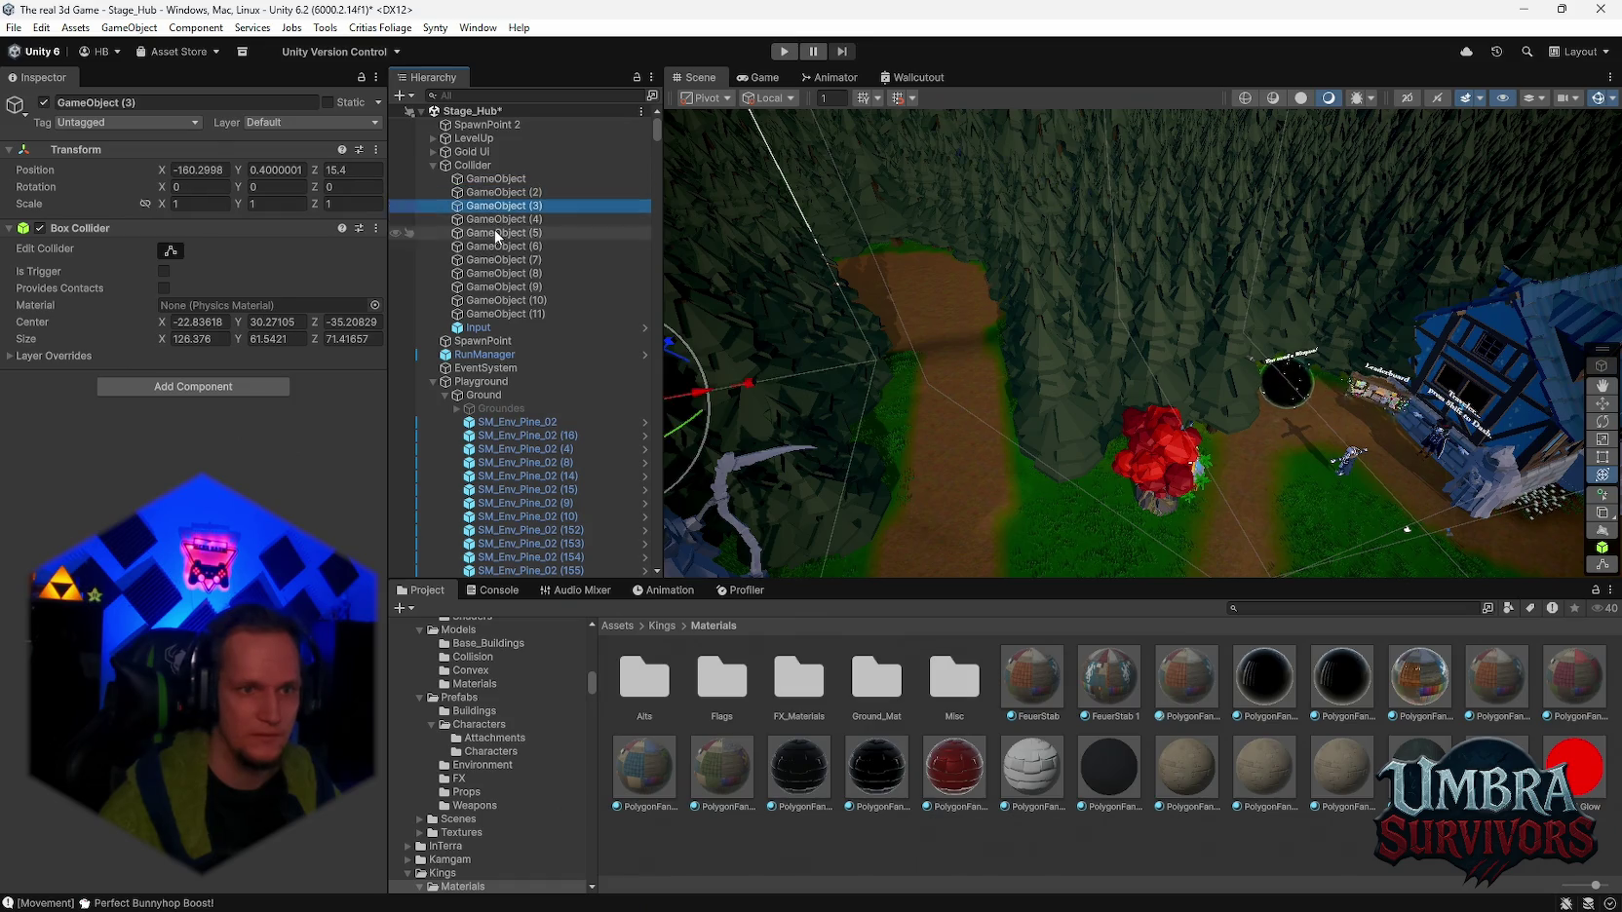
left_click(496, 233)
left_click(498, 247)
left_click(497, 261)
left_click(498, 274)
left_click(498, 286)
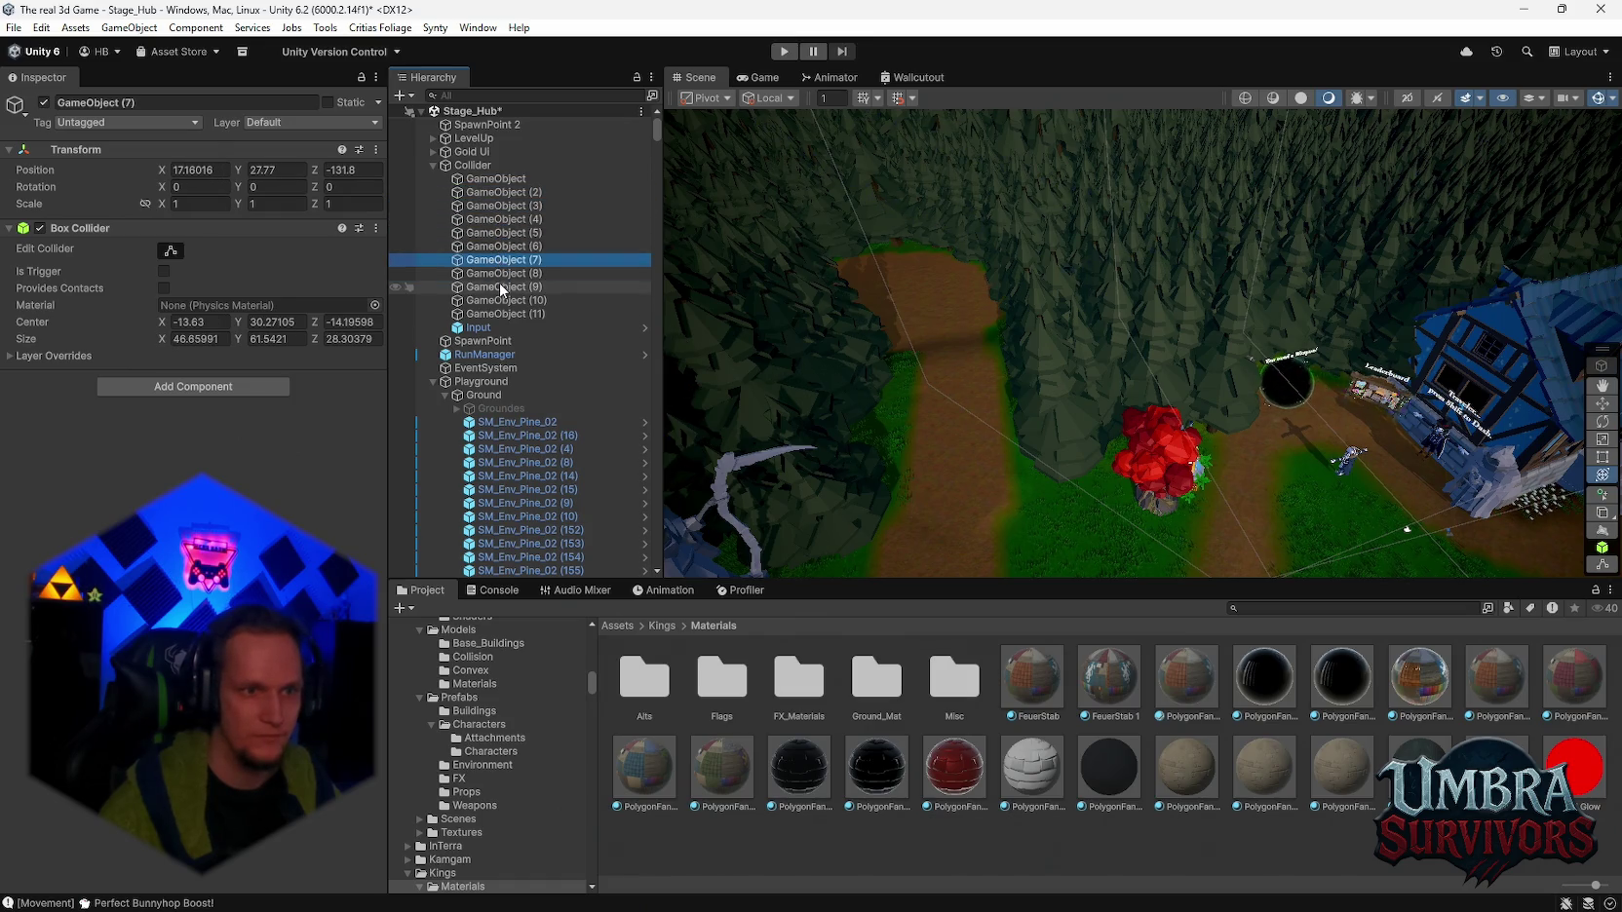
left_click(499, 301)
left_click(500, 313)
Reframe the Collider group, select its first GameObject, and briefly search the Hierarchy for 'gam'
mouse_move(1169, 312)
left_mouse_down()
mouse_move(1341, 276)
mouse_move(1219, 293)
left_mouse_up()
double_click(473, 165)
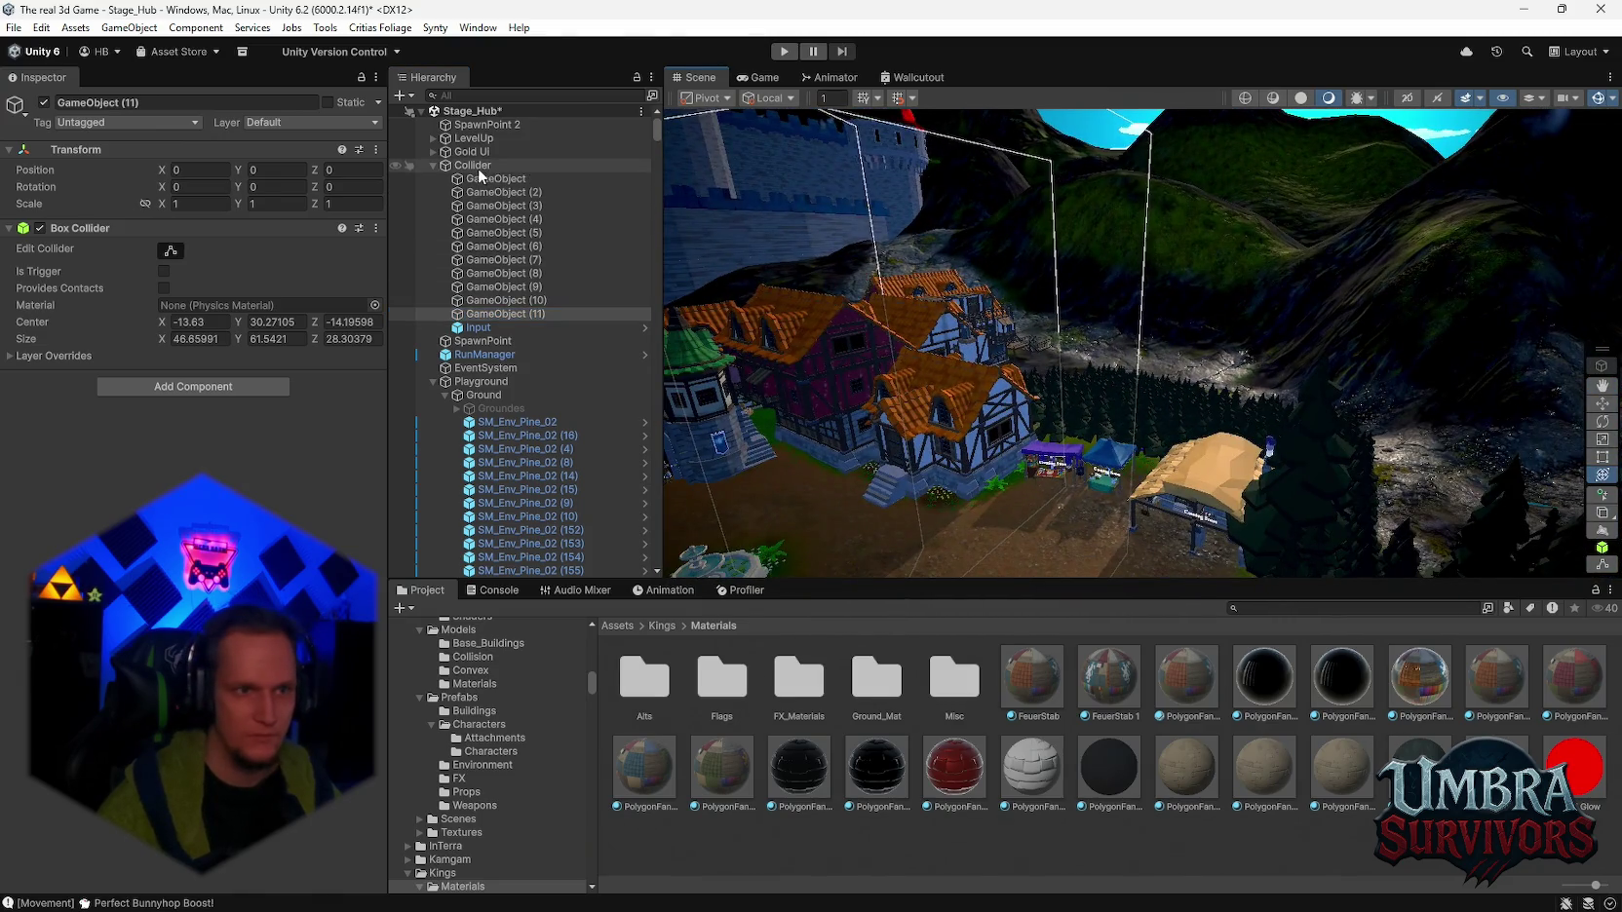
left_click_drag(1150, 380, 1072, 365)
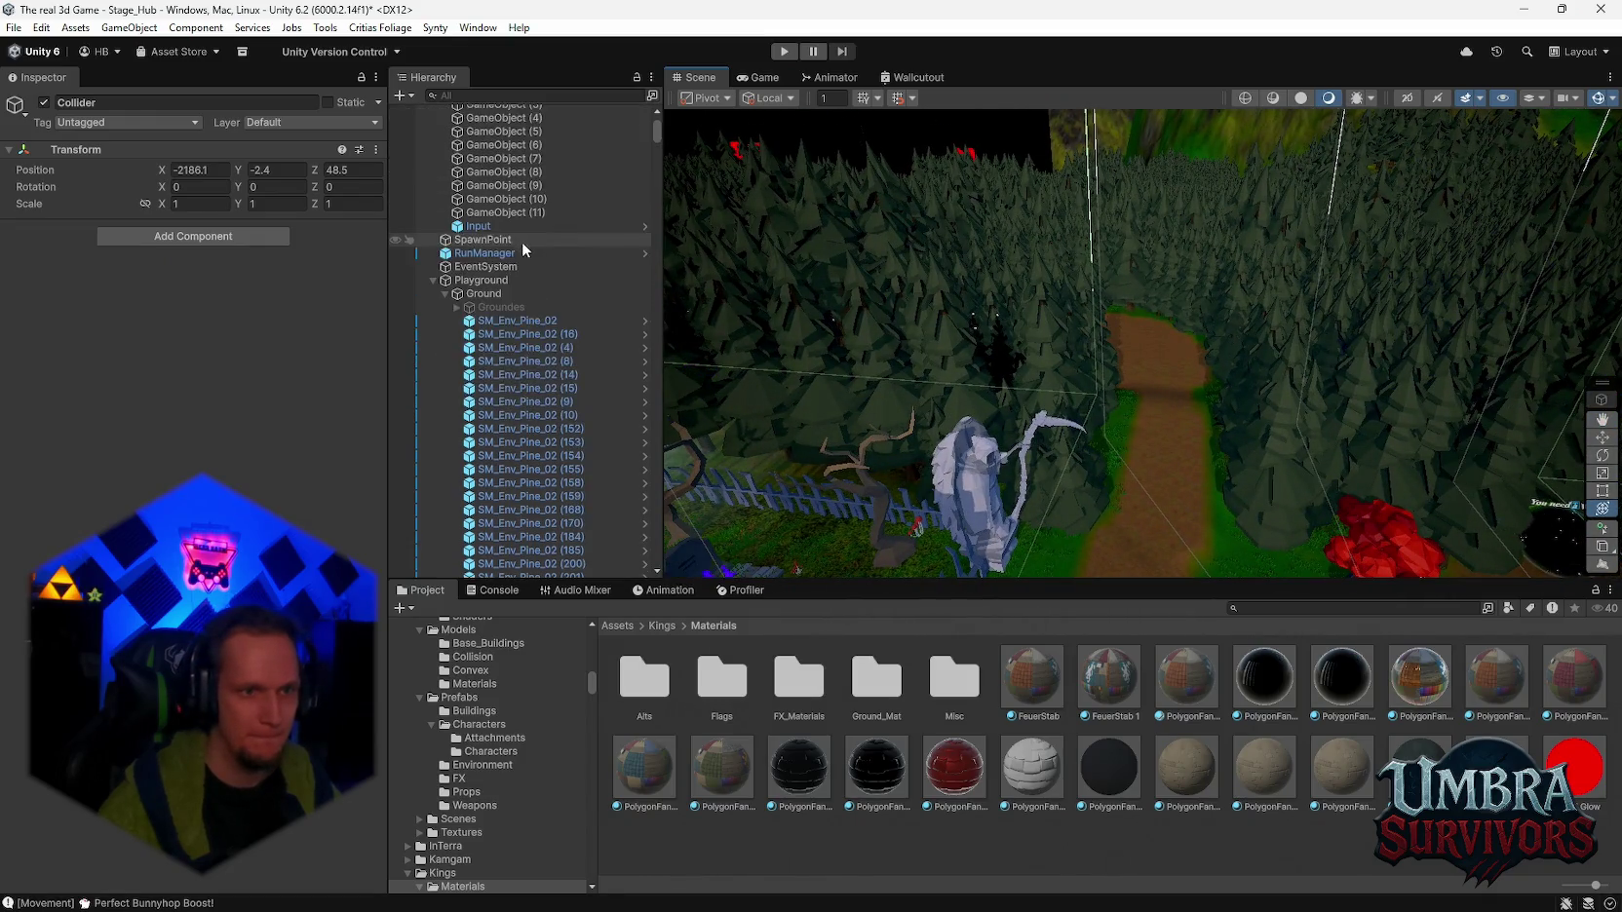
left_click(492, 180)
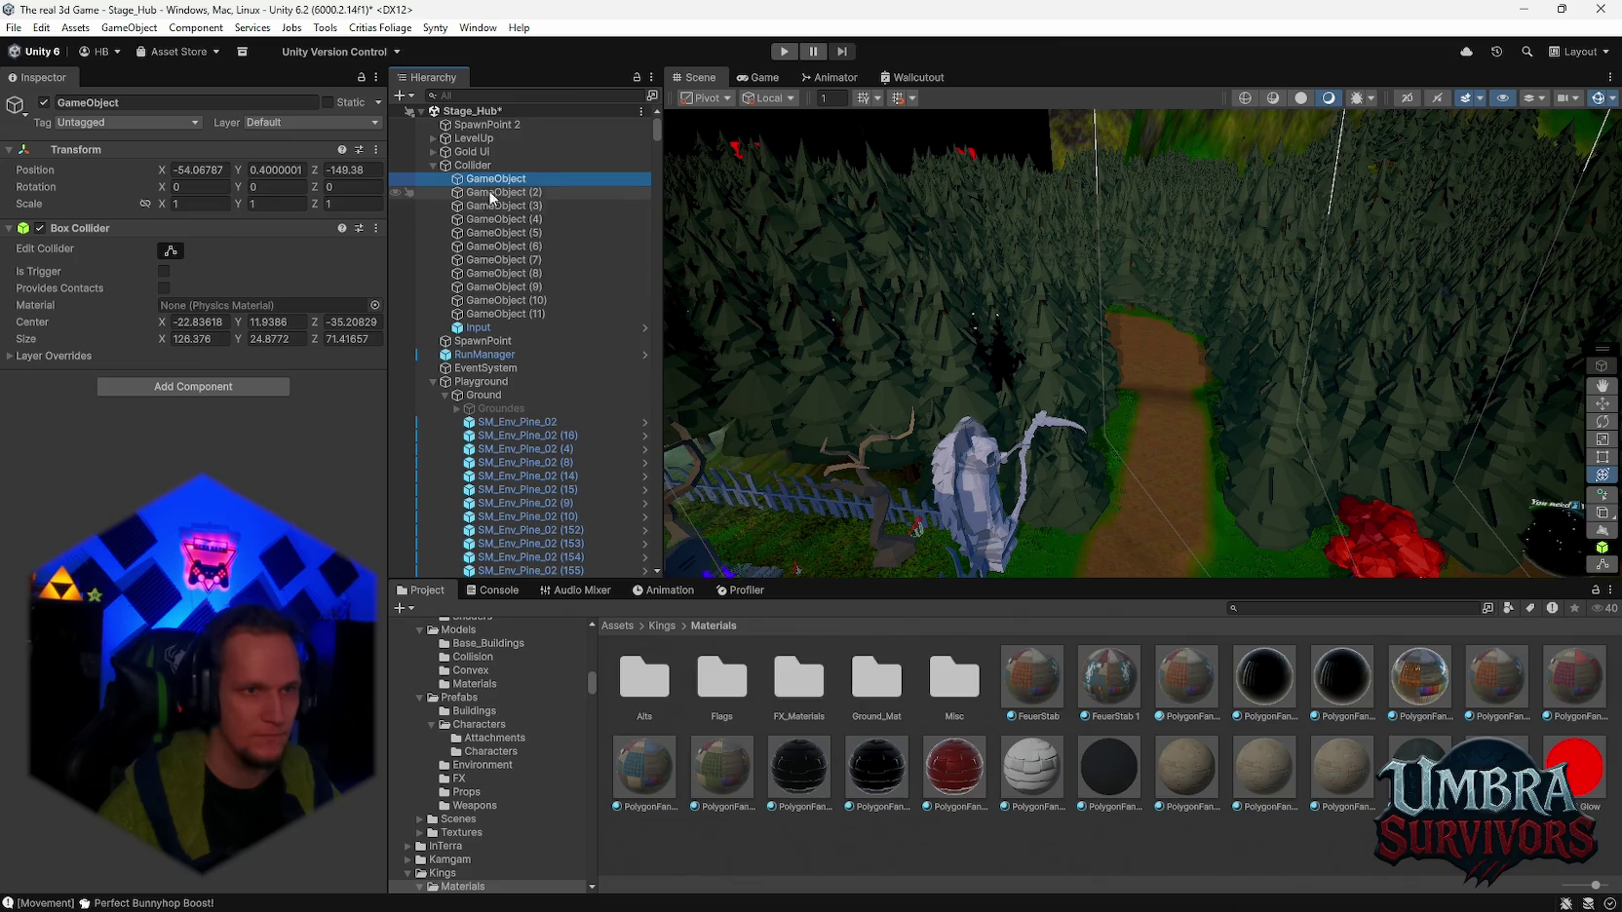
left_click(471, 94)
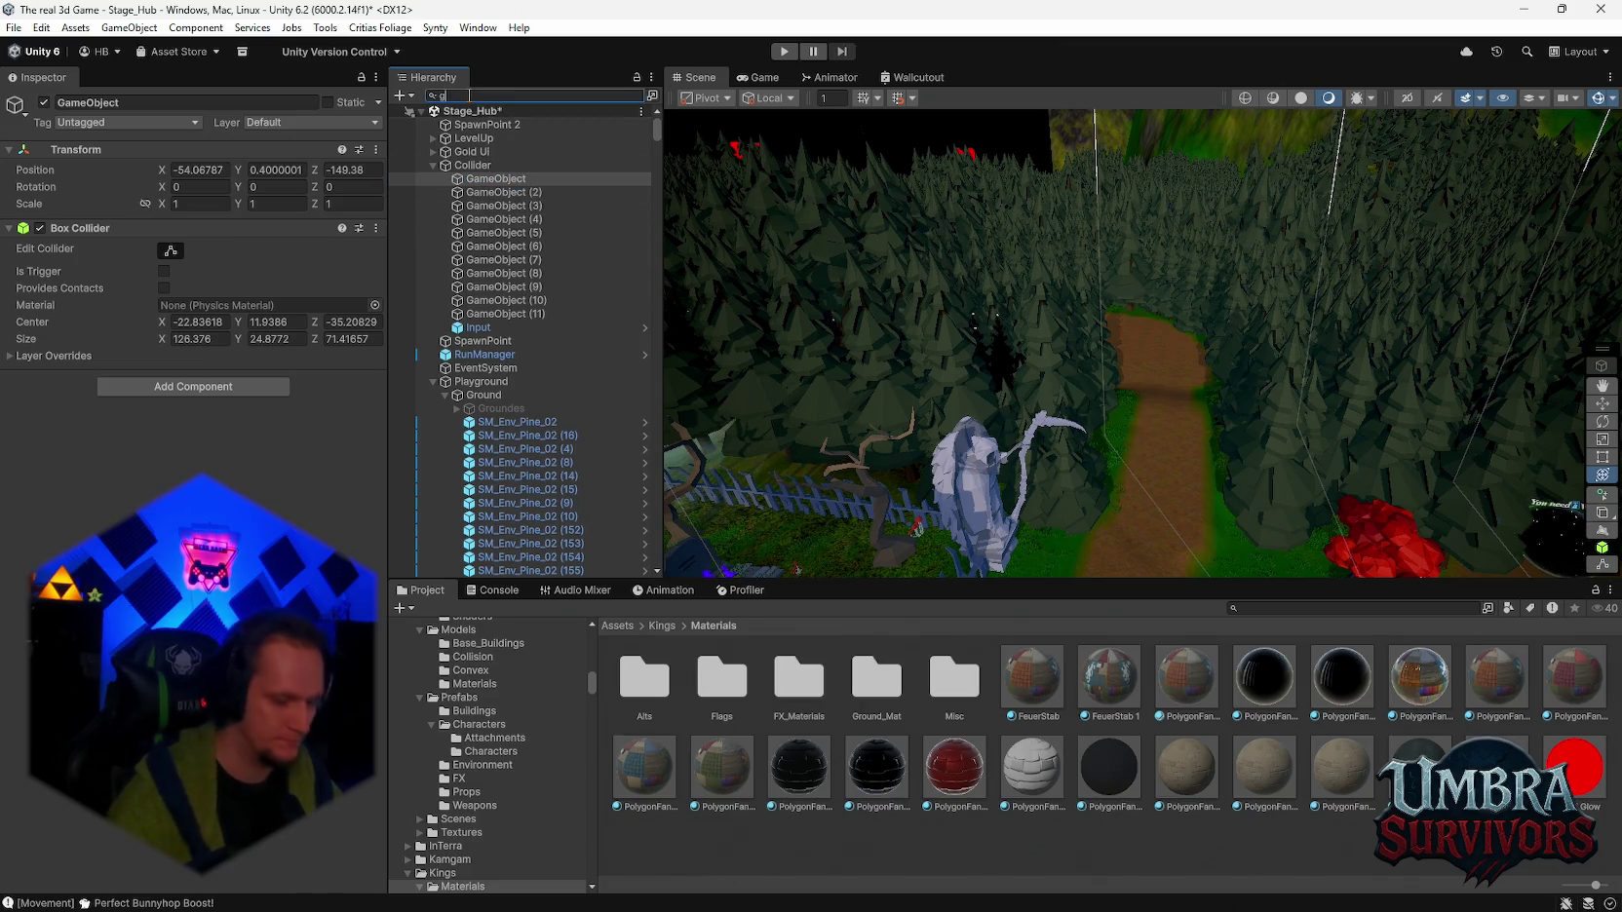
type("gam")
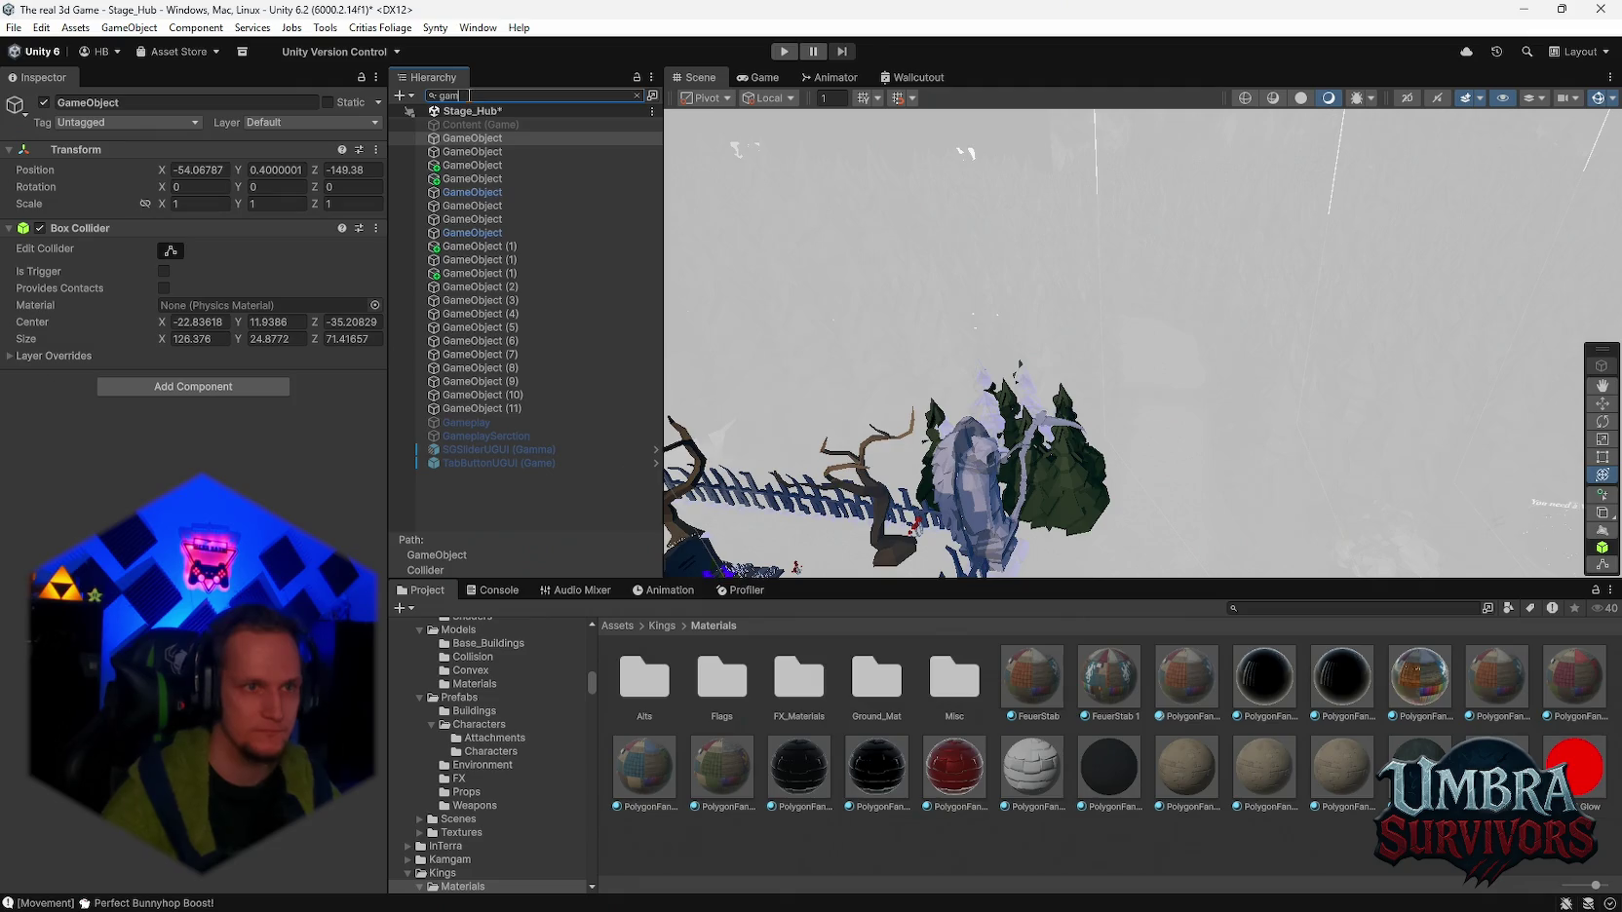
key("Escape")
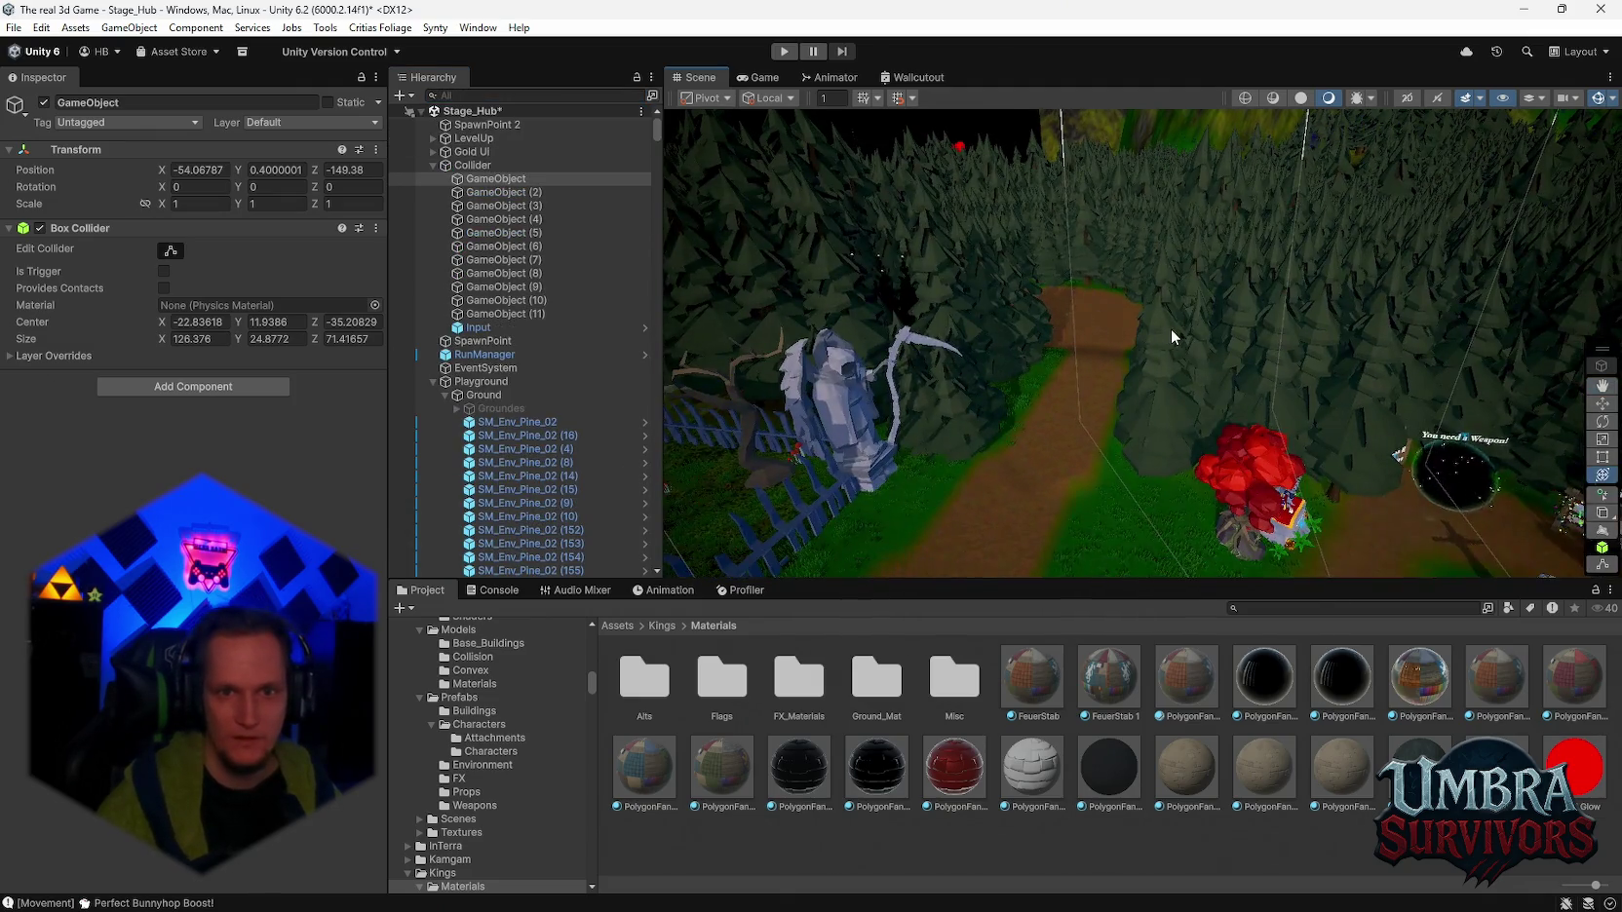
Inspect pine trees along the dirt path, then reselect Collider's first GameObject
left_click(1155, 336)
left_click(1266, 431)
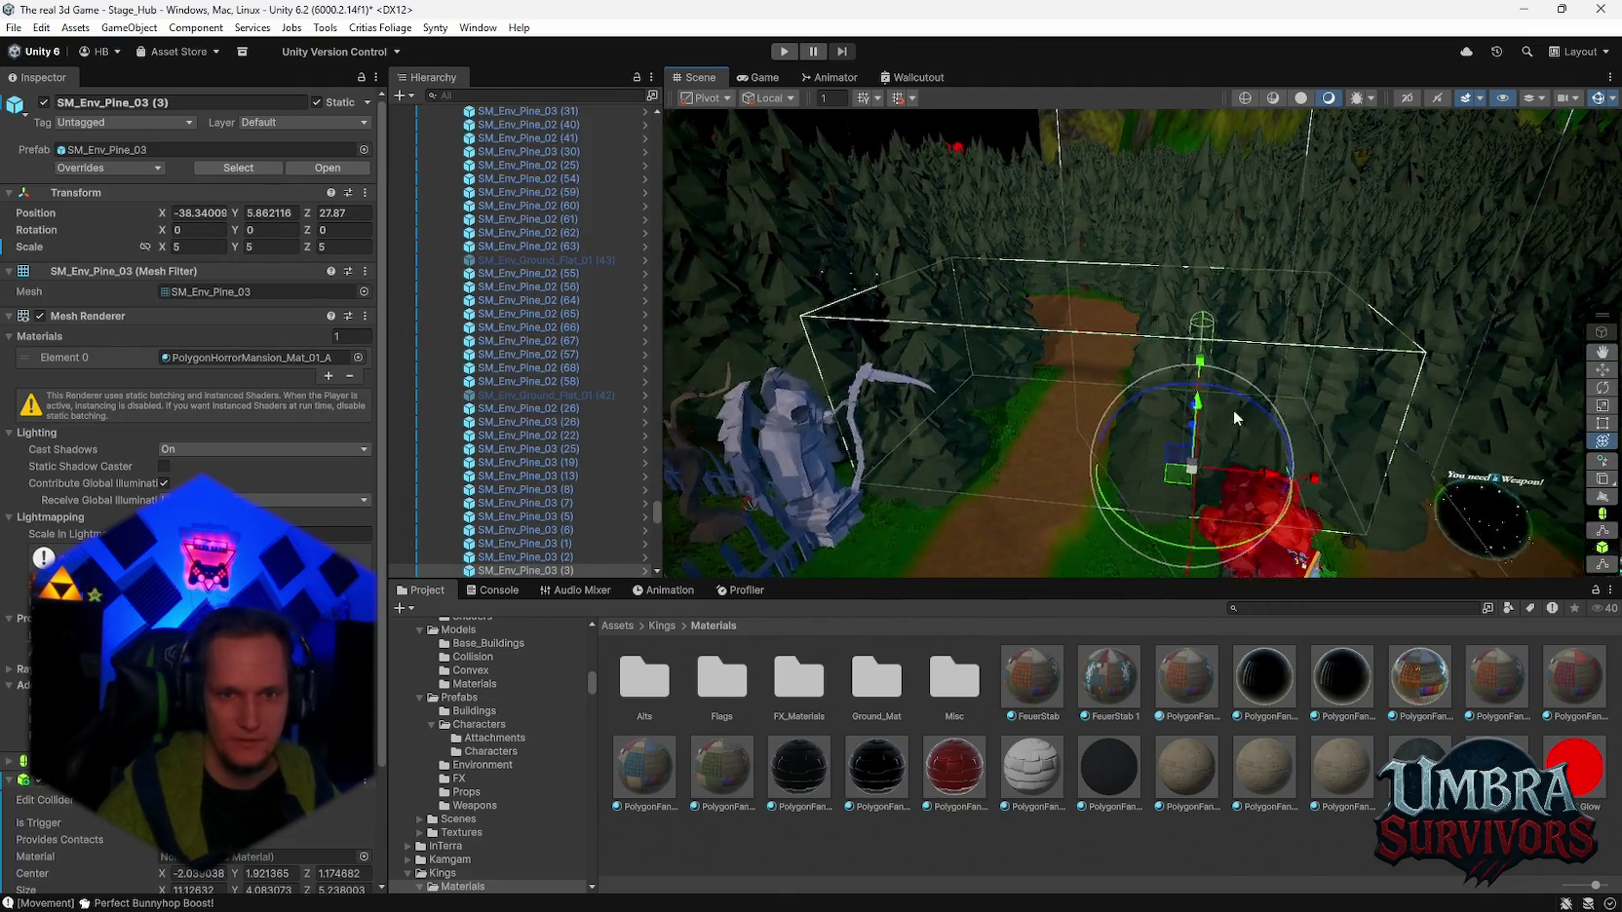
left_click_drag(1266, 431, 1277, 429)
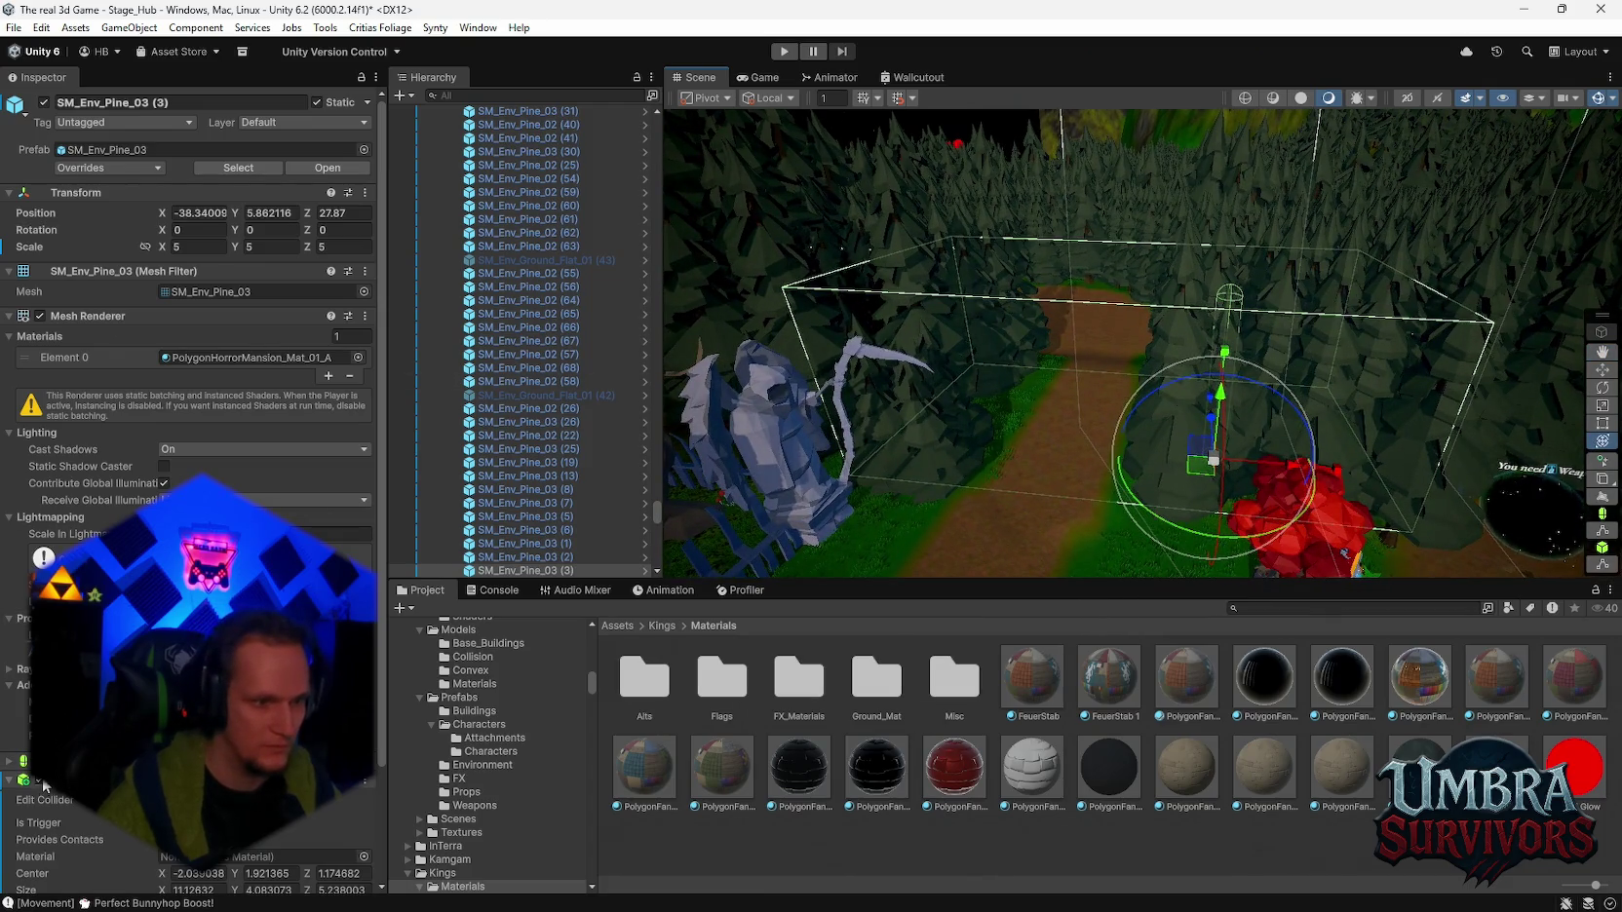
scroll(195, 292, "down", 3)
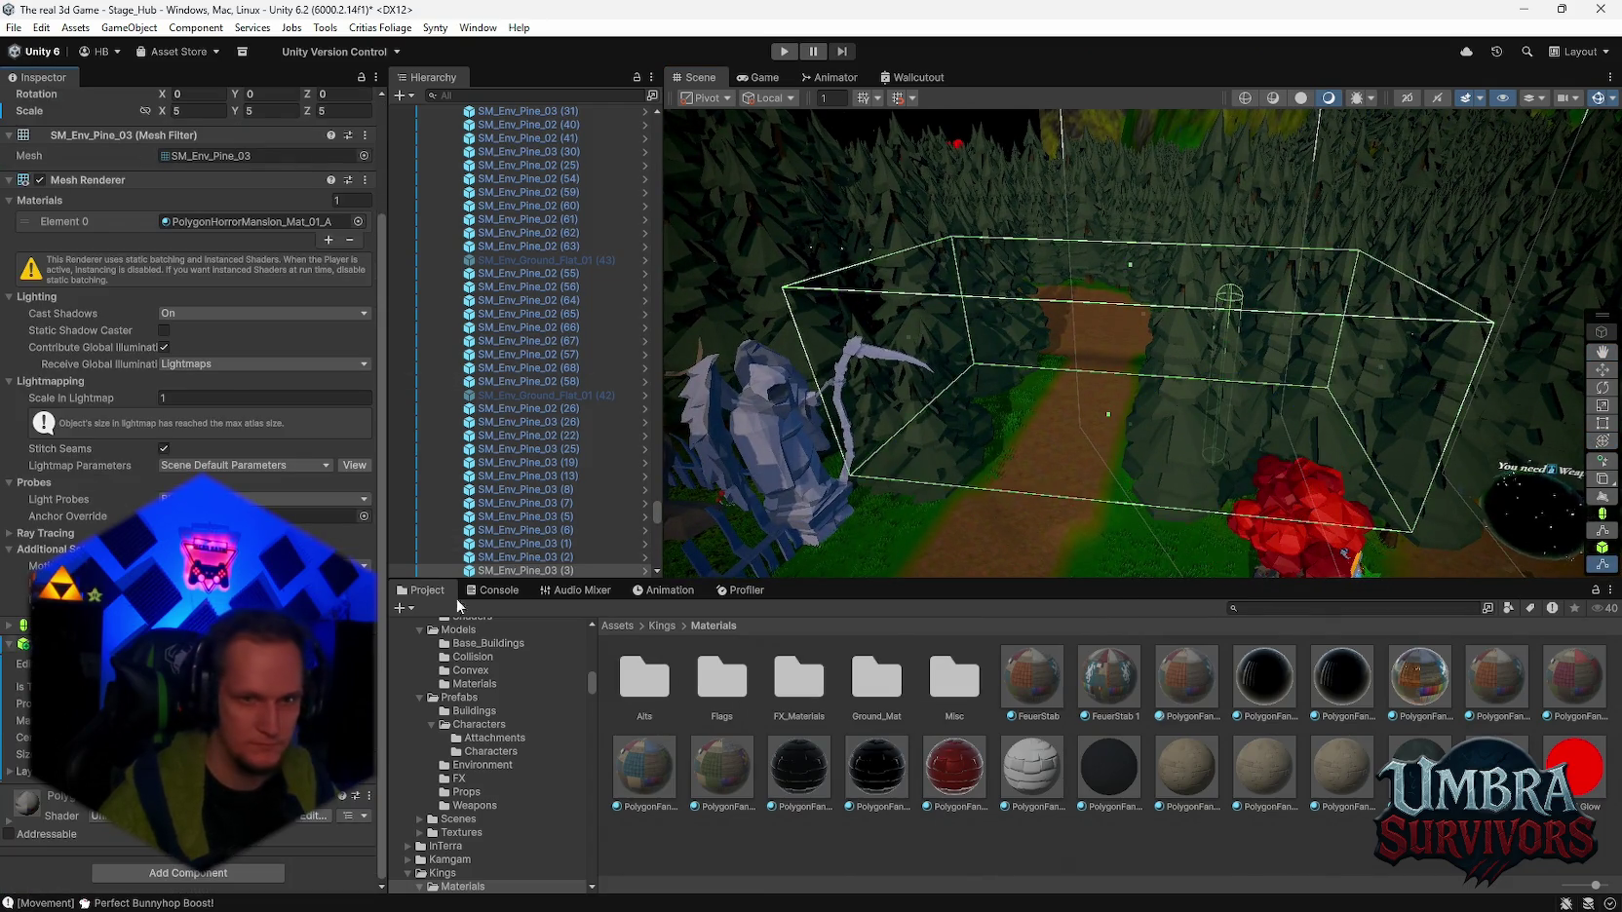
left_click_drag(858, 468, 1004, 459)
left_click_drag(975, 346, 1205, 357)
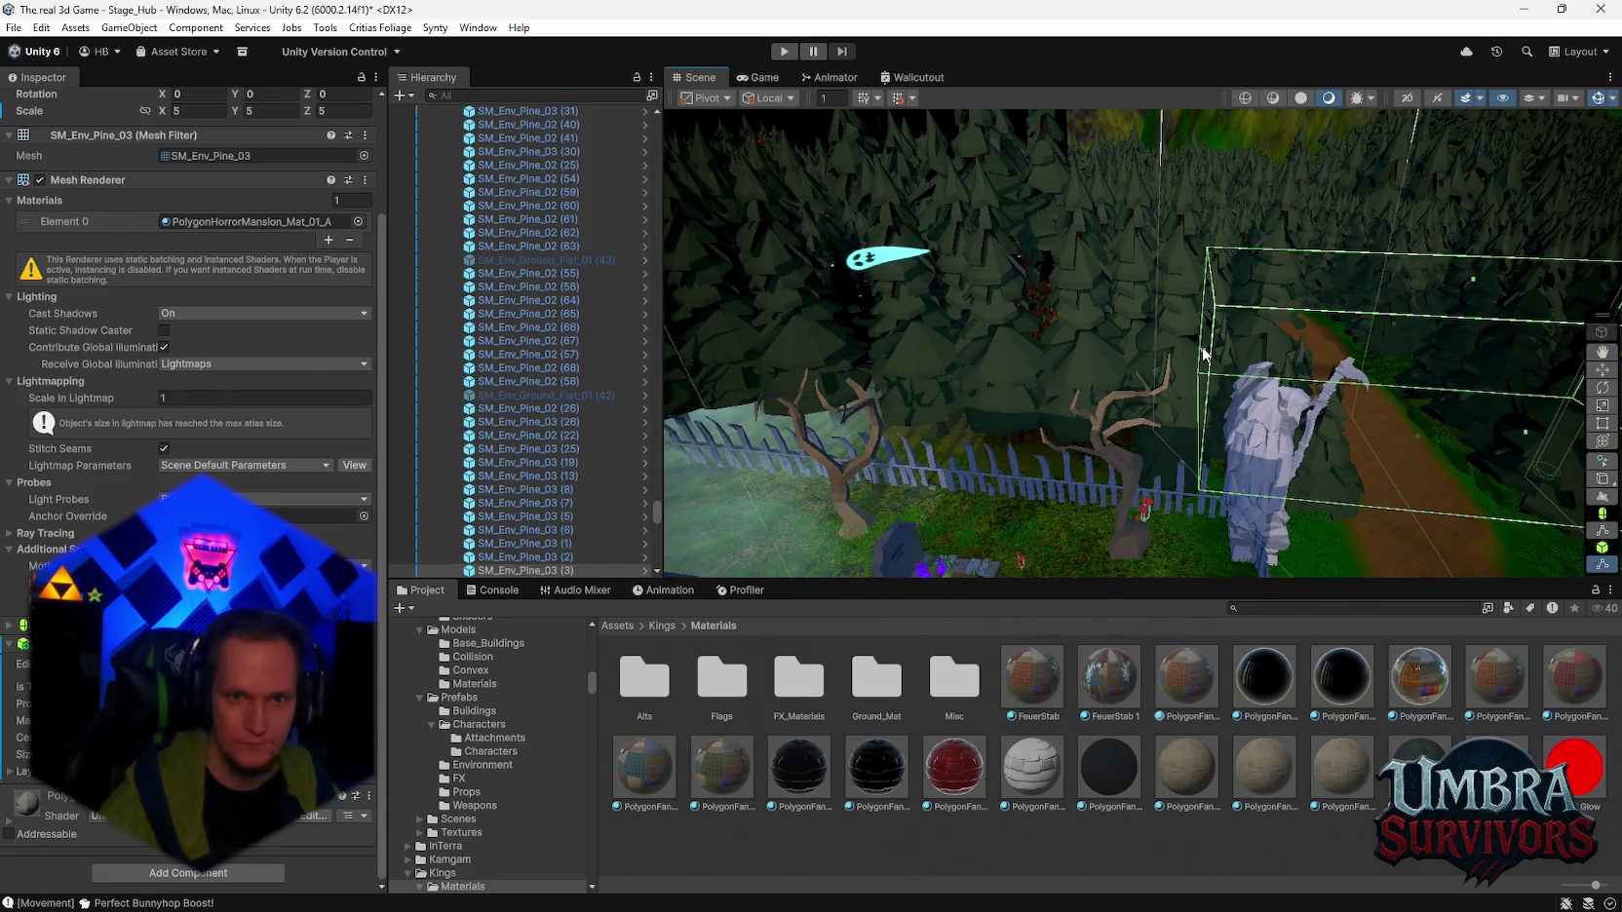
mouse_move(1429, 367)
left_mouse_down()
mouse_move(1082, 290)
mouse_move(1064, 345)
mouse_move(1209, 365)
mouse_move(1119, 315)
mouse_move(1165, 318)
mouse_move(1154, 388)
mouse_move(1176, 517)
mouse_move(1050, 435)
mouse_move(1040, 362)
left_mouse_up()
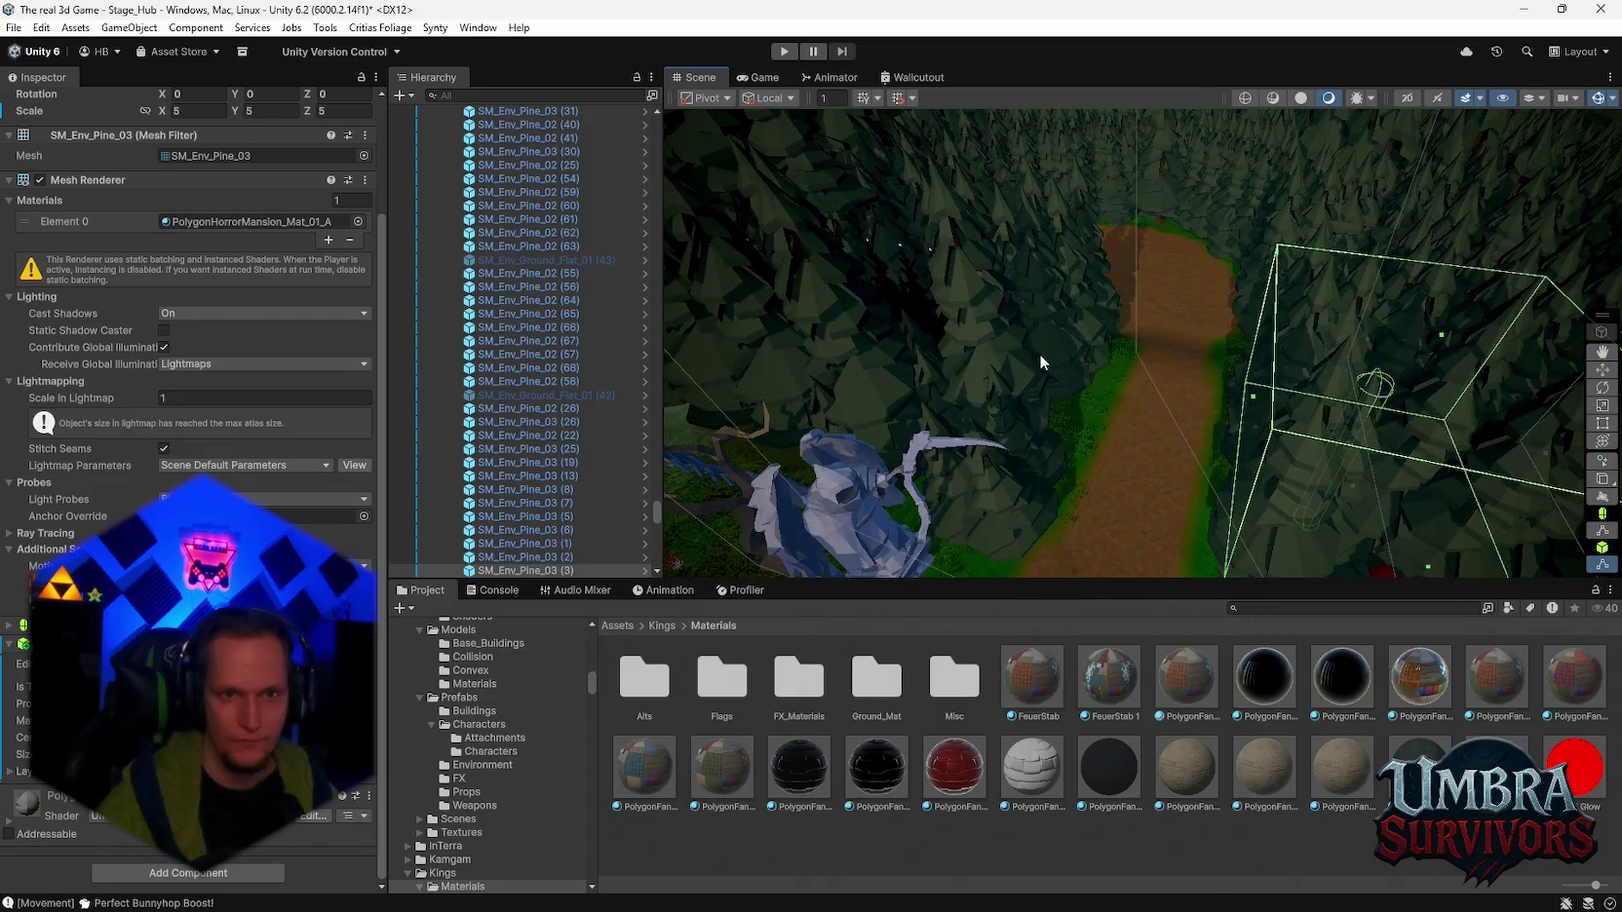
left_click(1040, 360)
scroll(585, 244, "up", 5)
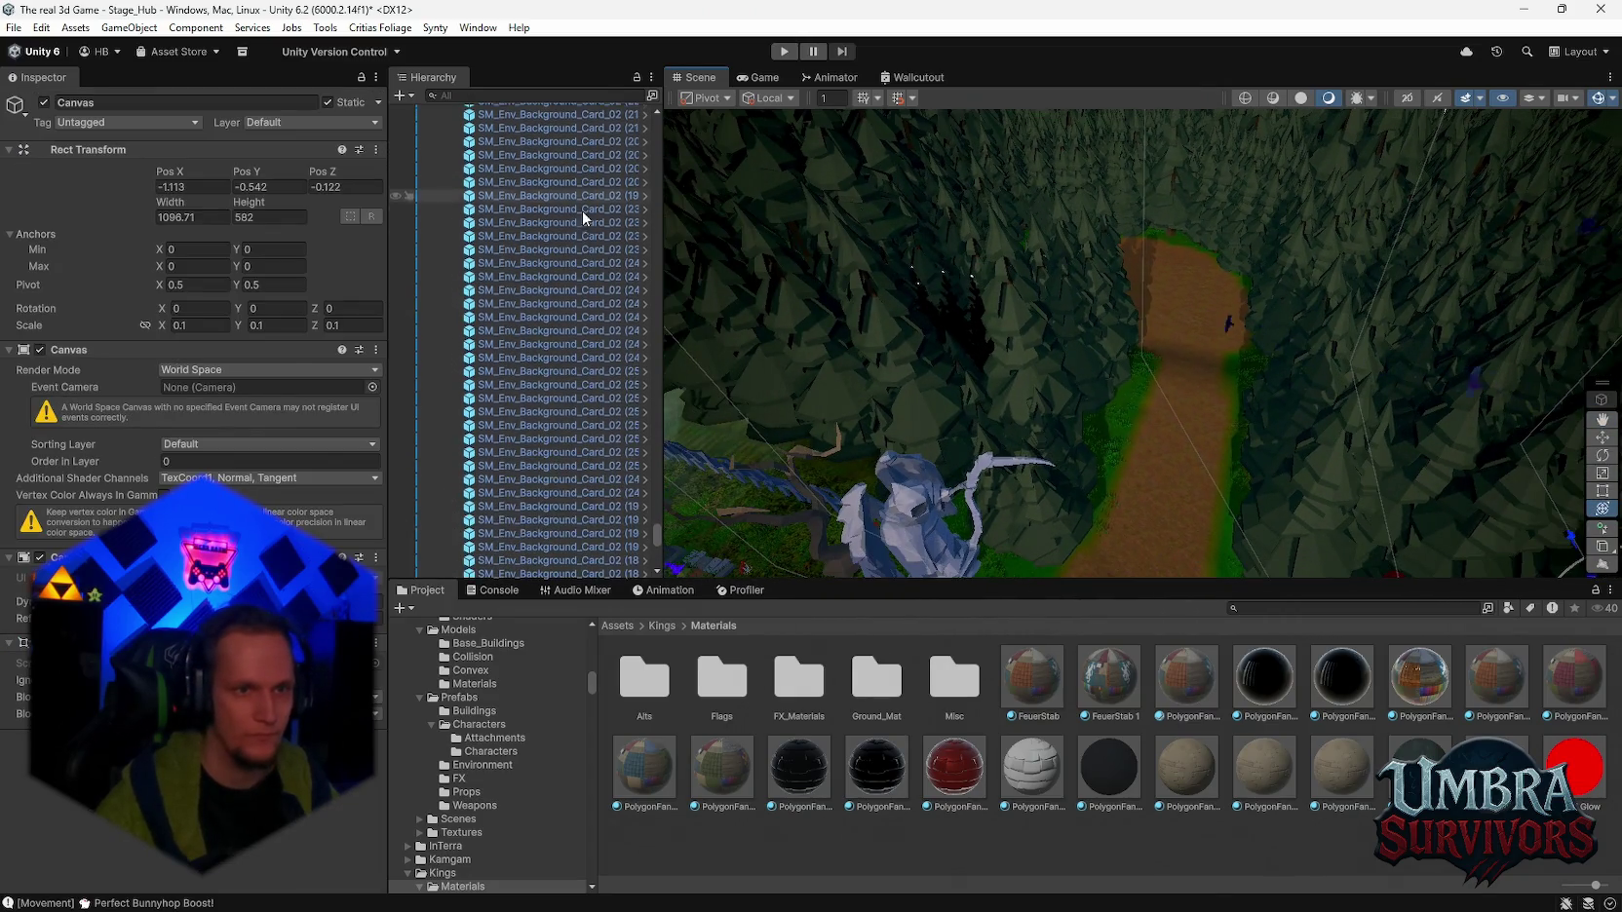
left_click_drag(650, 526, 658, 127)
left_click(540, 178)
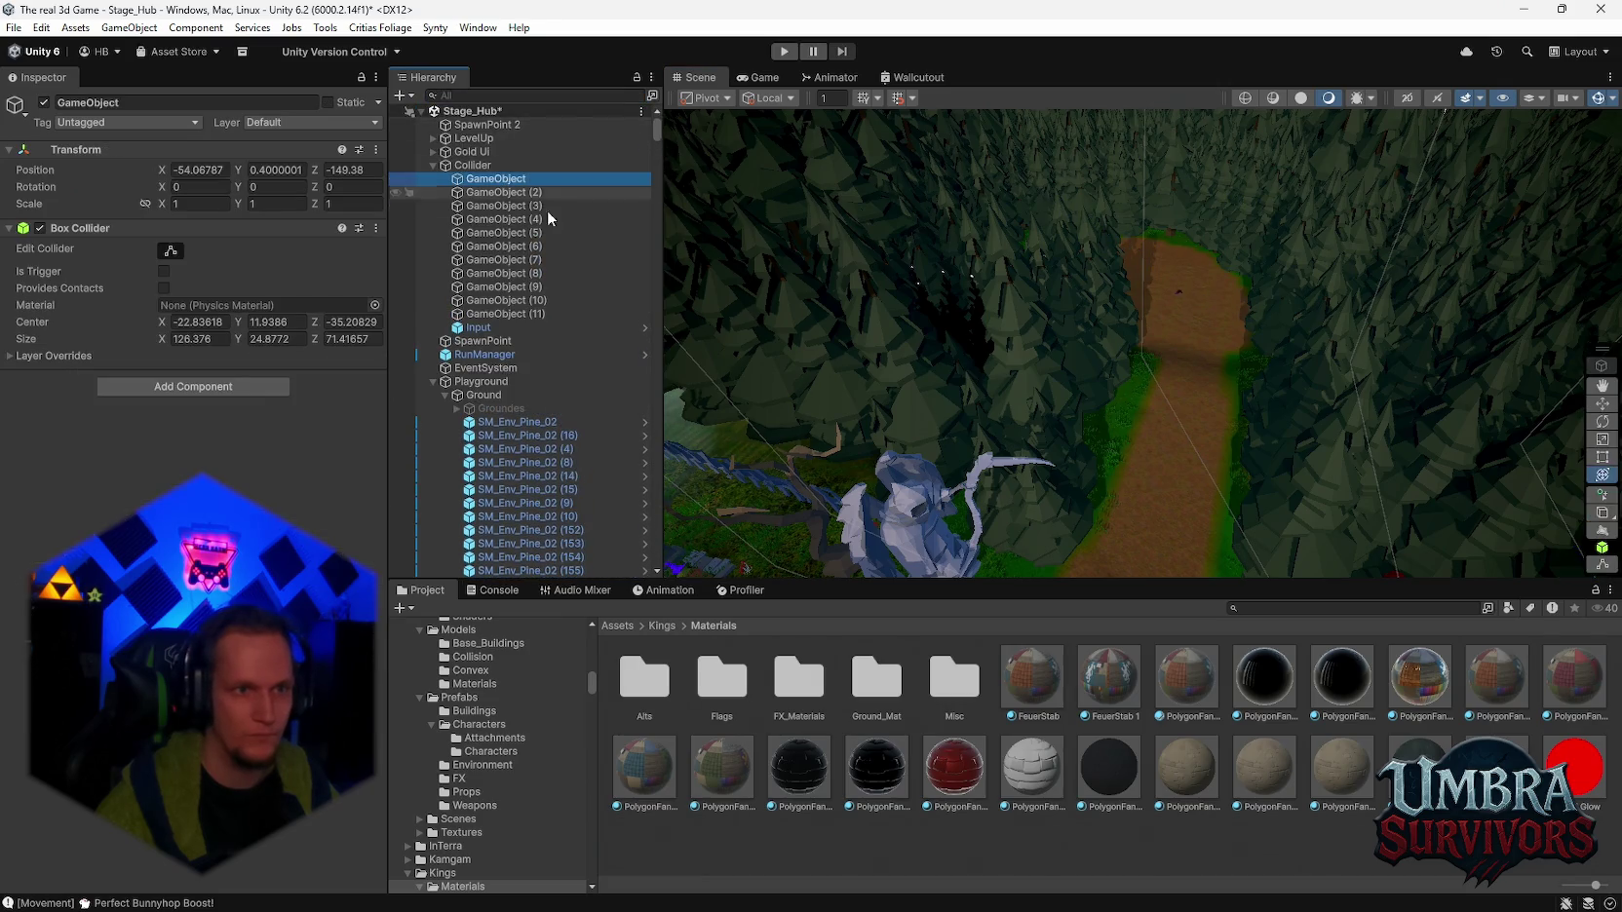
Frame the GameObject (2) and (3) colliders, view the dirt path from above, and reselect GameObject (3)
mouse_move(1121, 322)
left_mouse_down()
mouse_move(1139, 305)
mouse_move(1272, 403)
left_mouse_up()
key("f")
double_click(497, 192)
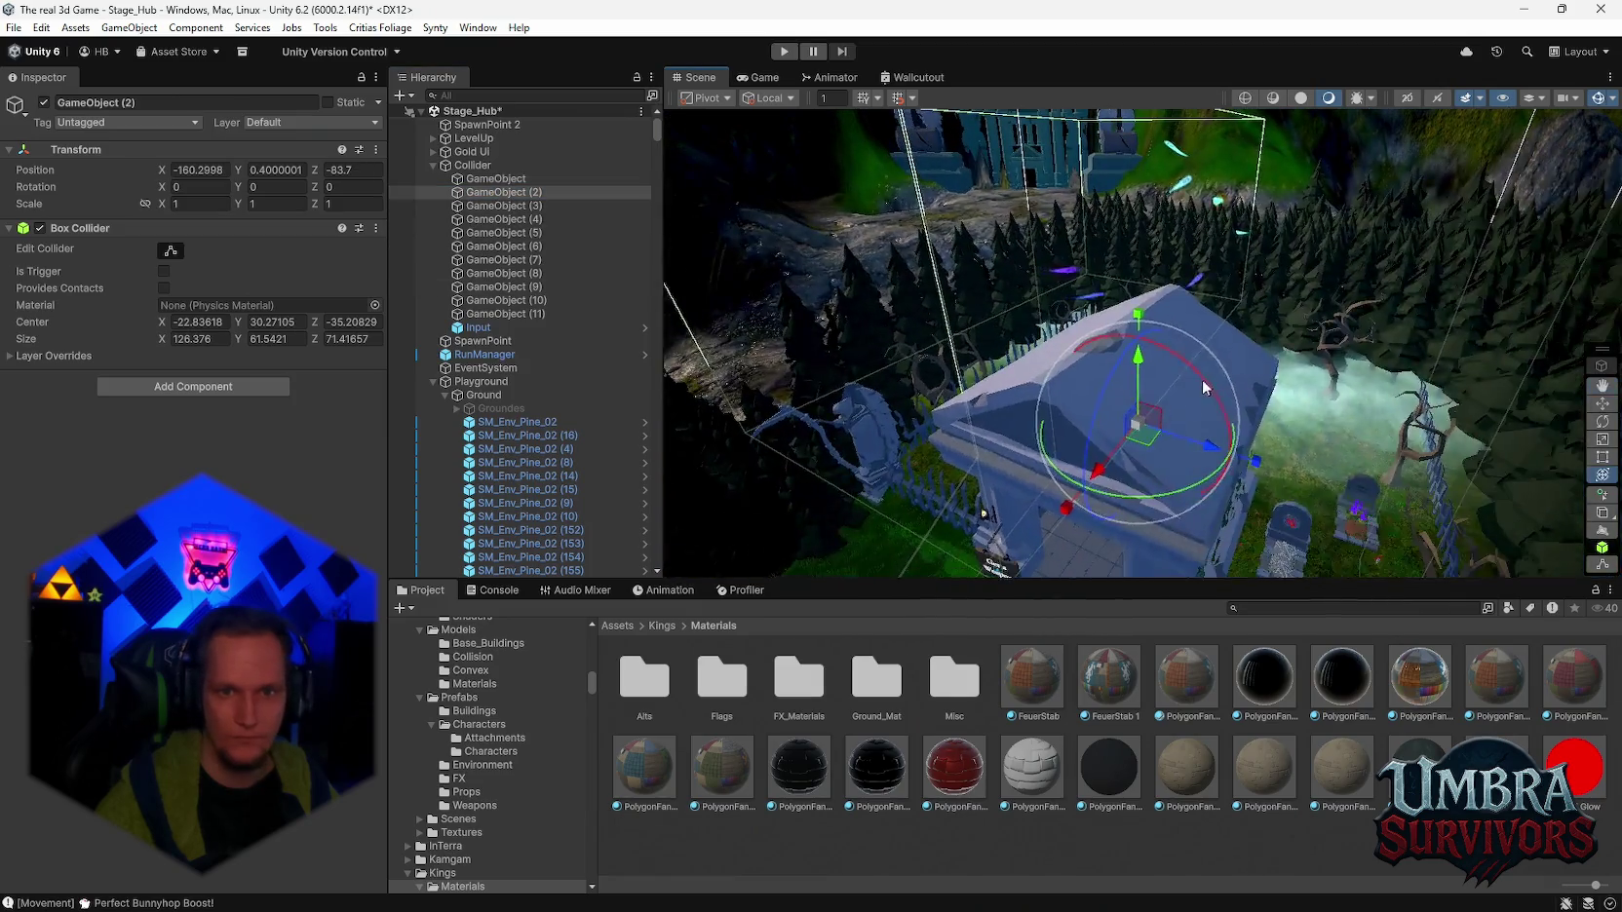
double_click(495, 206)
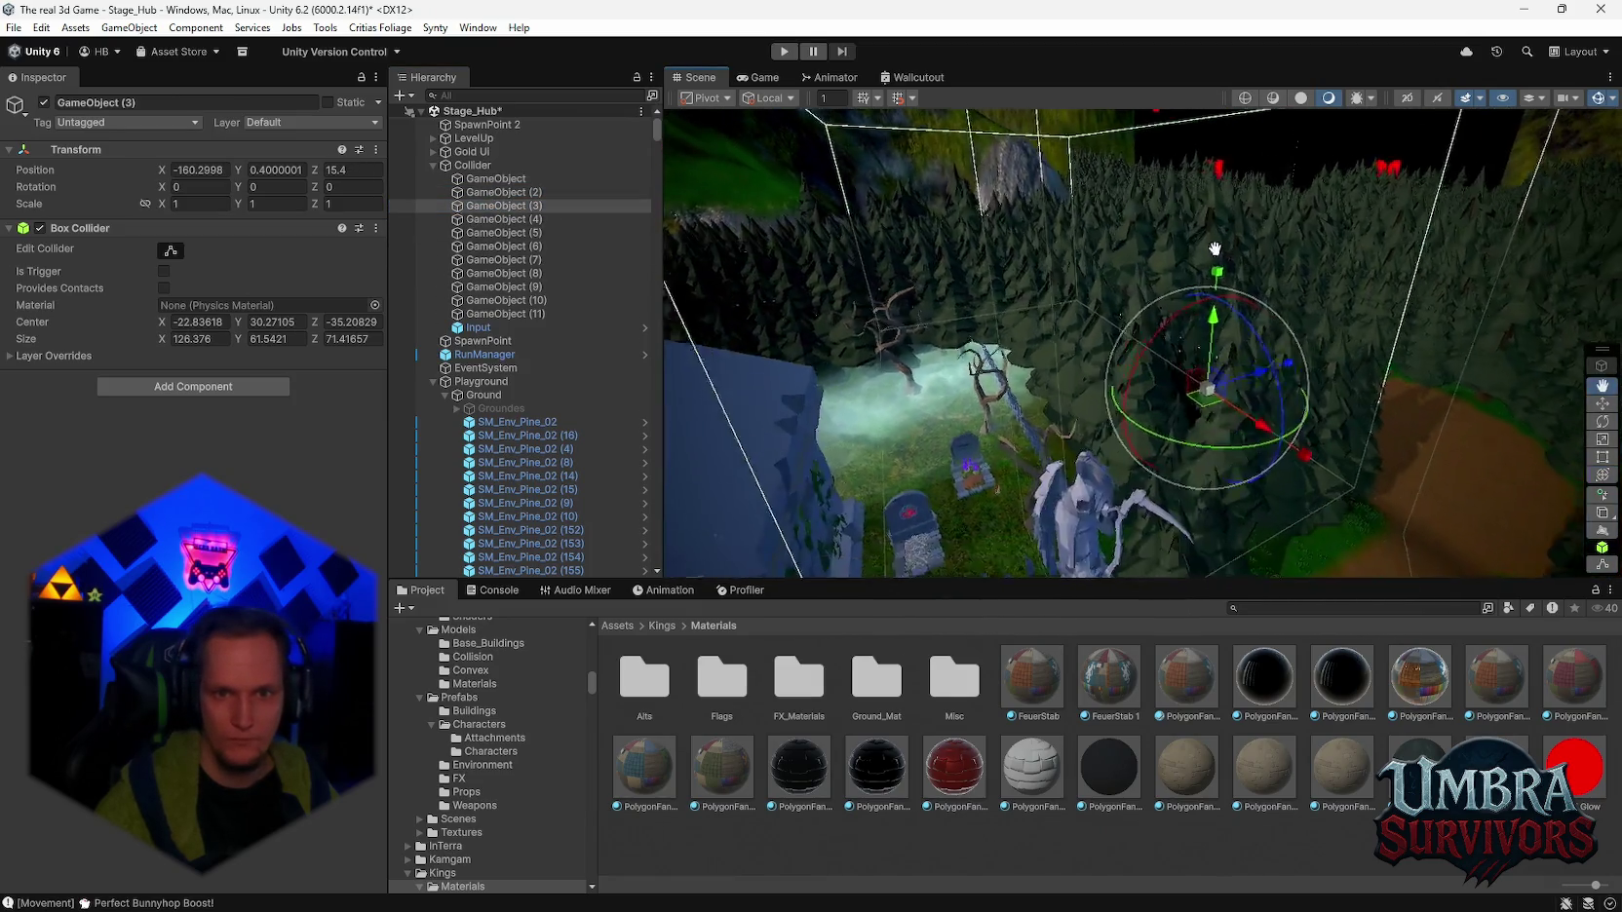
mouse_move(1217, 317)
left_mouse_down()
mouse_move(1129, 346)
mouse_move(1177, 272)
mouse_move(1111, 271)
left_mouse_up()
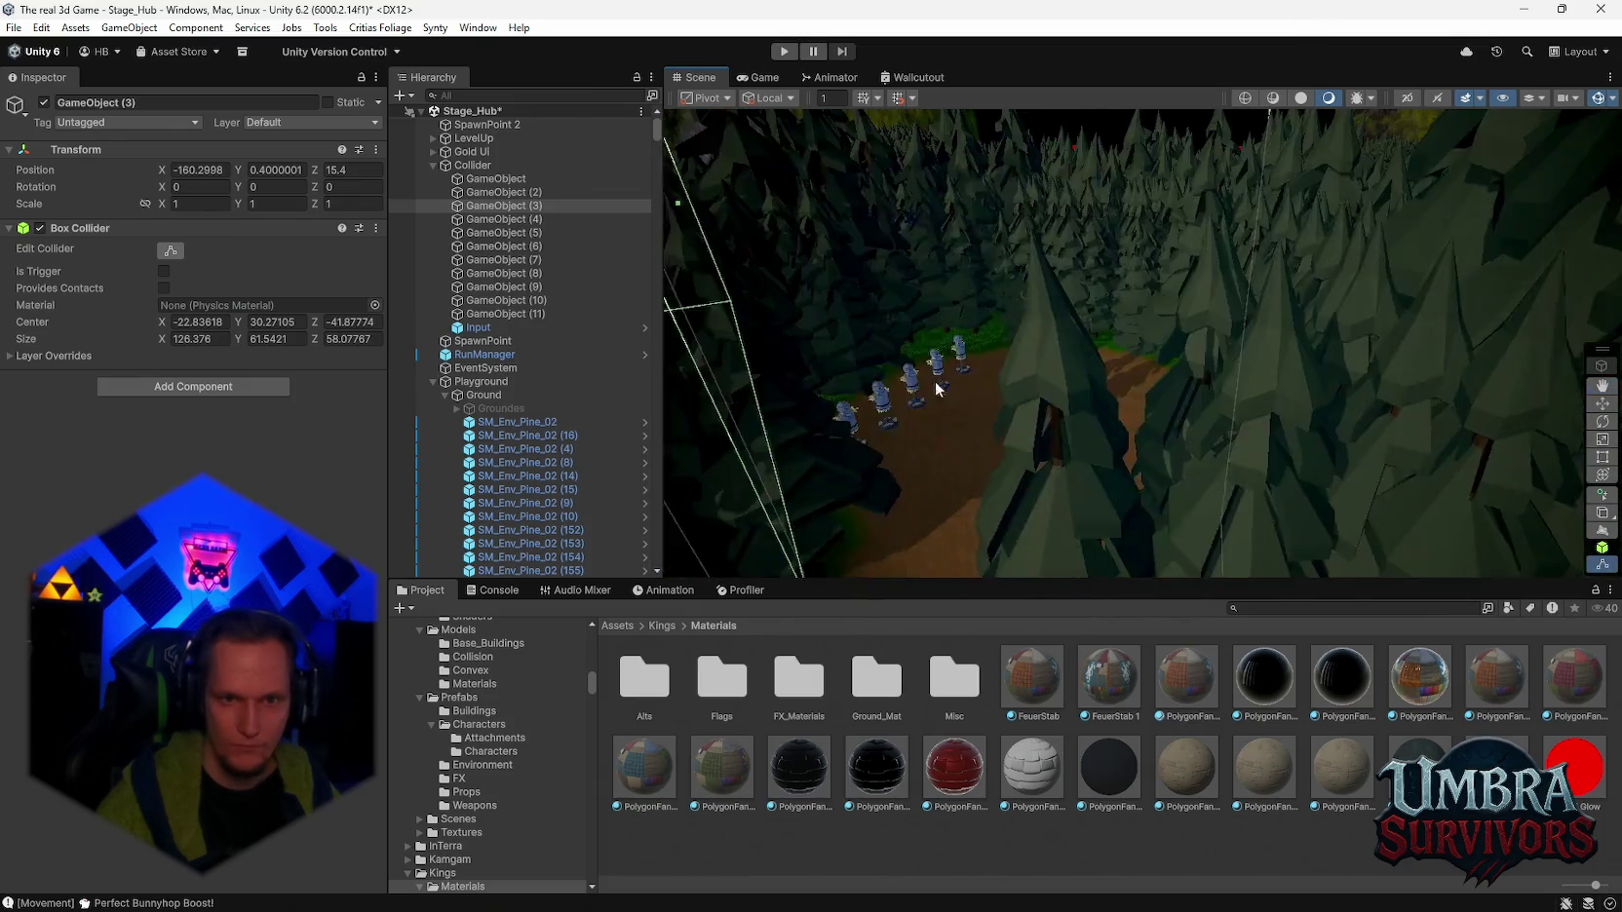
left_click_drag(936, 388, 1197, 468)
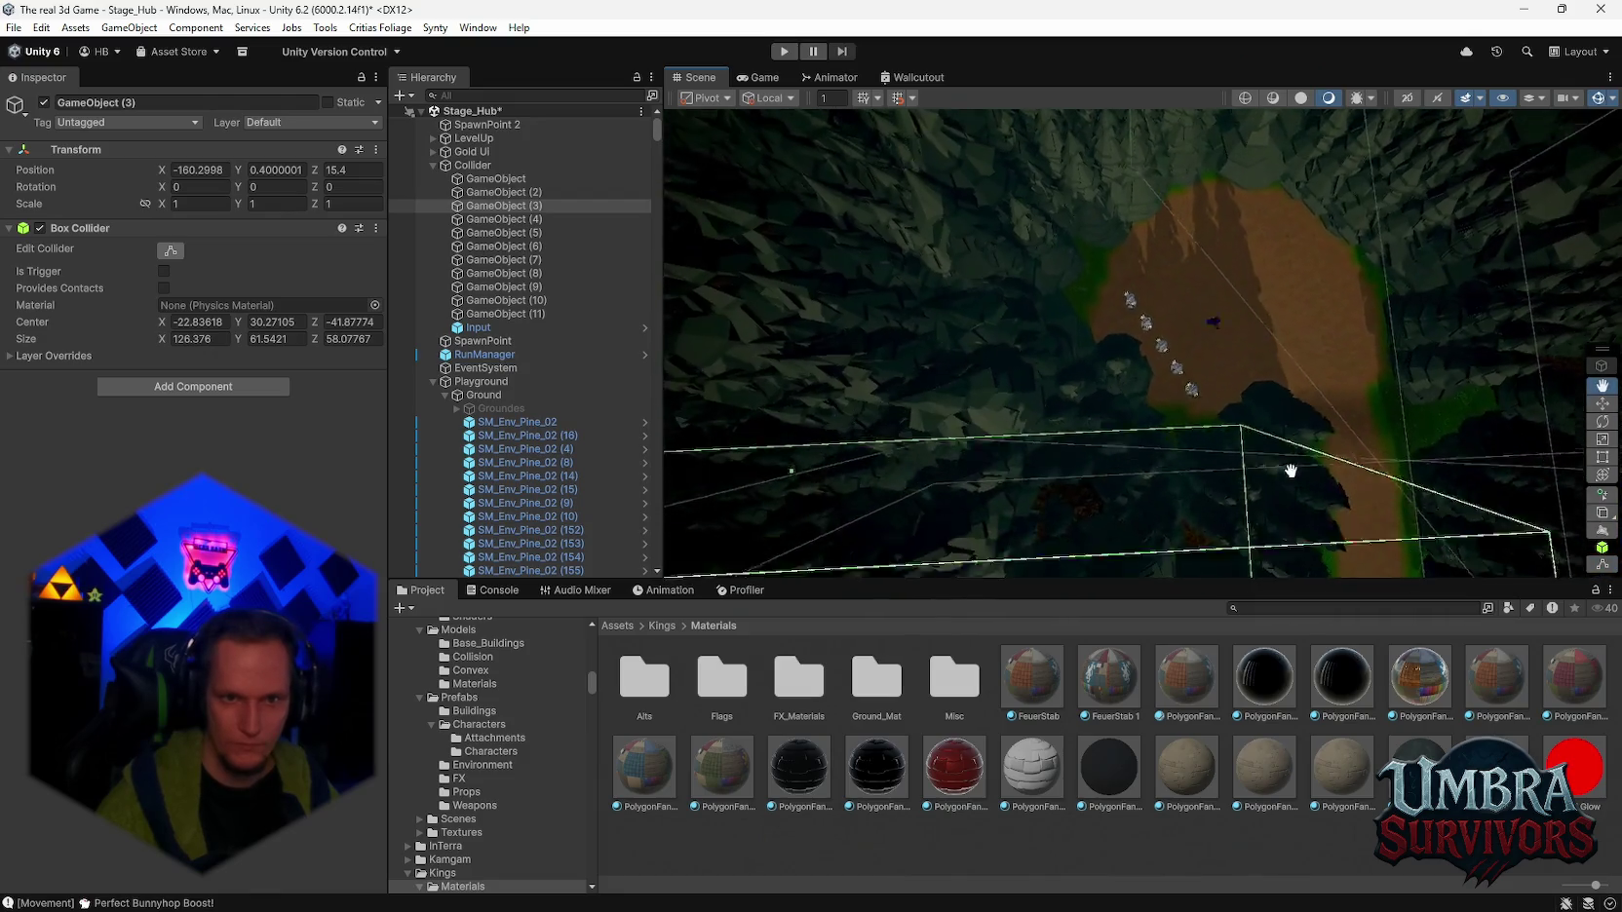
left_click(419, 205)
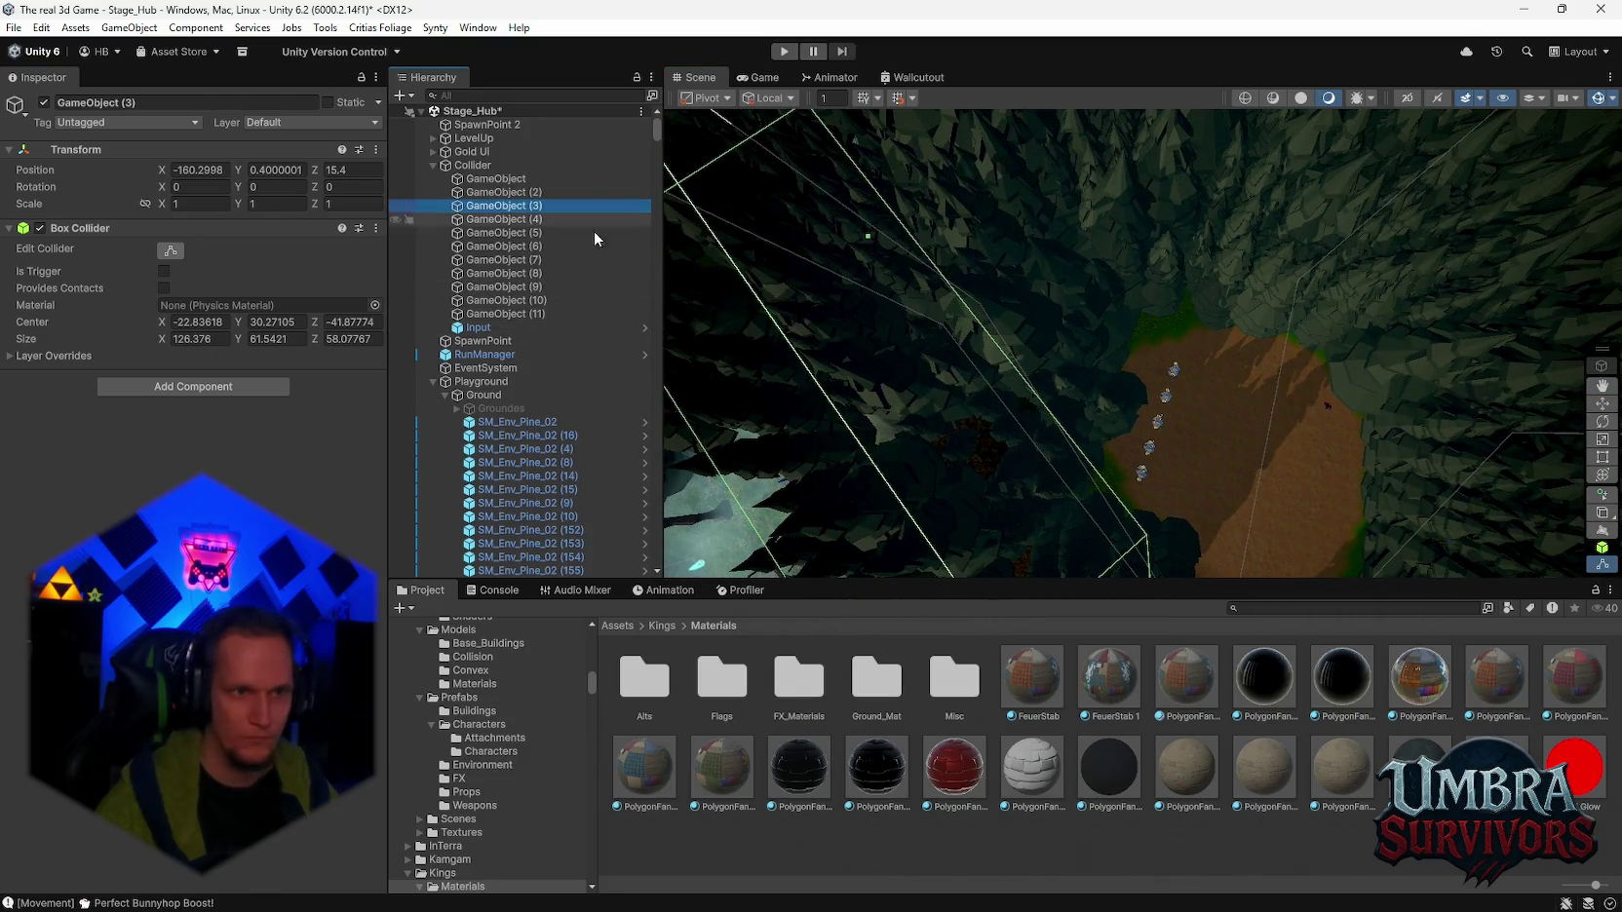
Duplicate the collider box and move the copy along the path to the tree line
key("ctrl+d")
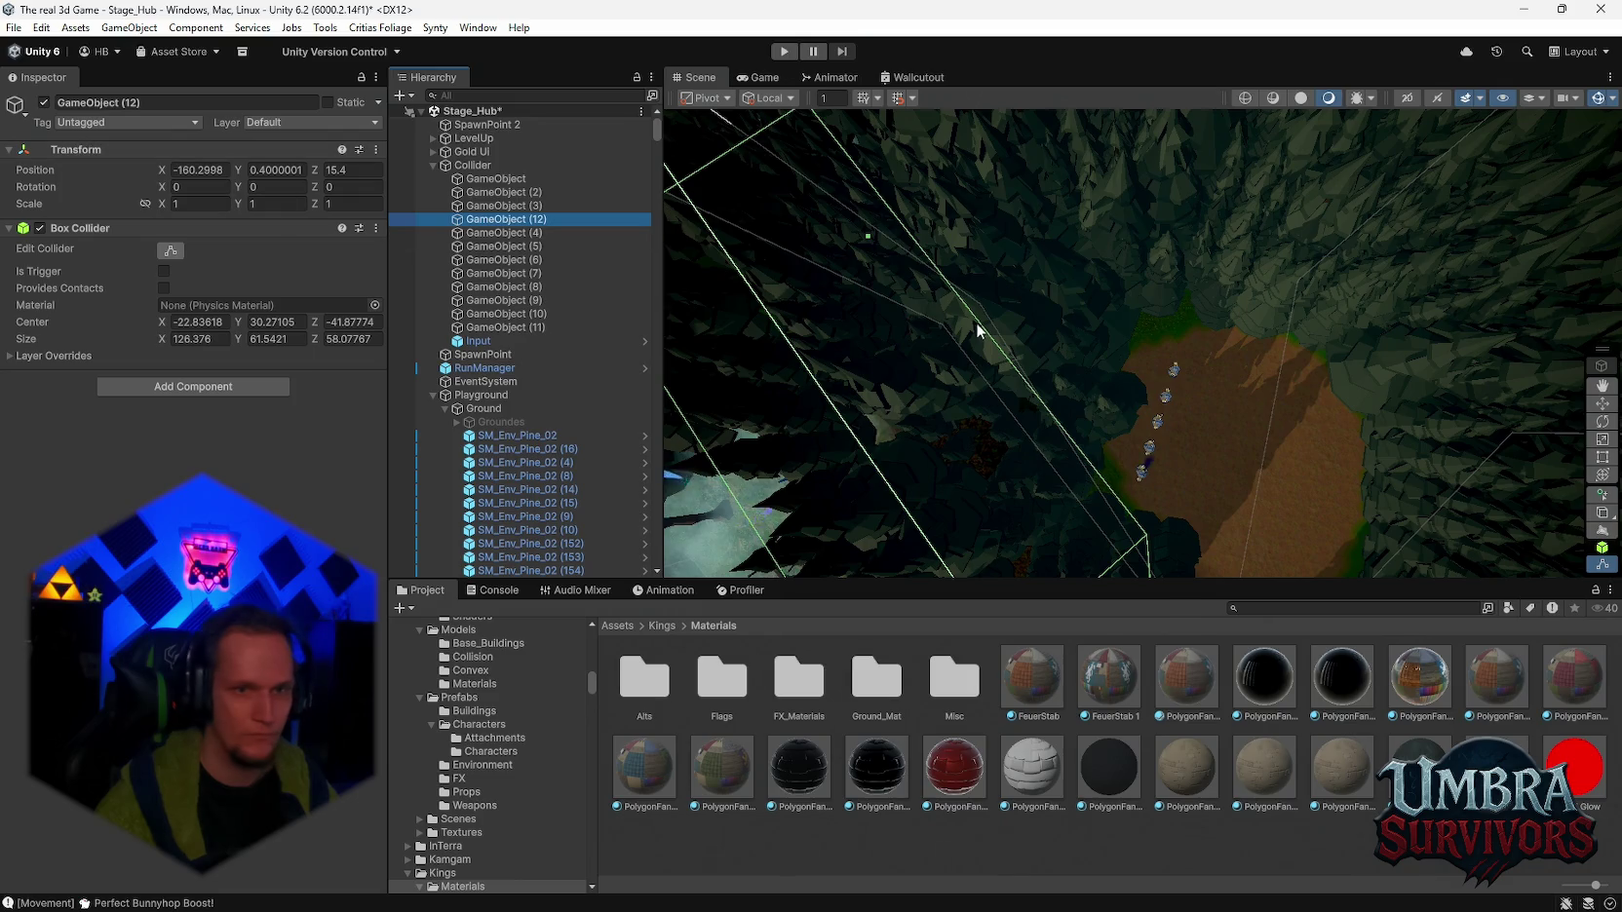
left_click_drag(976, 332, 958, 311)
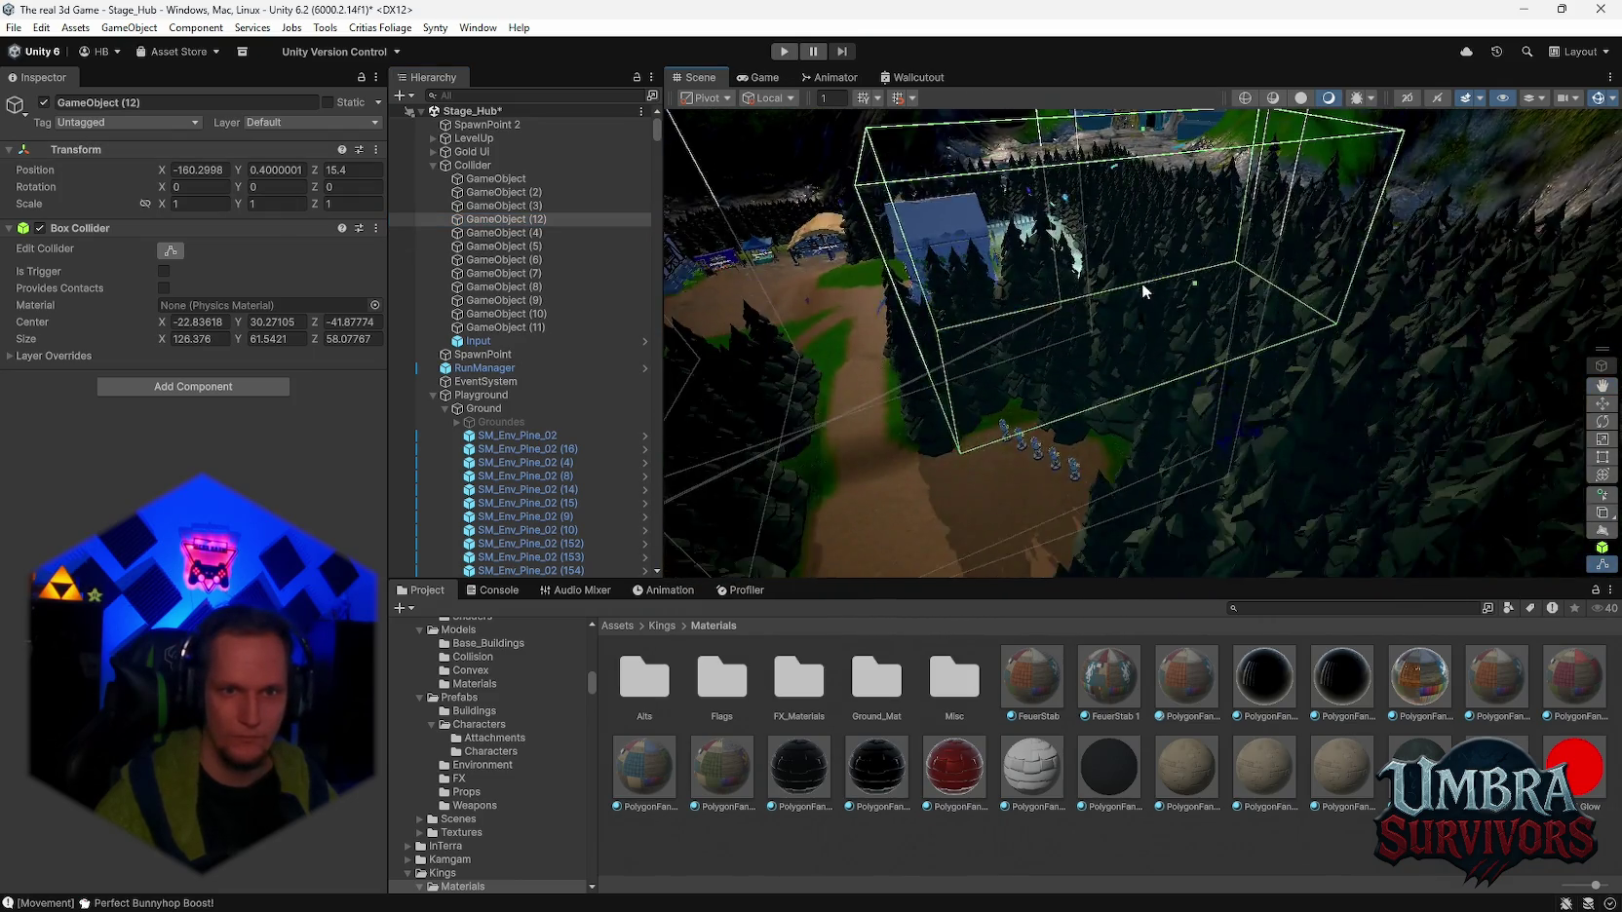
left_click_drag(1143, 291, 1101, 278)
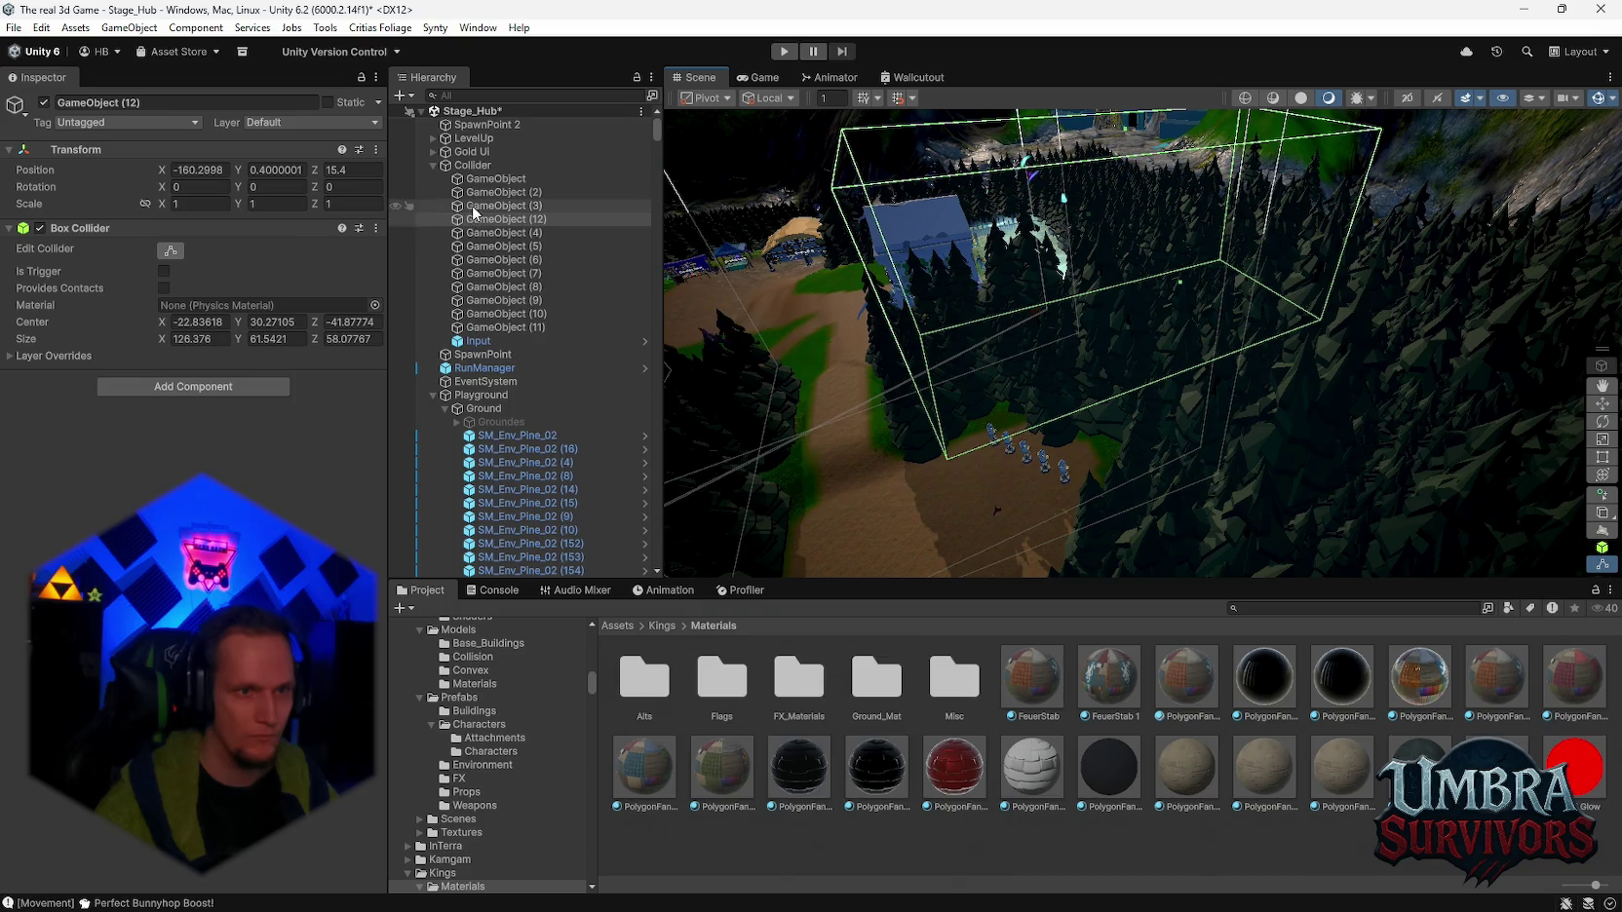
left_click(467, 220)
left_click(173, 252)
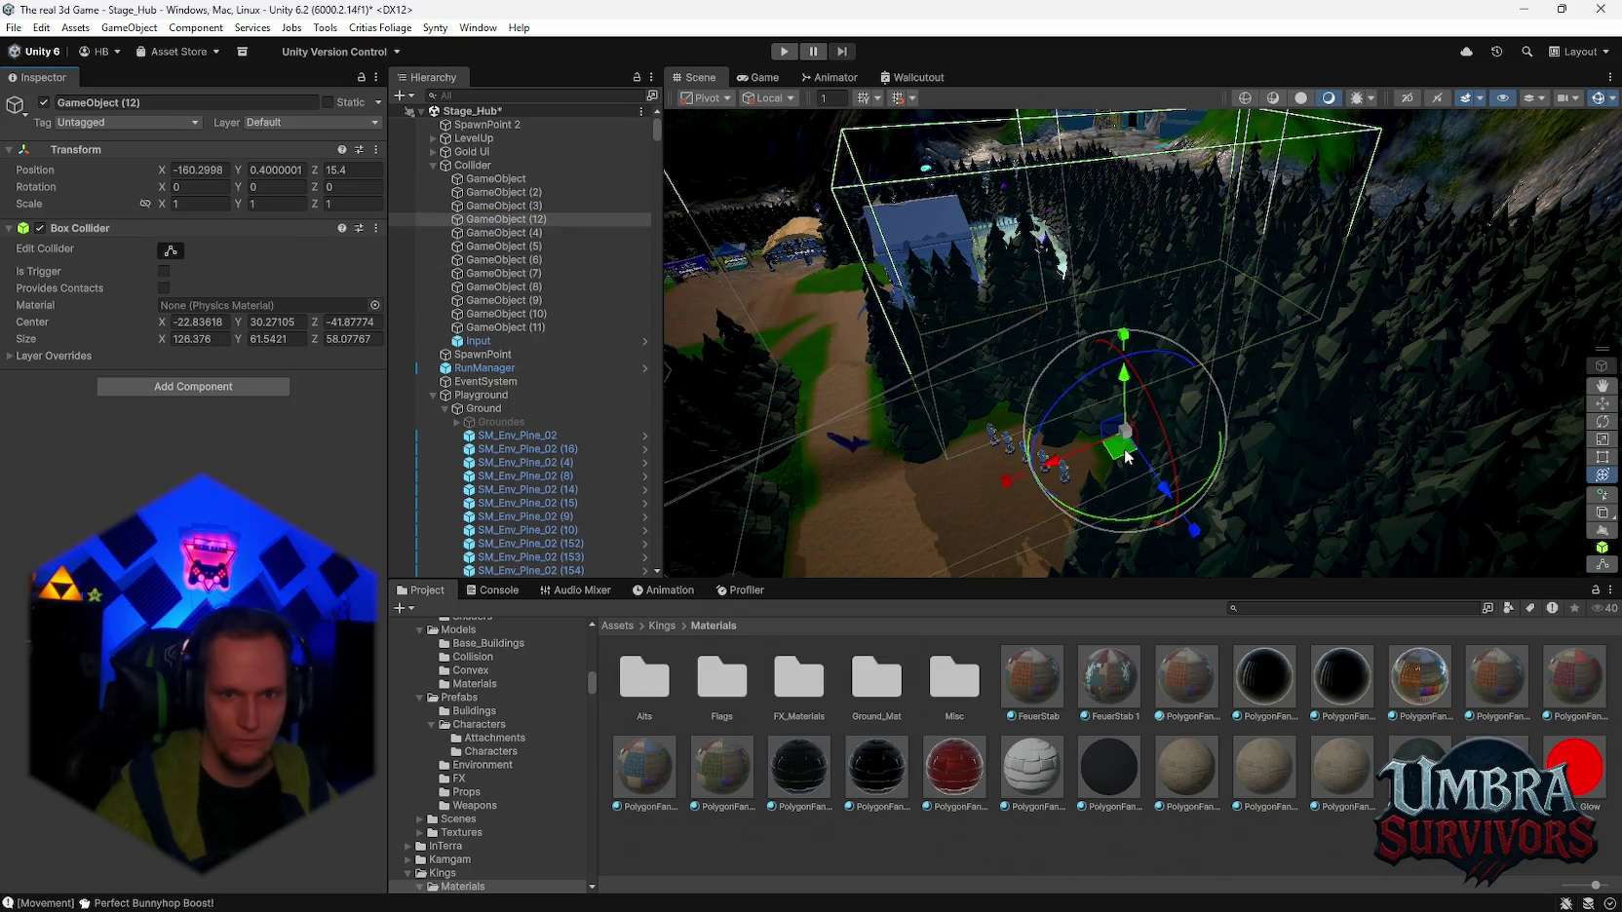
left_click_drag(1209, 536, 1207, 390)
mouse_move(1331, 489)
left_mouse_down()
mouse_move(1326, 505)
mouse_move(1358, 404)
mouse_move(1232, 288)
mouse_move(1171, 470)
mouse_move(1112, 391)
mouse_move(1233, 302)
left_mouse_up()
Make two more duplicates, place the rotated box beside the path edge, and enter Play mode
key("ctrl+d")
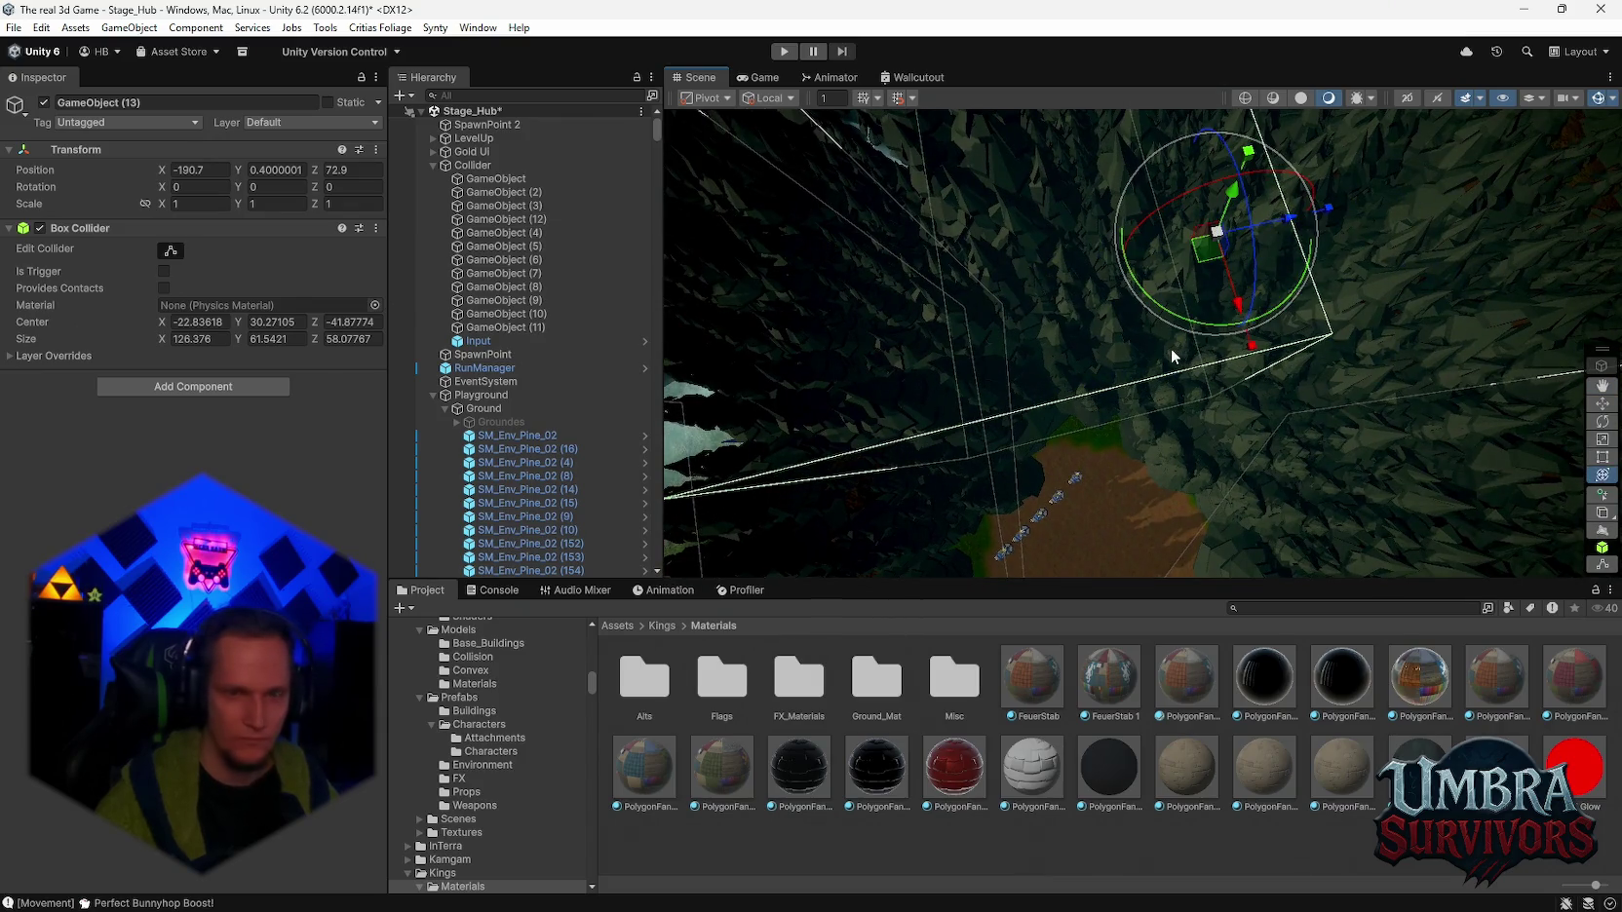
mouse_move(1187, 358)
left_mouse_down()
mouse_move(1113, 348)
mouse_move(1339, 361)
mouse_move(1163, 282)
mouse_move(1158, 249)
mouse_move(1401, 362)
mouse_move(1358, 441)
mouse_move(1170, 333)
mouse_move(880, 272)
left_mouse_up()
key("ctrl+d")
key("w")
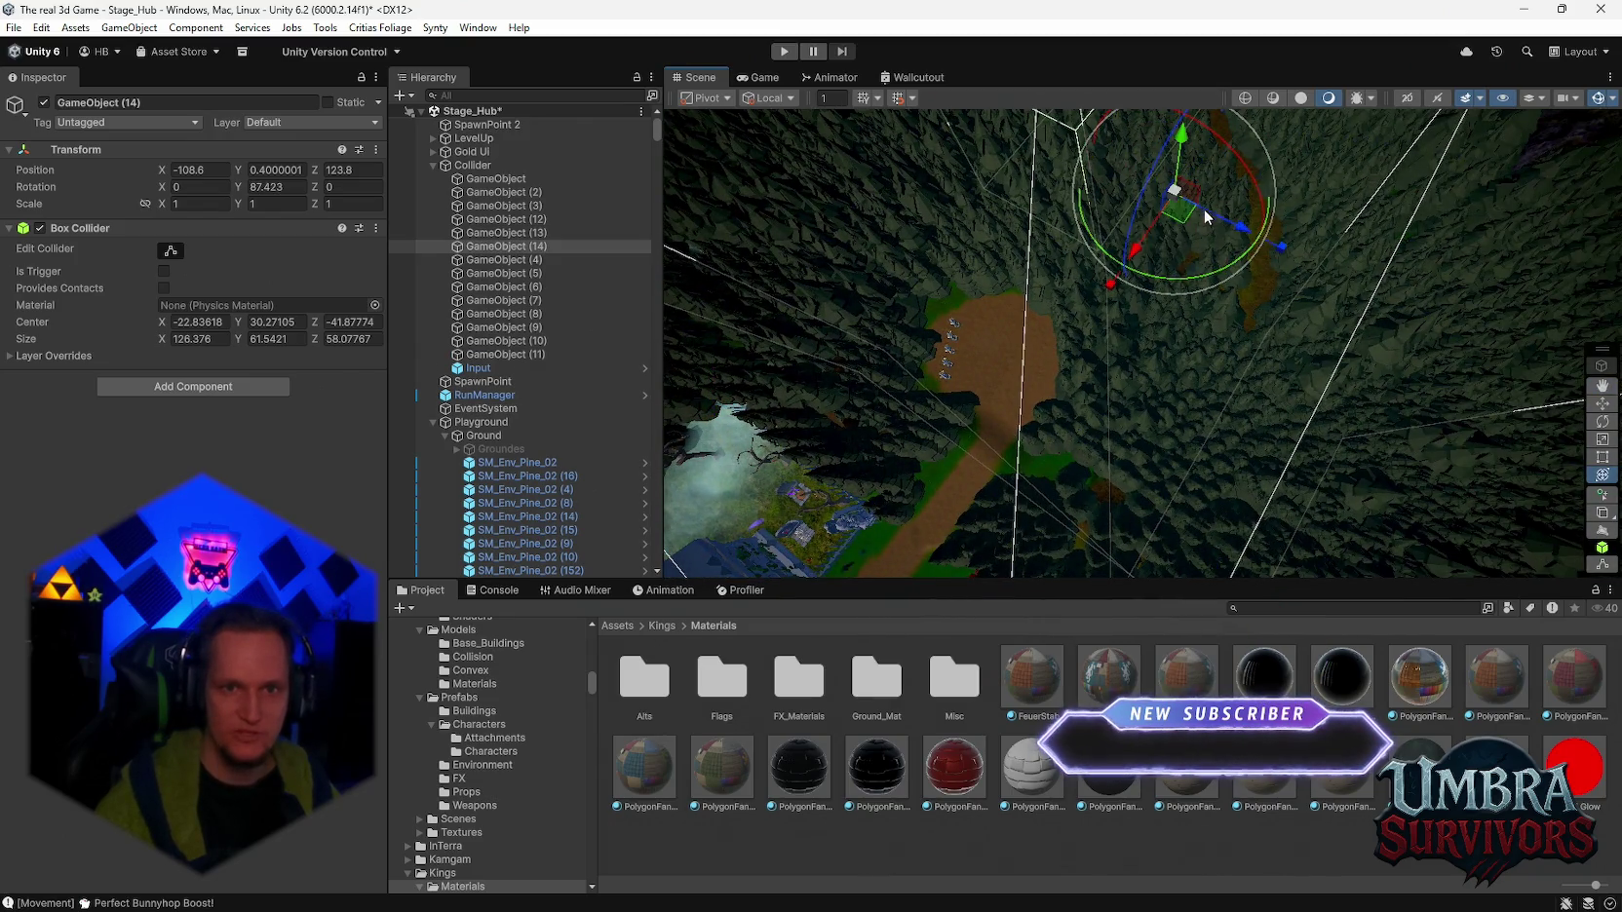
mouse_move(1180, 209)
left_mouse_down()
mouse_move(1297, 531)
mouse_move(1385, 458)
mouse_move(1360, 400)
mouse_move(1394, 382)
left_mouse_up()
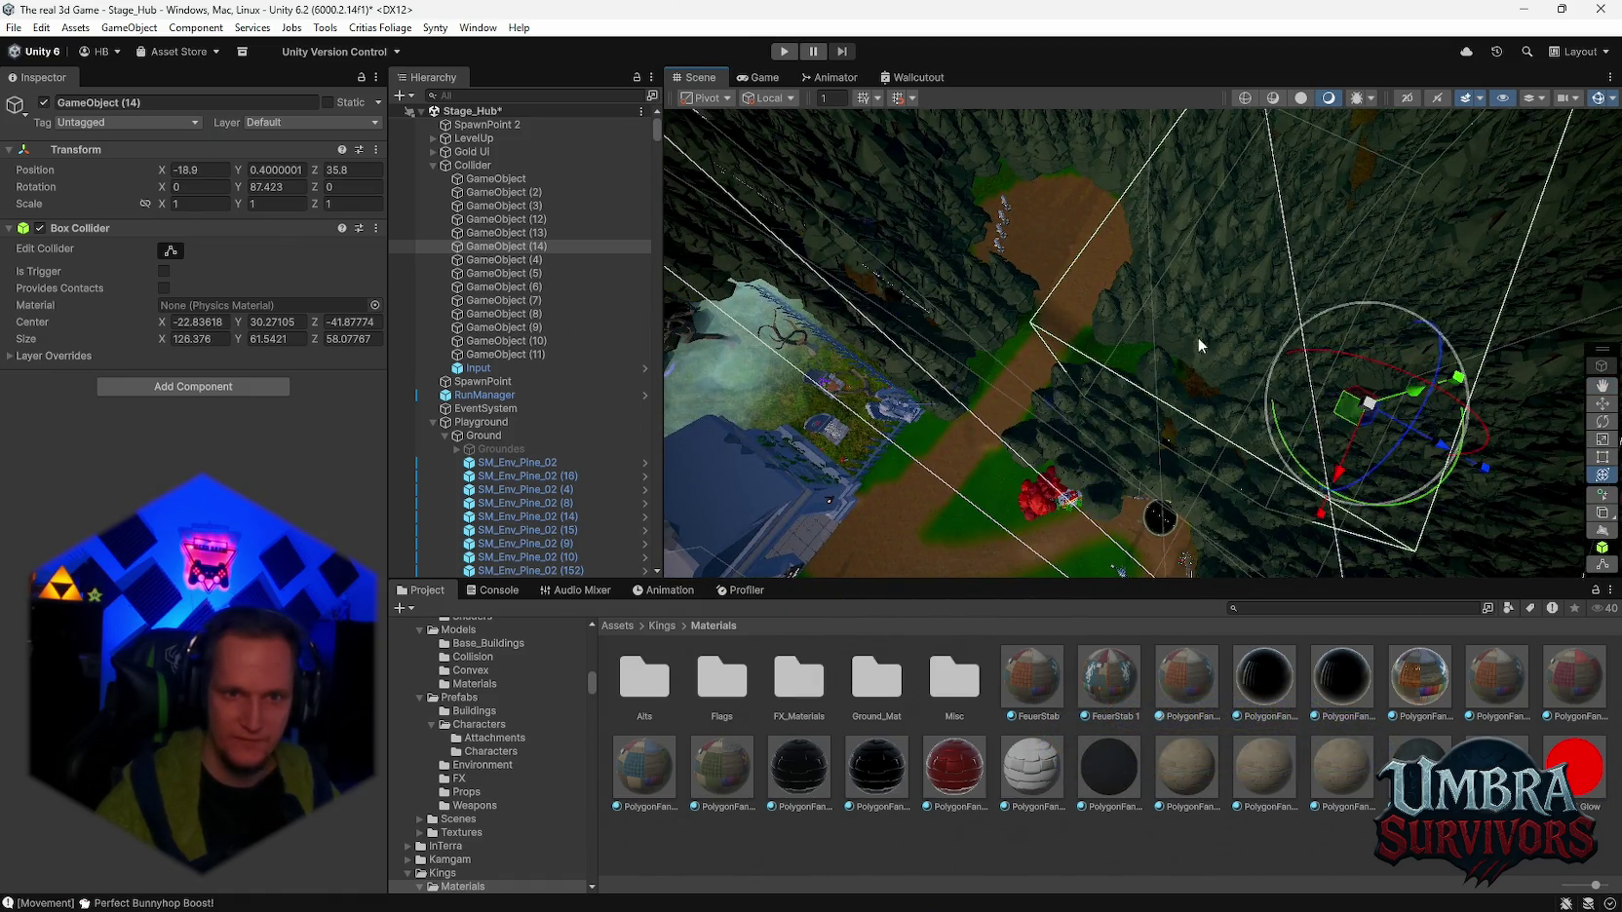
left_click_drag(1268, 332, 1234, 353)
left_click_drag(1459, 477, 1448, 468)
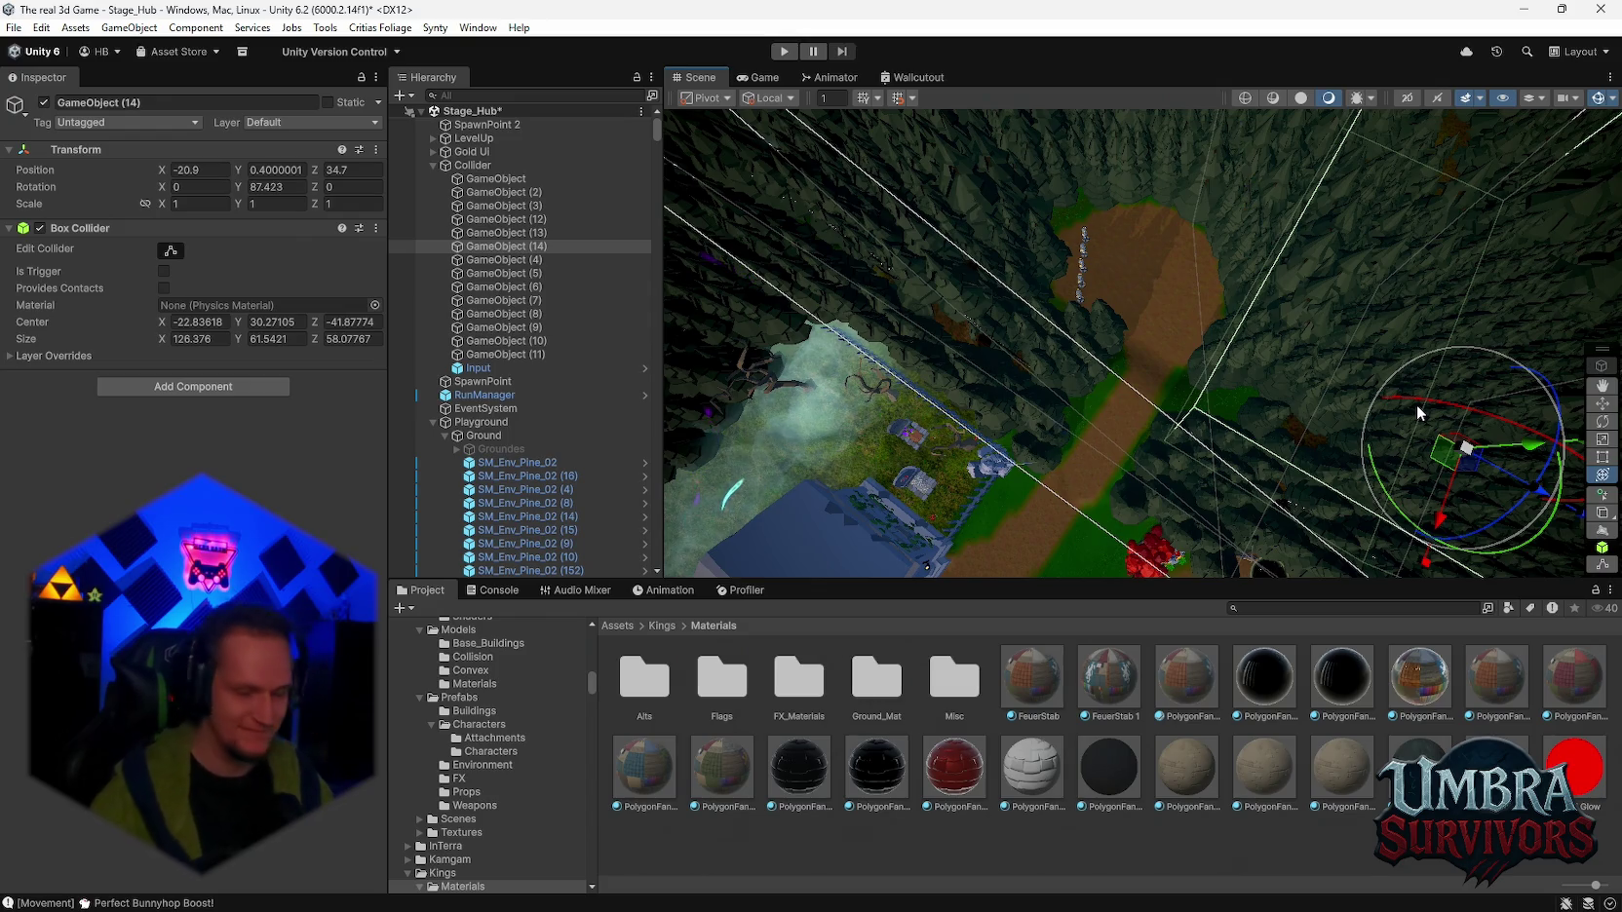
scroll(1249, 292, "up", 2)
scroll(1248, 292, "up", 6)
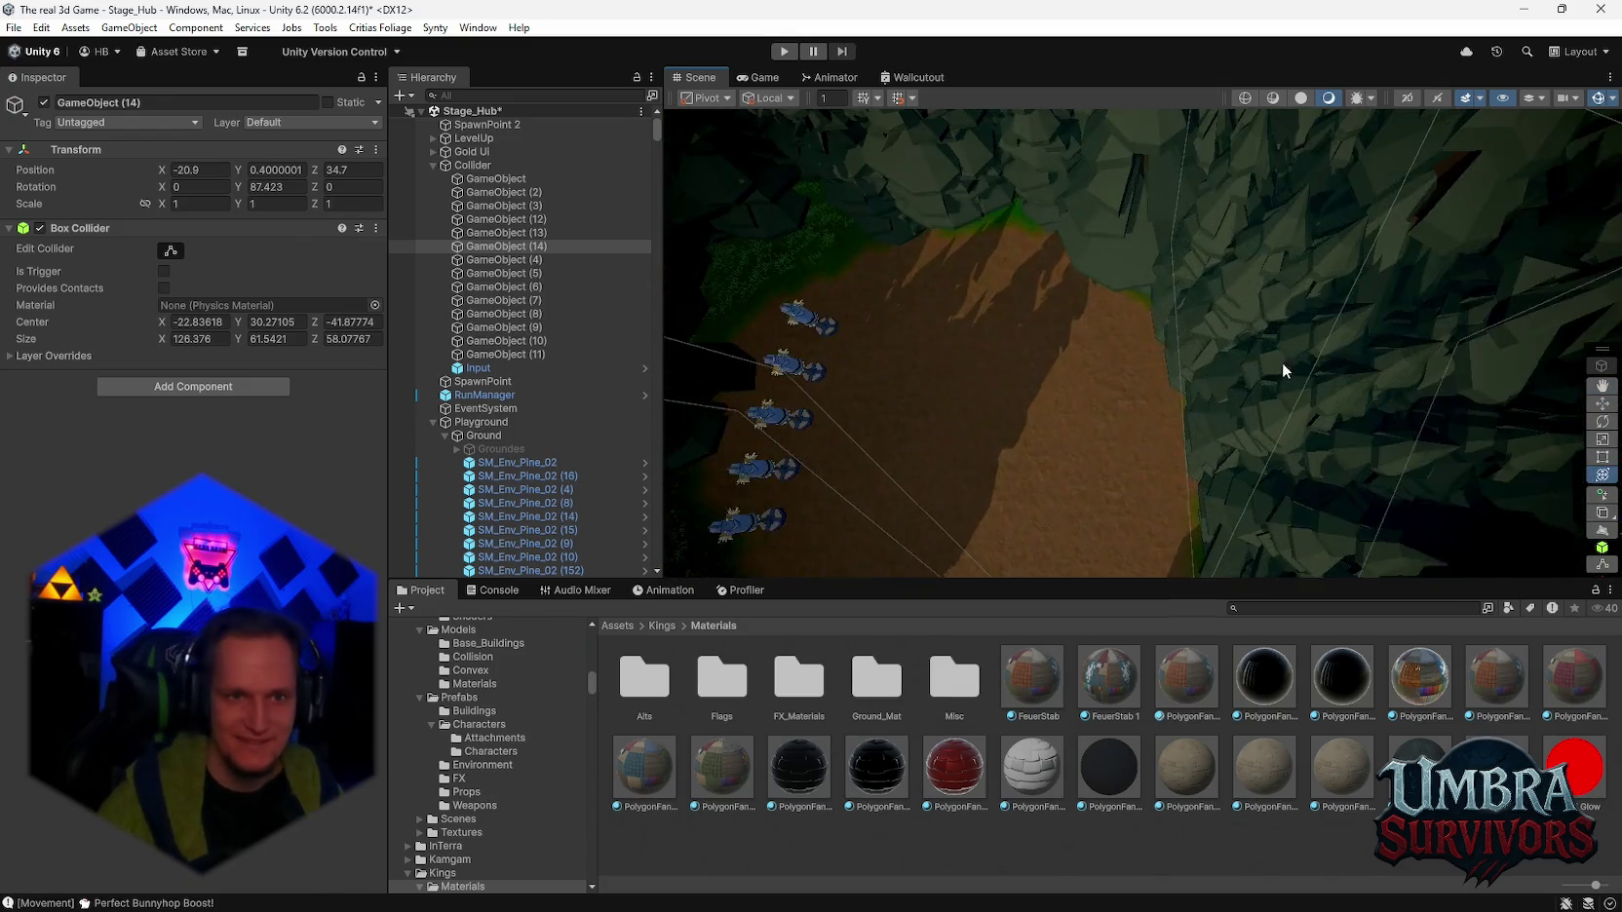
left_click(783, 52)
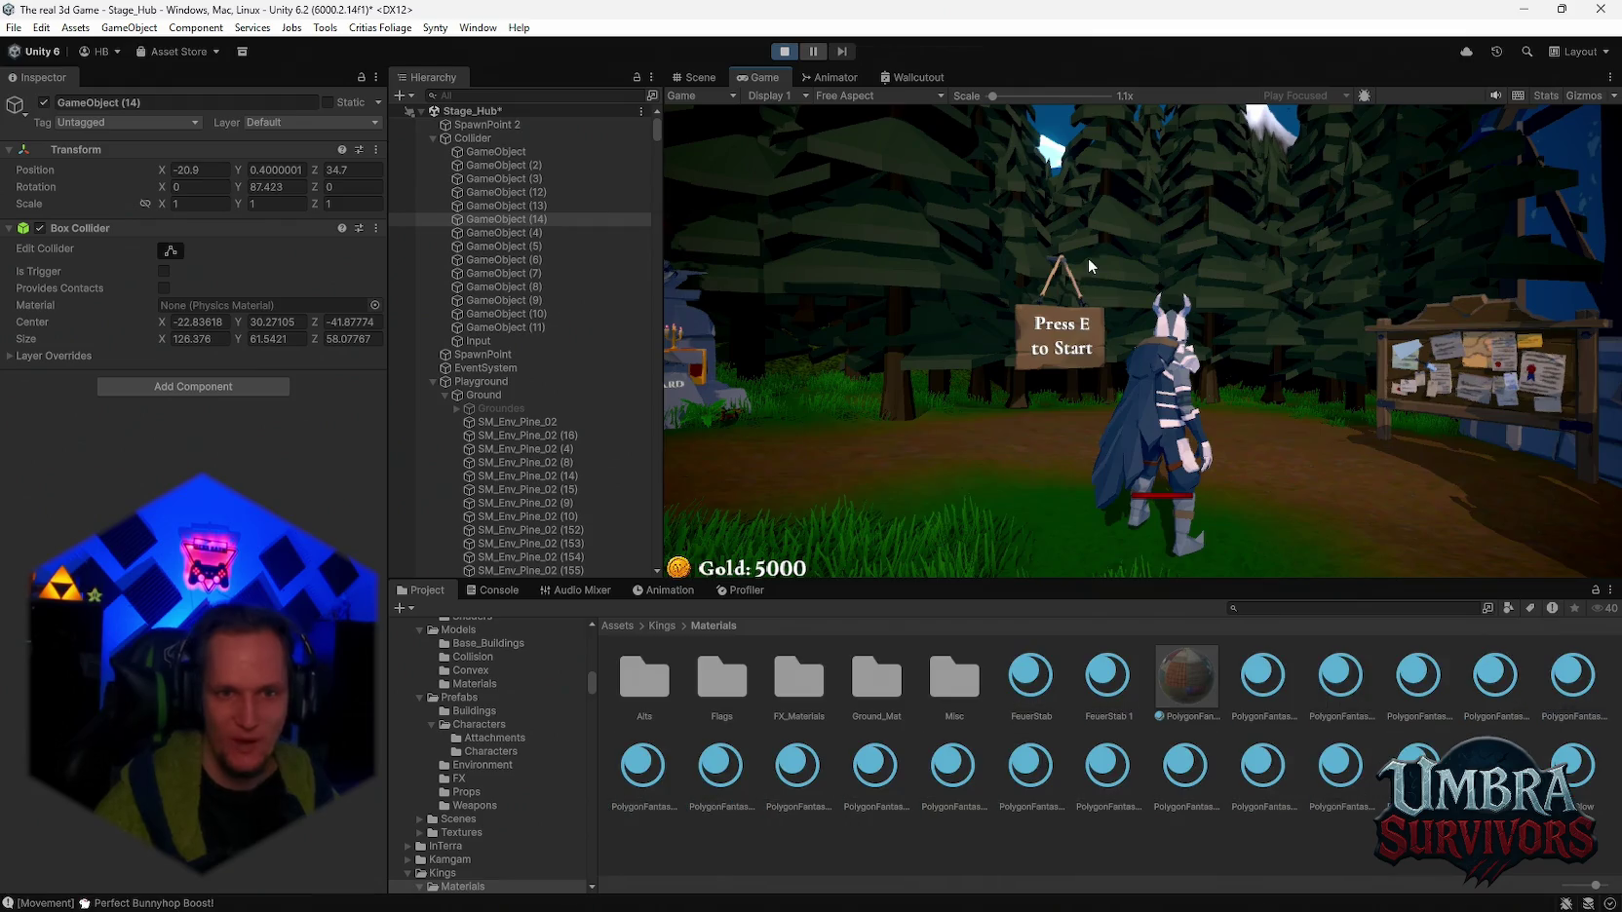
left_click(1131, 349)
key("w")
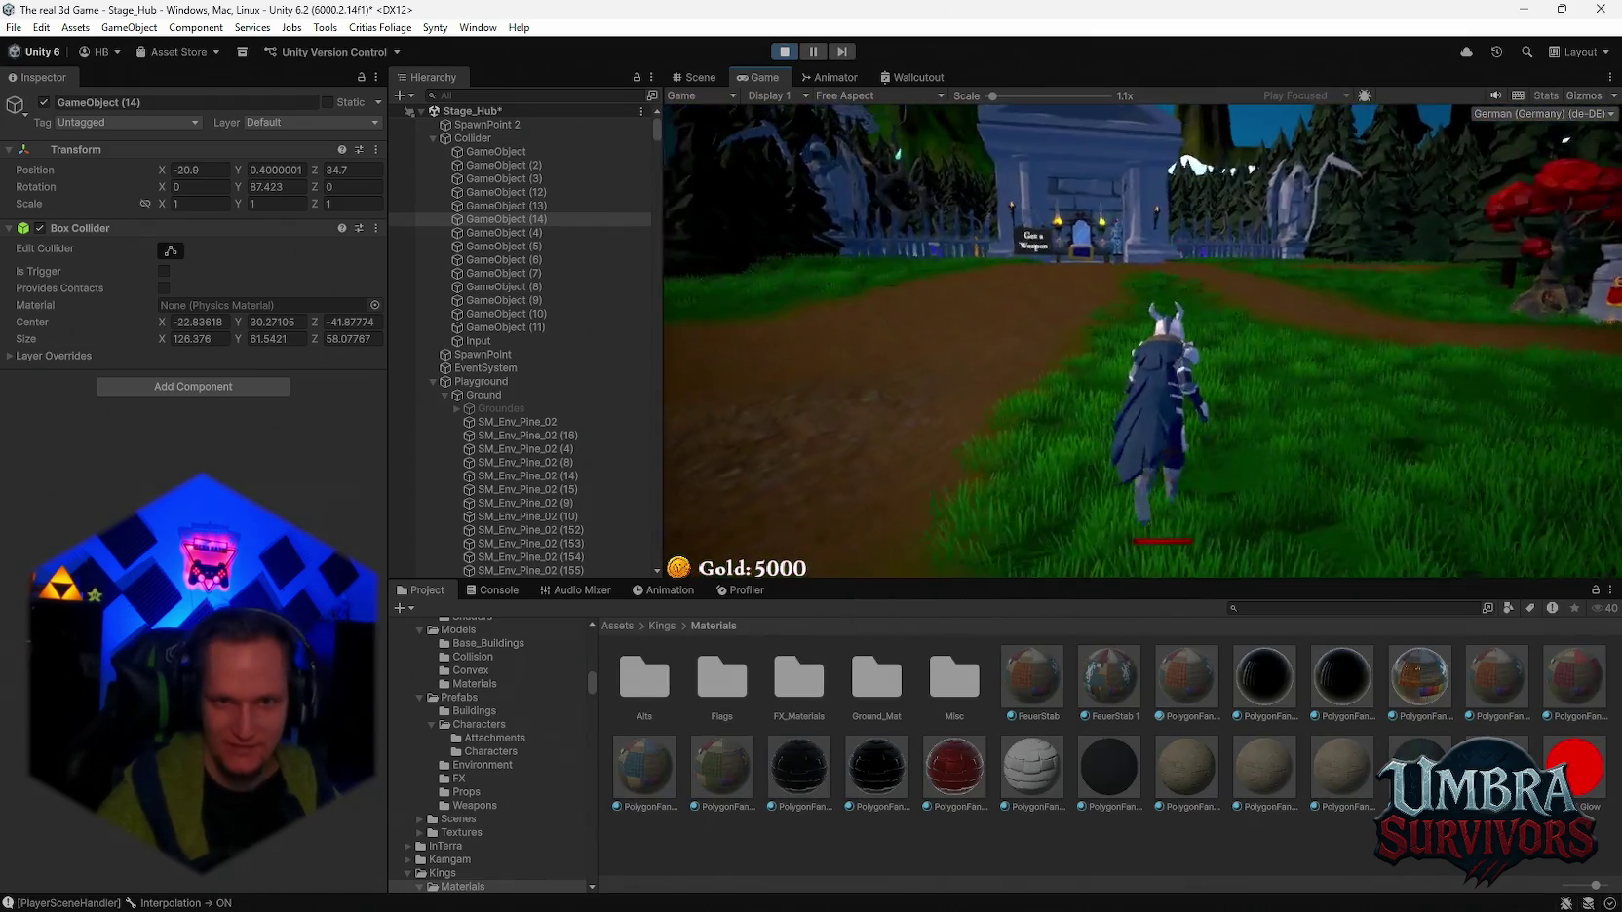
key("w")
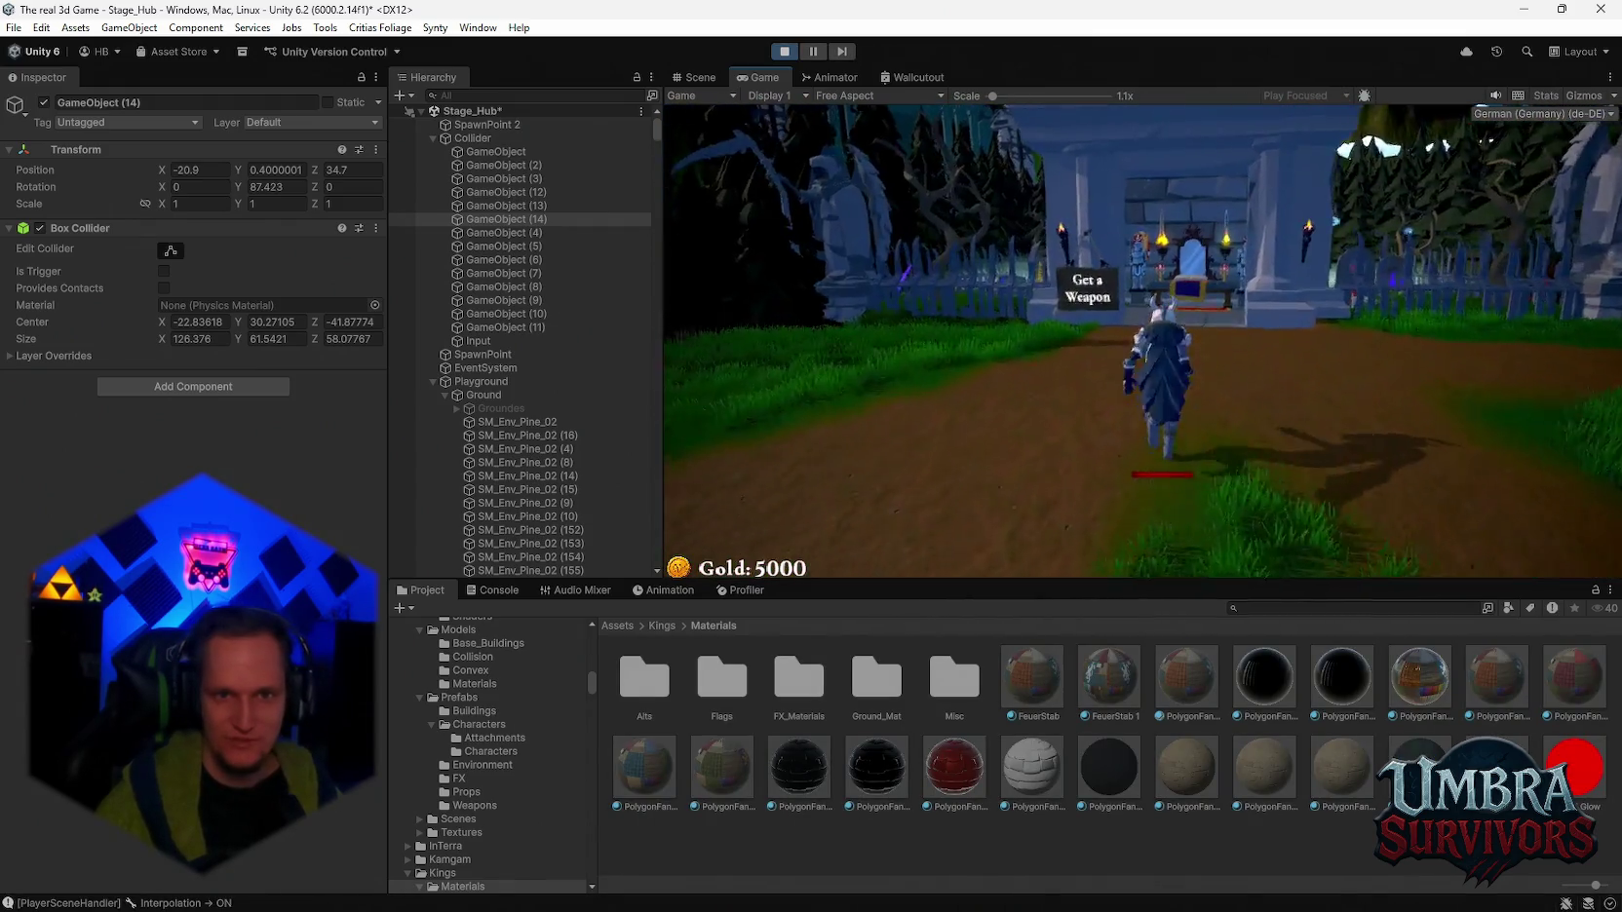
key("w")
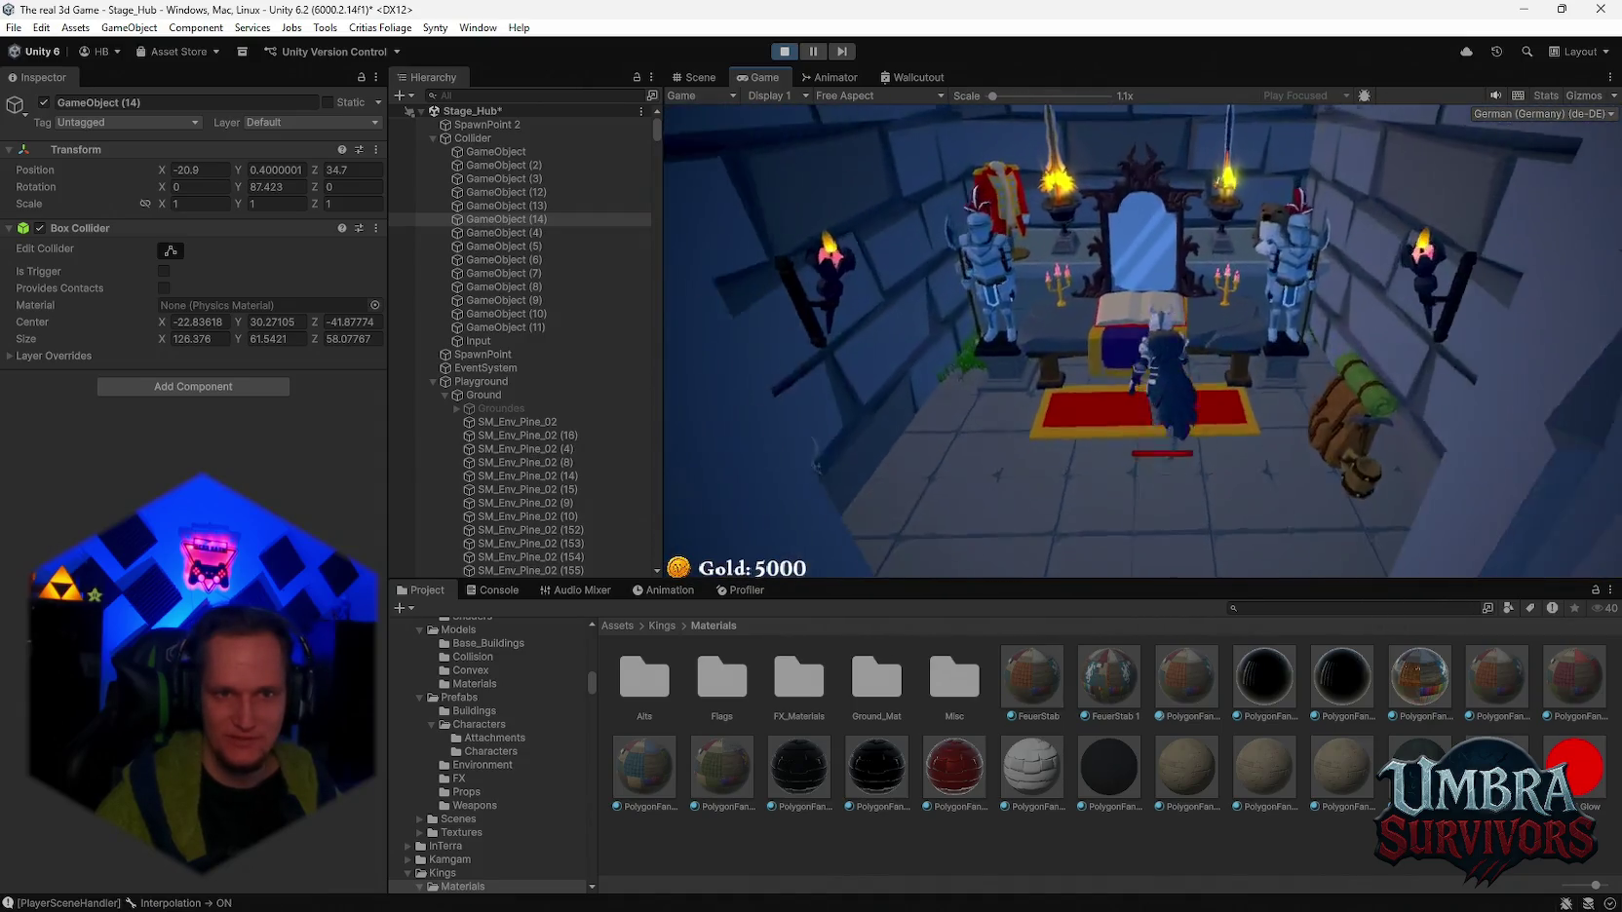
left_click(1485, 133)
key("w")
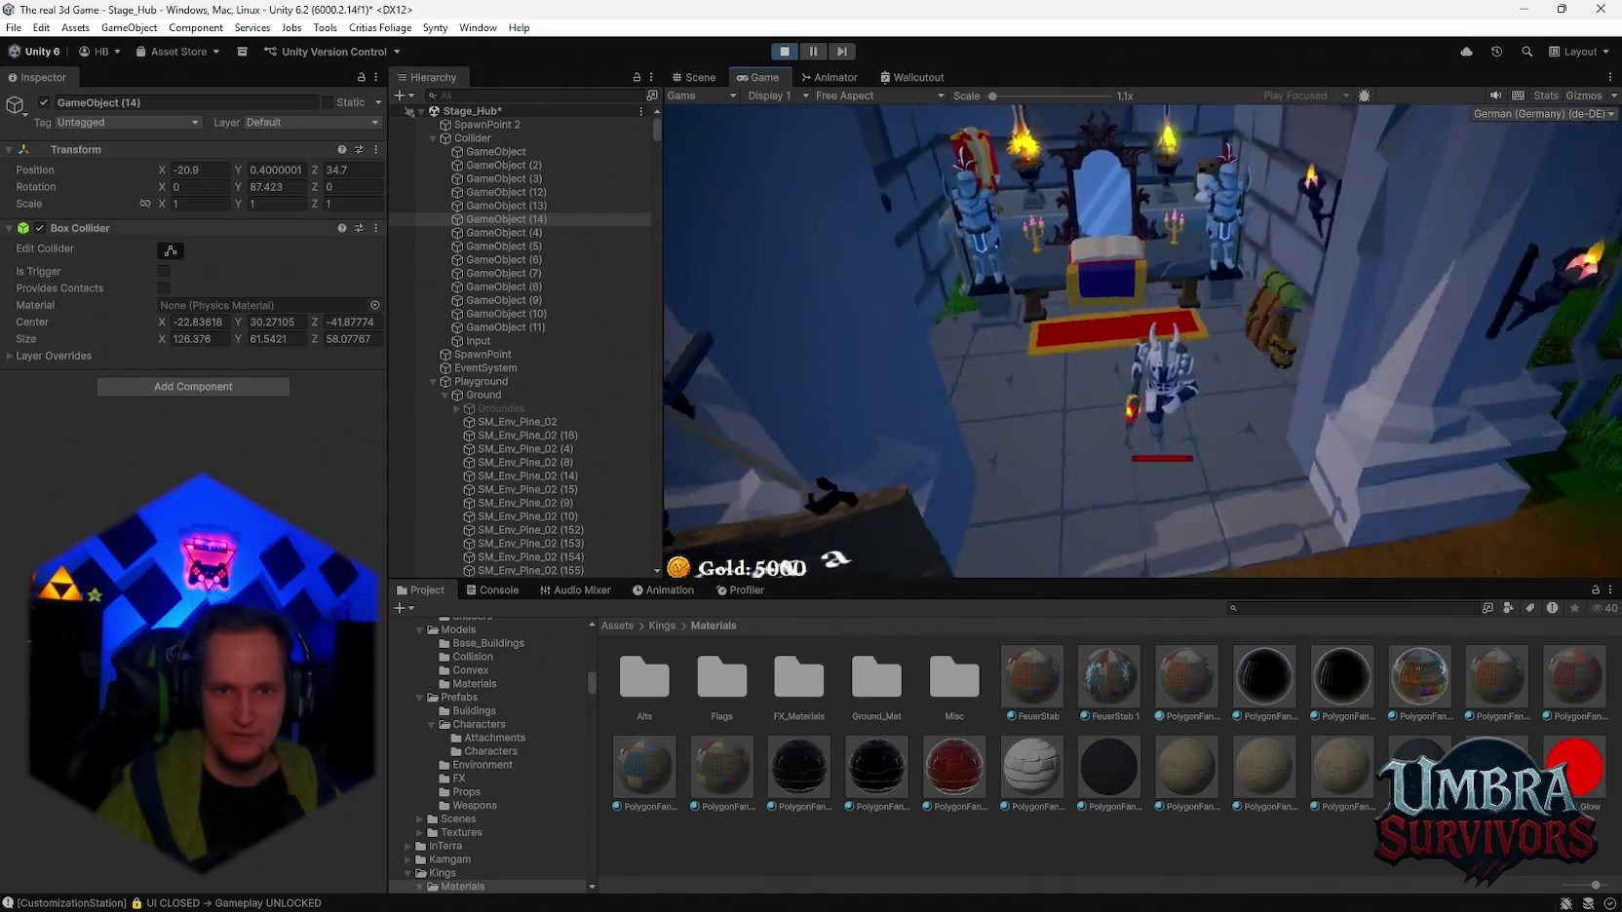
key("w")
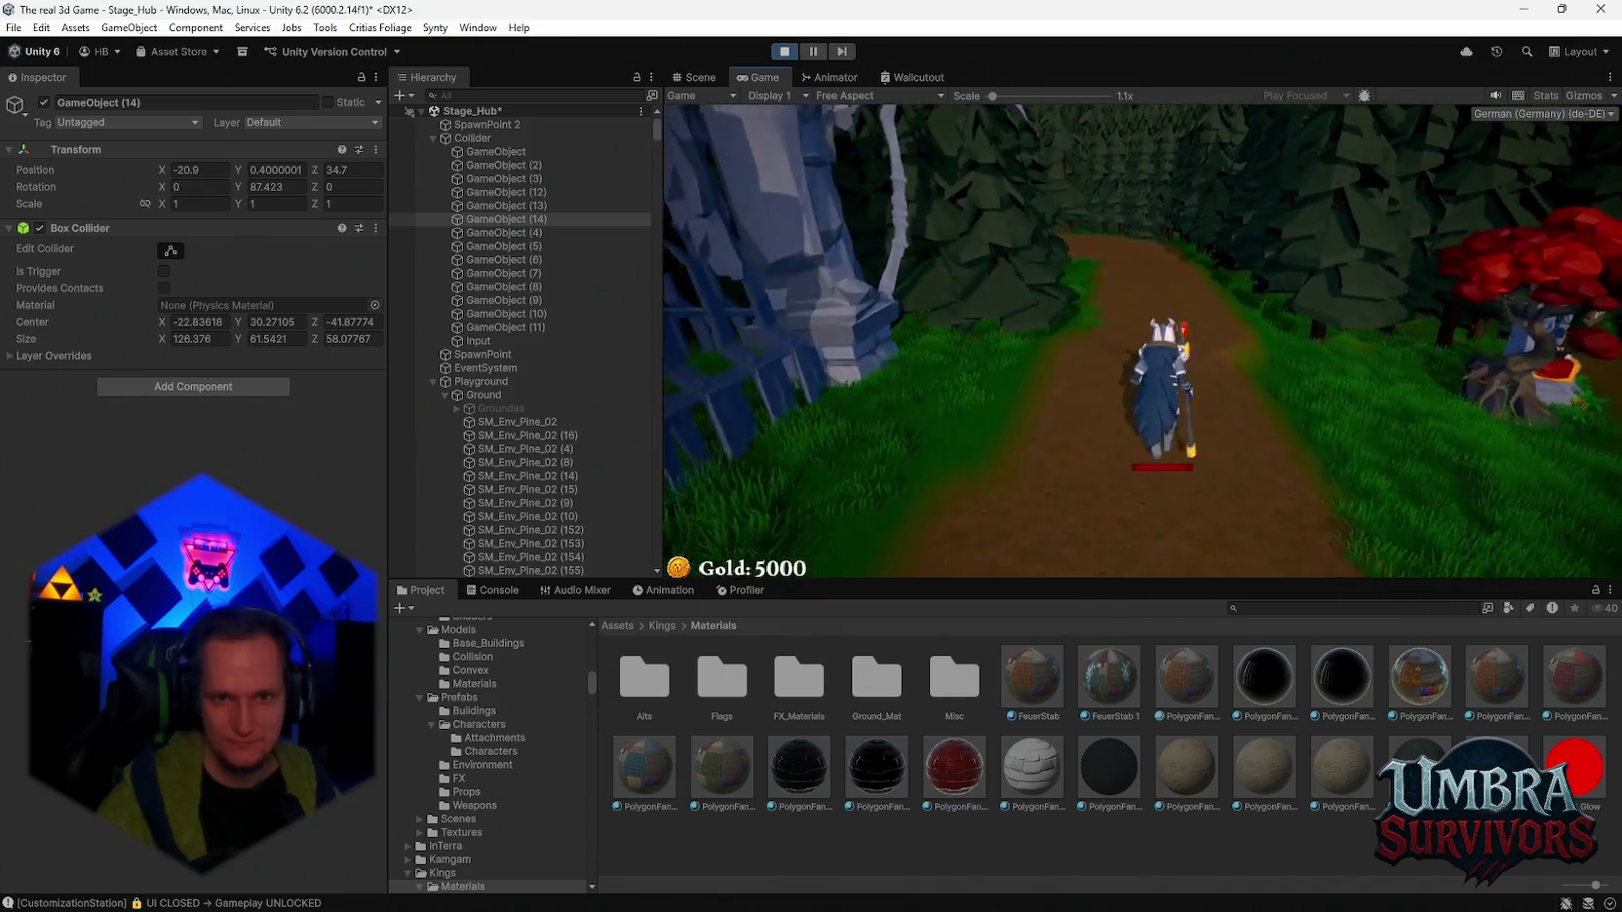
key("w")
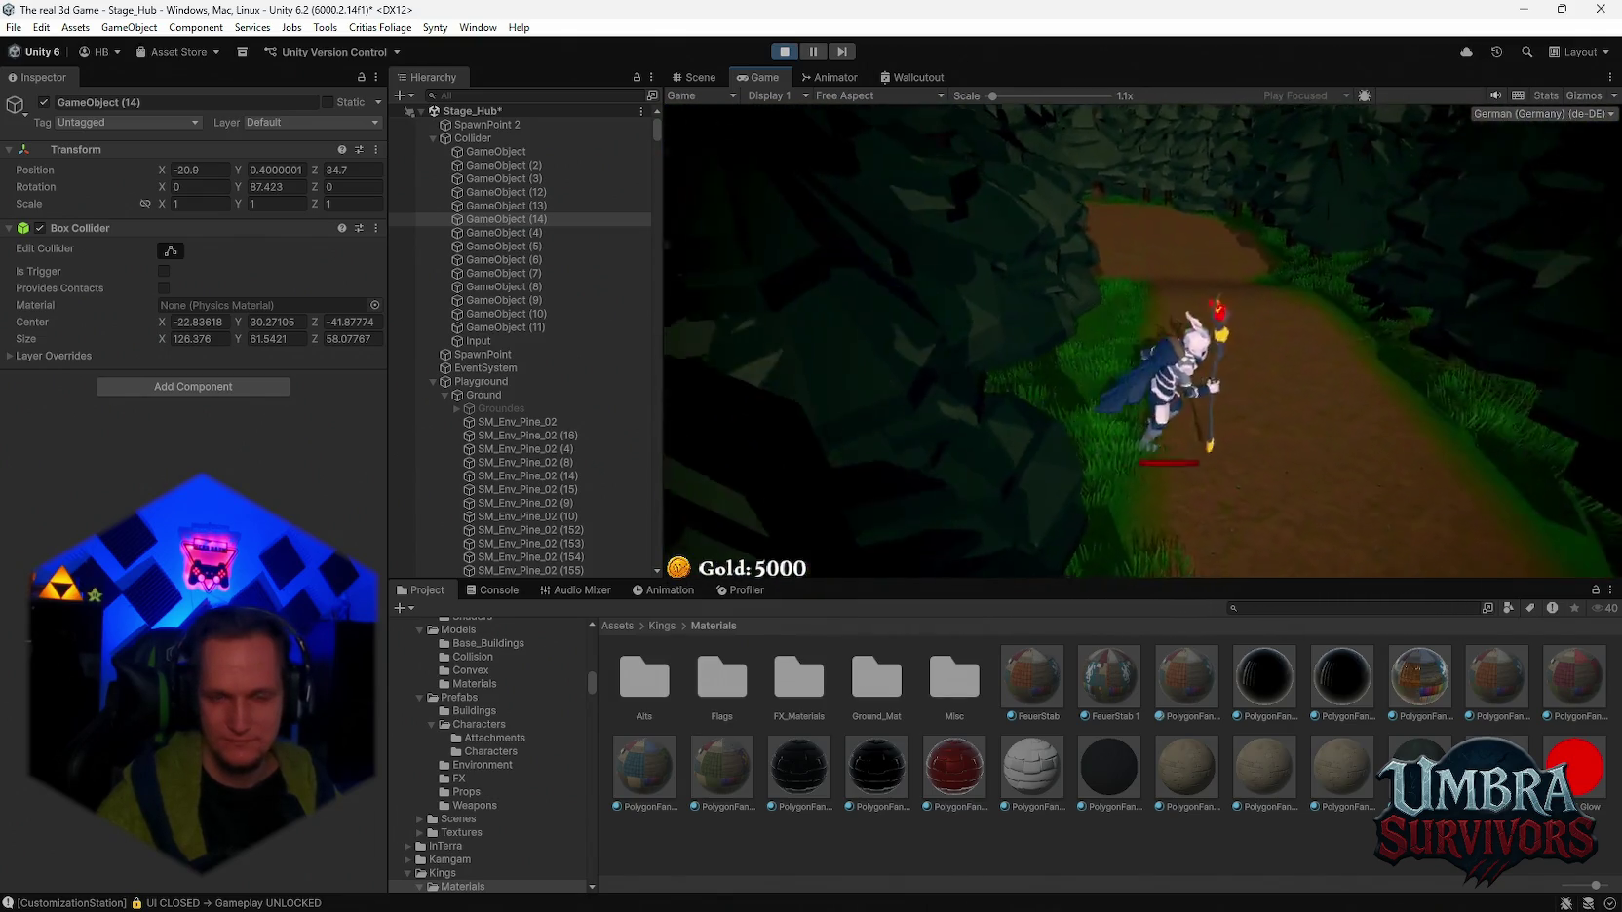
key("w")
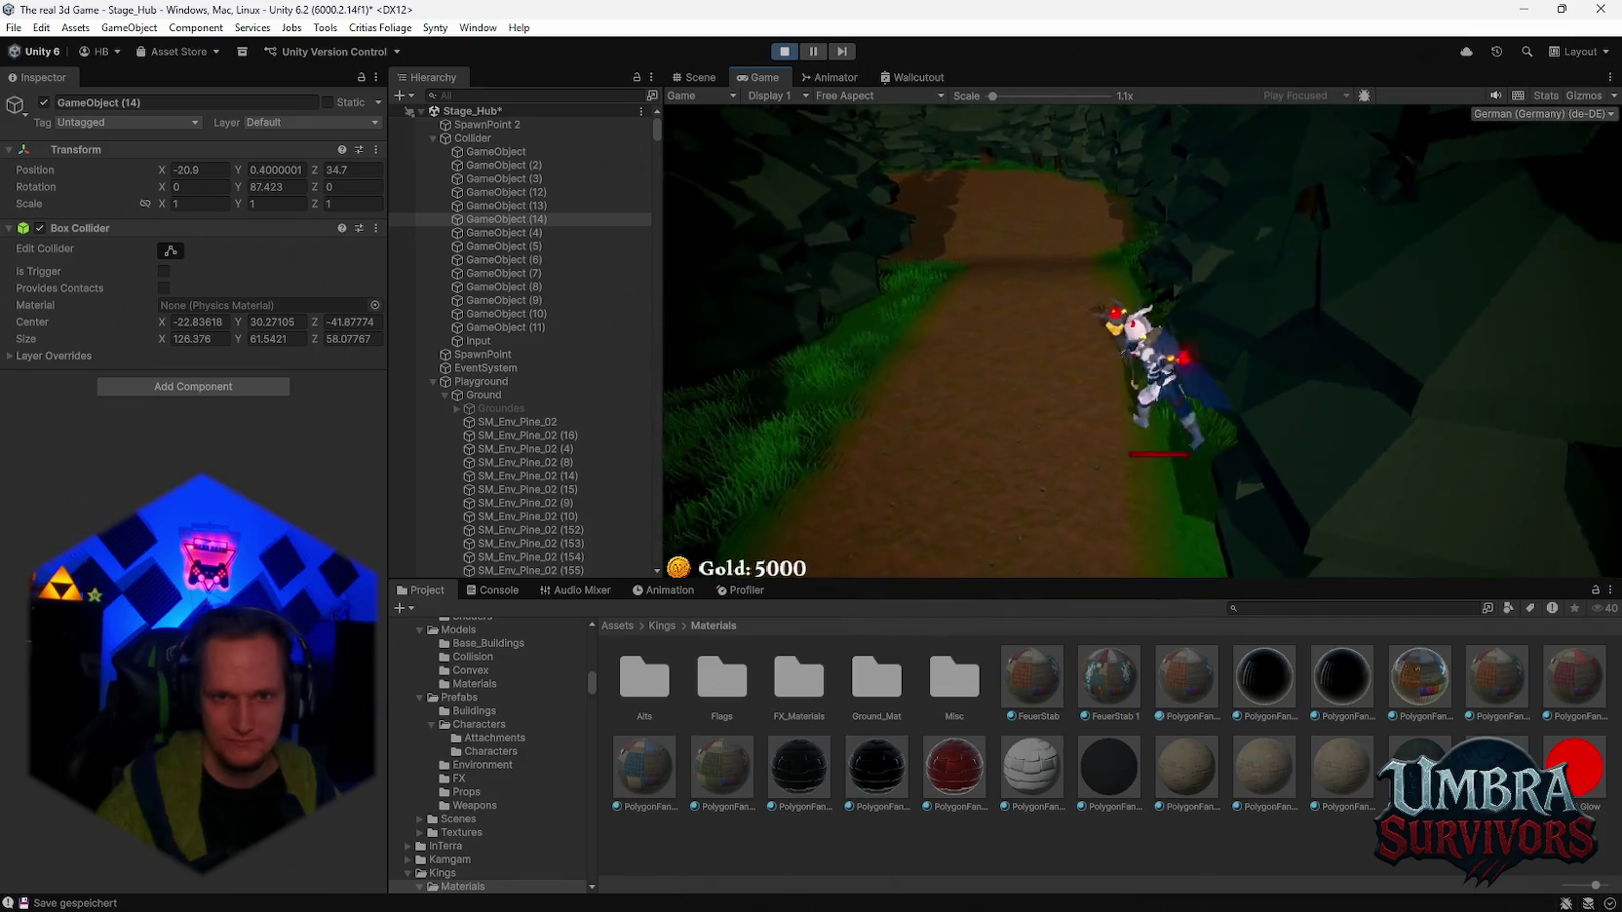
key("w")
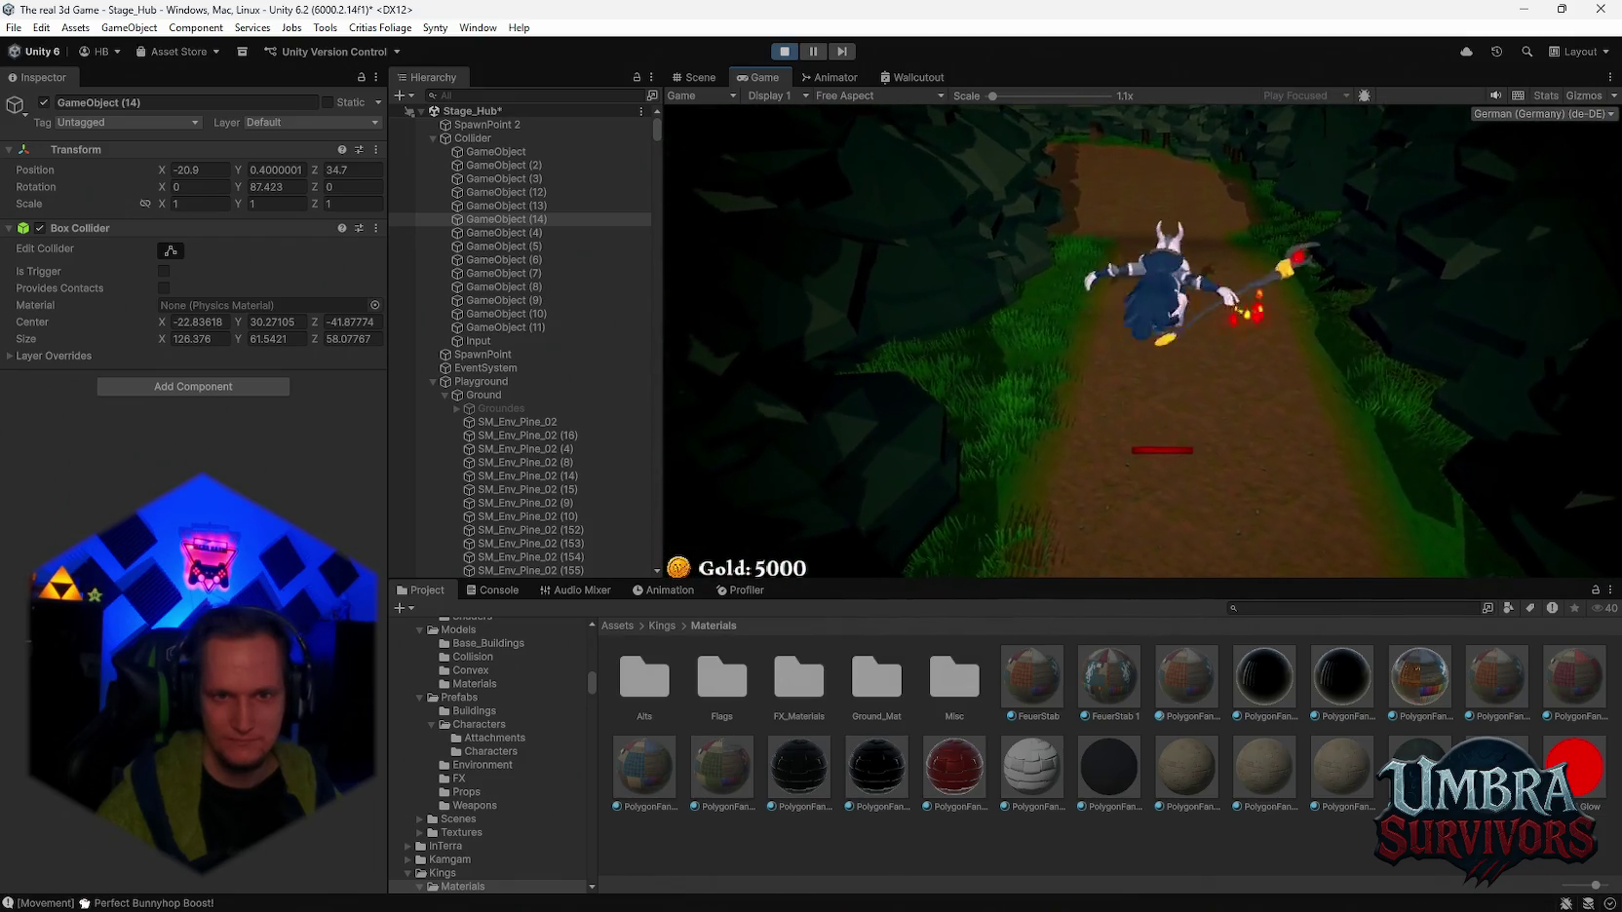
key("Escape")
left_click(780, 54)
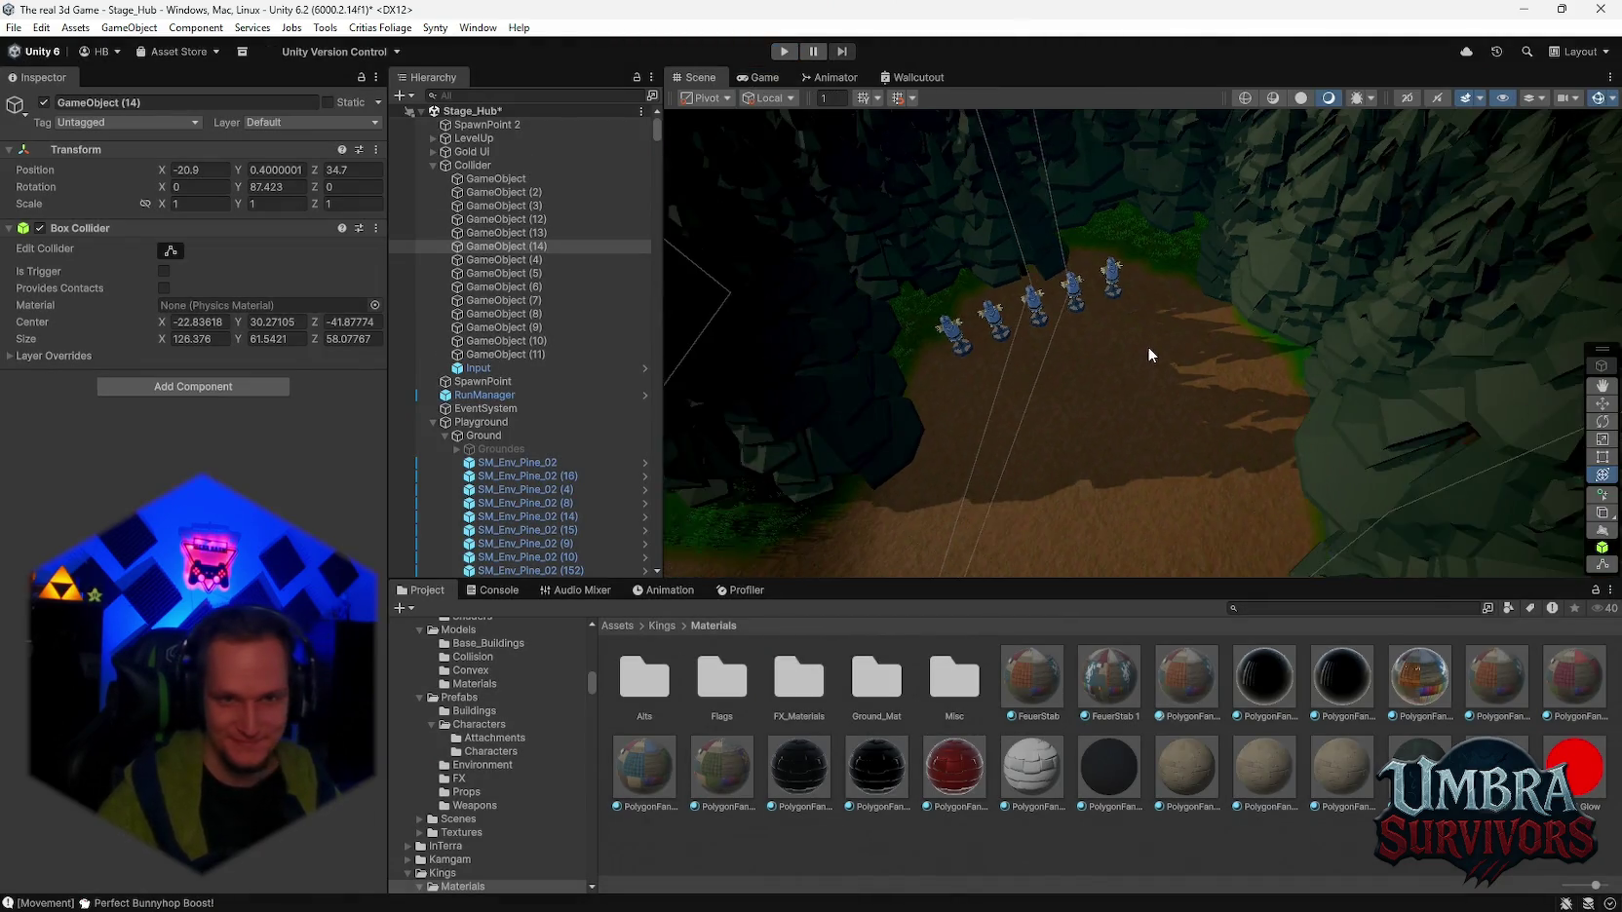
scroll(1147, 346, "down", 5)
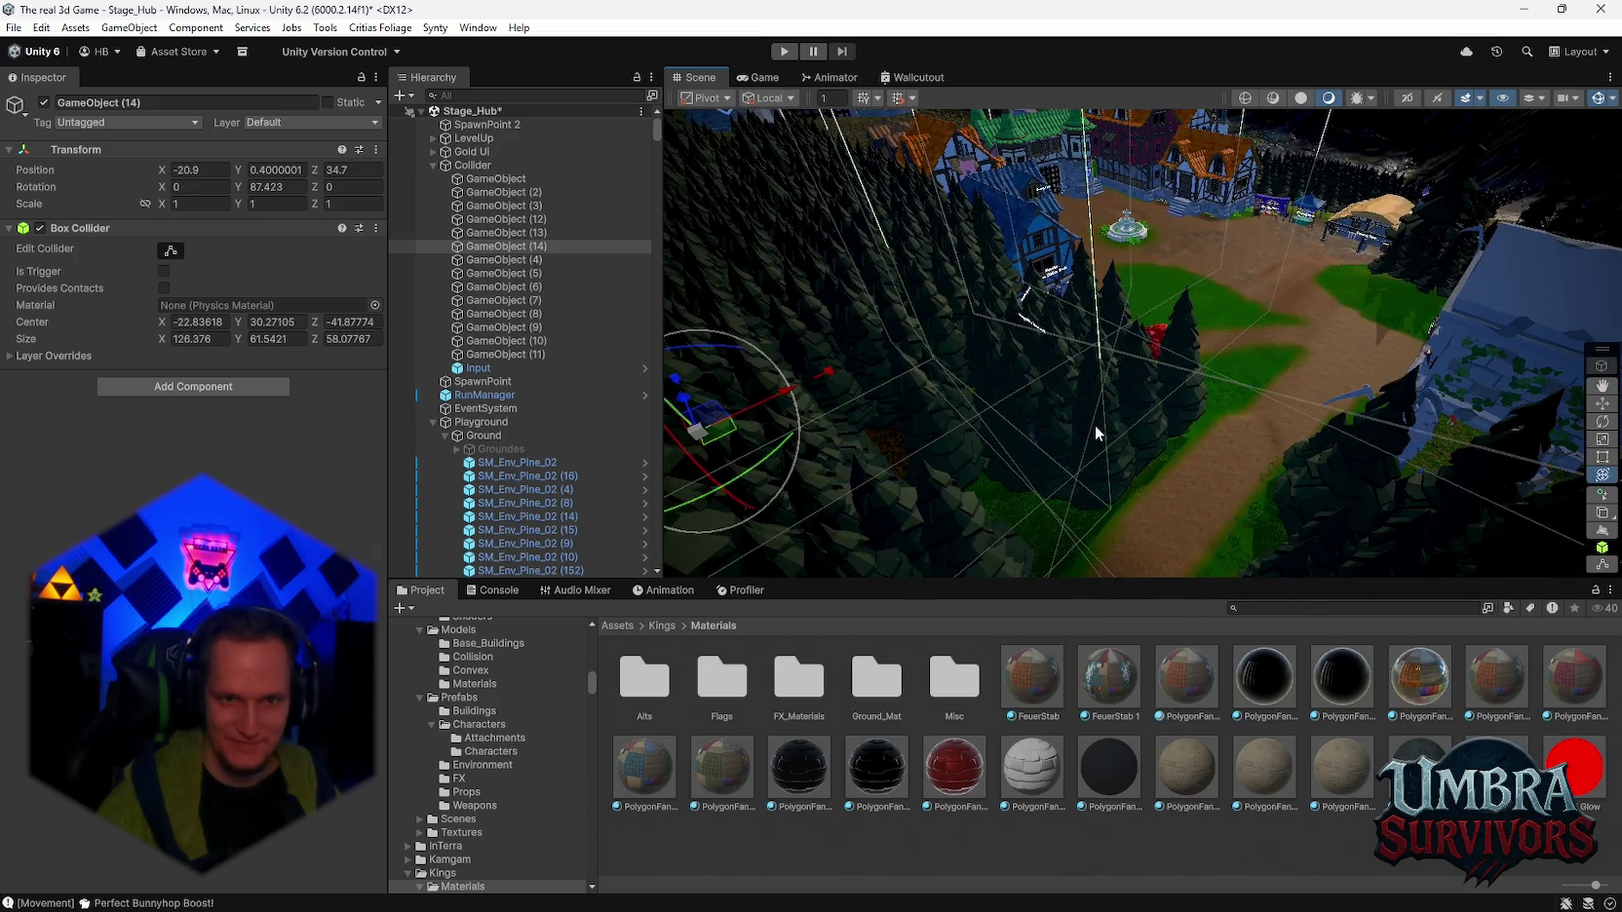
left_click(1094, 425)
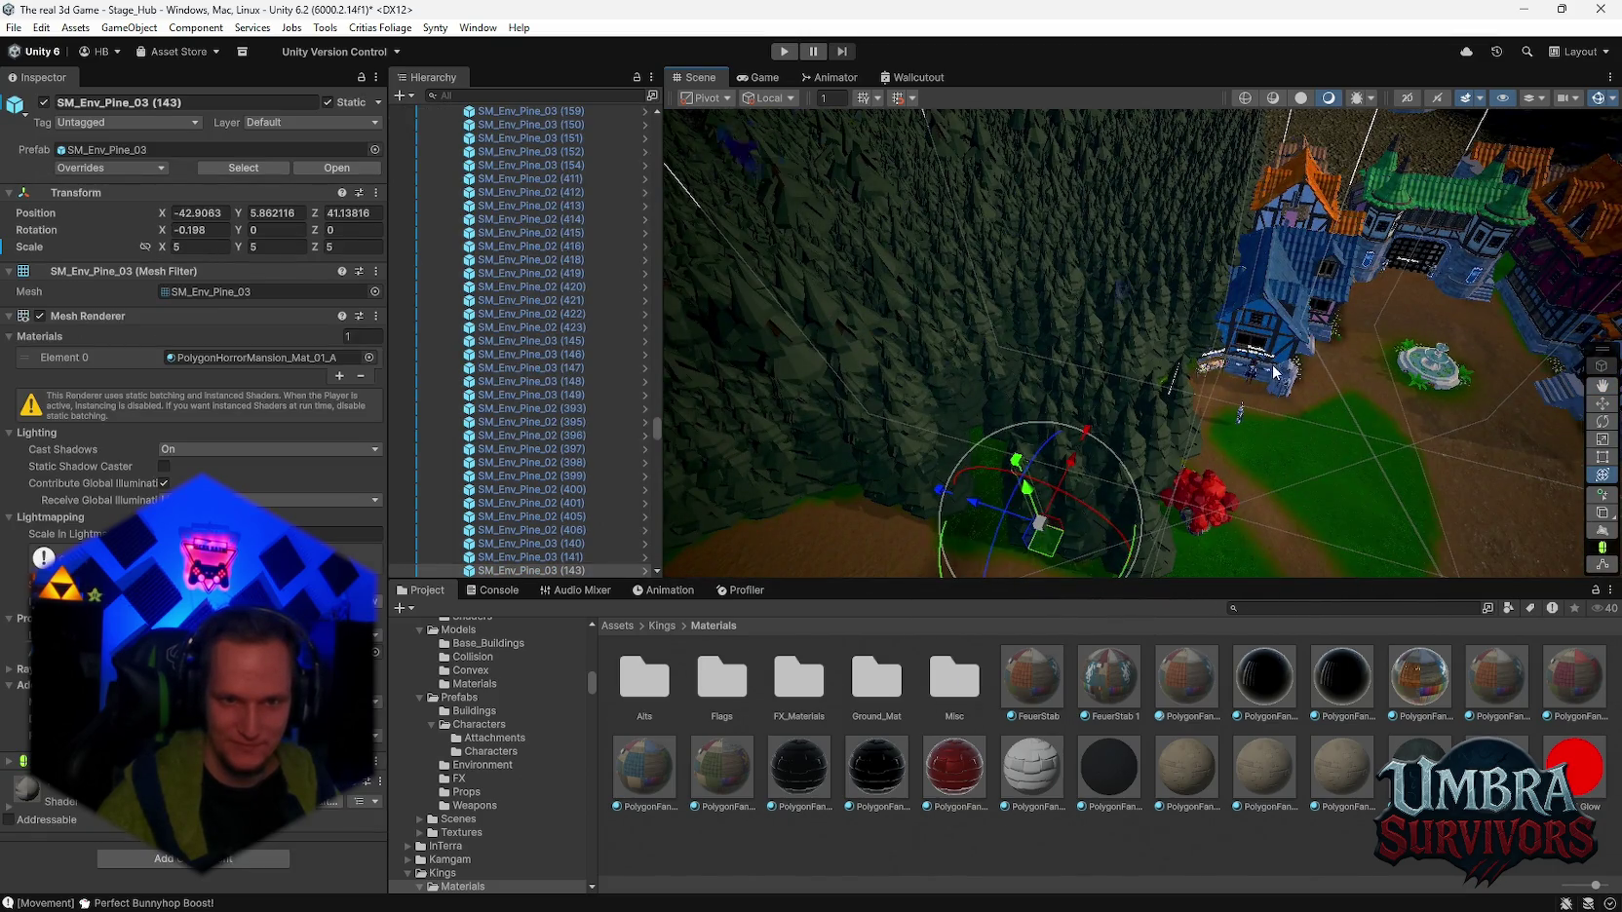
left_click_drag(1273, 373, 1308, 225)
left_click(1602, 403)
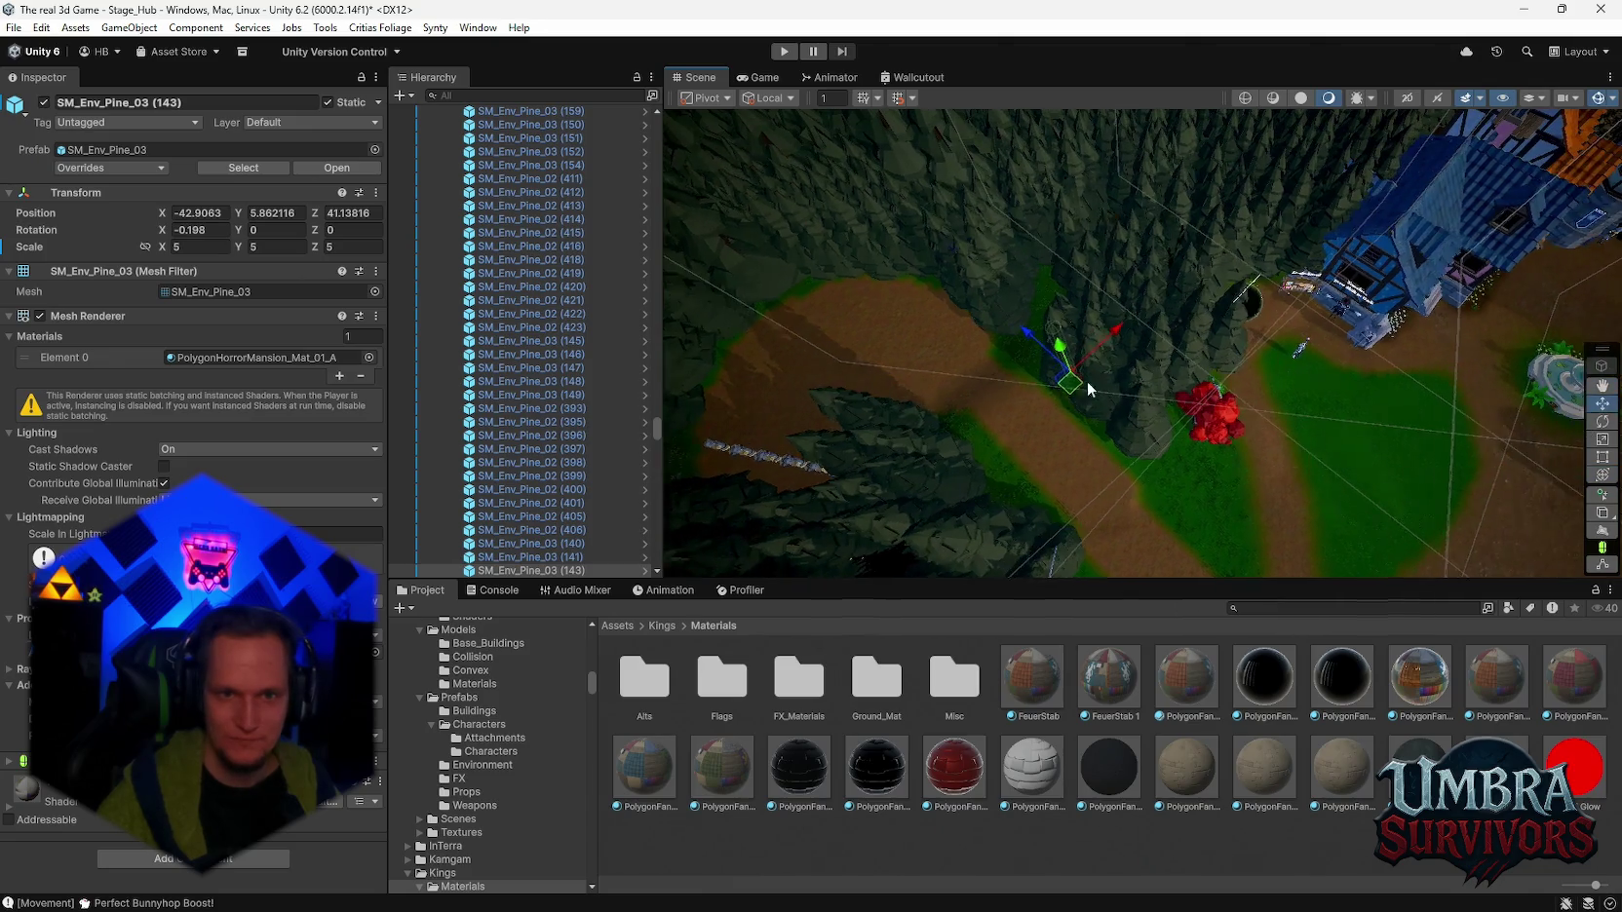
left_click(1112, 383)
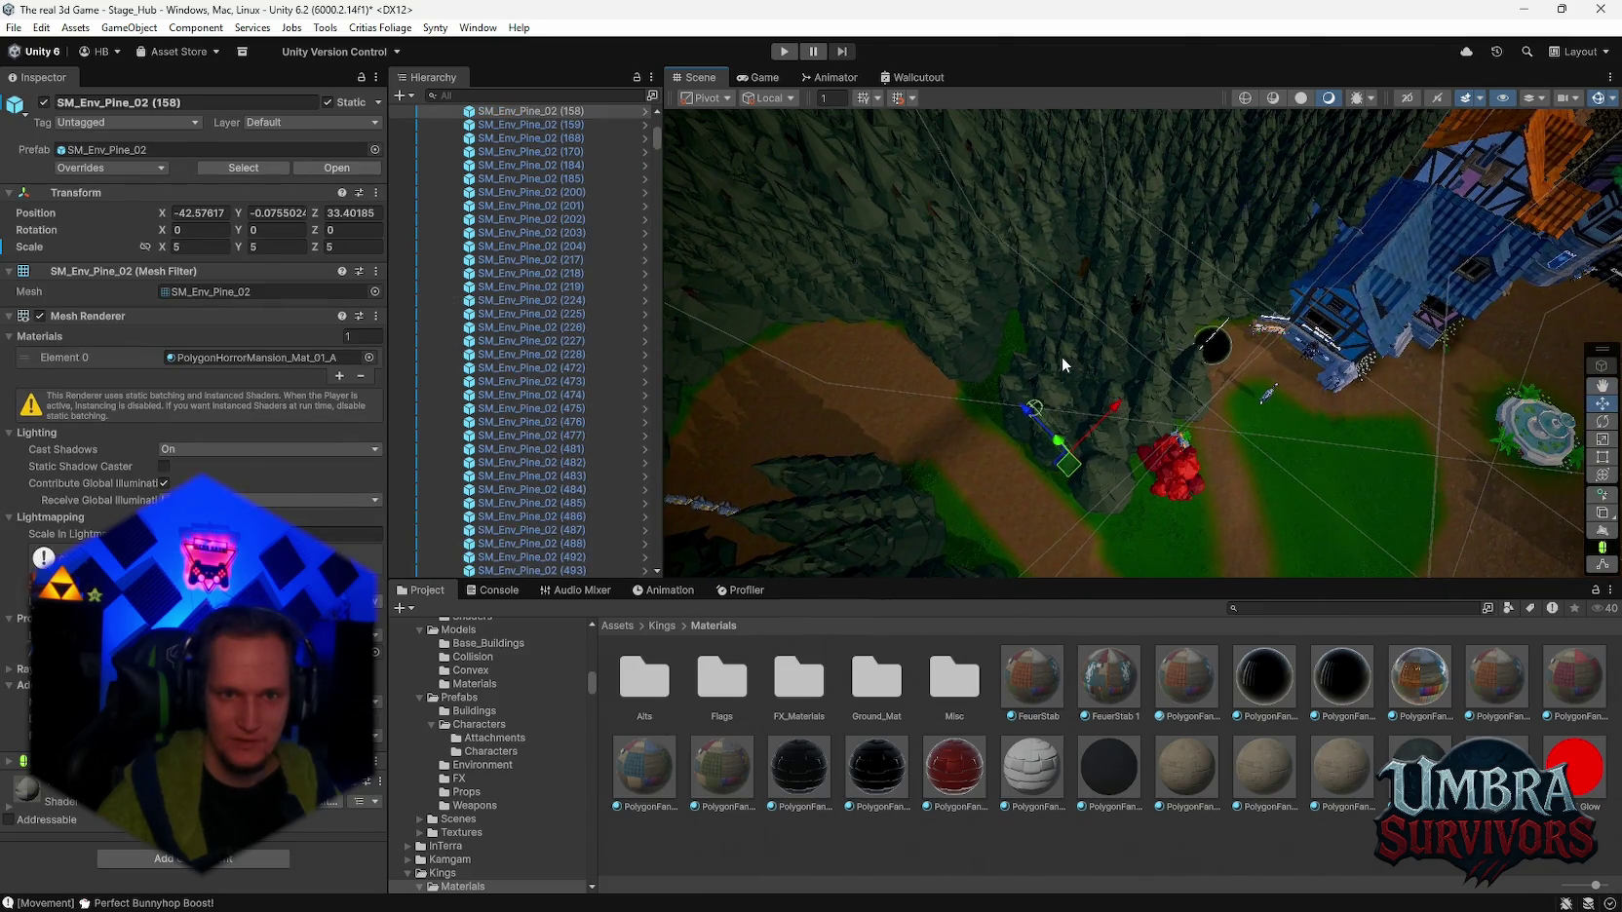
left_click(1082, 346)
left_click(1135, 349)
left_click(1090, 405)
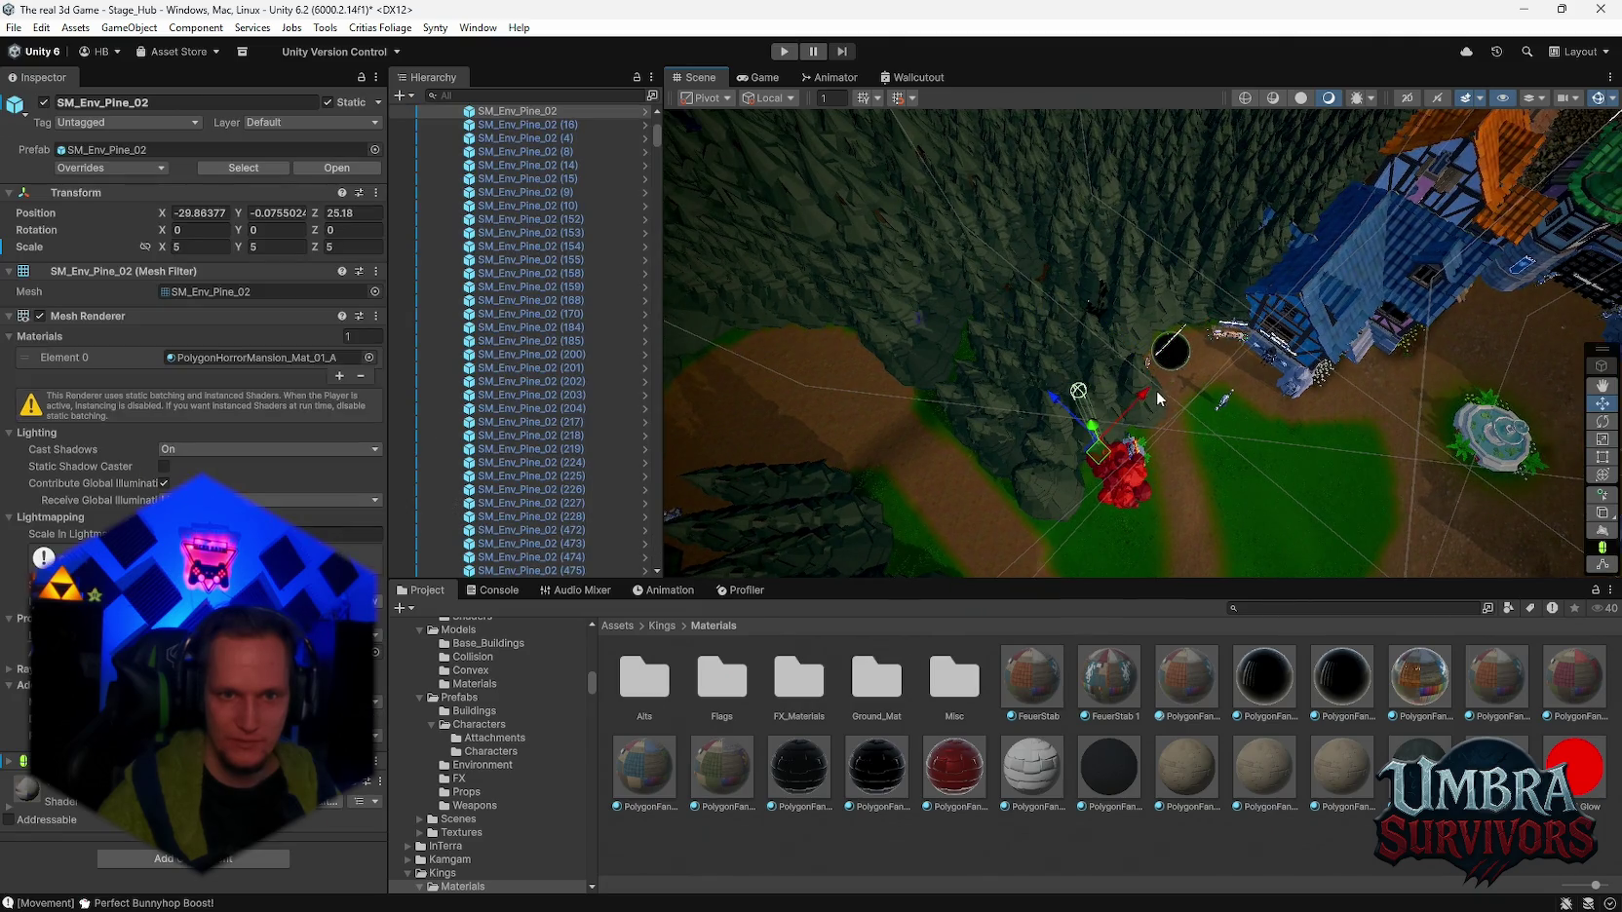
left_click(1128, 323)
left_click(1182, 270)
left_click(1115, 284)
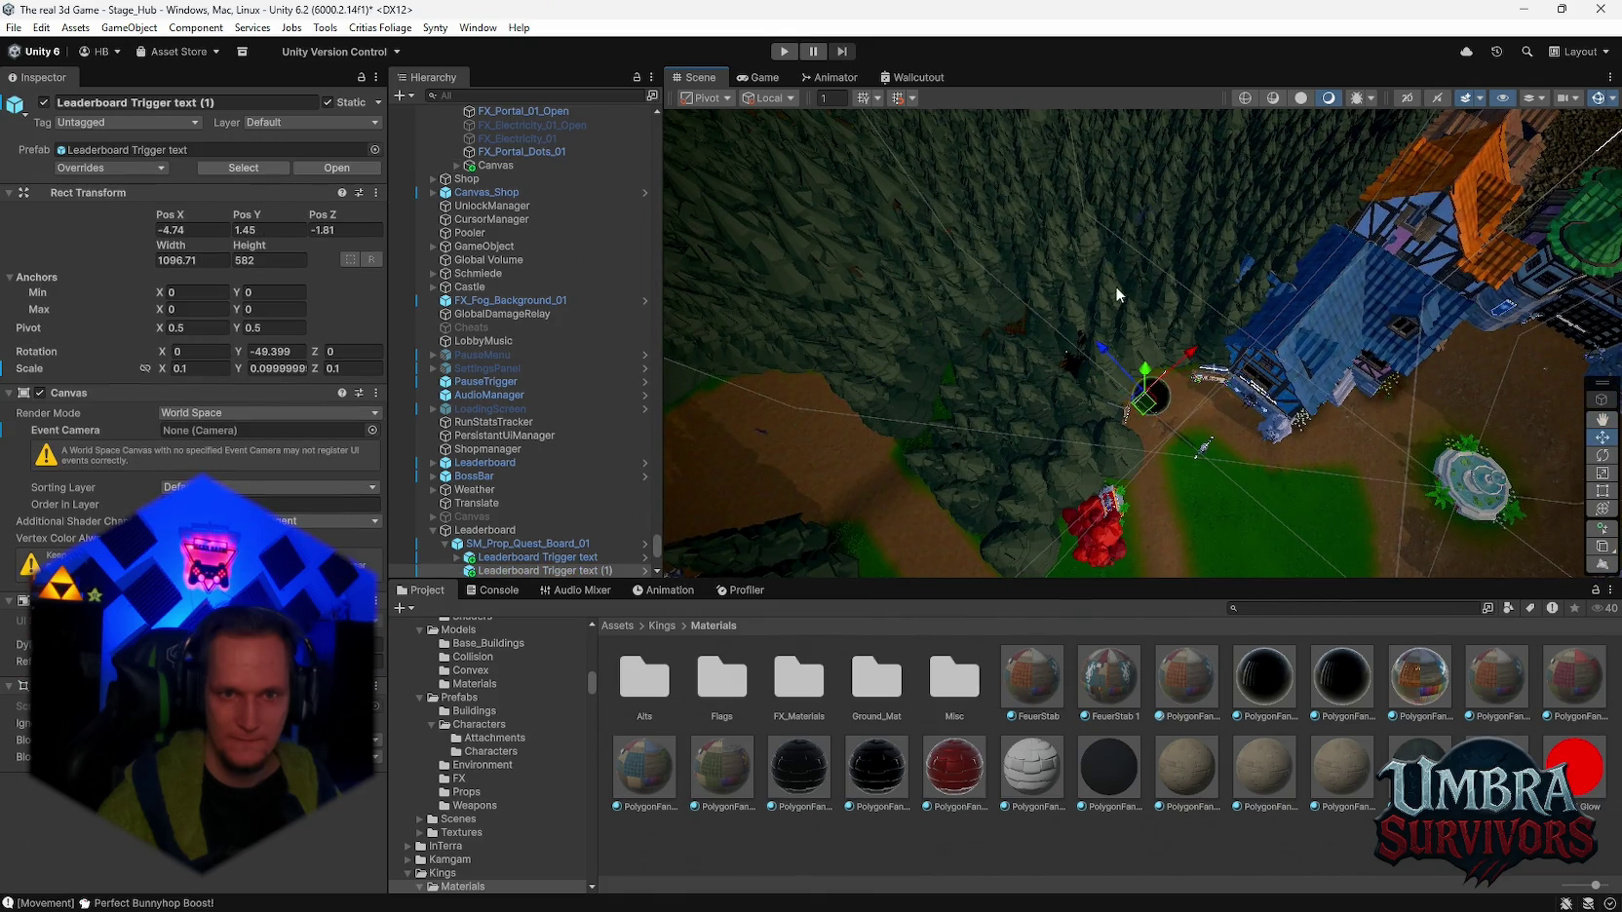
left_click(1115, 285)
left_click(1221, 317)
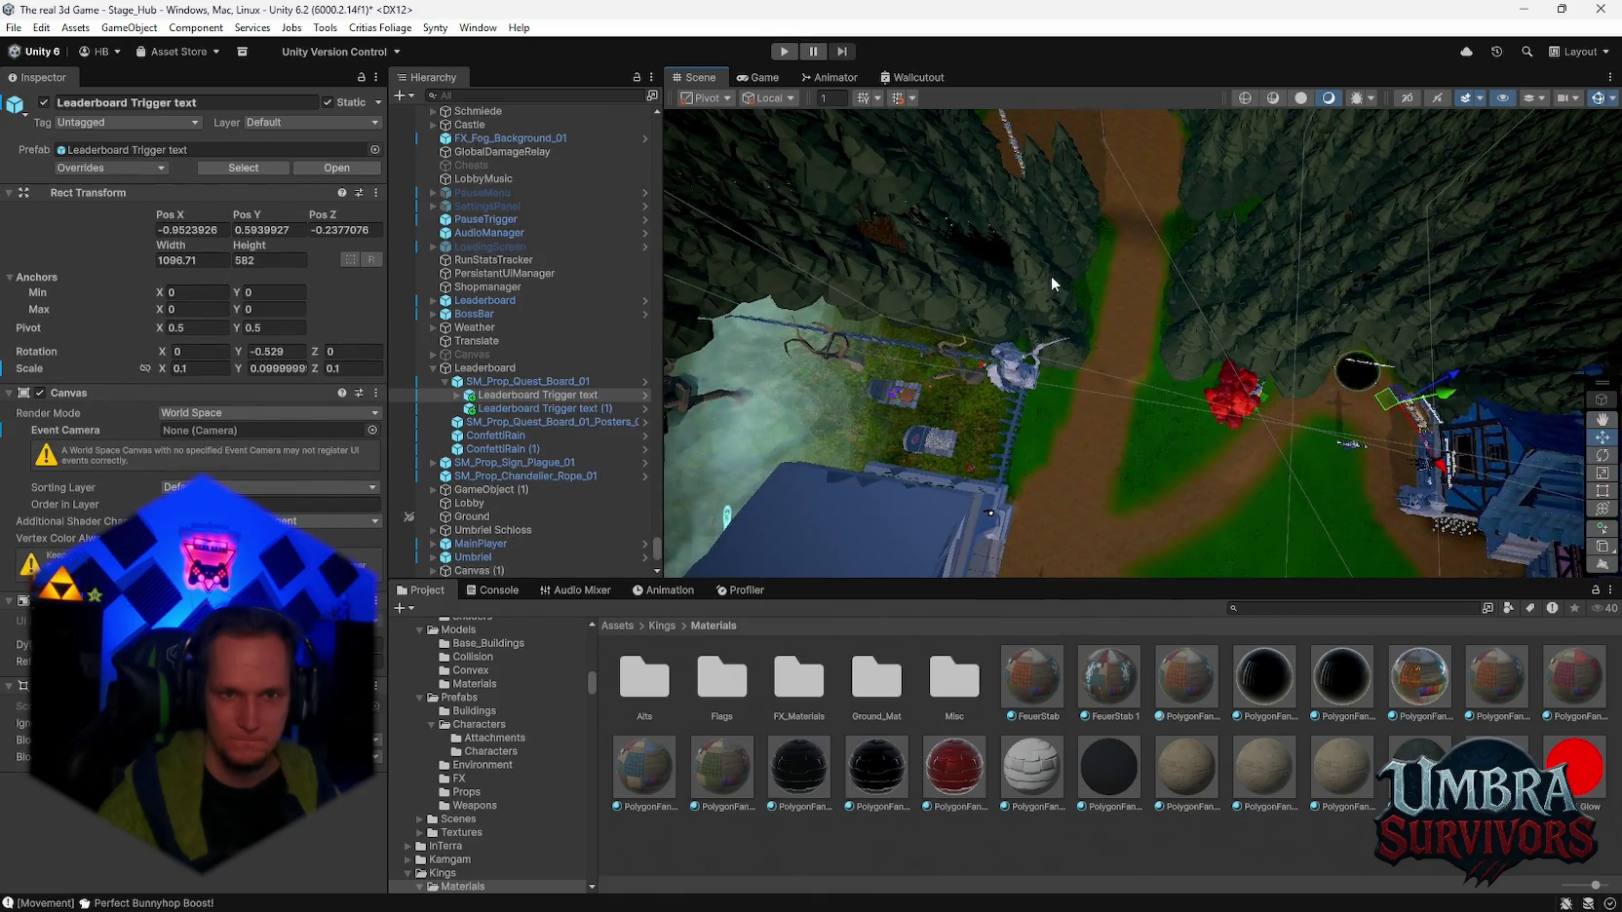
left_click(1051, 275)
left_click(1030, 301)
left_click(1075, 333)
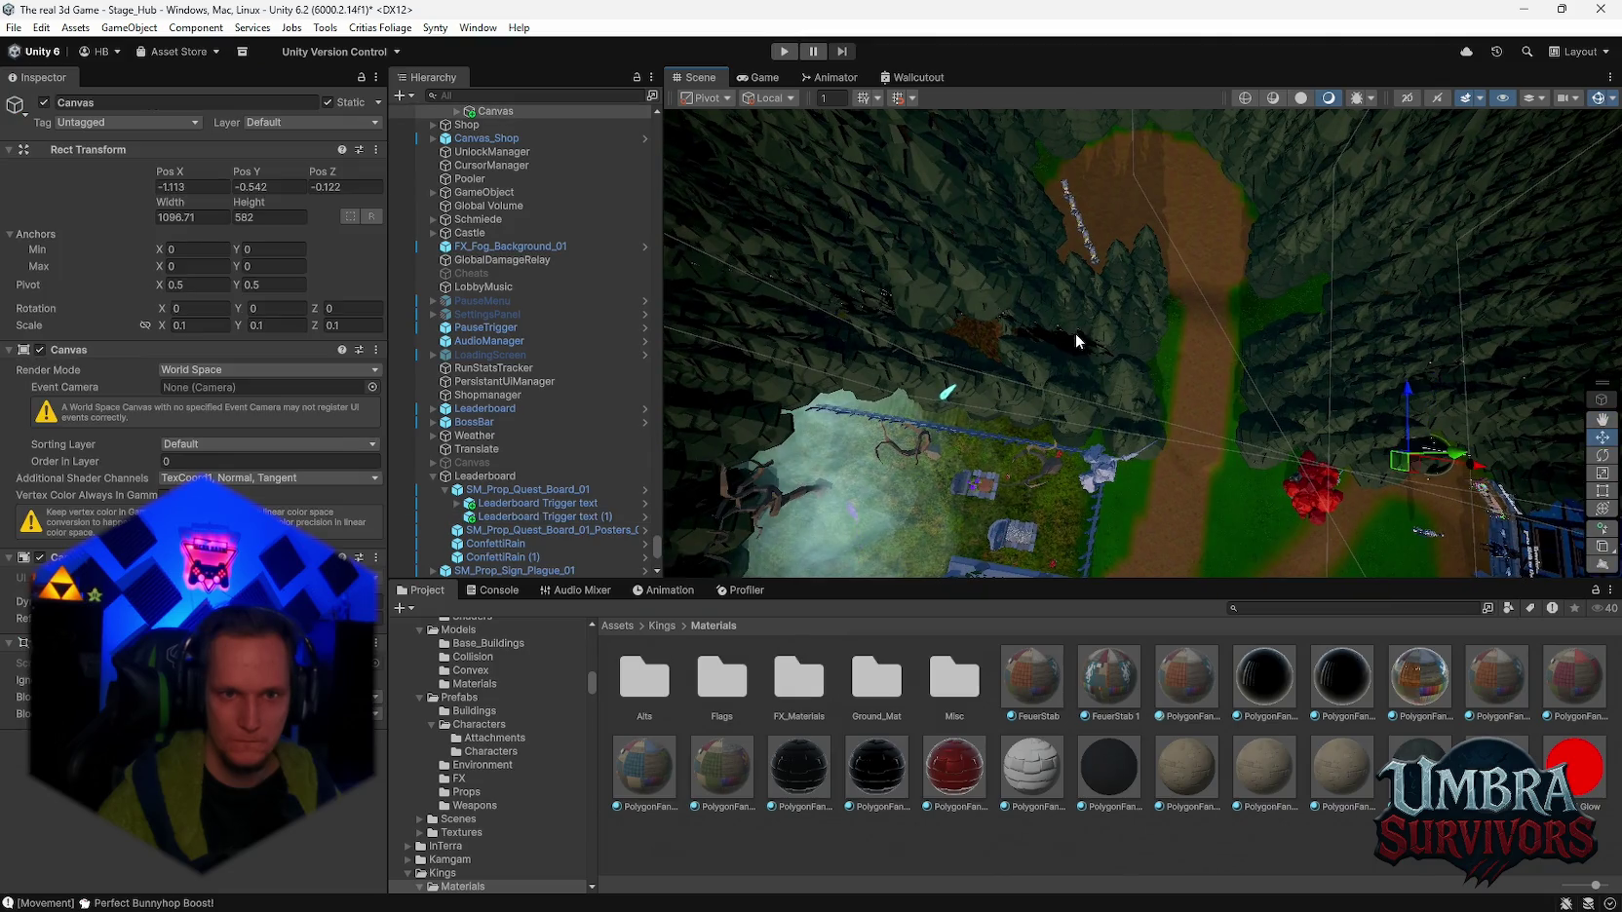
left_click(1124, 244)
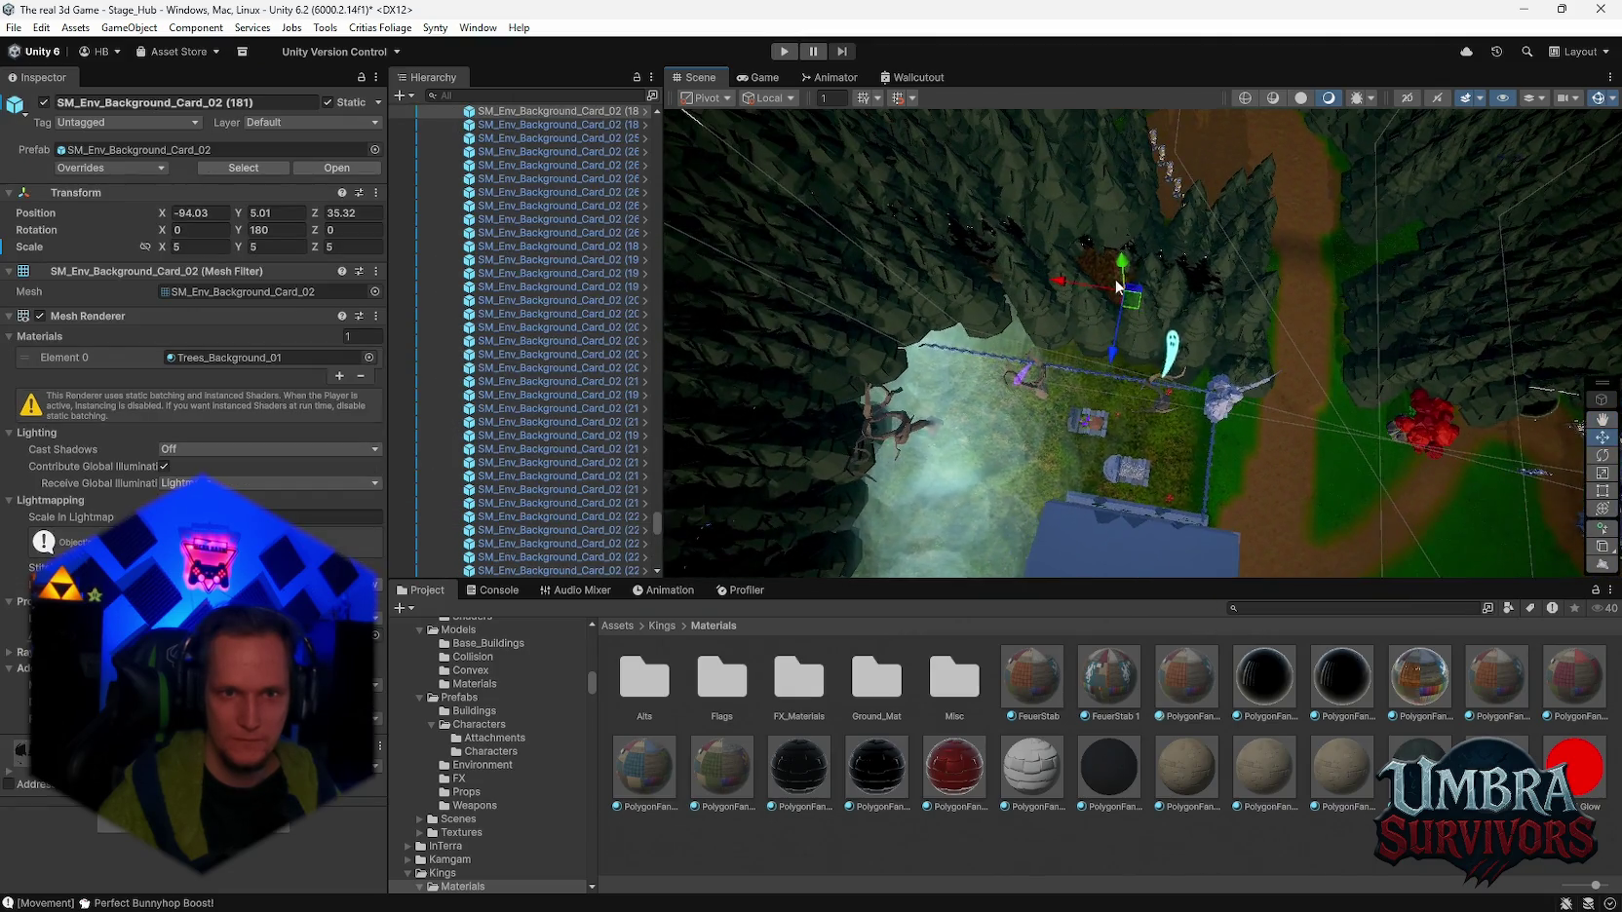
left_click(1030, 298)
left_click(1121, 330)
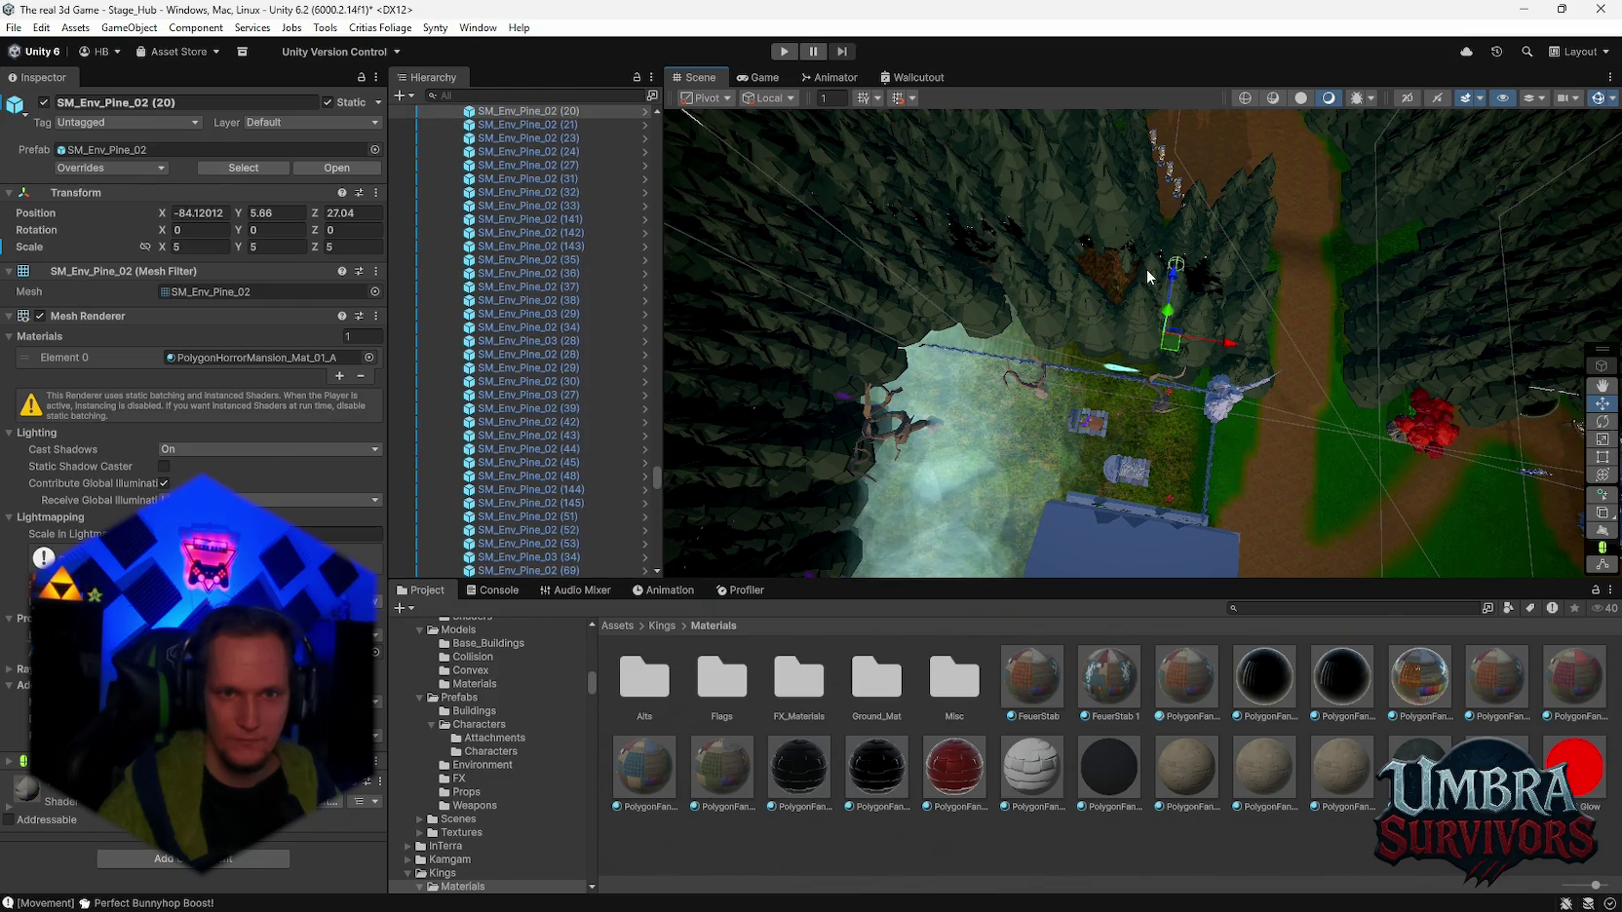
left_click(1322, 349)
left_click(1026, 307)
key("f")
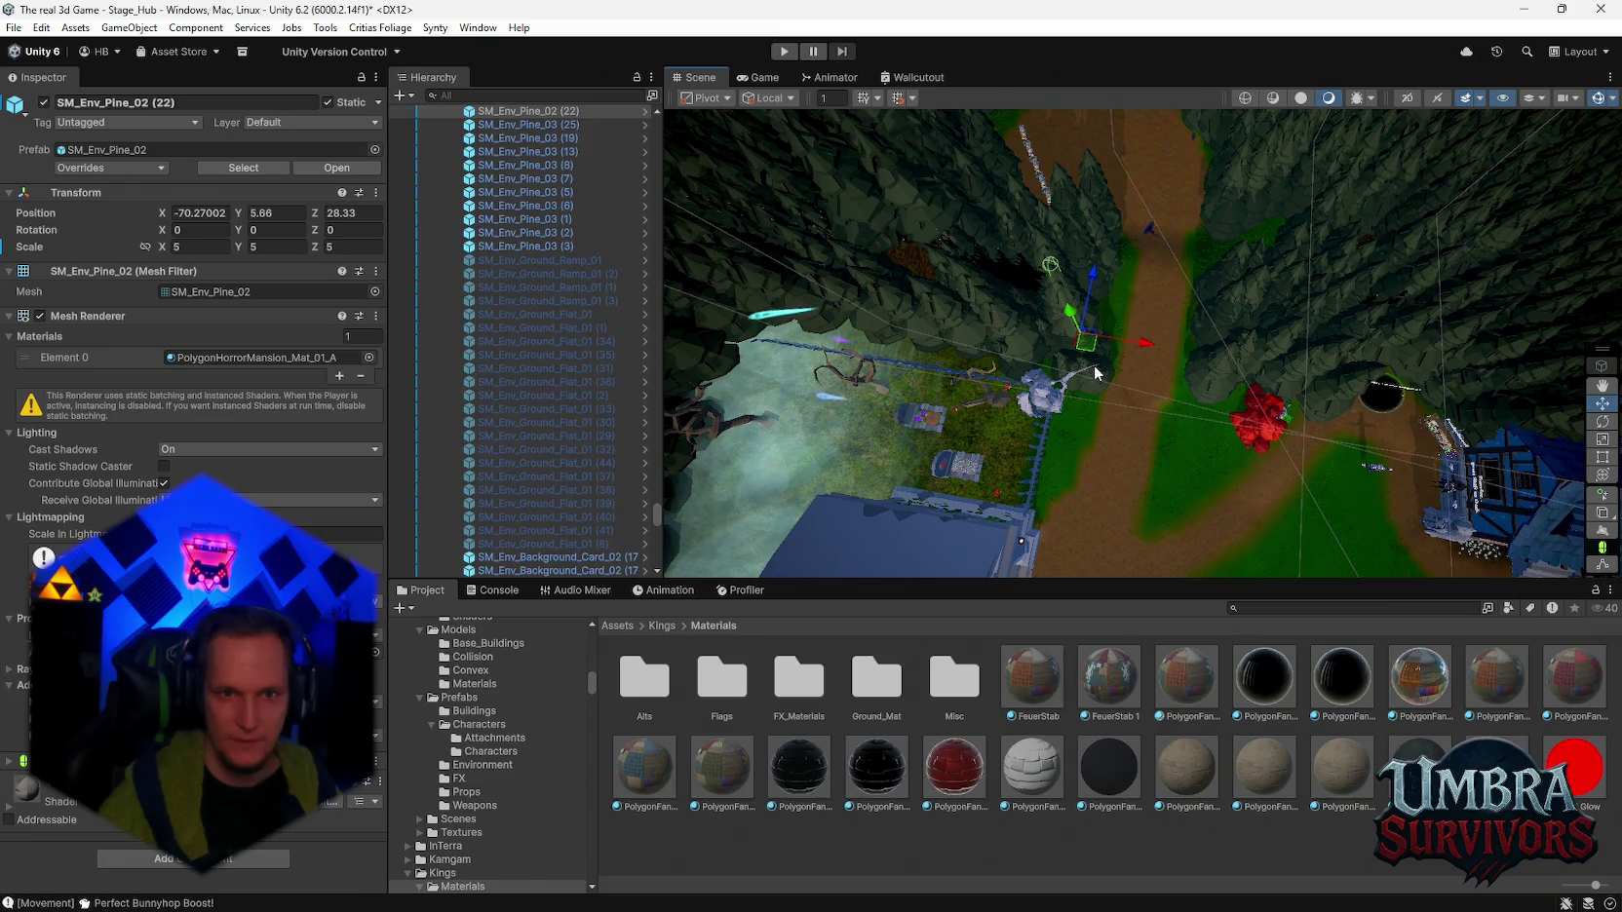
left_click(1096, 371)
scroll(1087, 295, "down", 2)
left_click(1159, 429)
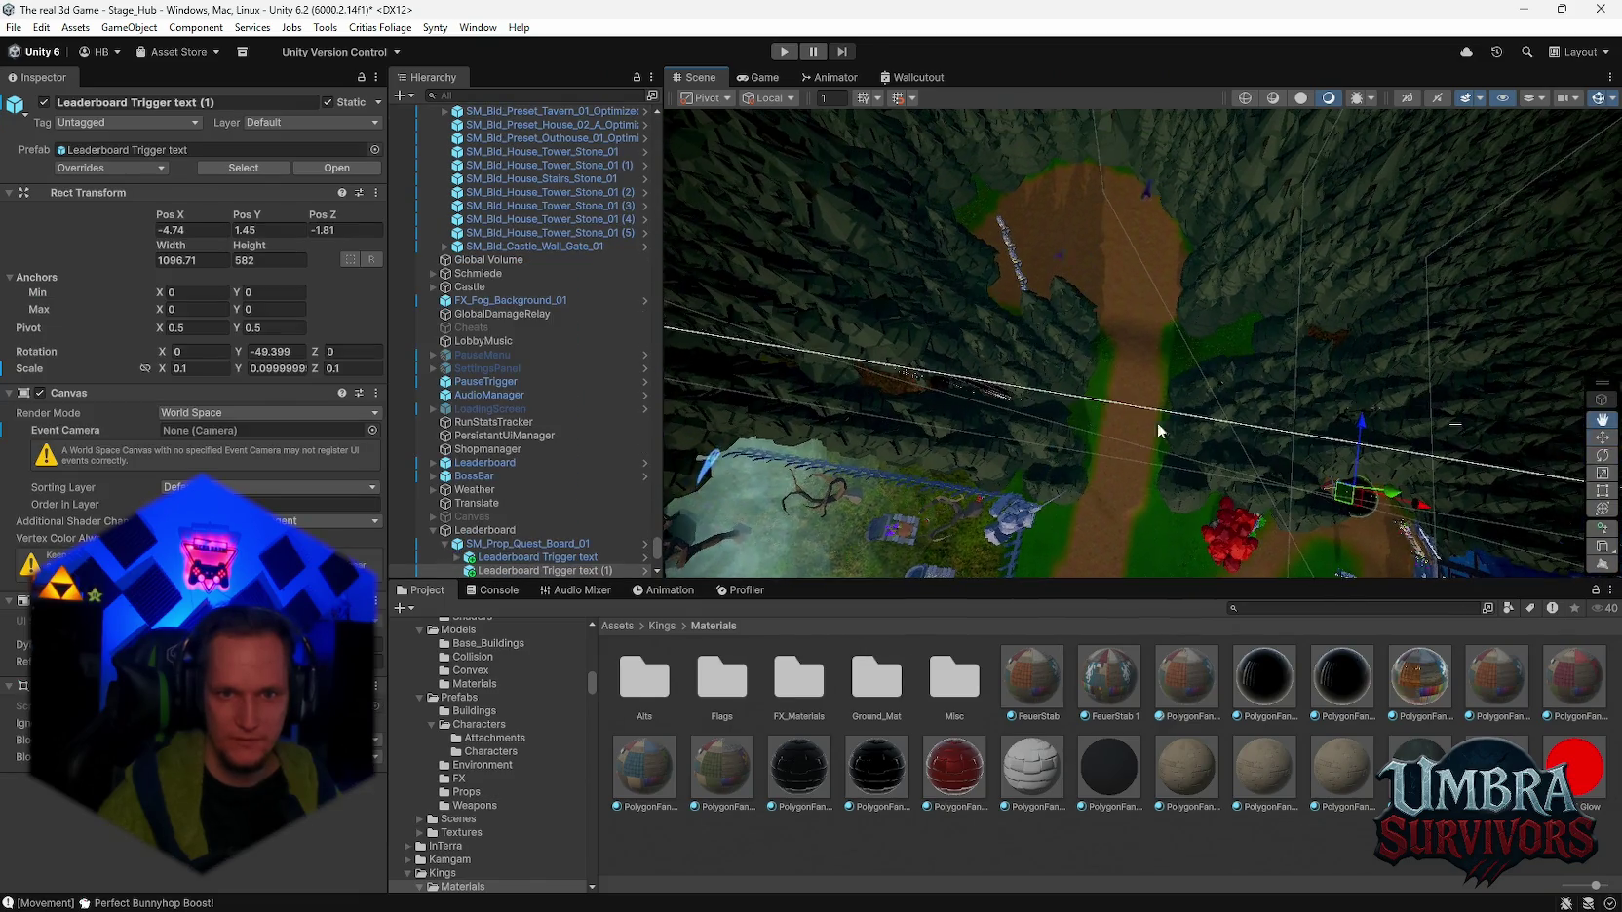
left_click(1215, 379)
key("f")
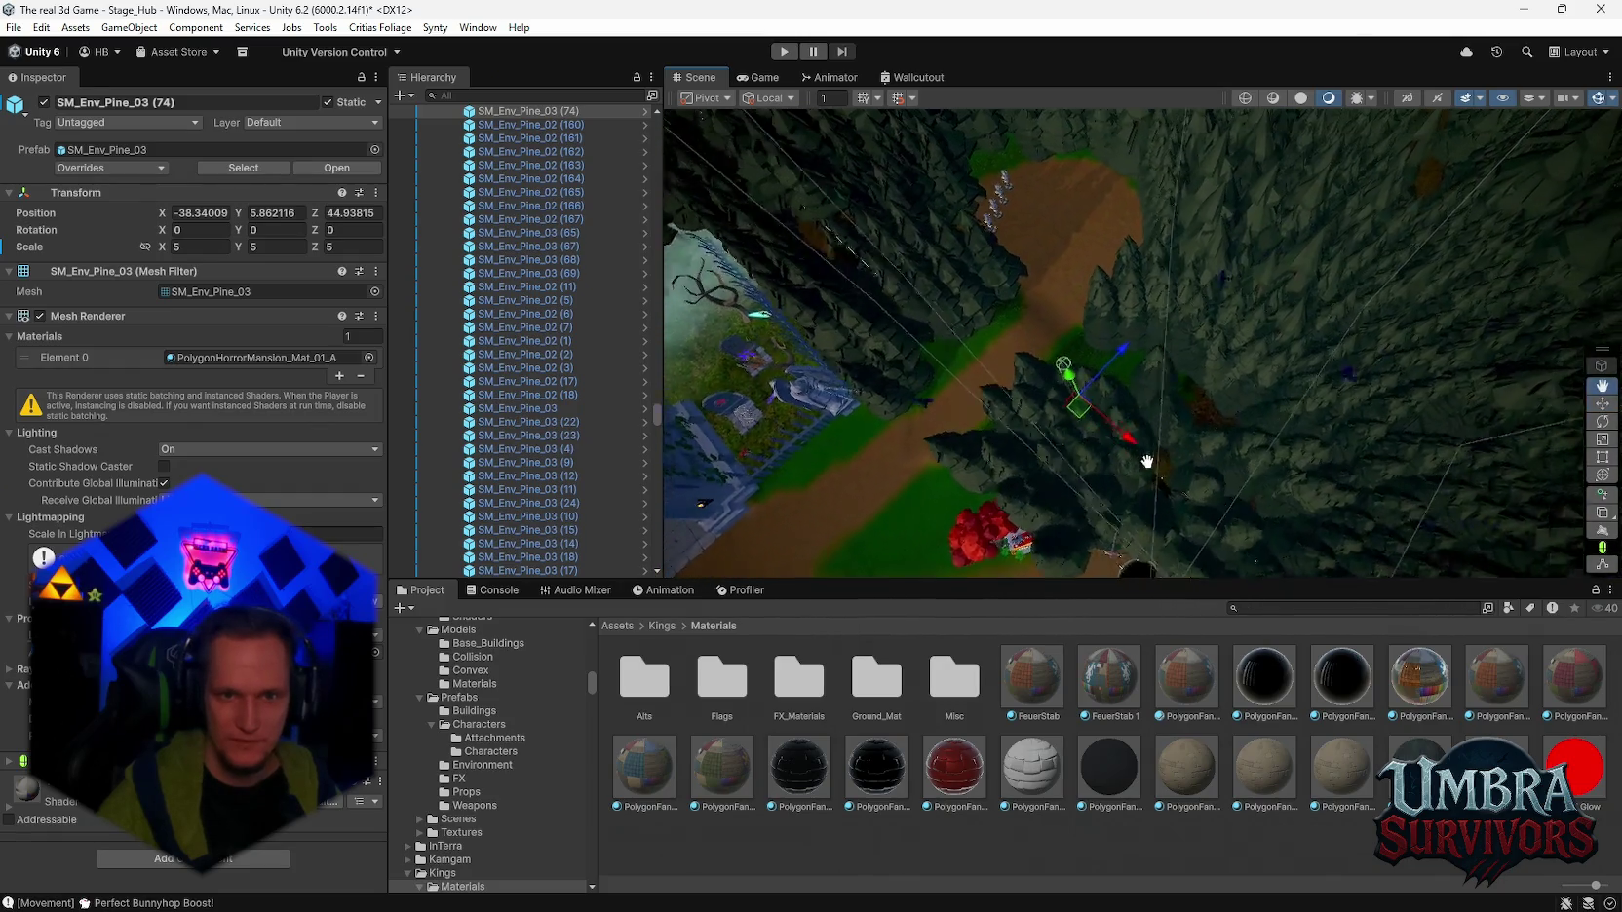
left_click(1115, 323)
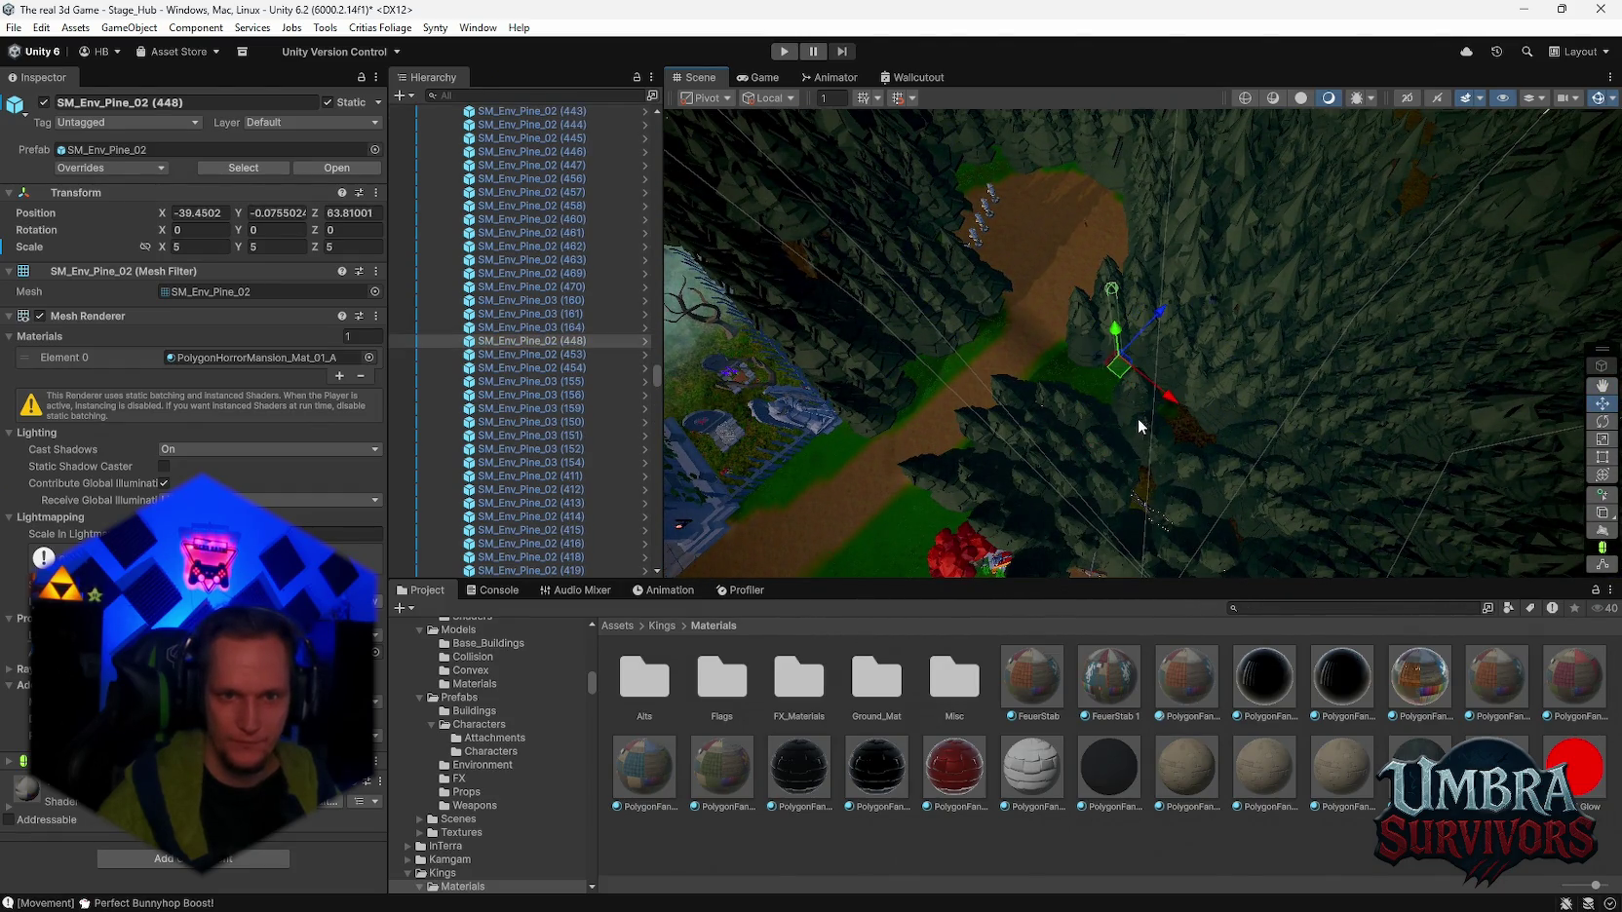
left_click(1110, 359)
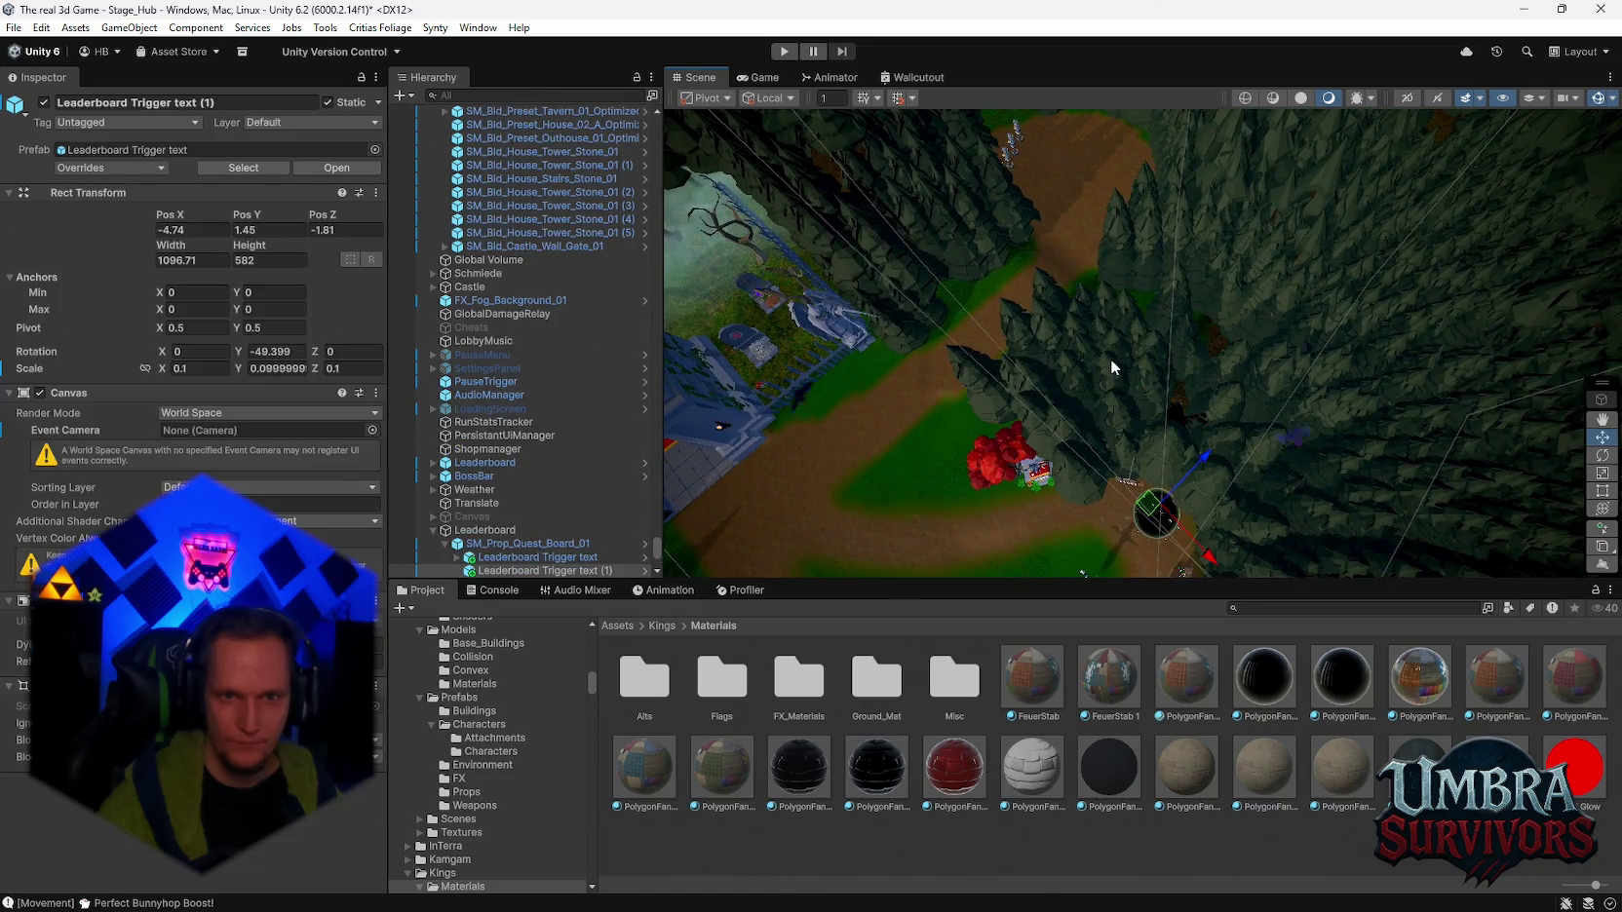
left_click_drag(909, 383, 1150, 231)
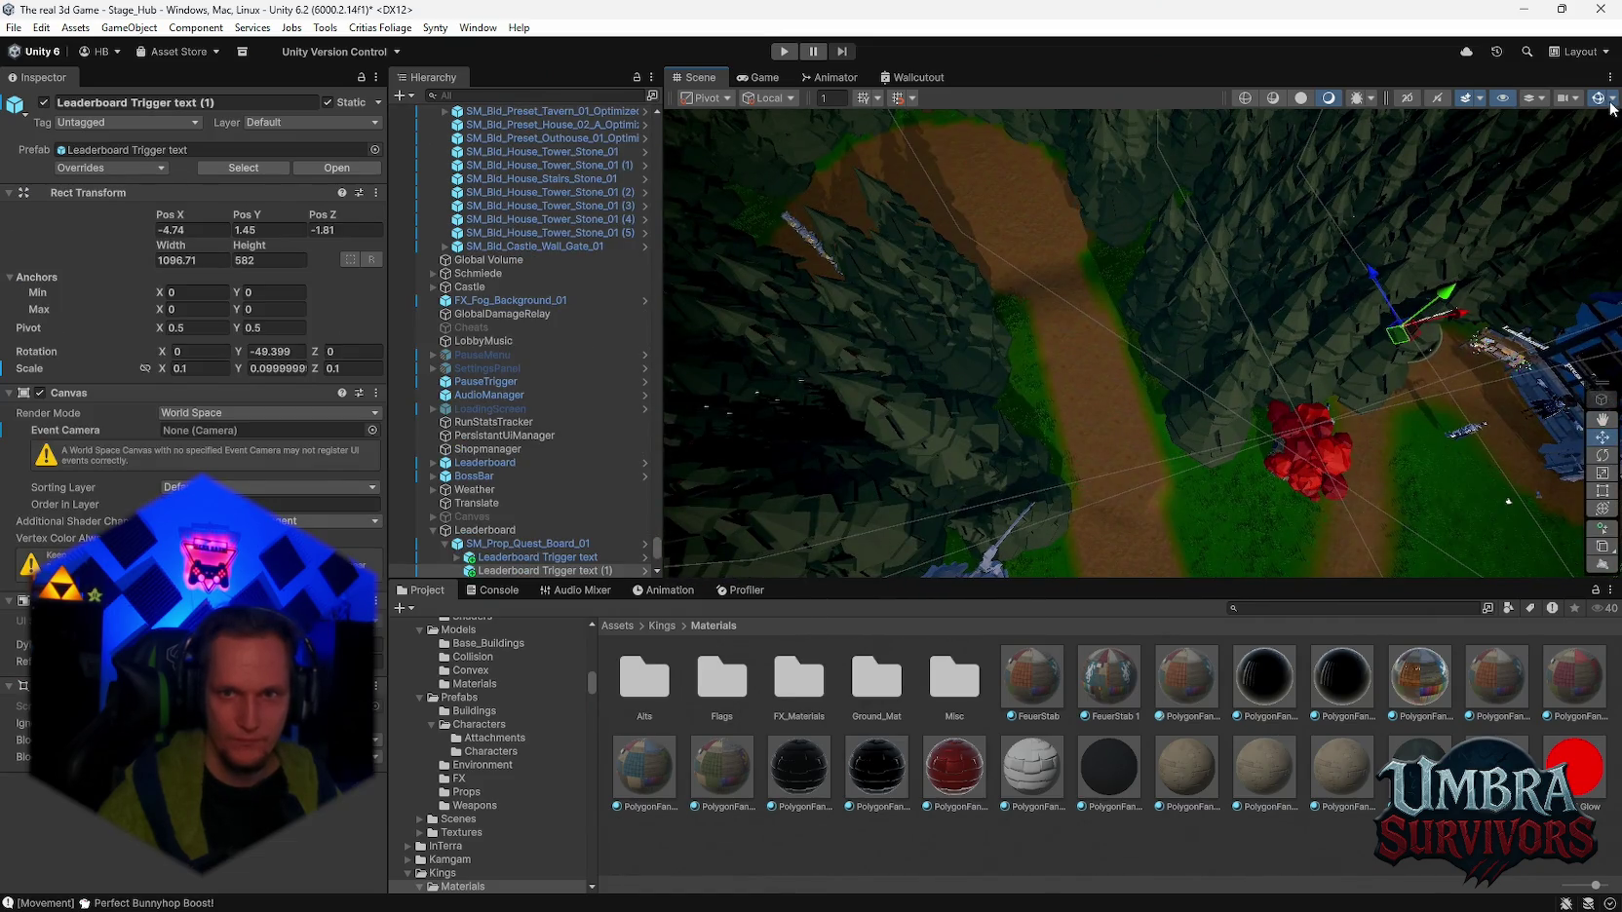
left_click_drag(967, 247, 1309, 267)
left_click(1125, 313)
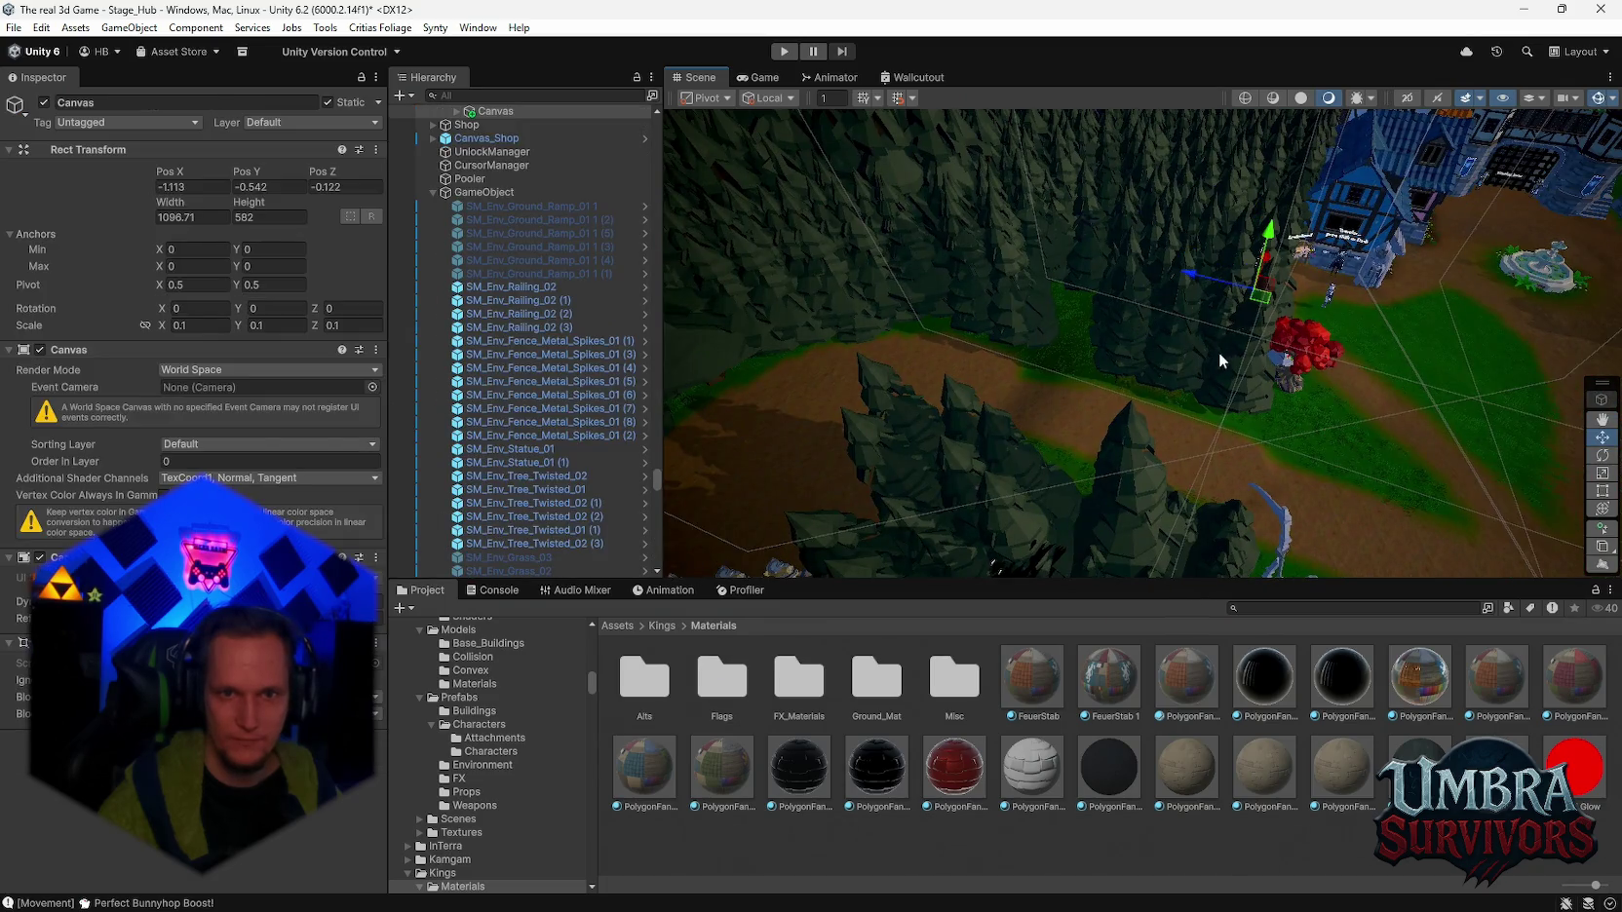
left_click_drag(1220, 352, 673, 429)
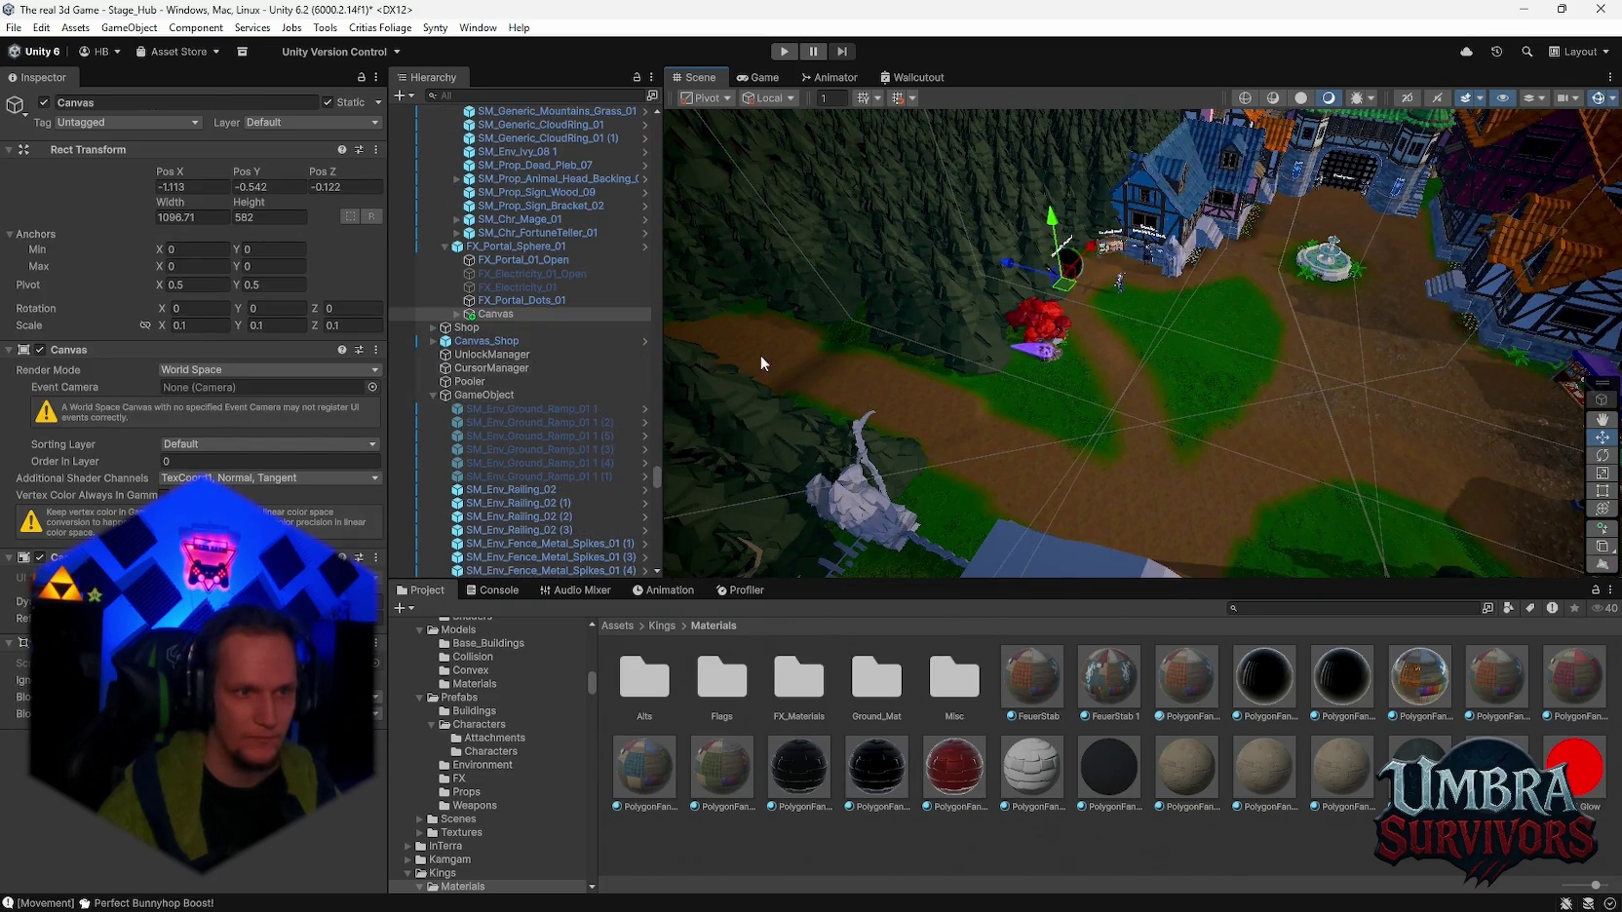
left_click_drag(991, 310, 1473, 152)
left_click_drag(1150, 322, 944, 372)
left_click(1046, 336)
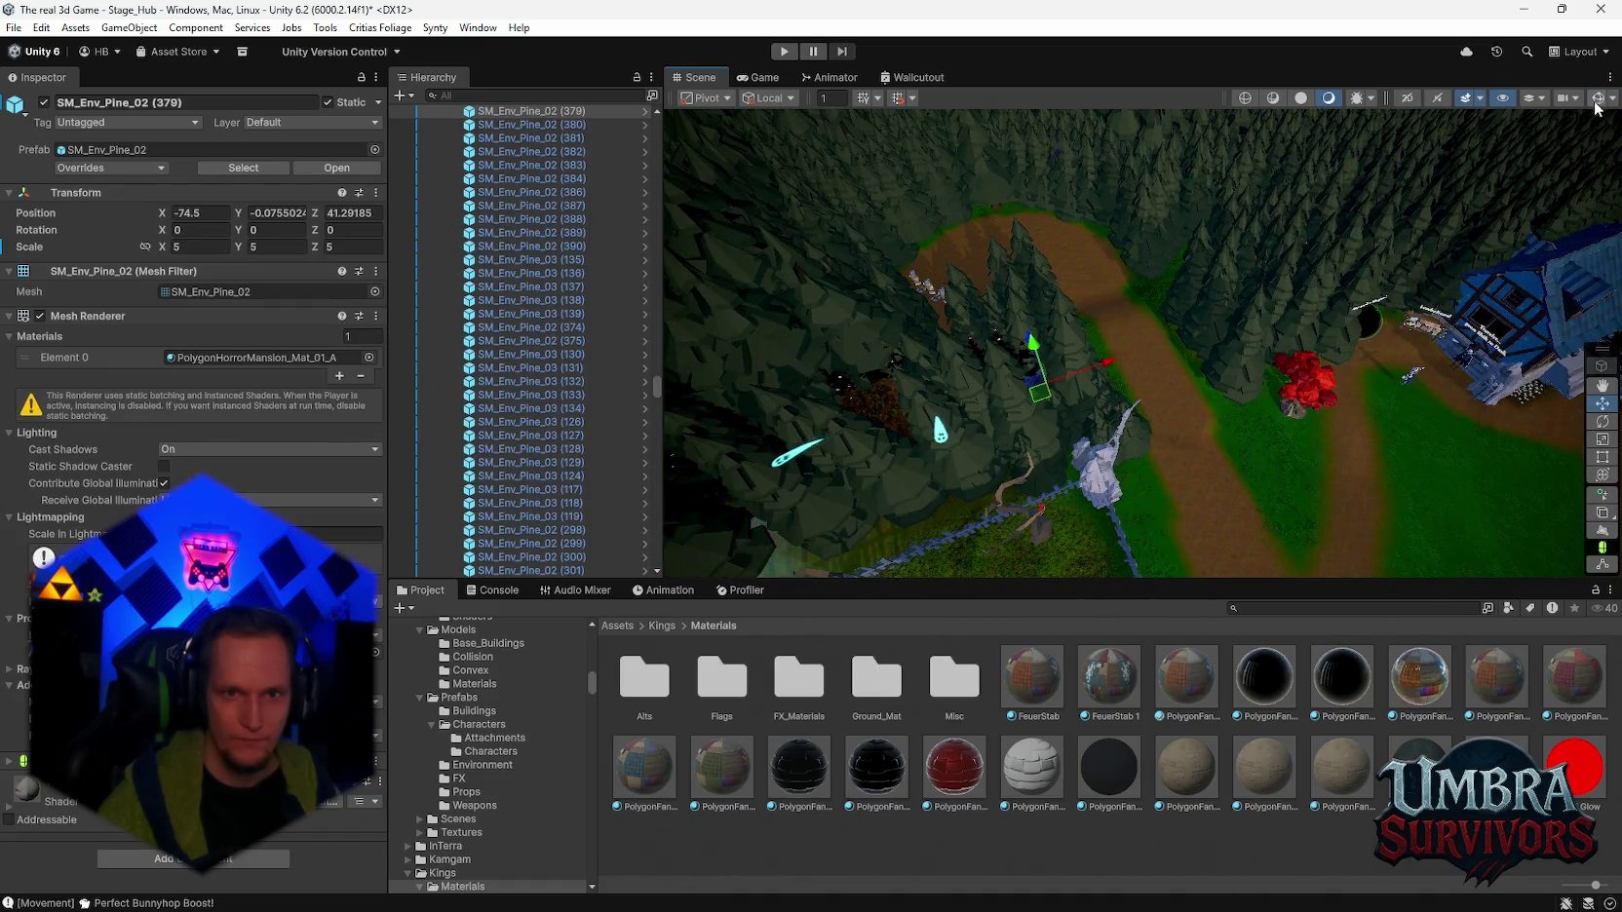
left_click(1166, 382)
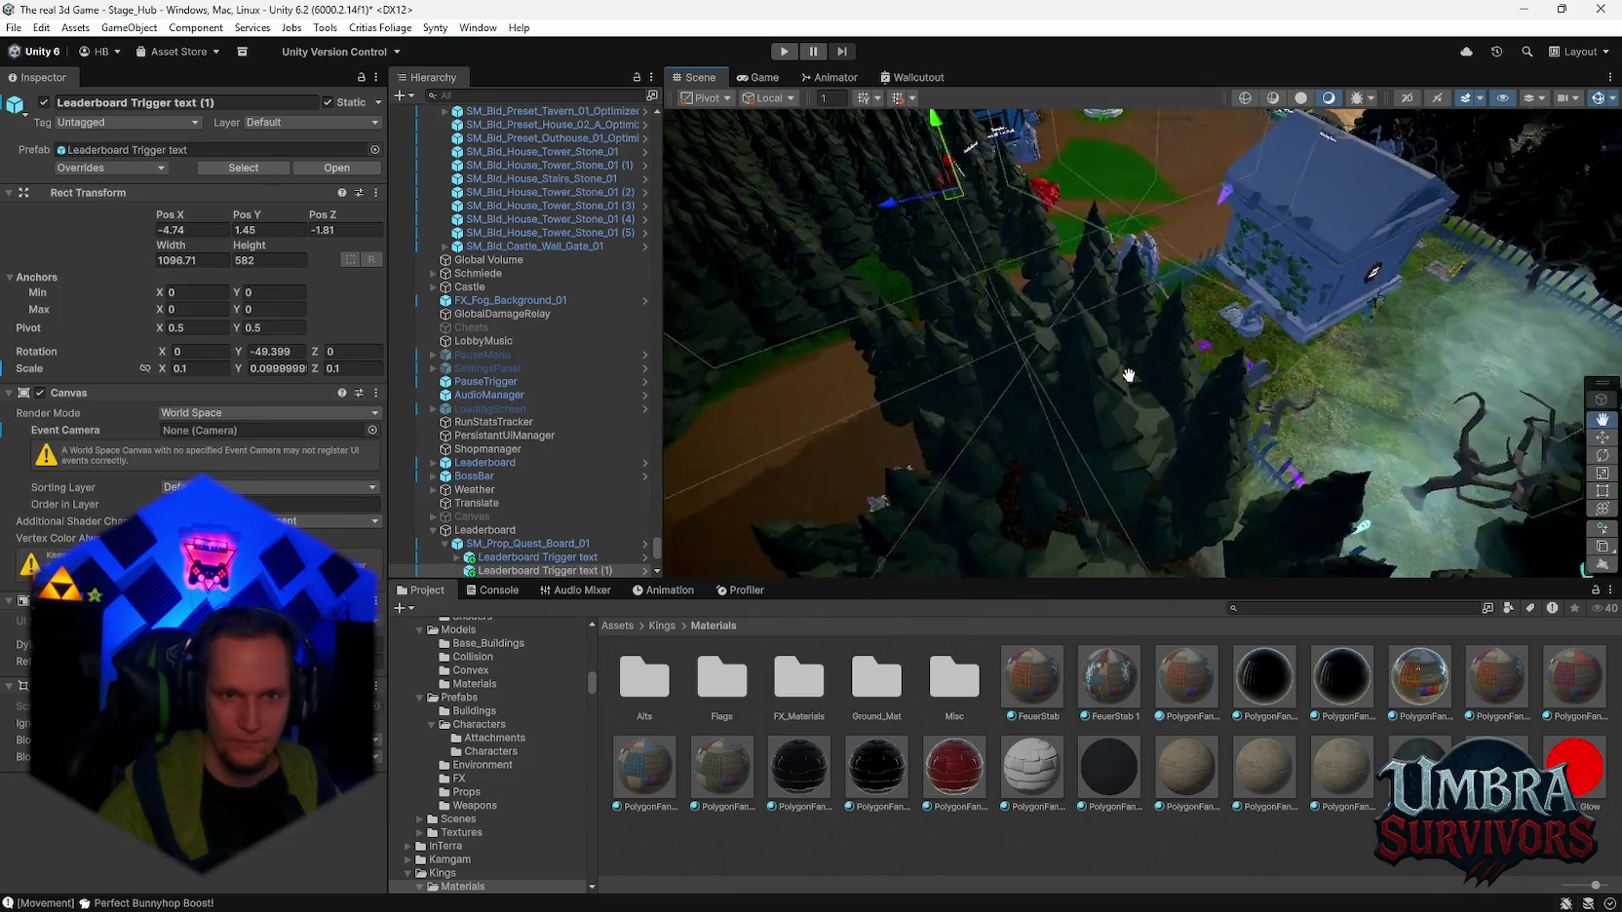
scroll(1129, 375, "down", 10)
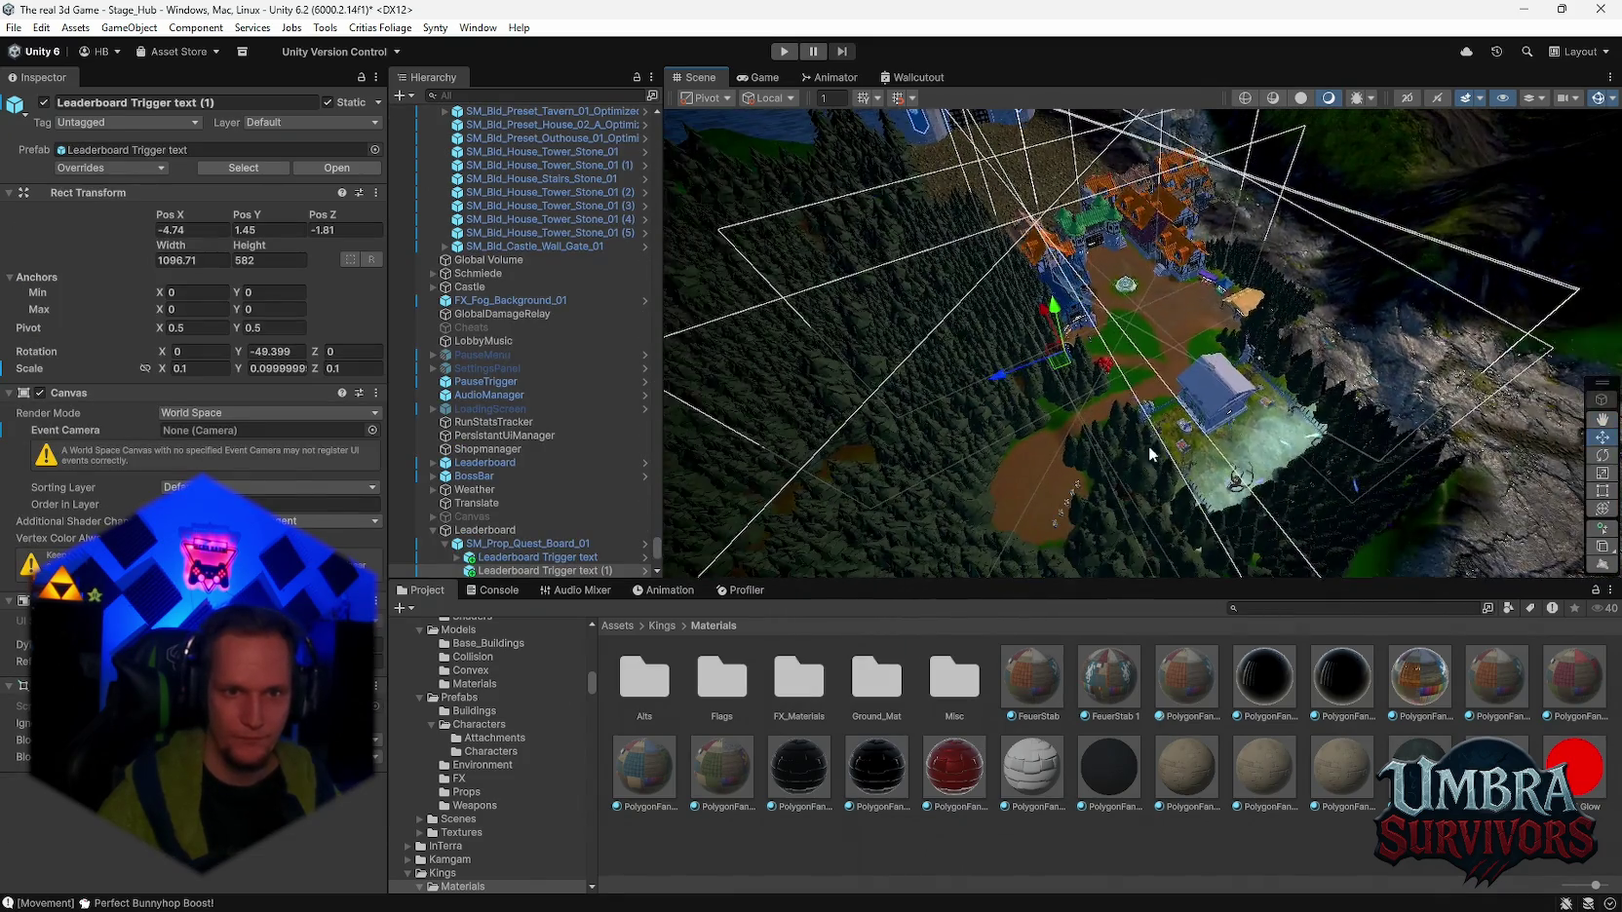
left_click_drag(1149, 447, 1084, 324)
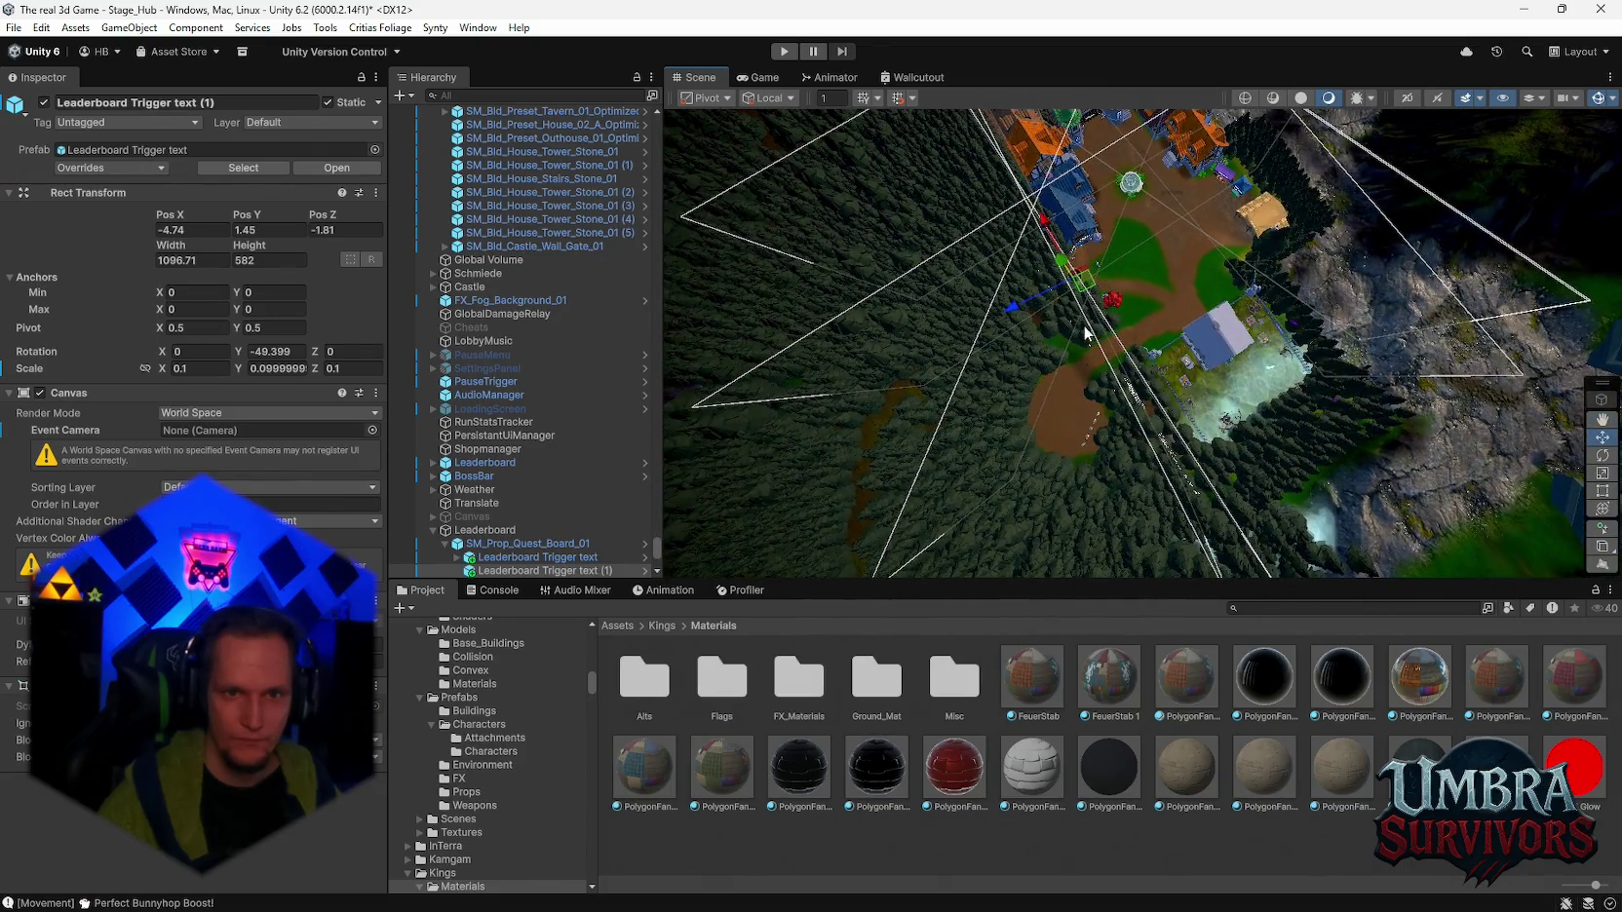
left_click(1074, 317)
scroll(1074, 316, "up", 2)
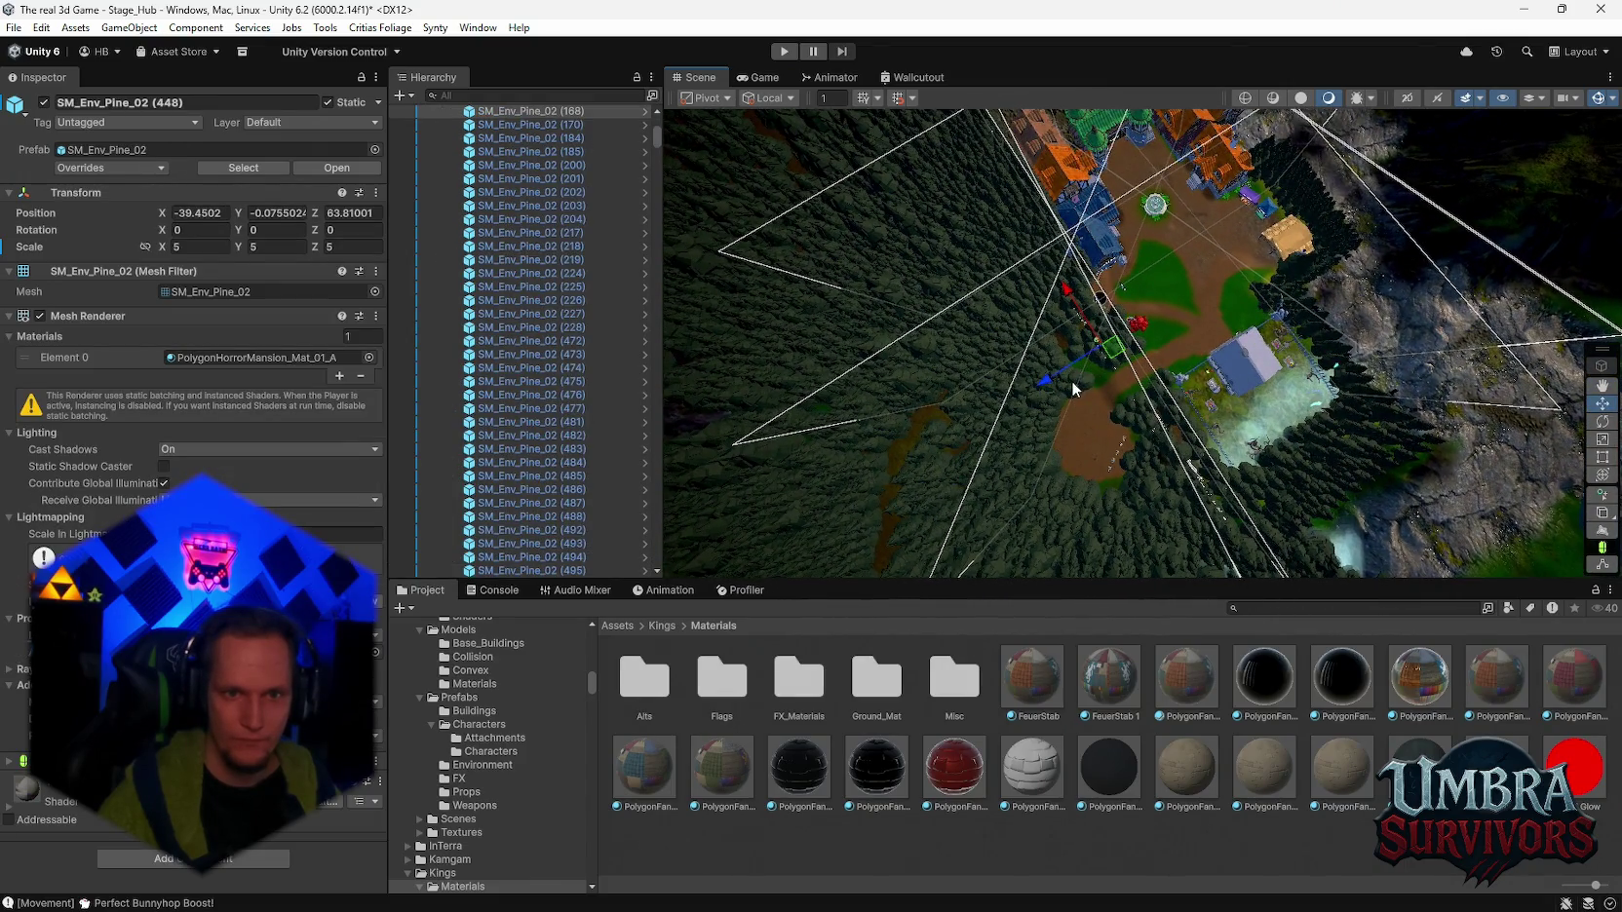
left_click(1128, 346)
mouse_move(1169, 402)
left_mouse_down()
mouse_move(1013, 265)
mouse_move(1113, 350)
mouse_move(1185, 339)
mouse_move(1160, 343)
left_mouse_up()
left_click(1128, 335)
left_click(1151, 326)
left_click(1196, 326)
left_click(1146, 345)
scroll(1020, 339, "up", 2)
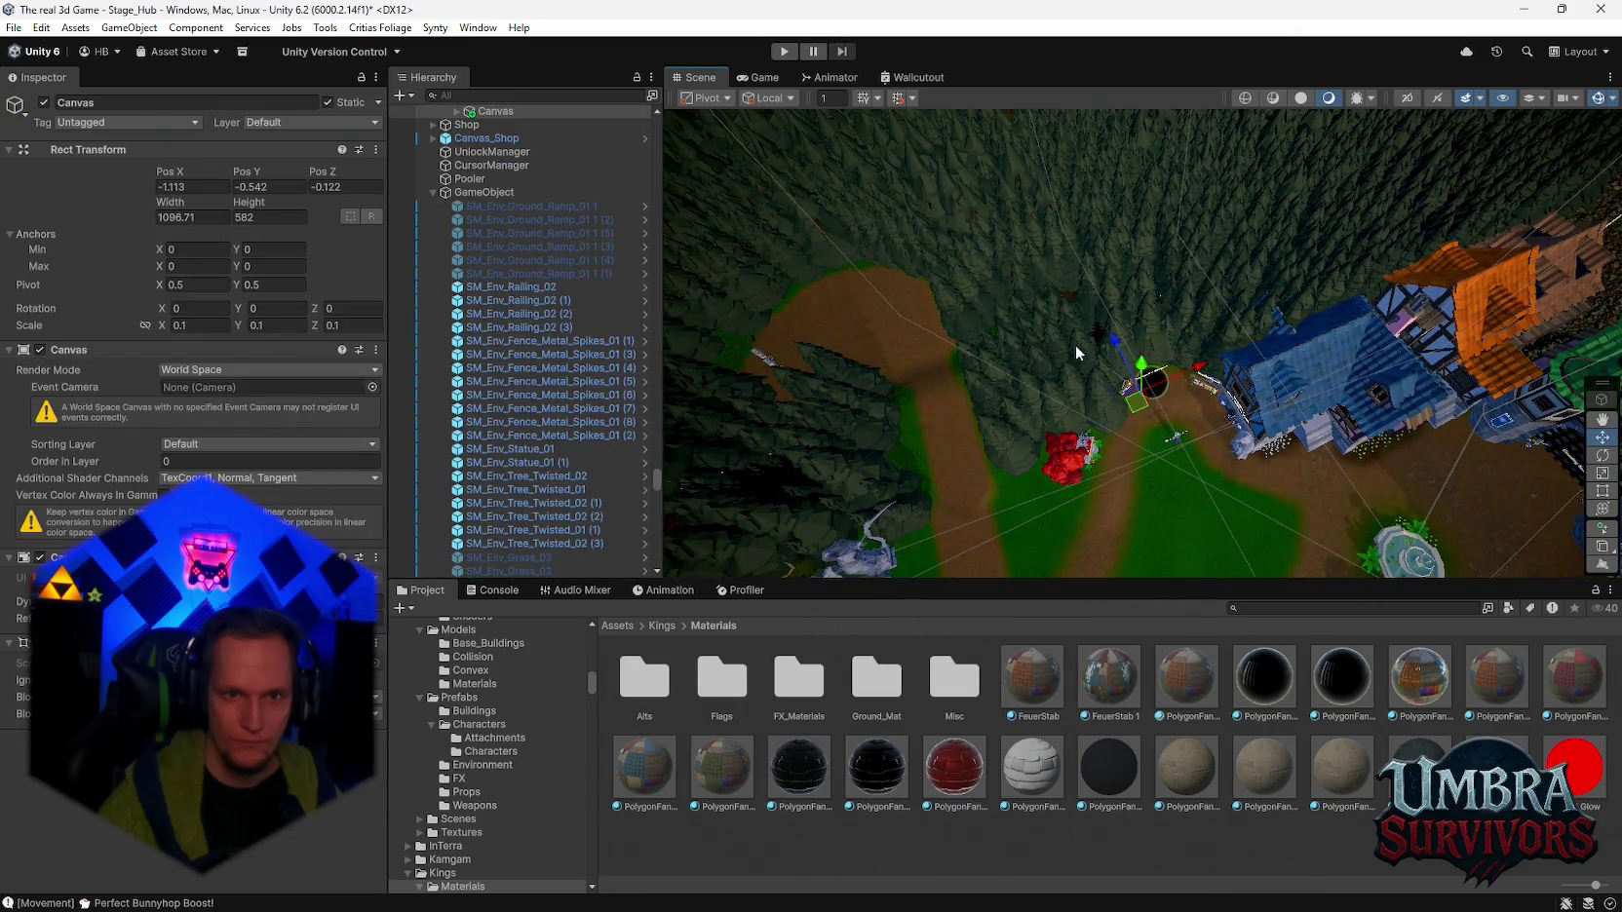
left_click(1076, 348)
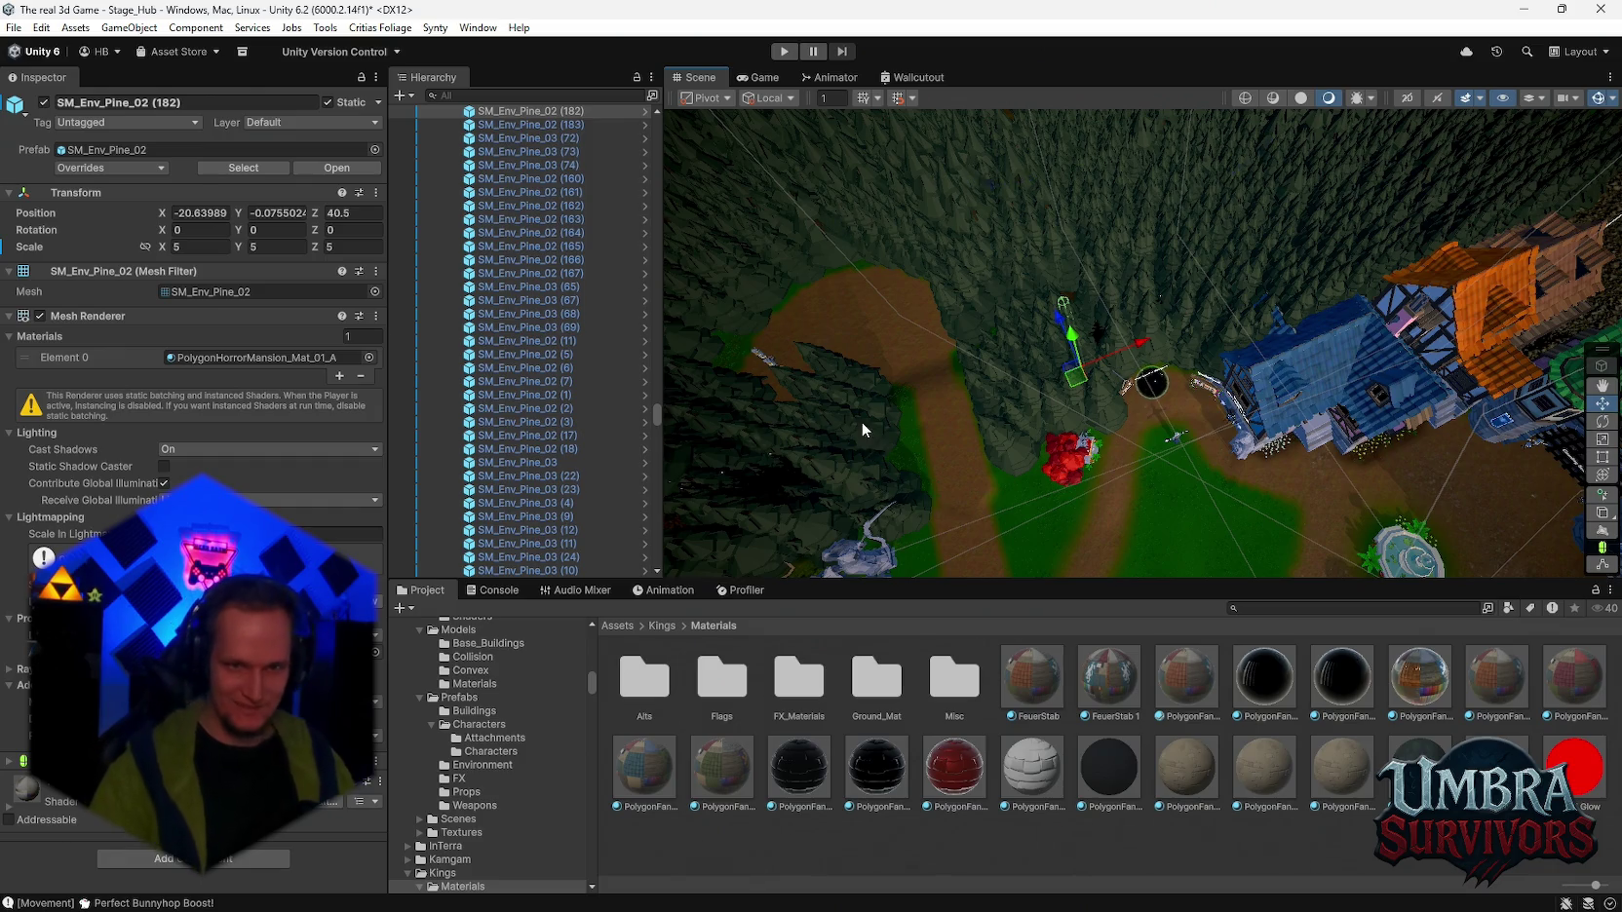
scroll(957, 449, "up", 5)
left_click(1214, 355)
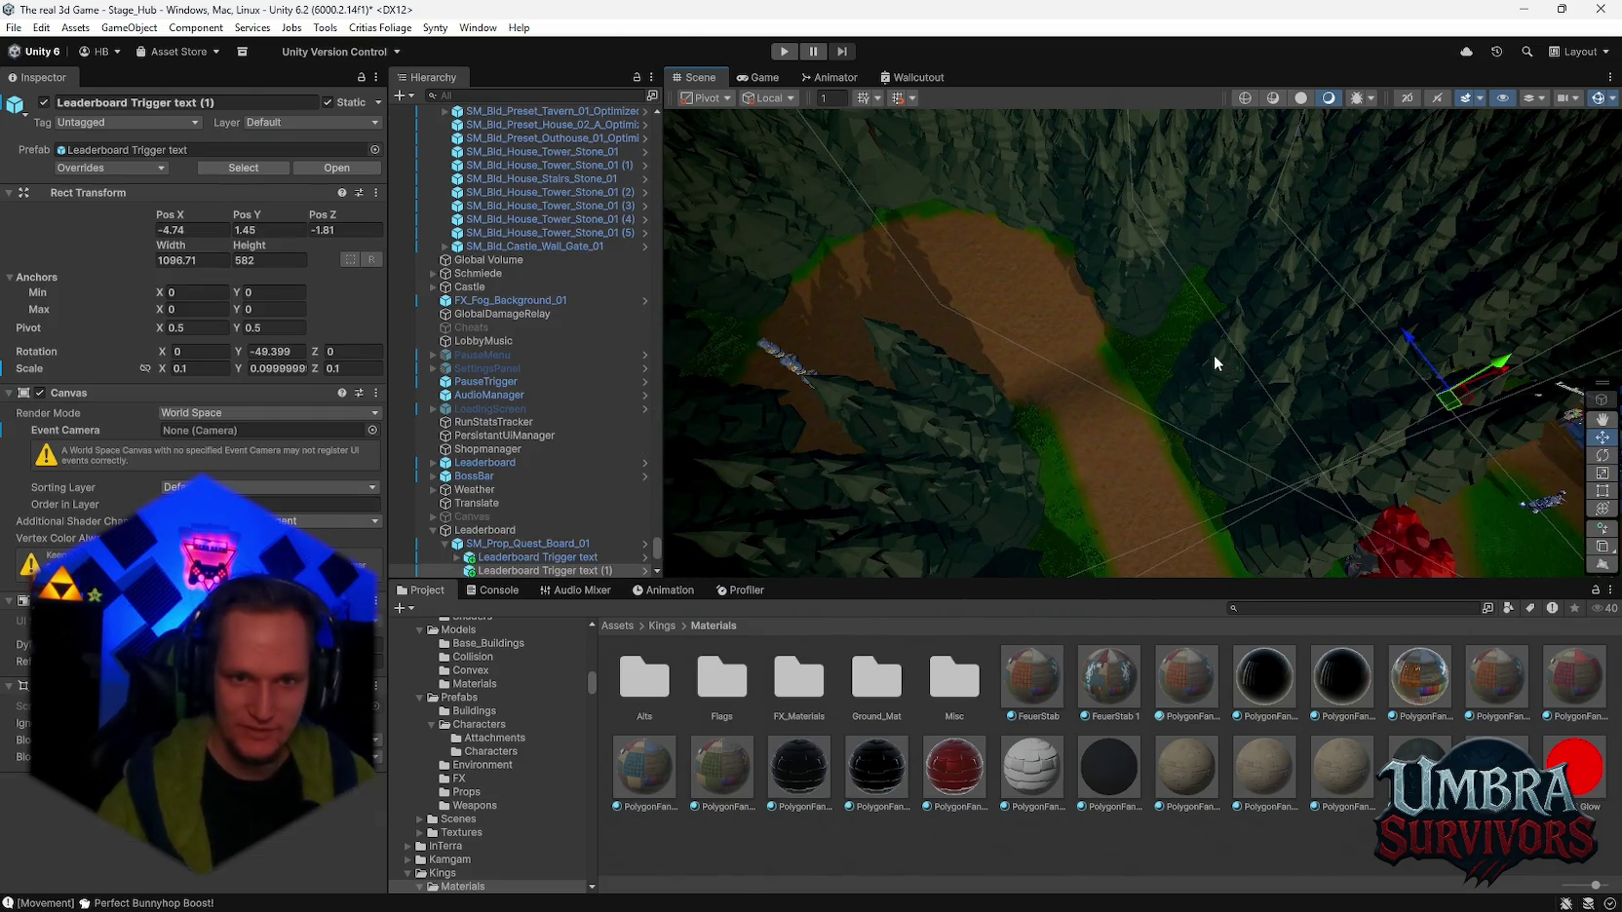
left_click(1121, 273)
left_click(1183, 408)
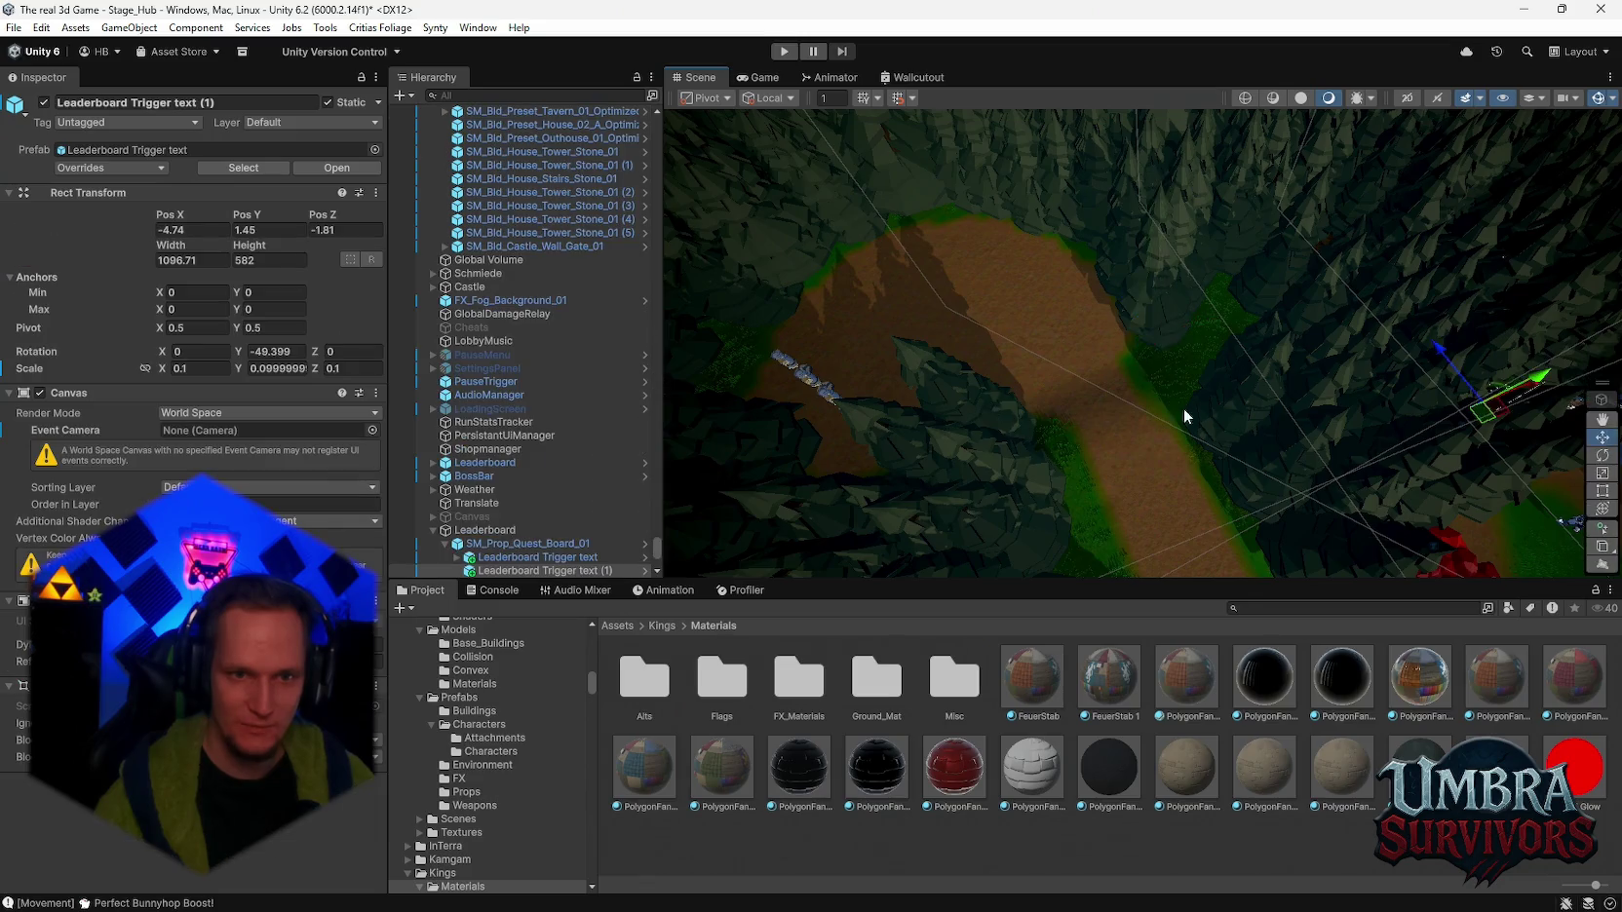
Inspect the pines, small entrance and statue around the graveyard beside the forest path
mouse_move(1183, 409)
left_mouse_down()
mouse_move(1229, 406)
mouse_move(1039, 317)
left_mouse_up()
left_click(975, 386)
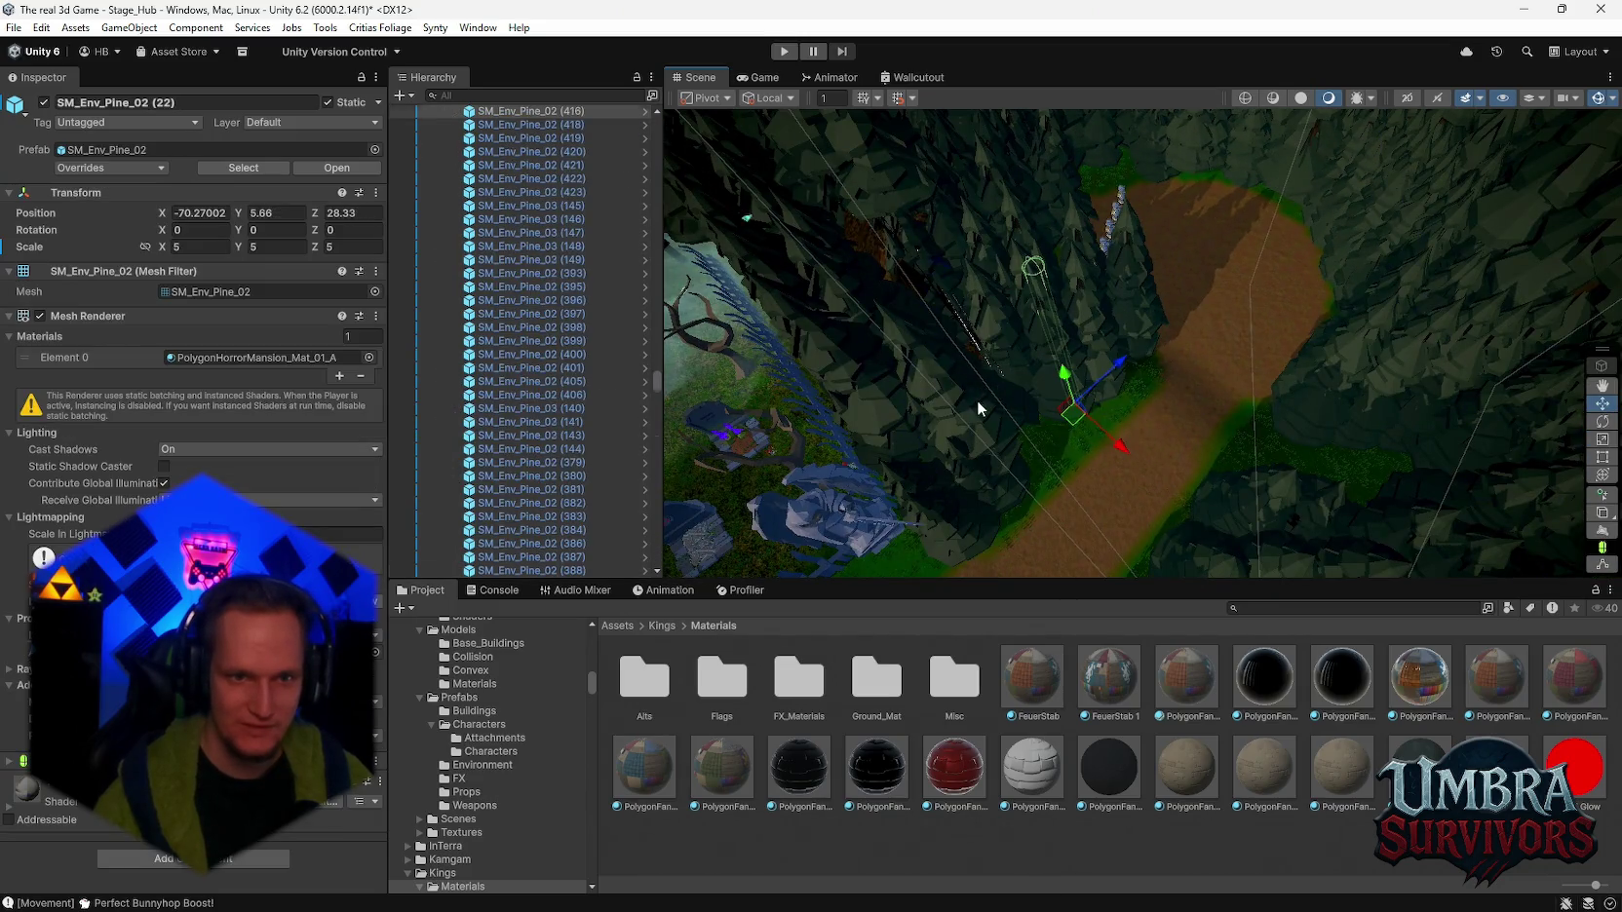
left_click_drag(979, 408, 1048, 327)
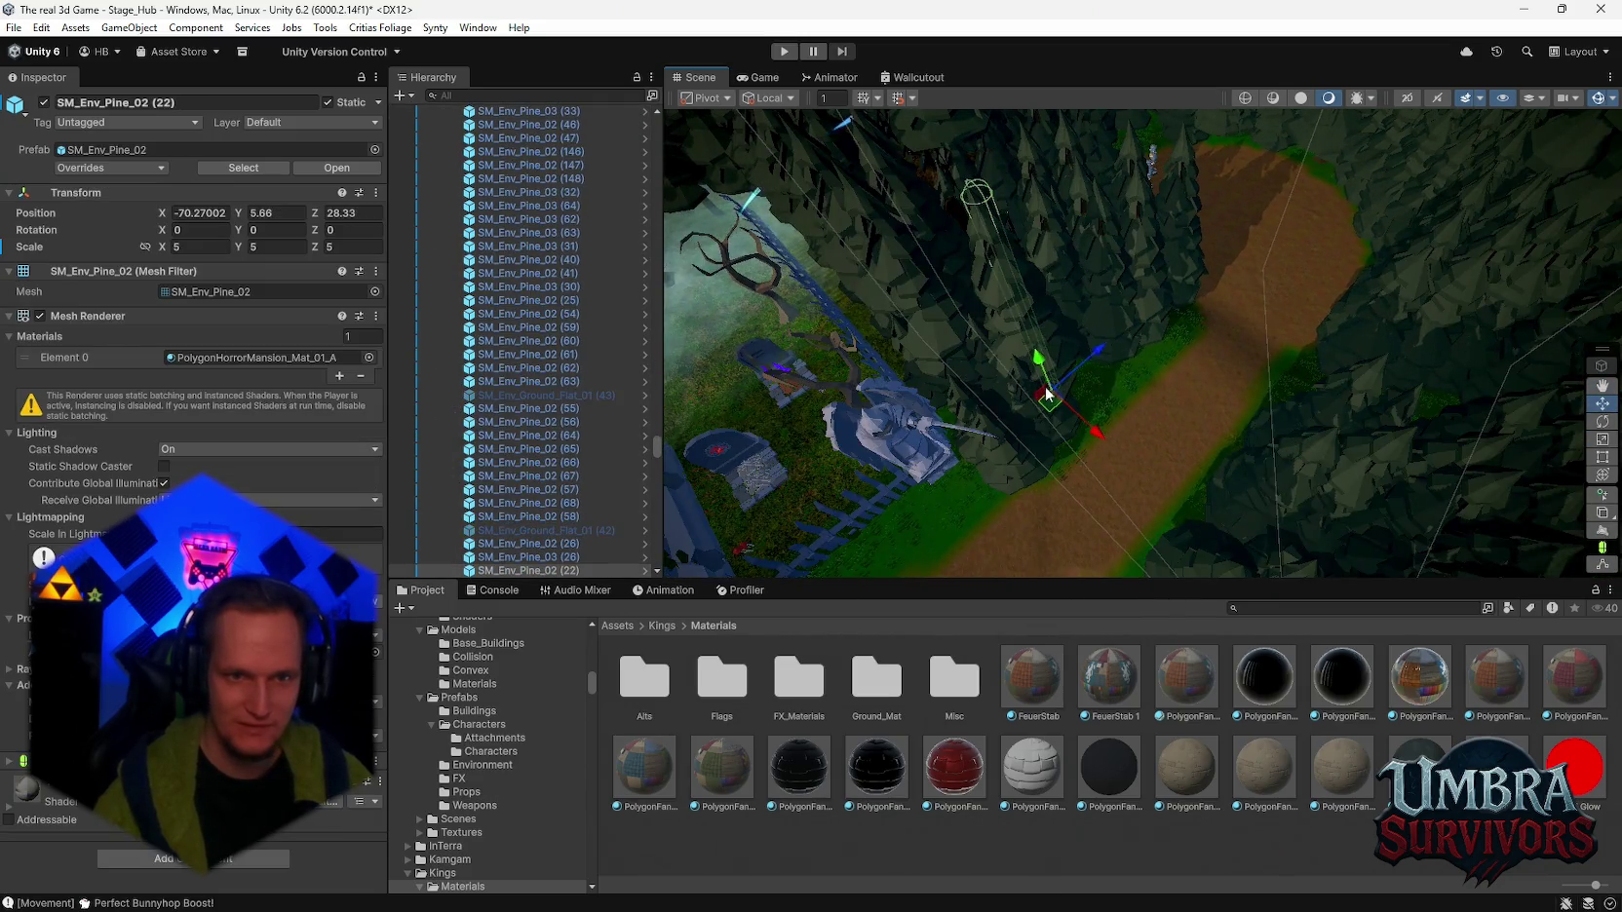
mouse_move(1047, 394)
left_mouse_down()
mouse_move(1082, 292)
mouse_move(1033, 259)
left_mouse_up()
left_click(1067, 328)
left_click(1059, 292)
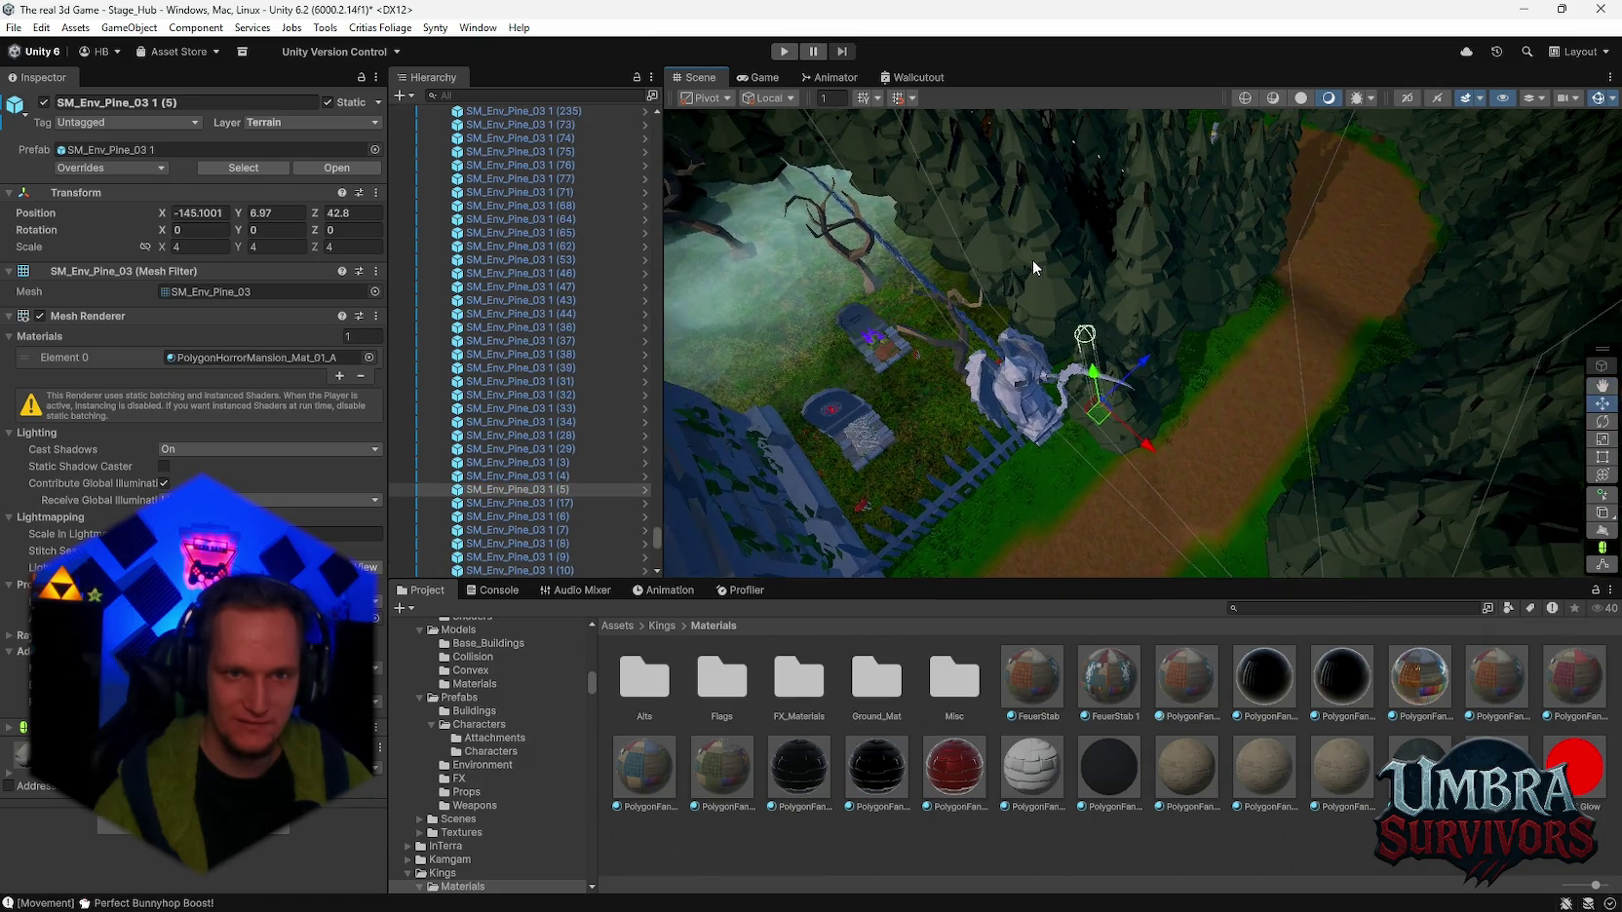
left_click(1033, 260)
left_click(864, 451)
left_click(1018, 375)
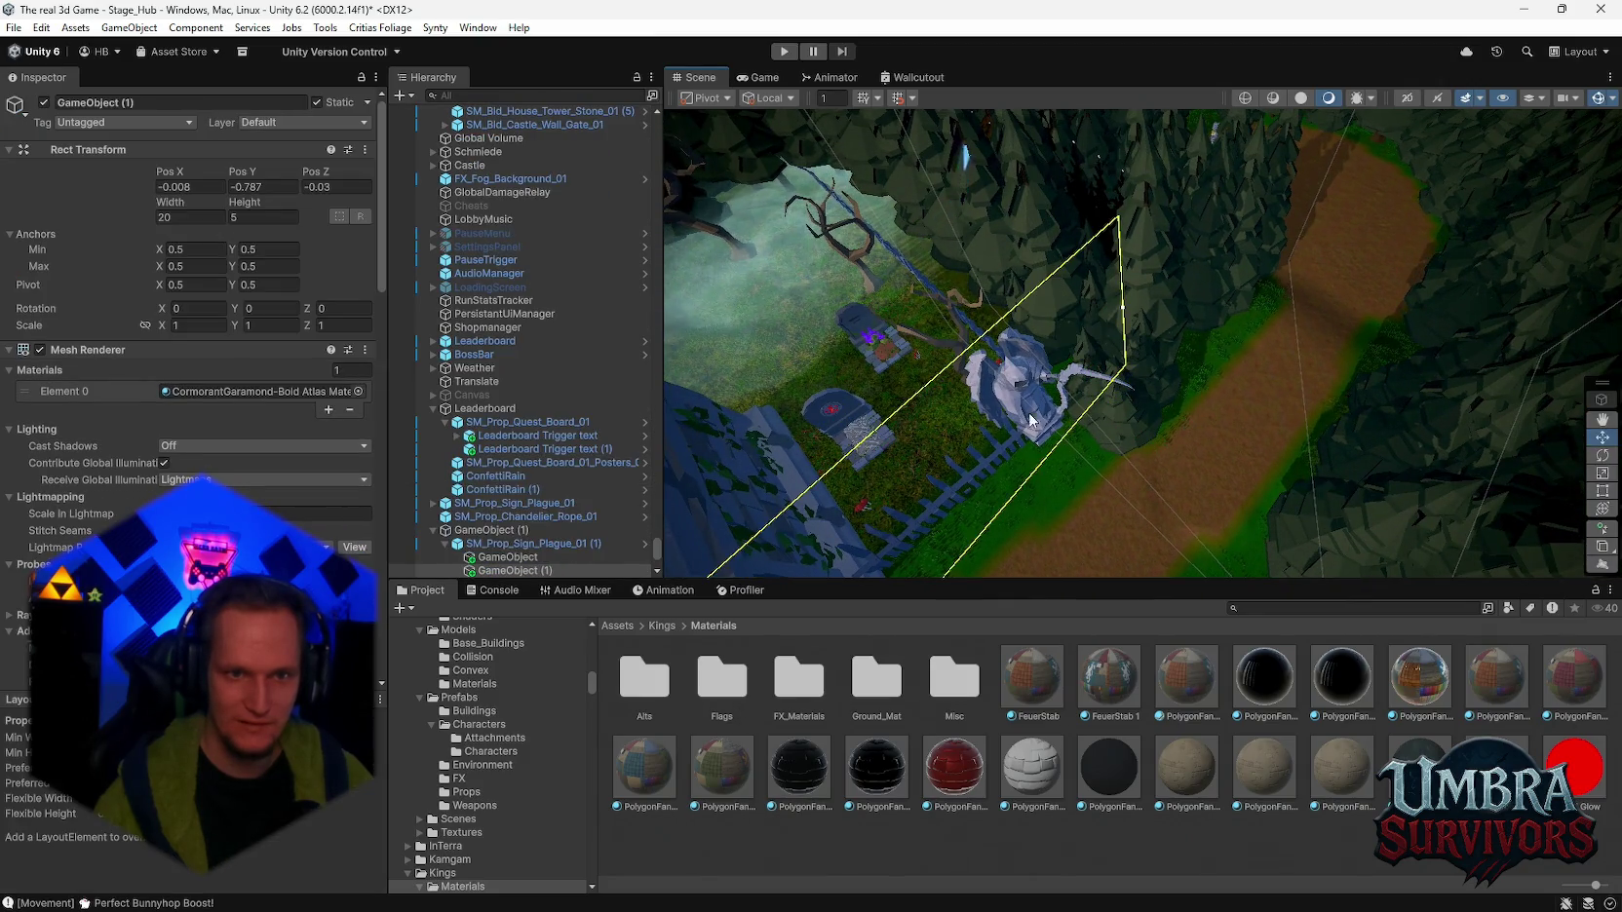
mouse_move(1019, 375)
left_mouse_down()
mouse_move(1139, 252)
mouse_move(983, 188)
mouse_move(1073, 321)
mouse_move(1151, 185)
left_mouse_up()
Select pines along the forest path and frame one of them in the Scene view
left_click(1240, 312)
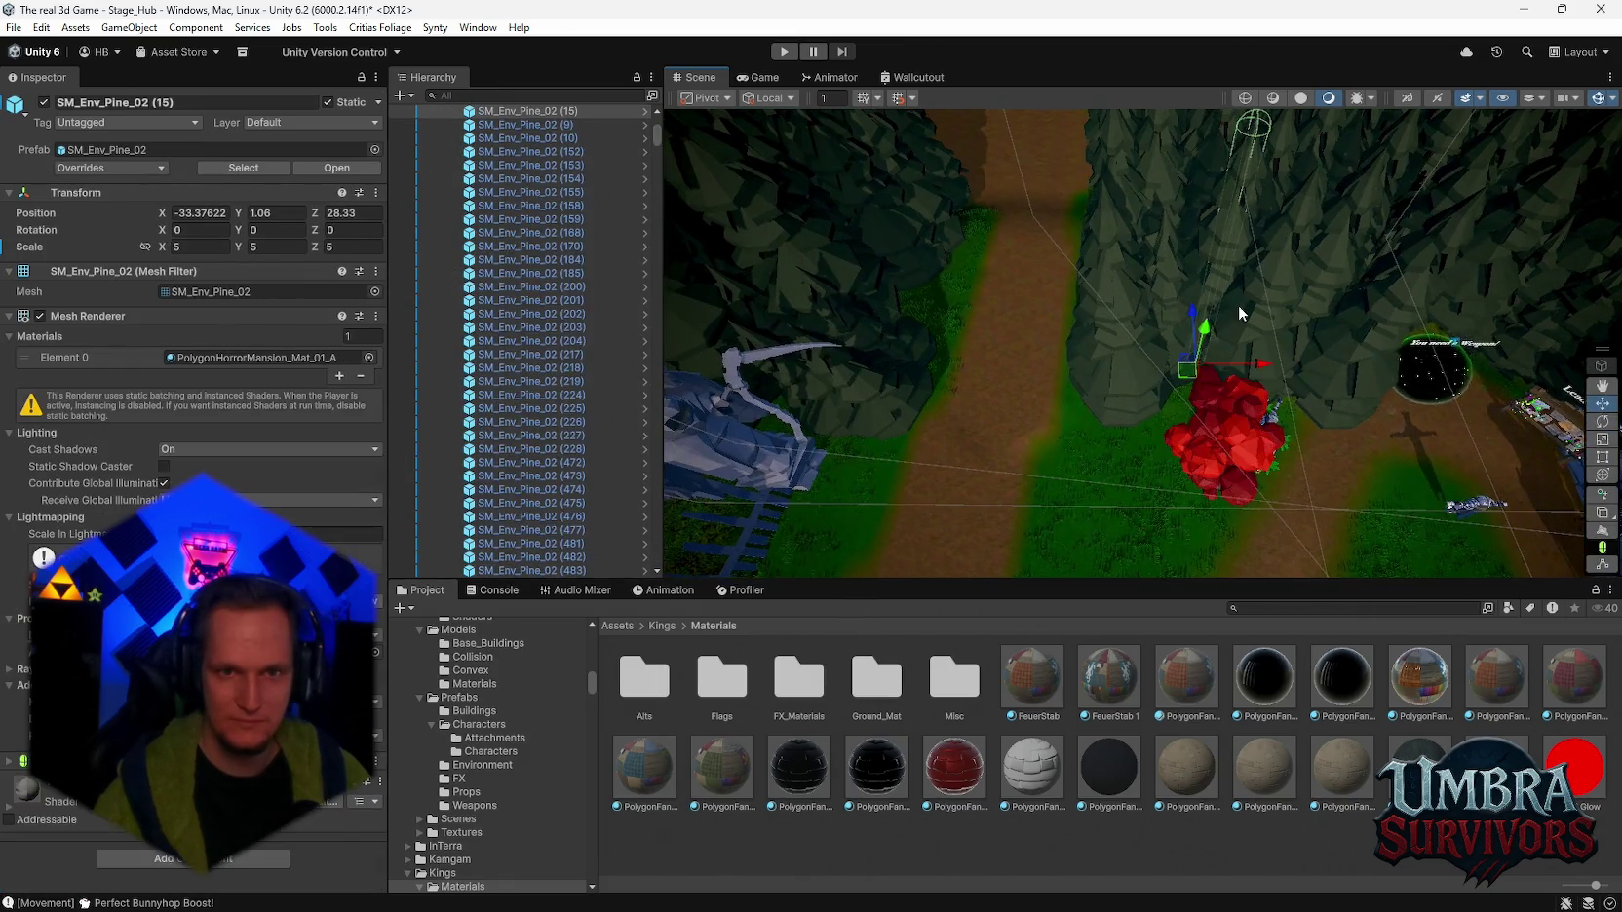
mouse_move(1238, 312)
left_mouse_down()
mouse_move(1087, 364)
mouse_move(1095, 289)
mouse_move(1119, 262)
mouse_move(1074, 267)
mouse_move(1085, 452)
left_mouse_up()
left_click(1095, 289)
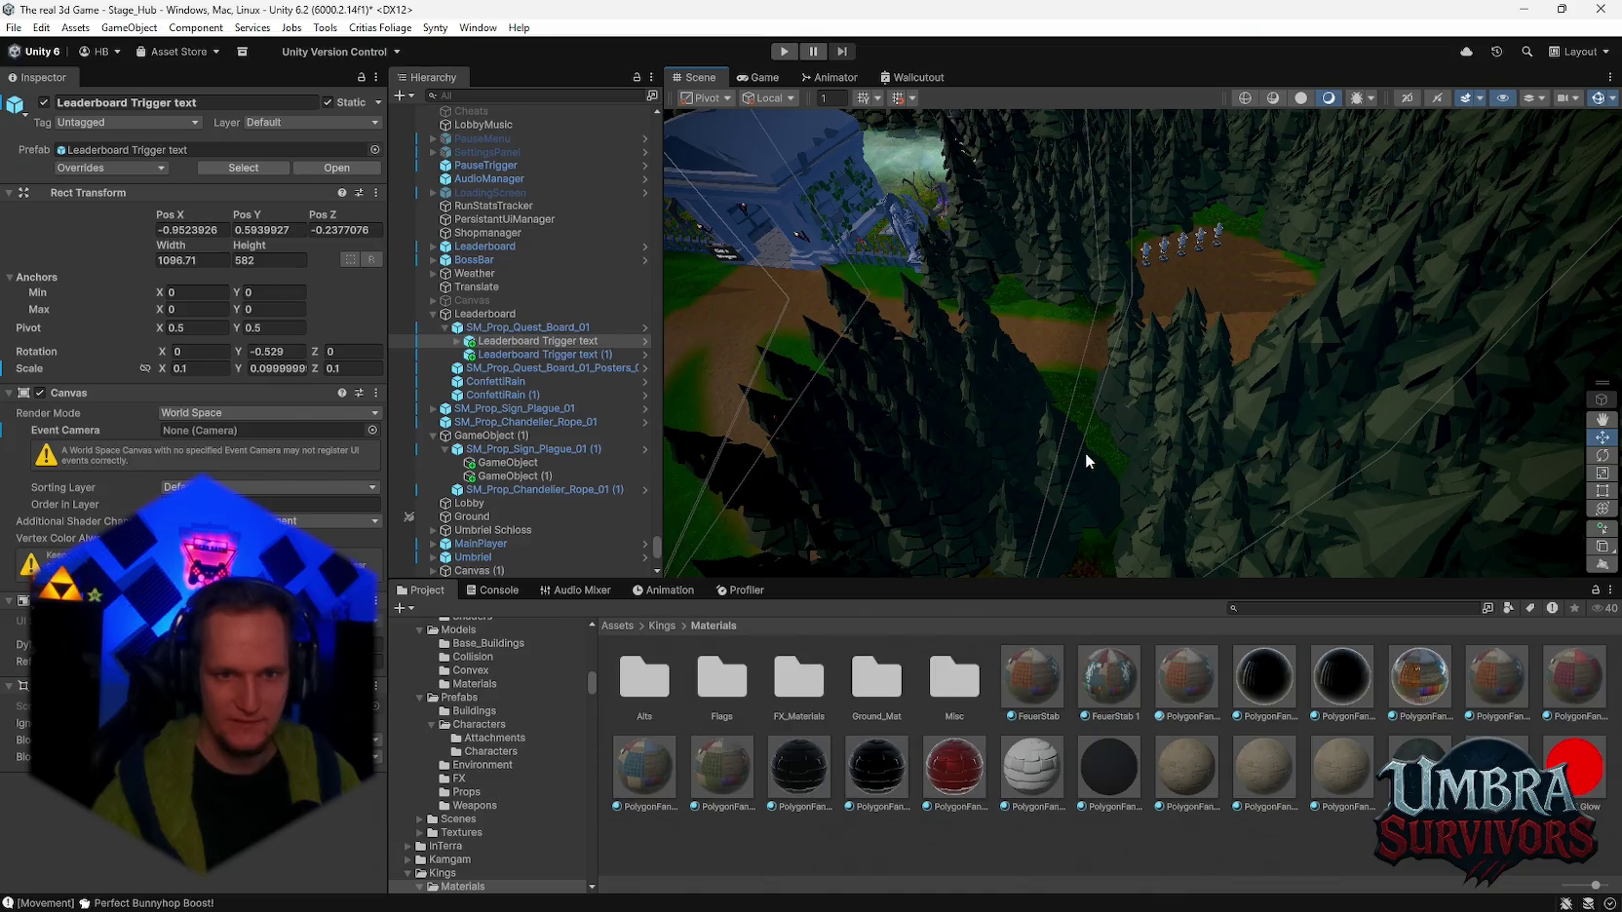
left_click(1097, 440)
left_click(1061, 506)
left_click_drag(1061, 506, 1110, 367)
left_click(1068, 415)
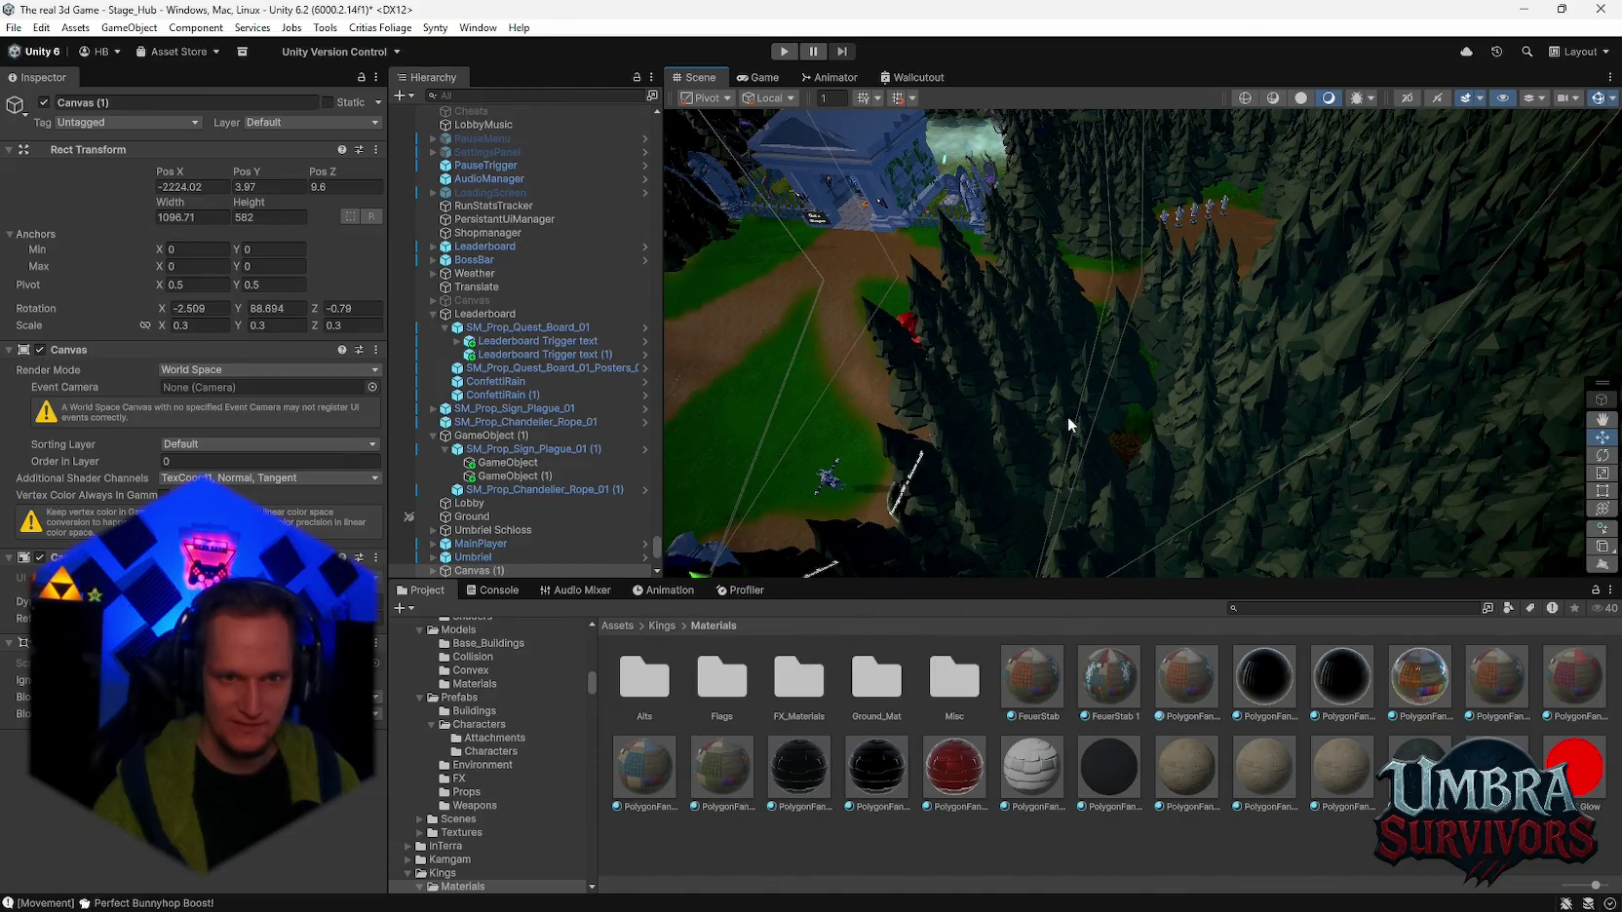
left_click(1109, 472)
key("f")
Click through the objects along the dirt path and over the forest
left_click(1200, 451)
mouse_move(1190, 447)
left_mouse_down()
mouse_move(1302, 402)
mouse_move(1163, 374)
mouse_move(1179, 338)
left_mouse_up()
left_click(1134, 362)
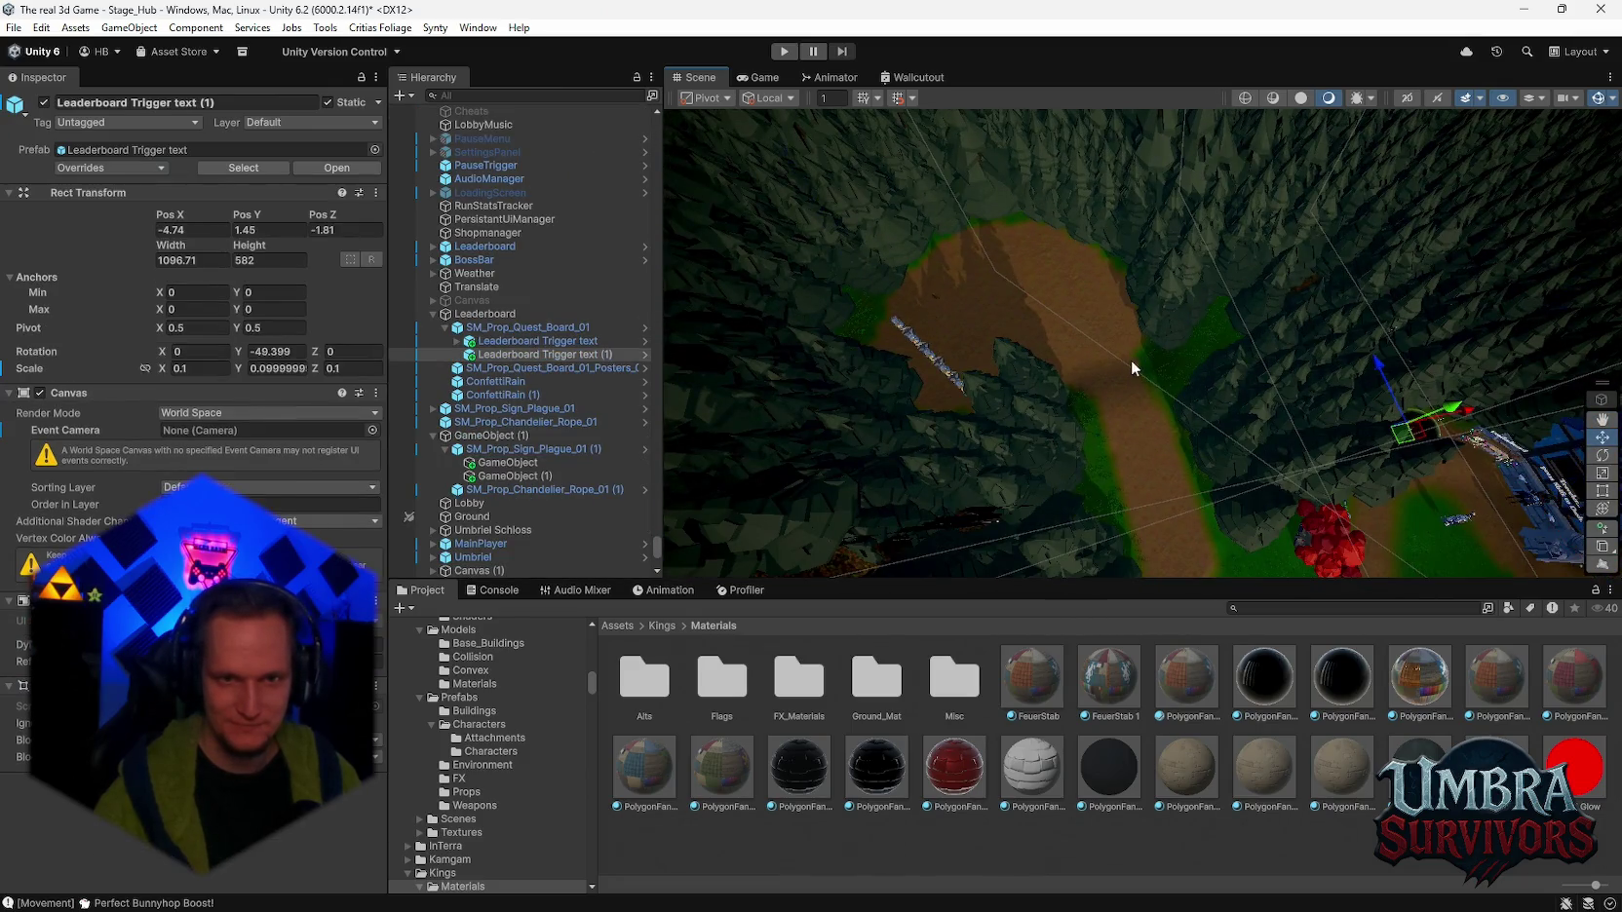
left_click(994, 409)
mouse_move(994, 409)
left_mouse_down()
mouse_move(1072, 321)
mouse_move(1183, 257)
mouse_move(1170, 351)
left_mouse_up()
left_click(1184, 258)
left_click(1151, 289)
left_click(1176, 369)
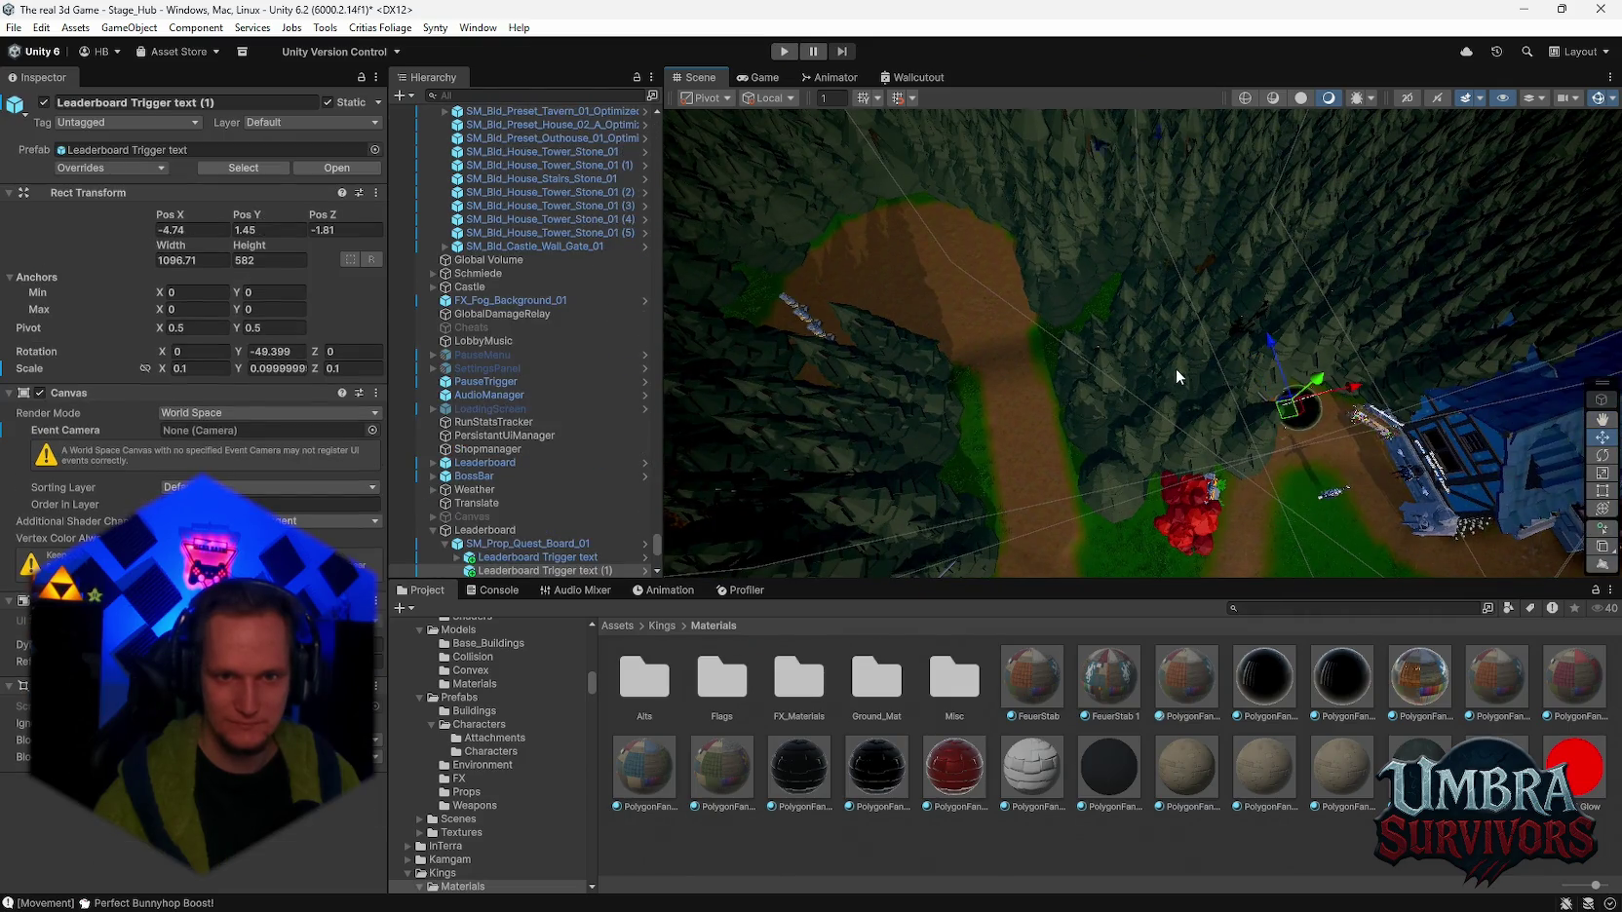
Cycle through overlapping objects in the forest to reach individual pines
left_click(1147, 360)
left_click(1080, 355)
left_click(1077, 361)
left_click(1189, 330)
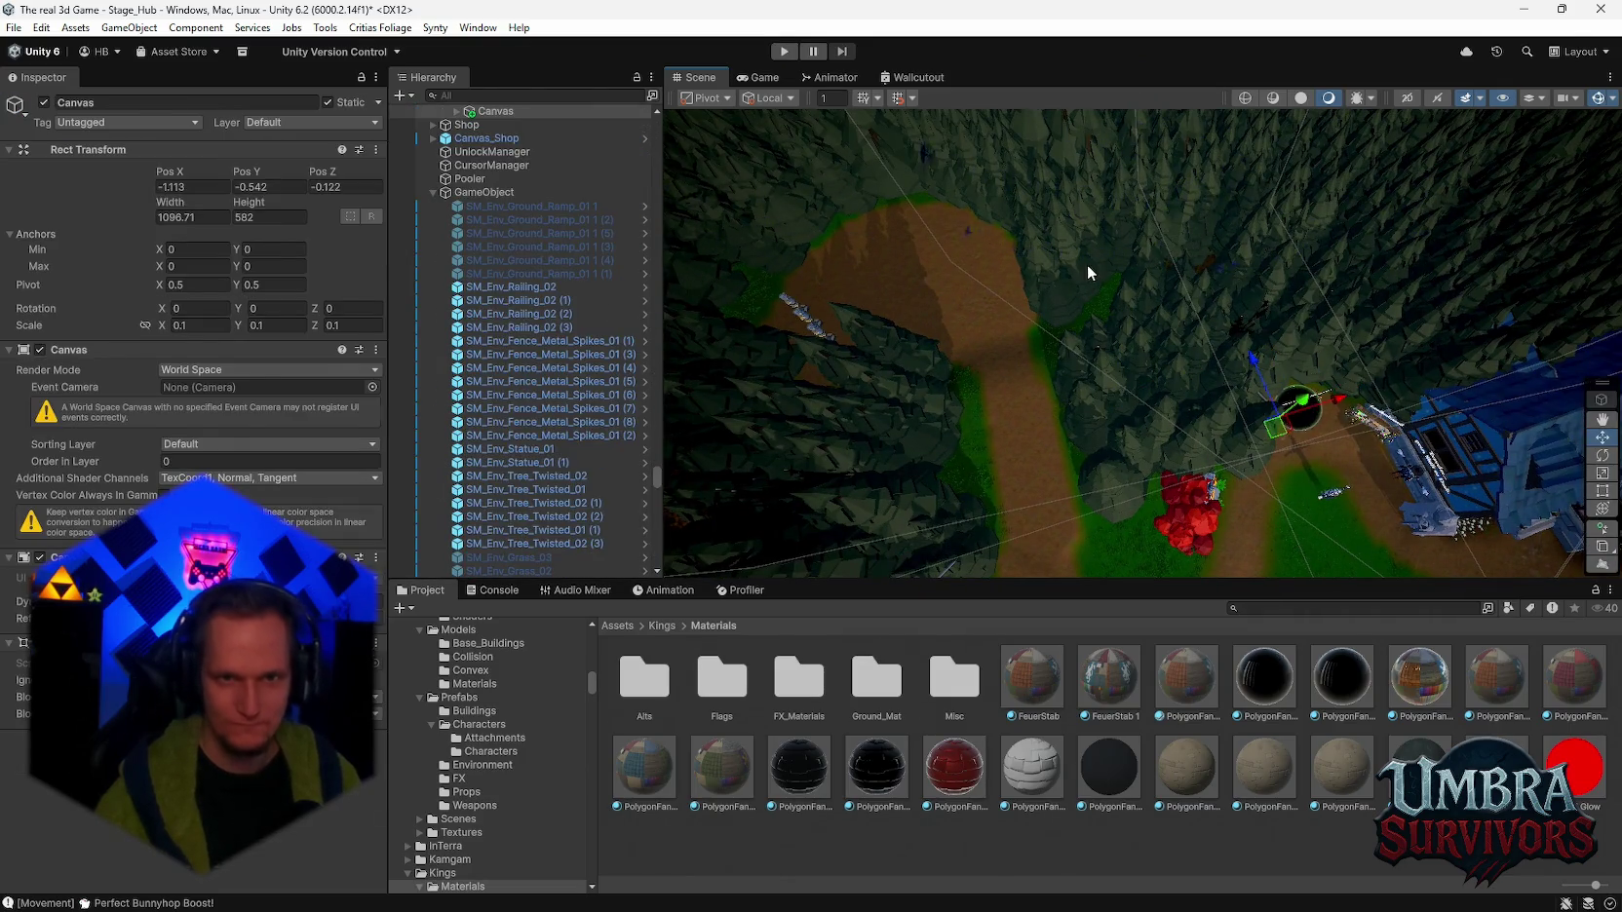
left_click(1087, 263)
left_click(1090, 256)
left_click(1102, 254)
mouse_move(1106, 252)
left_mouse_down()
mouse_move(887, 367)
mouse_move(1156, 319)
left_mouse_up()
Select and frame the pines beside the path and the graveyard
left_click(1214, 346)
key("f")
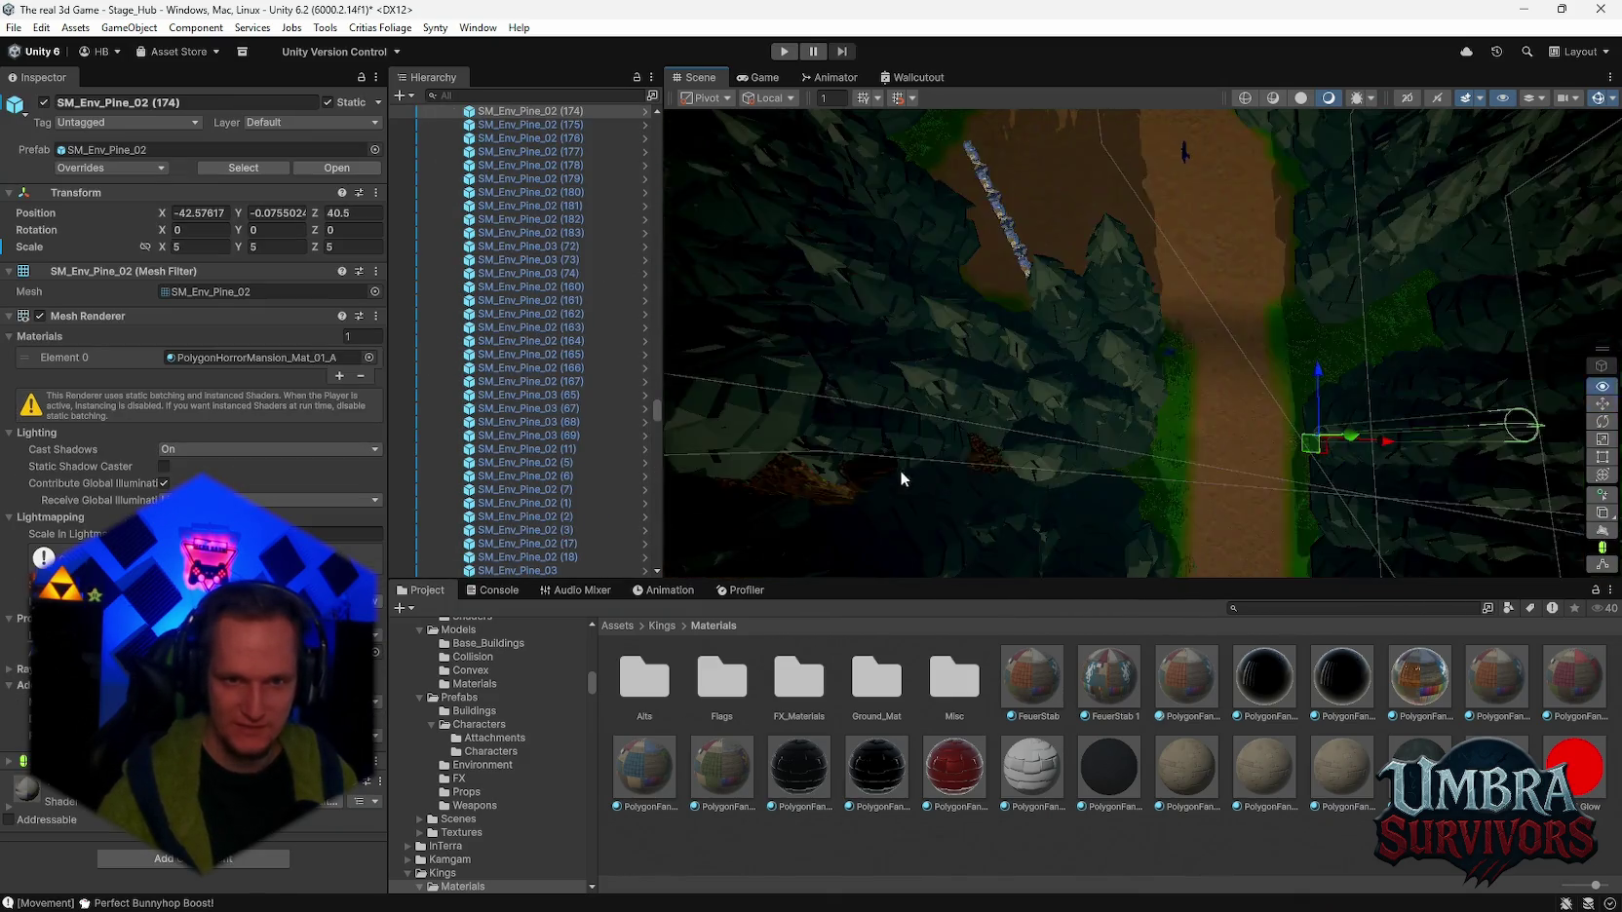
left_click(1081, 289)
left_click(1099, 304)
left_click(1016, 400)
left_click(1017, 393)
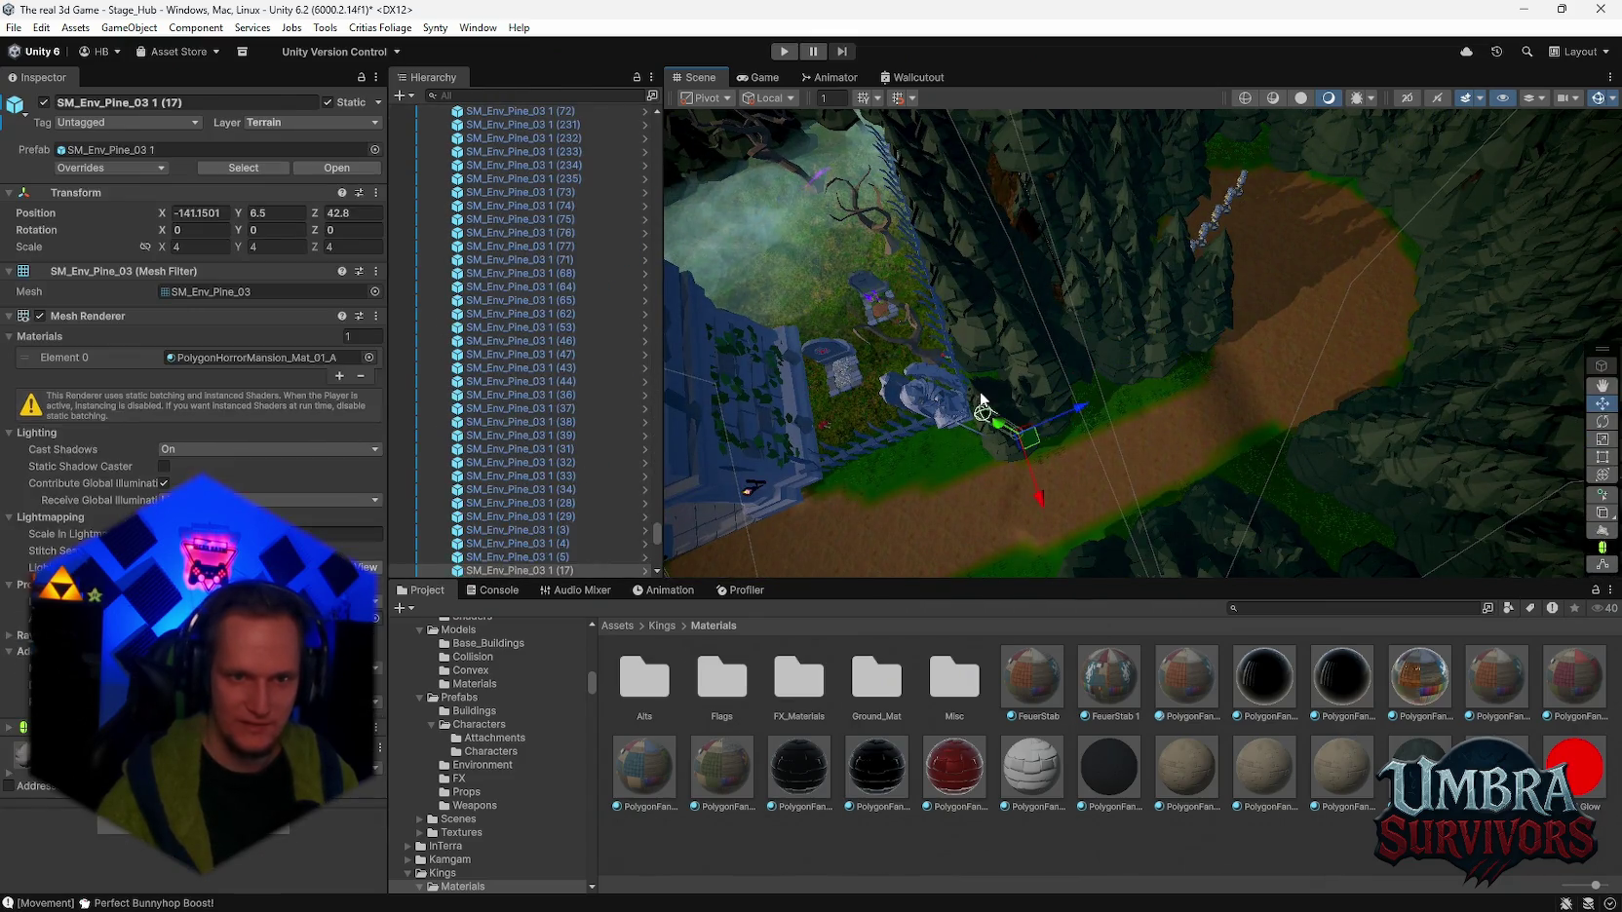
left_click(977, 336)
left_click(970, 290)
key("f")
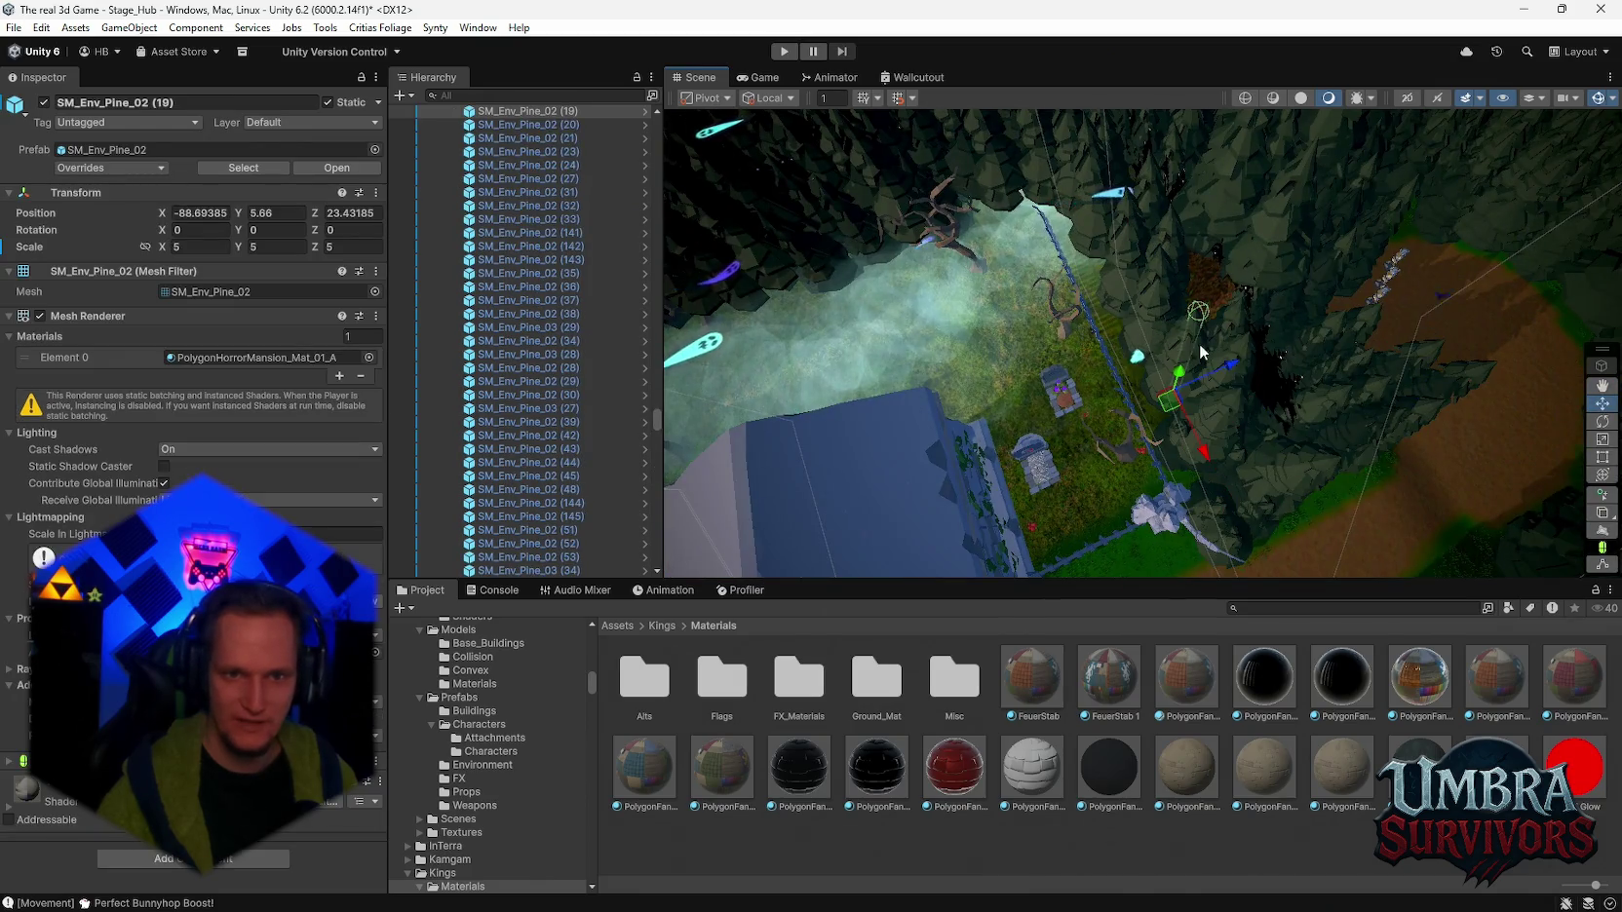
Frame successive pines lining the path toward the village, one by one
left_click(1243, 365)
key("f")
left_click(1156, 336)
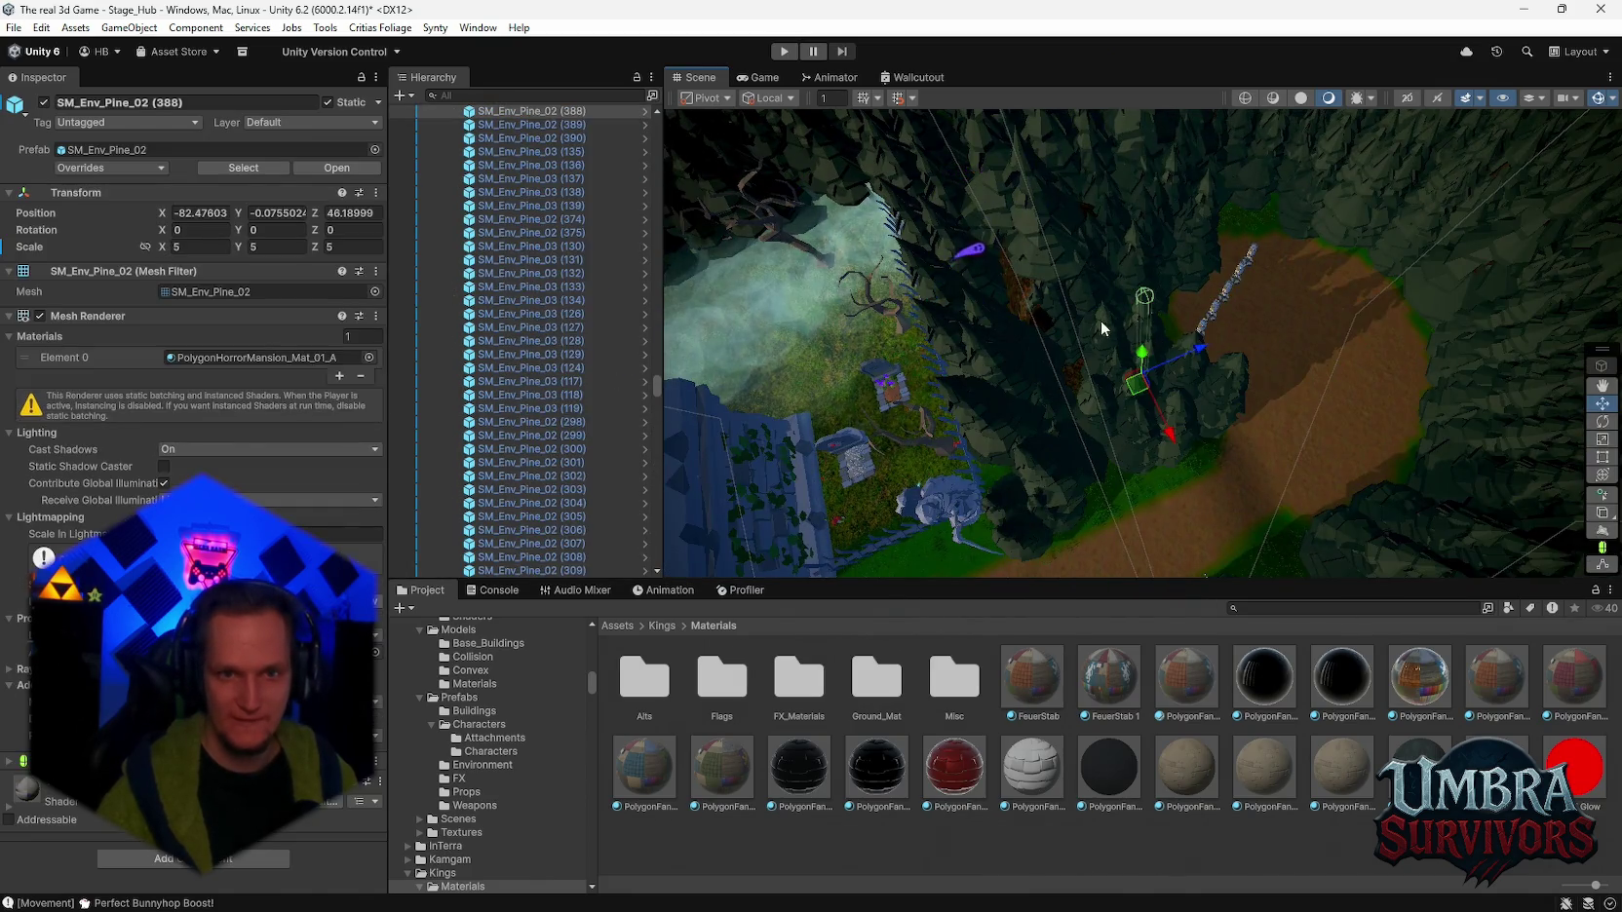
left_click(1133, 352)
key("f")
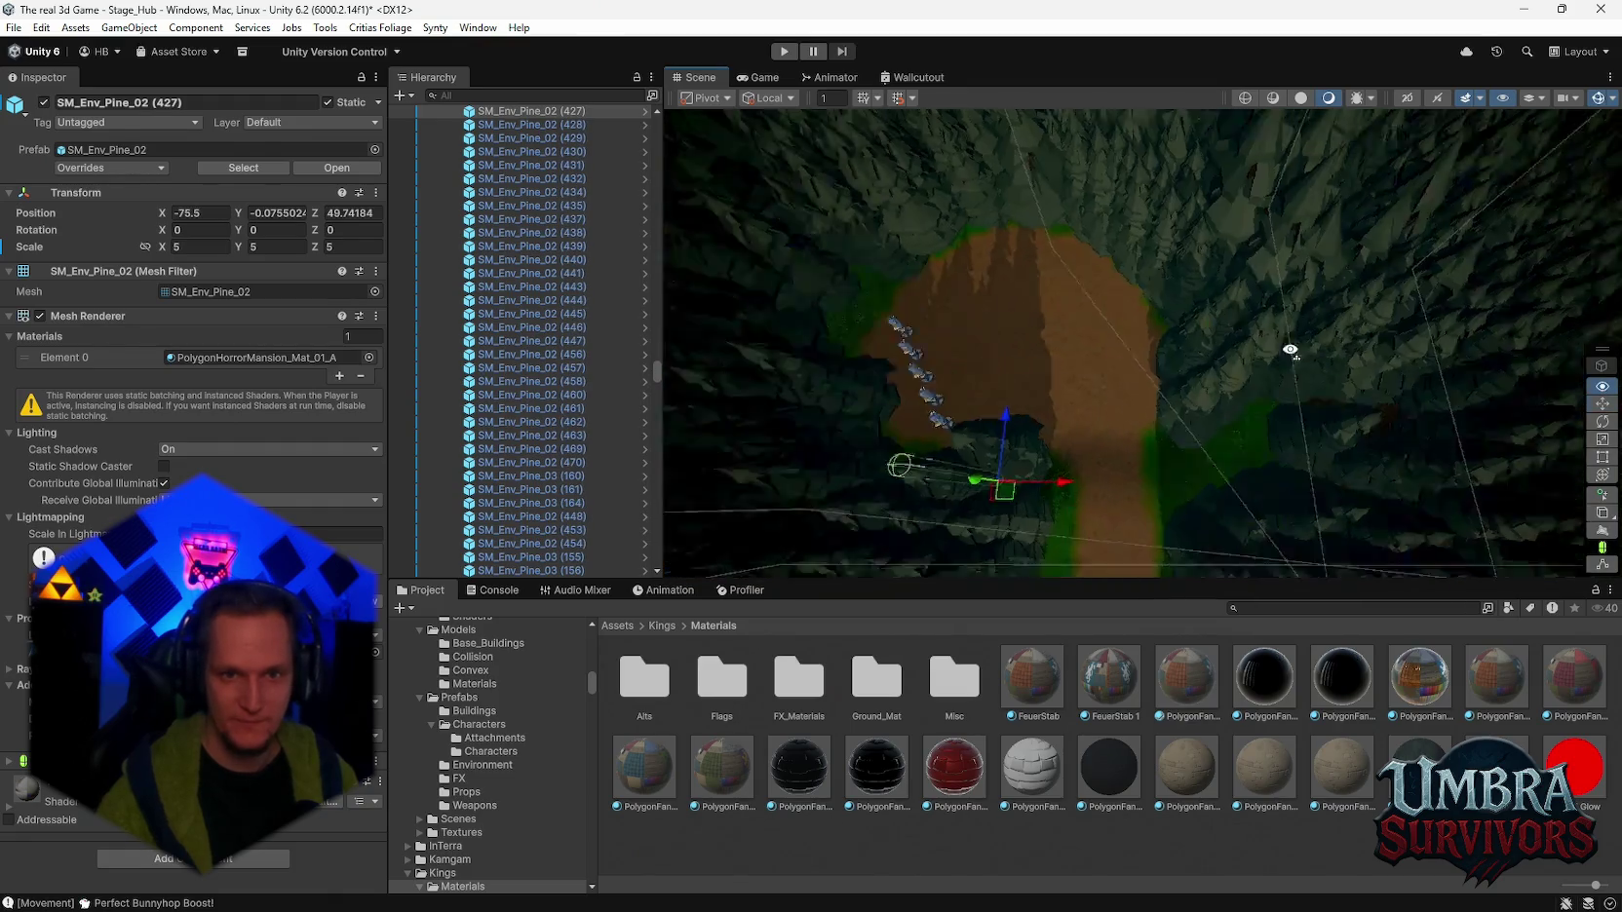
left_click_drag(972, 307, 1182, 349)
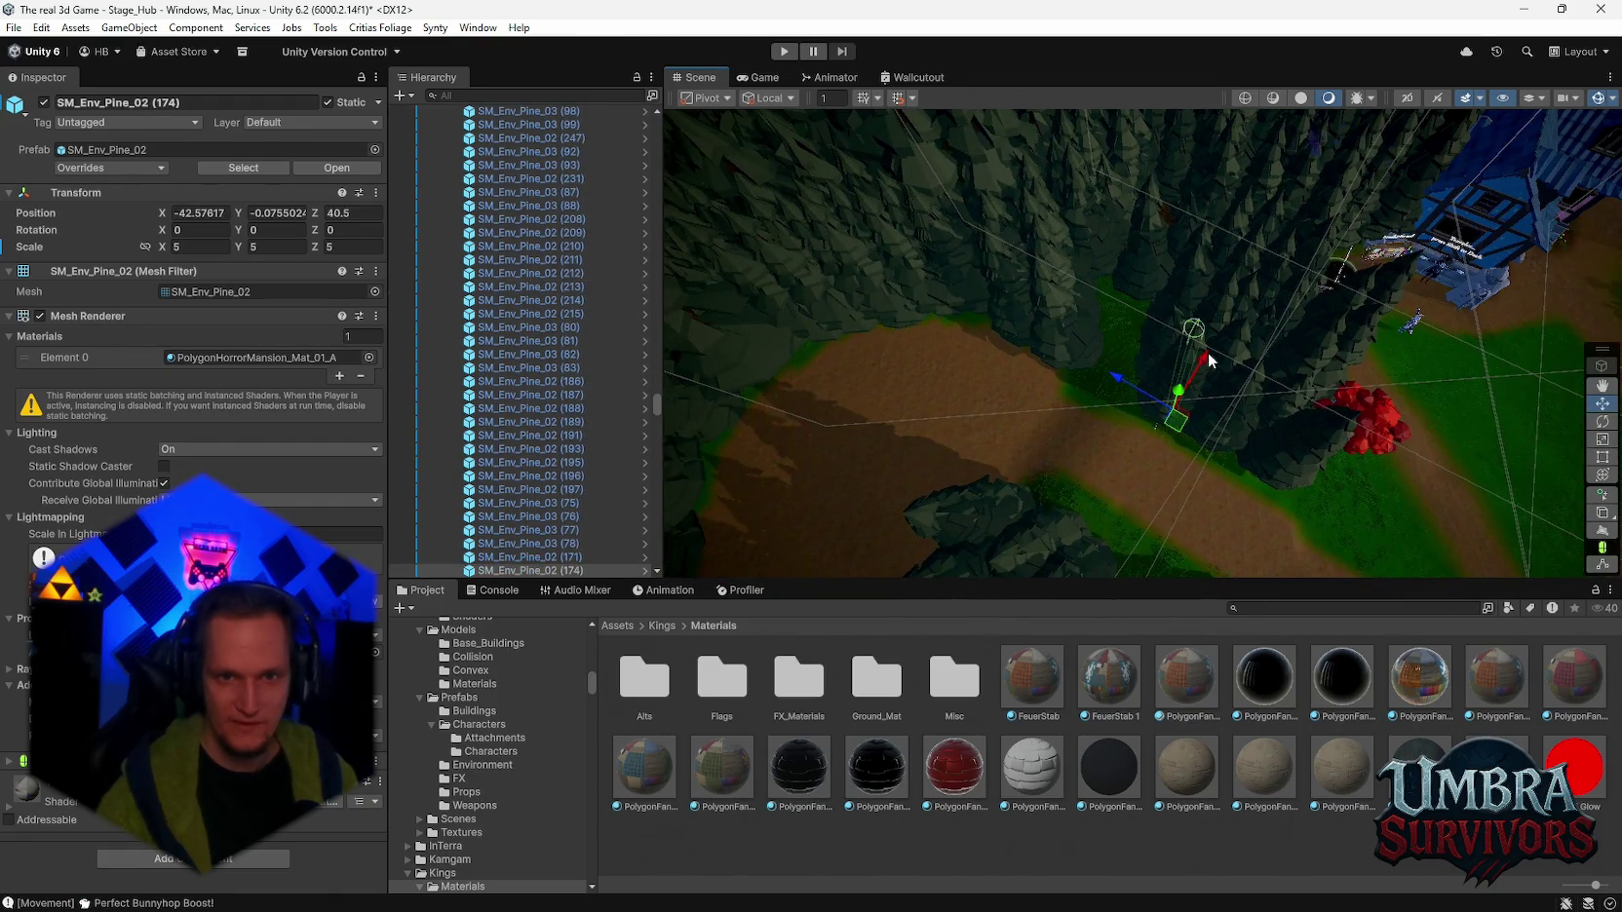
left_click(1029, 299)
key("f")
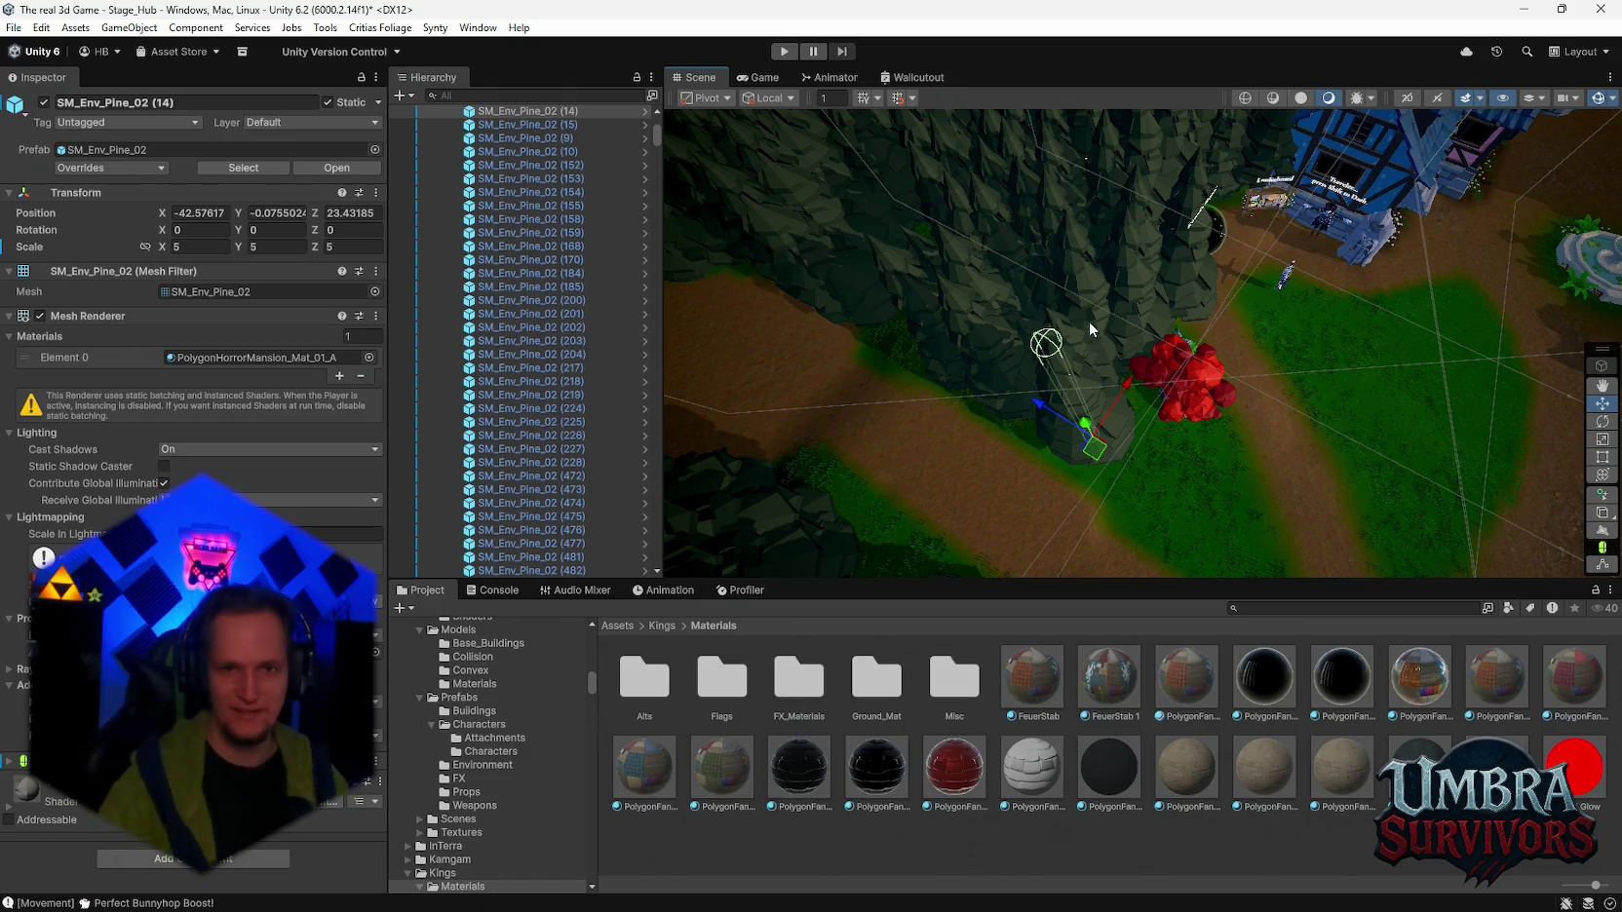
left_click_drag(1090, 332, 1148, 408)
left_click(1149, 407)
key("f")
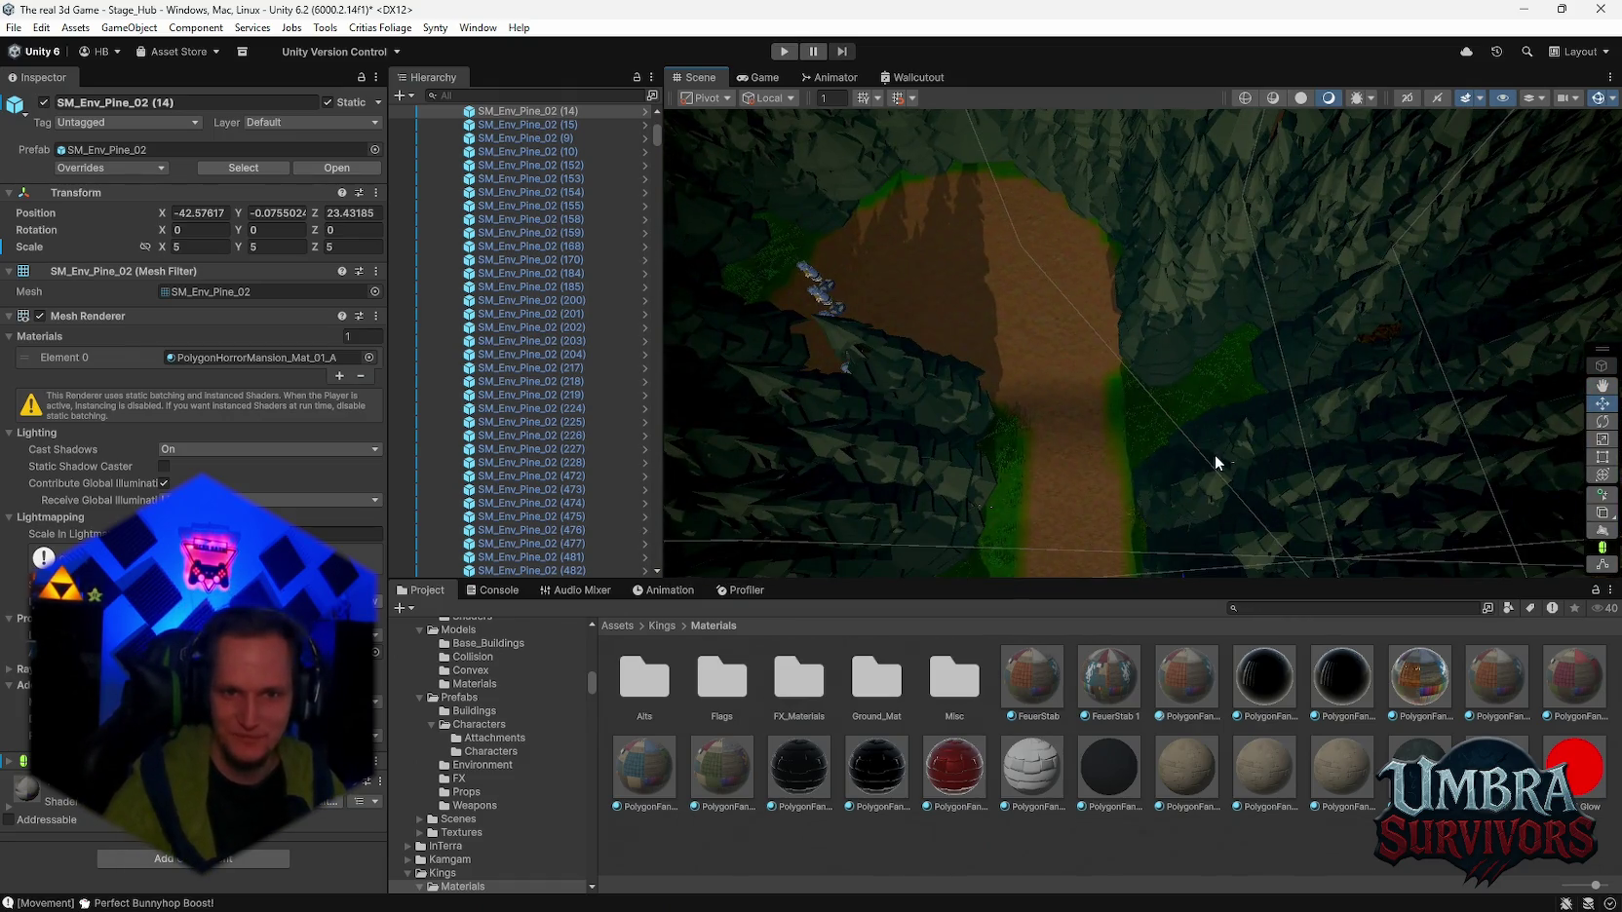
Frame the Leaderboard Trigger text (1), an object near the house, and pines beside the forest path
left_click(1077, 245)
key("f")
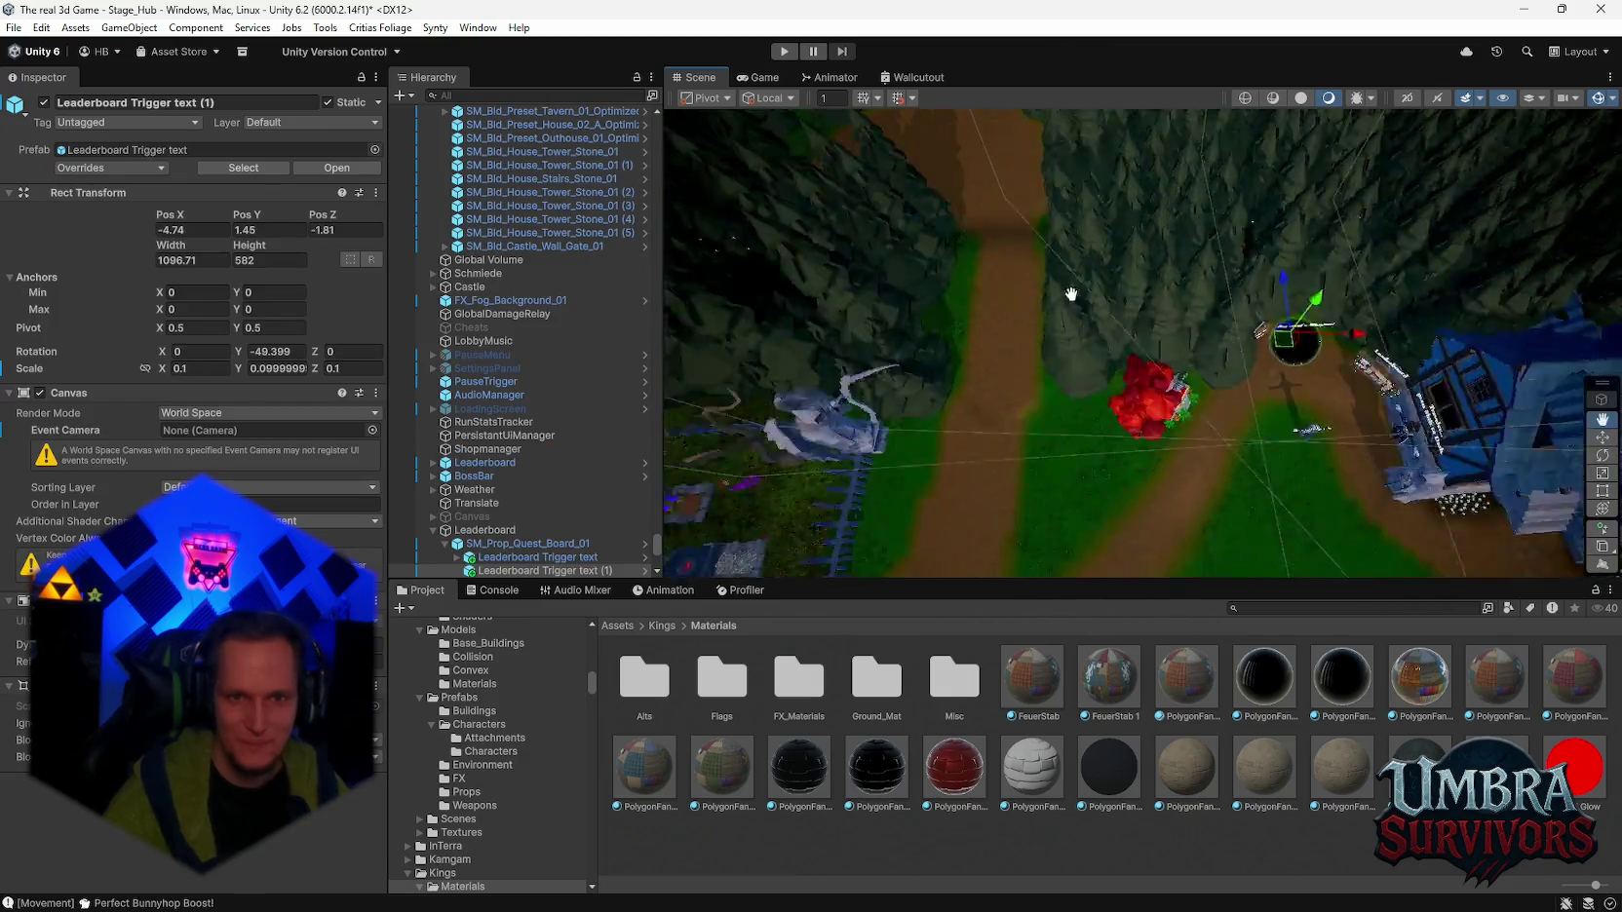
left_click(1116, 332)
key("f")
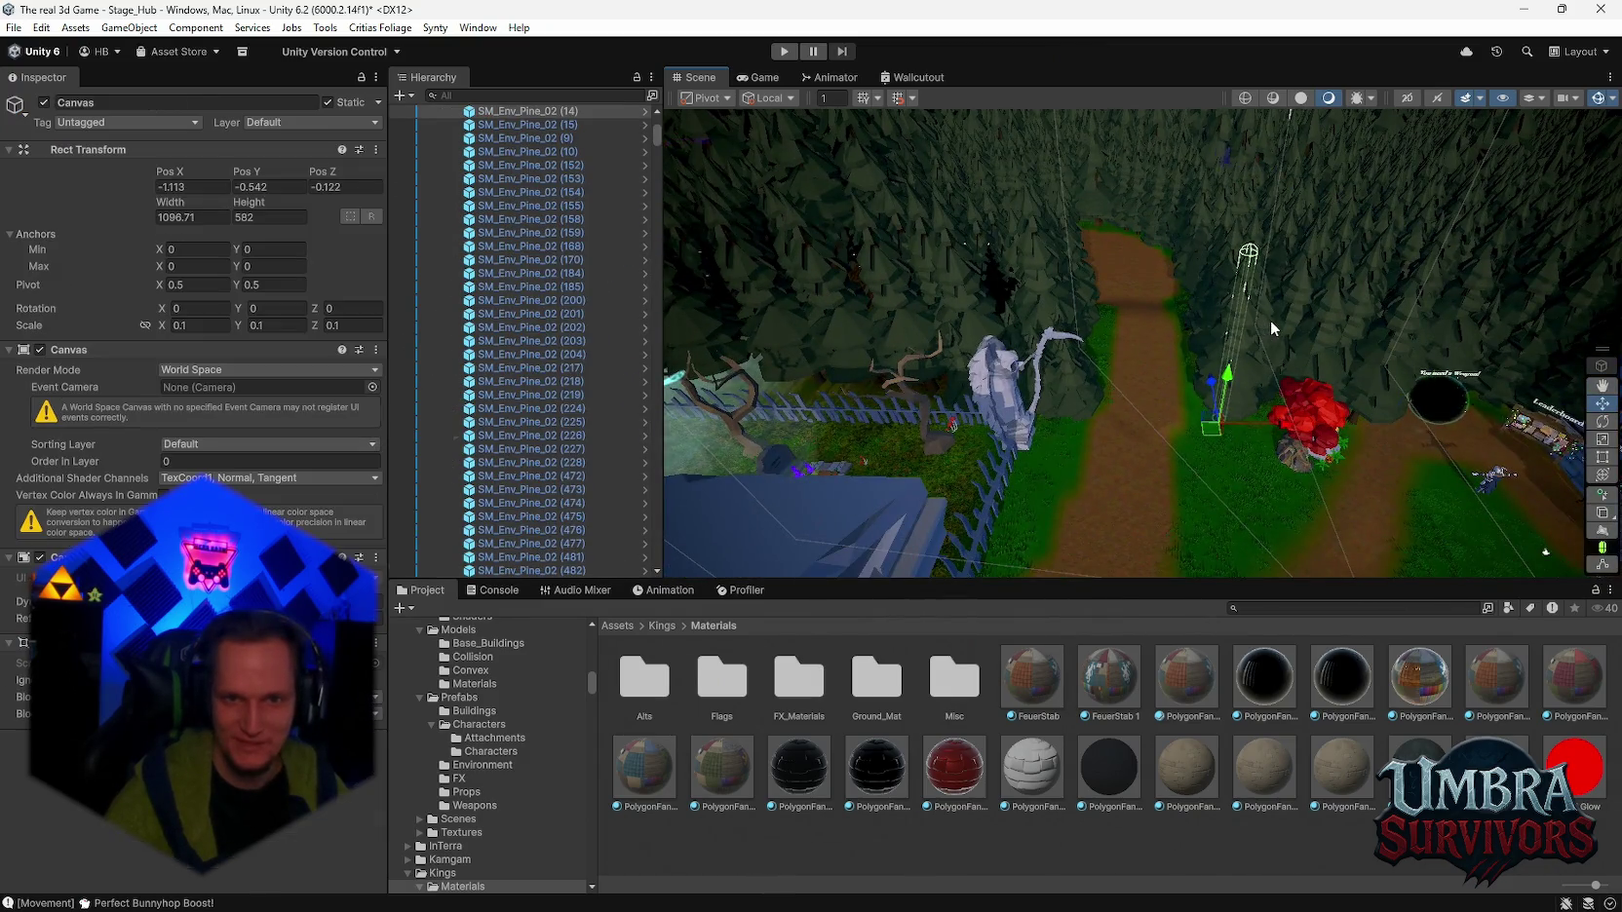
left_click(1160, 324)
key("f")
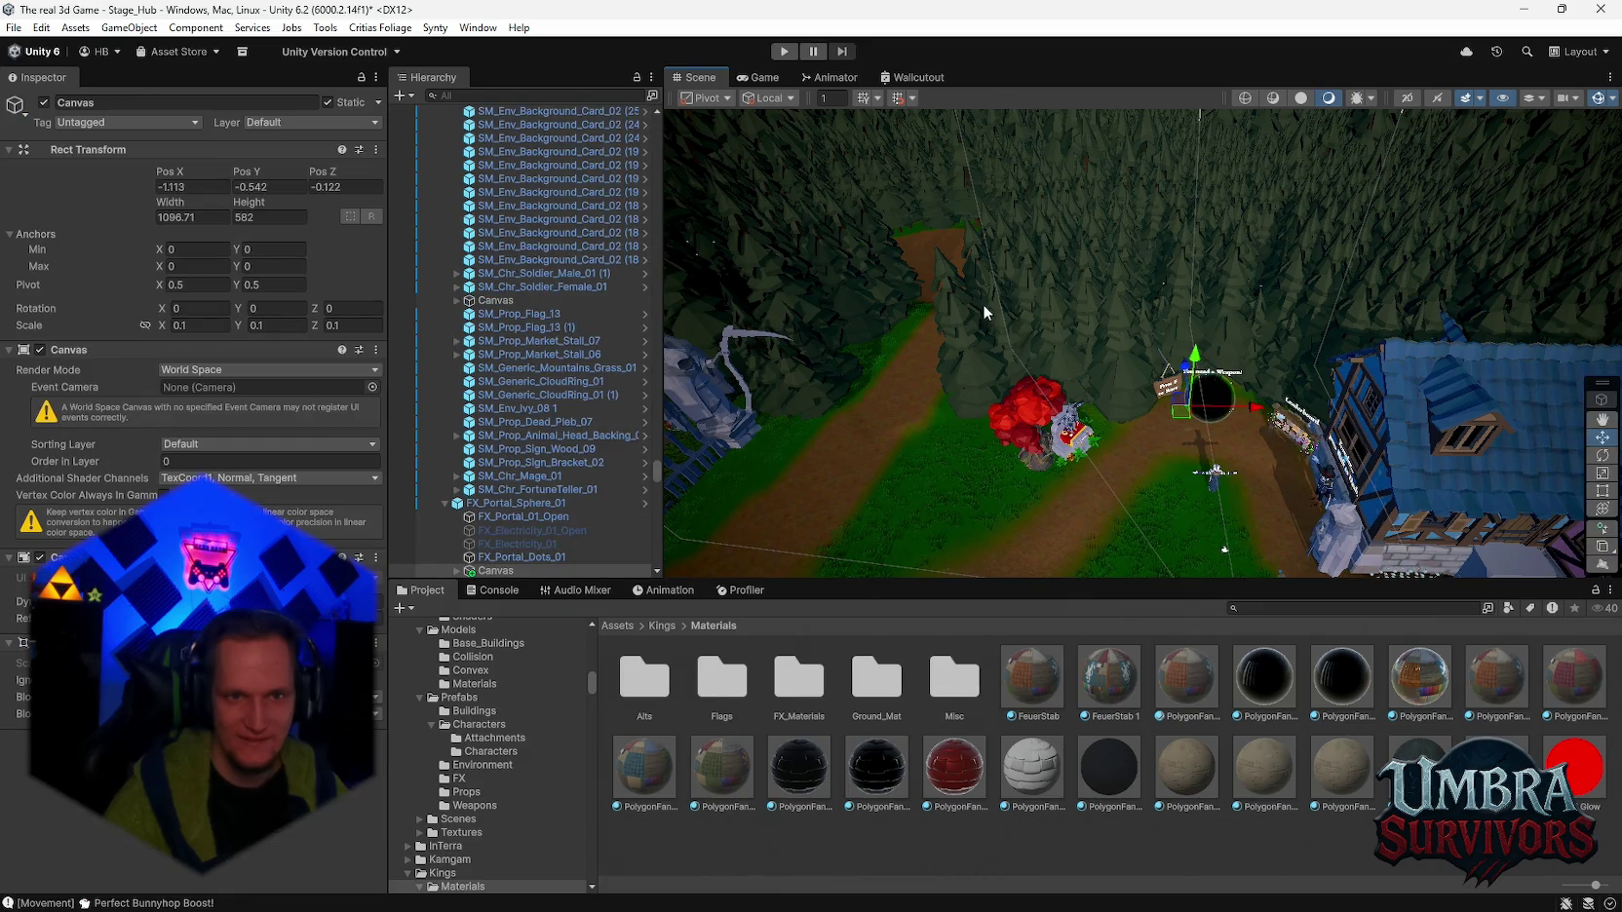
left_click(985, 306)
key("f")
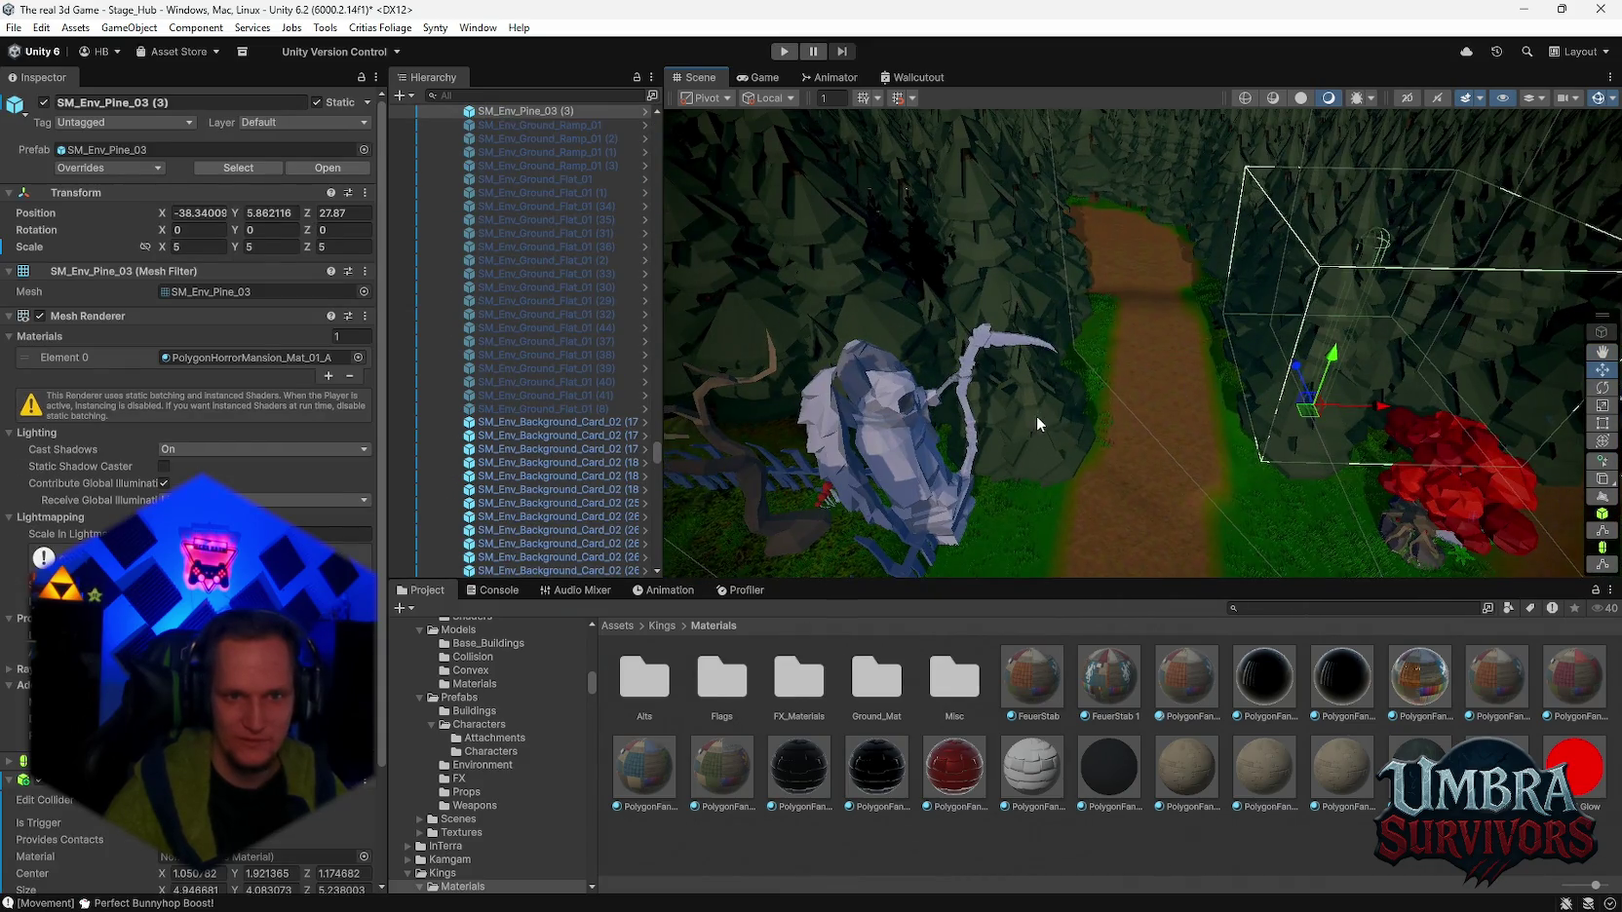
left_click(1036, 415)
Select pine SM_Env_Pine_02 (14) in the scene, then SM_Env_Pine_02 (200) in the Hierarchy
mouse_move(1001, 419)
left_mouse_down()
mouse_move(1075, 319)
mouse_move(1094, 406)
mouse_move(1155, 417)
mouse_move(1119, 459)
left_mouse_up()
left_click(1042, 406)
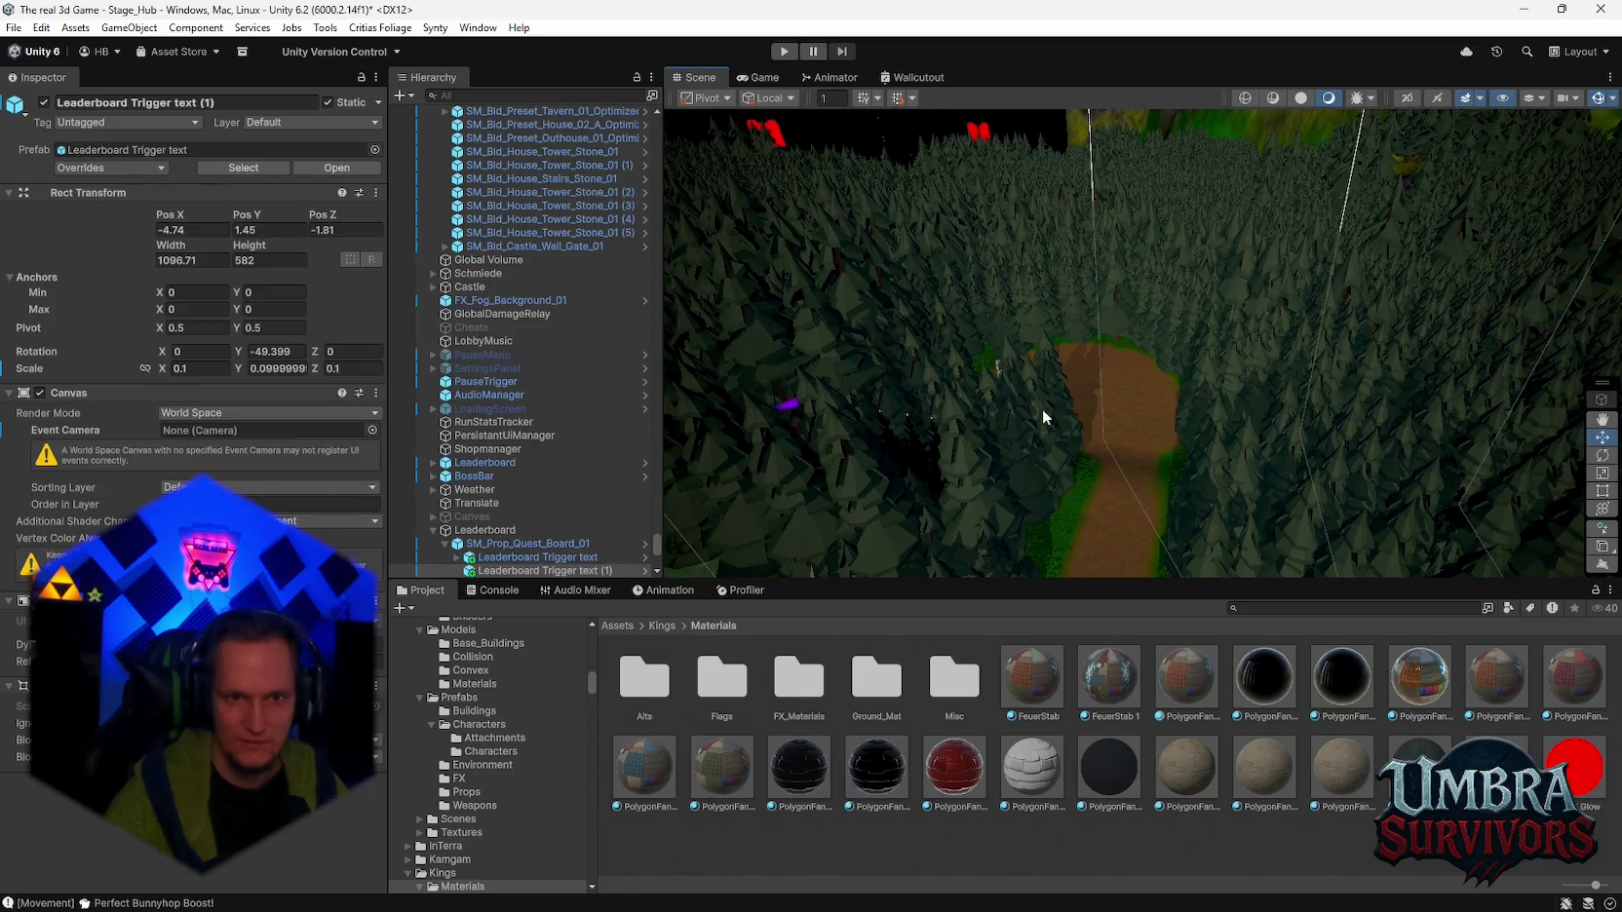
left_click(1105, 425)
scroll(1176, 441, "down", 10)
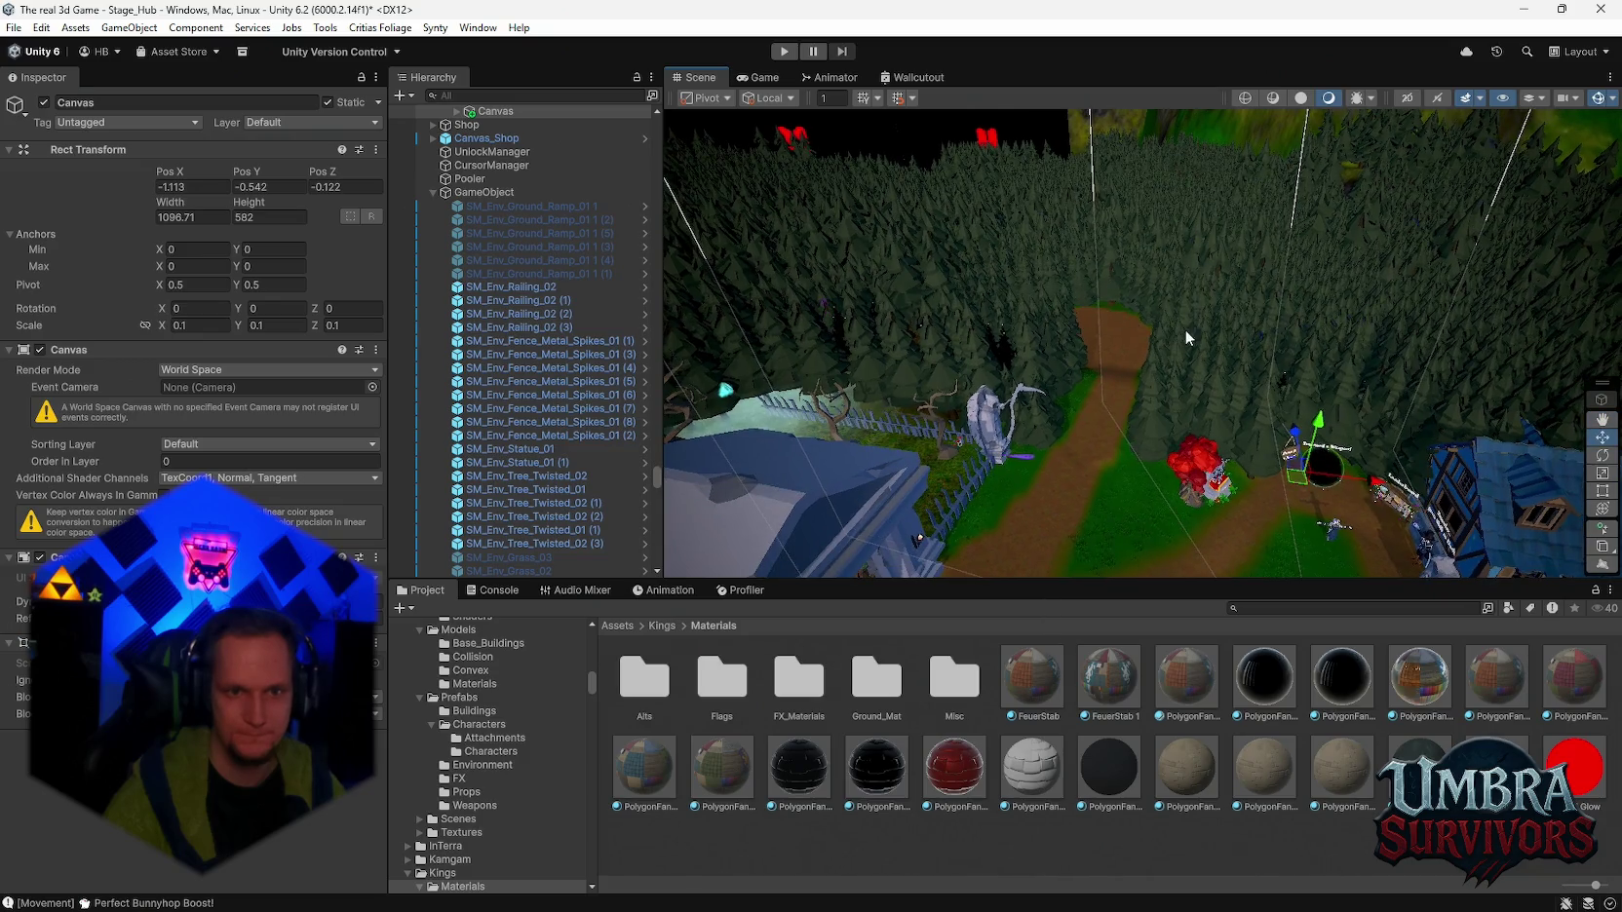
scroll(1185, 282, "up", 8)
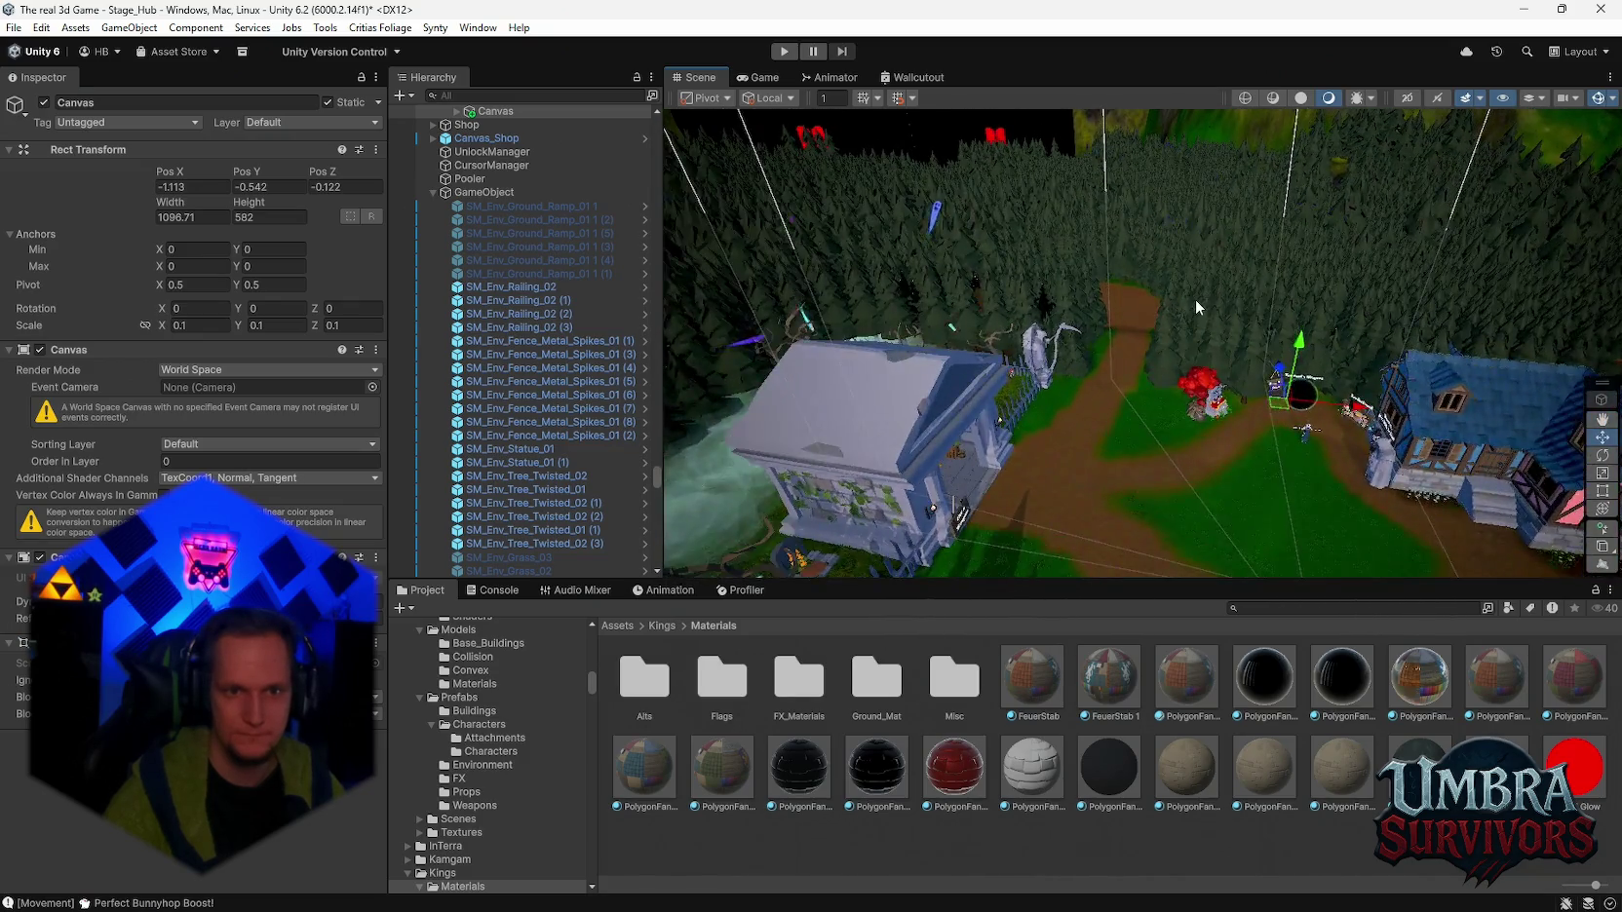
left_click(1213, 349)
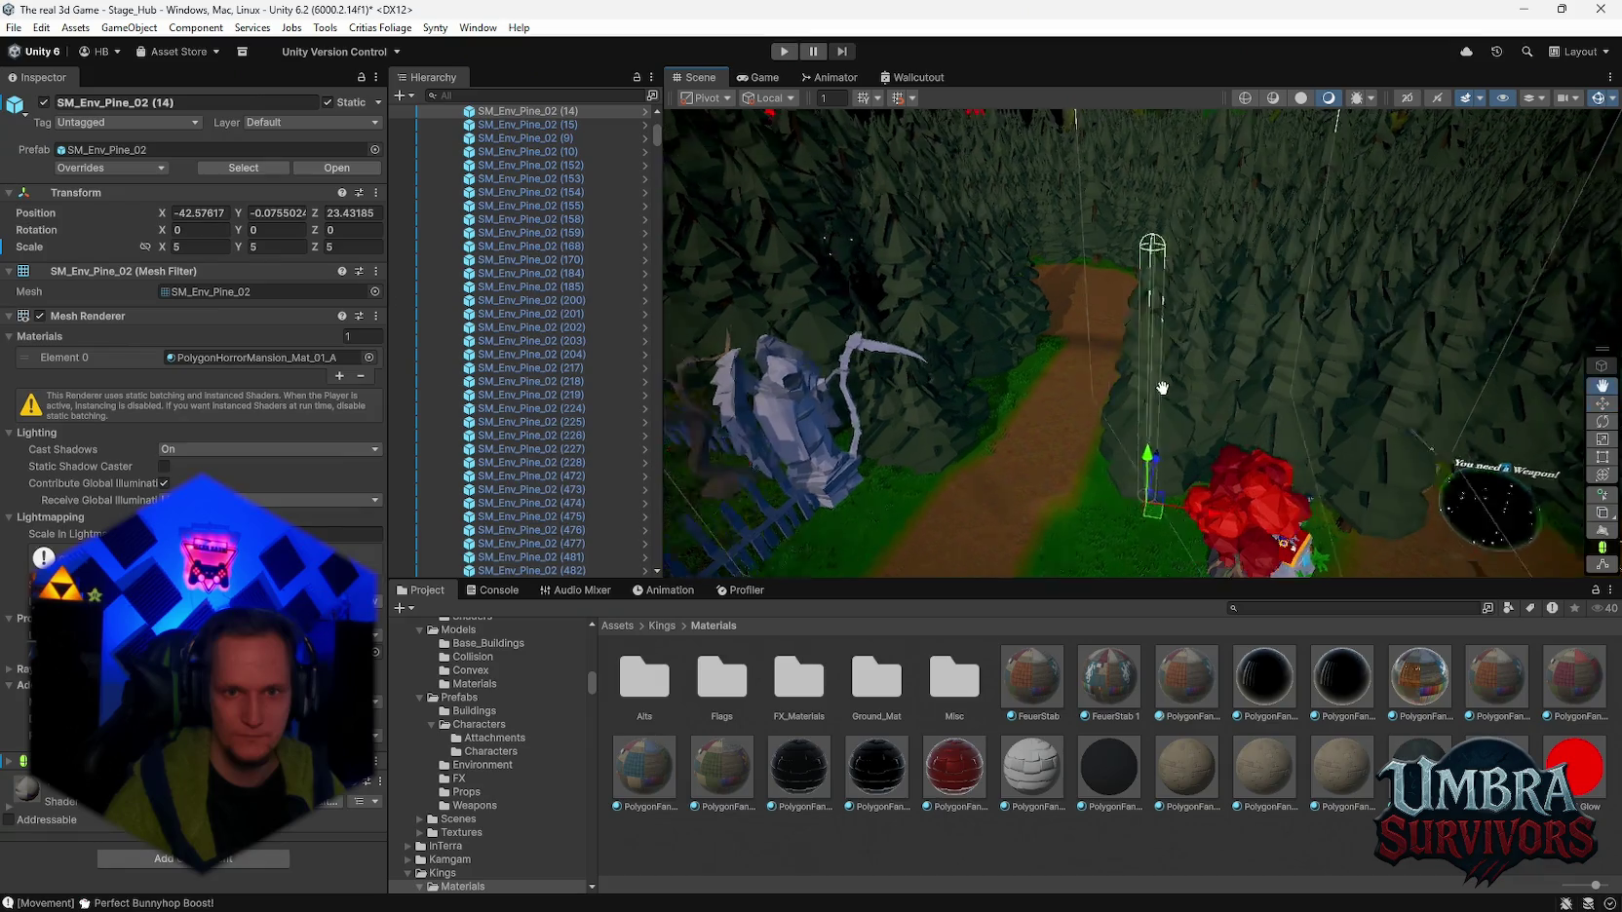
scroll(569, 458, "up", 3)
left_click(549, 453)
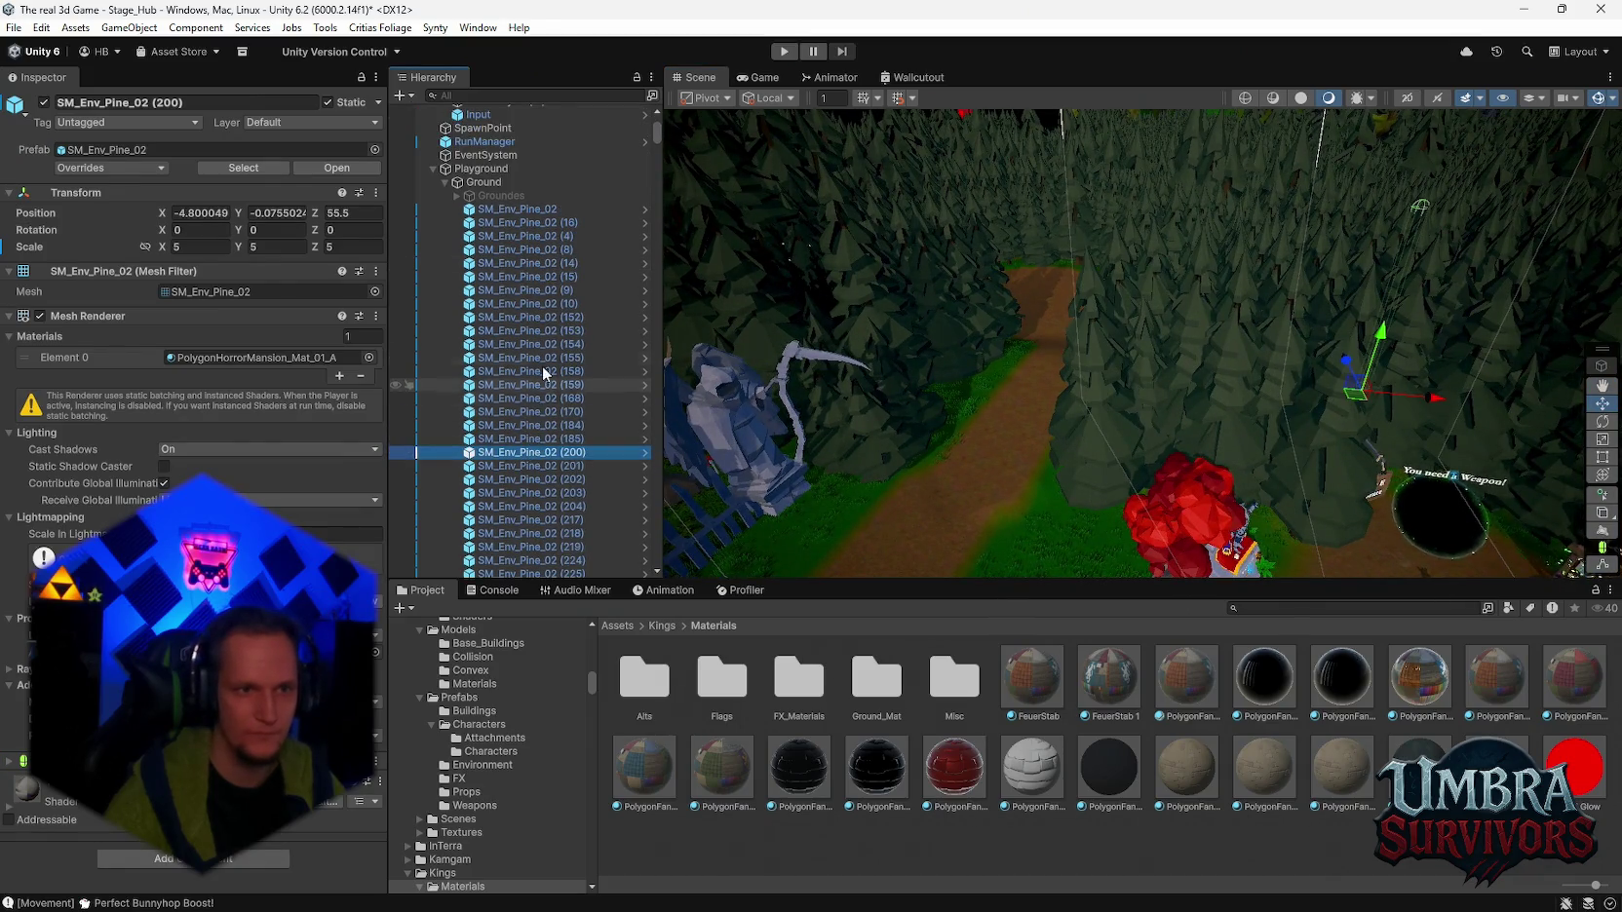
left_click(512, 210)
scroll(568, 383, "down", 6)
Extend the pine selection down the Hierarchy through SM_Env_Pine_02 (1008)
left_click(555, 459, "shift")
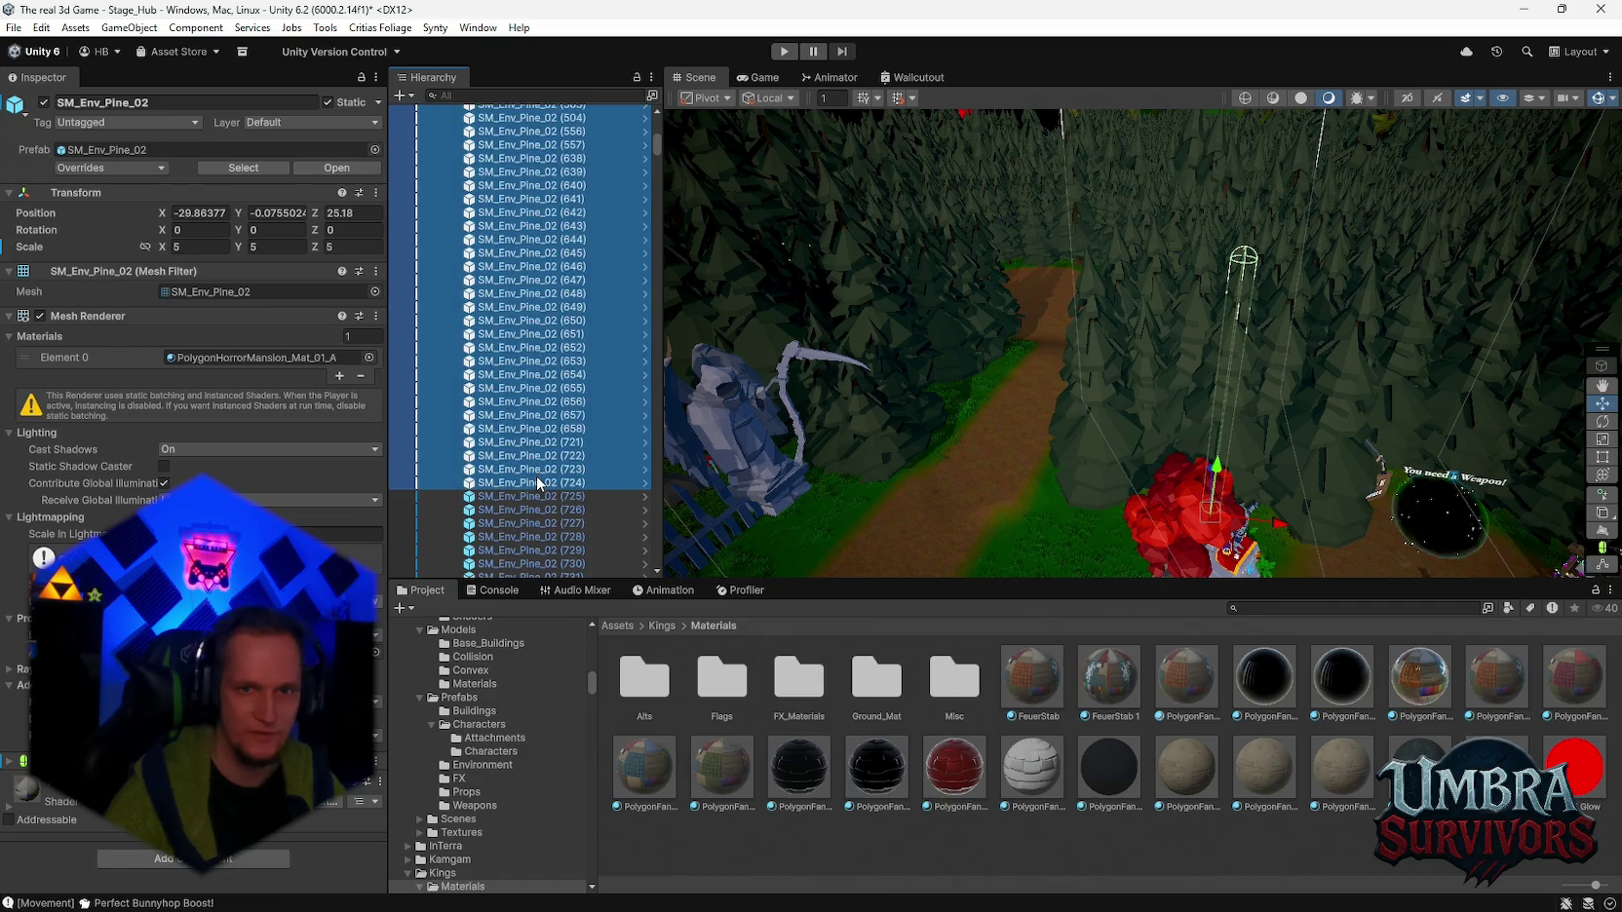
key("f")
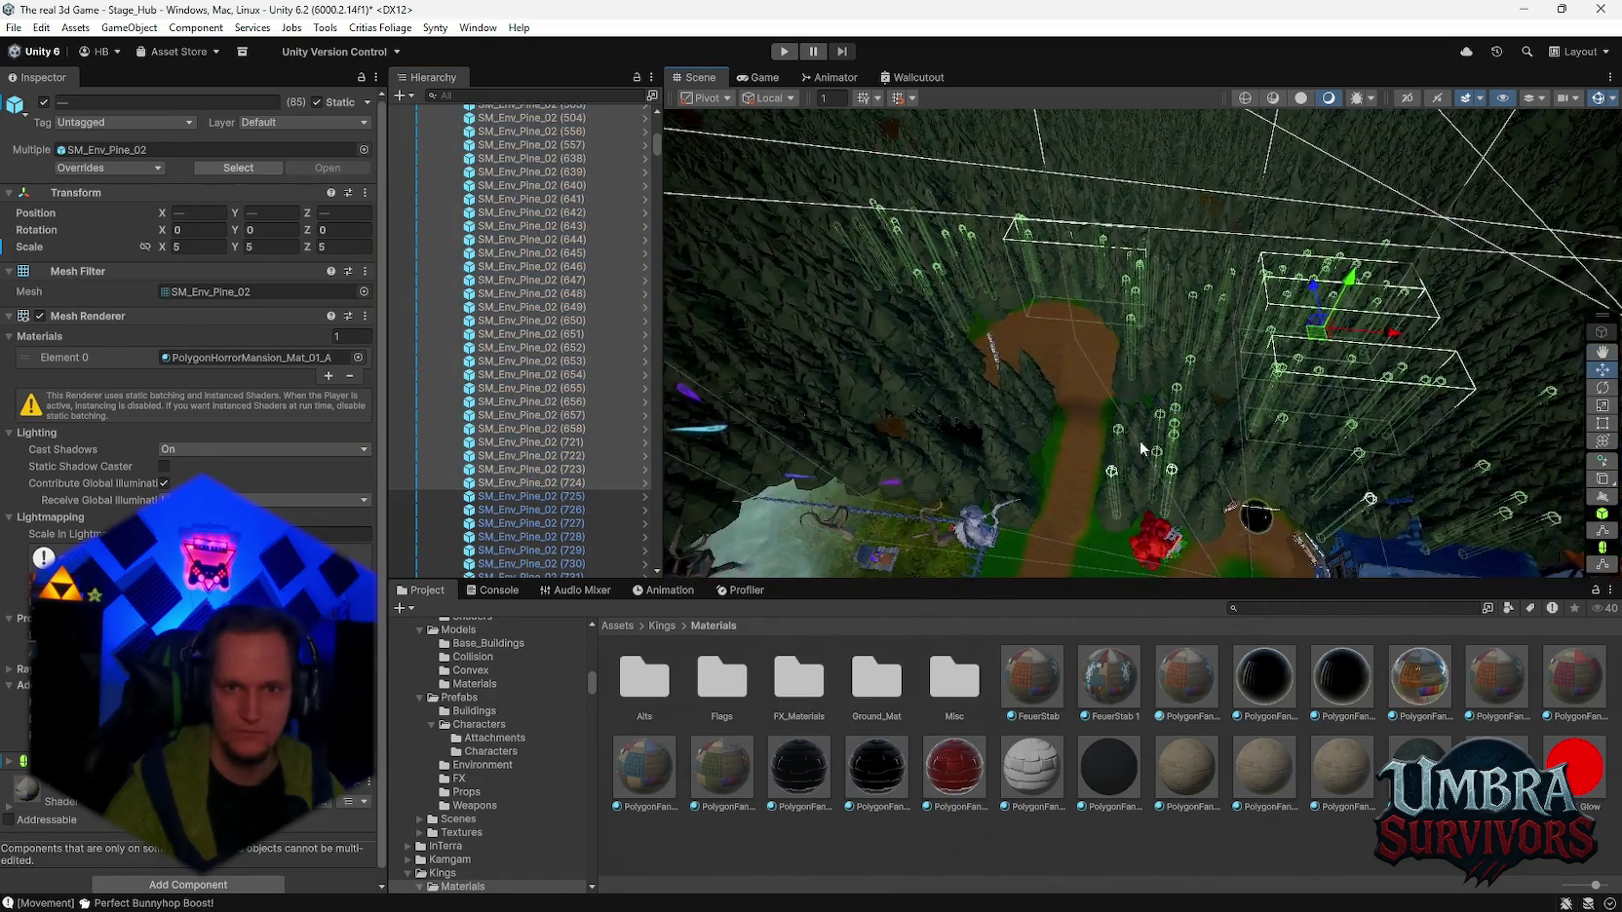
scroll(545, 450, "down", 5)
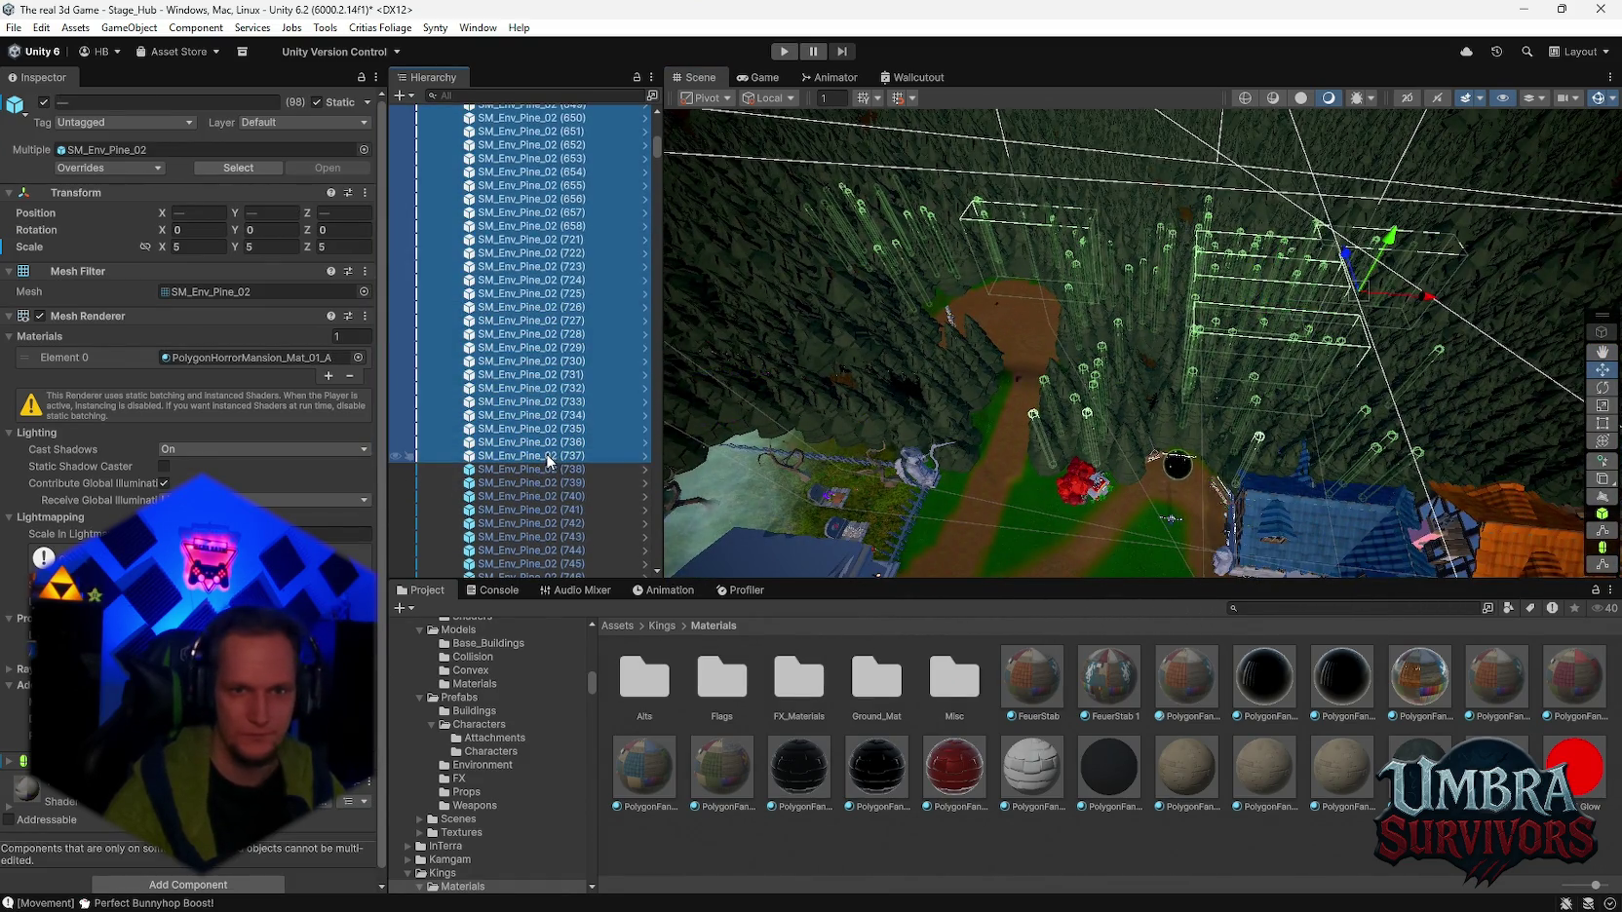
left_click(545, 451, "shift")
scroll(555, 462, "down", 6)
left_click(555, 462, "shift")
scroll(555, 461, "down", 5)
left_click(554, 461, "shift")
scroll(555, 461, "down", 5)
left_click(555, 462, "shift")
scroll(554, 461, "down", 5)
left_click(554, 462, "shift")
scroll(555, 462, "down", 5)
left_click(555, 463, "shift")
scroll(555, 462, "down", 5)
left_click(554, 462, "shift")
scroll(554, 462, "down", 5)
left_click(555, 462, "shift")
scroll(554, 462, "down", 5)
left_click(555, 463, "shift")
scroll(554, 462, "down", 5)
left_click(555, 462, "shift")
scroll(555, 462, "down", 5)
left_click(557, 462, "shift")
Keep extending the pine group past SM_Env_Pine_02 (1225) through SM_Env_Pine_03 (489)
scroll(556, 462, "down", 5)
left_click(557, 462, "shift")
scroll(556, 462, "down", 5)
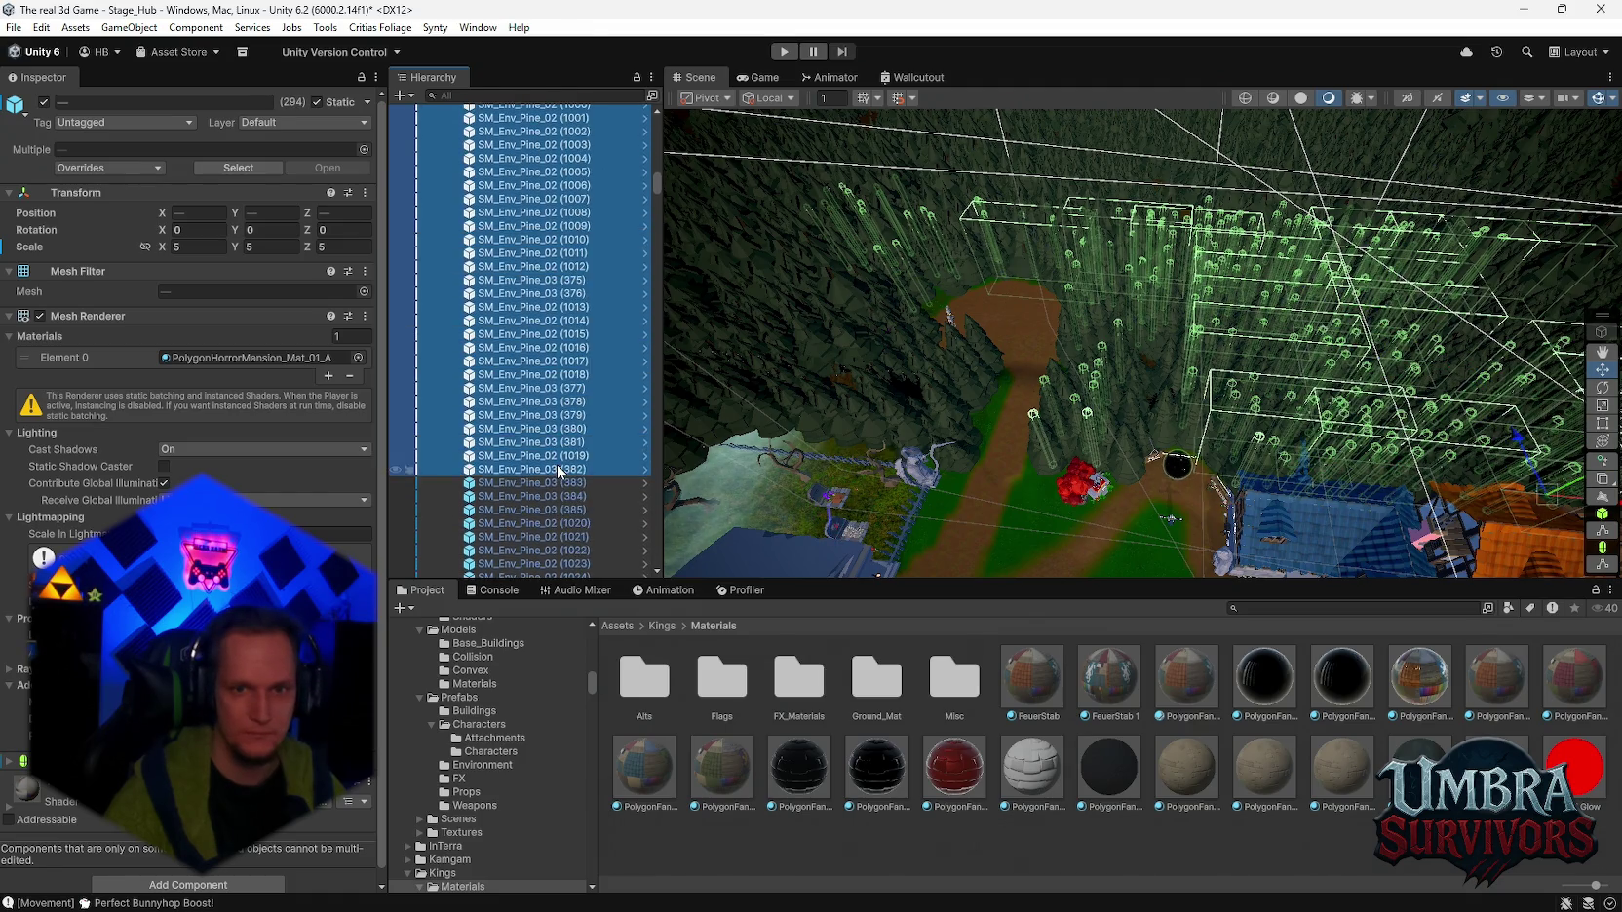
left_click(557, 464, "shift")
scroll(557, 464, "down", 5)
left_click(557, 464, "shift")
scroll(557, 465, "down", 5)
left_click(557, 465, "shift")
scroll(557, 465, "down", 5)
left_click(556, 465, "shift")
scroll(556, 465, "down", 5)
left_click(557, 465, "shift")
scroll(557, 465, "down", 5)
left_click(556, 465, "shift")
scroll(557, 465, "down", 5)
left_click(557, 469, "shift")
scroll(557, 469, "down", 5)
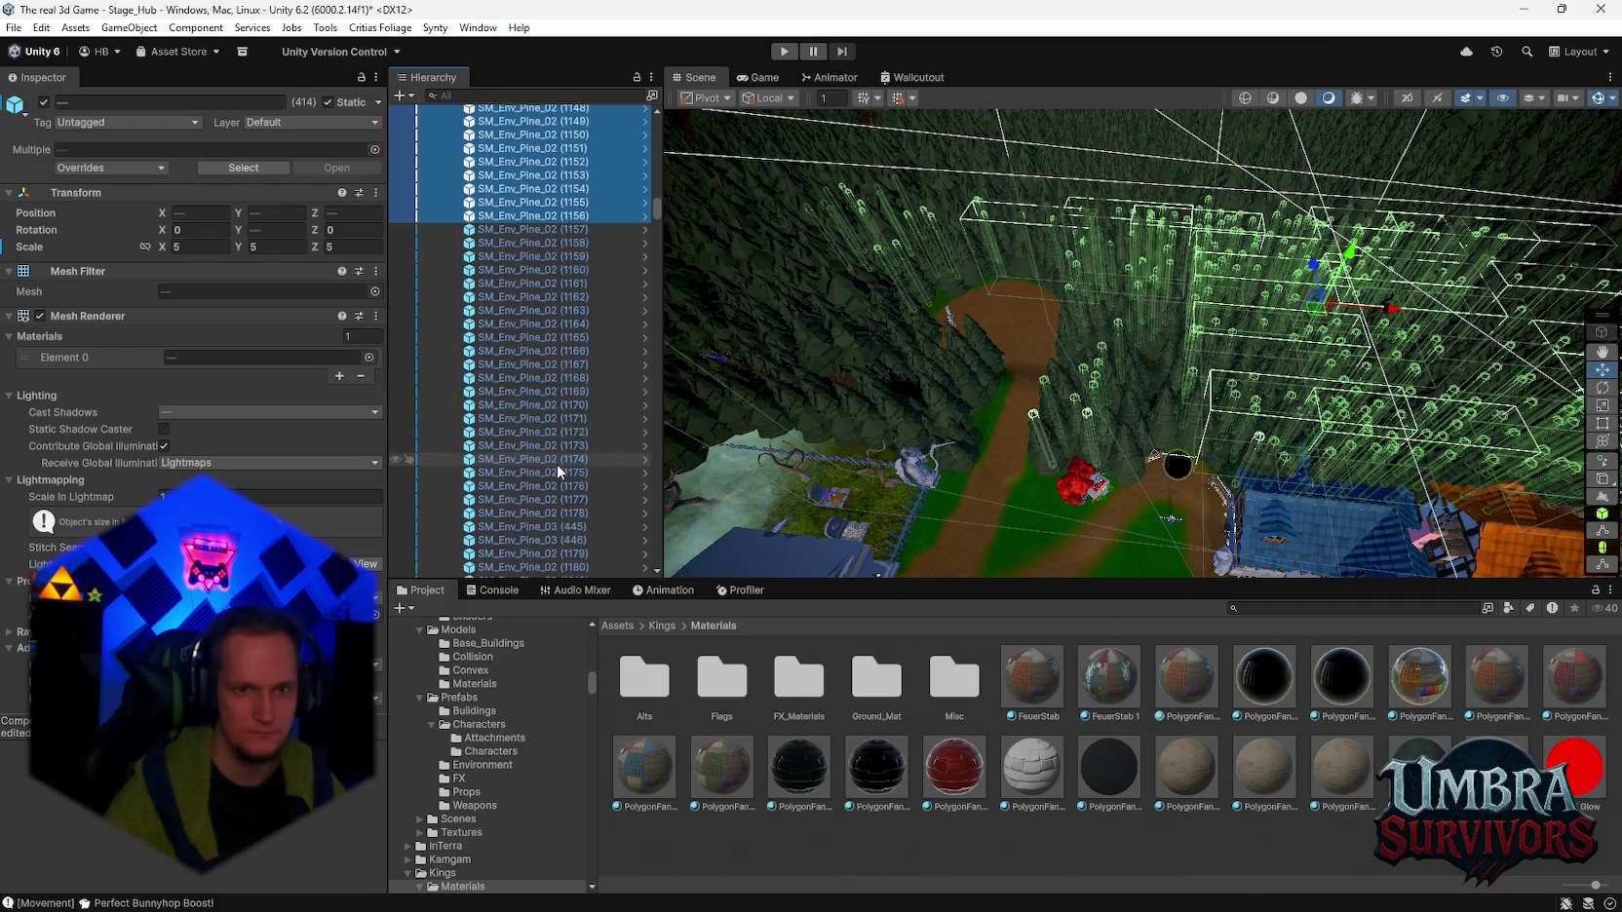
left_click(556, 469, "shift")
scroll(557, 469, "down", 5)
left_click(557, 469, "shift")
scroll(557, 469, "down", 5)
left_click(558, 464, "shift")
scroll(558, 464, "down", 5)
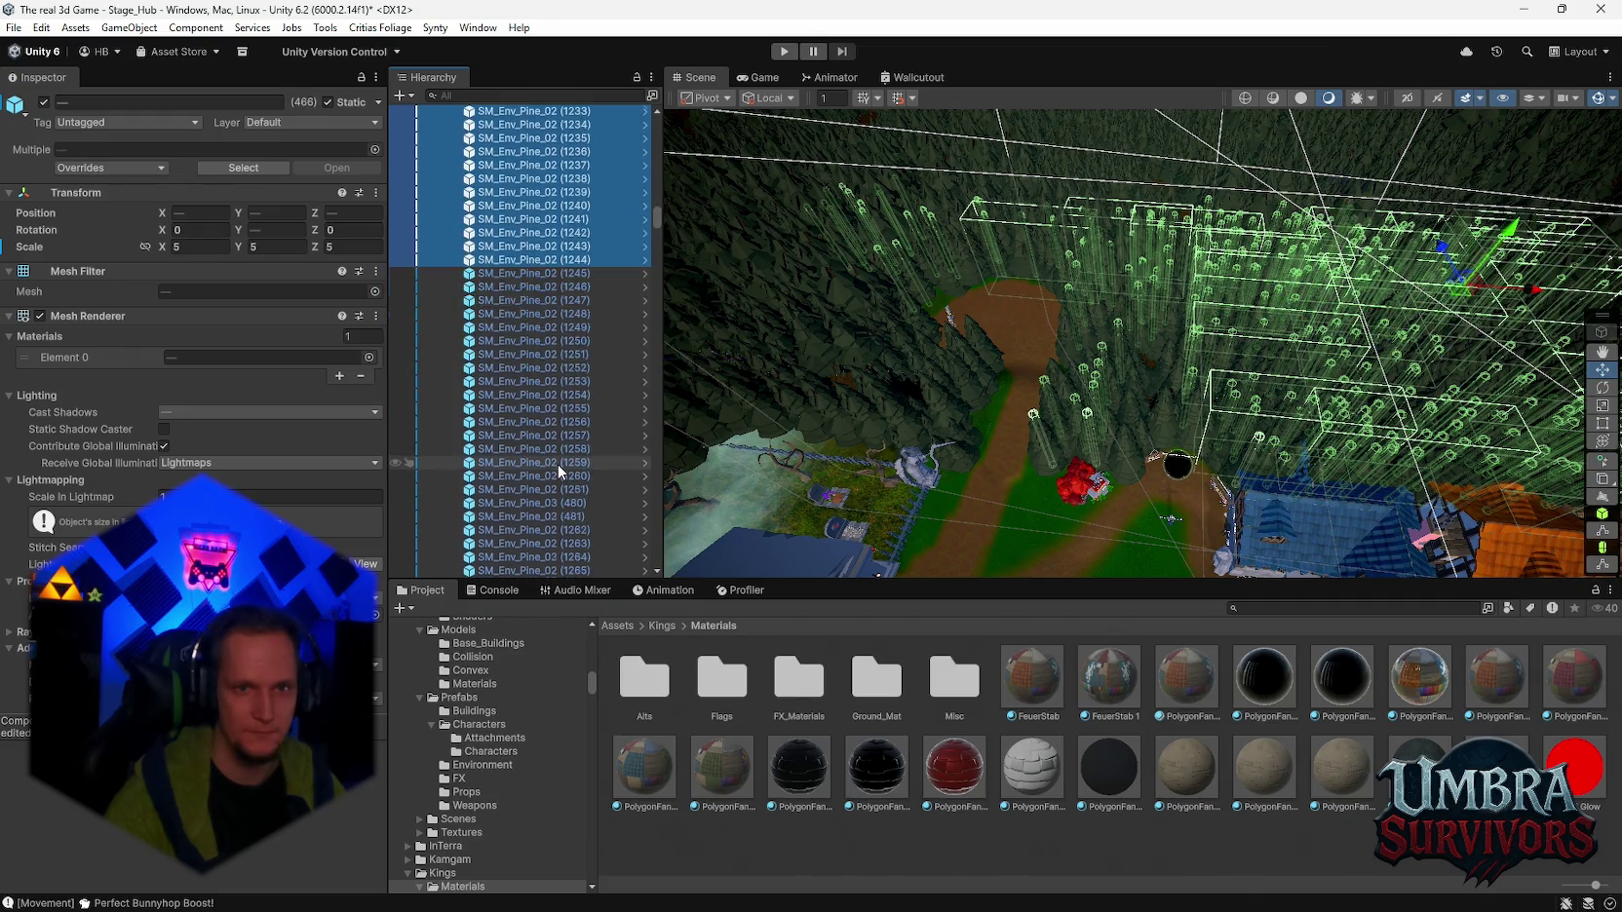
left_click(558, 464, "shift")
scroll(557, 464, "down", 5)
left_click(558, 464, "shift")
Grow the selection further down the list to 1,474 objects
key("shift+Down")
key("shift+Down")
key("shift+Down")
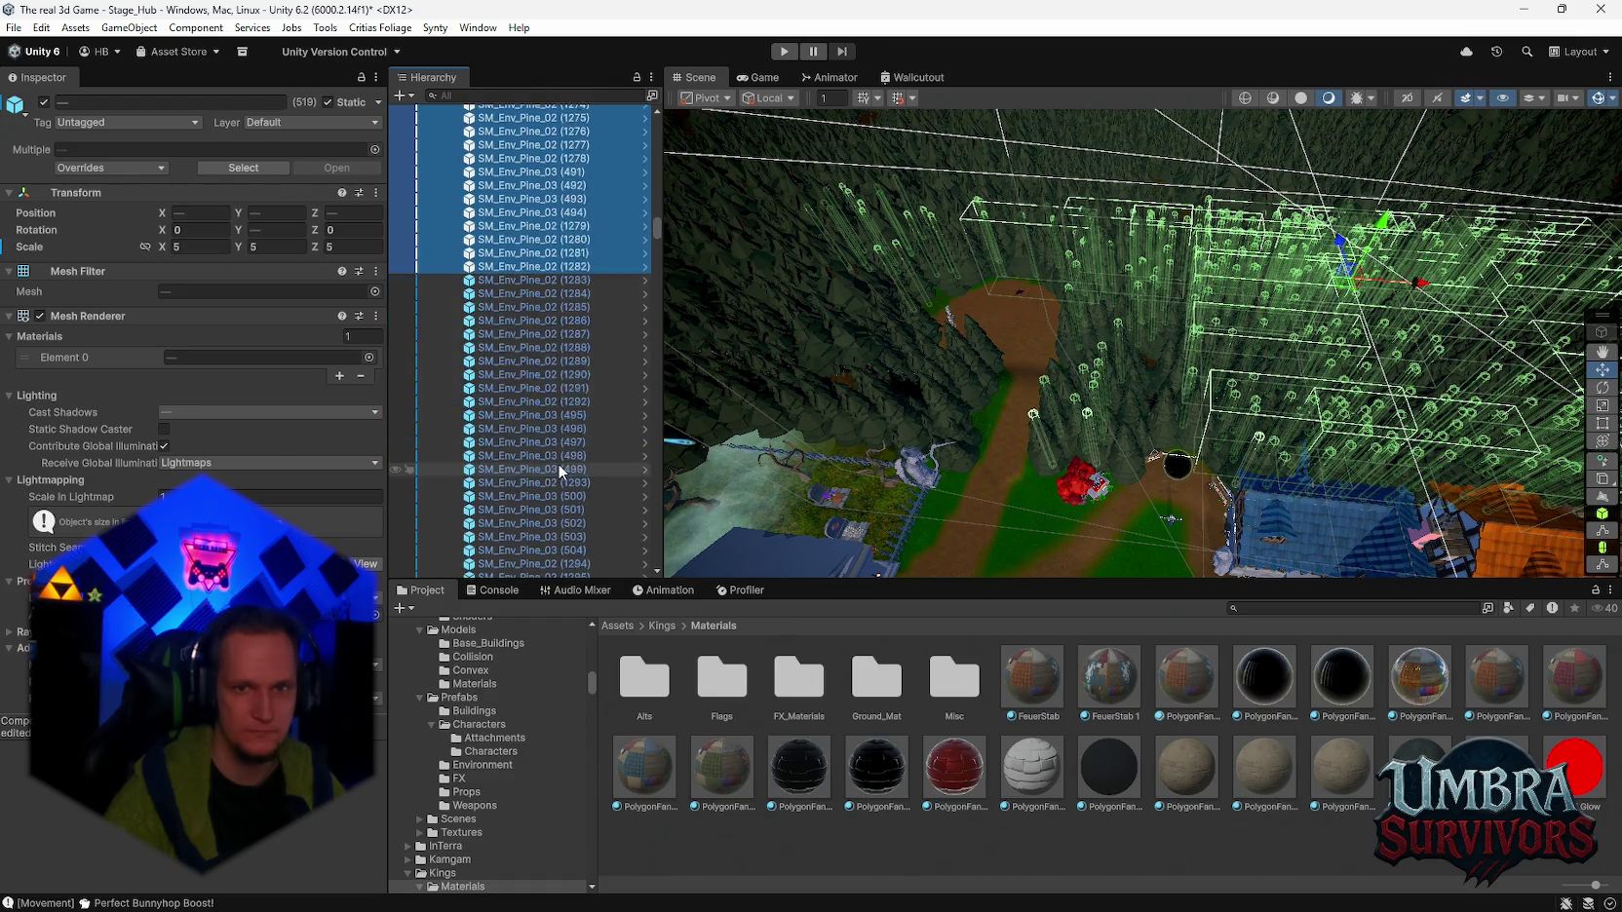
key("shift+Down")
key("shift+Down")
key("shift+Down")
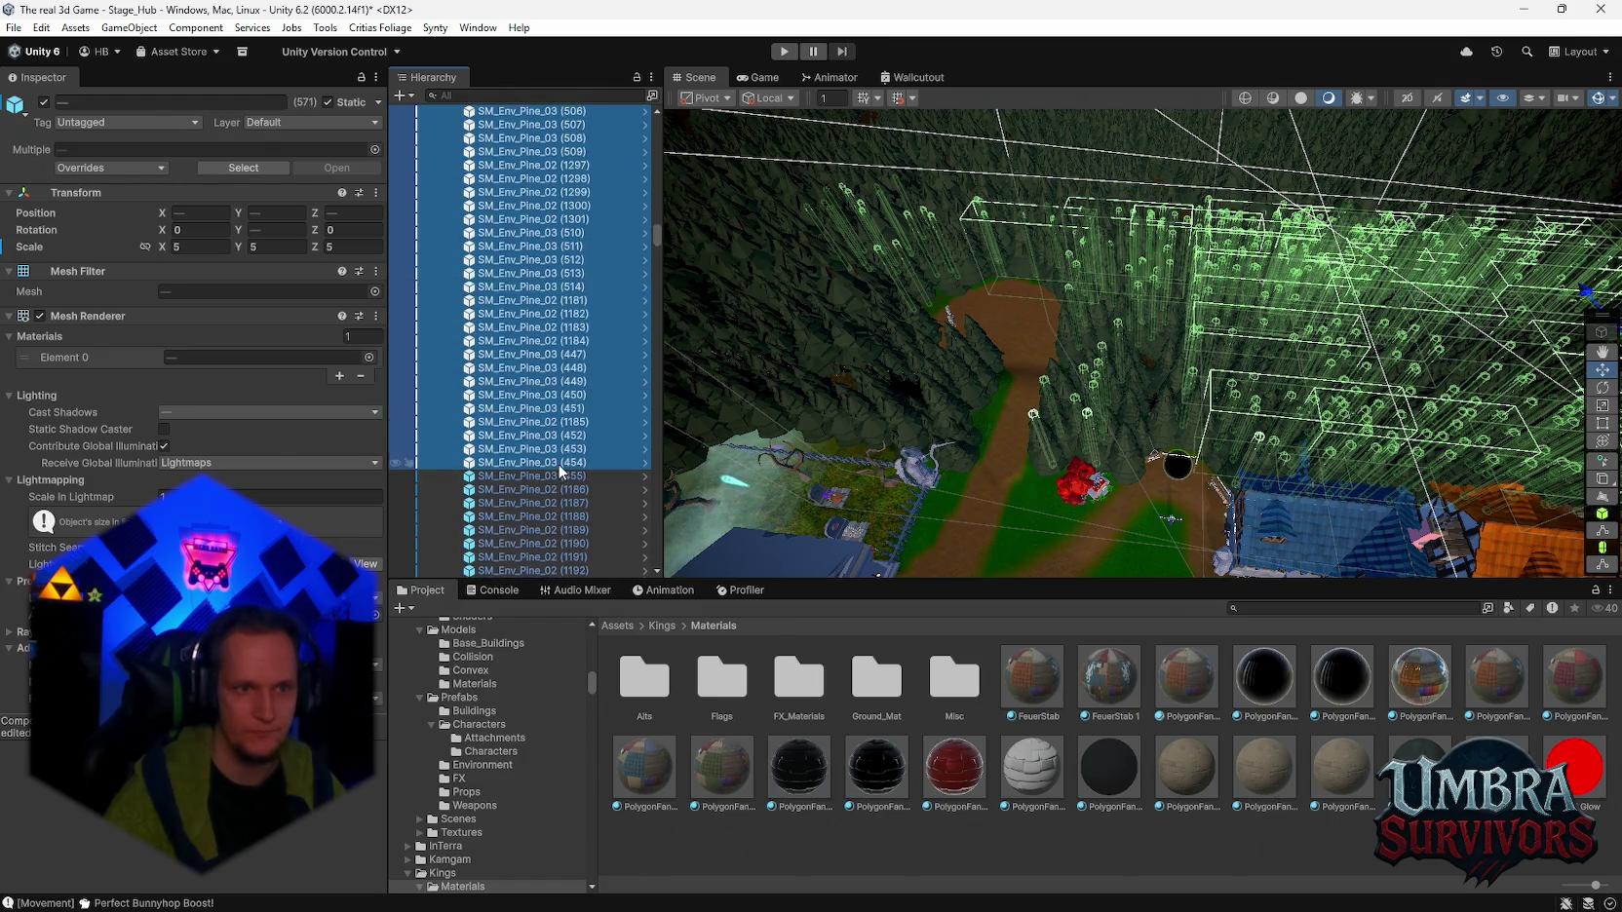
key("shift+Down")
key("shift+Down")
key("shift+Down")
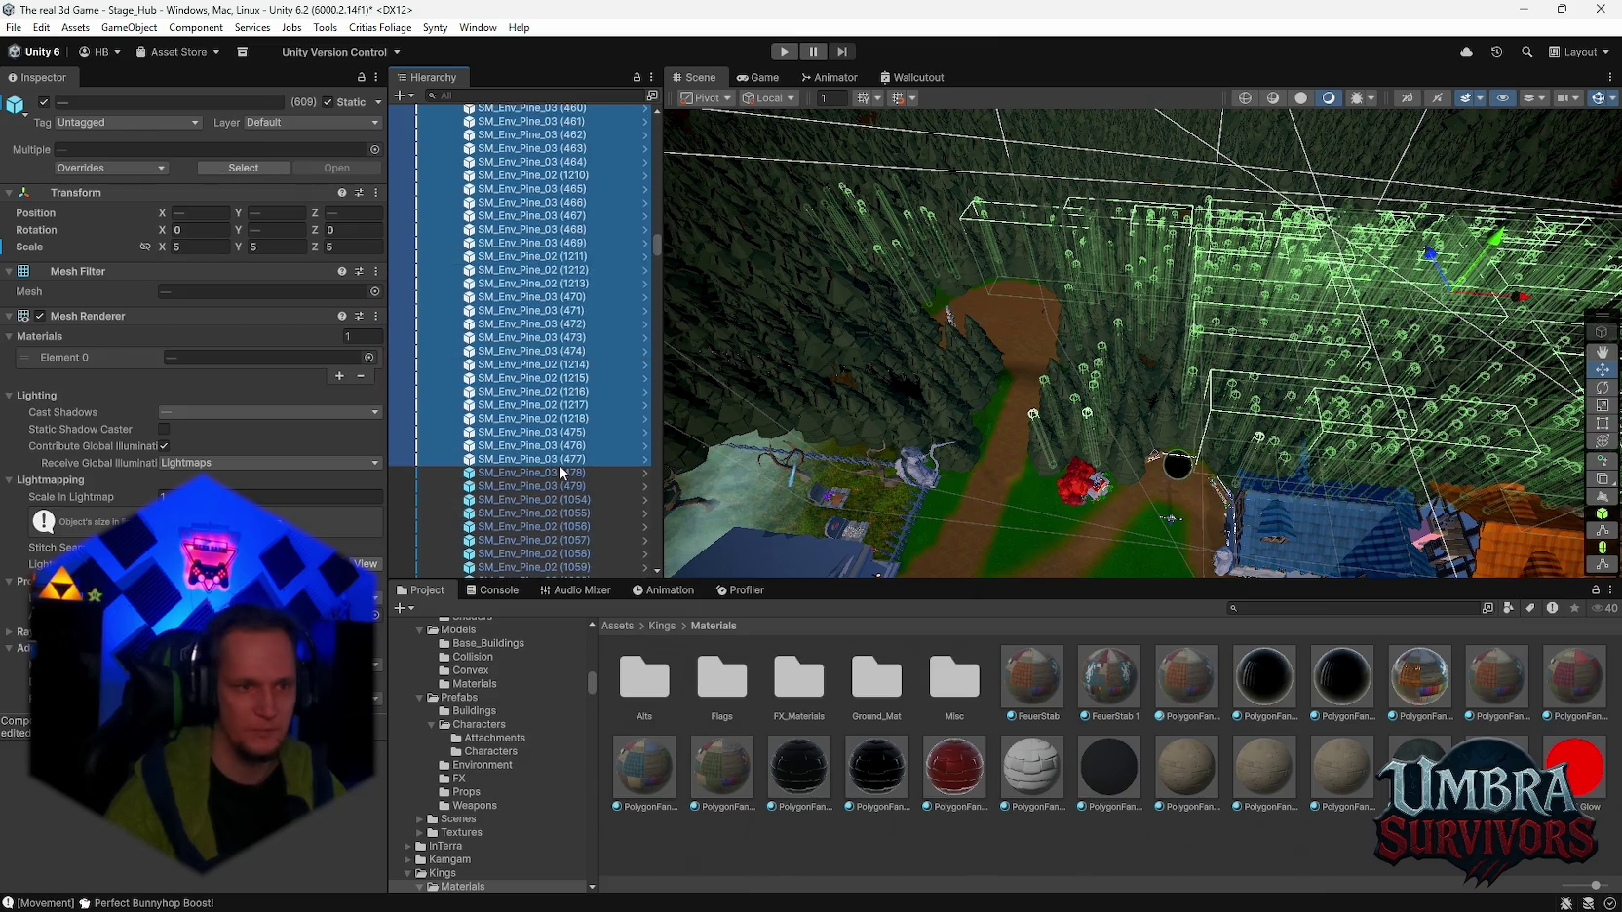
key("shift+Down")
key("shift+Down")
key("shift+Down")
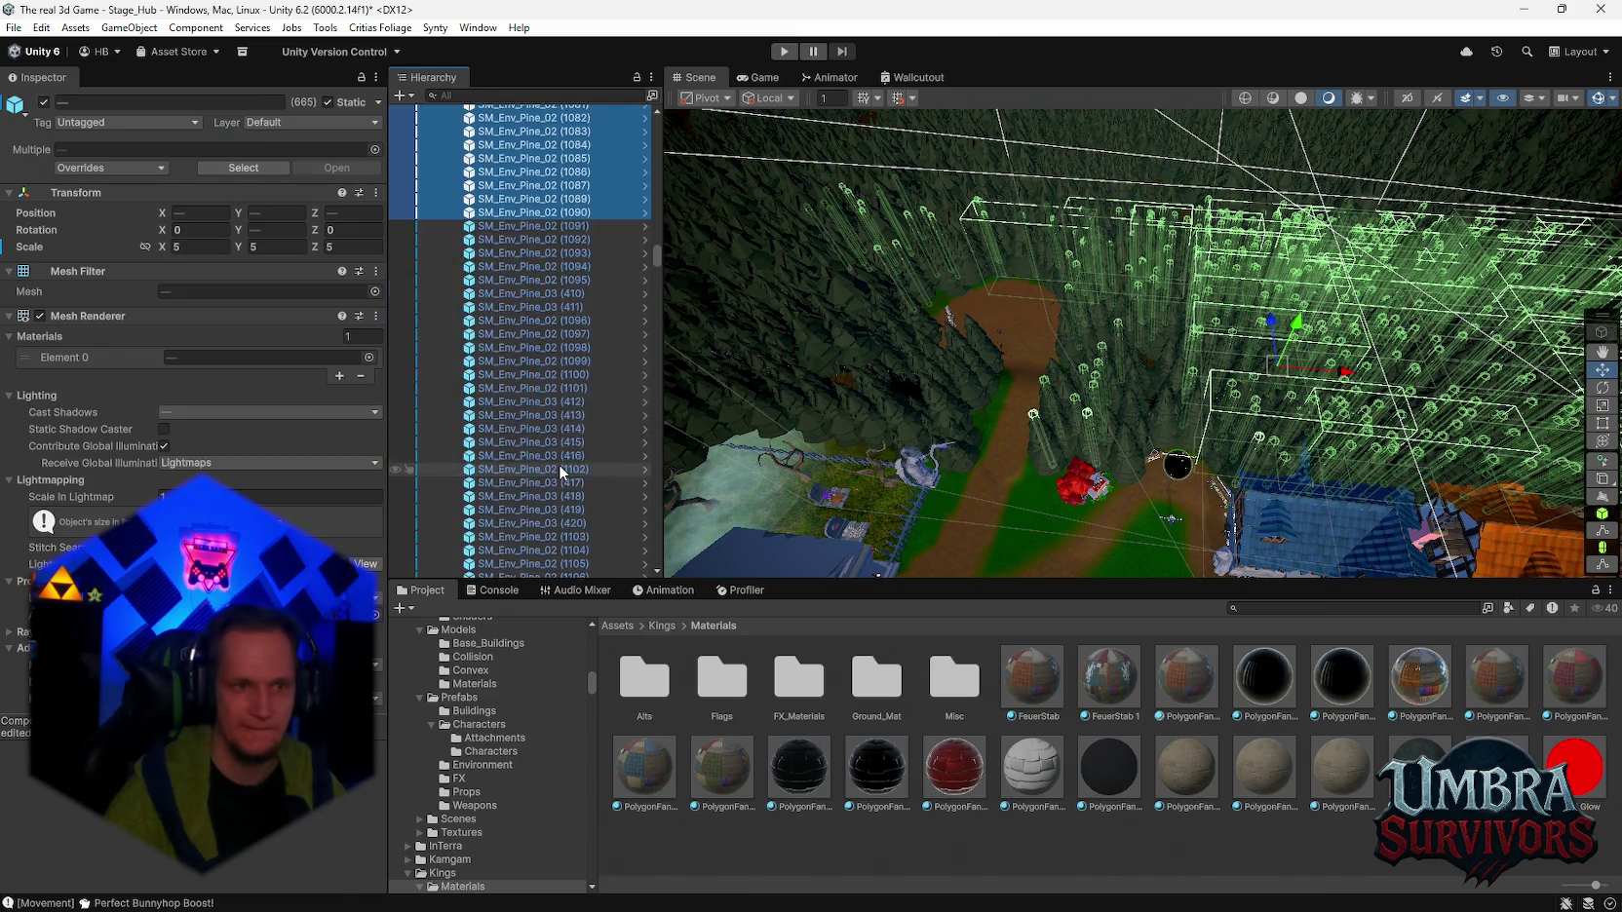
key("shift+Down")
key("shift+Down")
key("shift+Down")
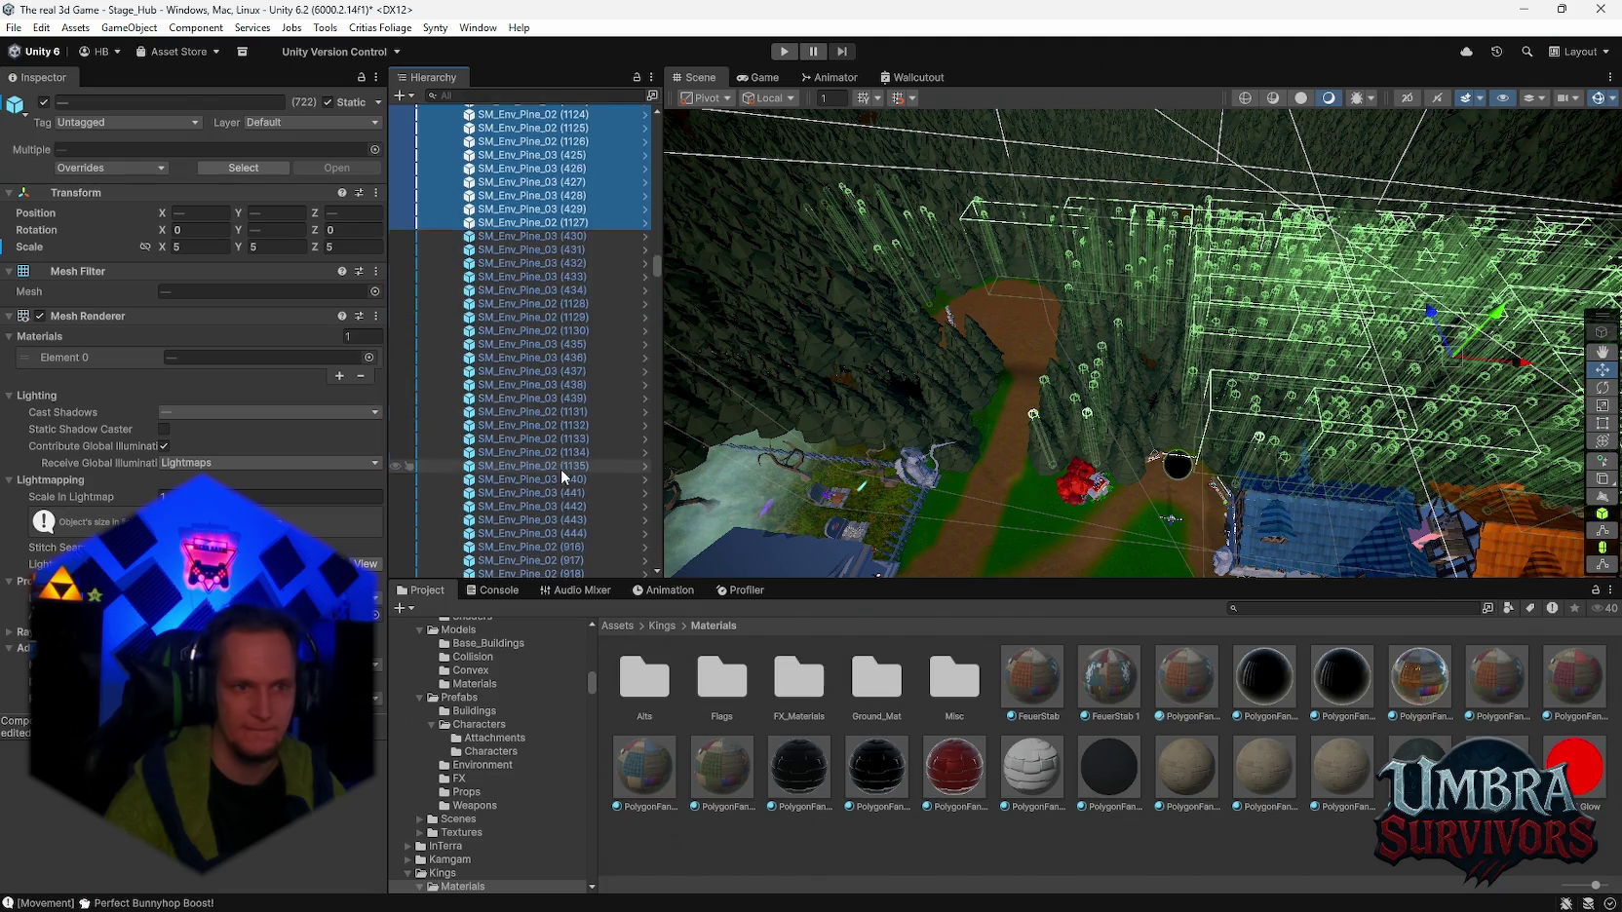
left_click(597, 476, "shift")
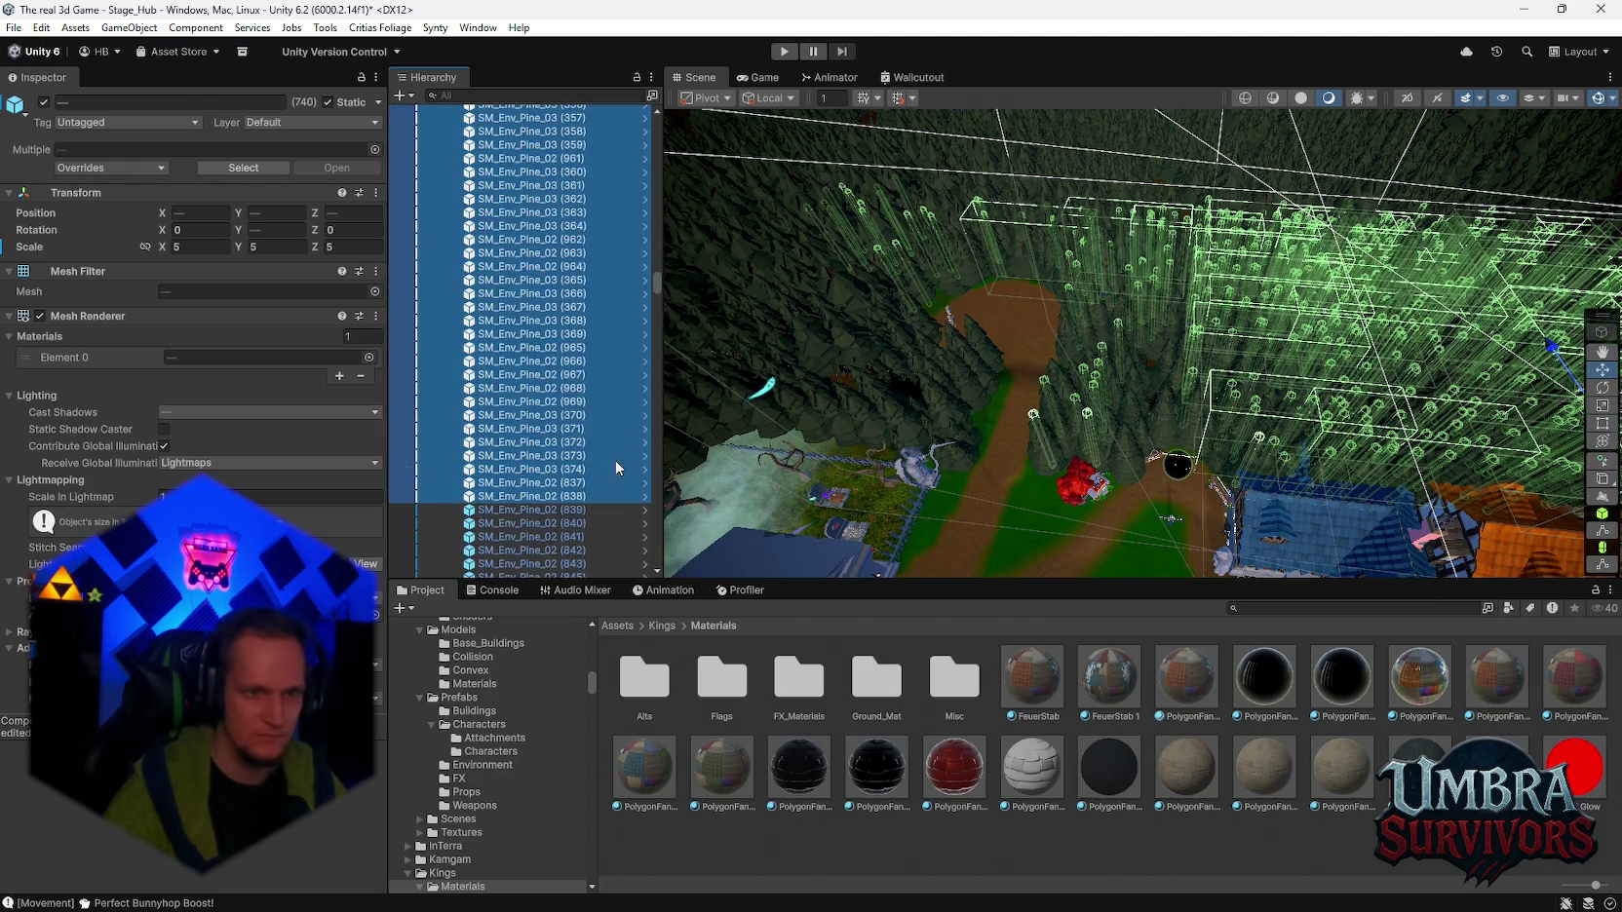
left_click_drag(659, 279, 660, 400)
left_click(595, 415, "shift")
Trim the group back so it ends at SM_Env_Pine_02 (412), leaving 1,326 pines
scroll(1121, 432, "up", 10)
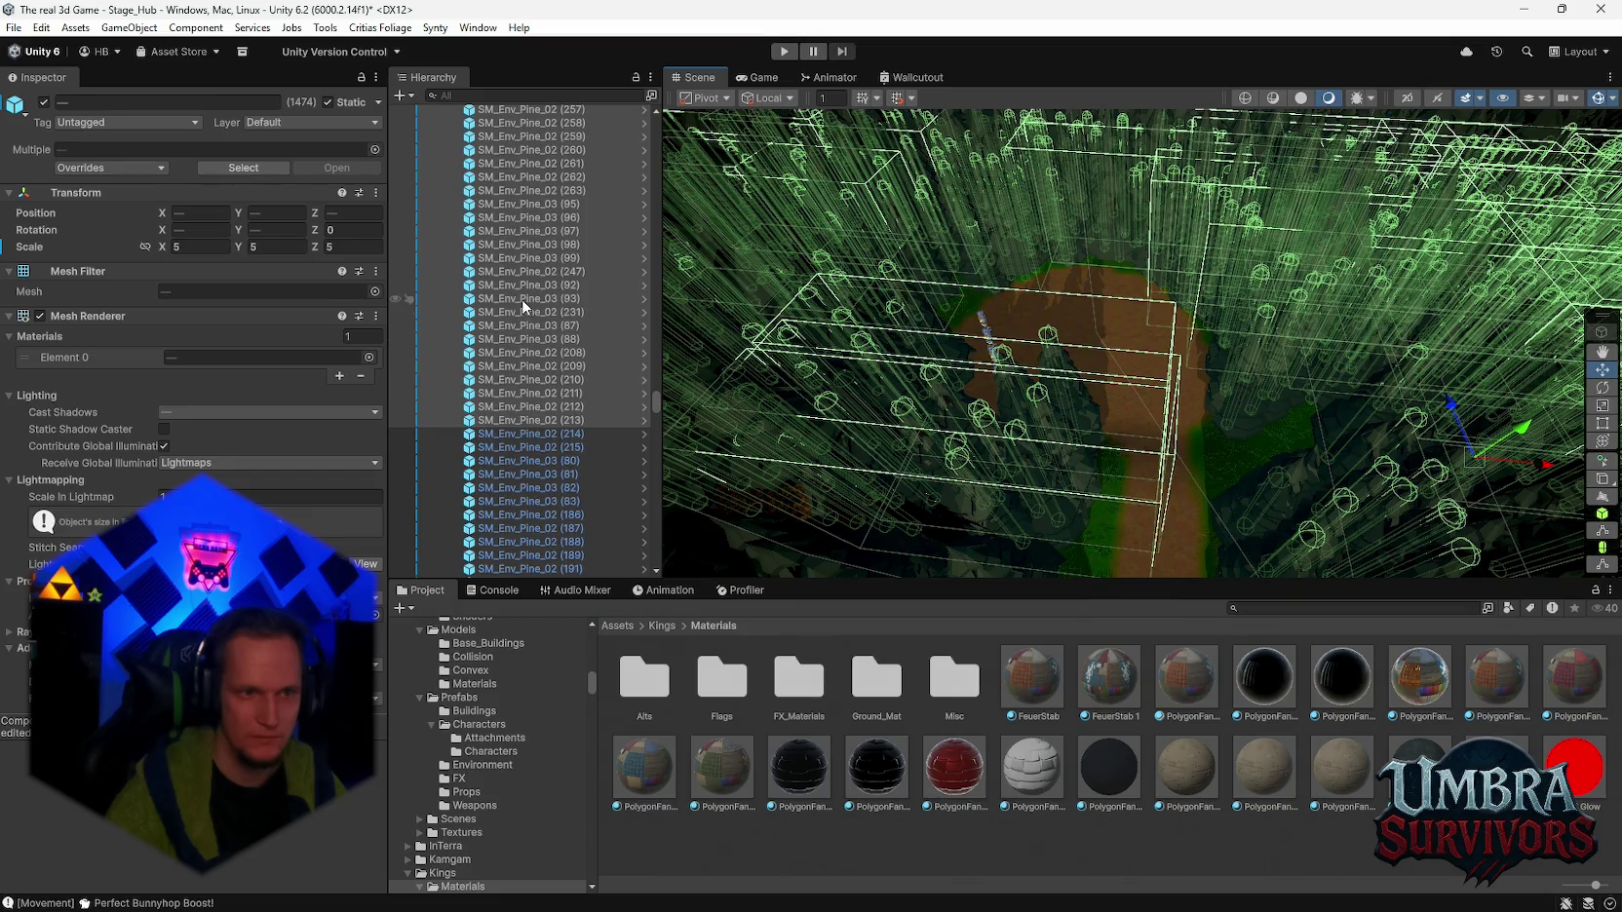
left_click(527, 318, "shift")
left_click(532, 219, "shift")
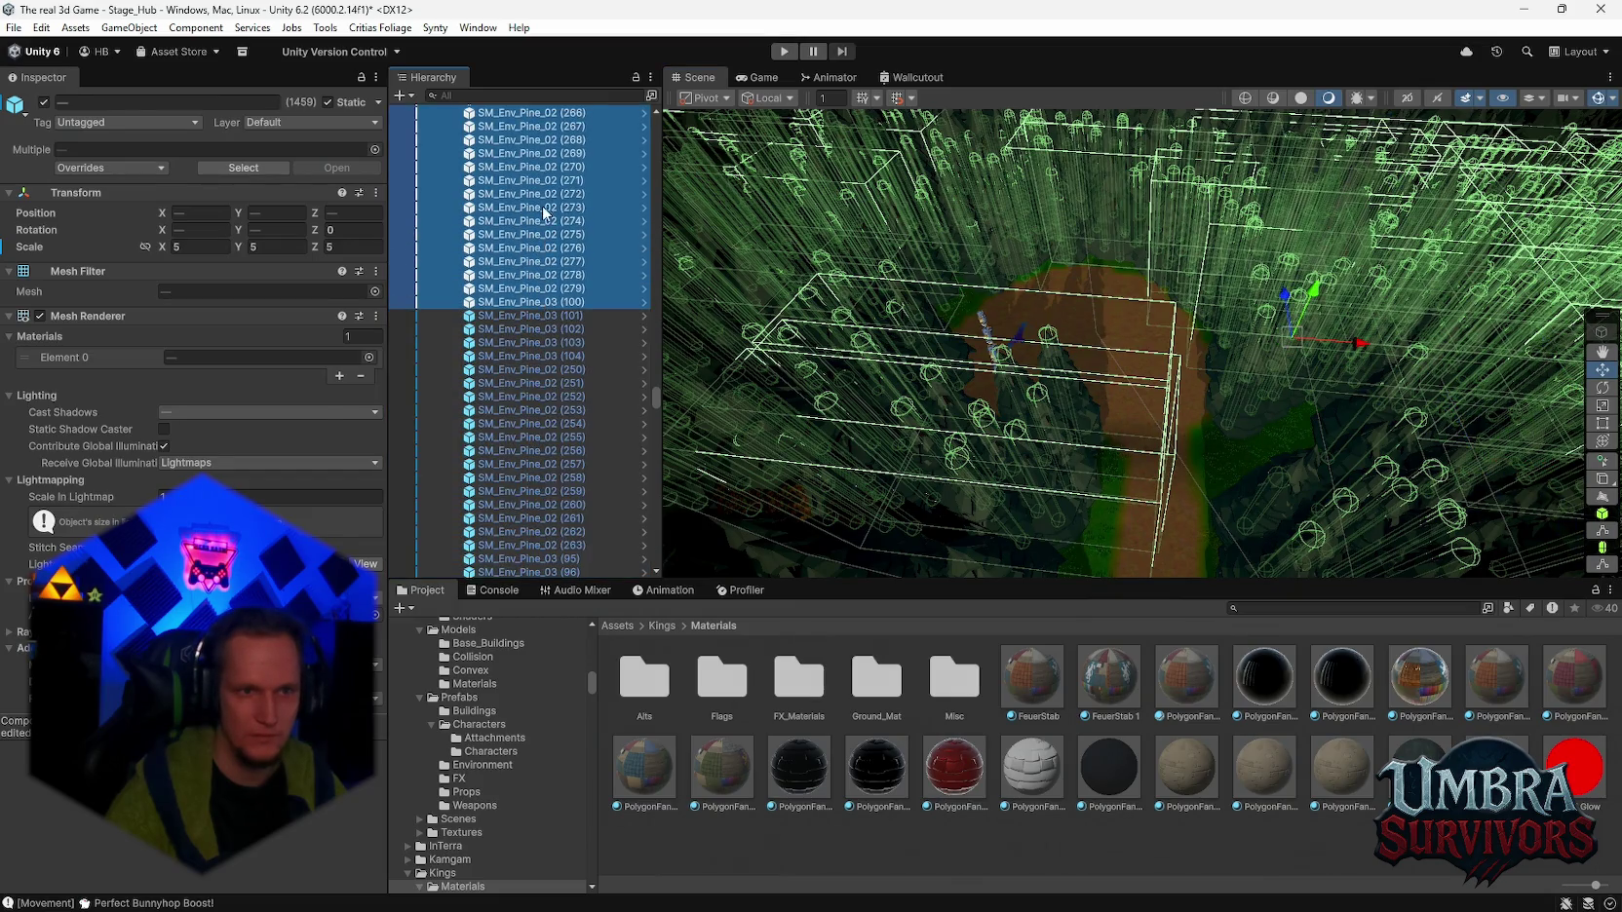
scroll(527, 292, "down", 5)
left_click(514, 224, "shift")
mouse_move(994, 312)
left_mouse_down()
mouse_move(1024, 292)
mouse_move(1043, 322)
mouse_move(1054, 301)
mouse_move(995, 322)
left_mouse_up()
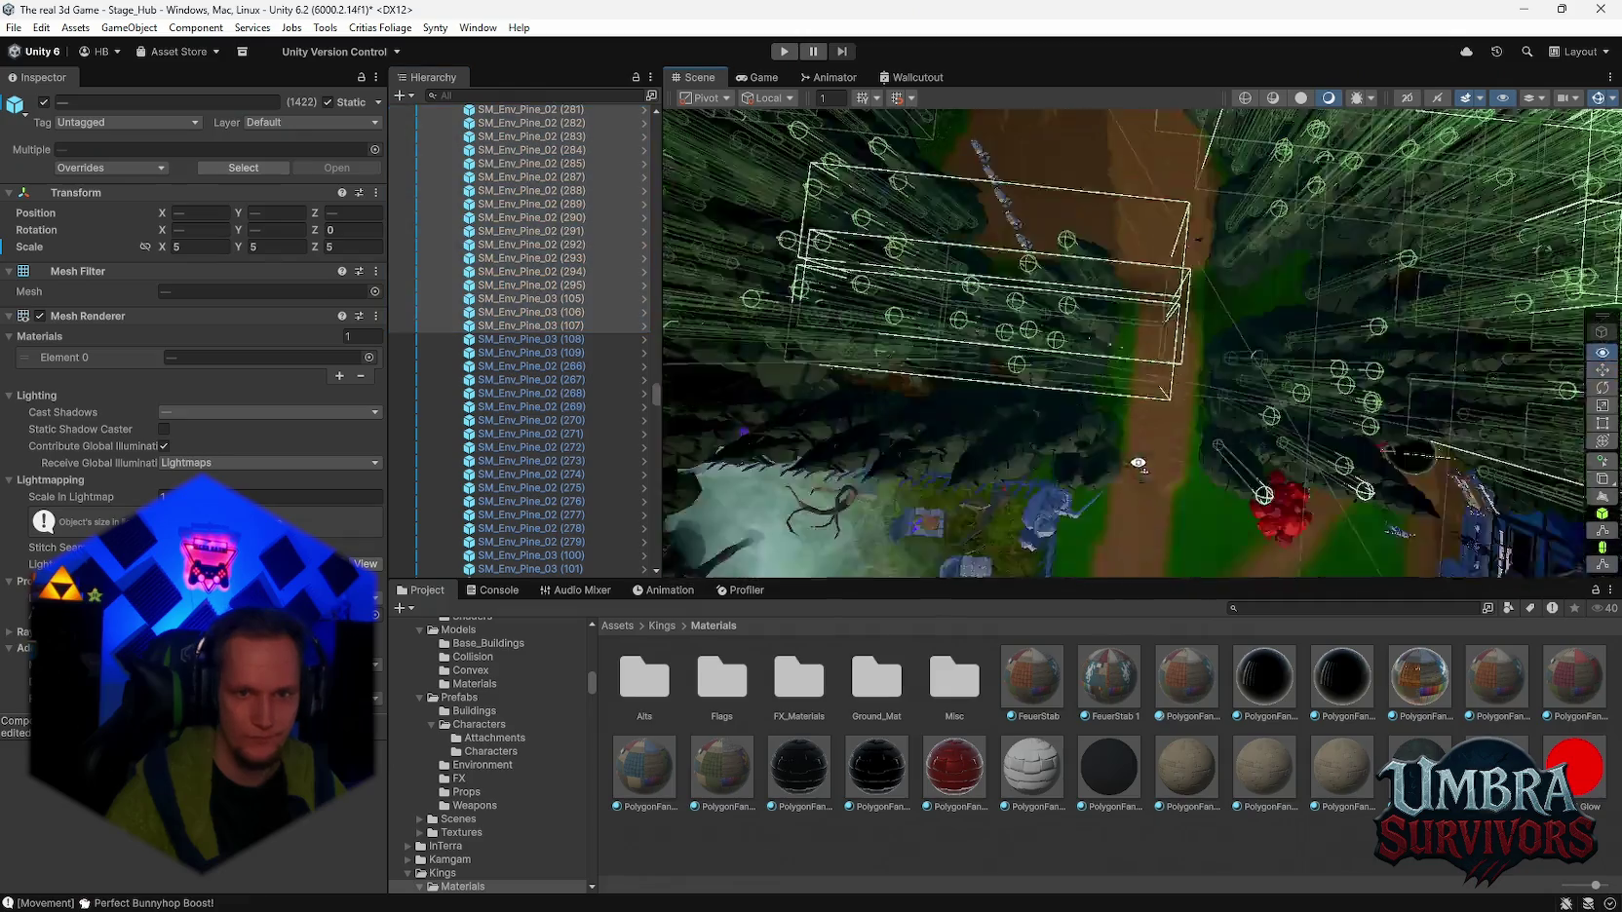
scroll(528, 312, "up", 3)
left_click(527, 312, "shift")
scroll(531, 306, "up", 10)
left_click(536, 299, "shift")
scroll(575, 226, "up", 10)
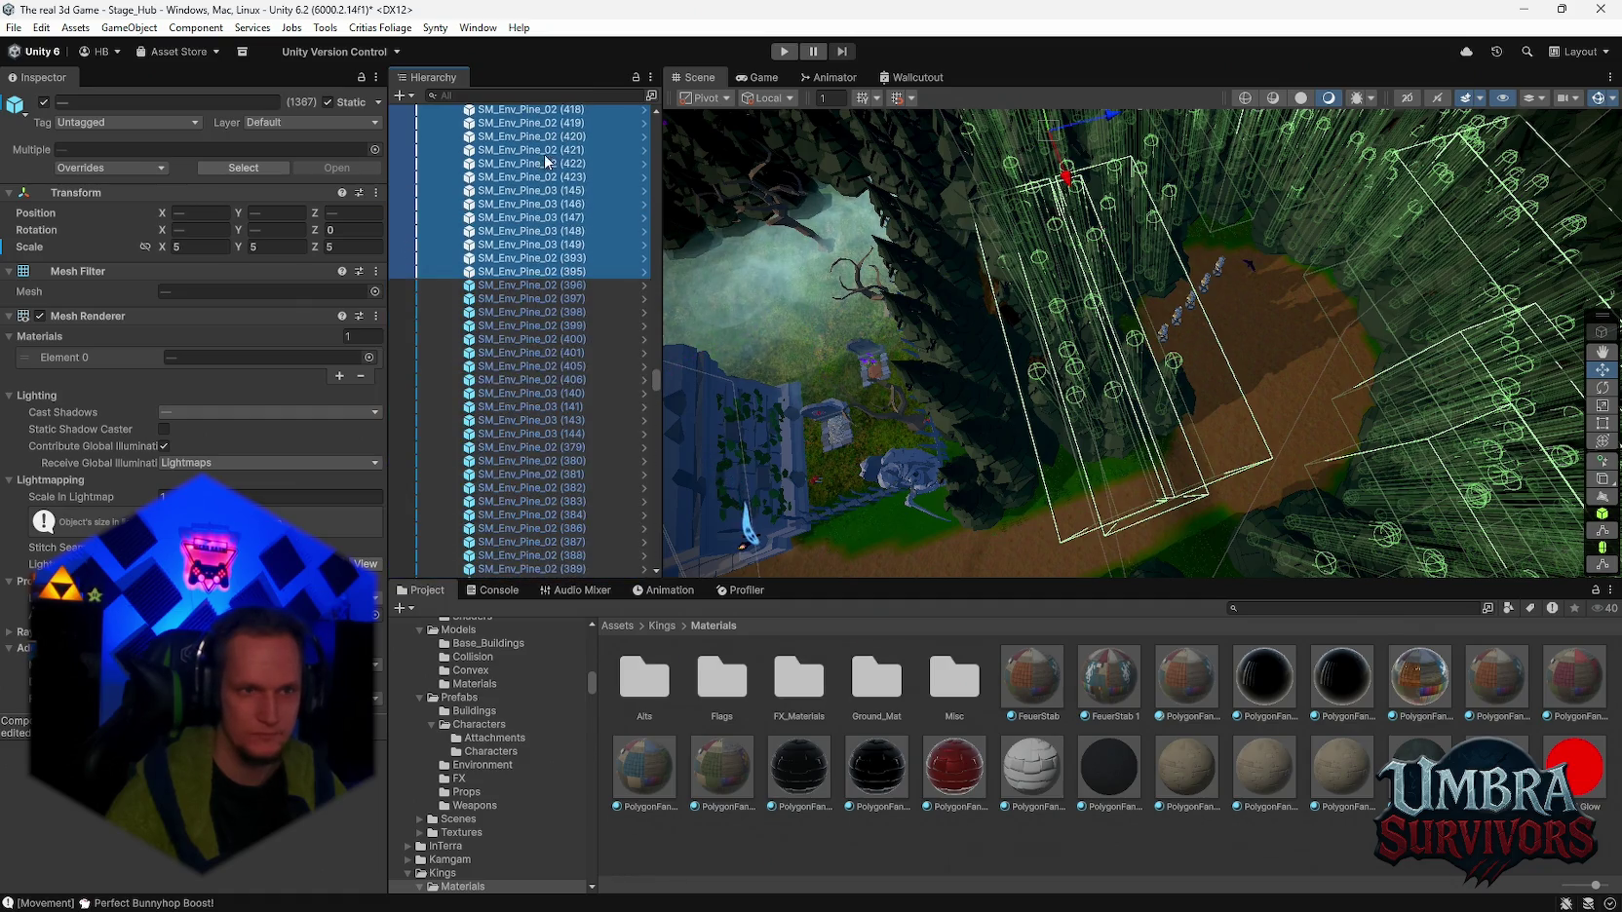
left_click(531, 149, "shift")
scroll(576, 297, "up", 5)
left_click(526, 244, "shift")
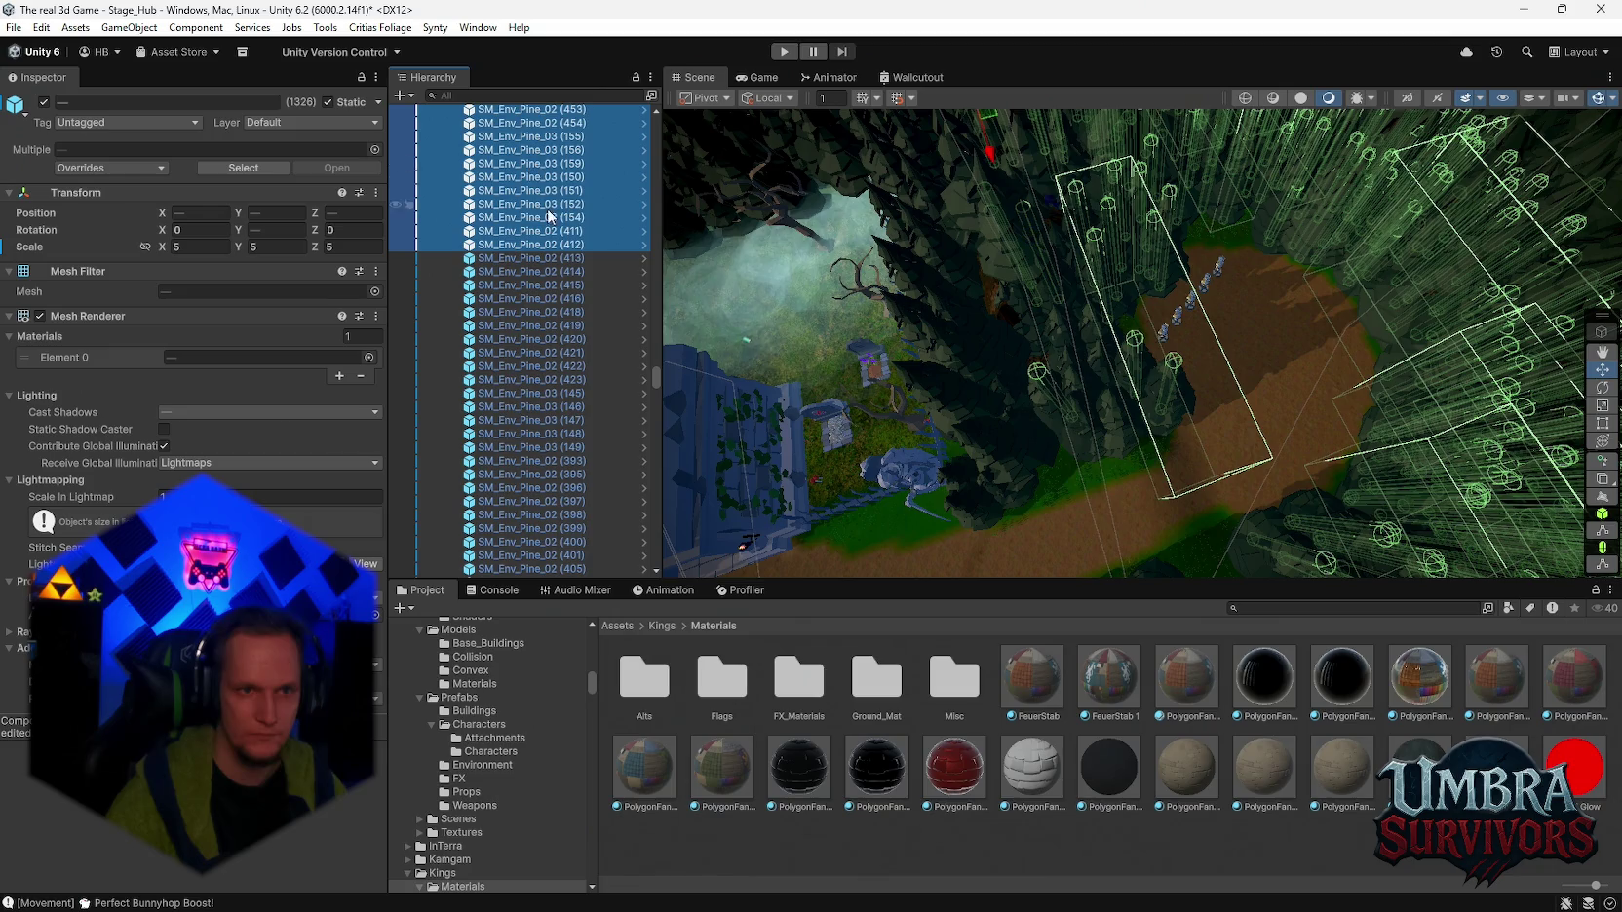
key("Down")
key("Down")
key("Down")
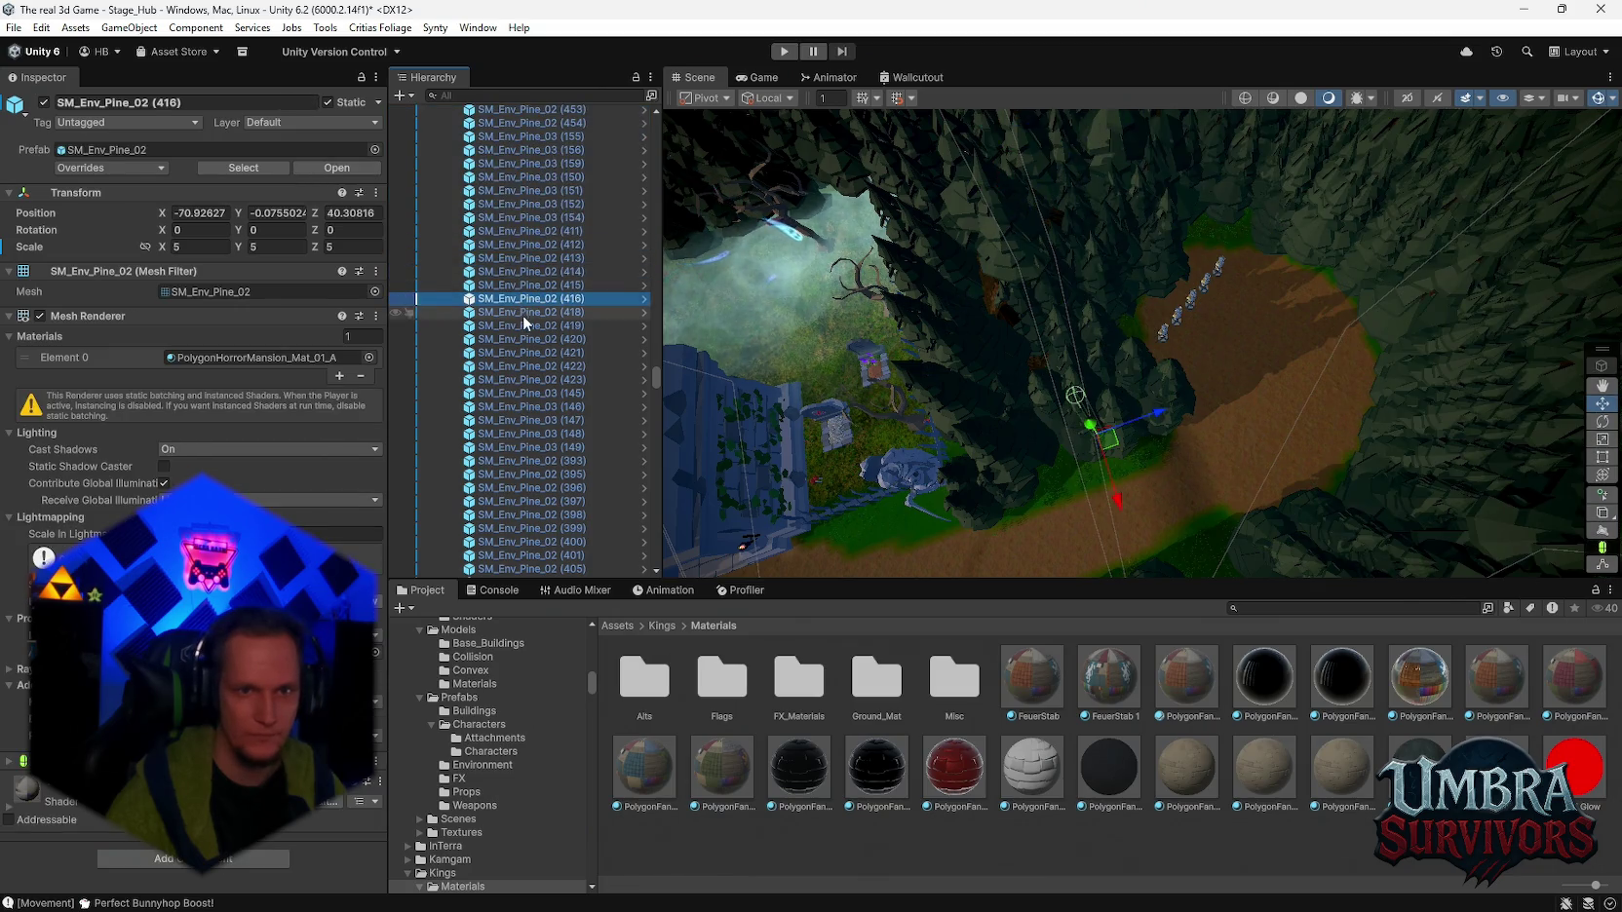
Step through individual pines from SM_Env_Pine_03 (151) to SM_Env_Pine_02 (418)
key("Down")
key("Down")
key("Down")
left_click(529, 190, "shift")
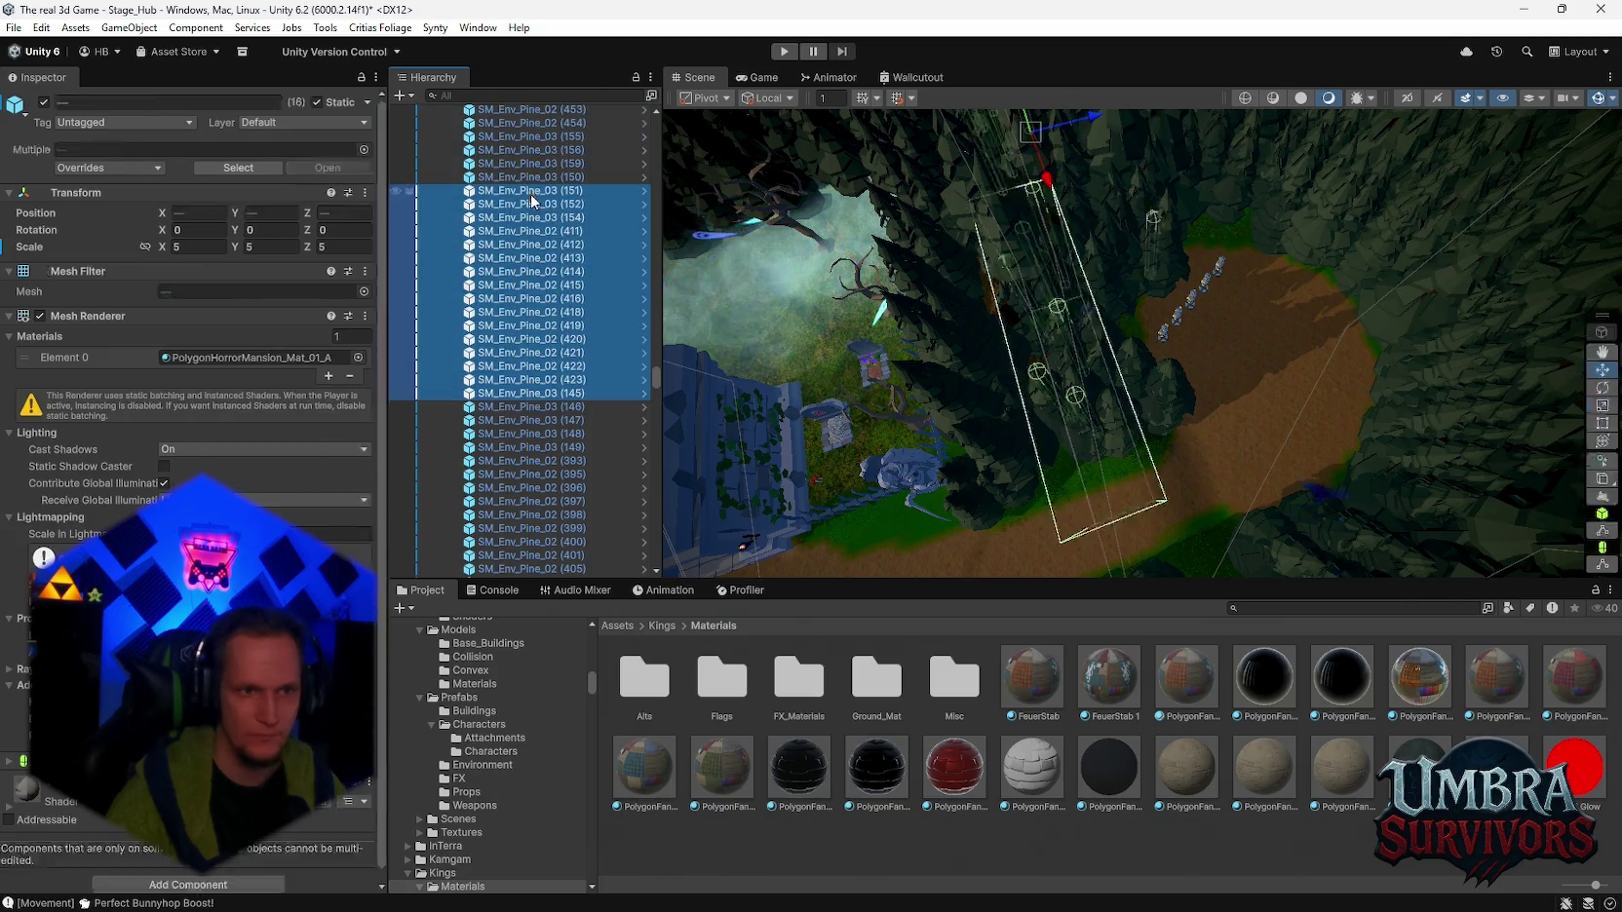
scroll(563, 282, "up", 1)
left_click(531, 284)
key("Up")
key("Up")
key("Up")
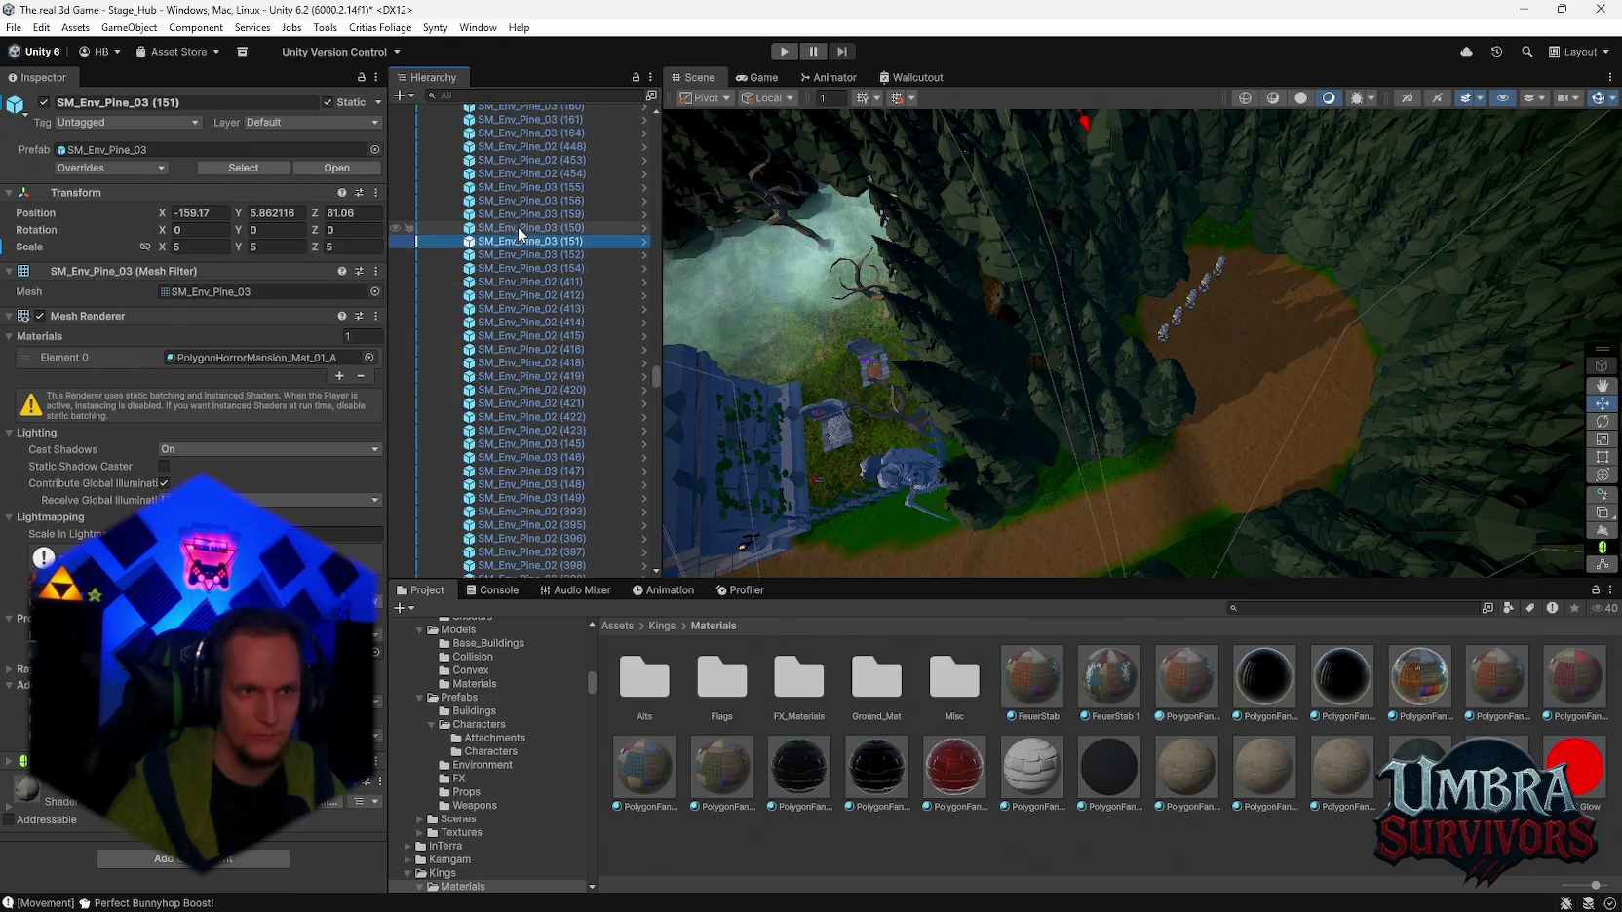
key("Down")
key("Down")
key("Down")
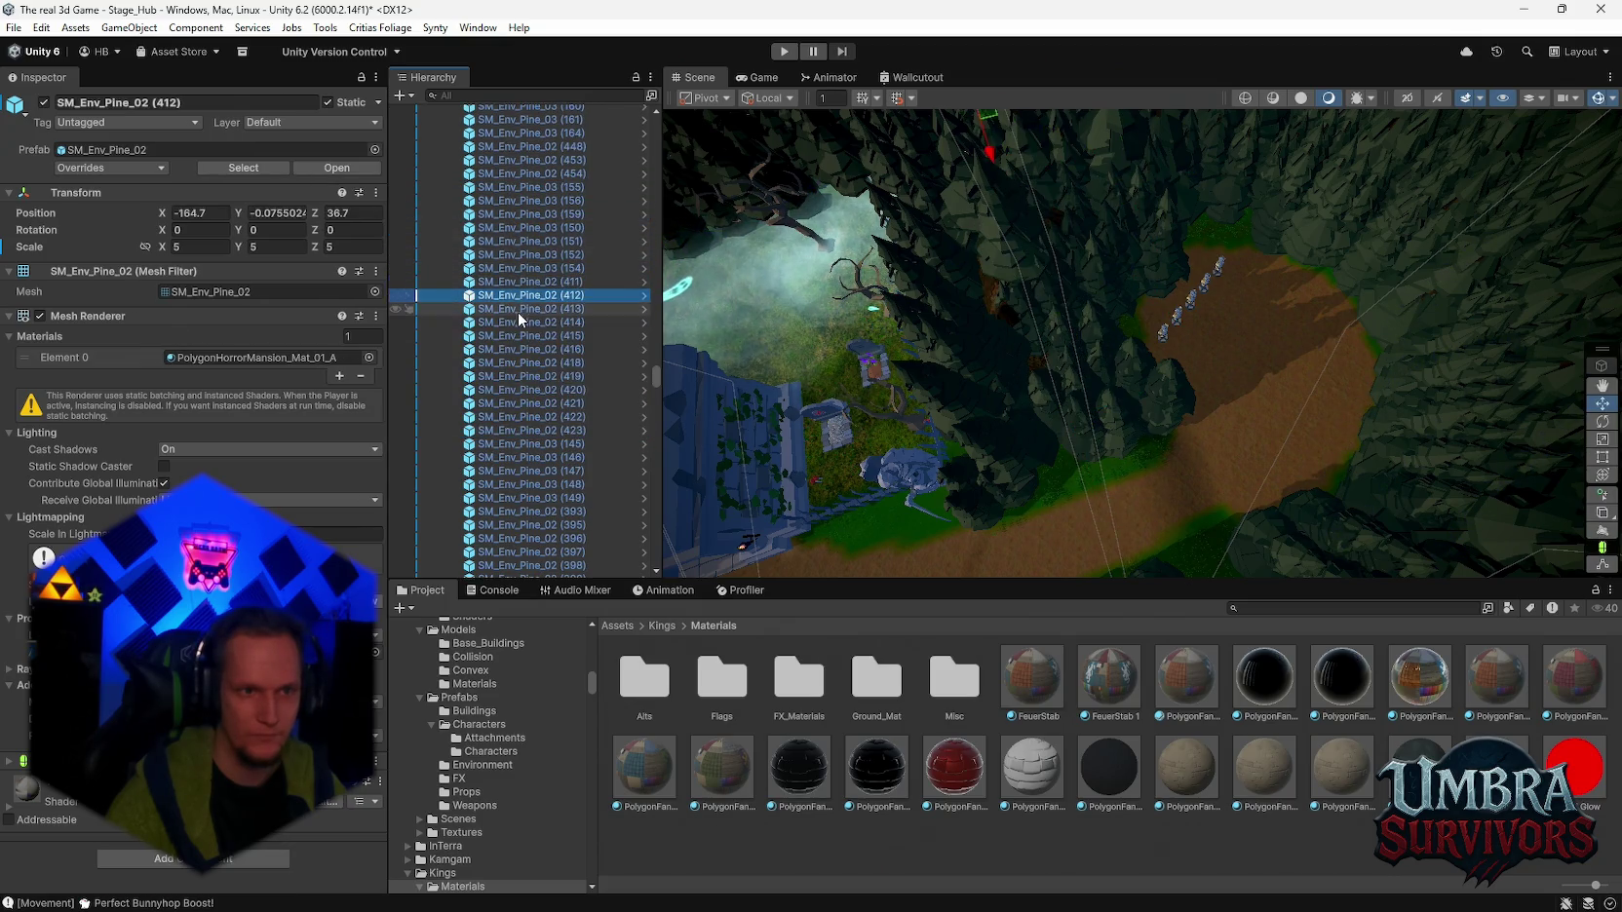
key("Down")
key("Down")
key("Down")
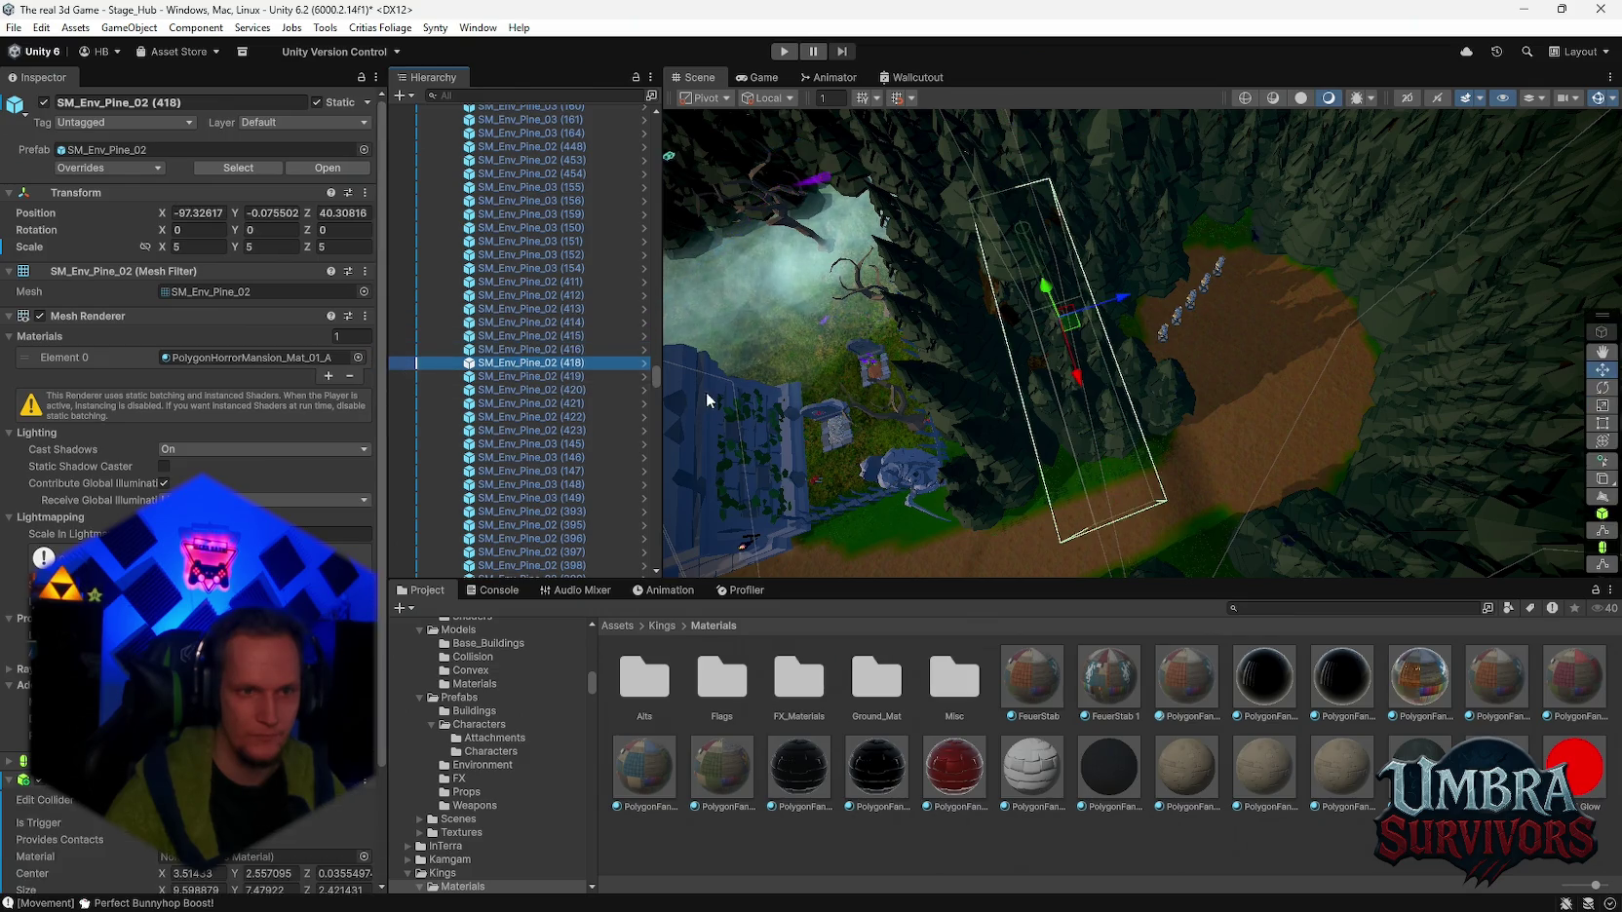
Orbit the view around pine 418 and down over the dirt clearing
left_click_drag(937, 367, 105, 289)
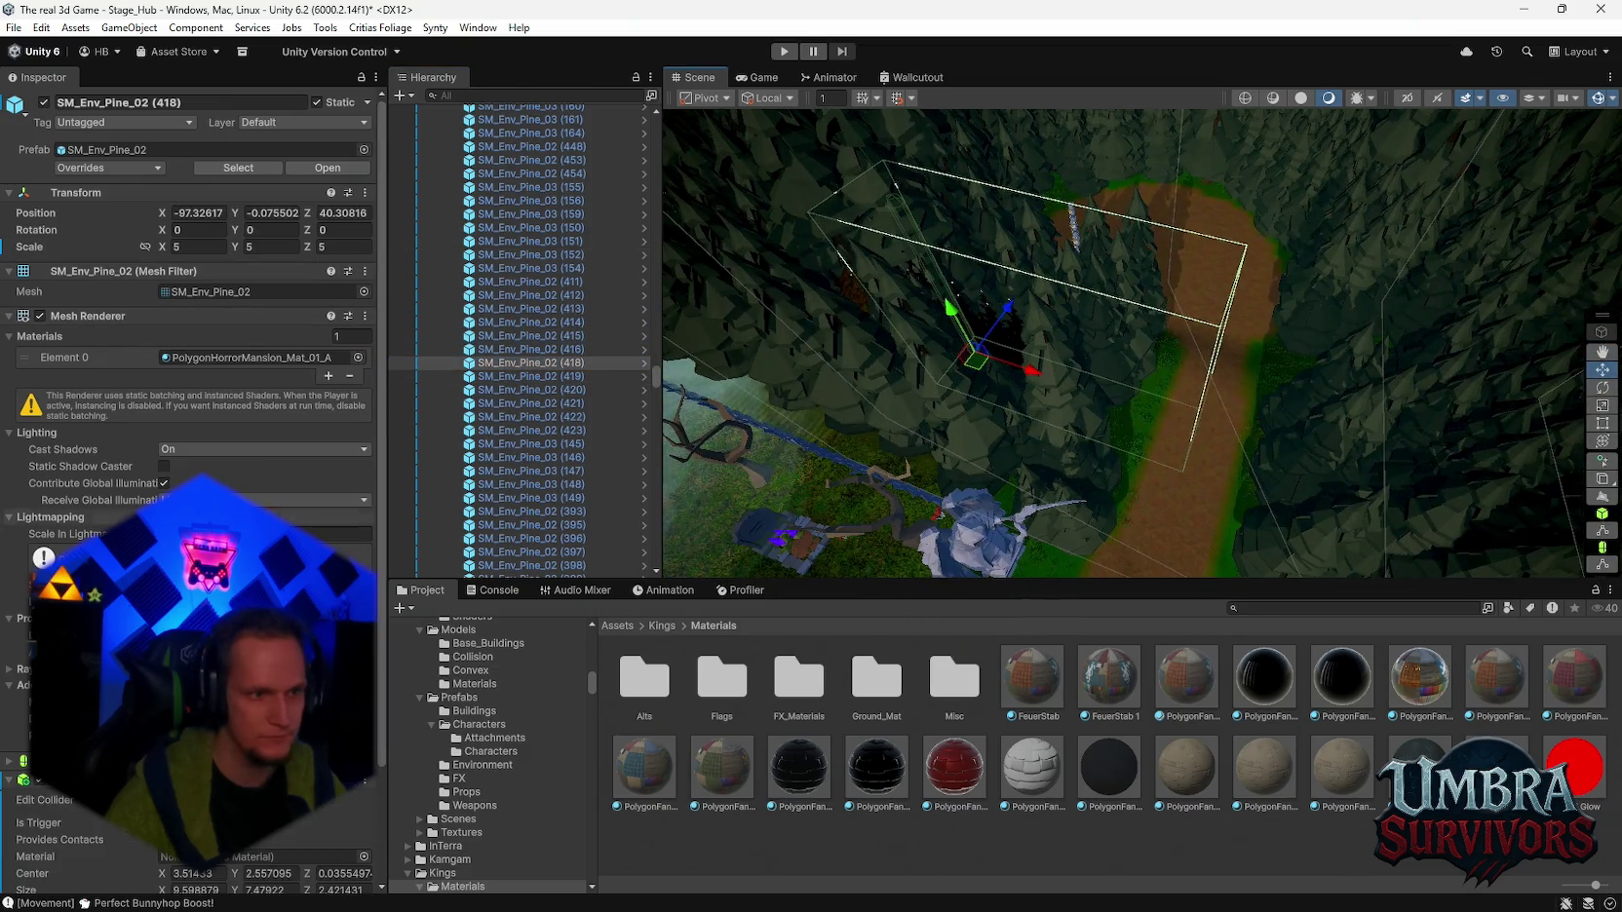
scroll(314, 358, "down", 3)
left_click_drag(1150, 371, 1094, 322)
mouse_move(958, 308)
left_mouse_down()
mouse_move(1212, 340)
mouse_move(1188, 405)
mouse_move(975, 359)
left_mouse_up()
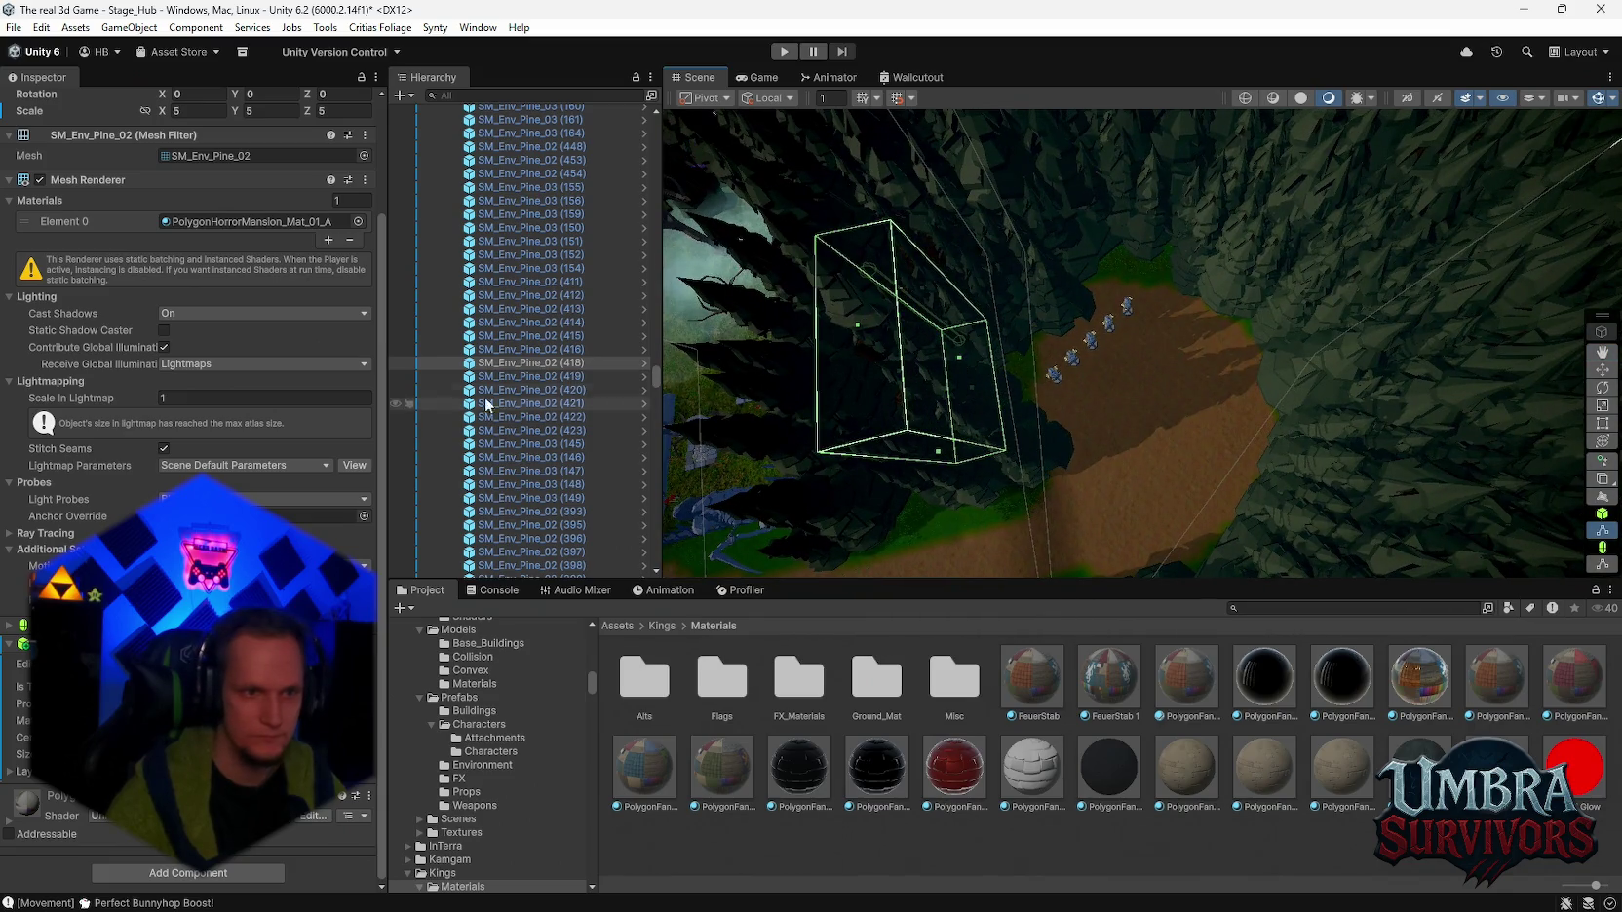
scroll(549, 361, "up", 4)
Select 28 pines starting at pine 432 and frame them in the Scene view
left_click(549, 351)
left_click(522, 241, "shift")
scroll(538, 255, "up", 3)
left_click(526, 163, "shift")
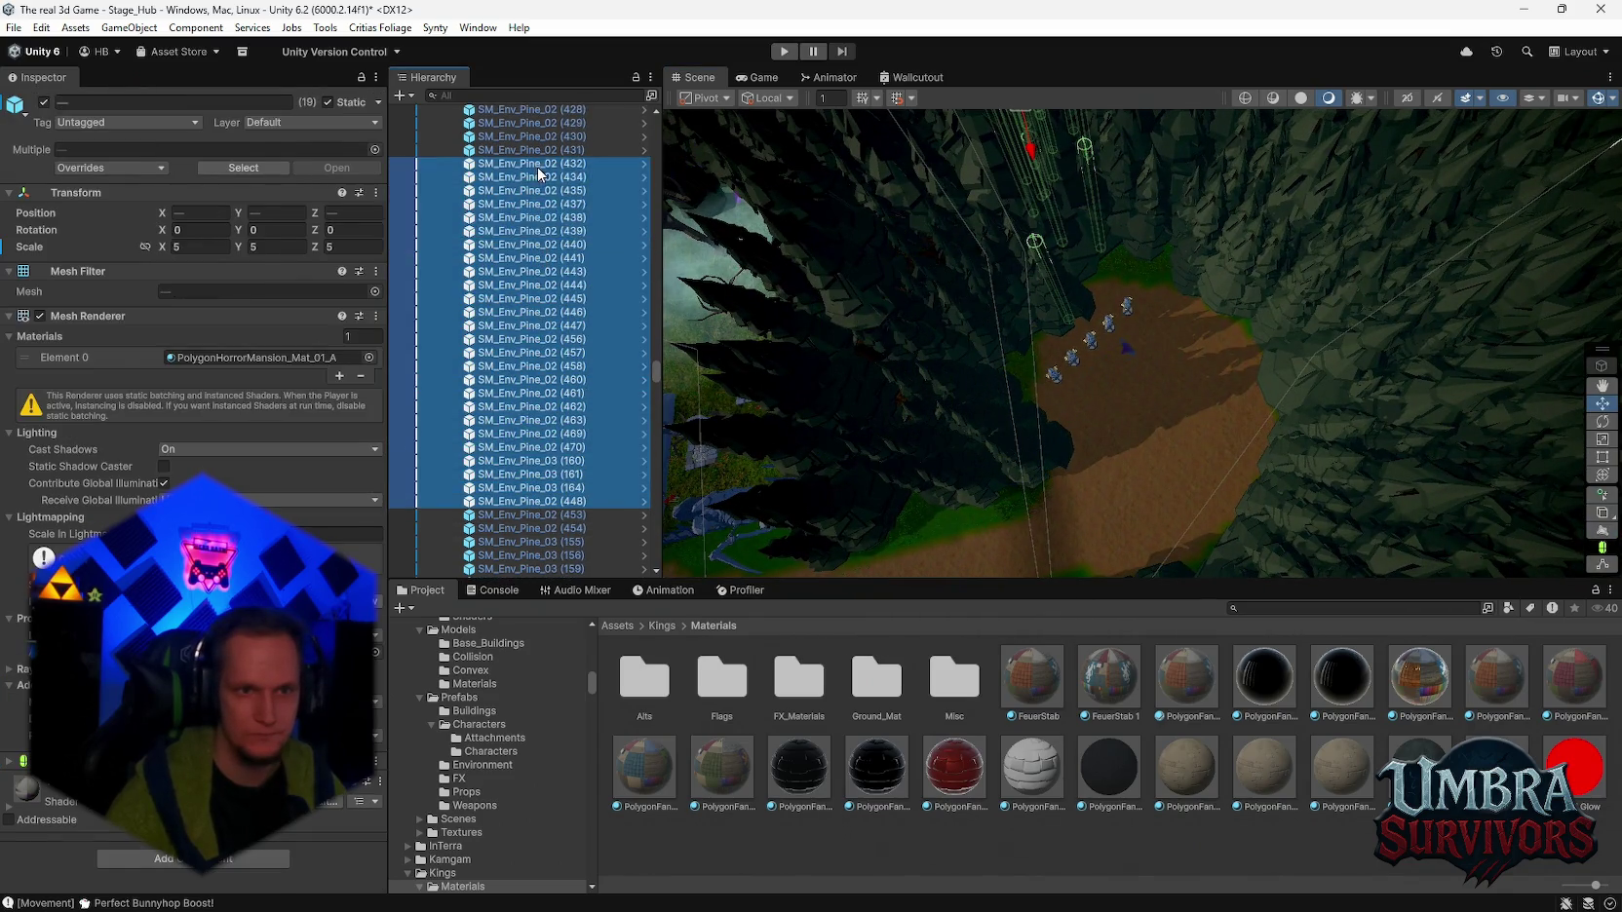
scroll(526, 293, "up", 3)
key("f")
left_click_drag(975, 342, 1074, 293)
key("f")
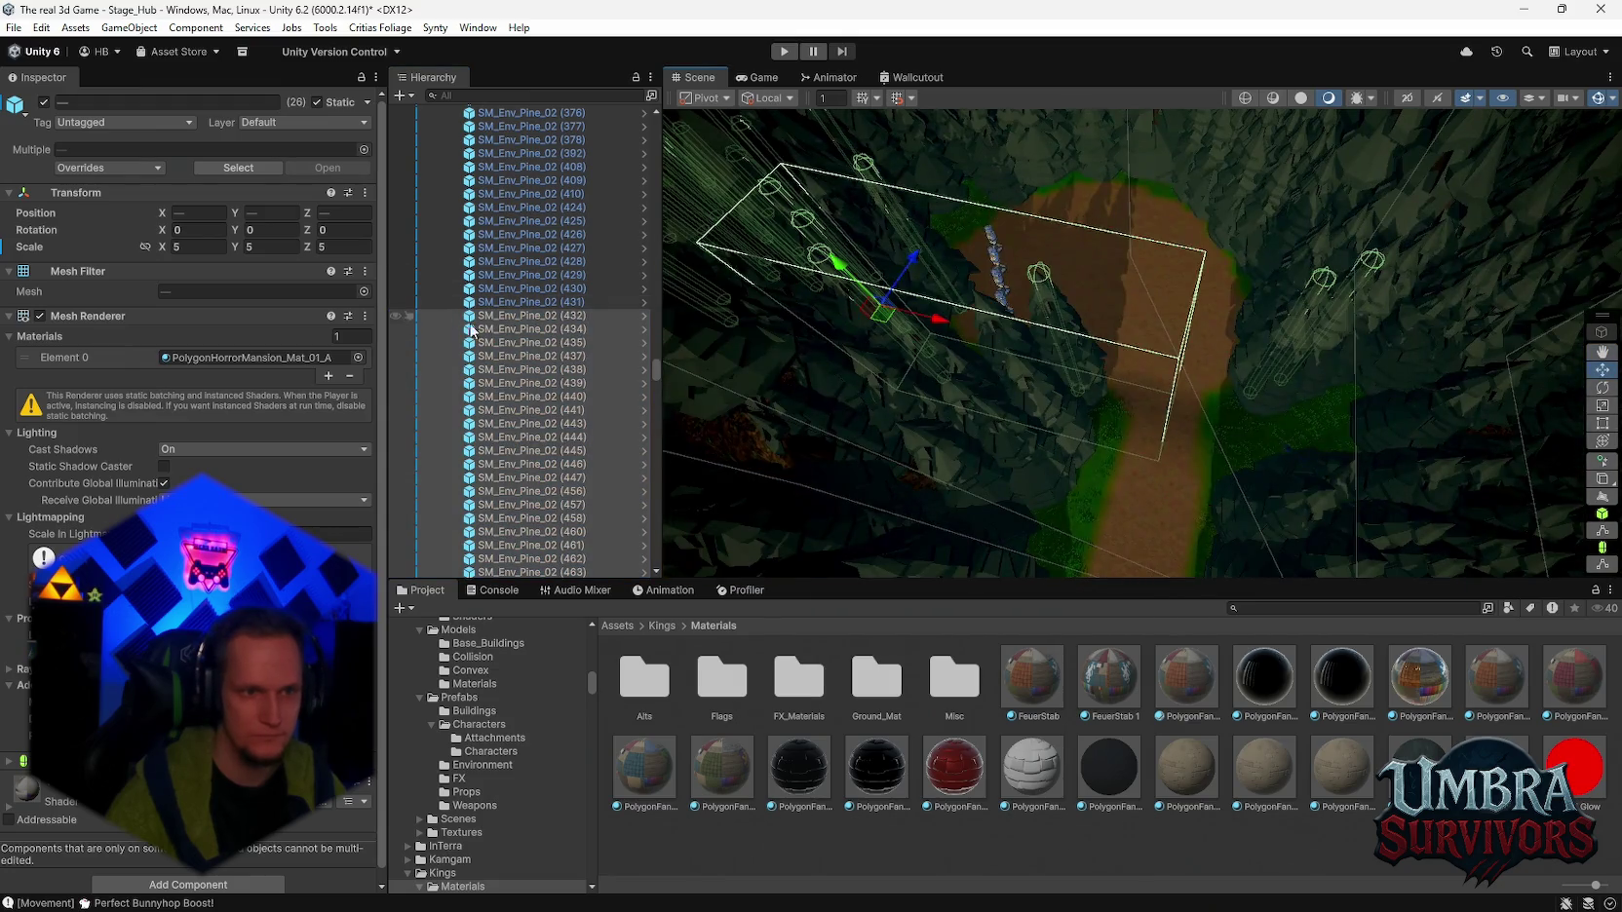
scroll(195, 390, "down", 1)
scroll(27, 758, "down", 5)
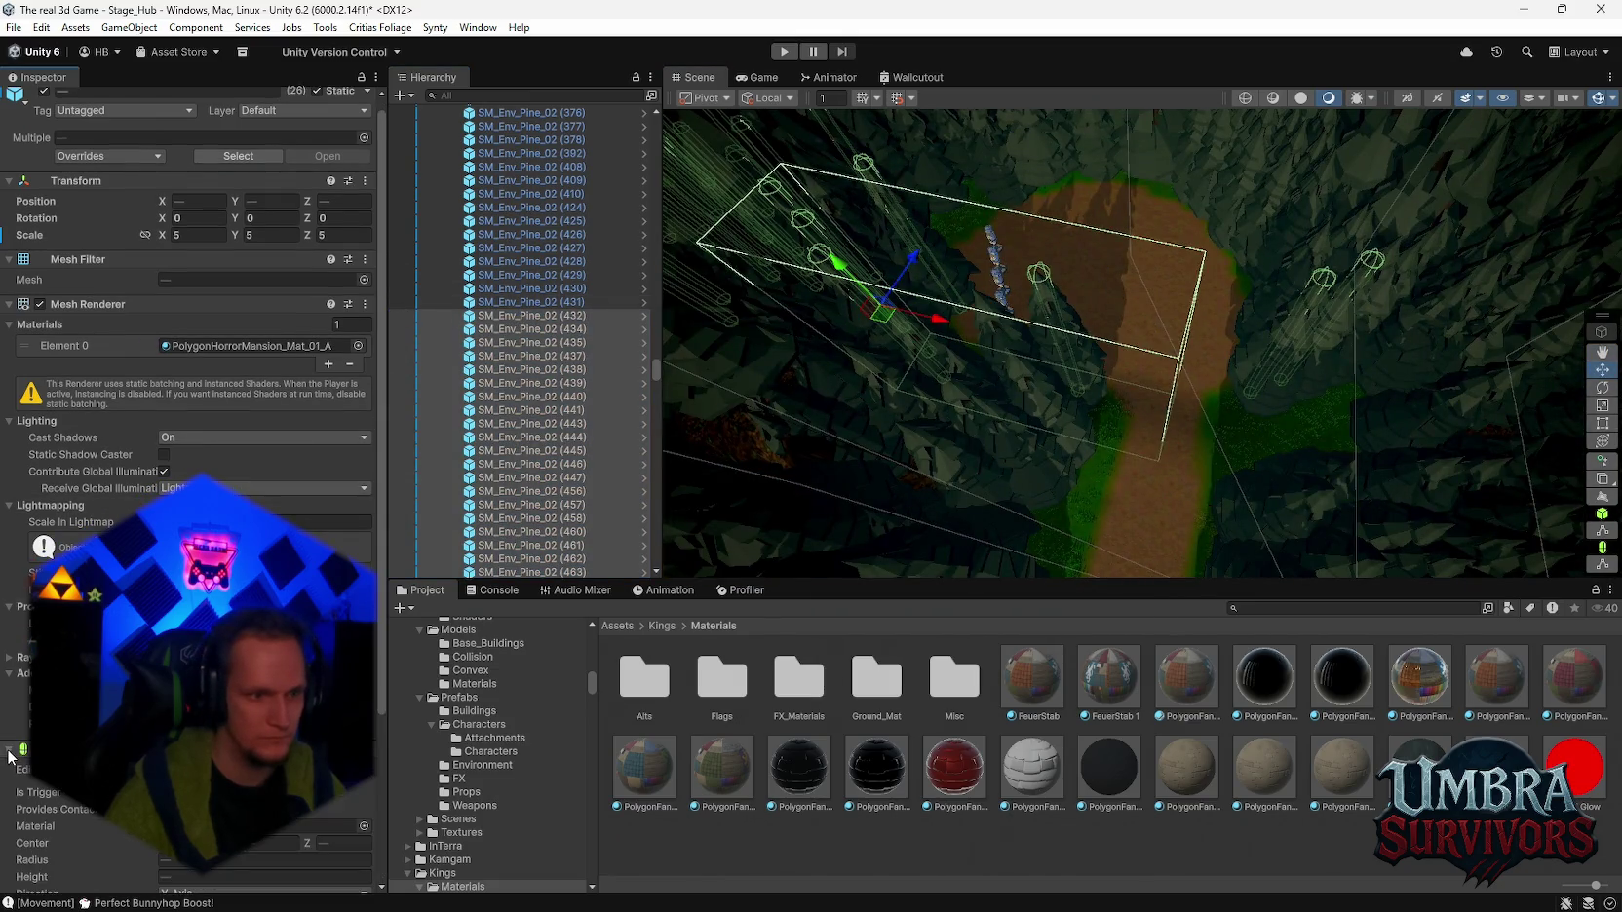
mouse_move(1033, 410)
left_mouse_down()
mouse_move(972, 328)
mouse_move(1091, 453)
mouse_move(1034, 322)
mouse_move(1032, 266)
left_mouse_up()
Select a pine range from pine 440 down to pine 155
left_click(524, 317)
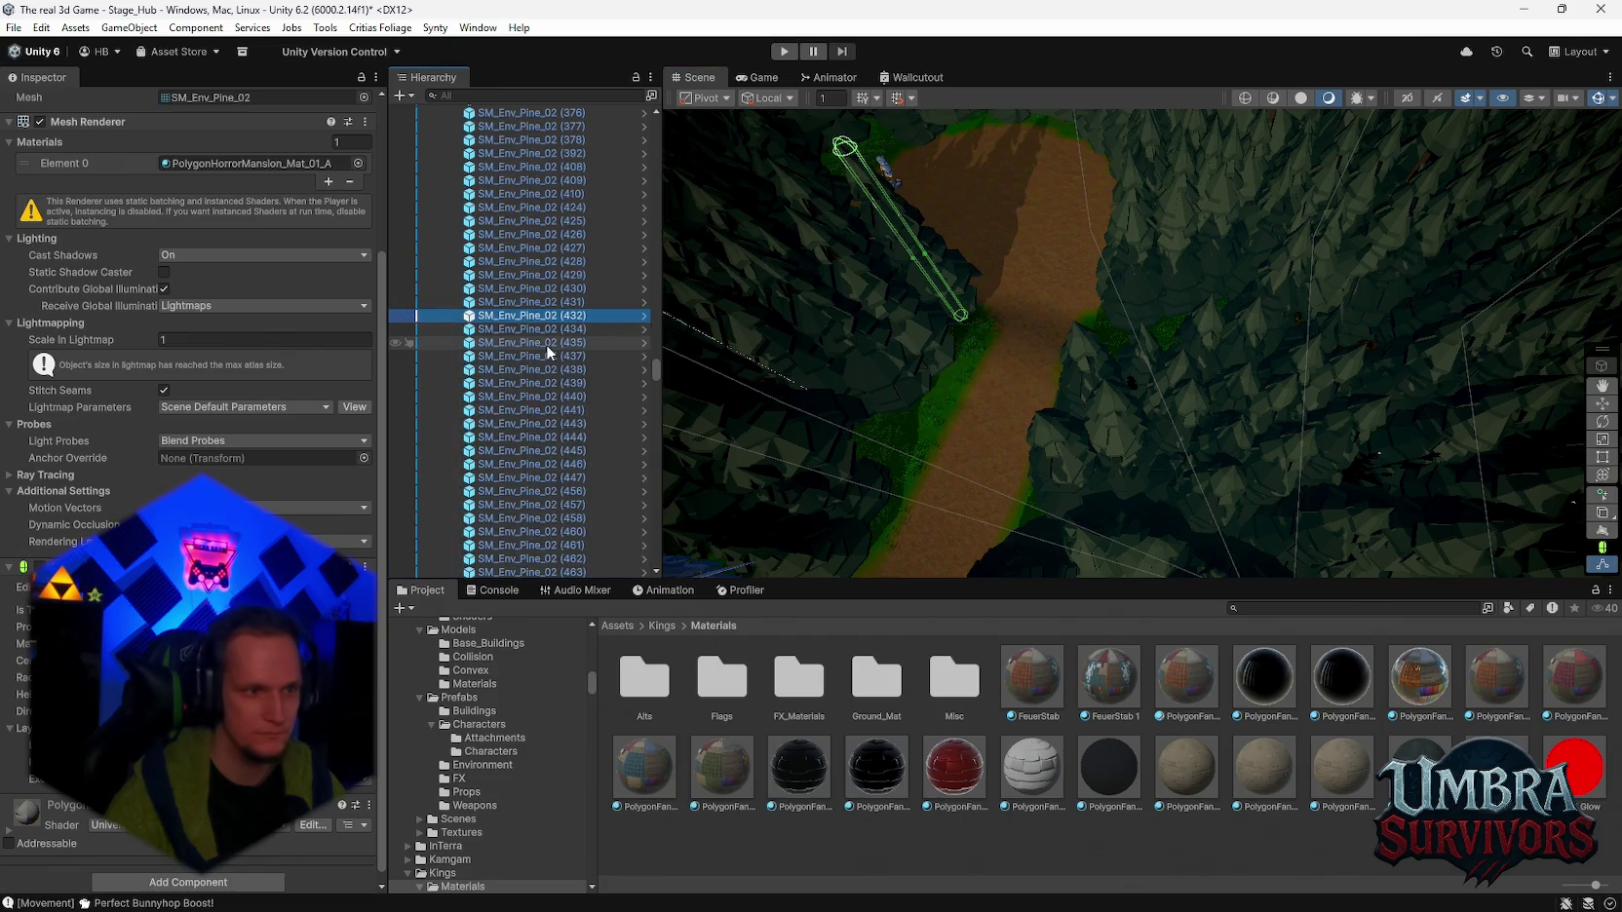
scroll(546, 345, "down", 3)
left_click(532, 295)
left_click(538, 365, "shift")
left_click(544, 376, "shift")
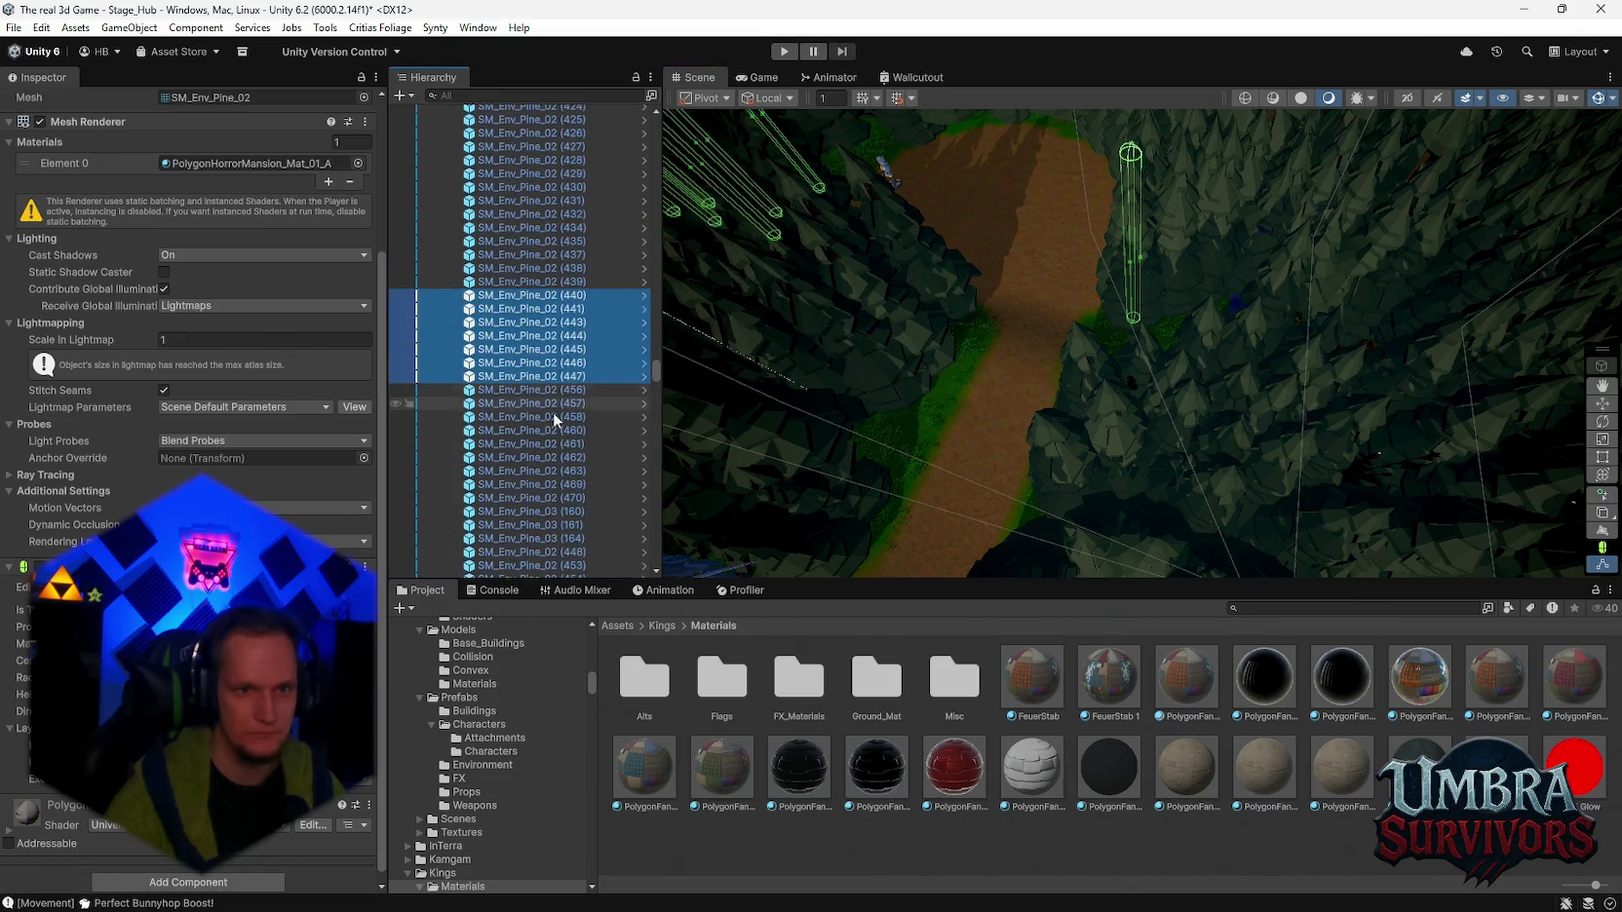
left_click(556, 464, "shift")
left_click(561, 497, "shift")
scroll(562, 503, "down", 3)
left_click(547, 492, "shift")
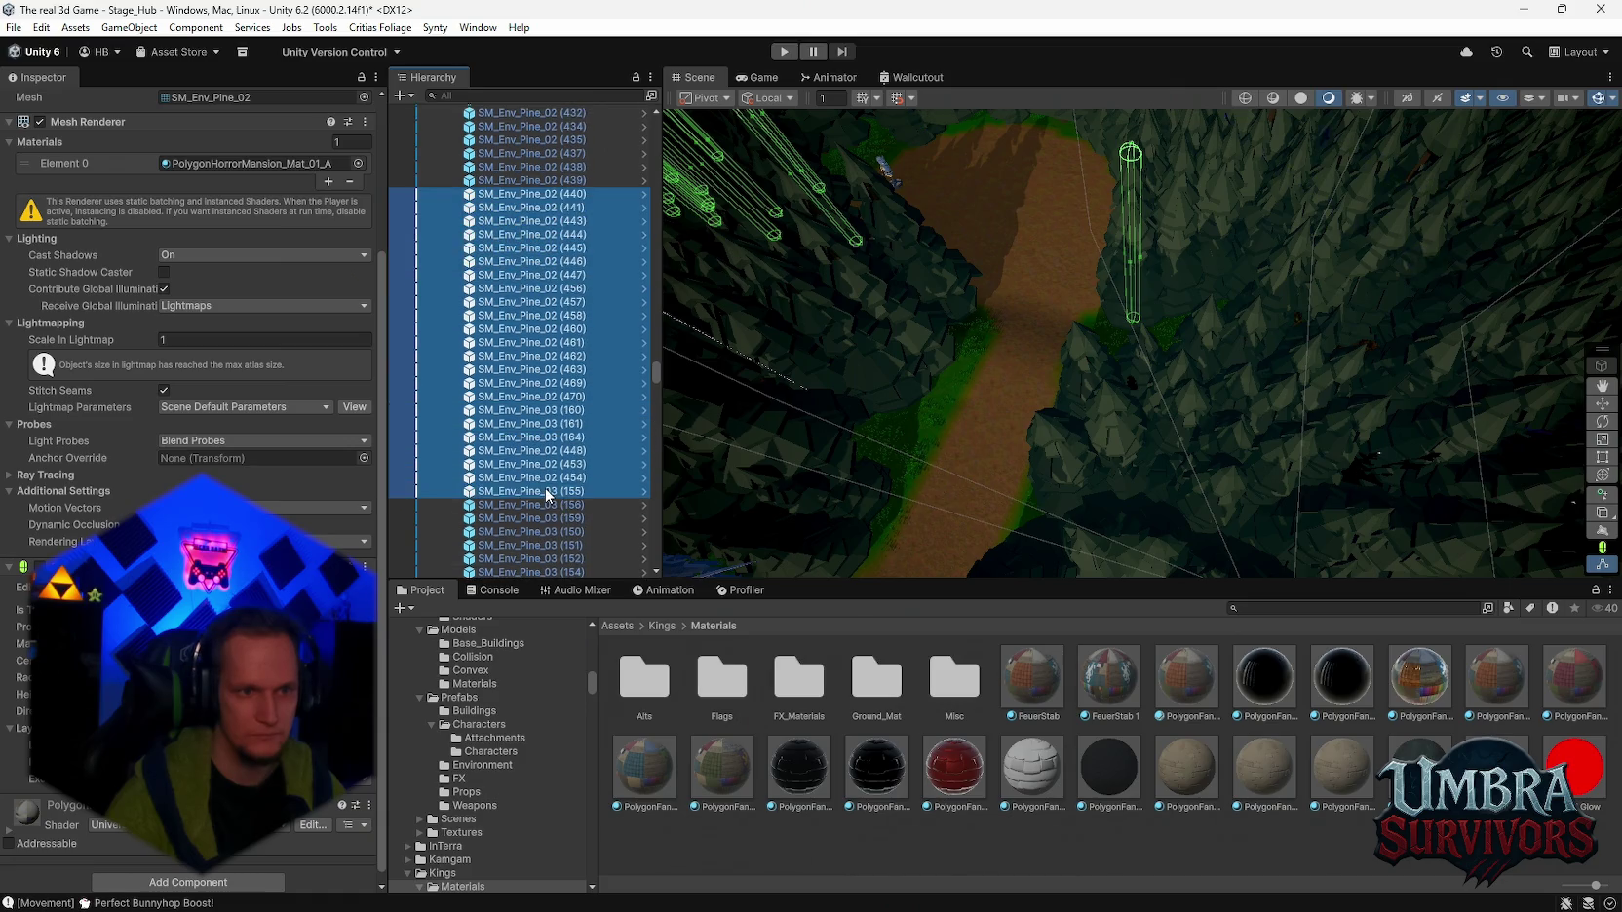
scroll(552, 354, "up", 6)
Select SM_Env_Pine_02 (434) and view its collider at an angle over the path
left_click(518, 275)
left_click(526, 303)
left_click(527, 316)
left_click(529, 329)
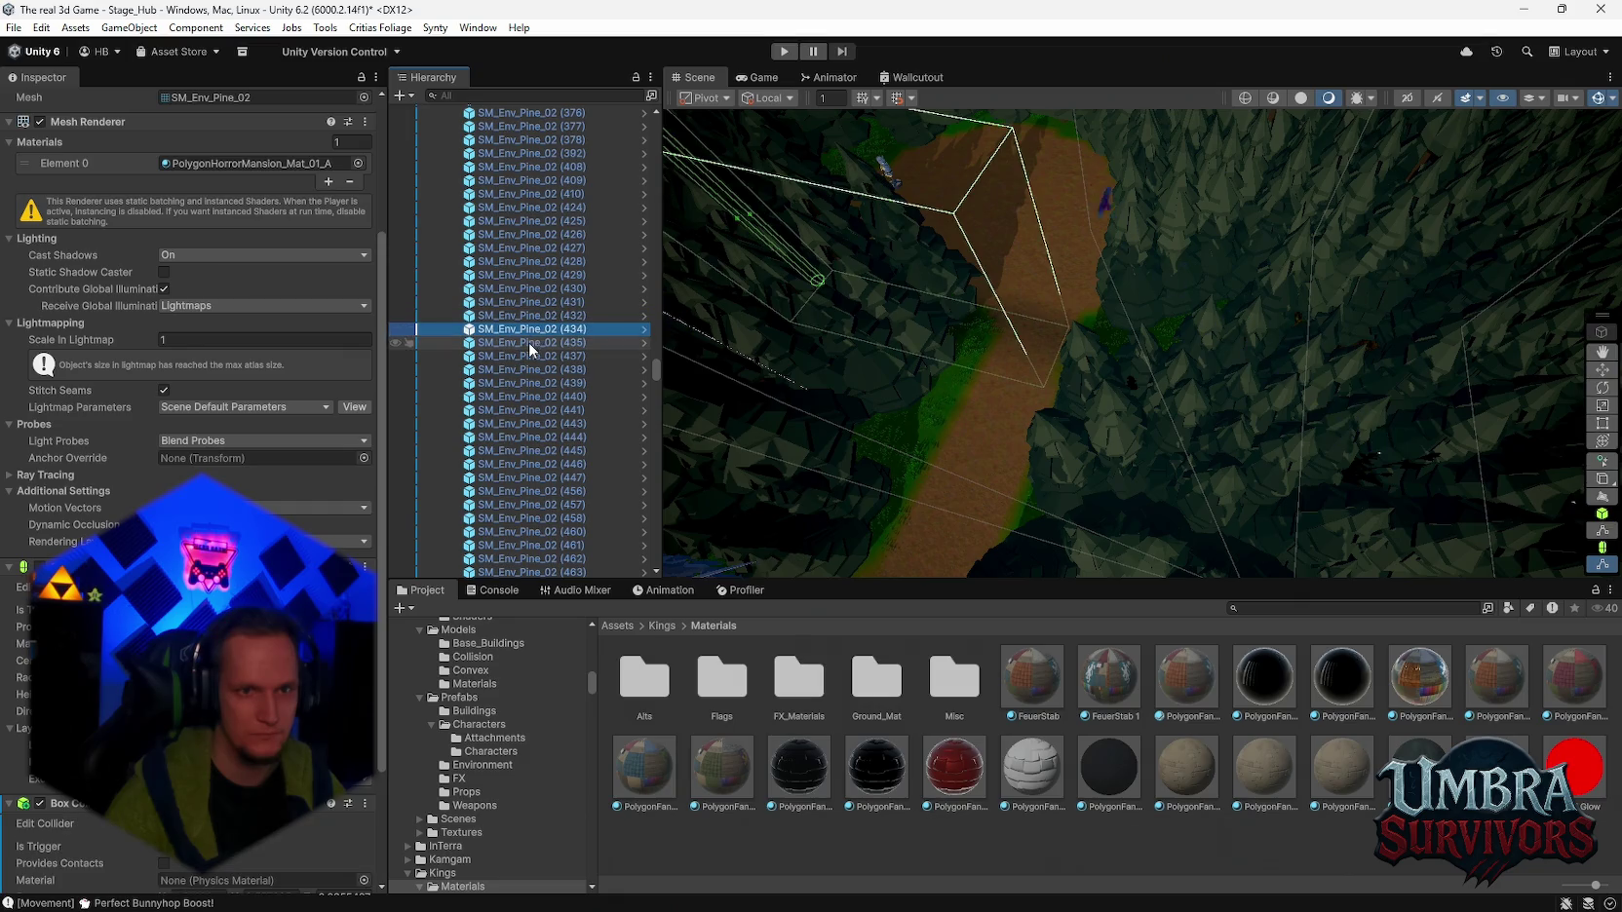
scroll(195, 390, "down", 3)
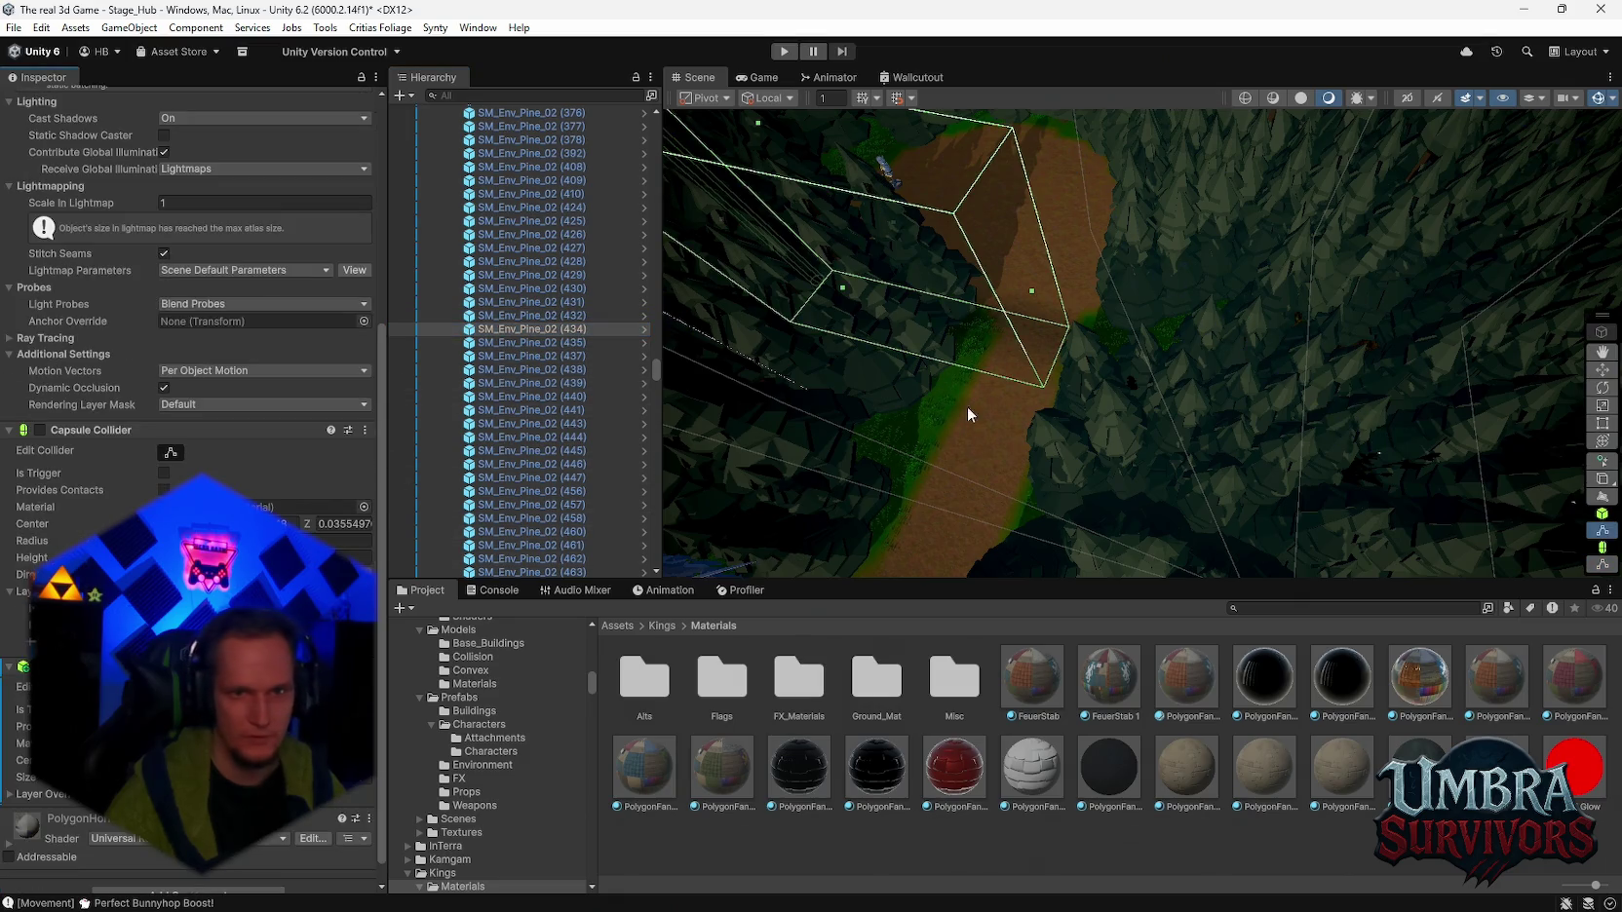
mouse_move(1028, 290)
left_mouse_down()
mouse_move(1145, 548)
mouse_move(985, 387)
left_mouse_up()
Switch back to the Move tool and select the pines through pine 156
key("w")
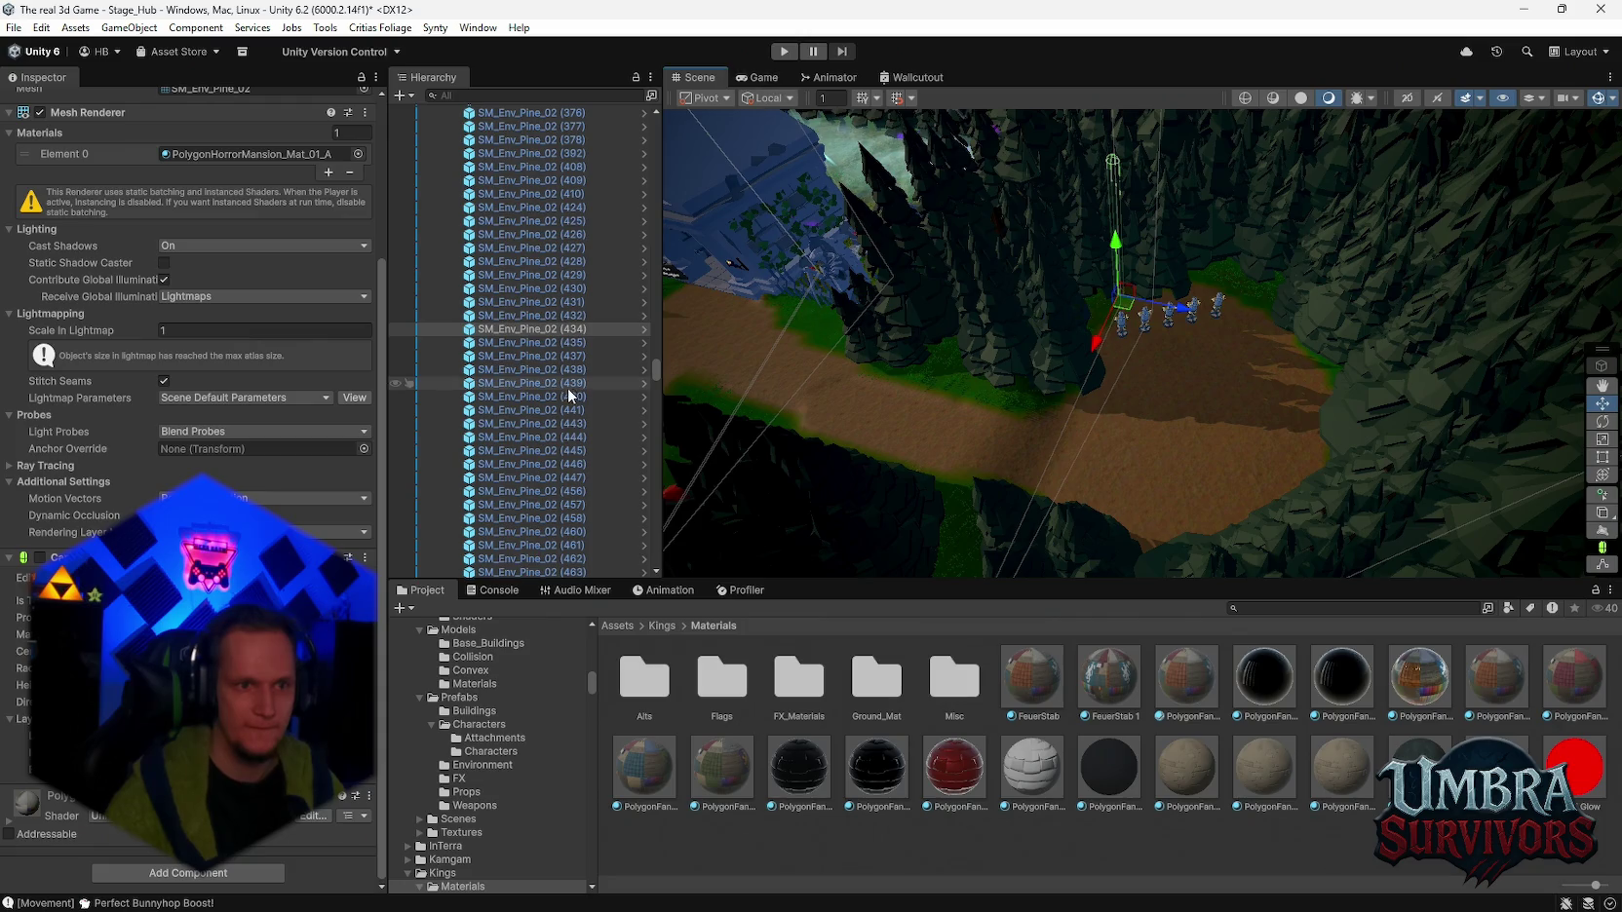
scroll(570, 388, "down", 5)
left_click(529, 450, "shift")
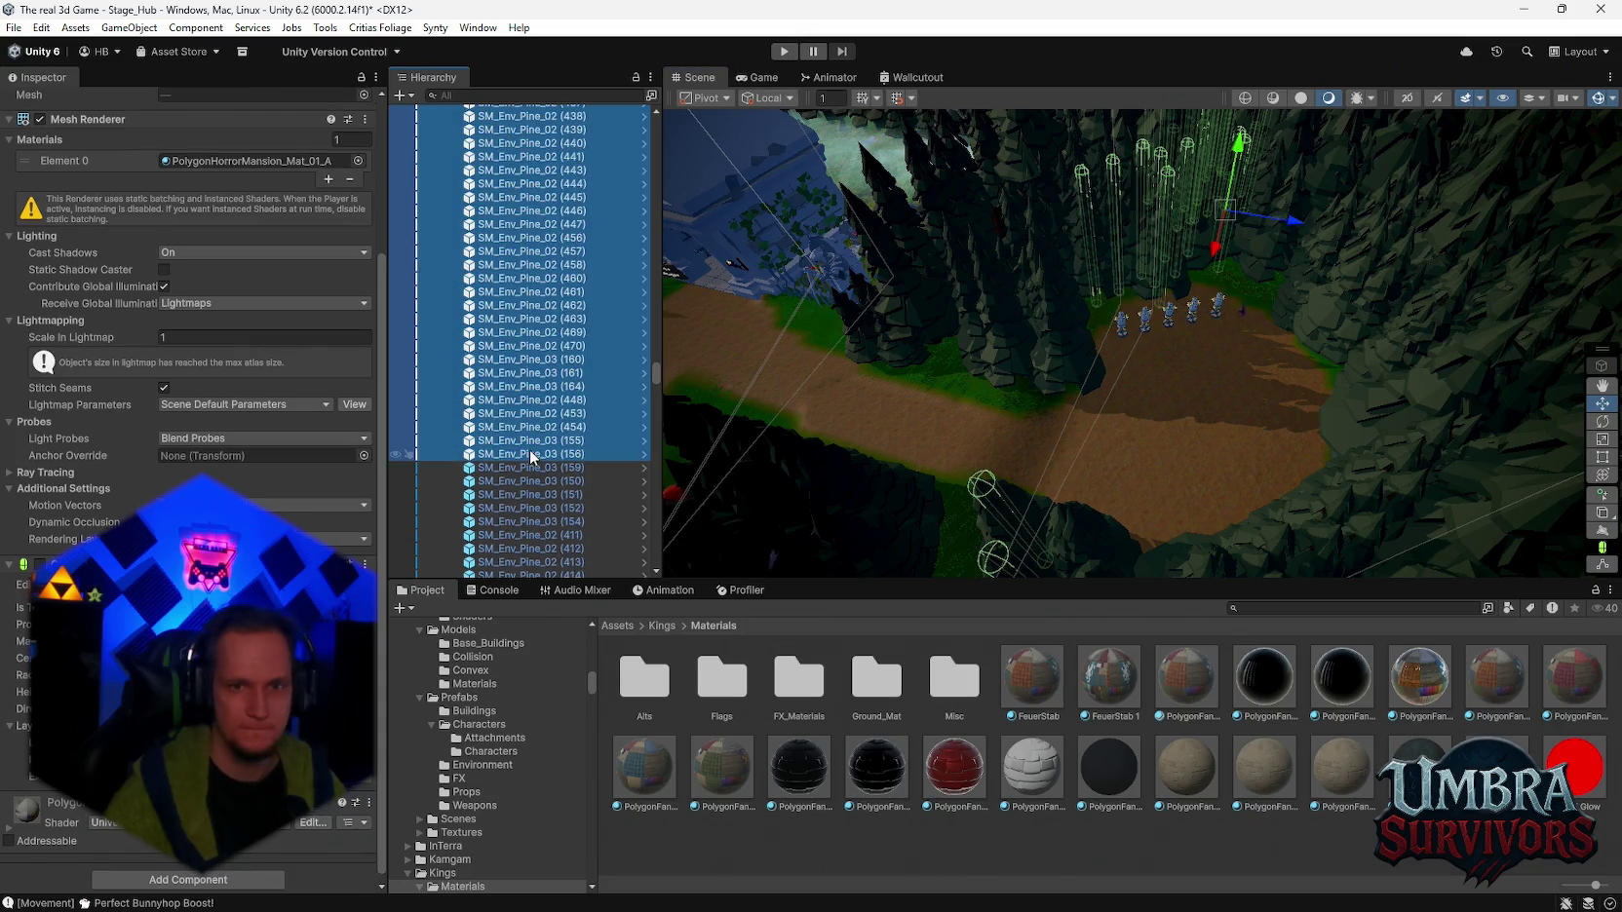
Enter Play mode, load the hub, and pick the Fire Staff in the crypt's weapon shop
left_click(785, 49)
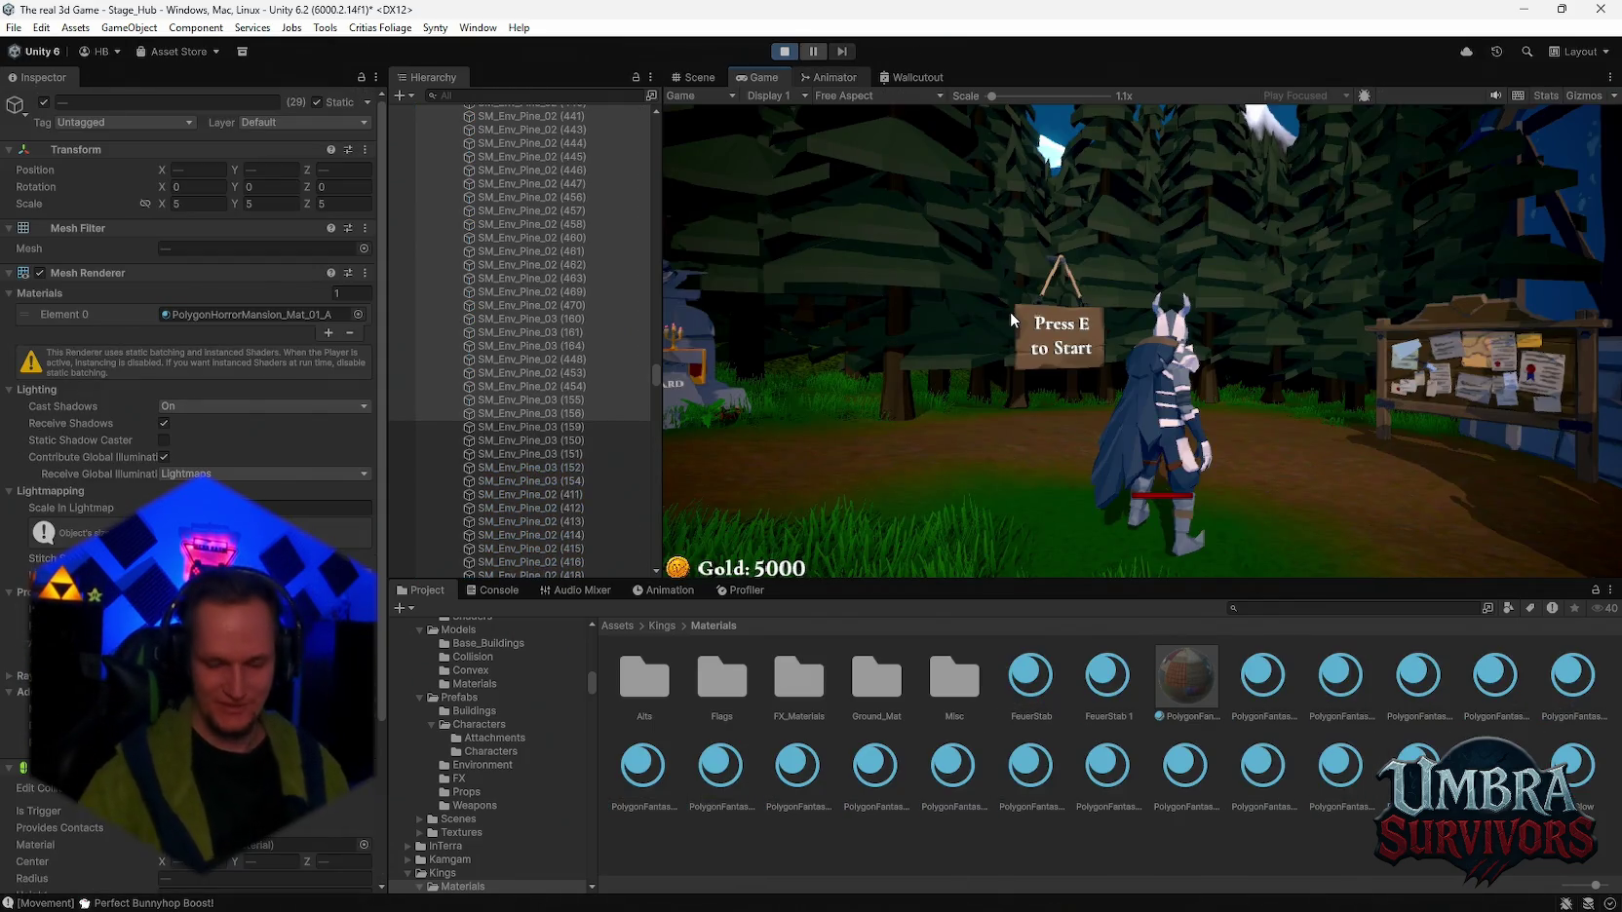
key("e")
key("w")
key("w")
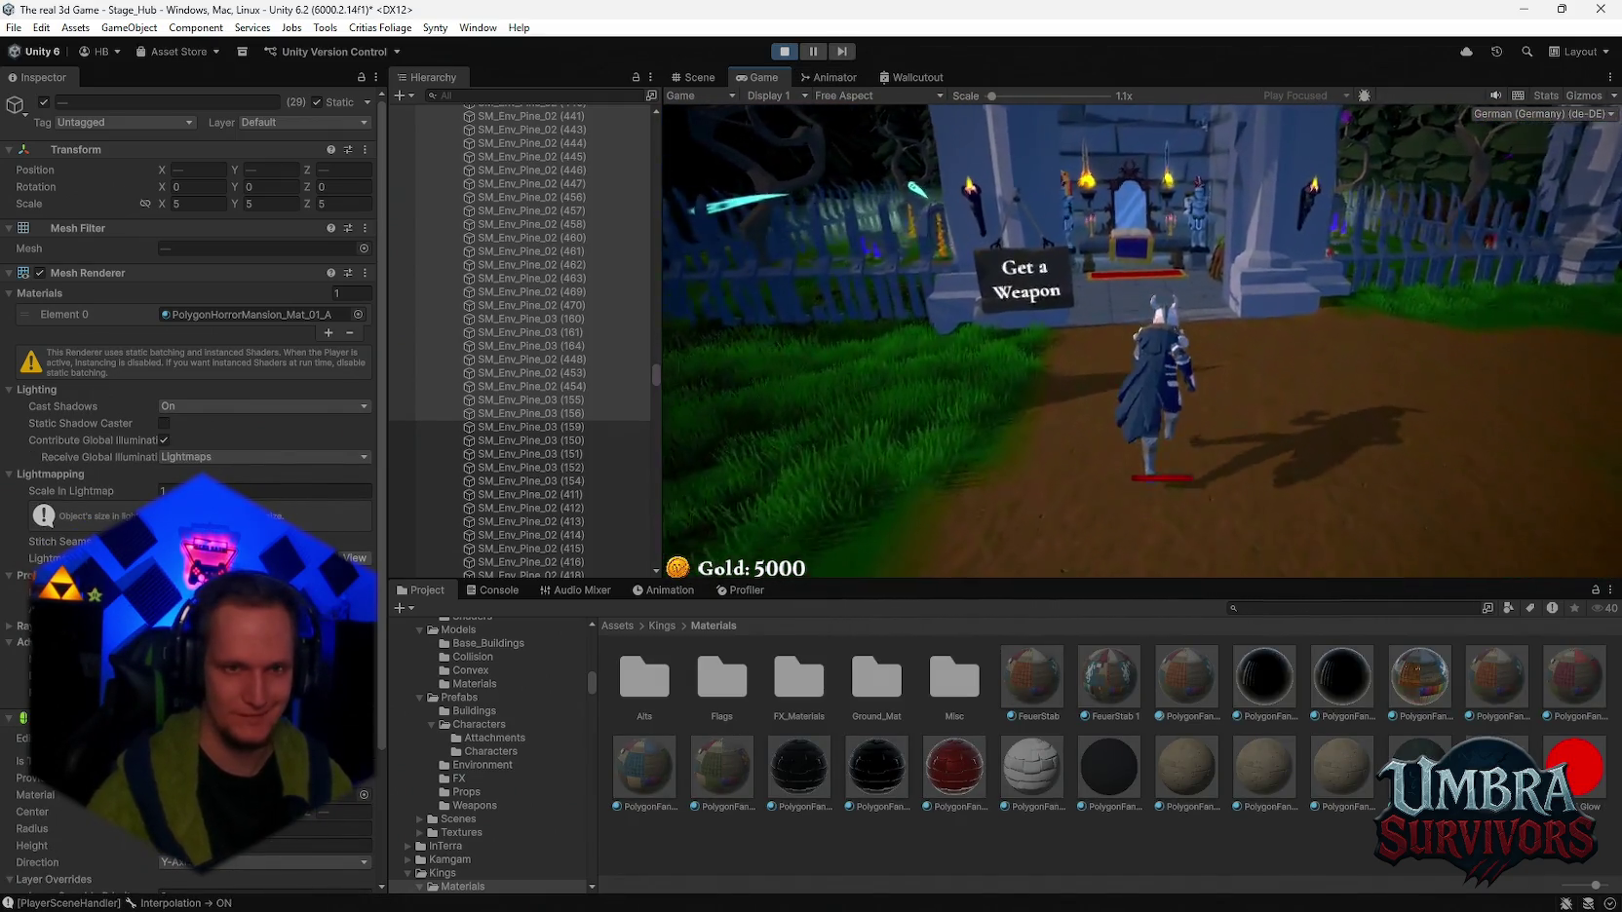
key("w")
left_click(929, 200)
key("Escape")
Run the character down the forest path, pause, then exit Play mode
key("w")
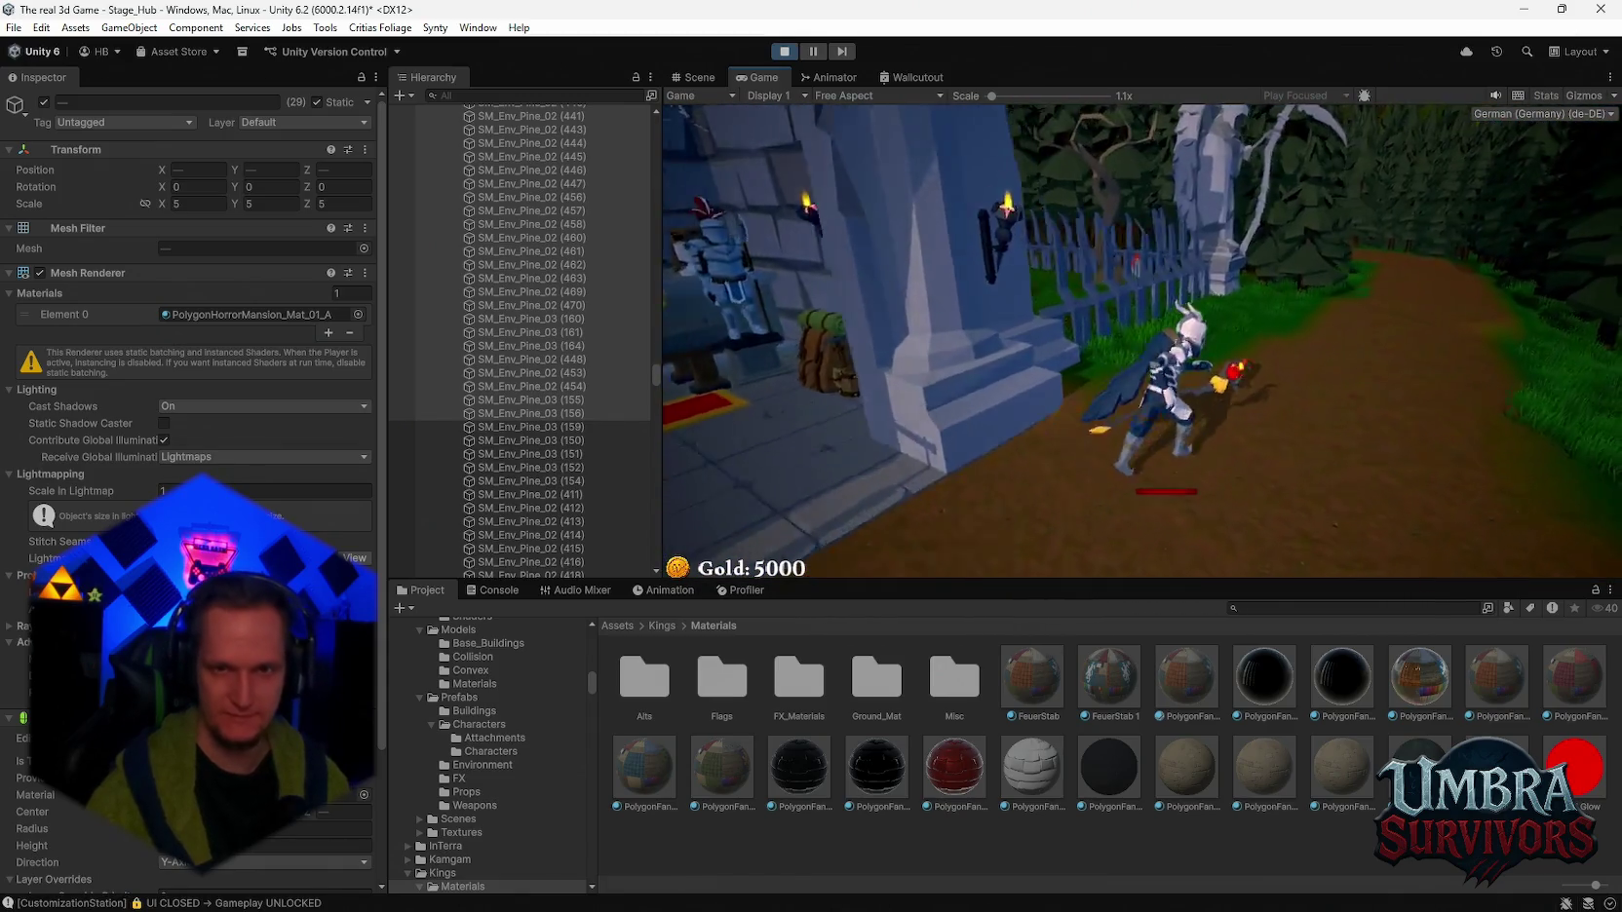
key("w")
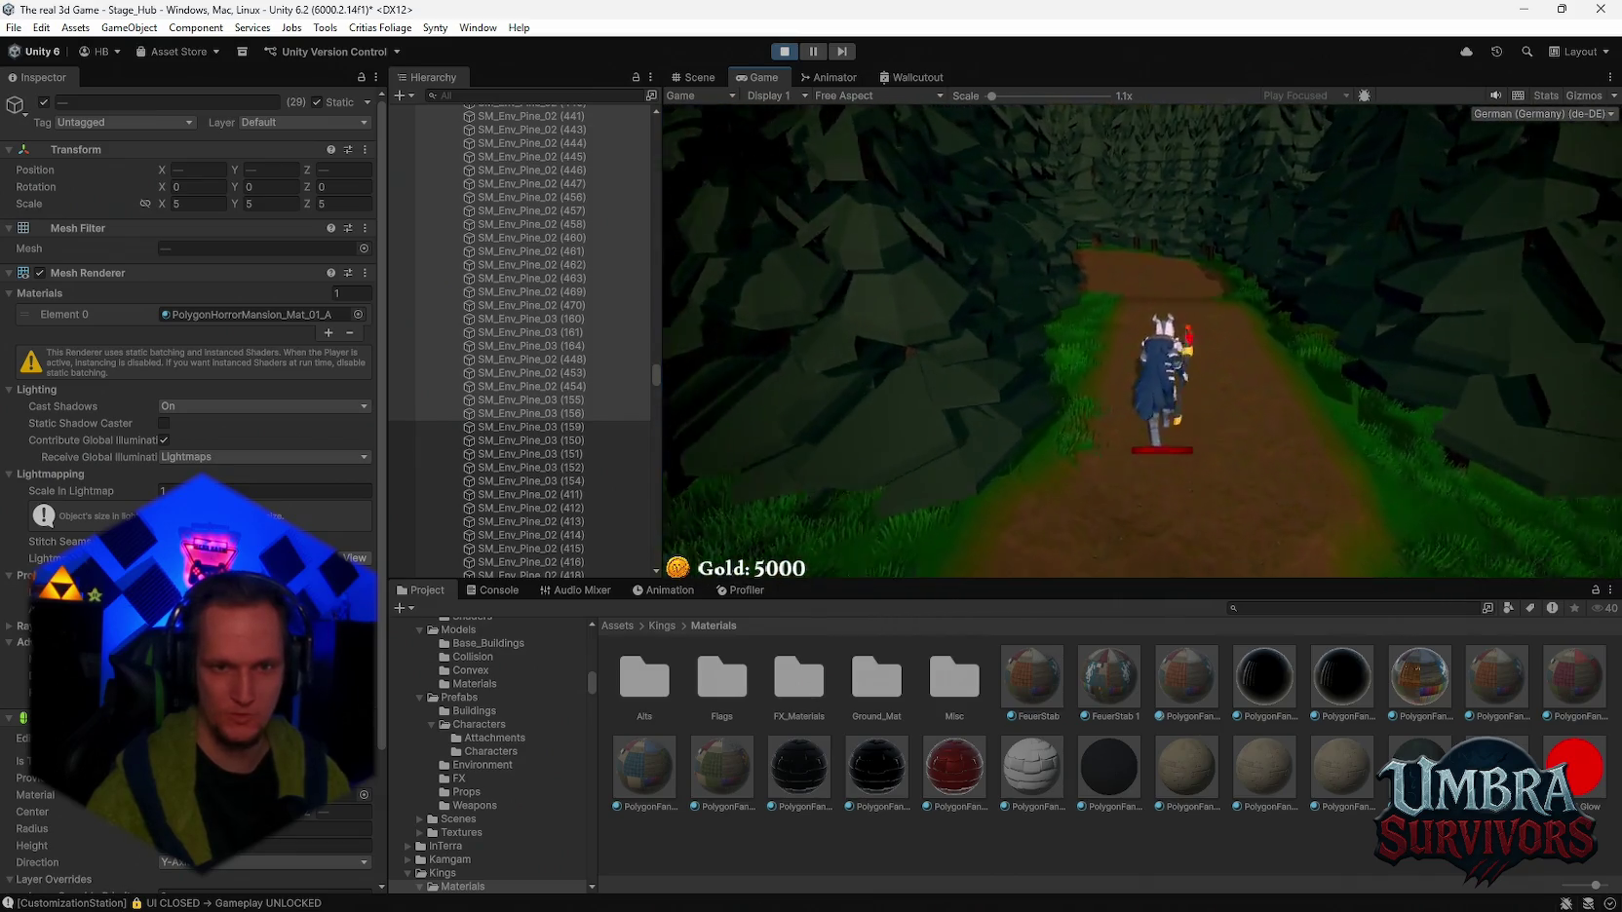
key("w")
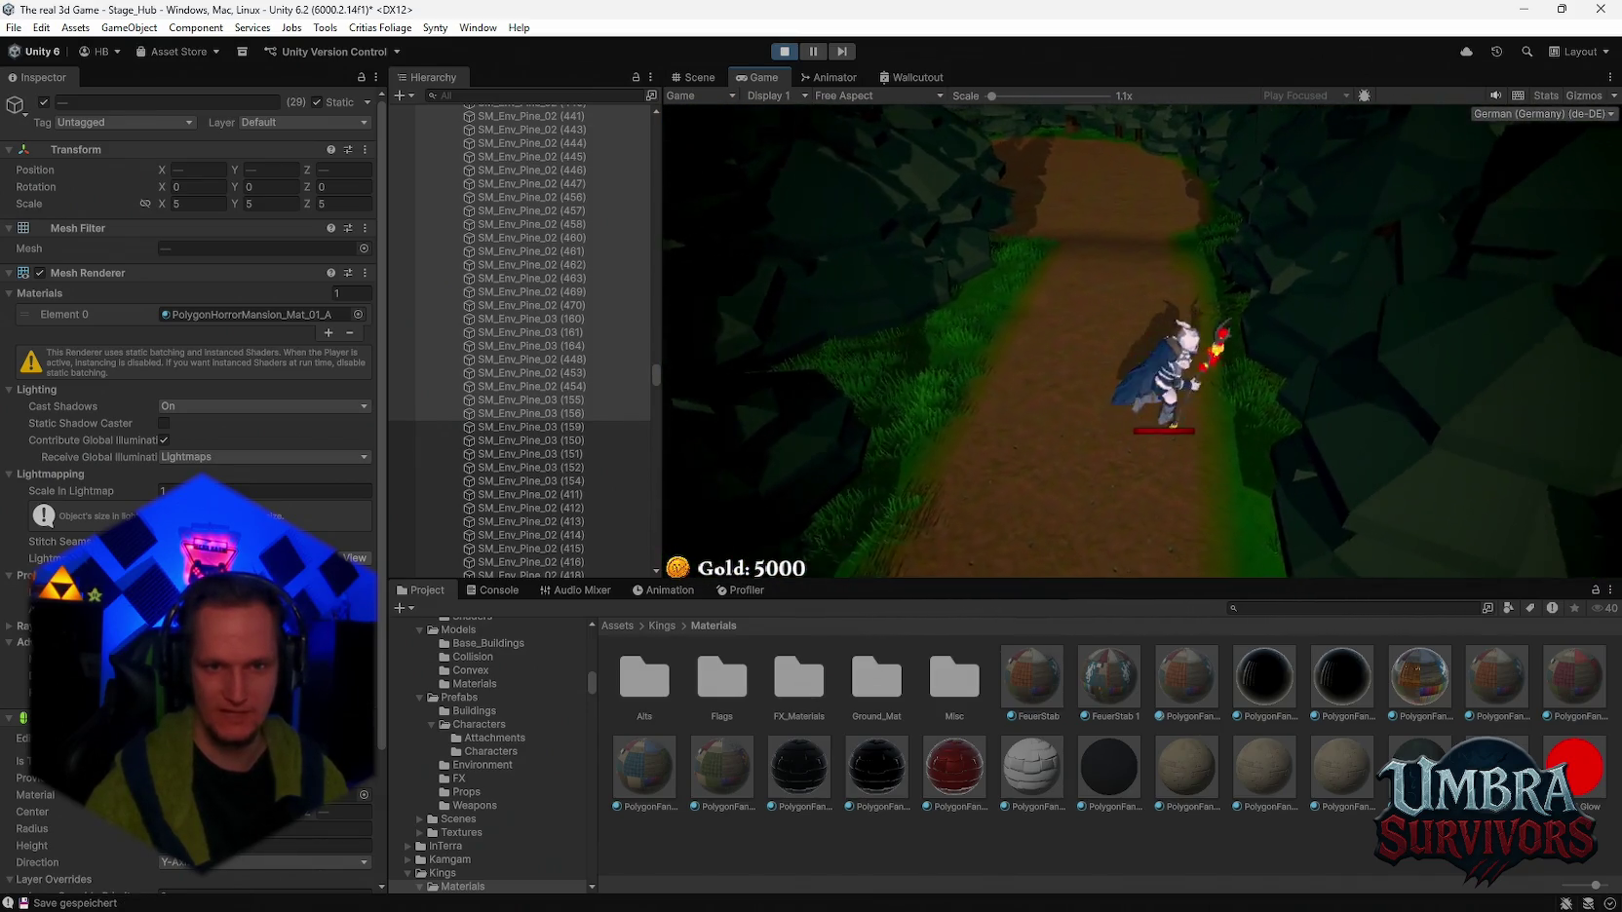
key("w")
key("space")
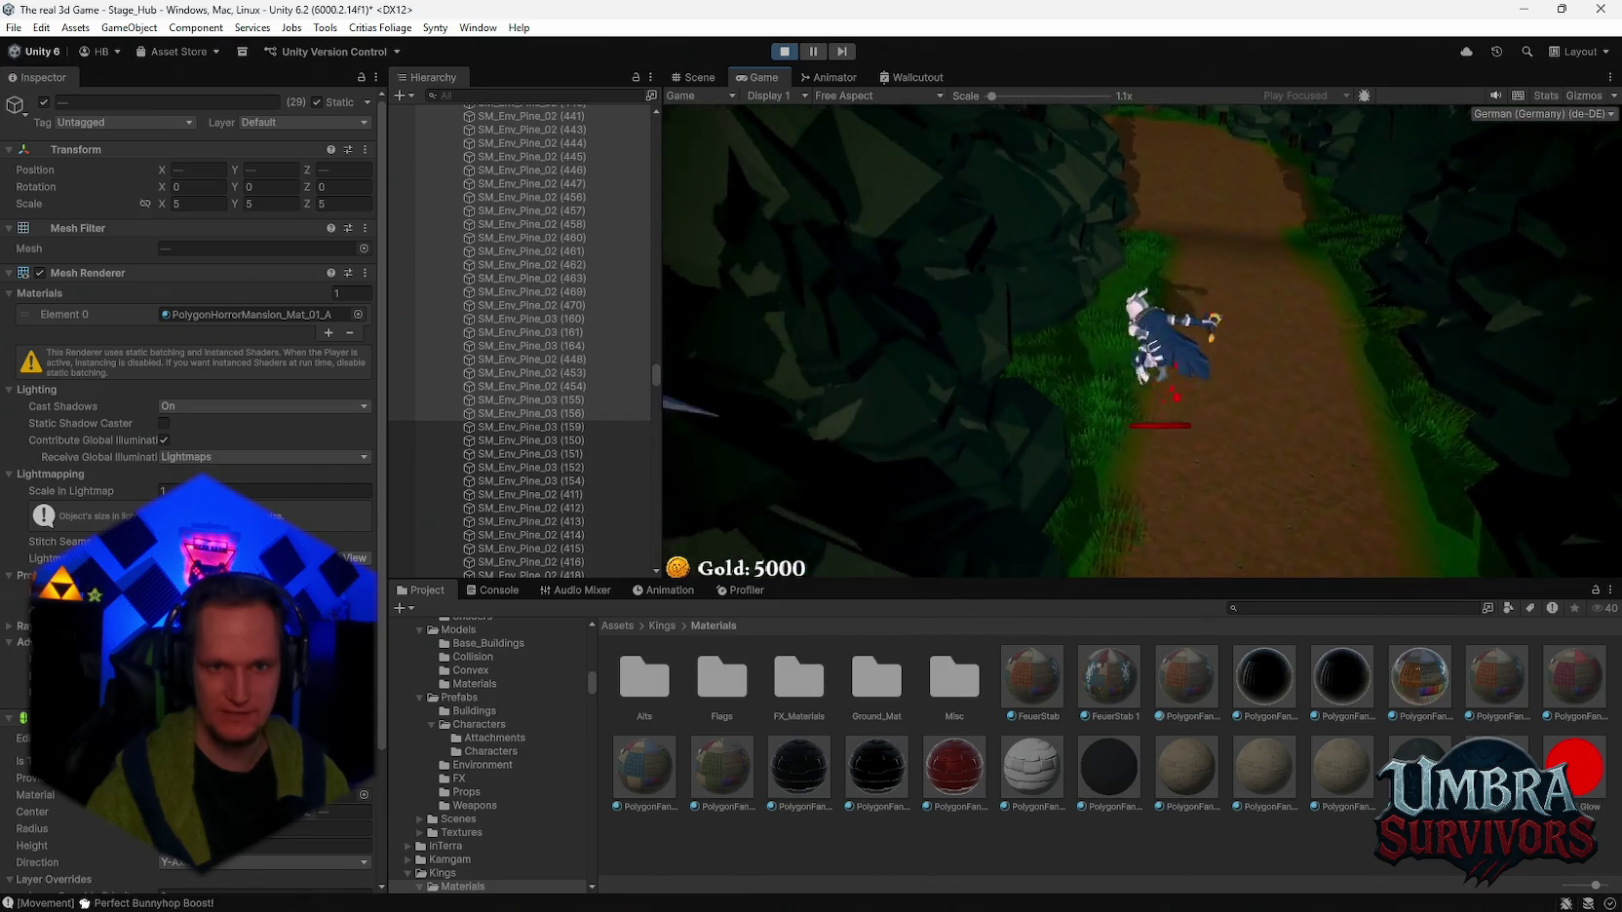
key("Escape")
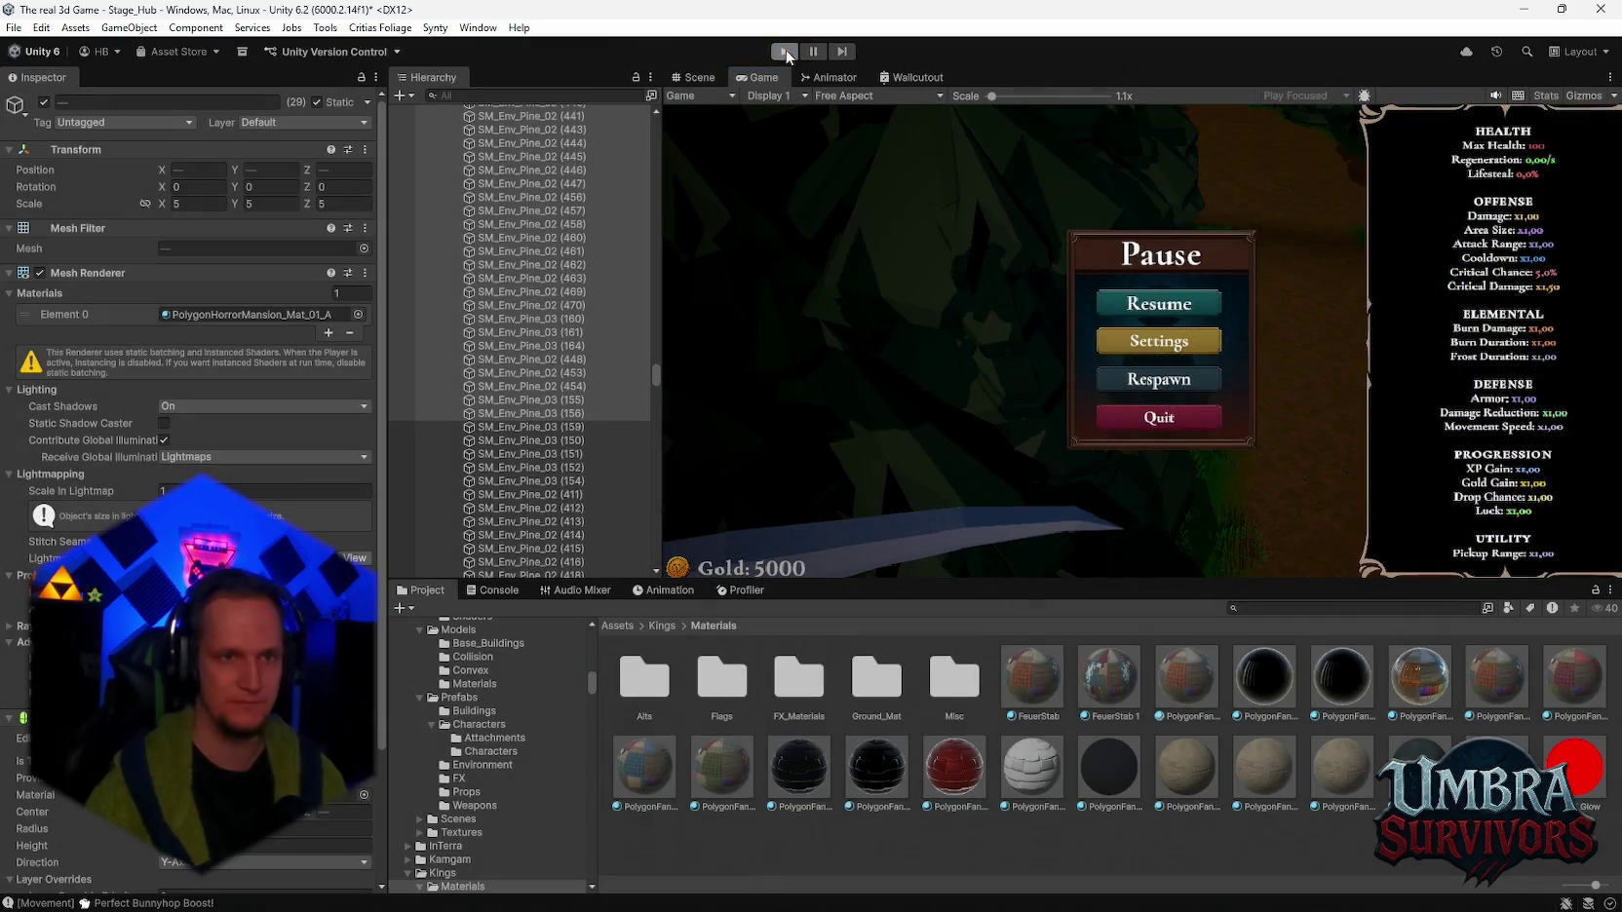
key("ctrl+p")
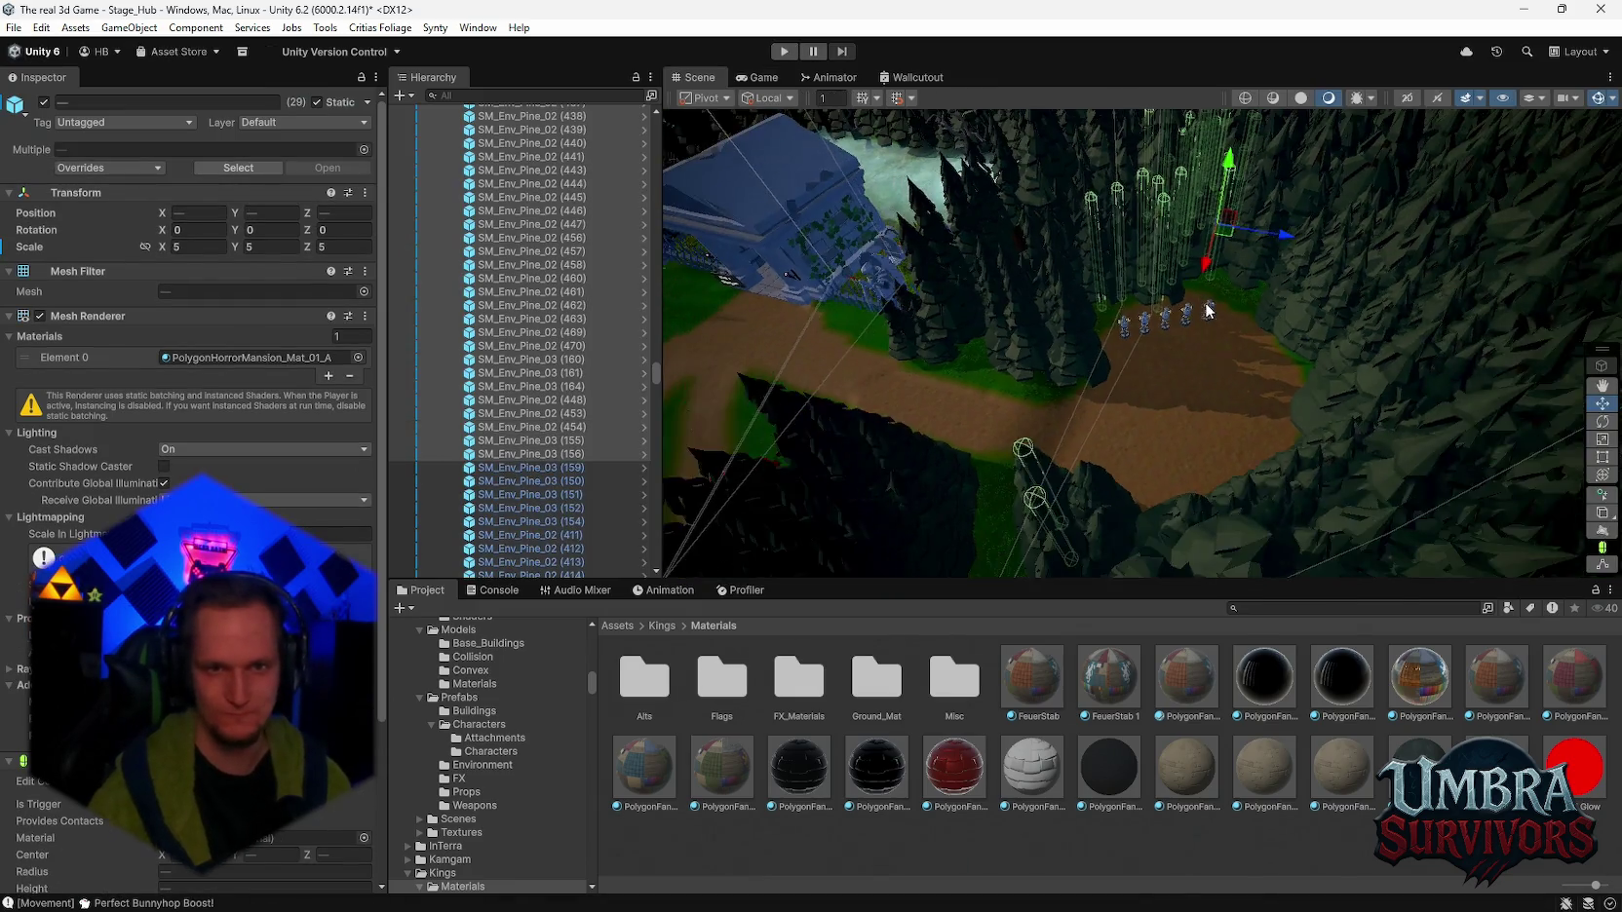
Filter the Hierarchy for 'pine', select every matching pine, then drop that large selection
scroll(504, 151, "up", 2)
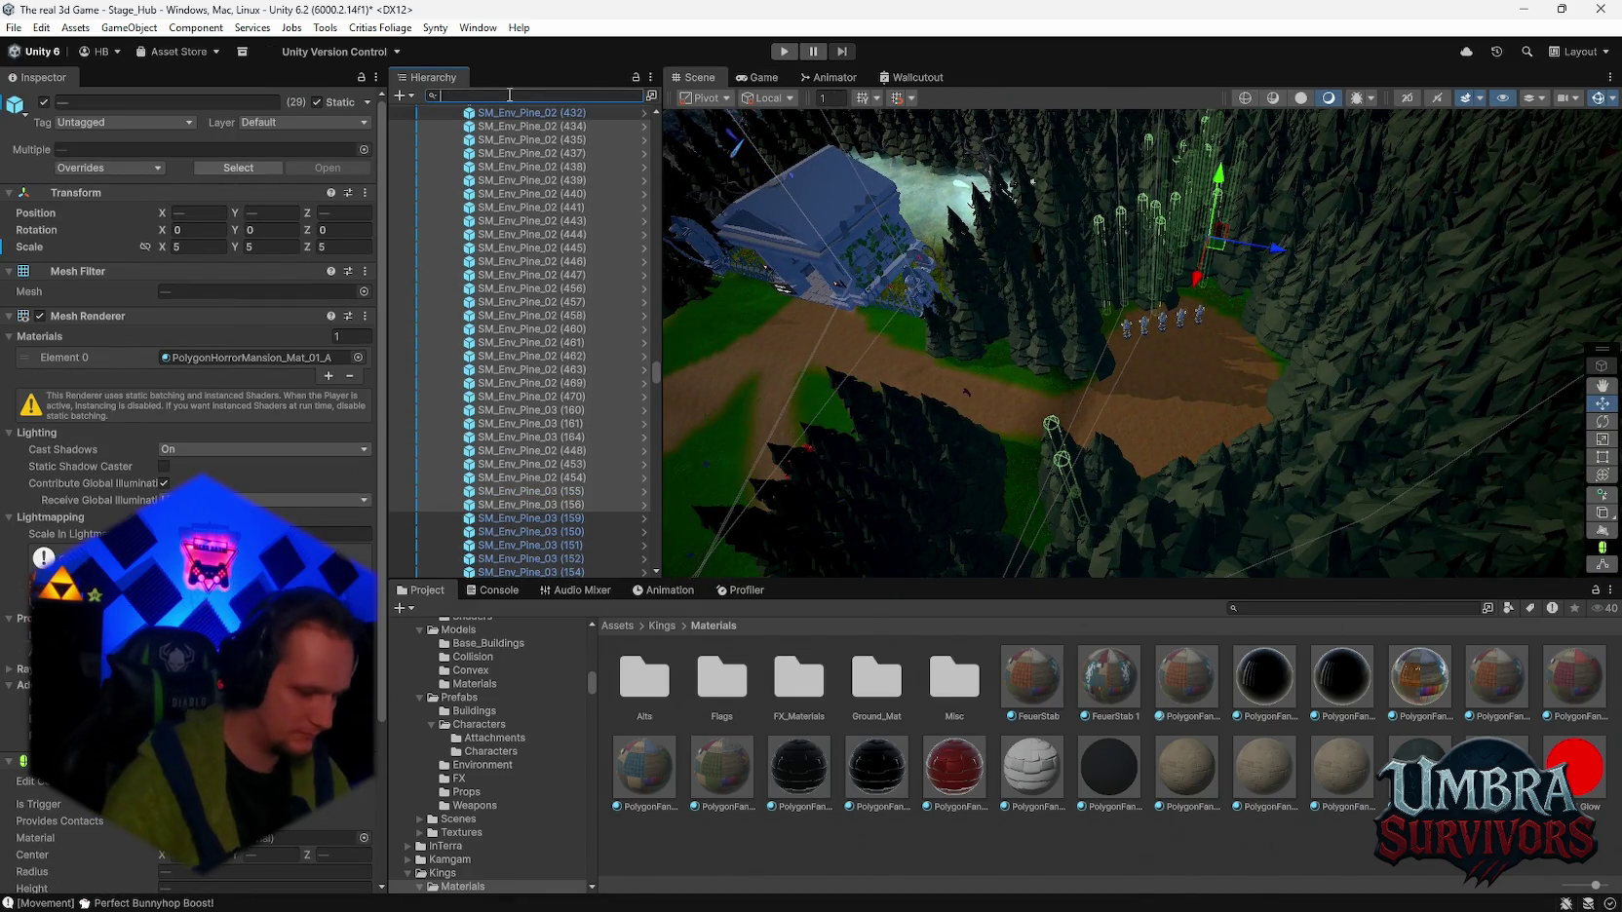
type("pine")
left_click(552, 312)
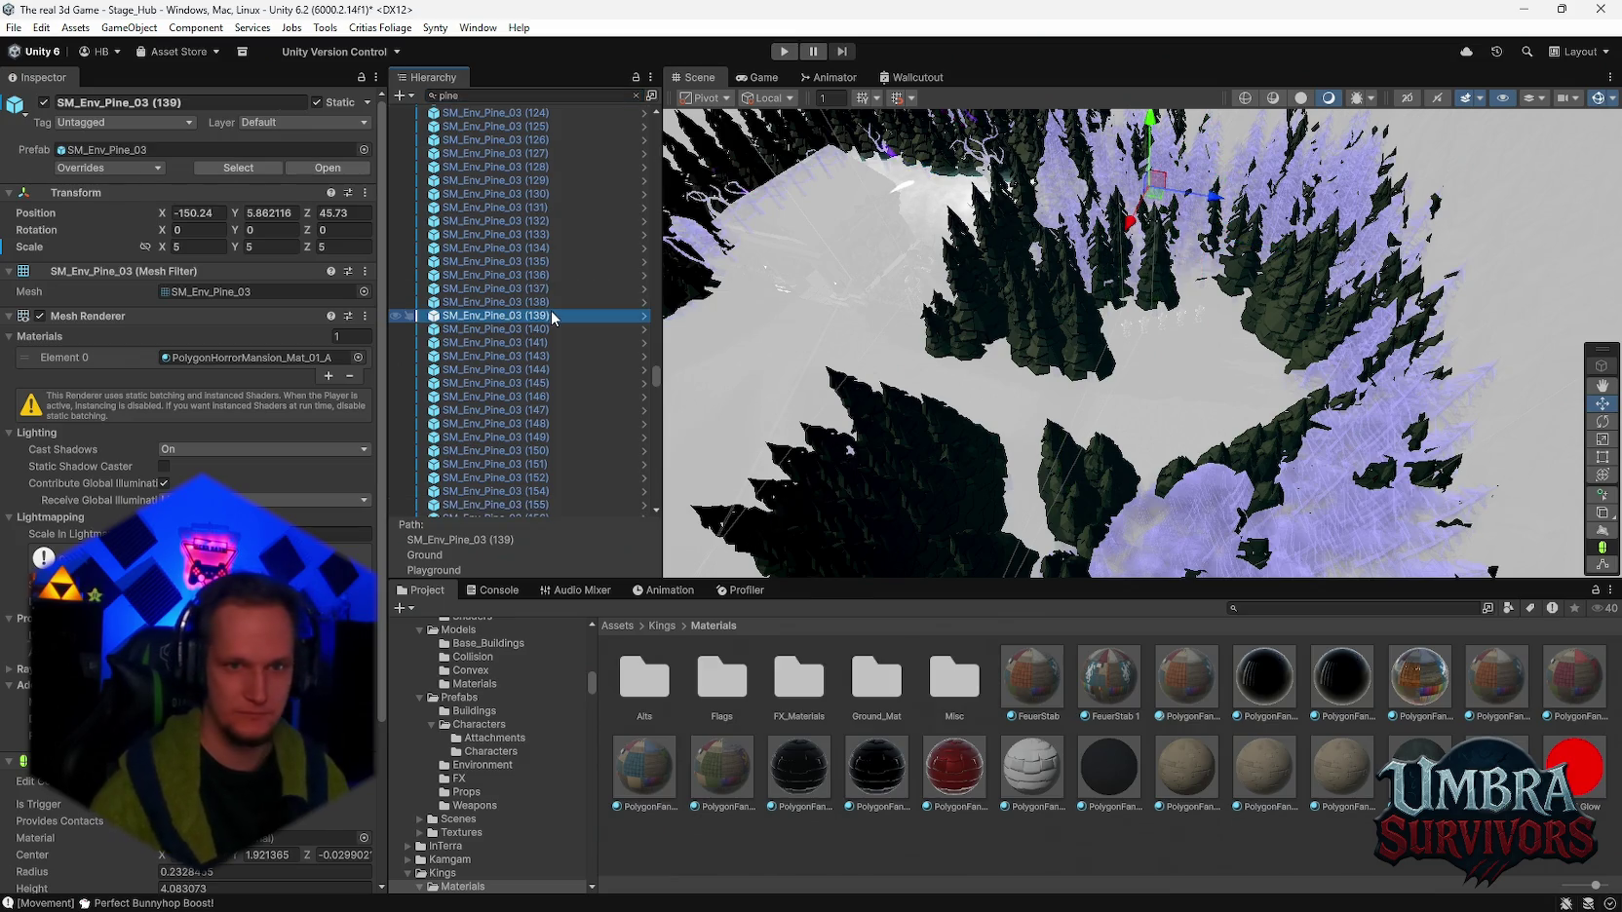
key("ctrl+a")
mouse_move(975, 292)
left_mouse_down()
mouse_move(895, 200)
mouse_move(999, 396)
mouse_move(988, 363)
mouse_move(1253, 348)
mouse_move(1159, 373)
mouse_move(1135, 351)
mouse_move(1179, 406)
left_mouse_up()
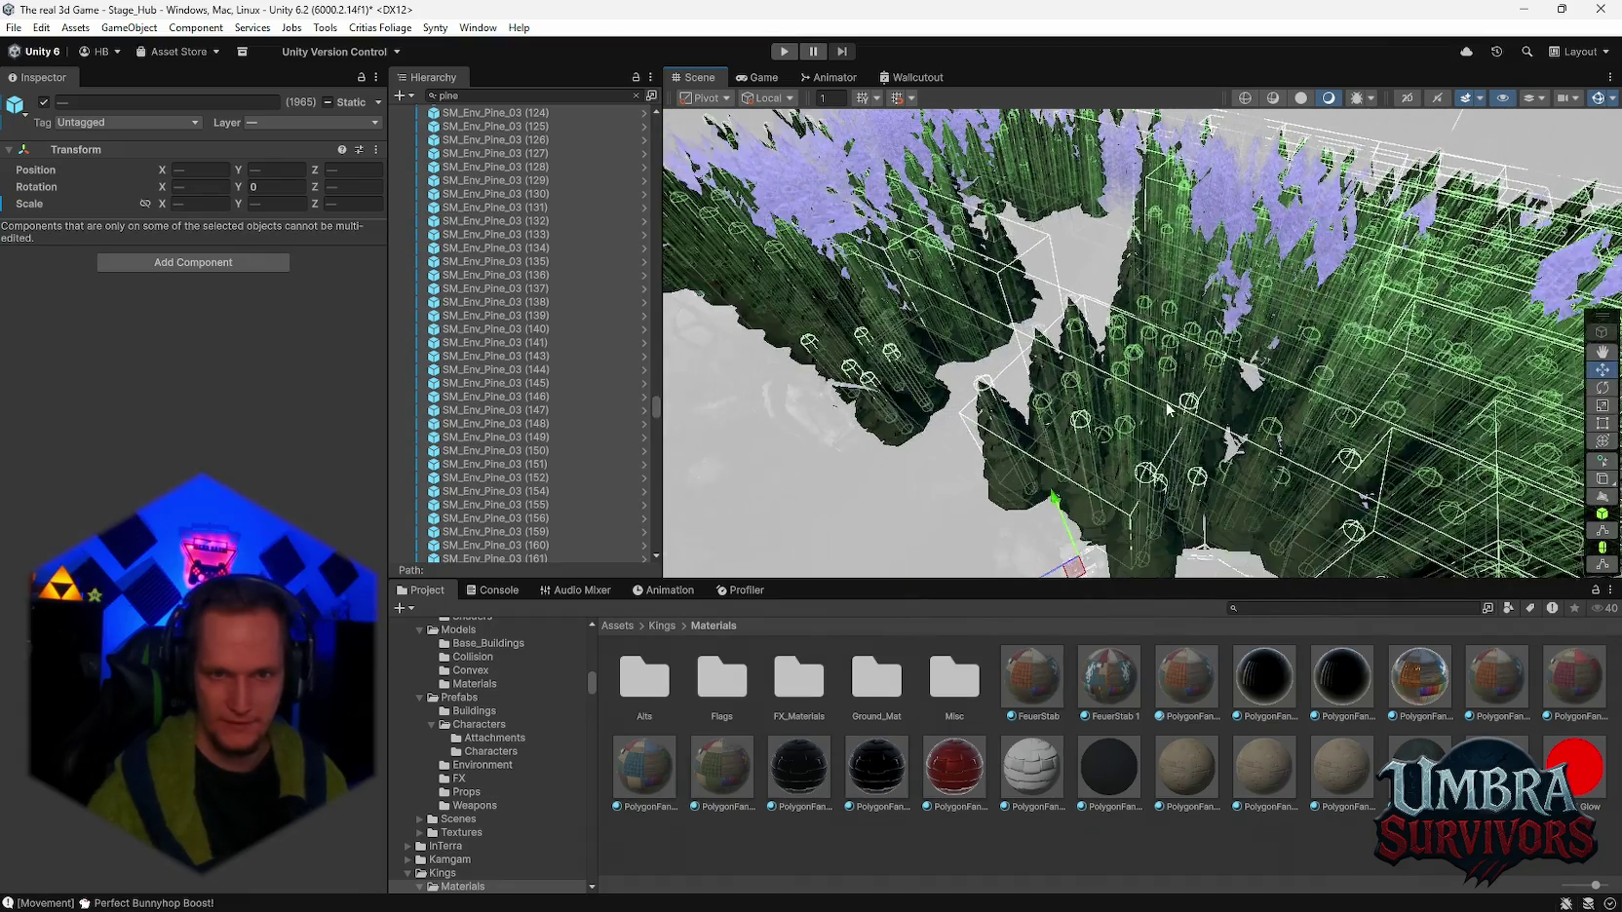
scroll(1150, 414, "down", 5)
left_click(1084, 439)
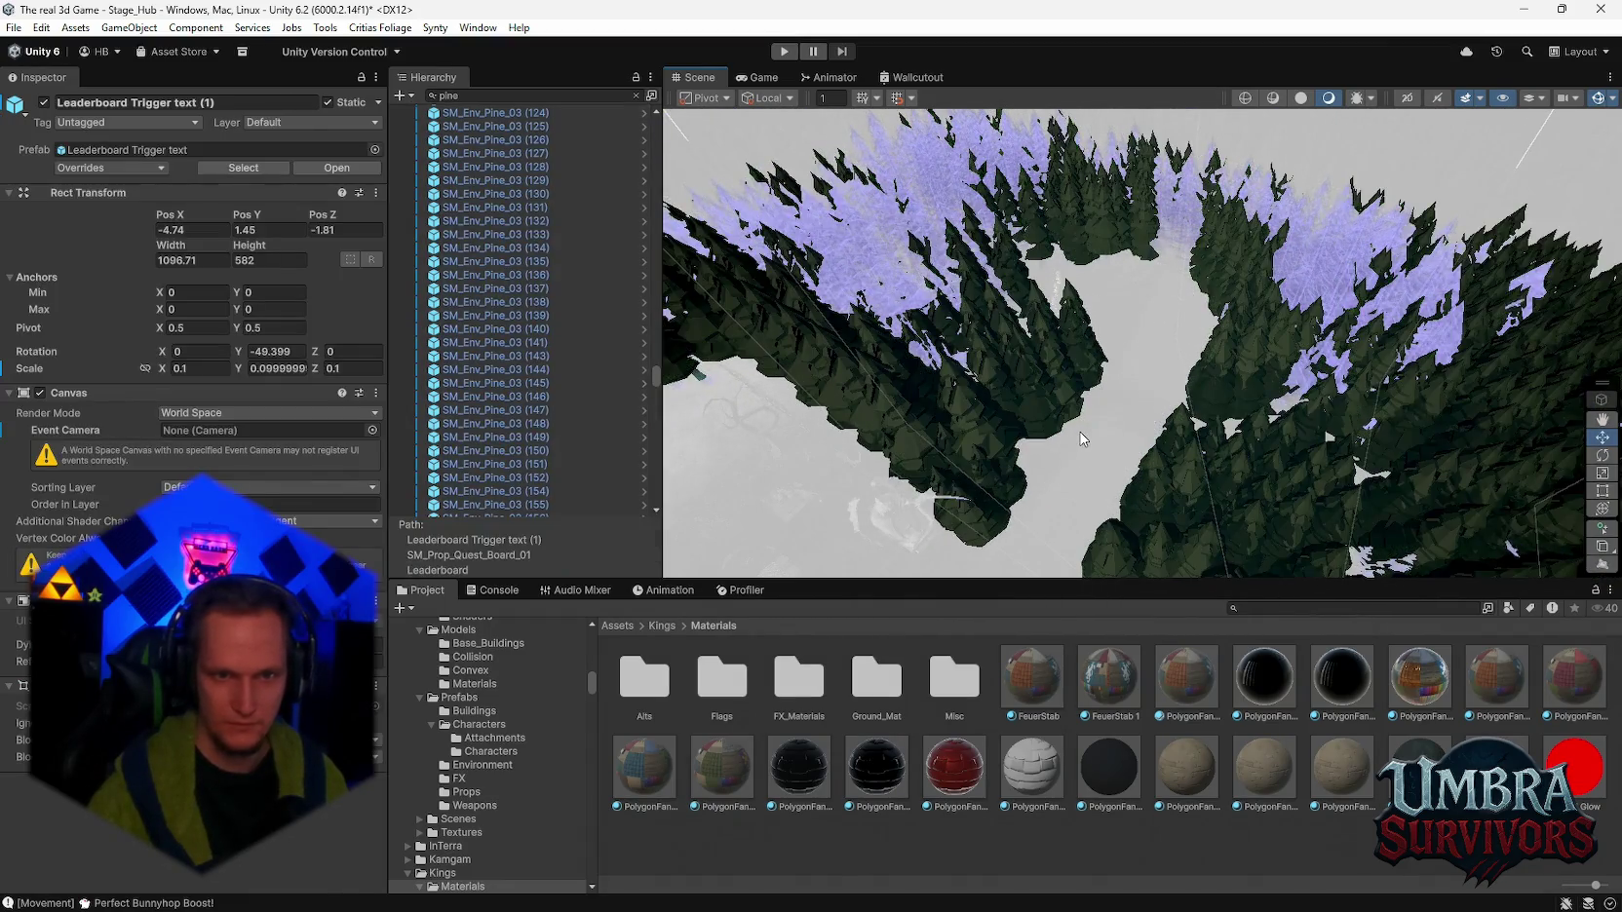
Select pine 149, clear the search filter, and select a range of path-side pines, narrowed to ten
scroll(540, 370, "down", 10)
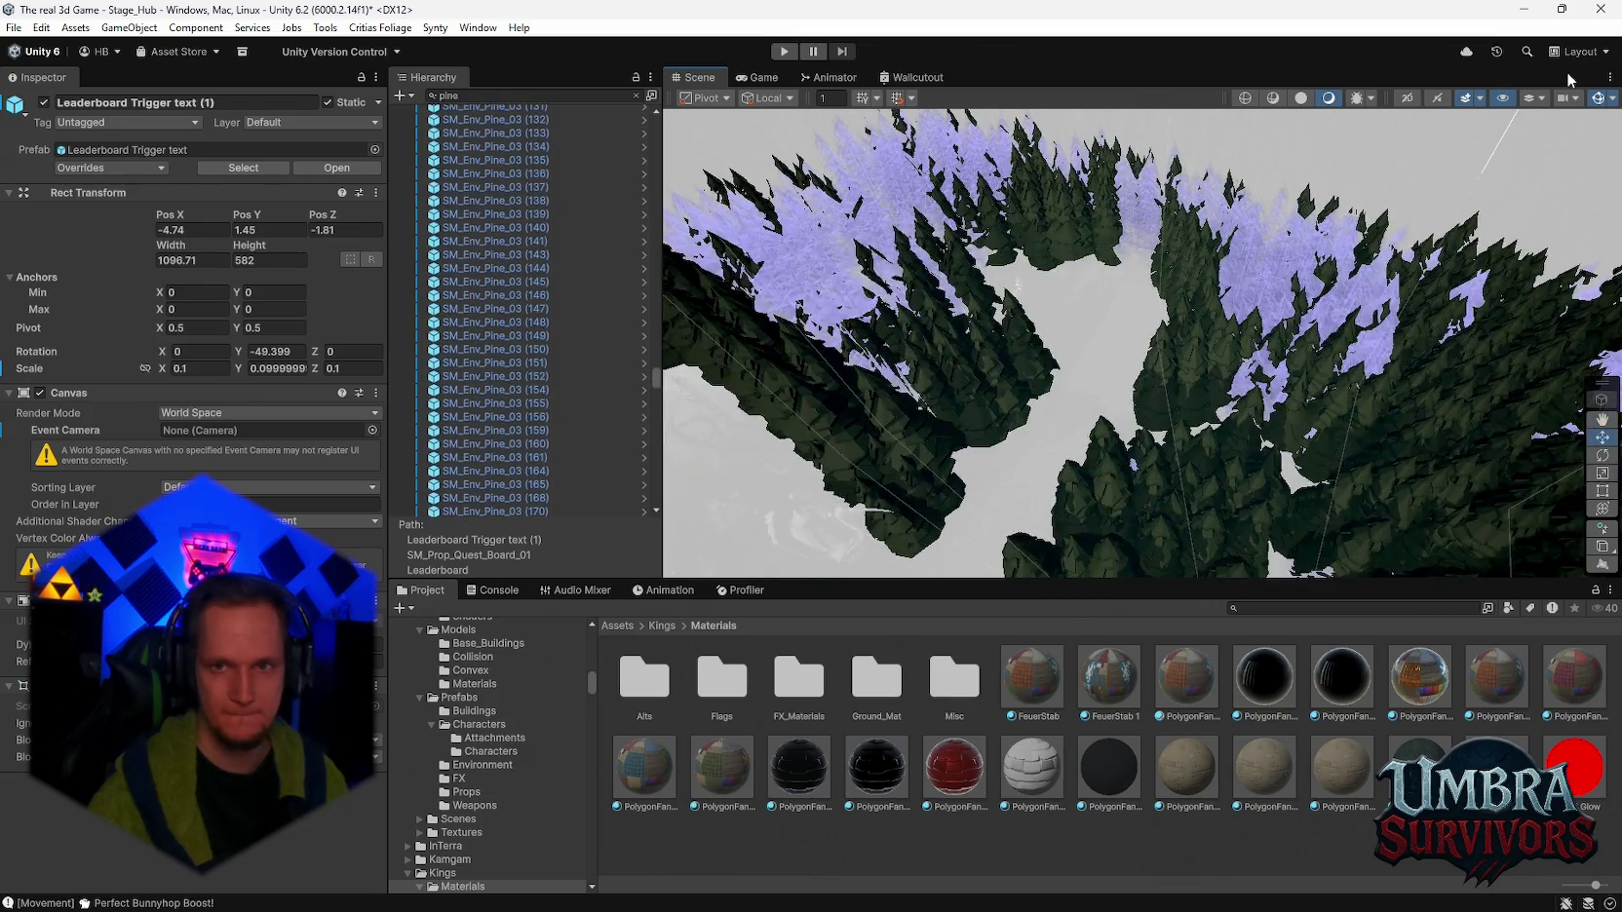
left_click(441, 335)
scroll(504, 211, "up", 8)
key("Escape")
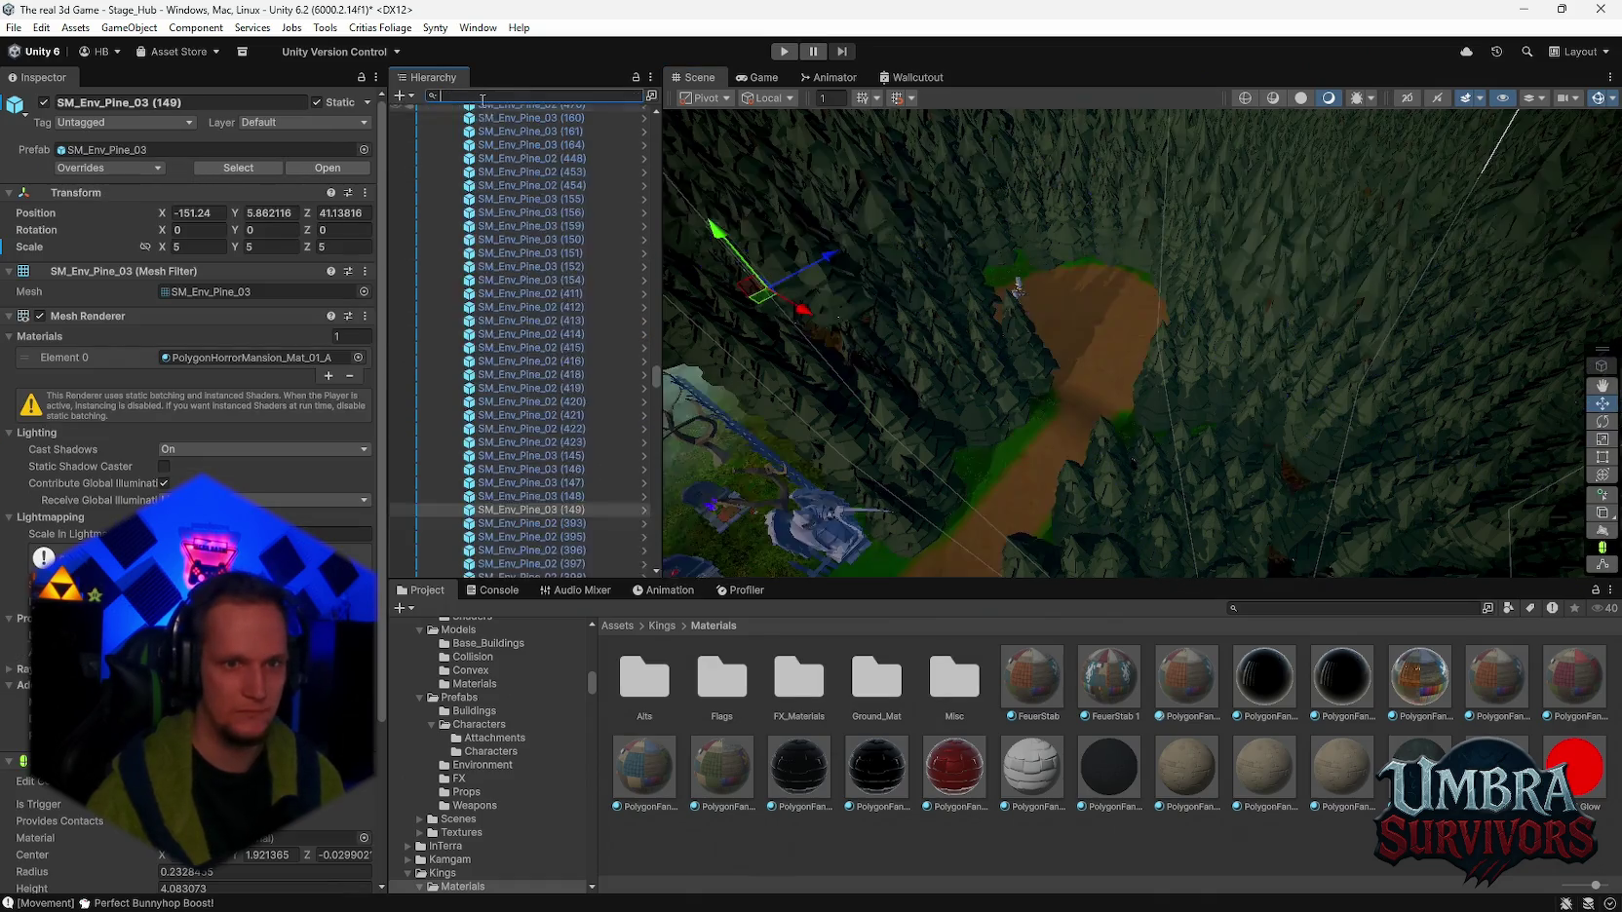
left_click(535, 414, "shift")
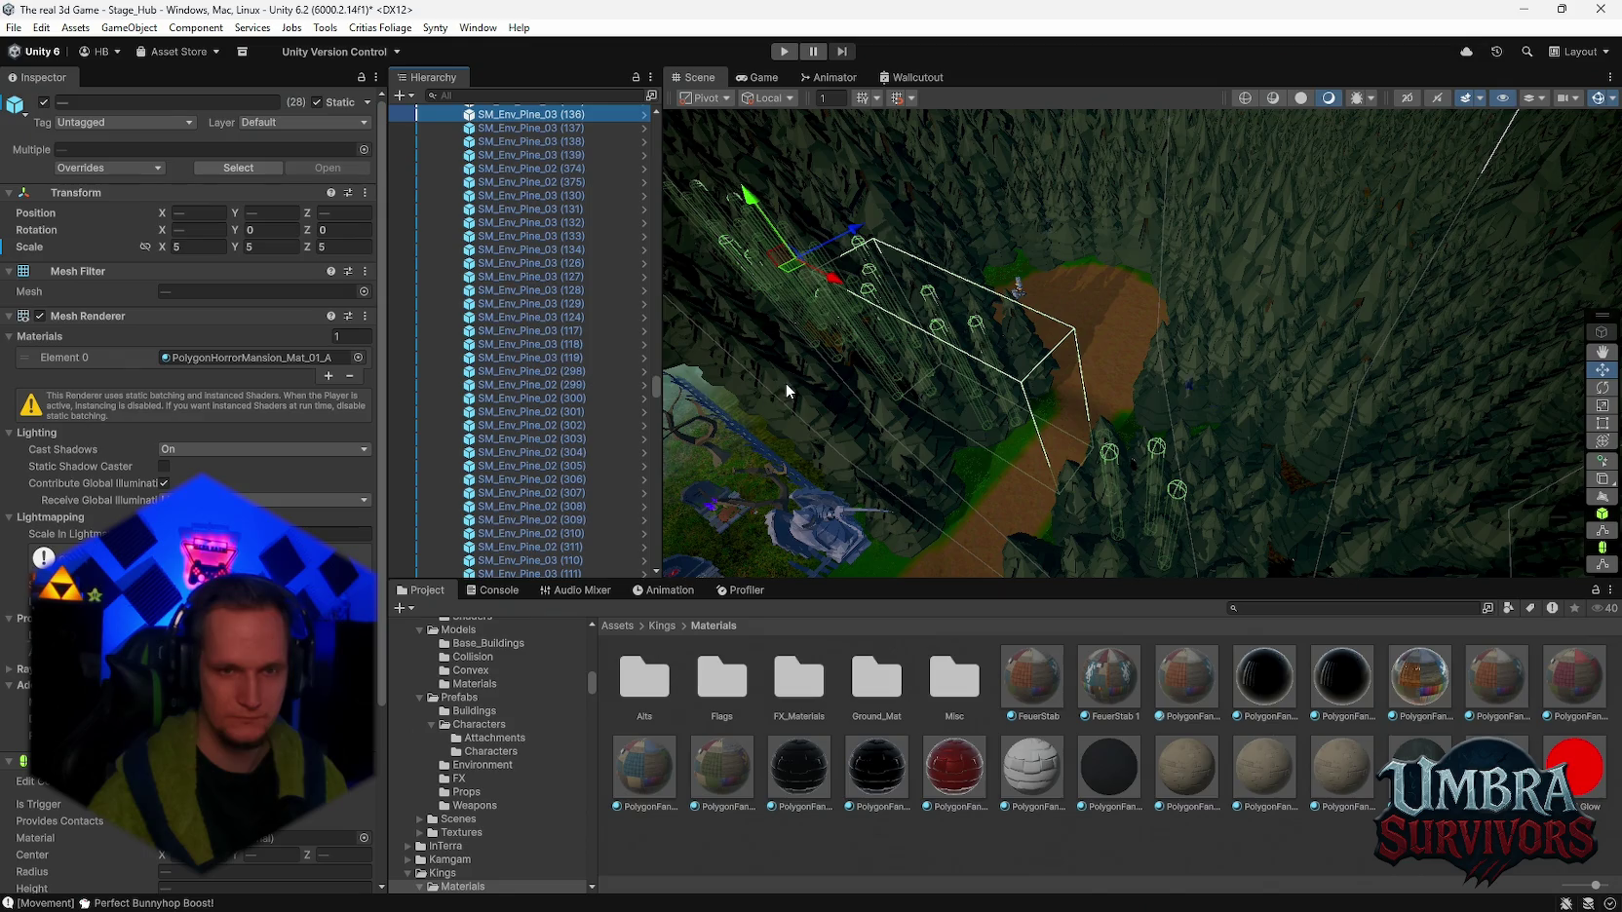
mouse_move(935, 411)
left_mouse_down()
mouse_move(1178, 318)
mouse_move(1092, 436)
left_mouse_up()
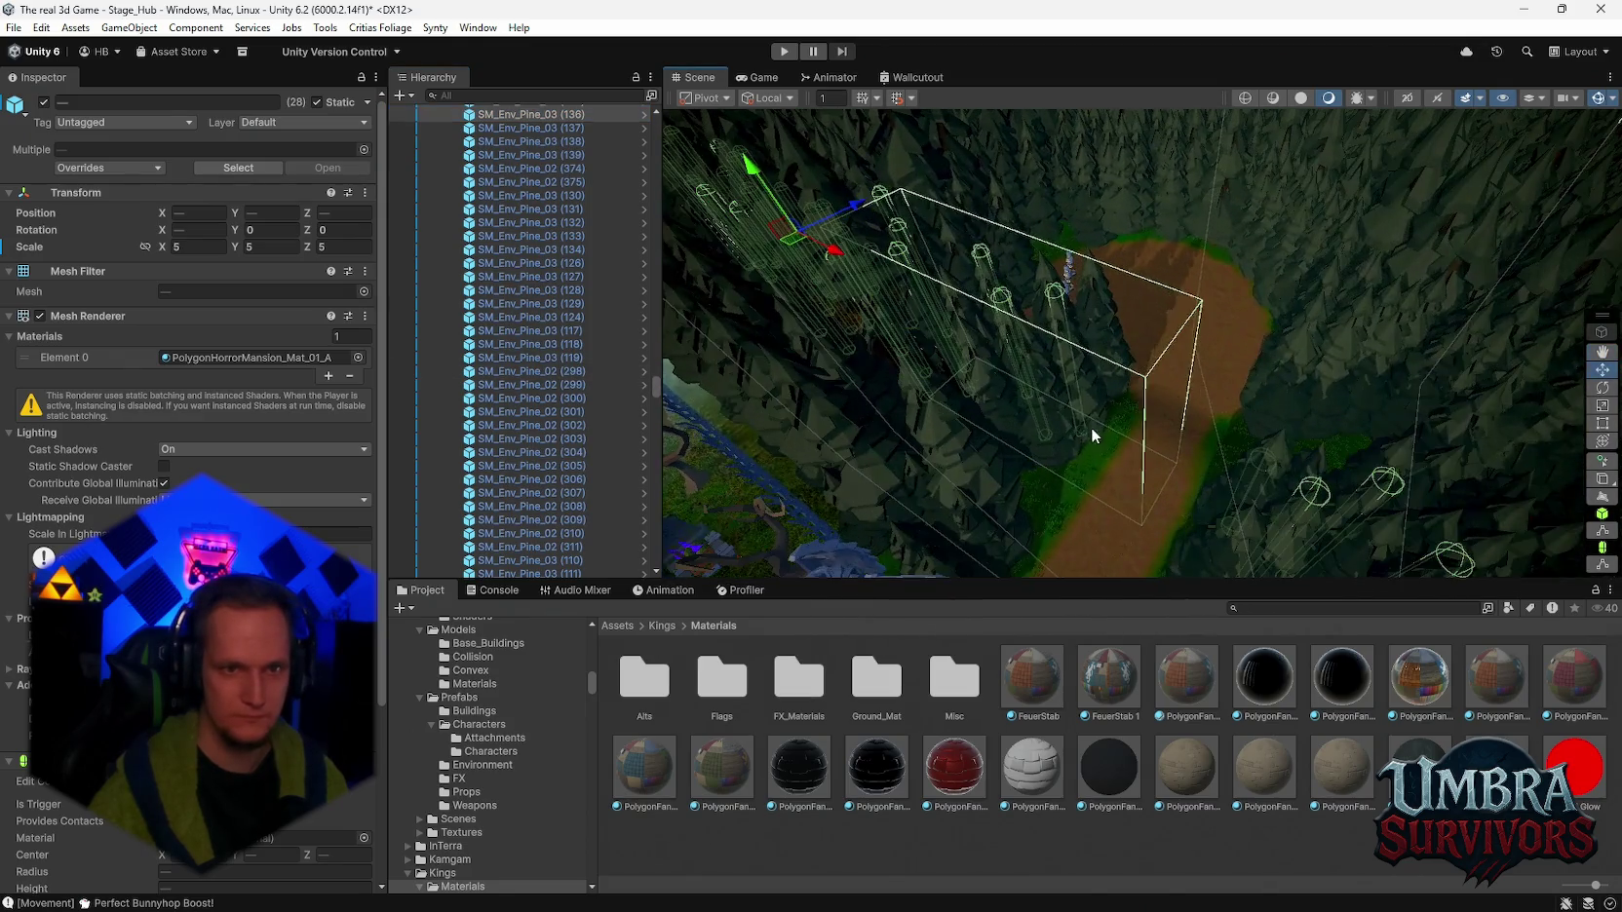
scroll(550, 322, "up", 10)
mouse_move(513, 209)
left_mouse_down()
mouse_move(524, 545)
mouse_move(524, 462)
mouse_move(519, 502)
left_mouse_up()
Starting from pine 386, extend the range selection through pines 130, 273, 254 and 23
left_click(519, 490)
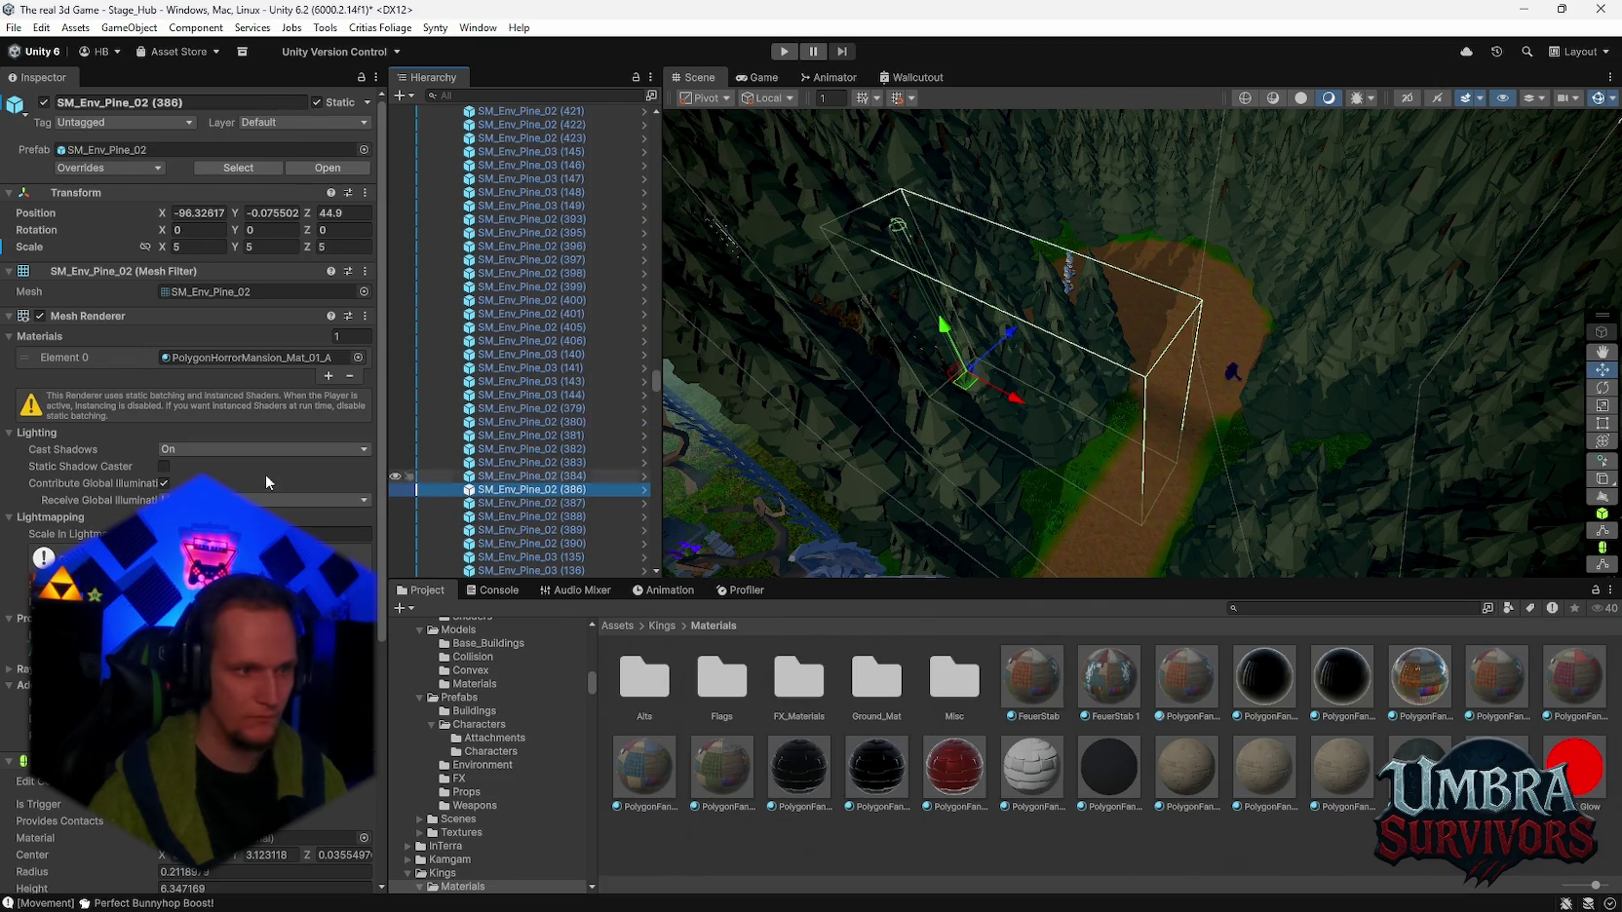
scroll(526, 390, "down", 5)
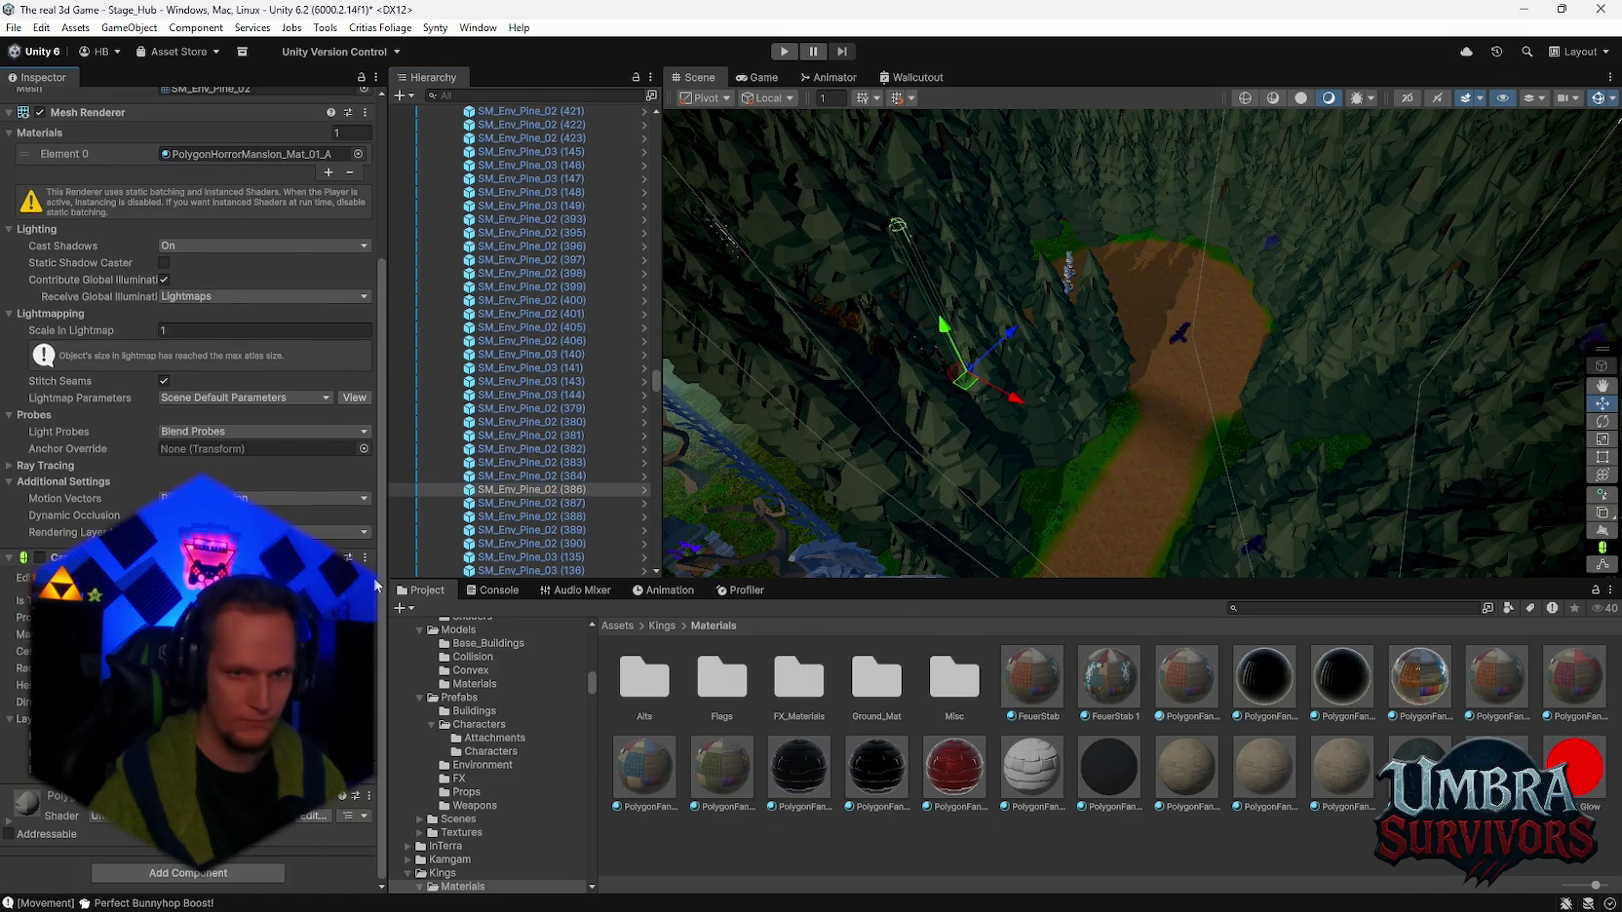
left_click(531, 448, "shift")
scroll(546, 468, "down", 5)
left_click(546, 472, "shift")
scroll(542, 476, "down", 5)
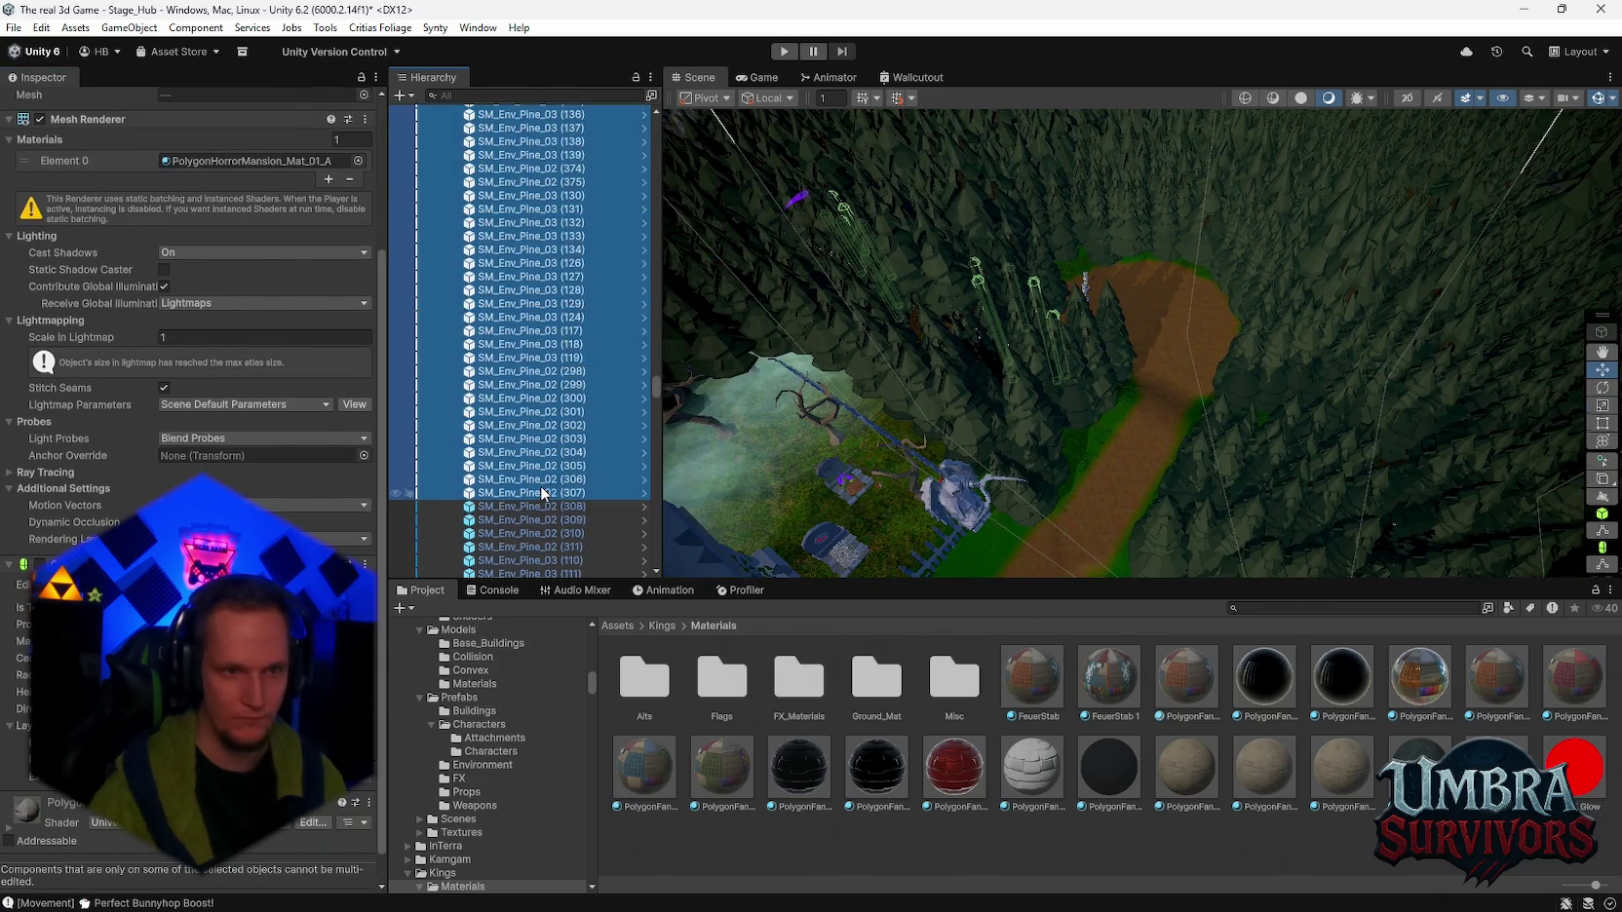
left_click(542, 485, "shift")
scroll(542, 482, "down", 10)
scroll(559, 489, "down", 3)
left_click(529, 491, "shift")
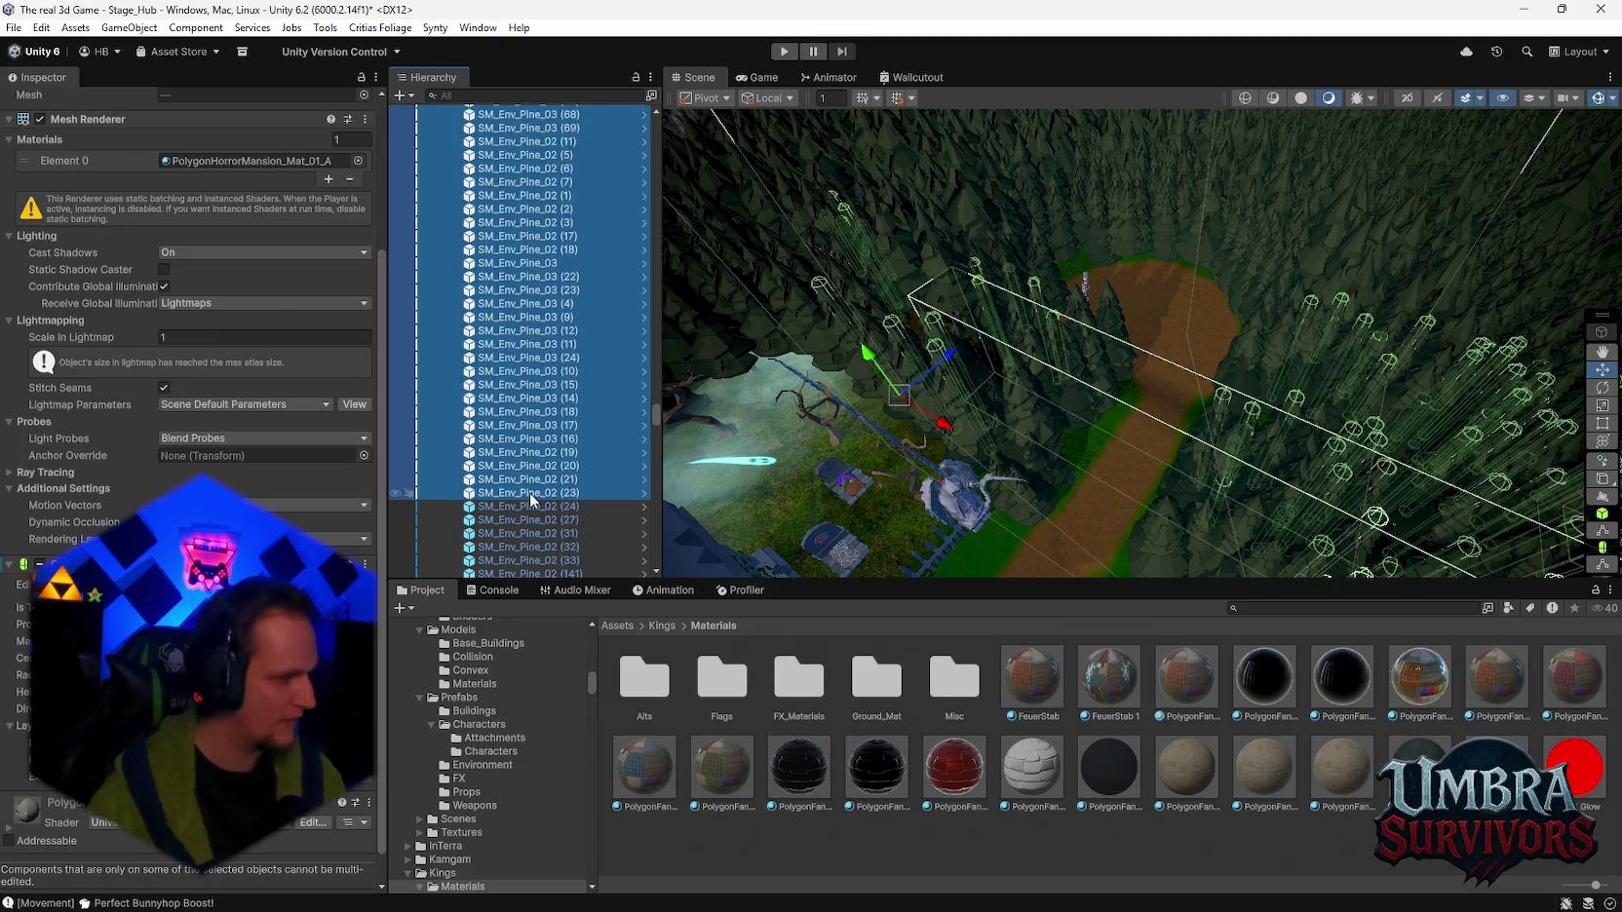
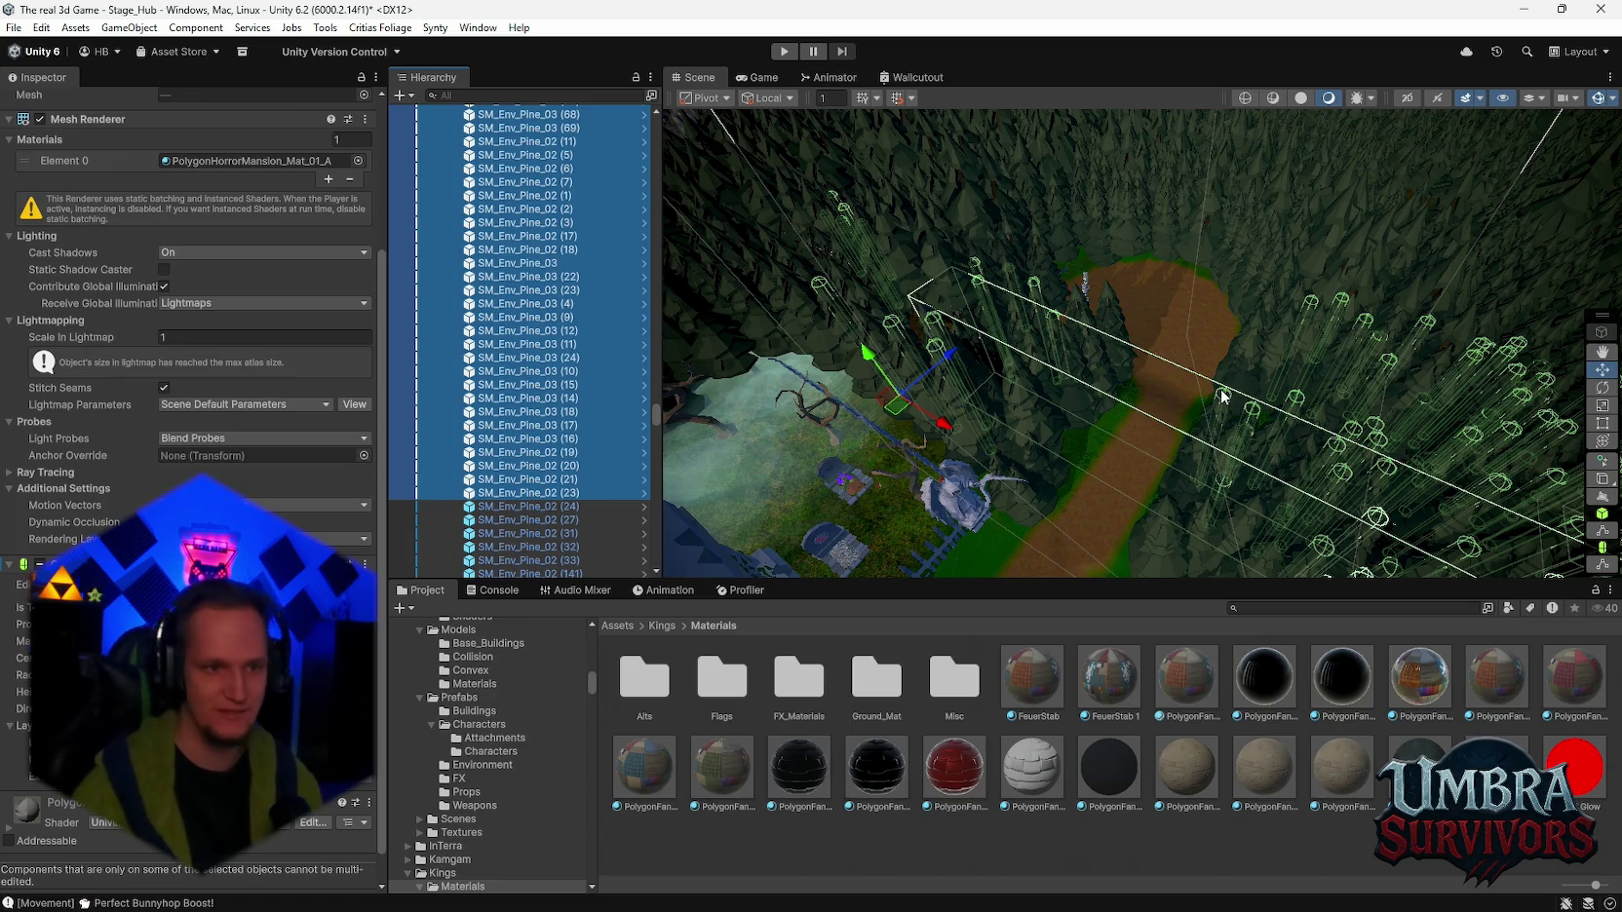
Narrow the pine tree selection down to SM_Env_Pine_03 (22), then start play mode
left_click(531, 452, "shift")
left_click(510, 411, "shift")
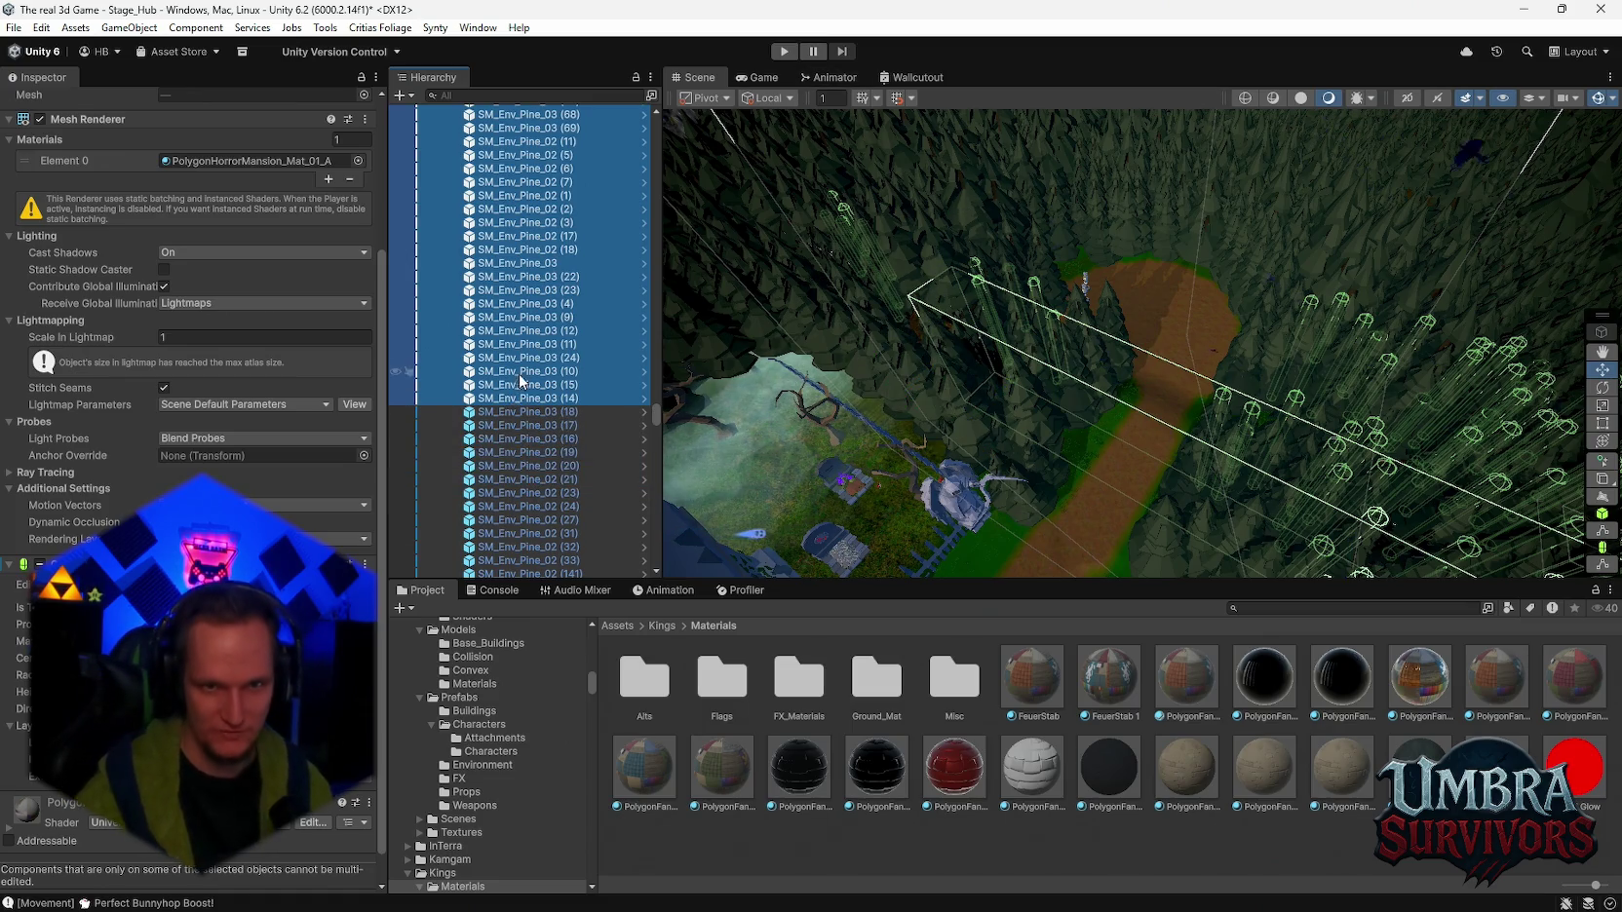
left_click(521, 357, "shift")
left_click(524, 317, "shift")
left_click(526, 289, "shift")
left_click(531, 250, "shift")
left_click(536, 235, "shift")
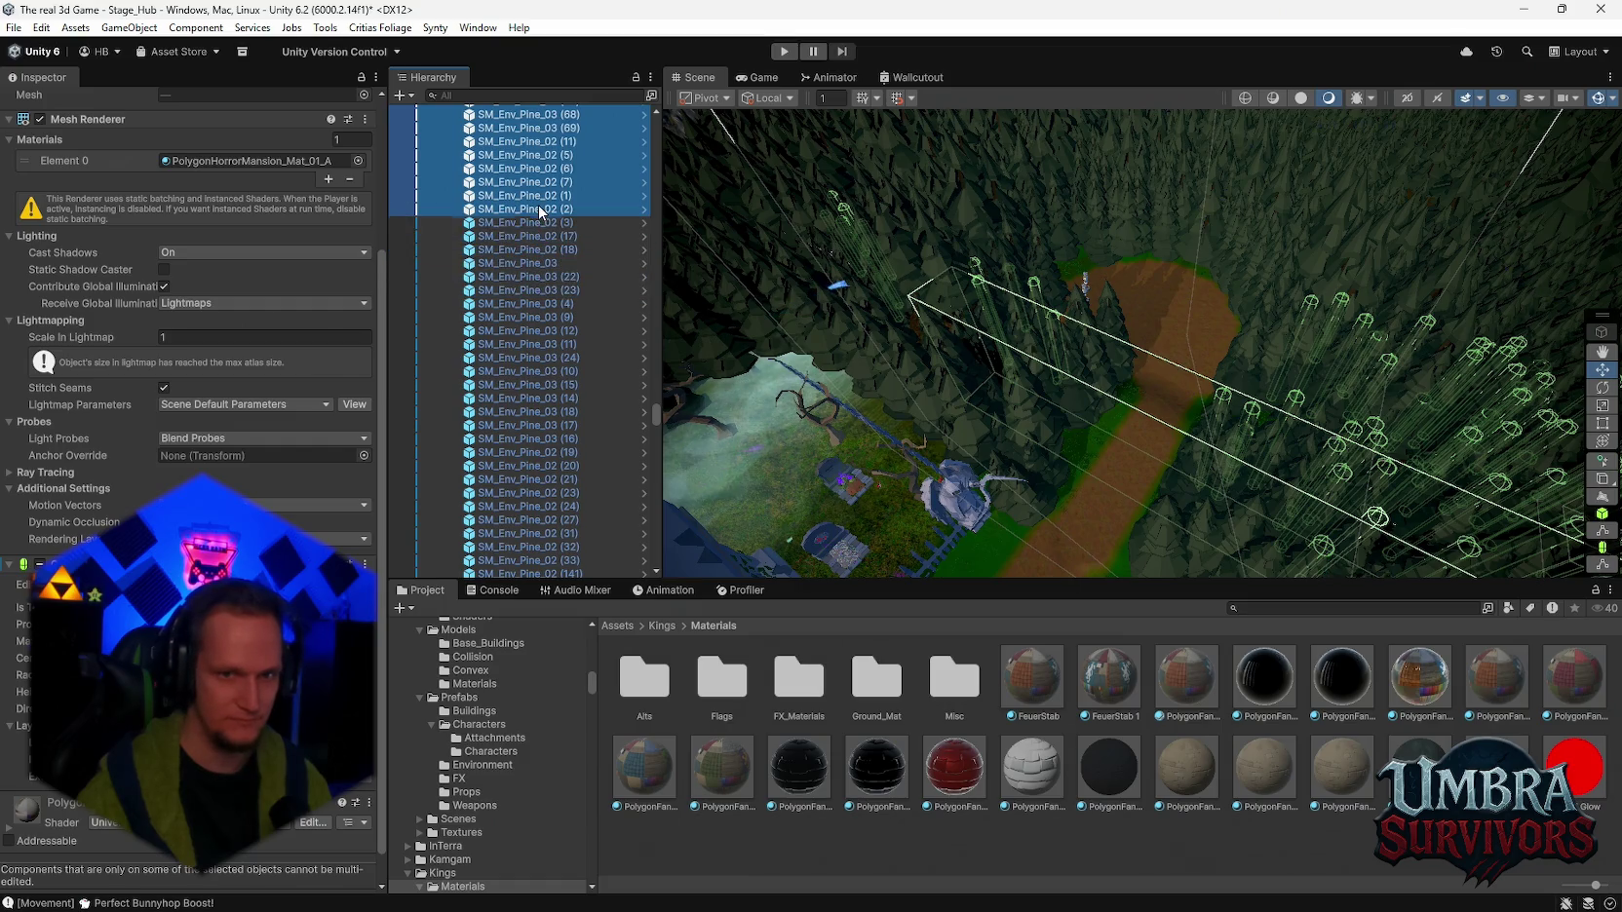
left_click(544, 223, "shift")
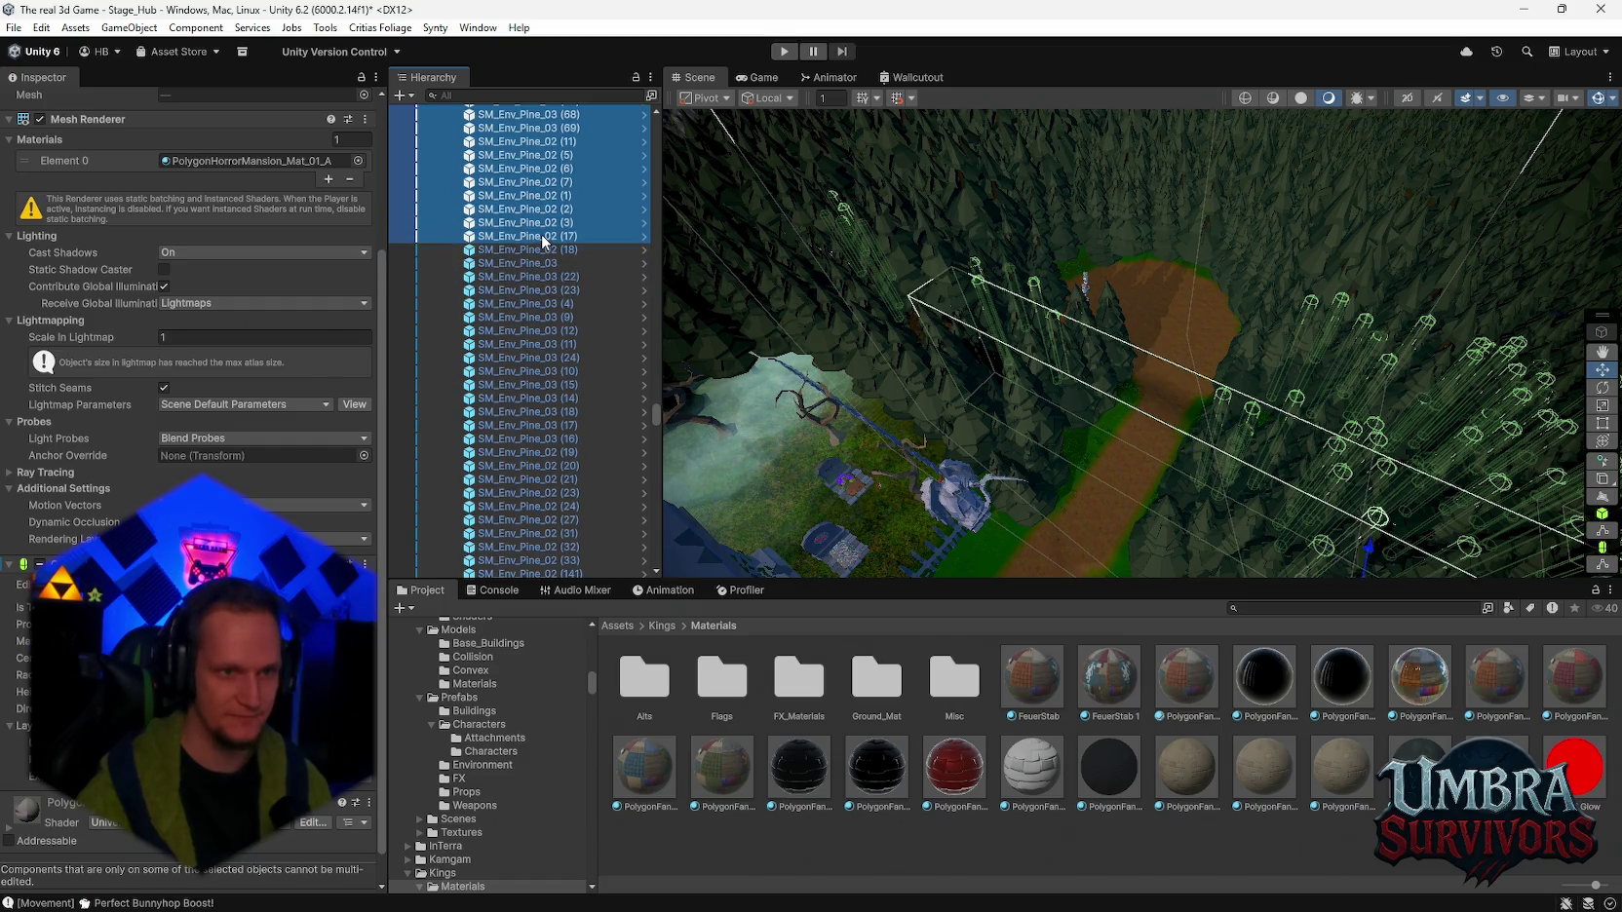
left_click(539, 227)
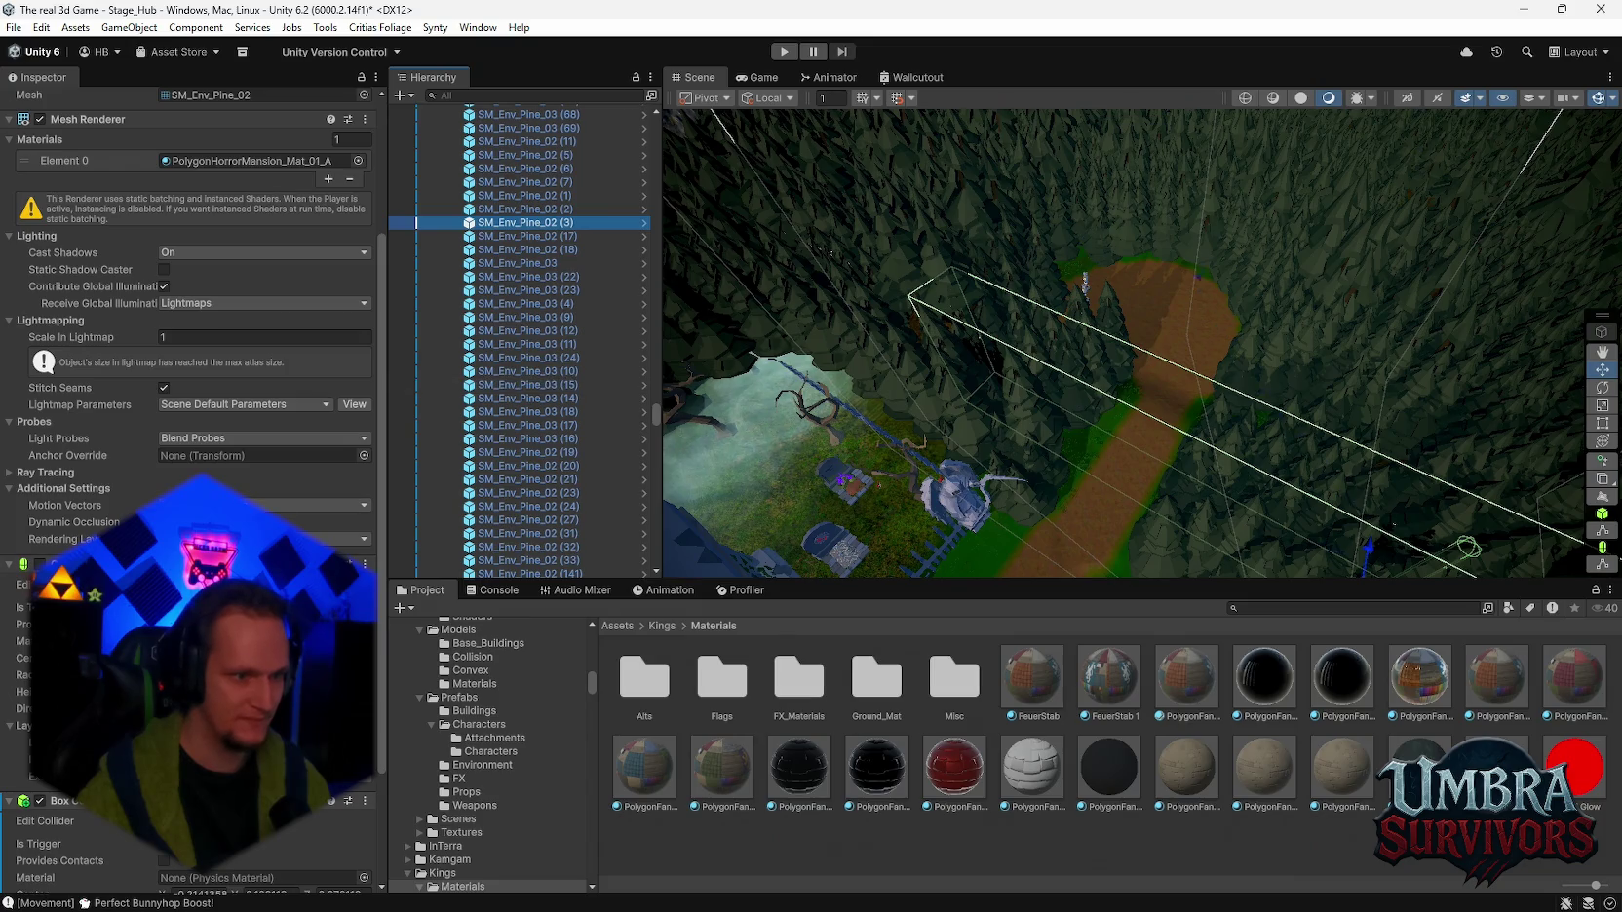
left_click(516, 277)
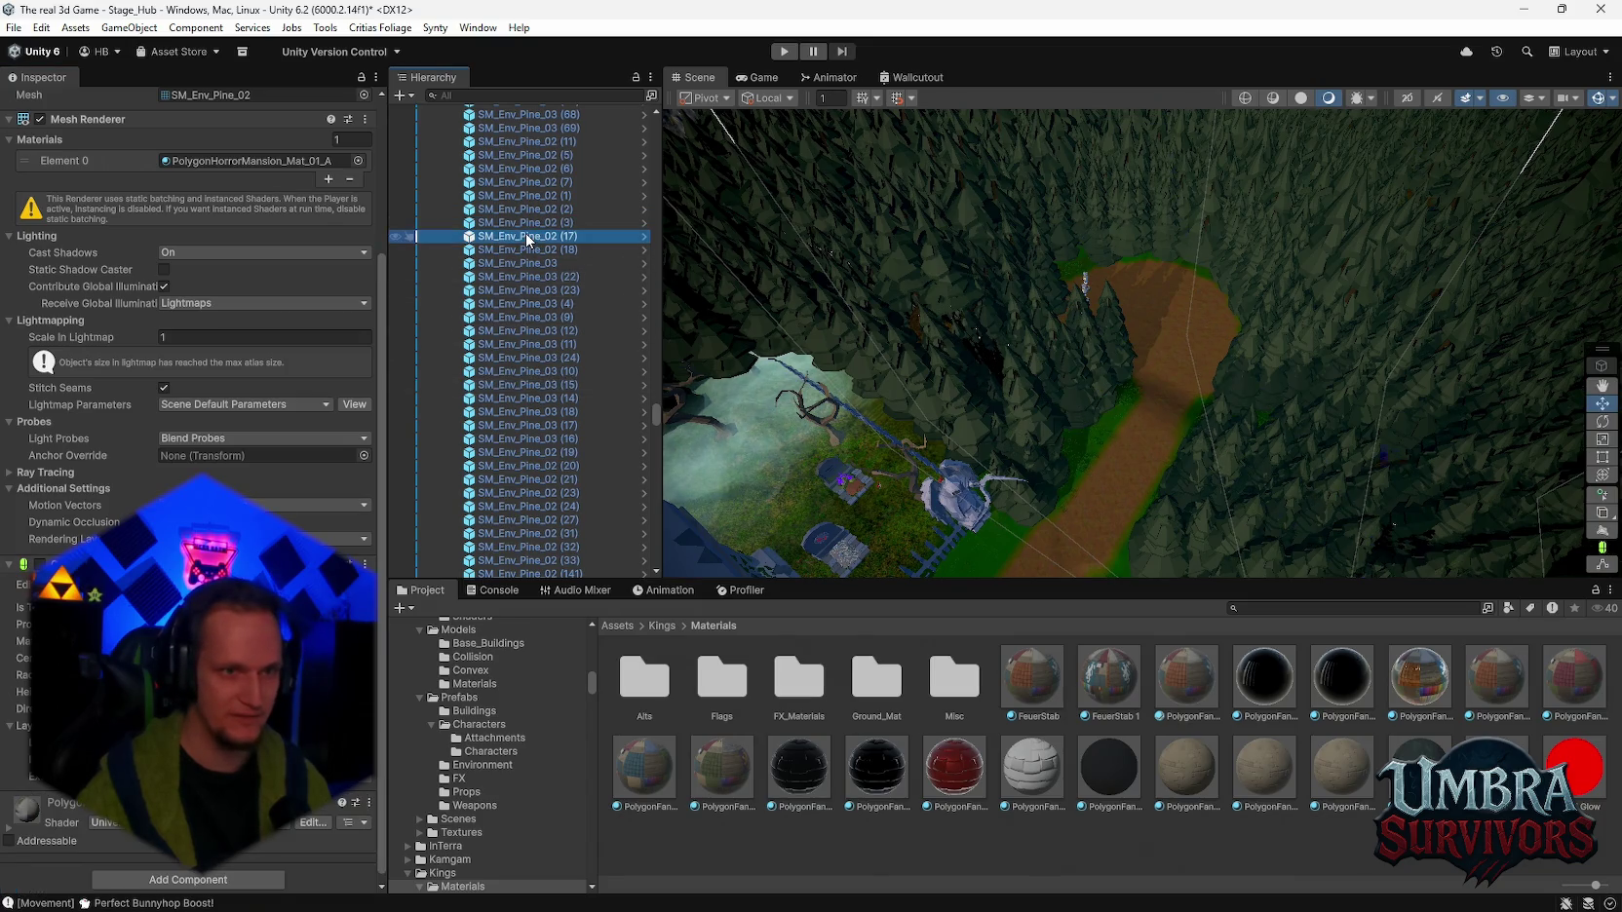
scroll(517, 293, "down", 5)
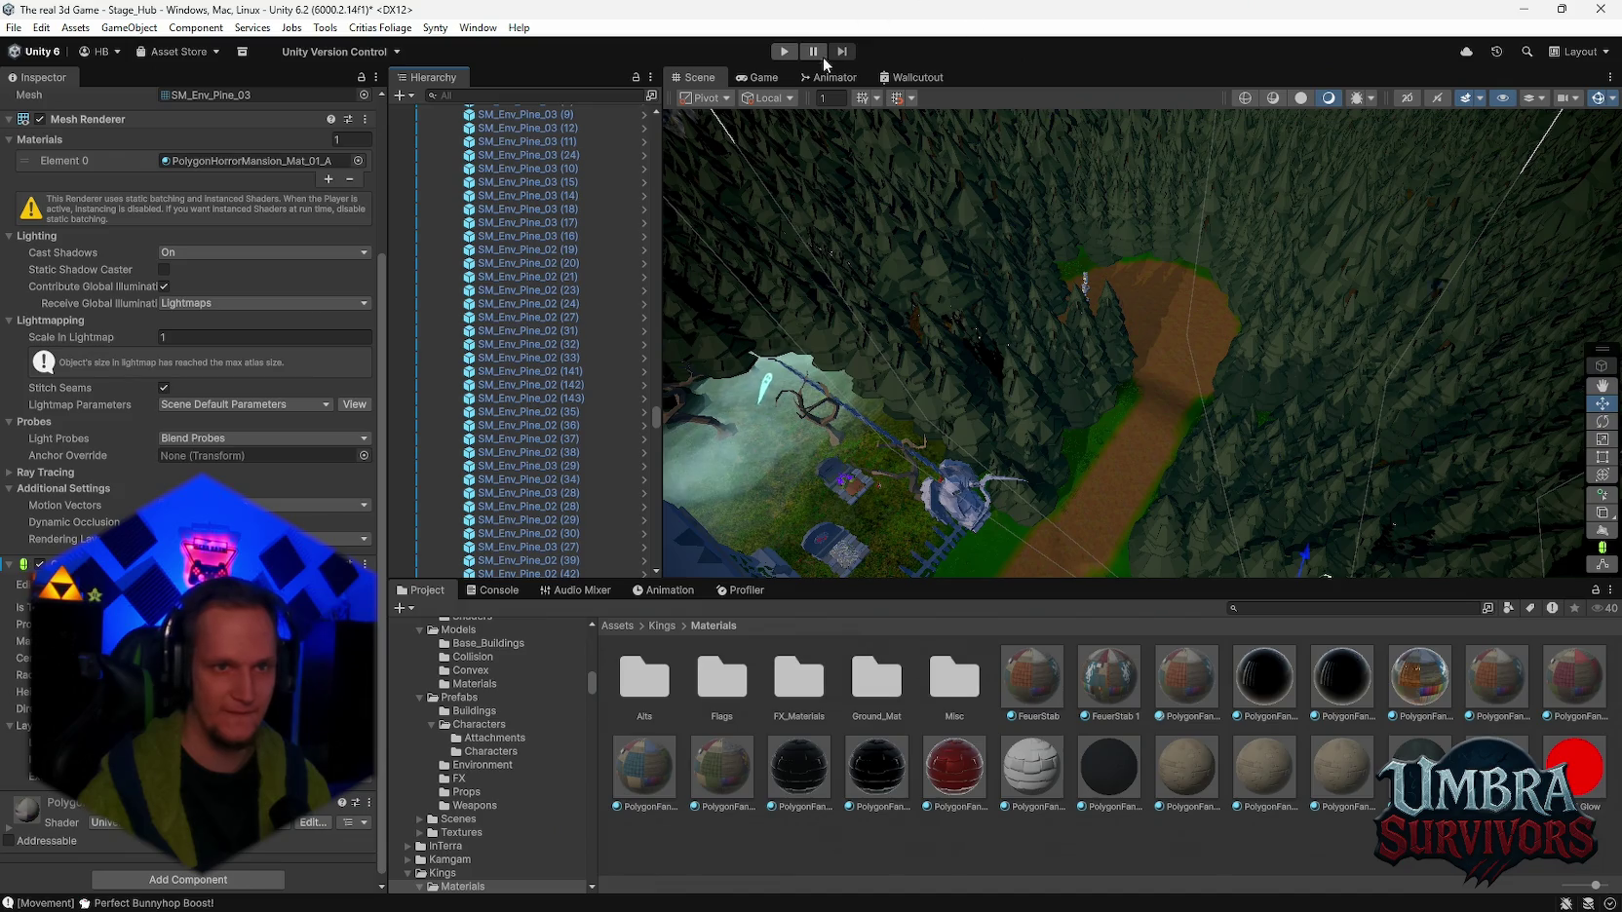
left_click(785, 52)
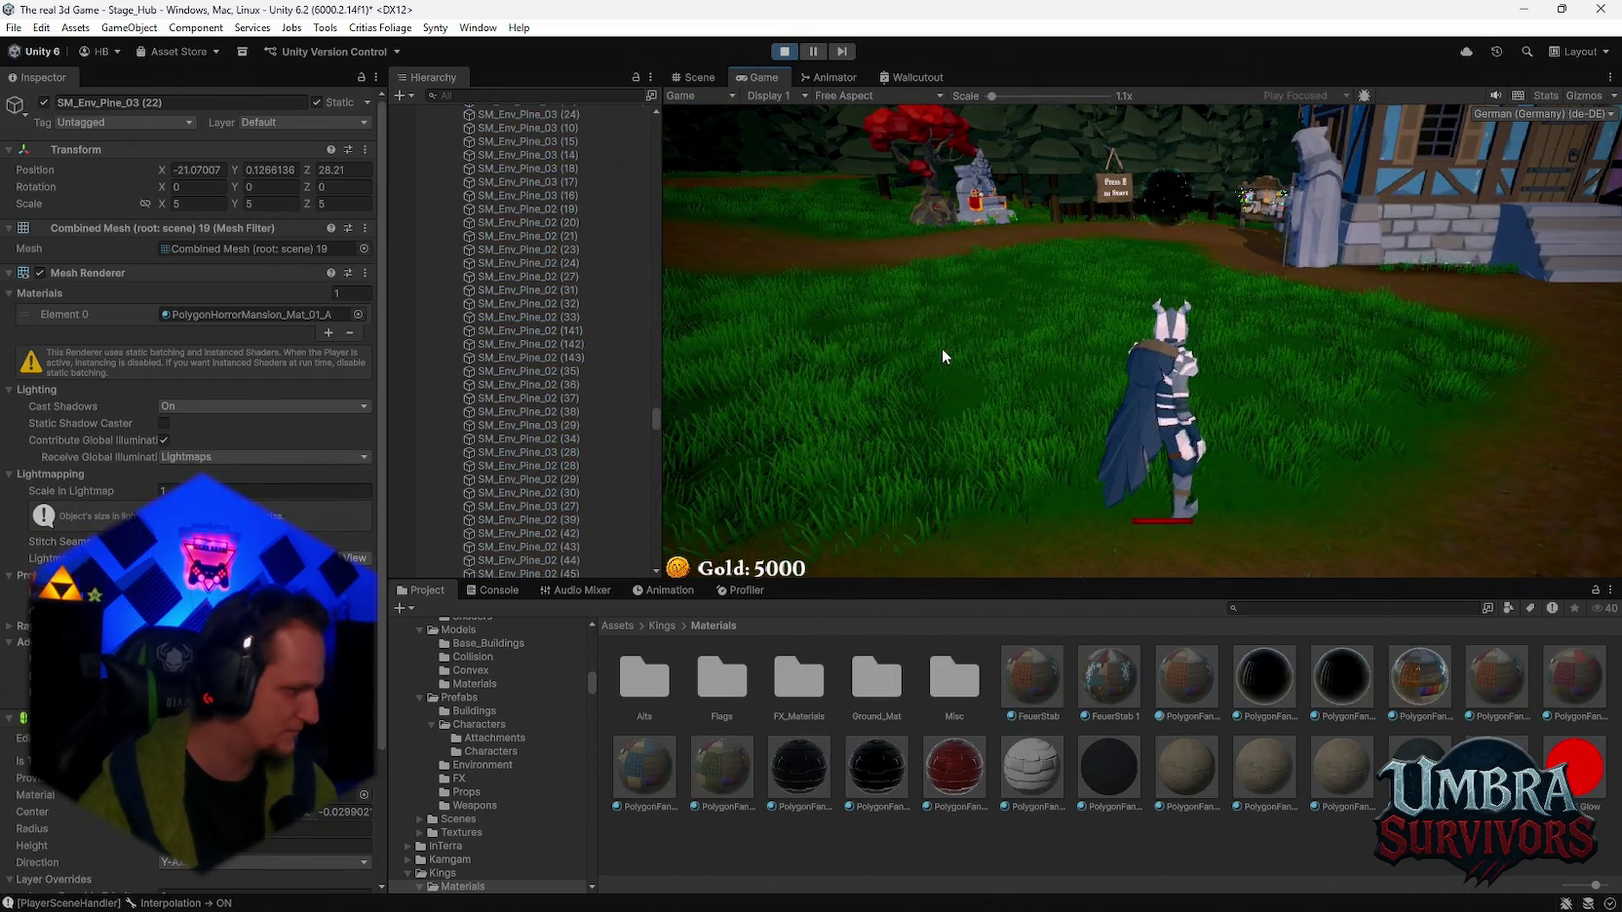
Walk the character up the dirt path to the weapon stand, close the weapon book, pause and stop play mode
key("a")
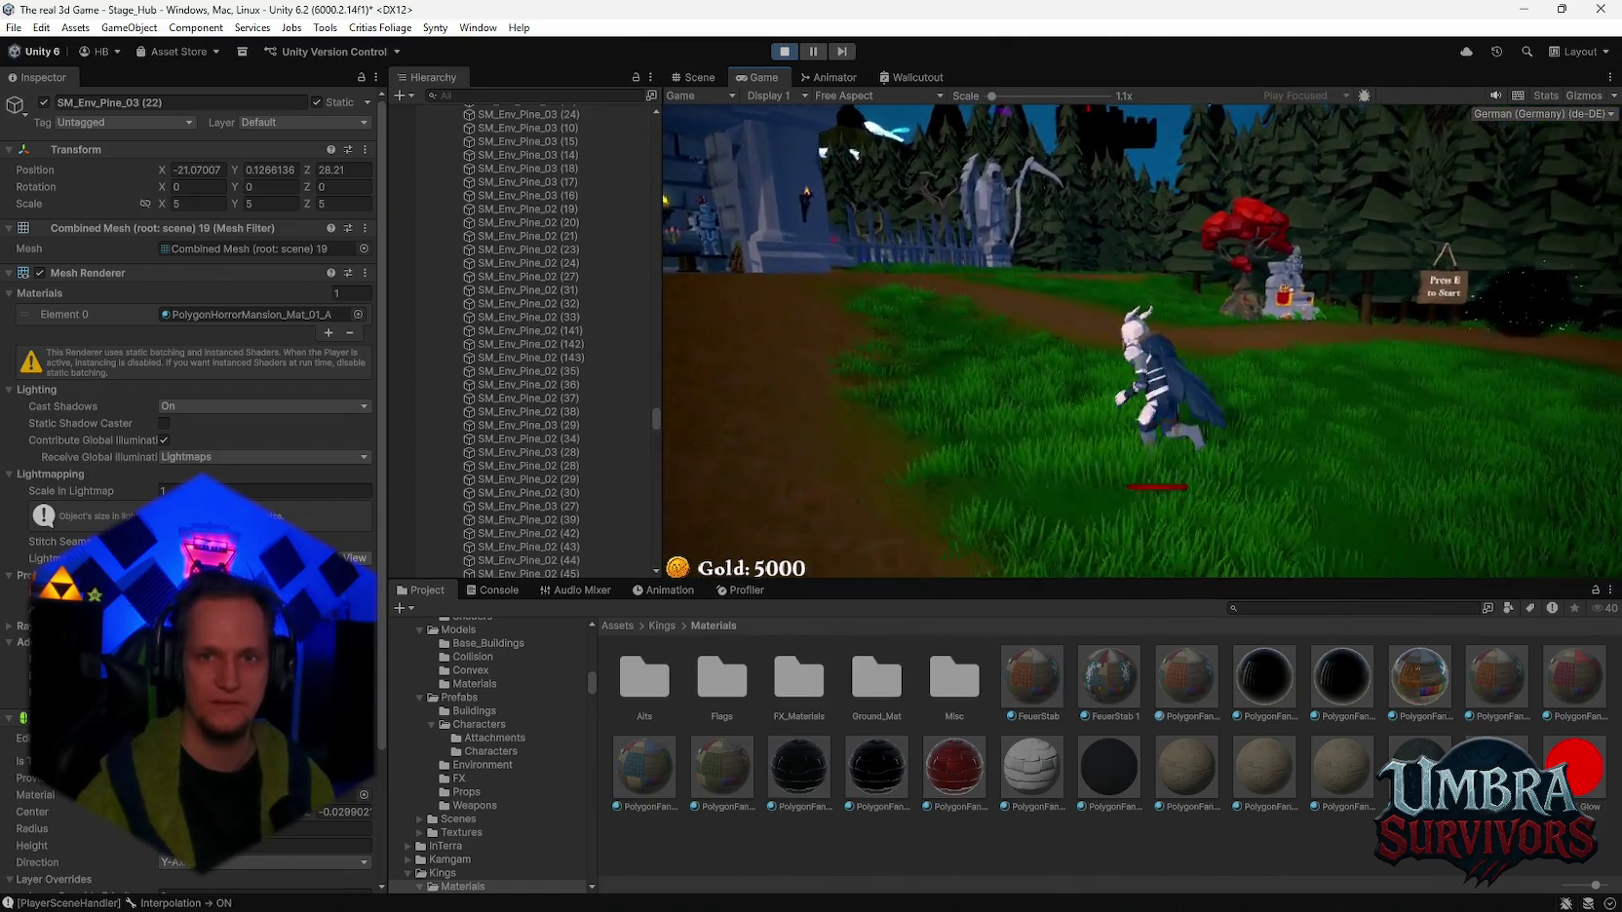
key("w")
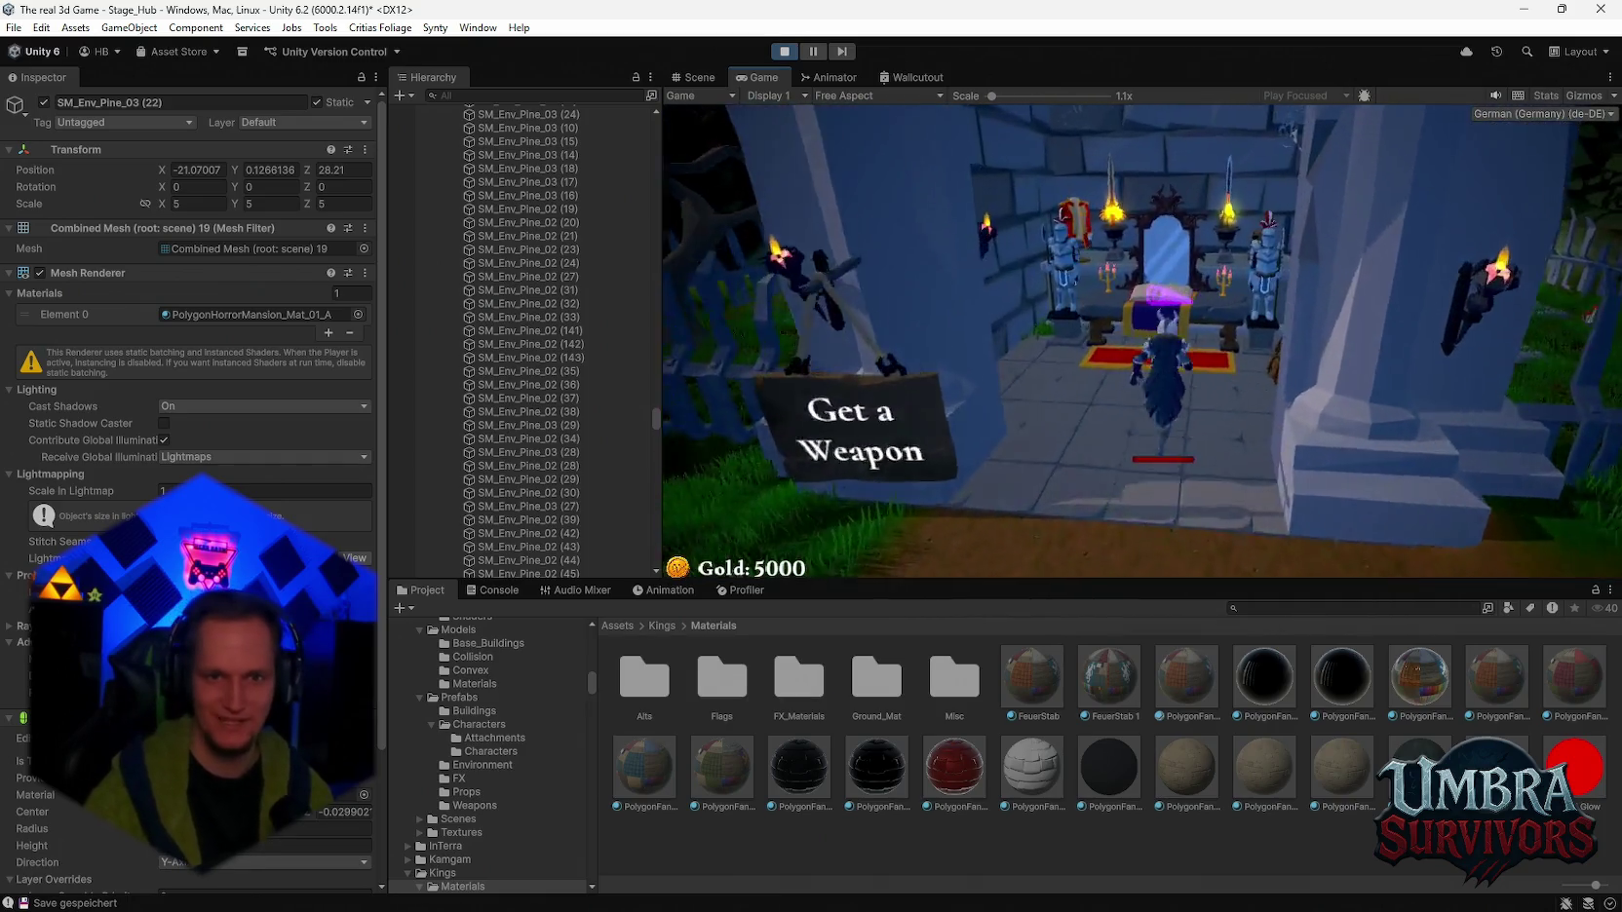
left_click(1485, 133)
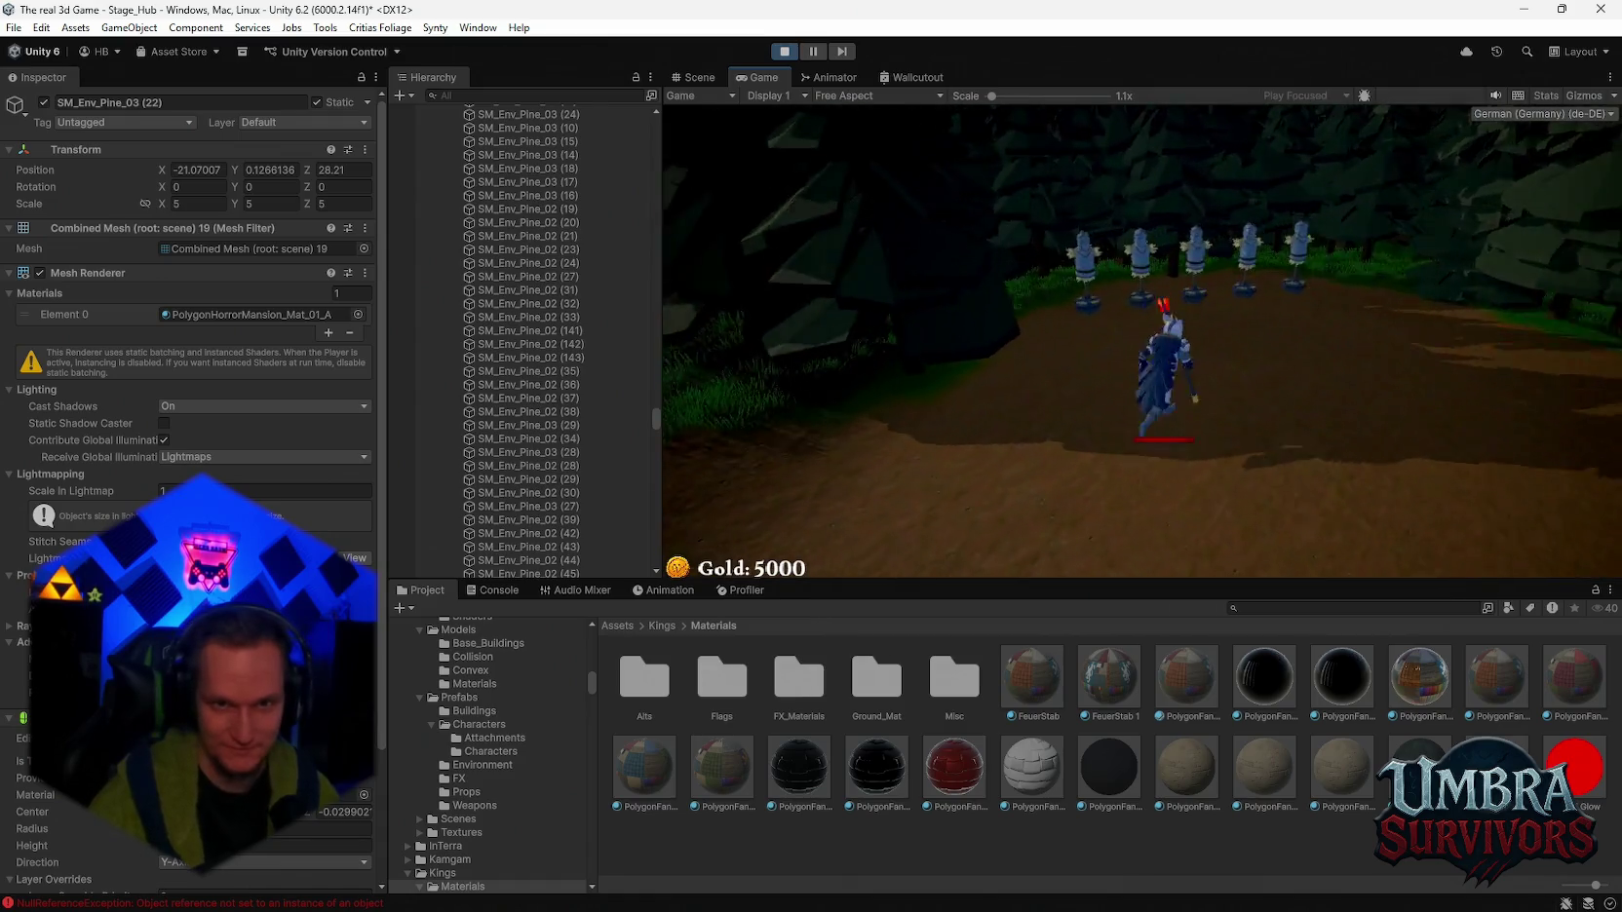
key("Escape")
key("ctrl+p")
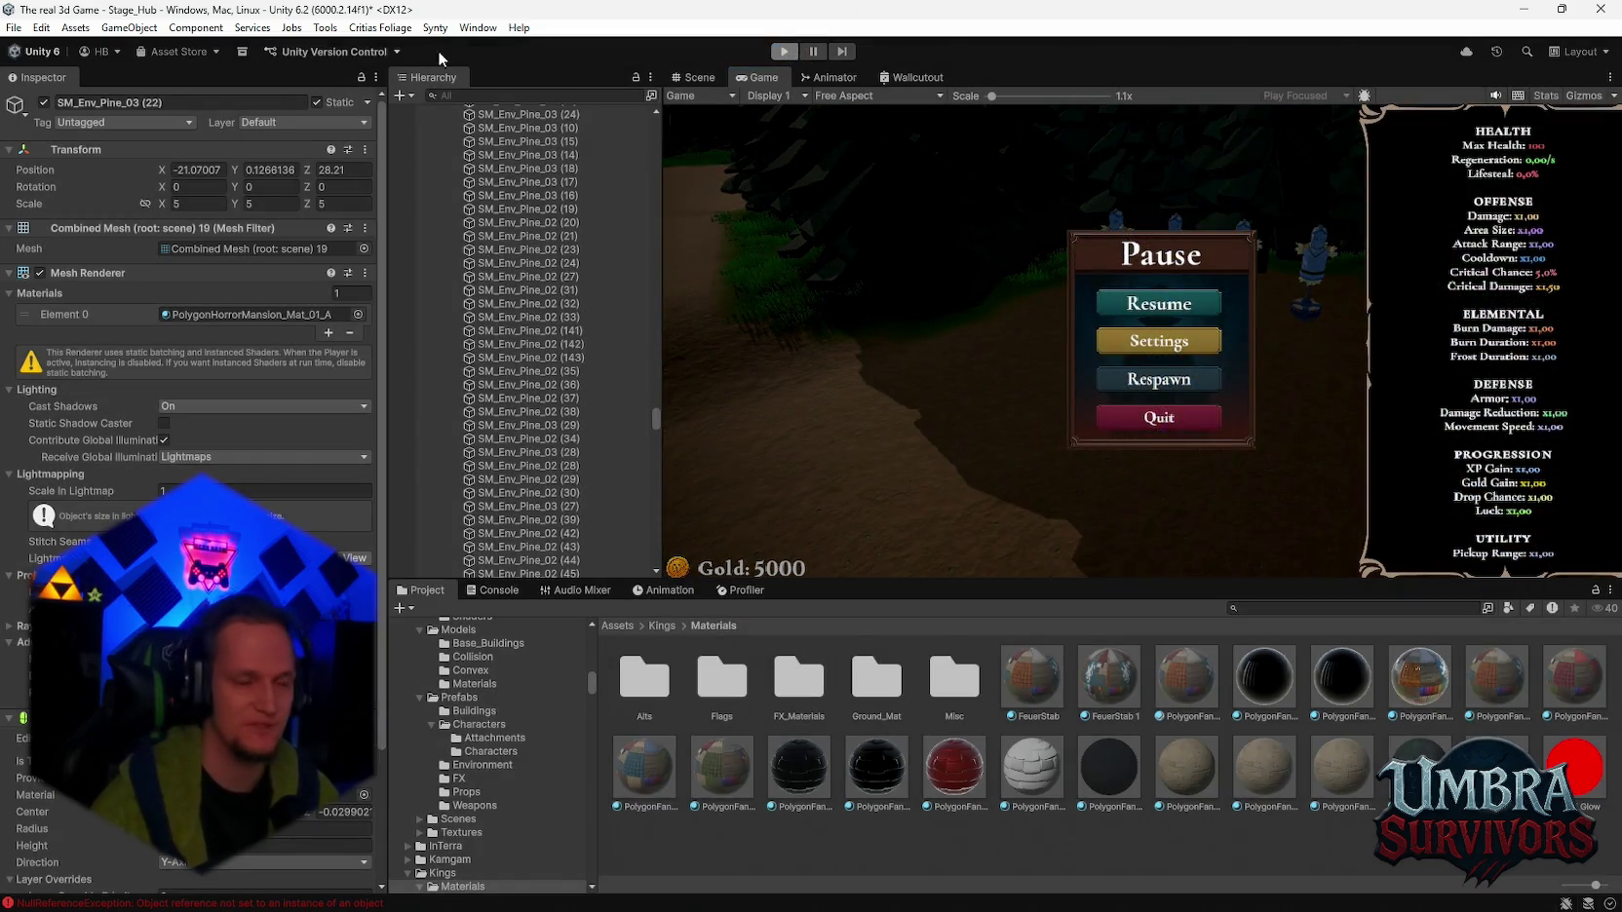
Open the recent Stage_Forest scene
left_click(8, 27)
left_click(7, 29)
left_click(14, 29)
left_click(14, 29)
left_click(41, 28)
left_click(13, 27)
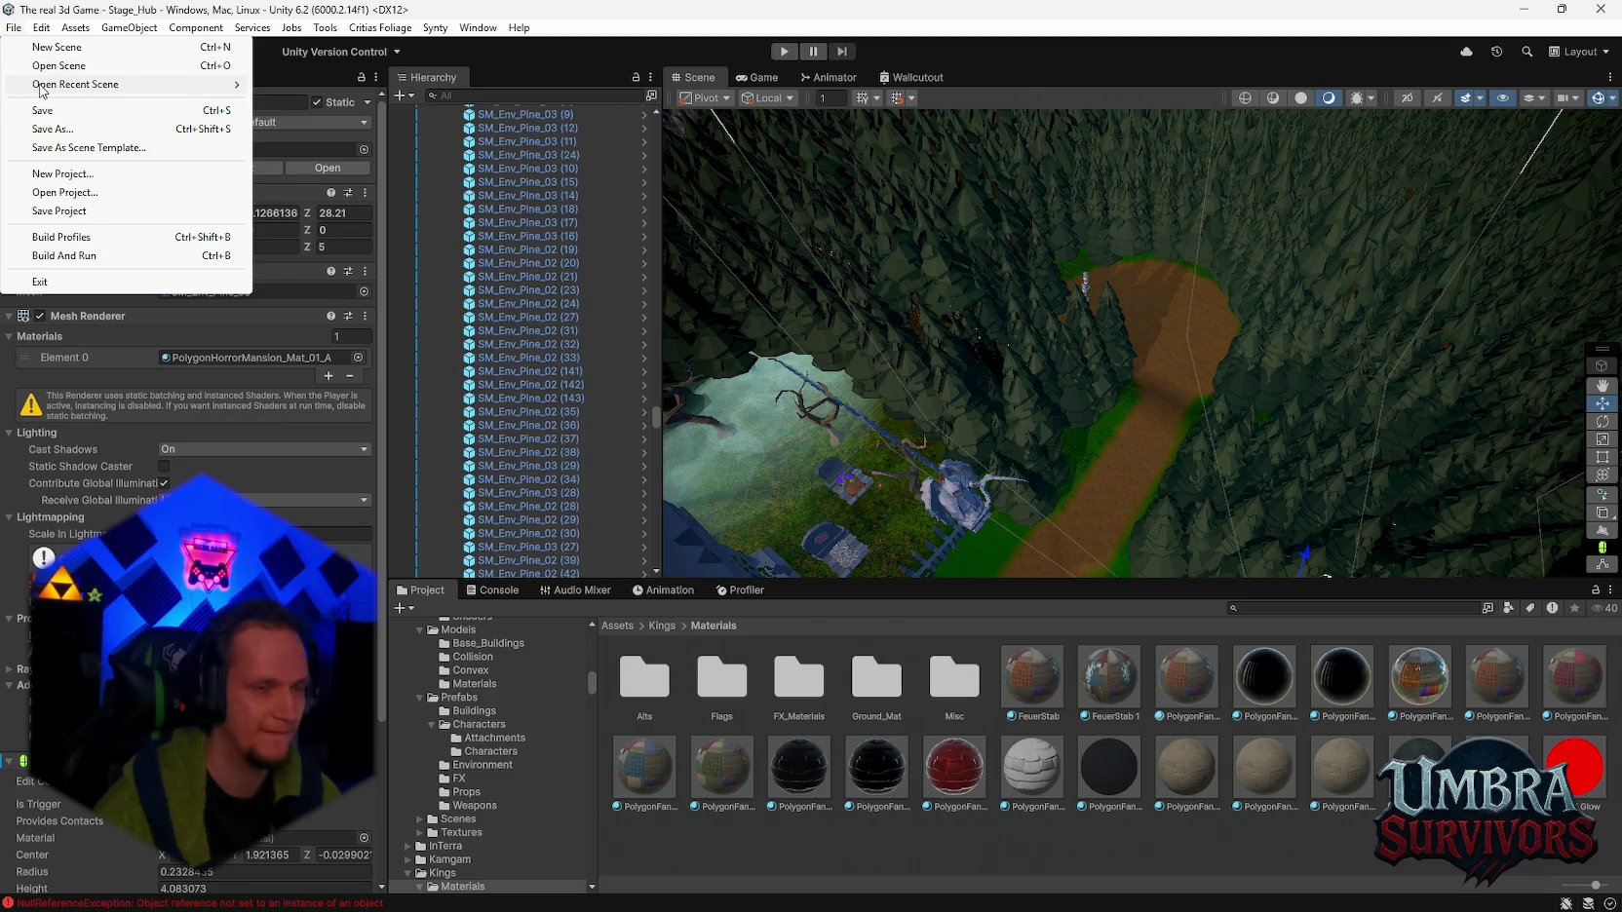
mouse_move(41, 90)
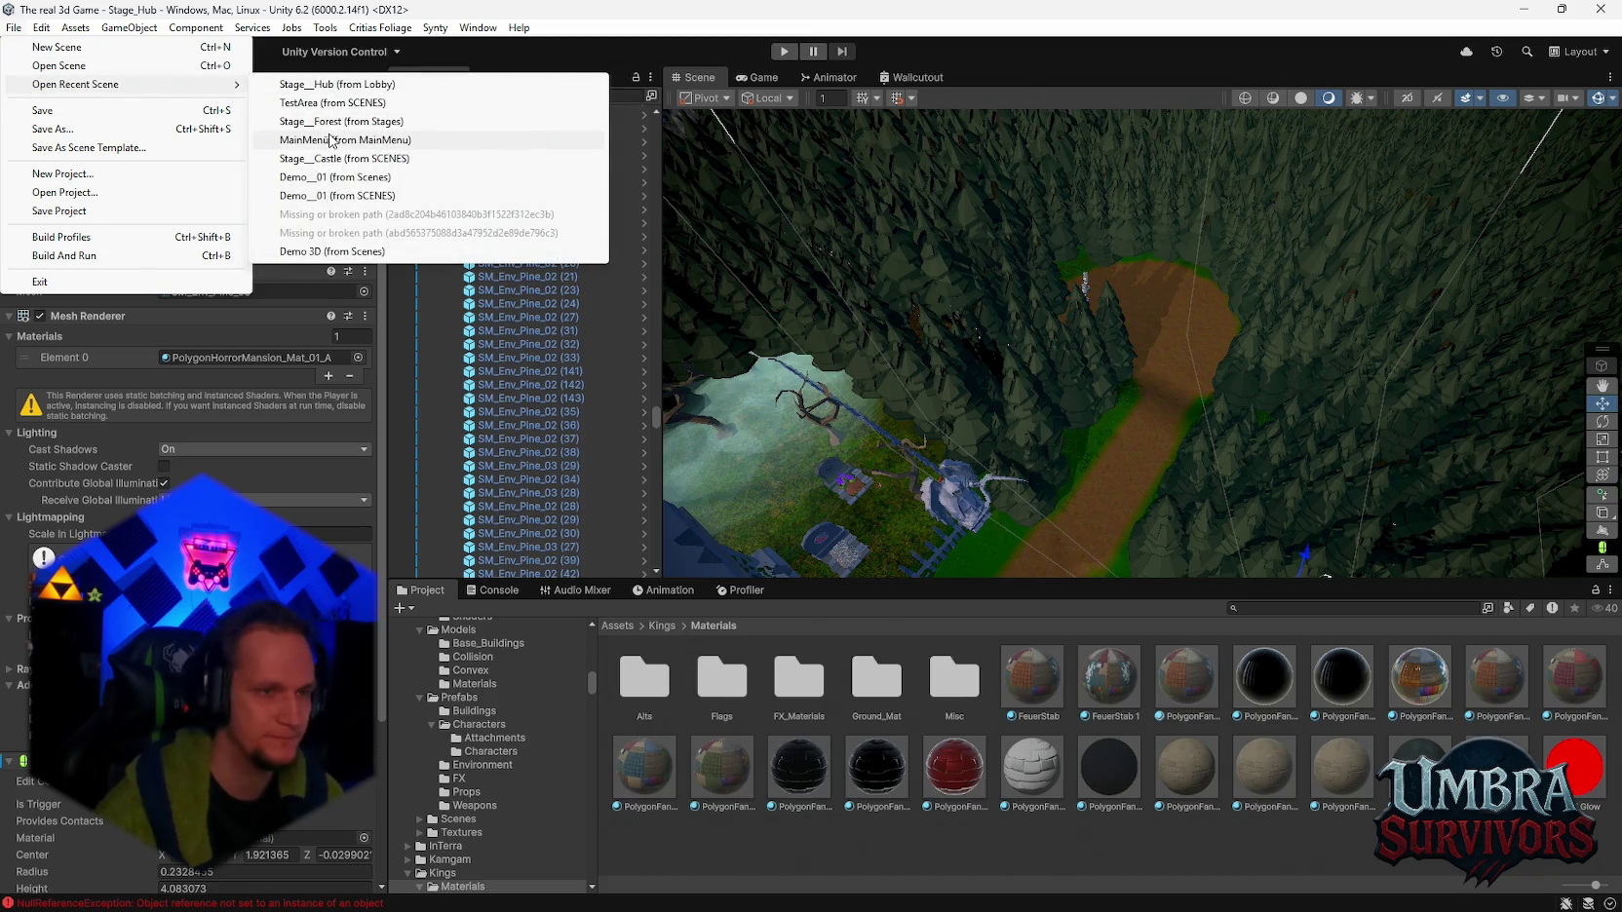
left_click(328, 121)
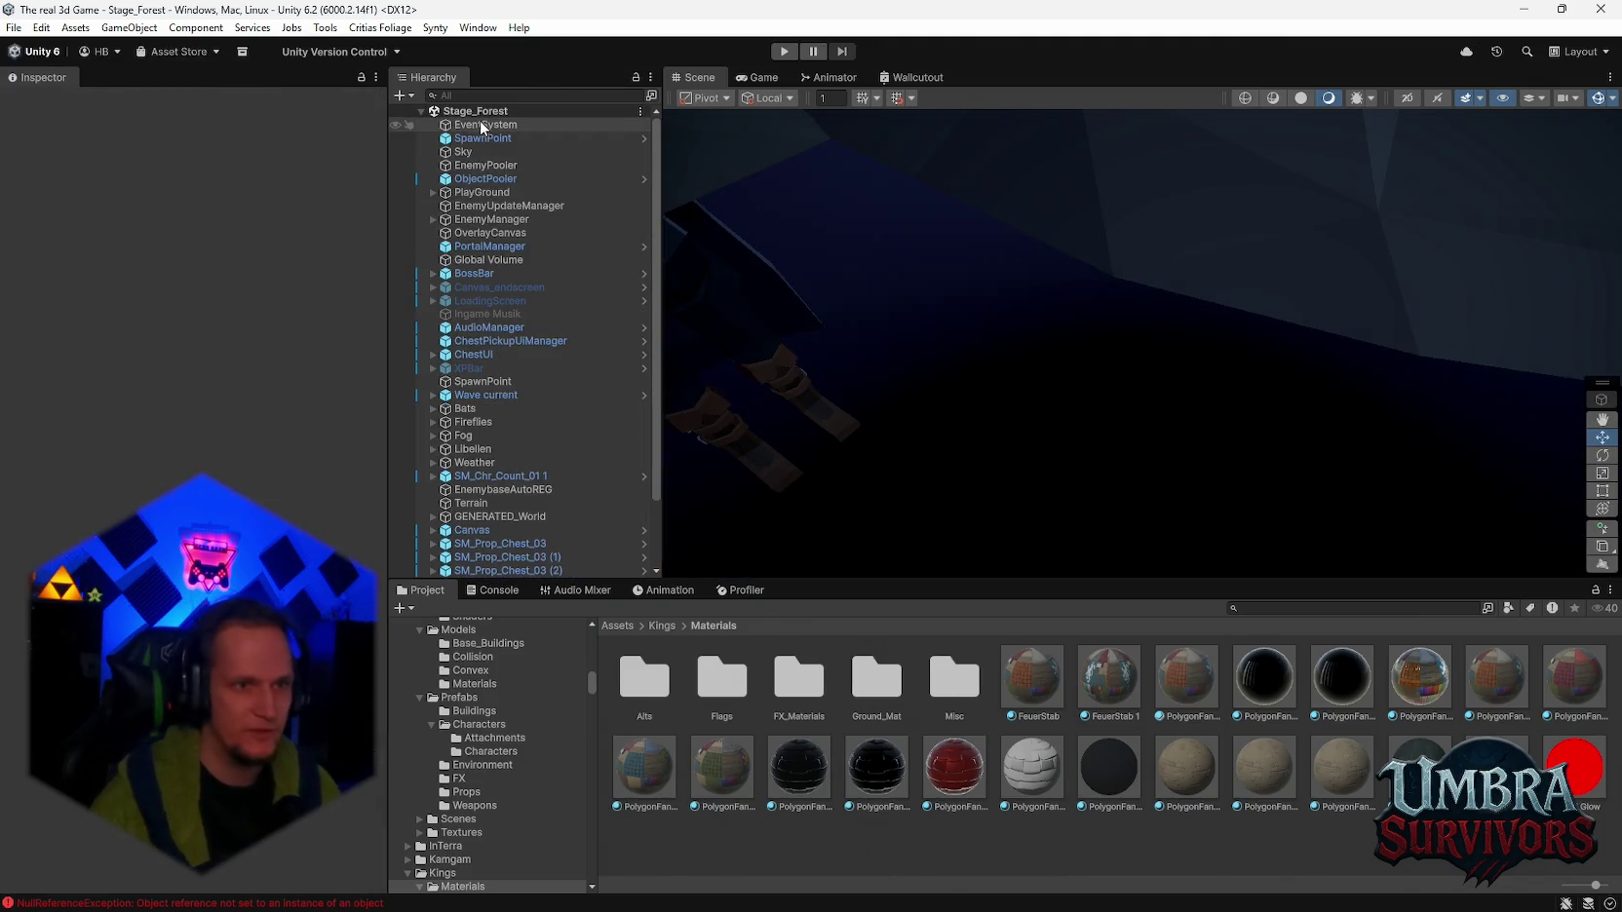
Copy ObjectPooler from Stage_Forest, reopen Stage_Hub, and save the scene and project
left_click(481, 182)
left_click(13, 27)
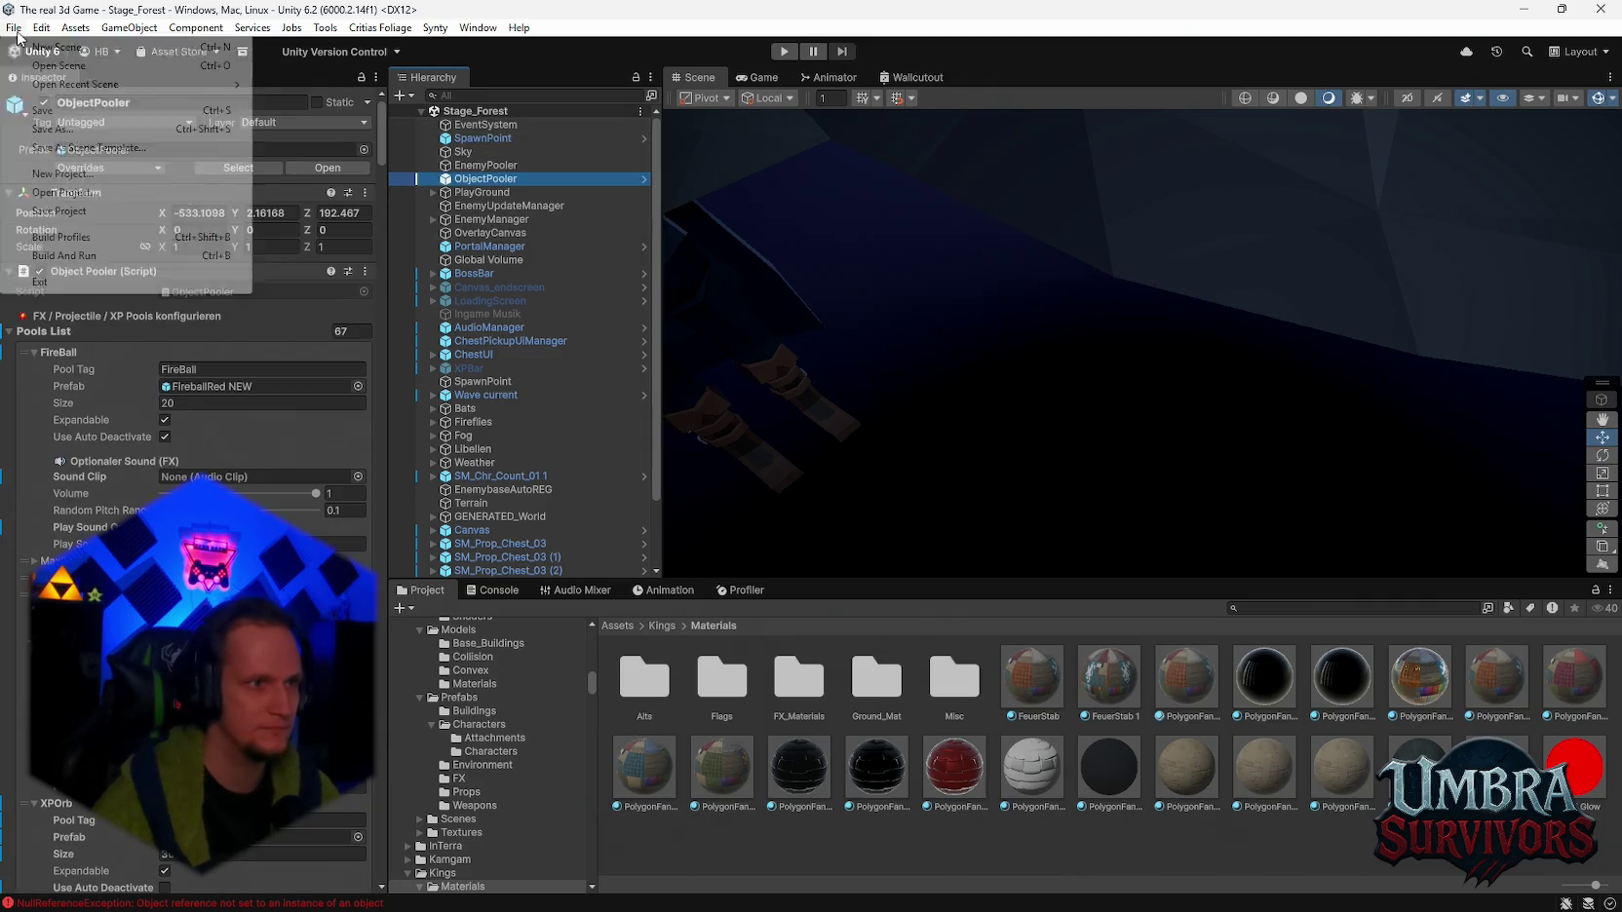
mouse_move(107, 85)
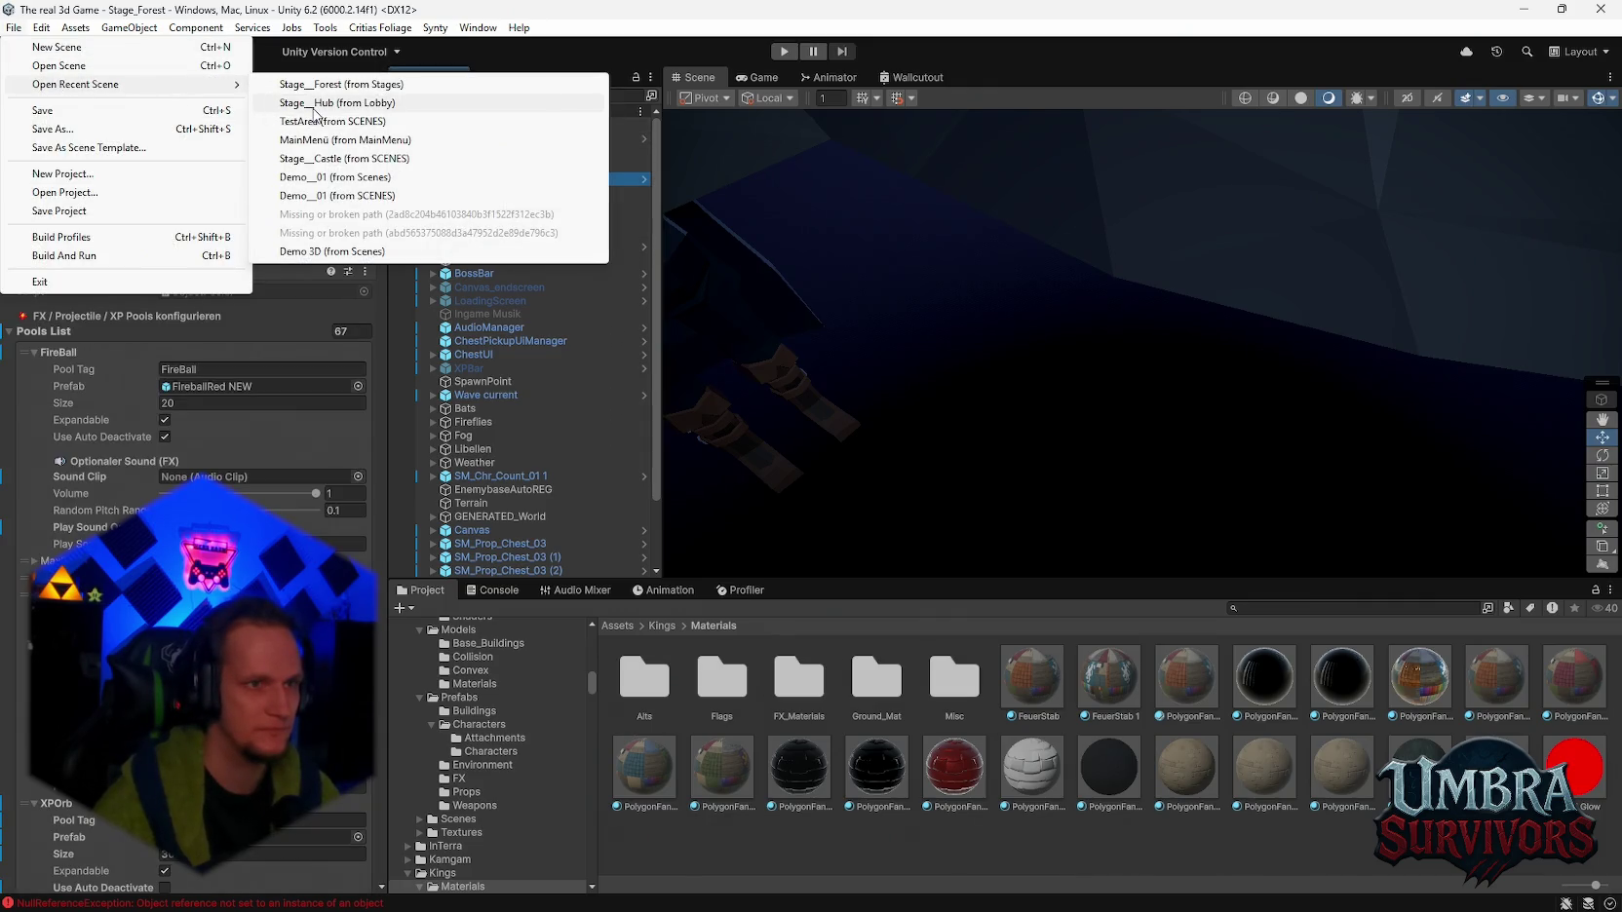
left_click(313, 105)
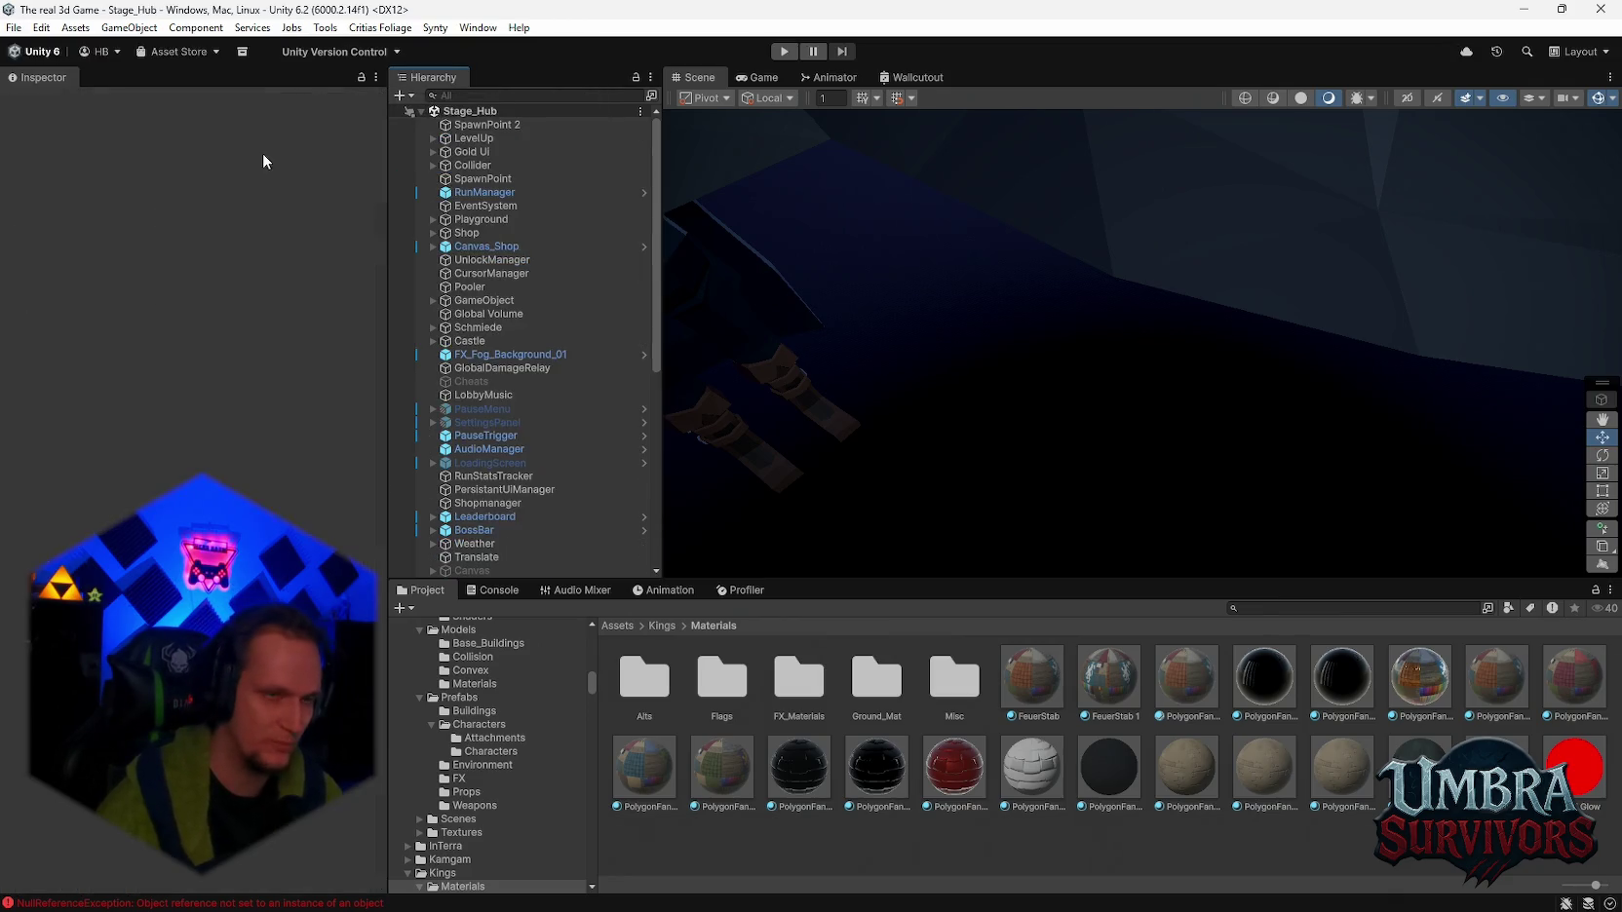
left_click(14, 27)
left_click(45, 108)
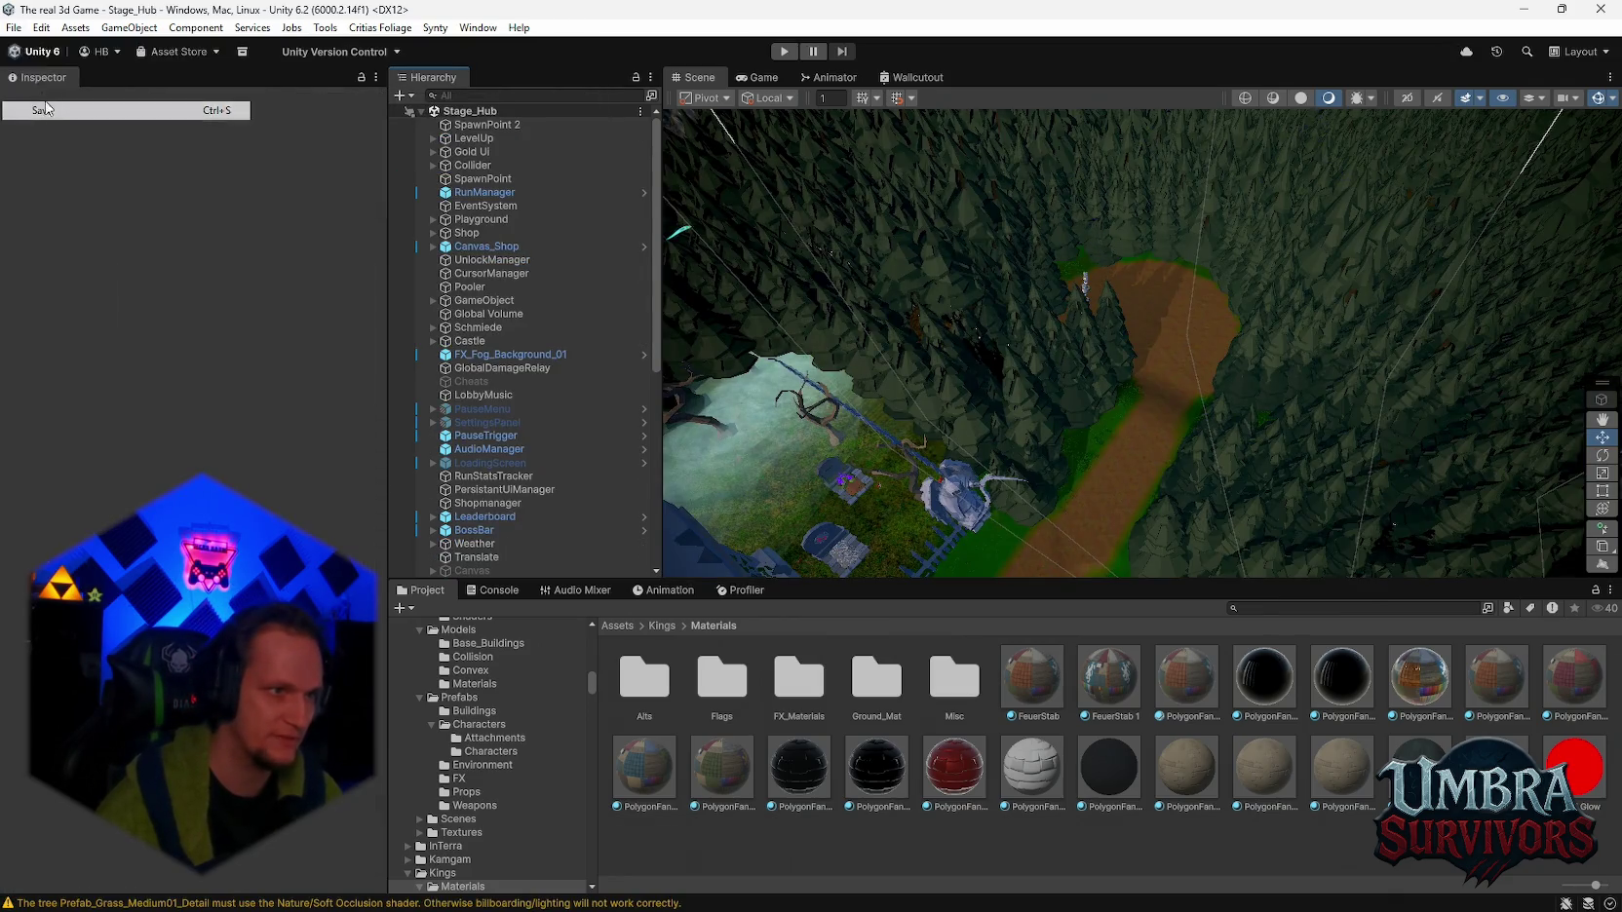
left_click(11, 29)
left_click(59, 212)
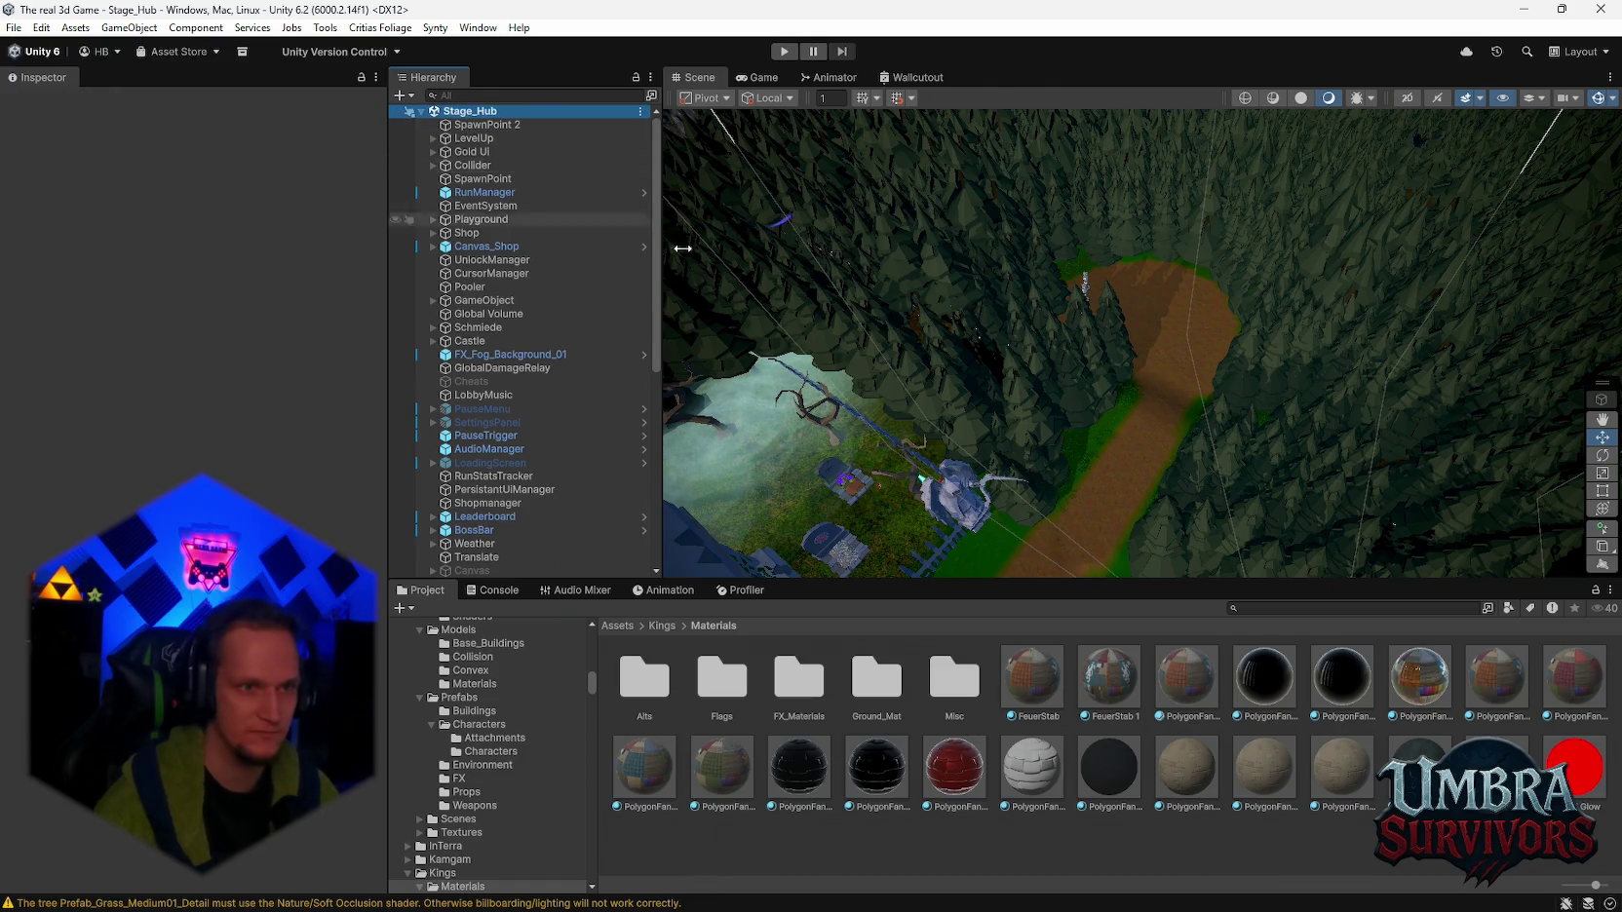
Paste ObjectPooler into Stage_Hub, drag it below LevelUp, and start play mode
key("End")
mouse_move(486, 143)
left_mouse_down()
mouse_move(479, 105)
mouse_move(465, 151)
left_mouse_up()
left_click_drag(783, 339, 853, 127)
left_click(788, 54)
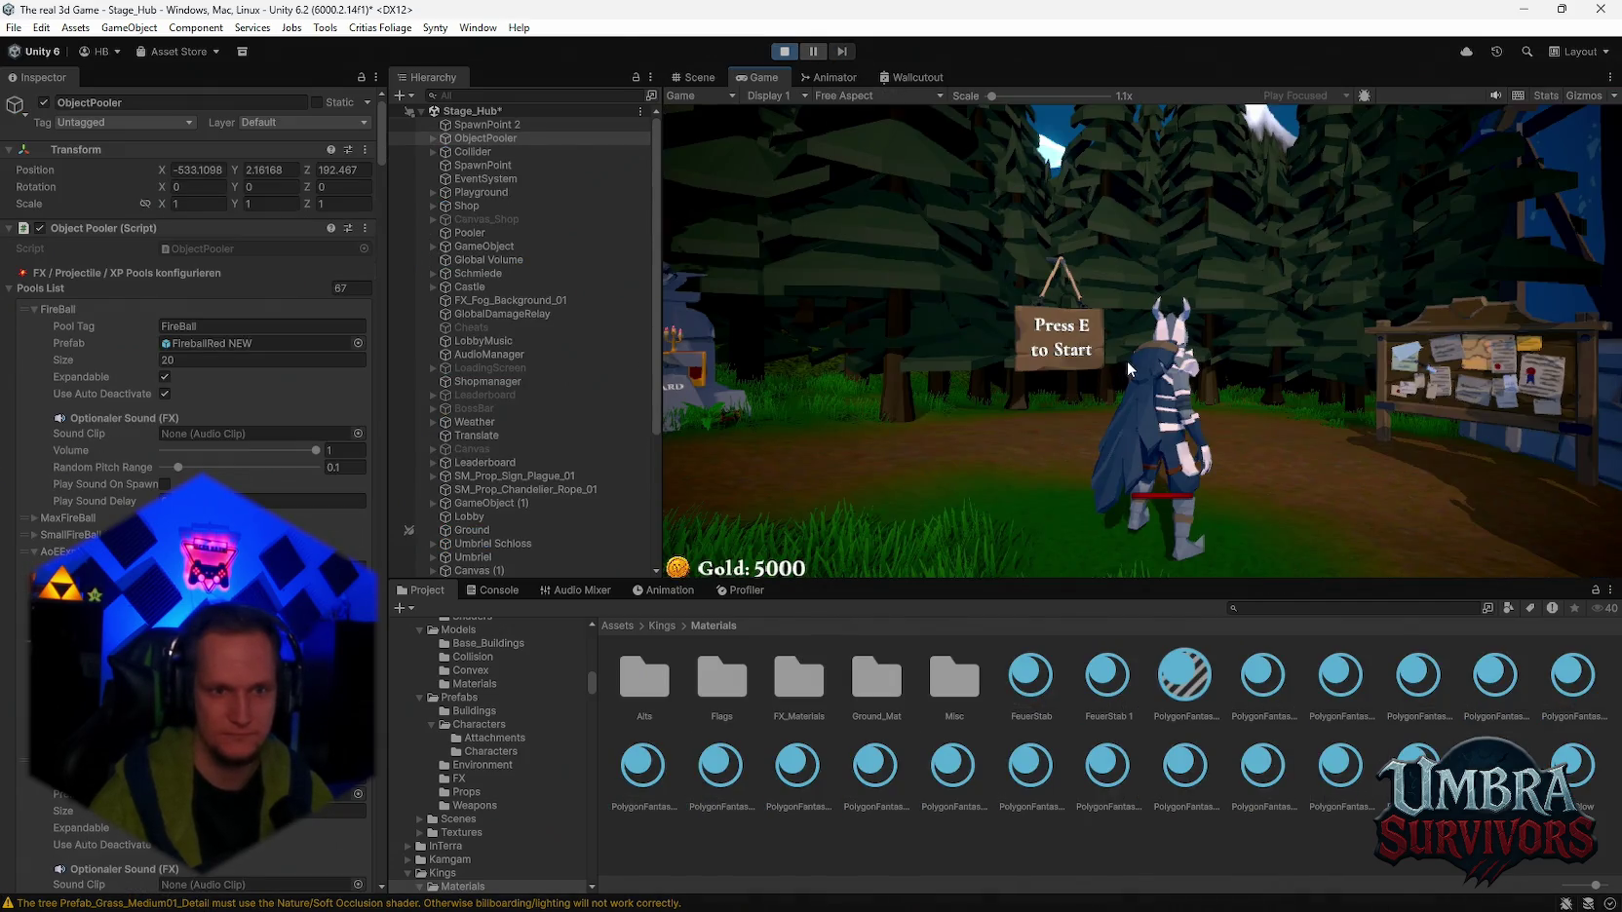
Run the character to the weapon stand, open the weapon shop and close it
key("e")
key("w")
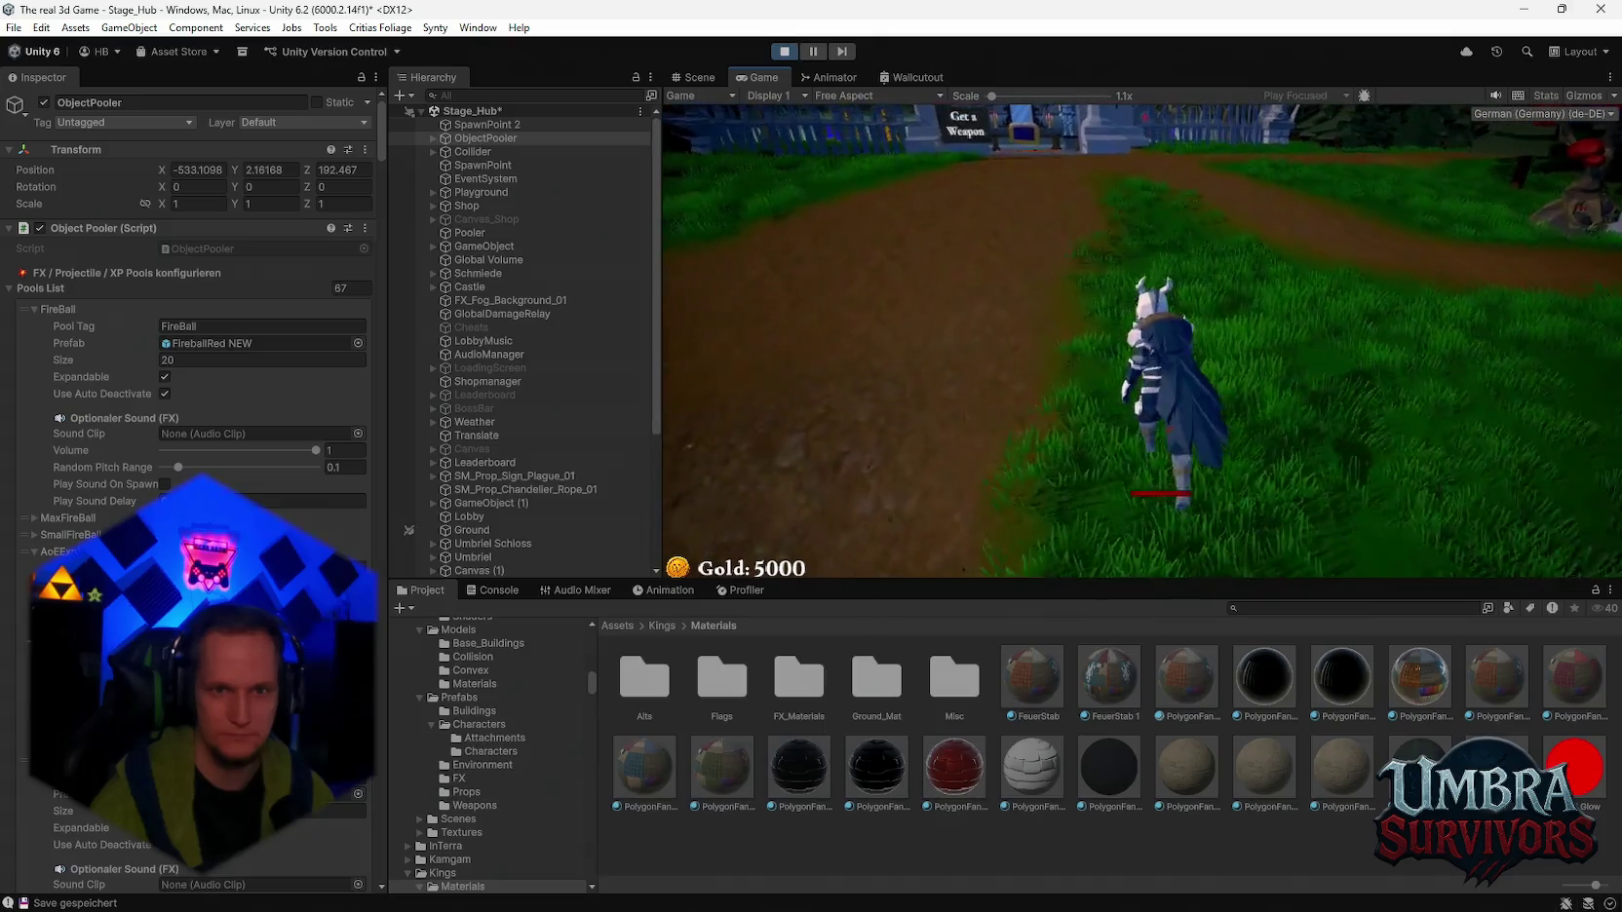
key("a")
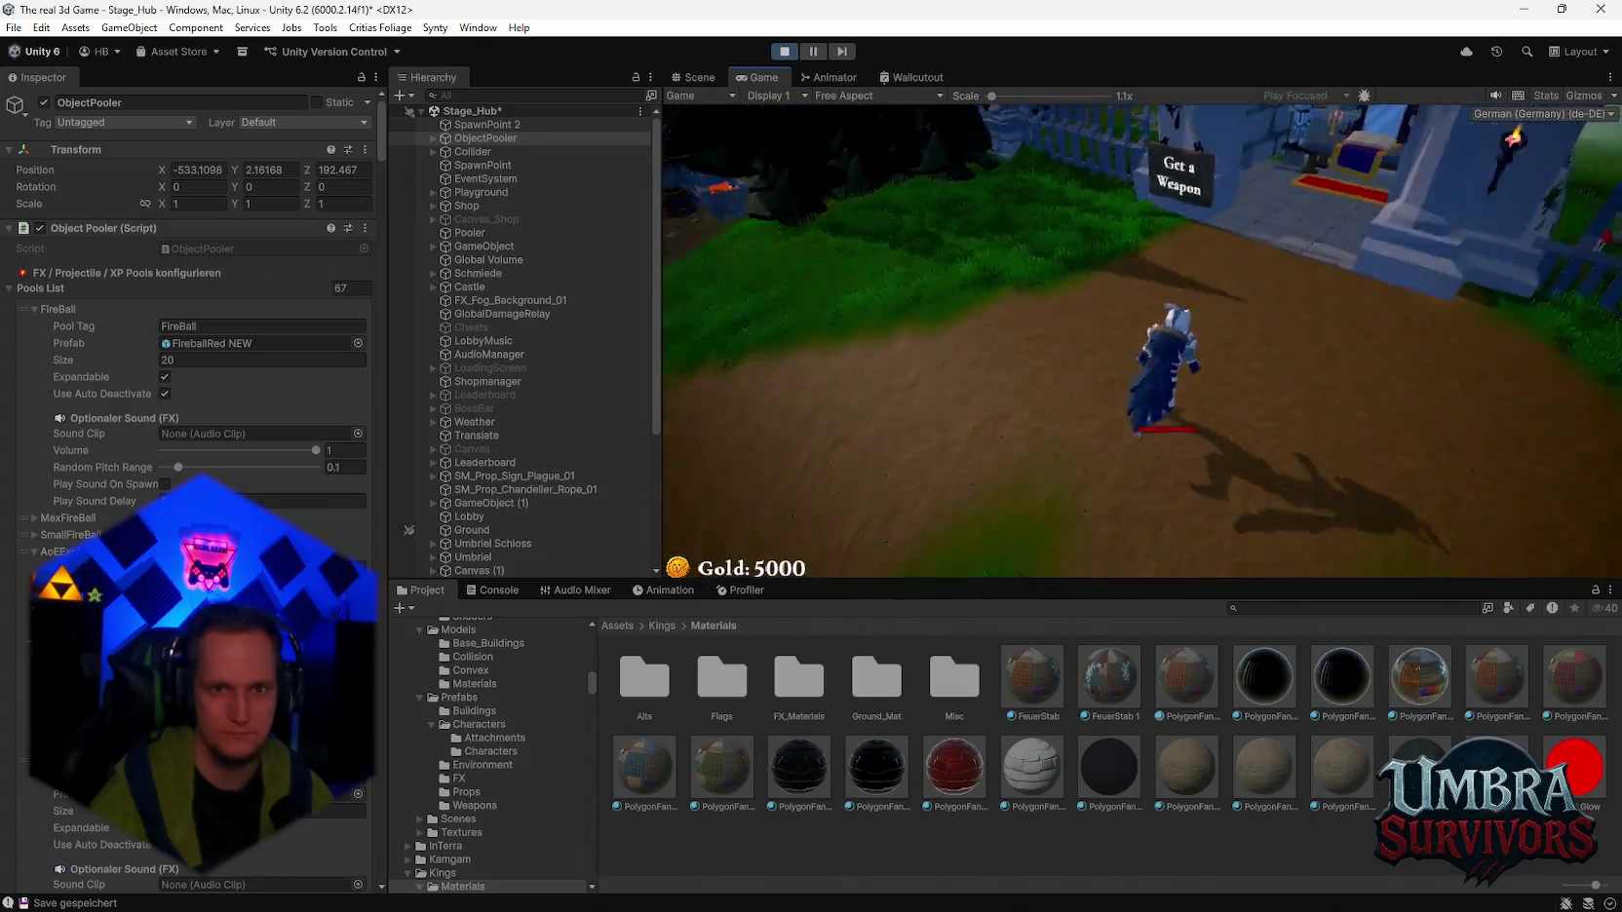
key("w")
key("e")
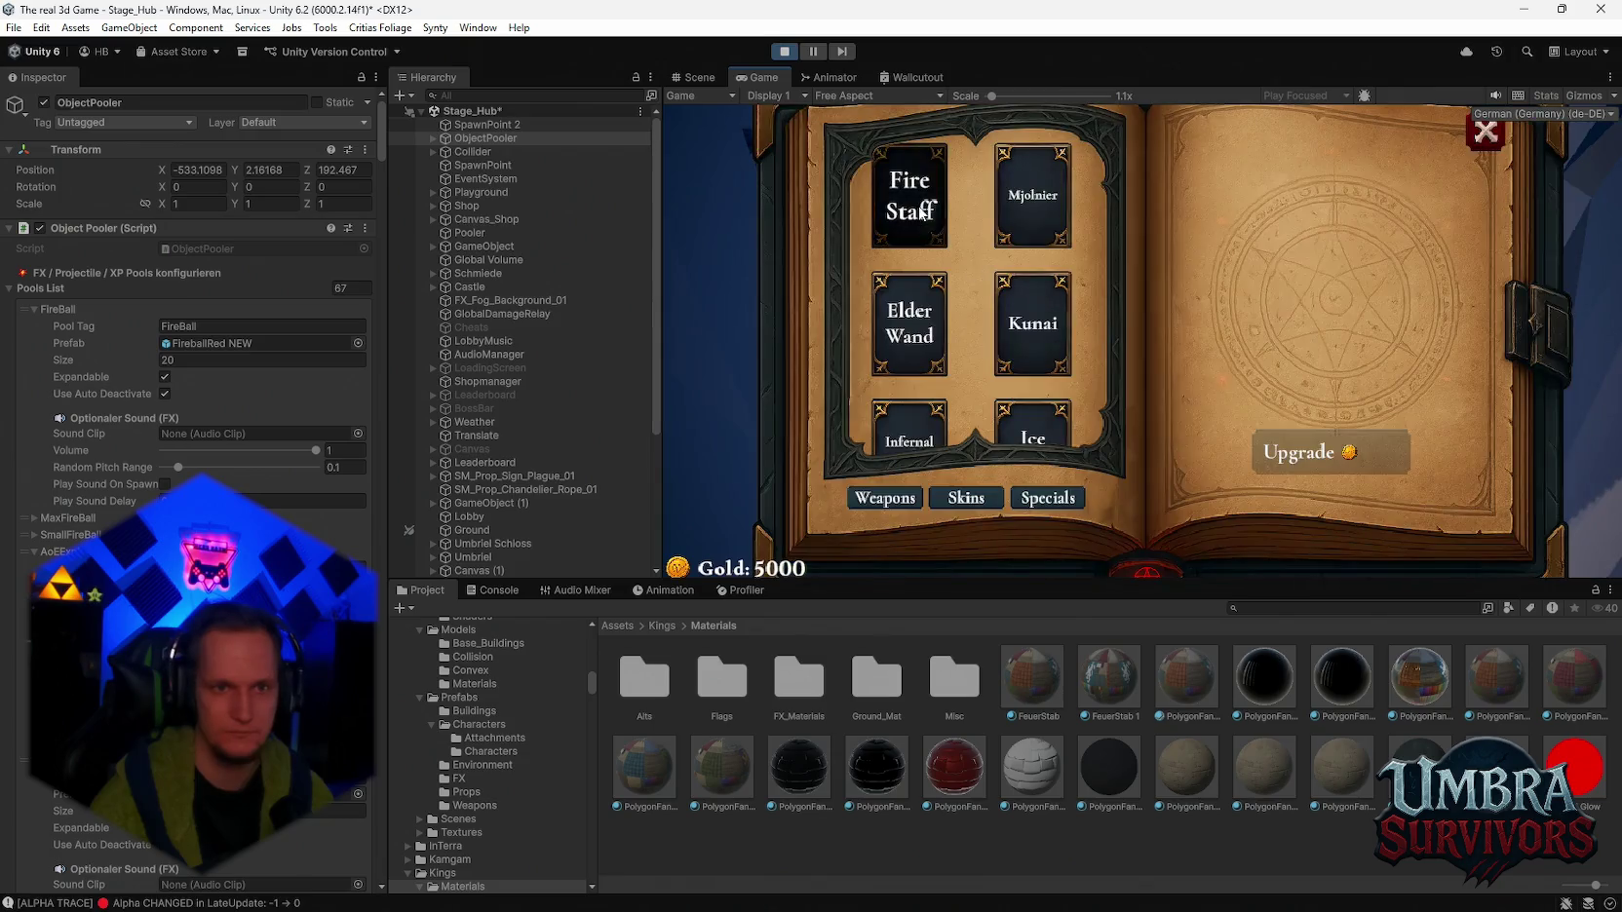
left_click(1486, 133)
Run up the forest path, fire at the training dummies, then pause and stop play mode
key("s")
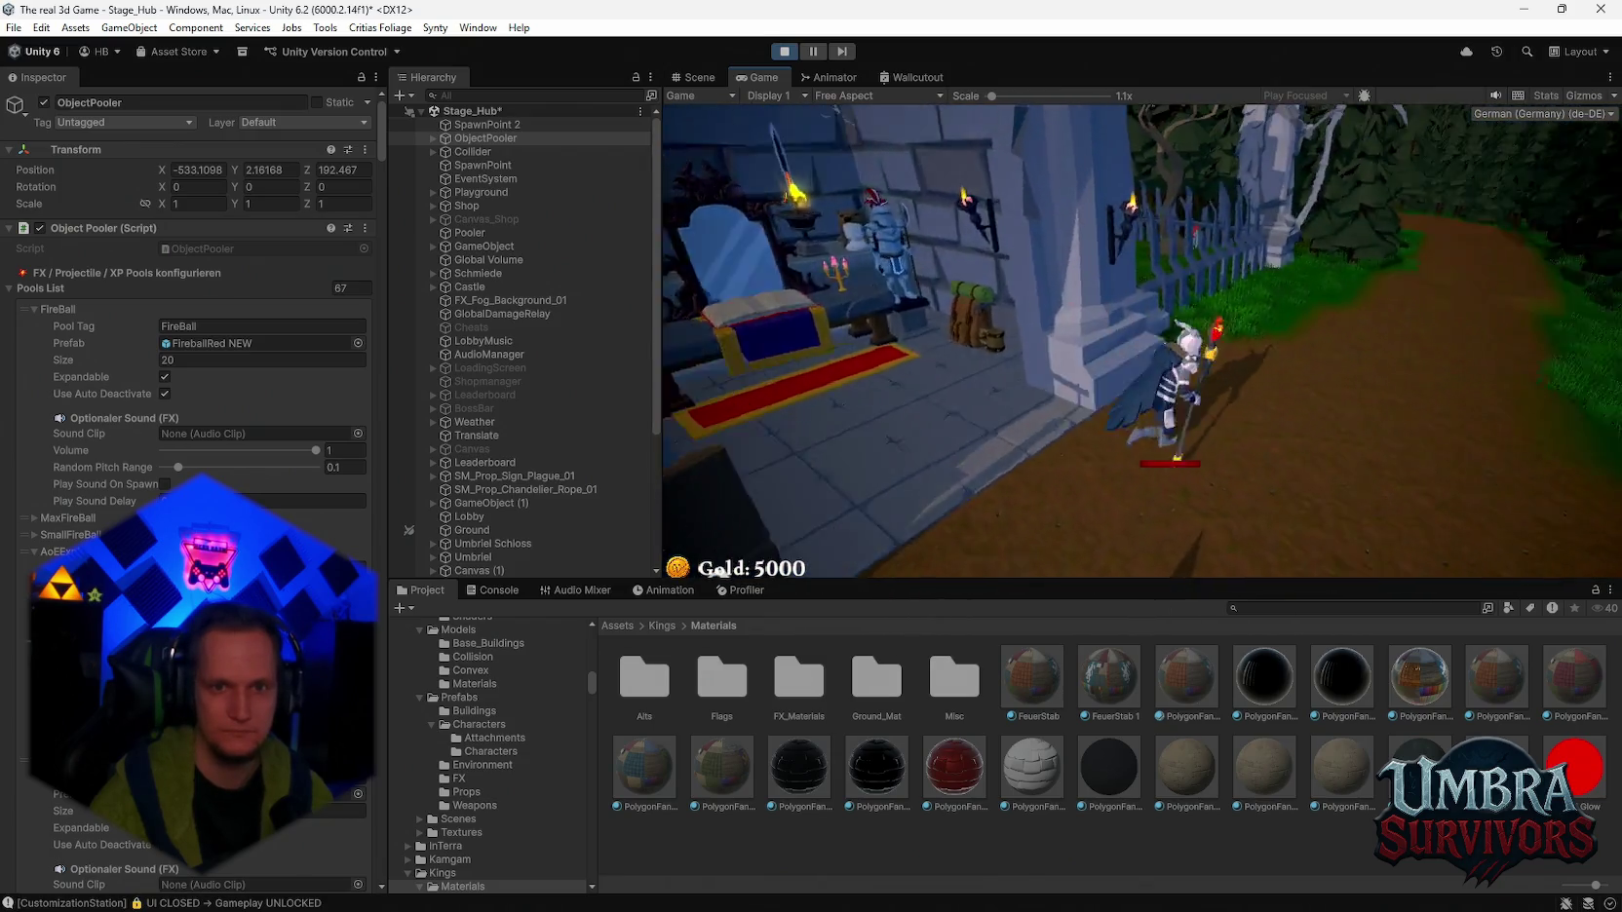
key("w")
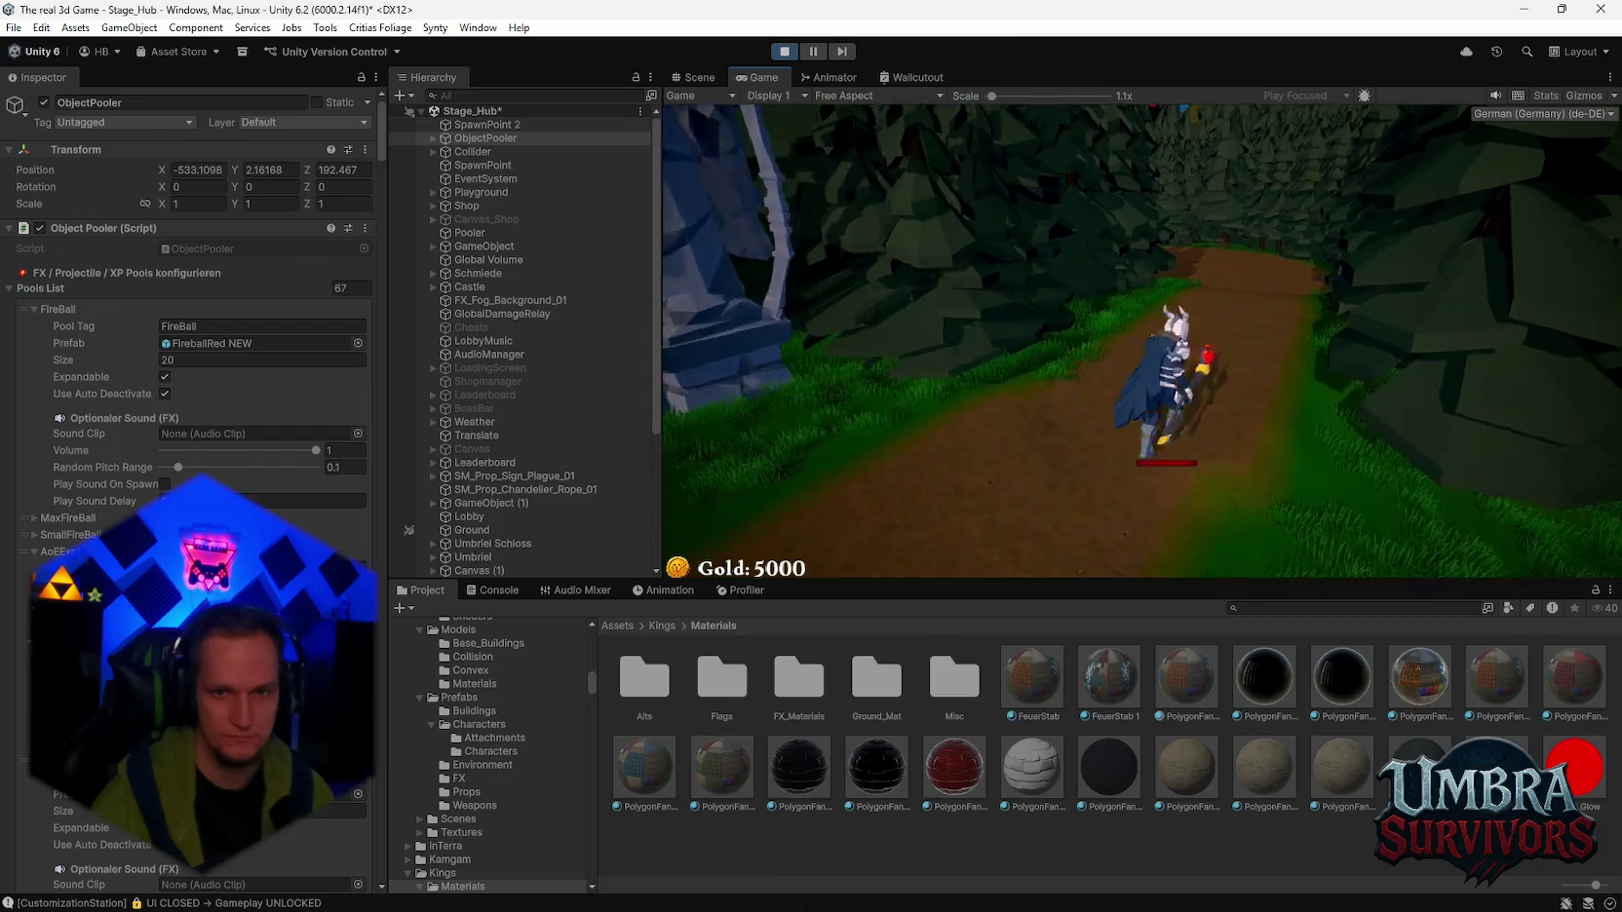
key("w")
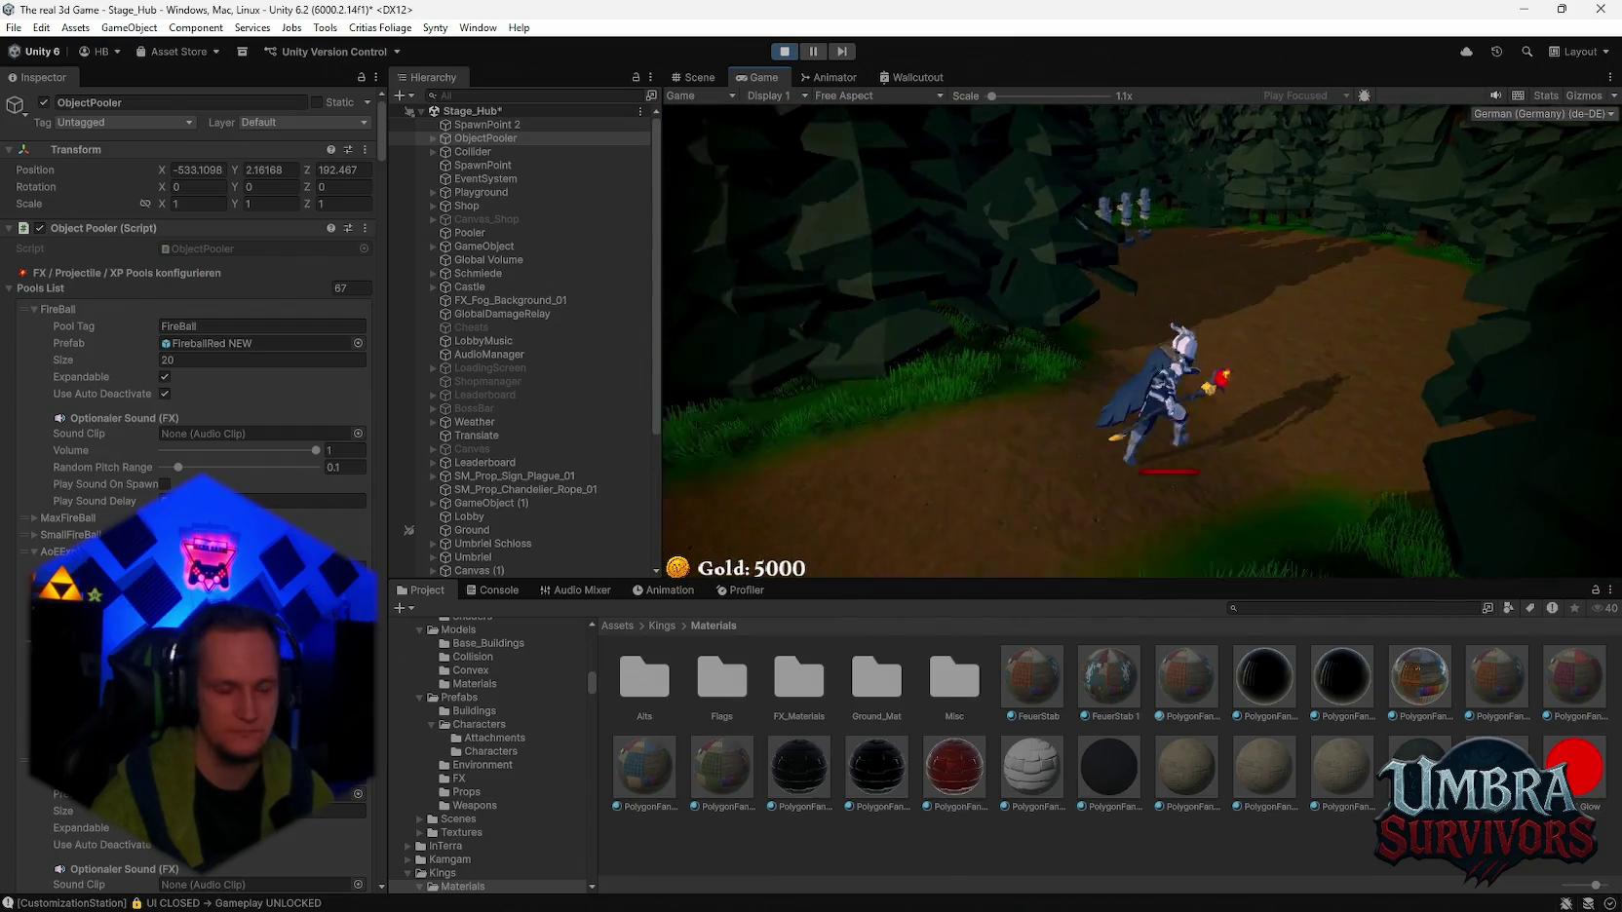
key("space")
key("w")
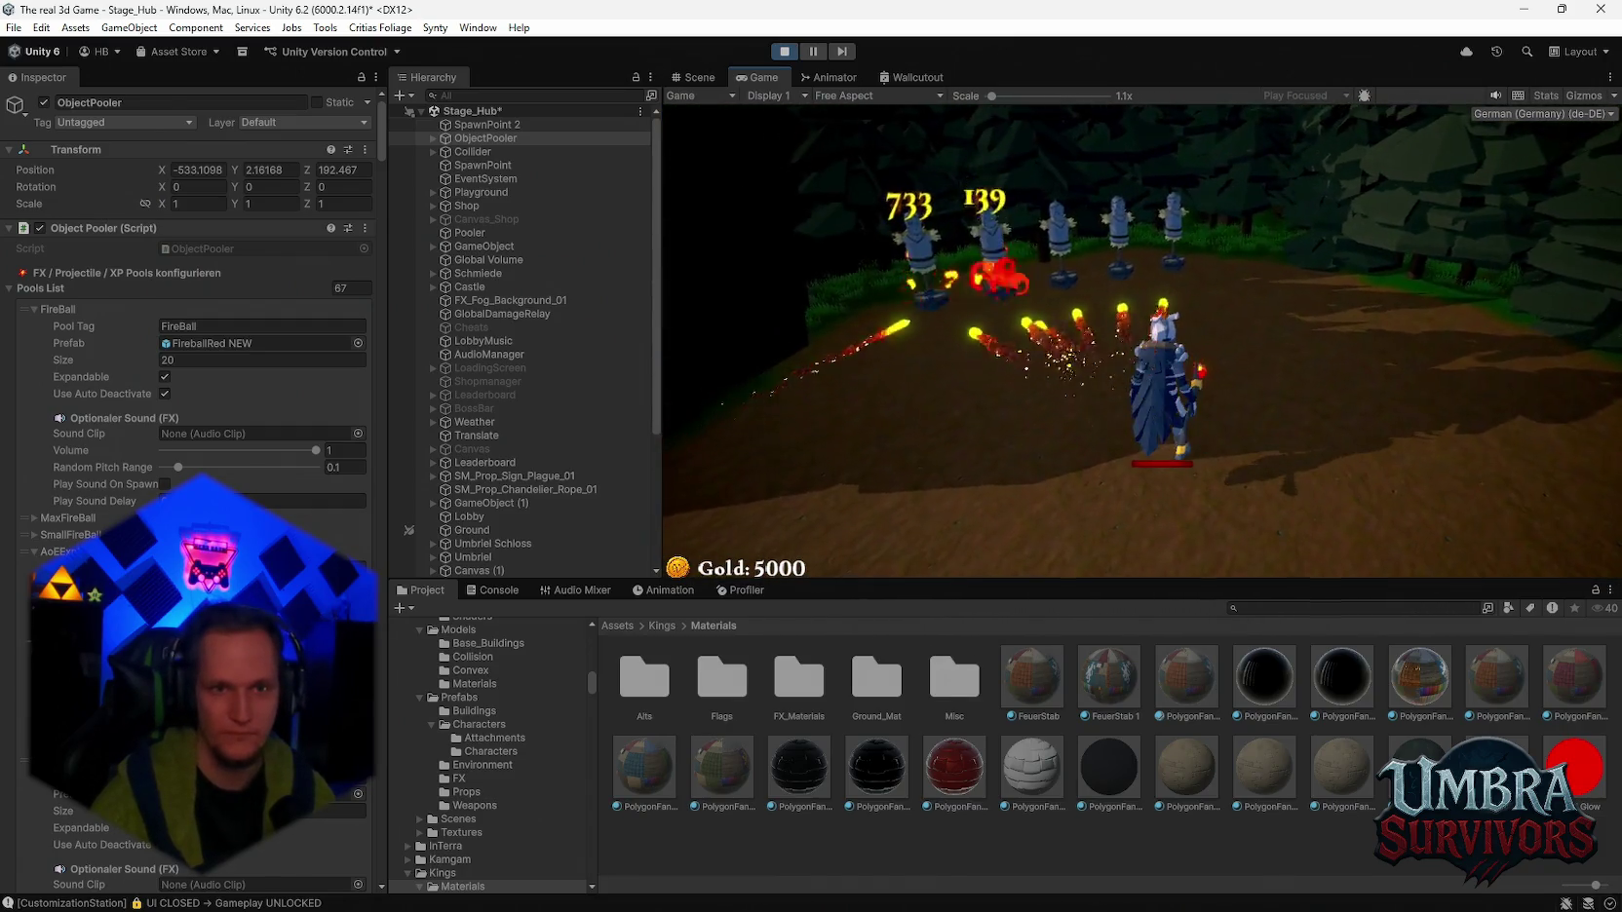
key("w")
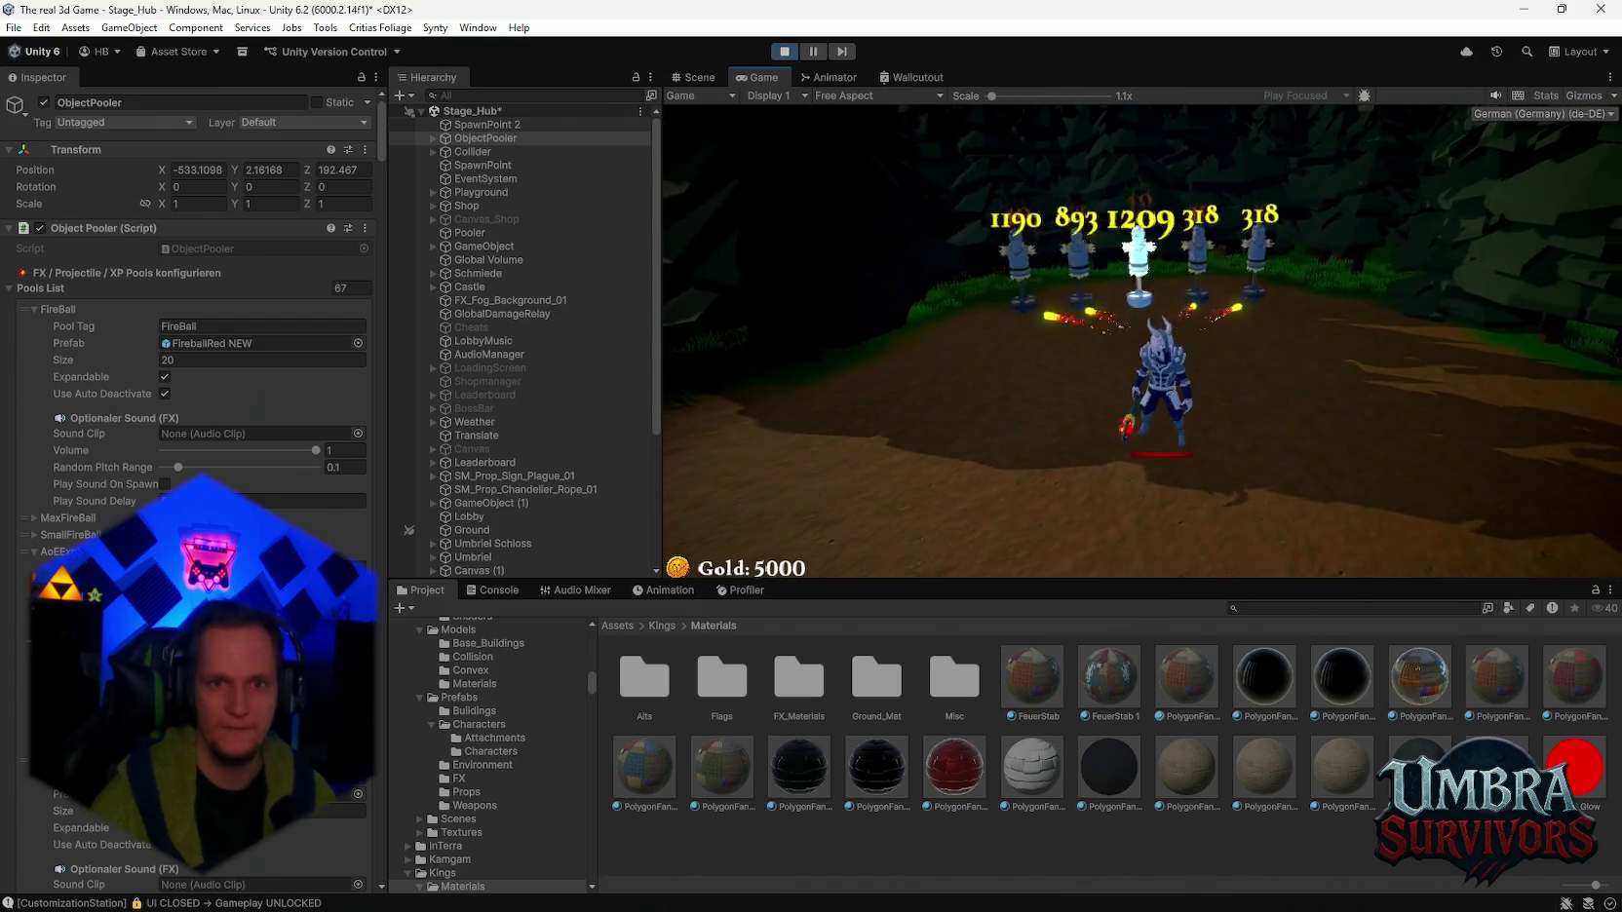
key("w")
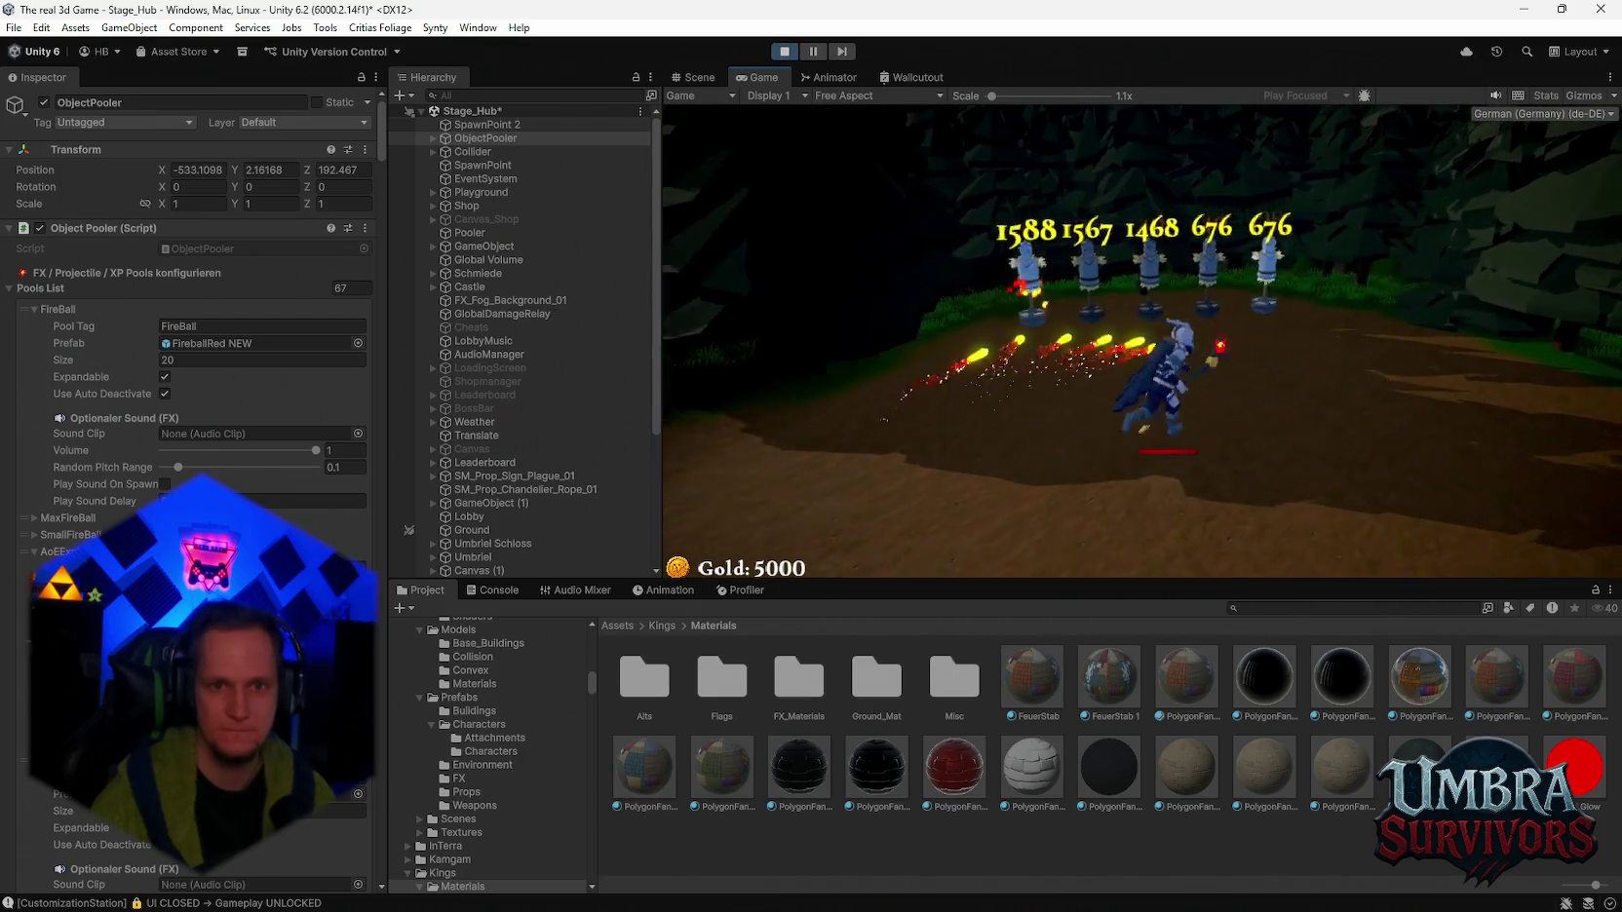
key("w")
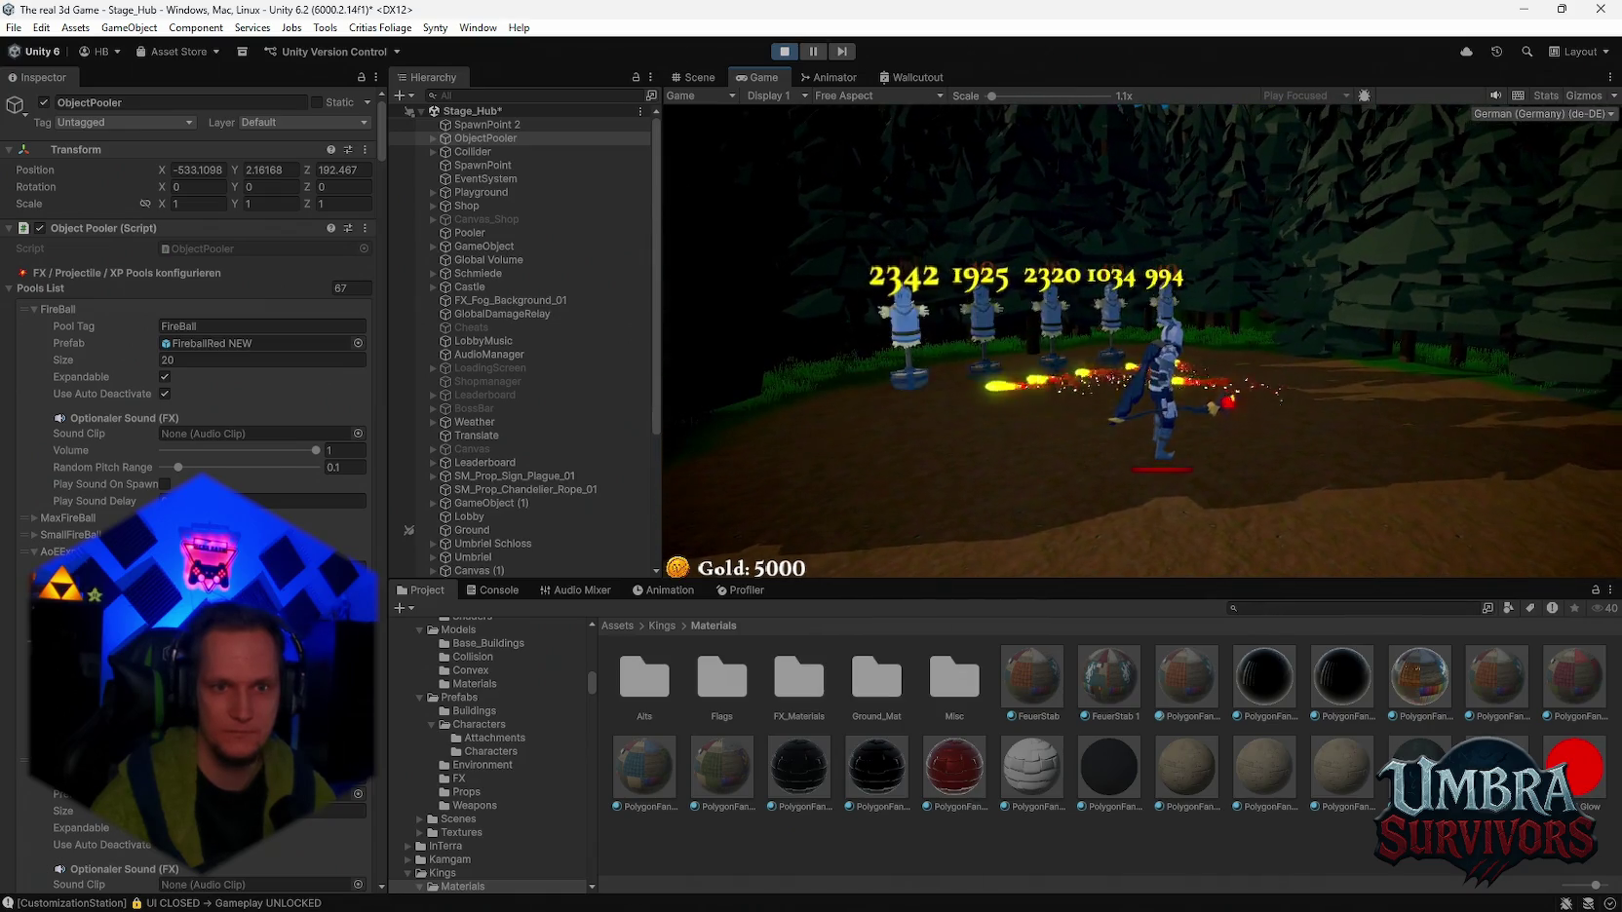
key("w")
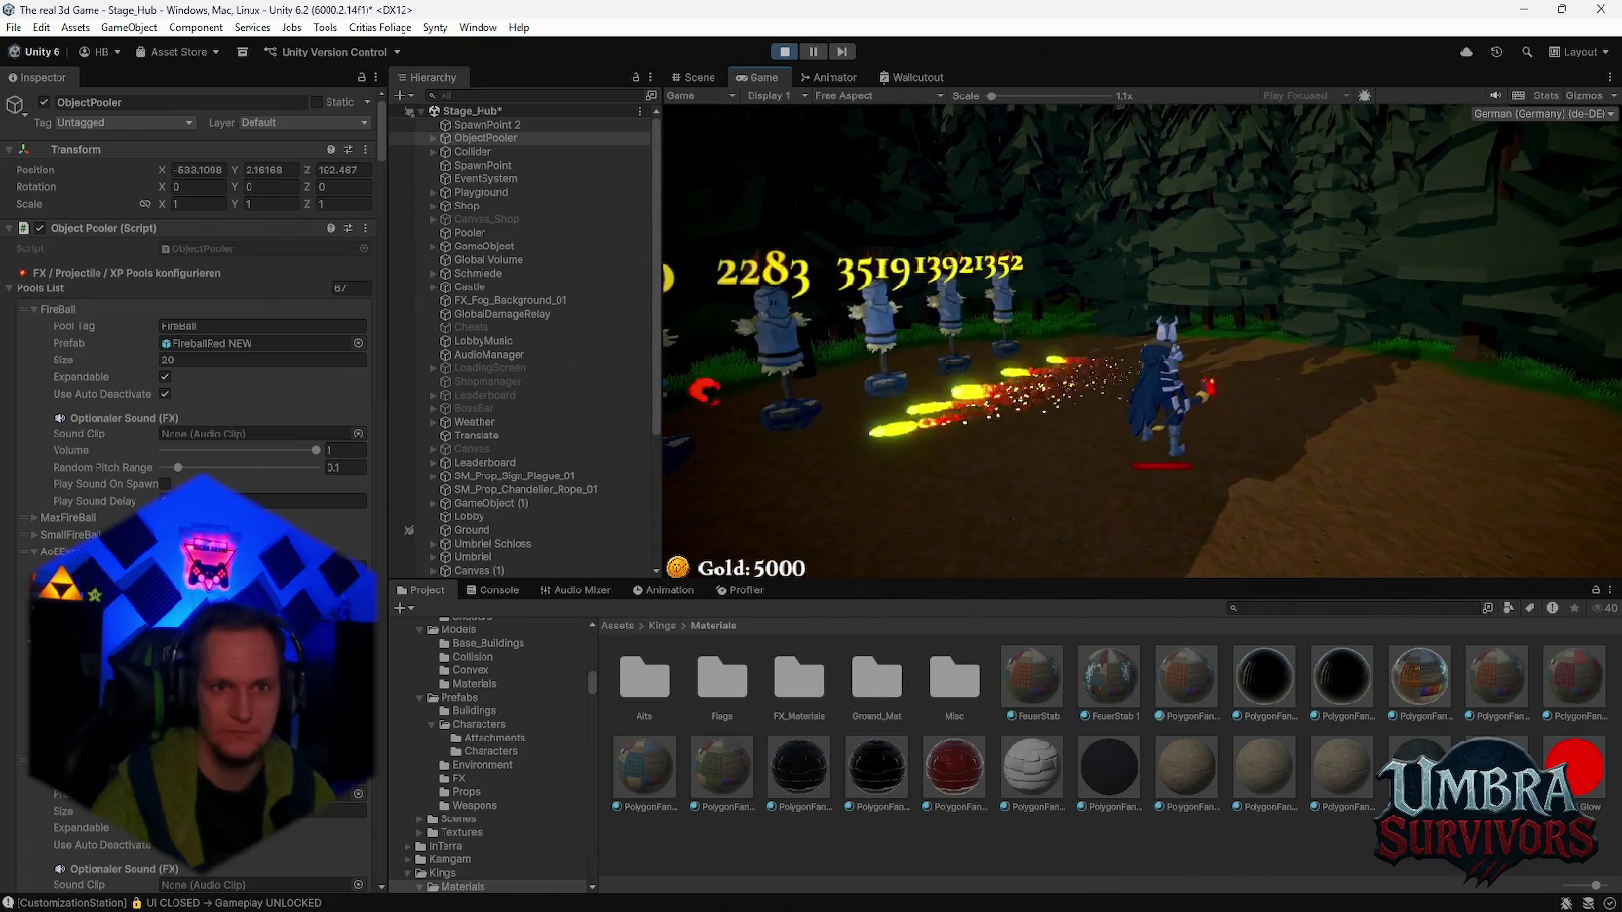
key("Escape")
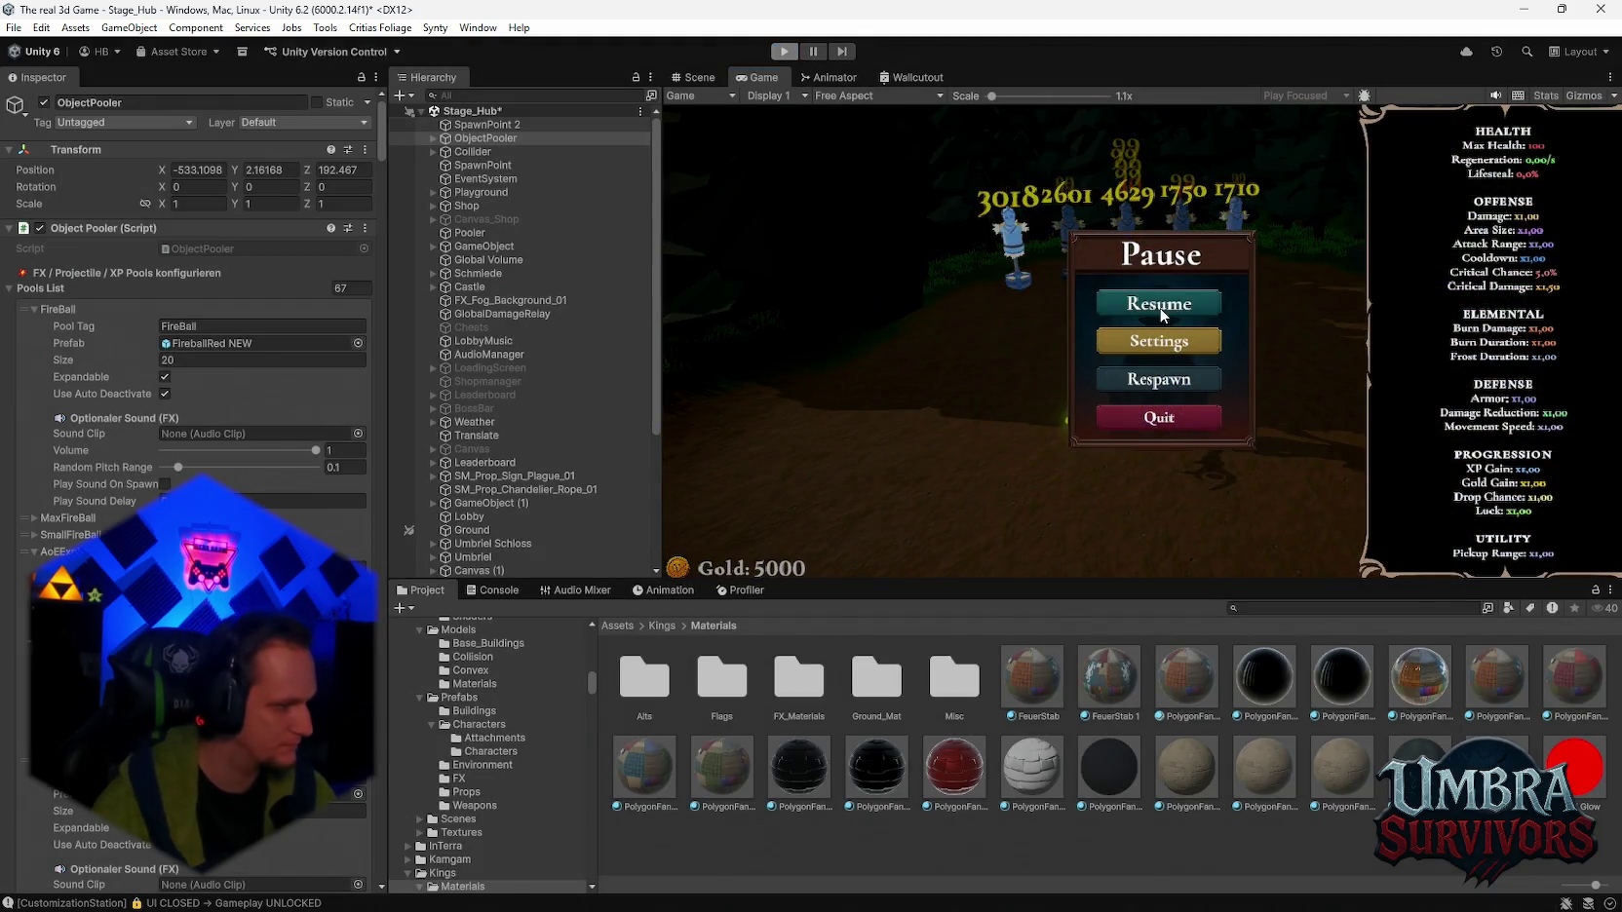
key("ctrl+p")
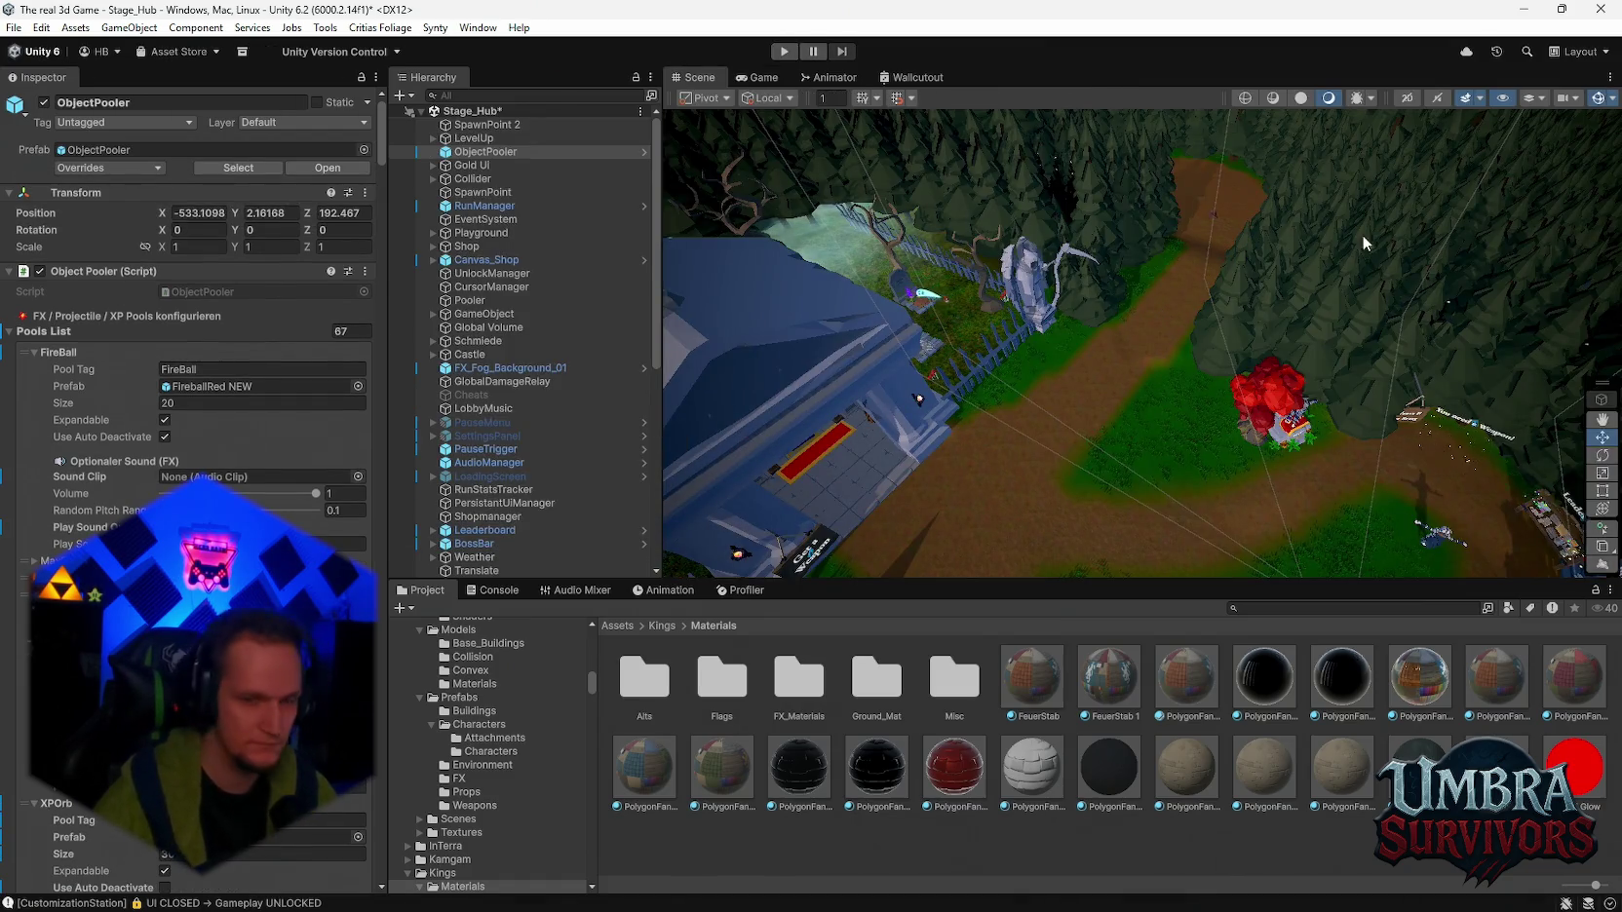
Inspect the Leaderboard Trigger text (1) object and the Canvas under FX_Portal_Sphere_01
left_click_drag(1192, 263, 1110, 375)
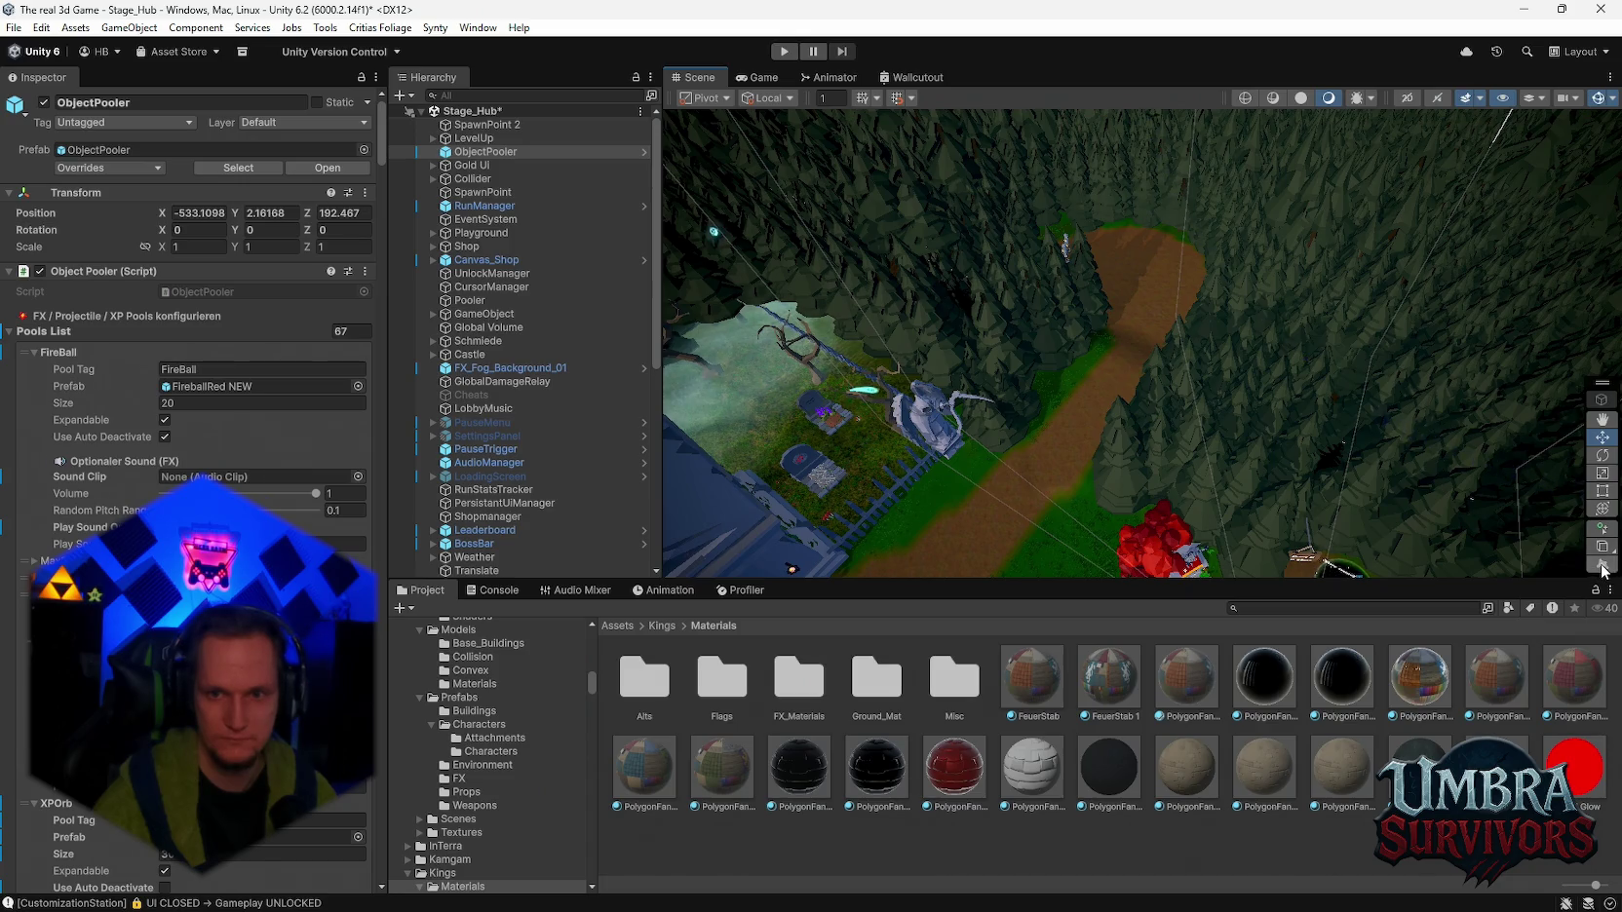
left_click(1021, 294)
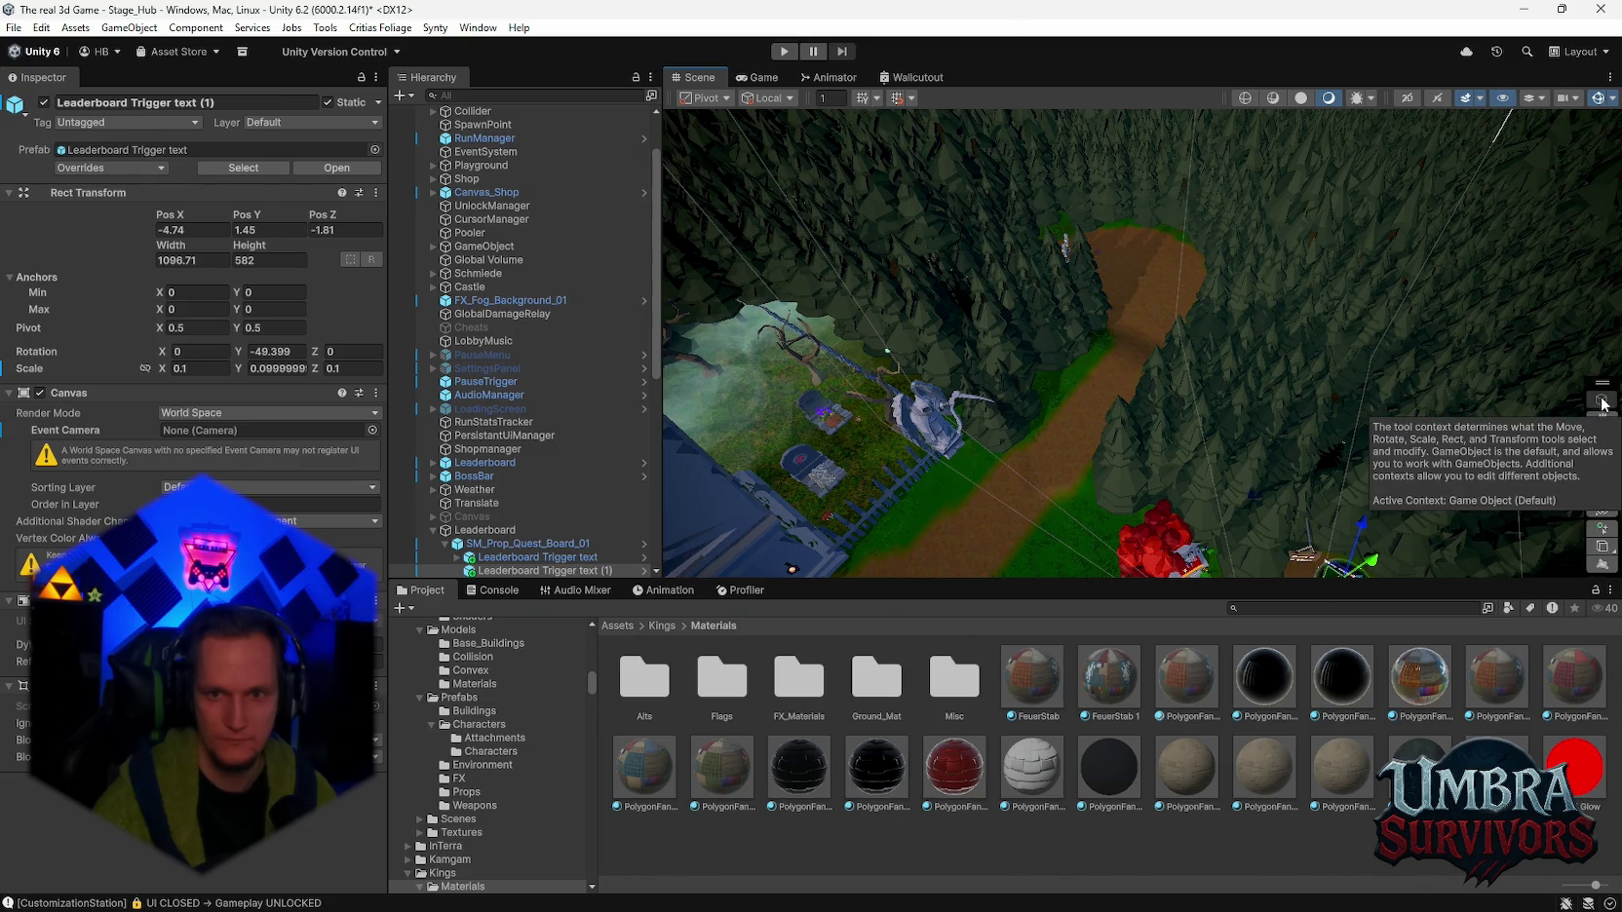
scroll(1077, 292, "up", 3)
left_click(1040, 330)
scroll(1116, 271, "up", 3)
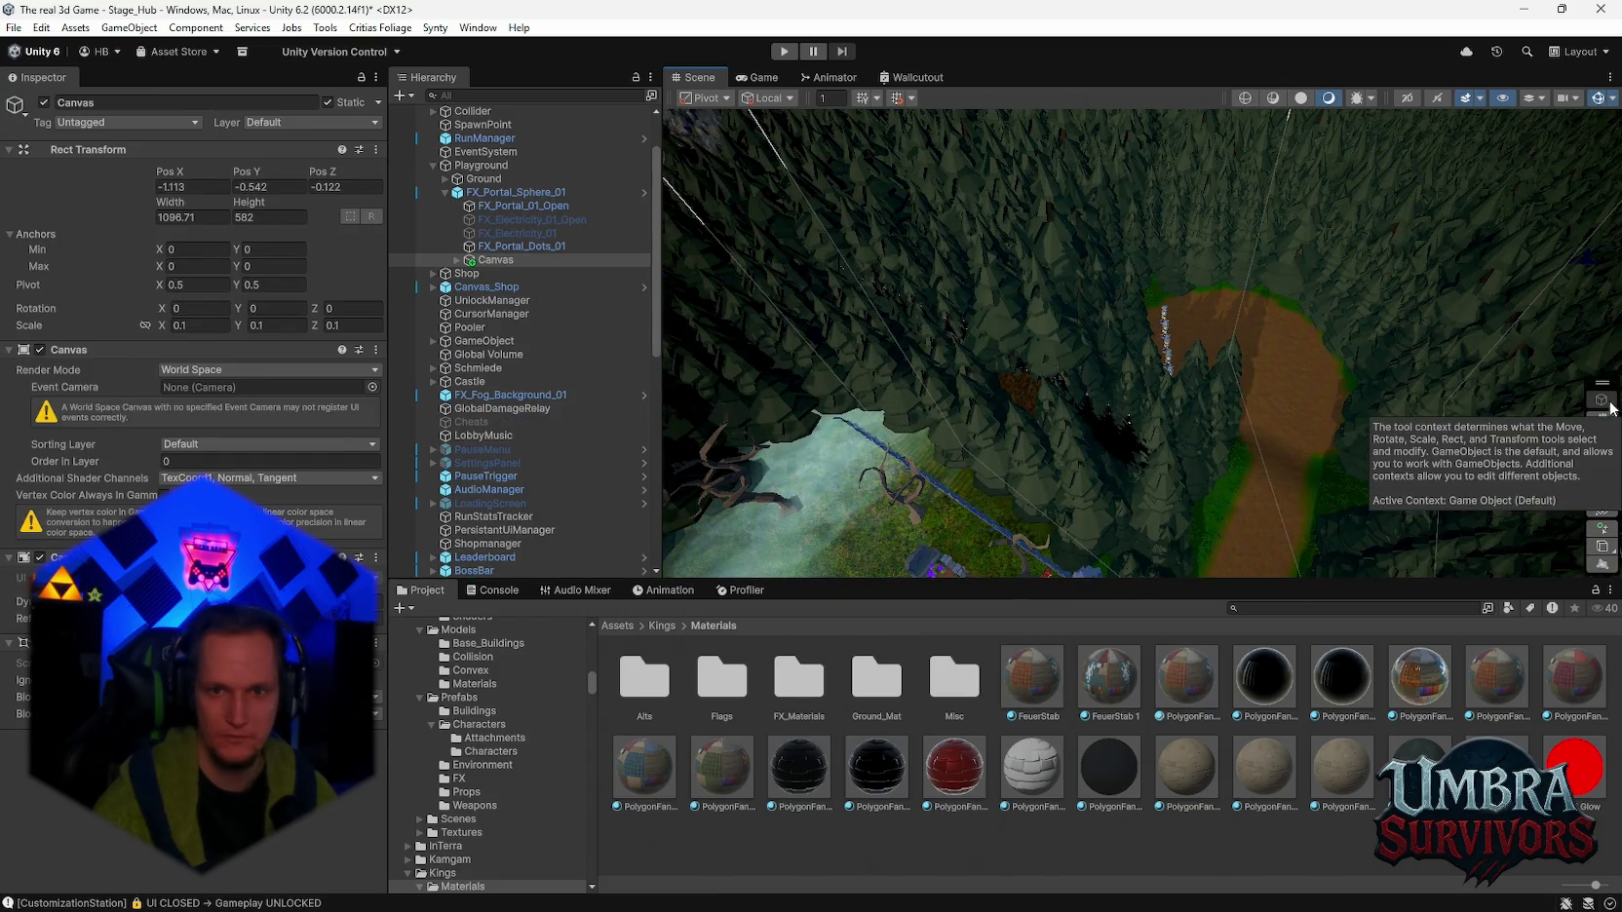
scroll(1121, 343, "up", 3)
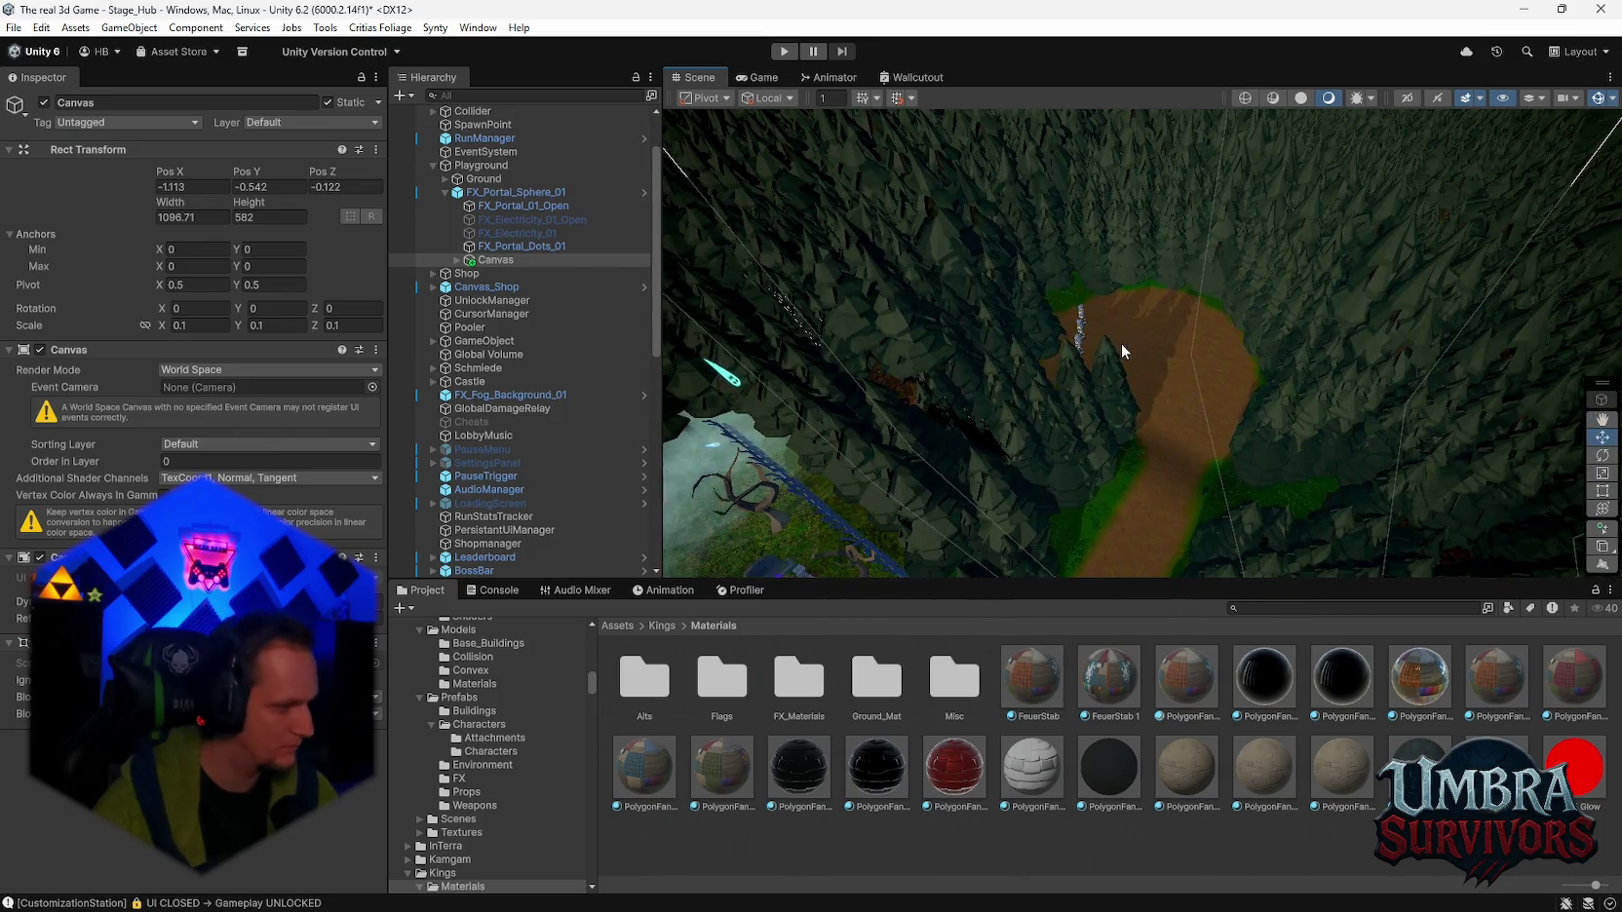
scroll(1056, 362, "up", 2)
scroll(950, 377, "down", 2)
scroll(561, 382, "up", 3)
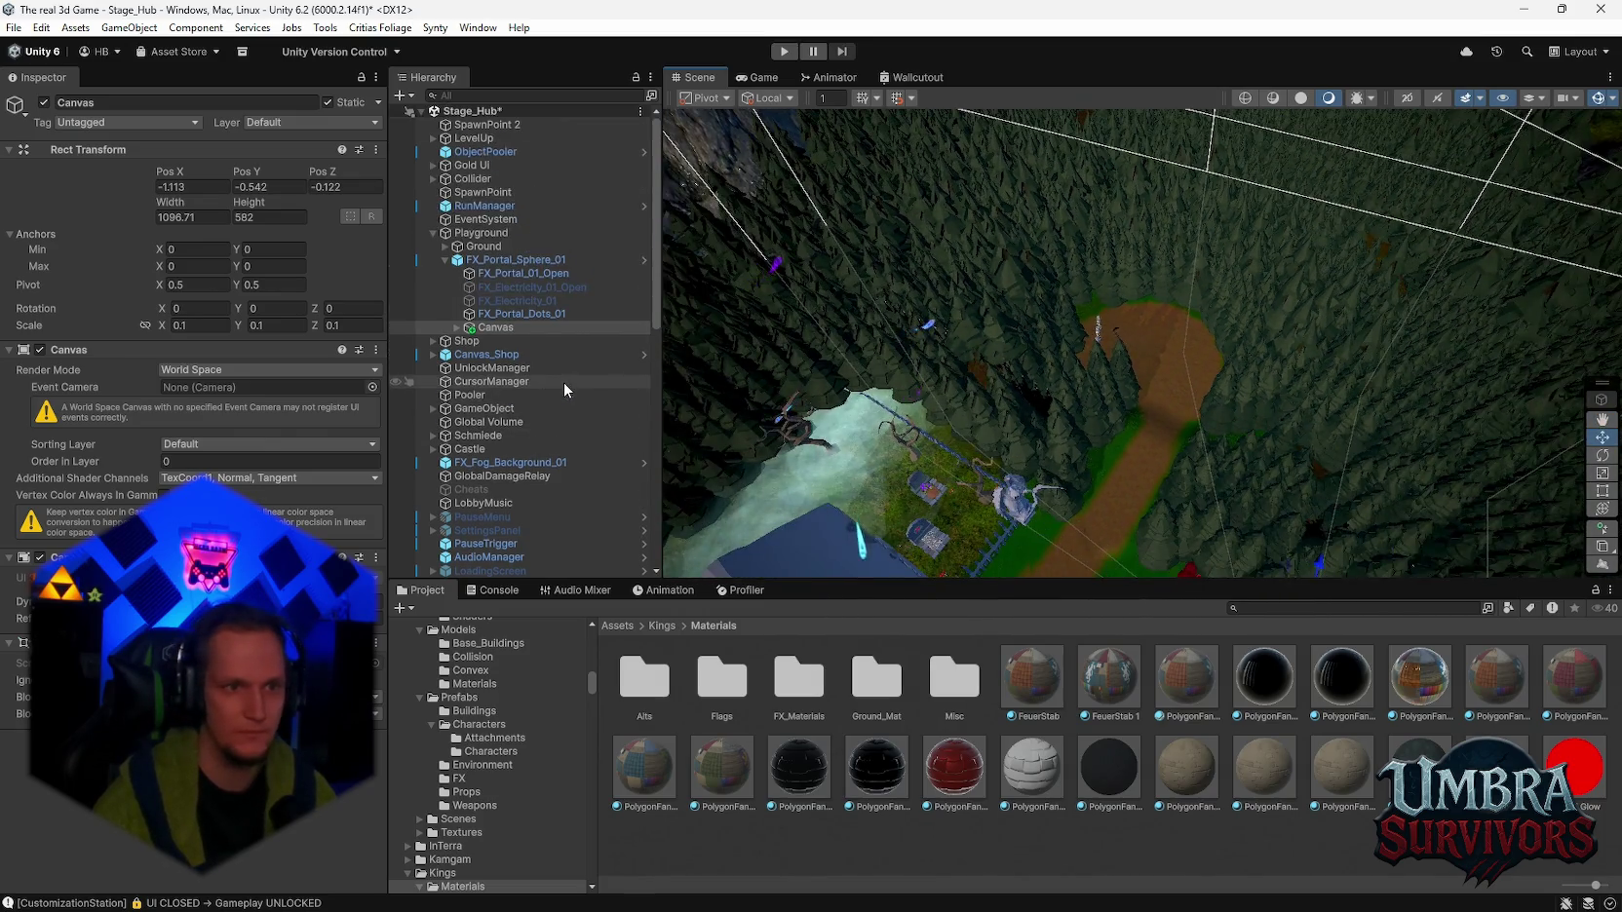
Filter the Hierarchy by 'pine' and select all the listed pine trees
left_click(453, 93)
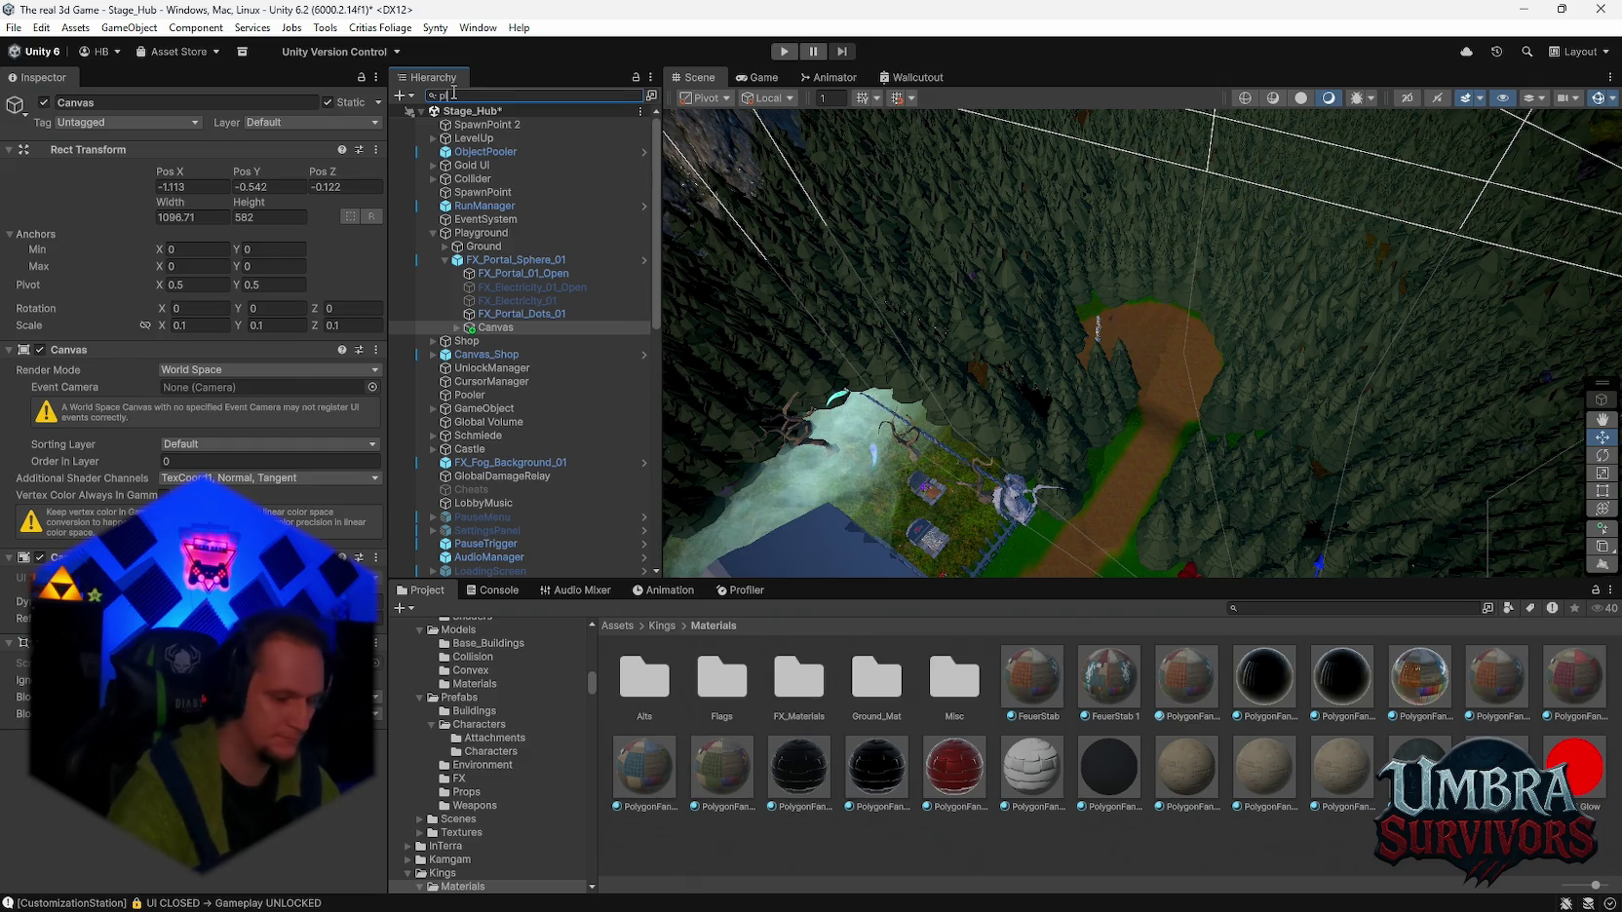
type("pine")
left_click(486, 155)
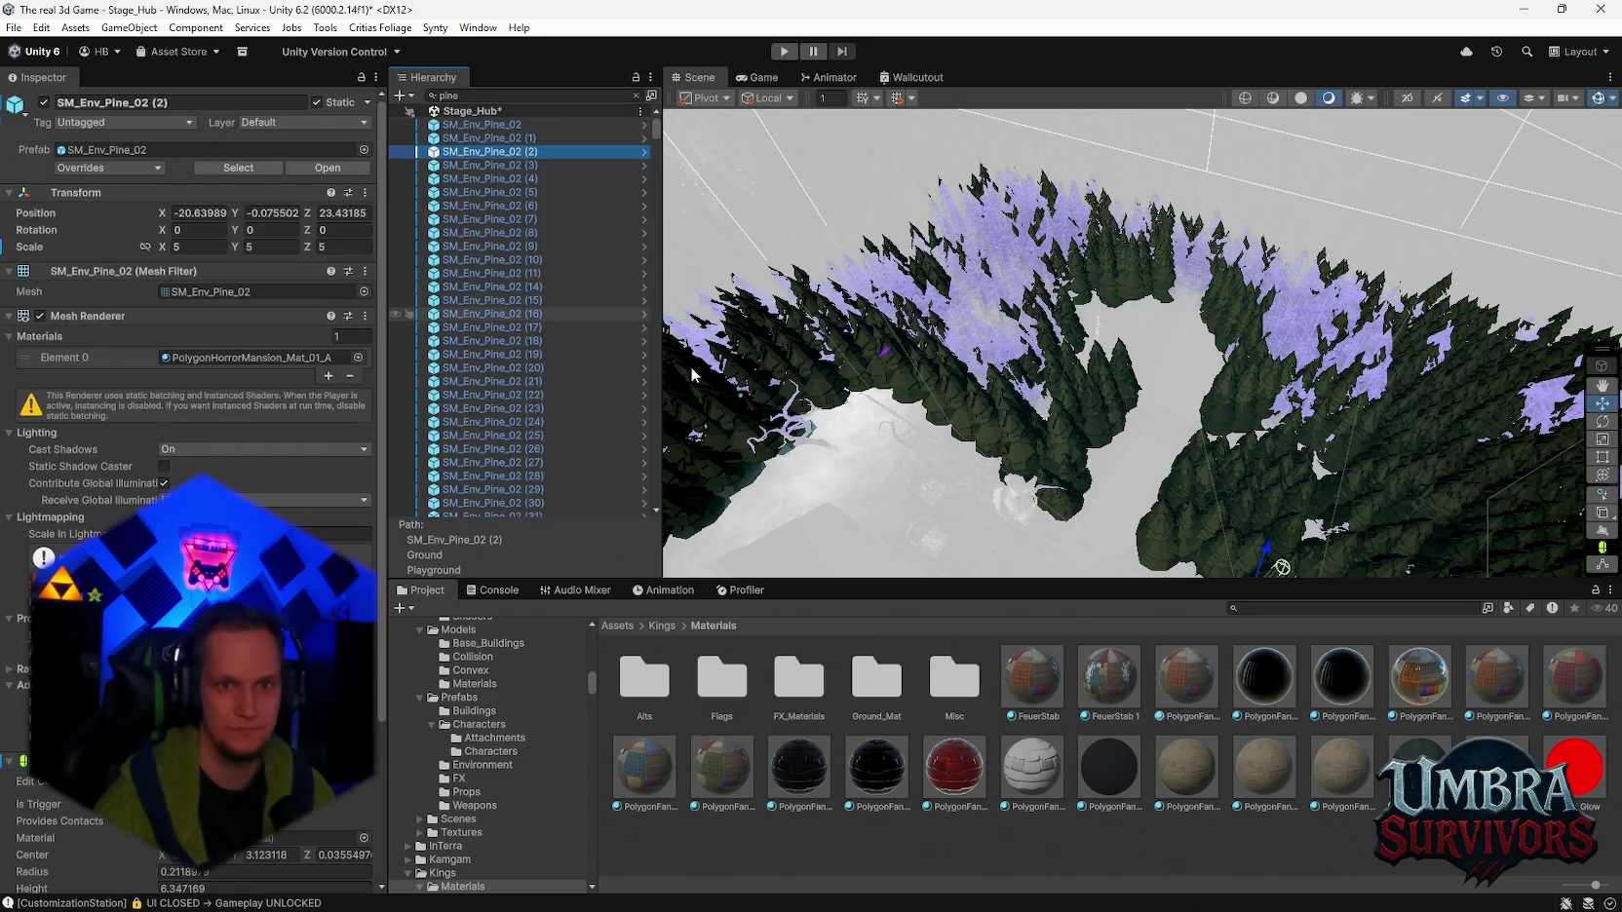
key("ctrl+a")
scroll(1280, 404, "up", 5)
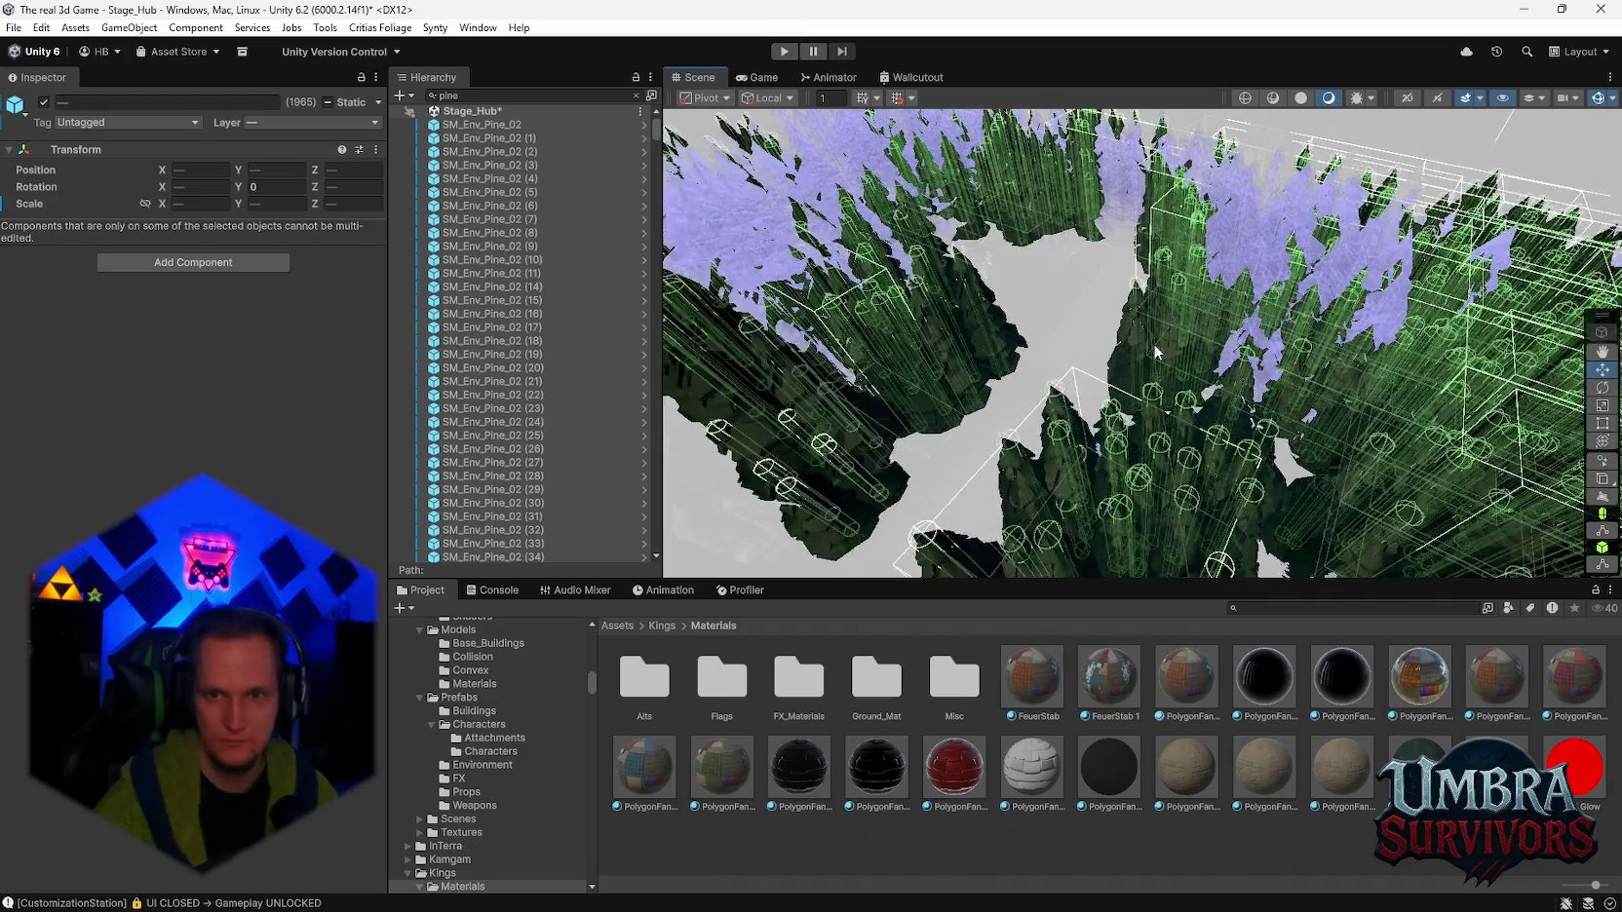
scroll(1483, 446, "up", 1)
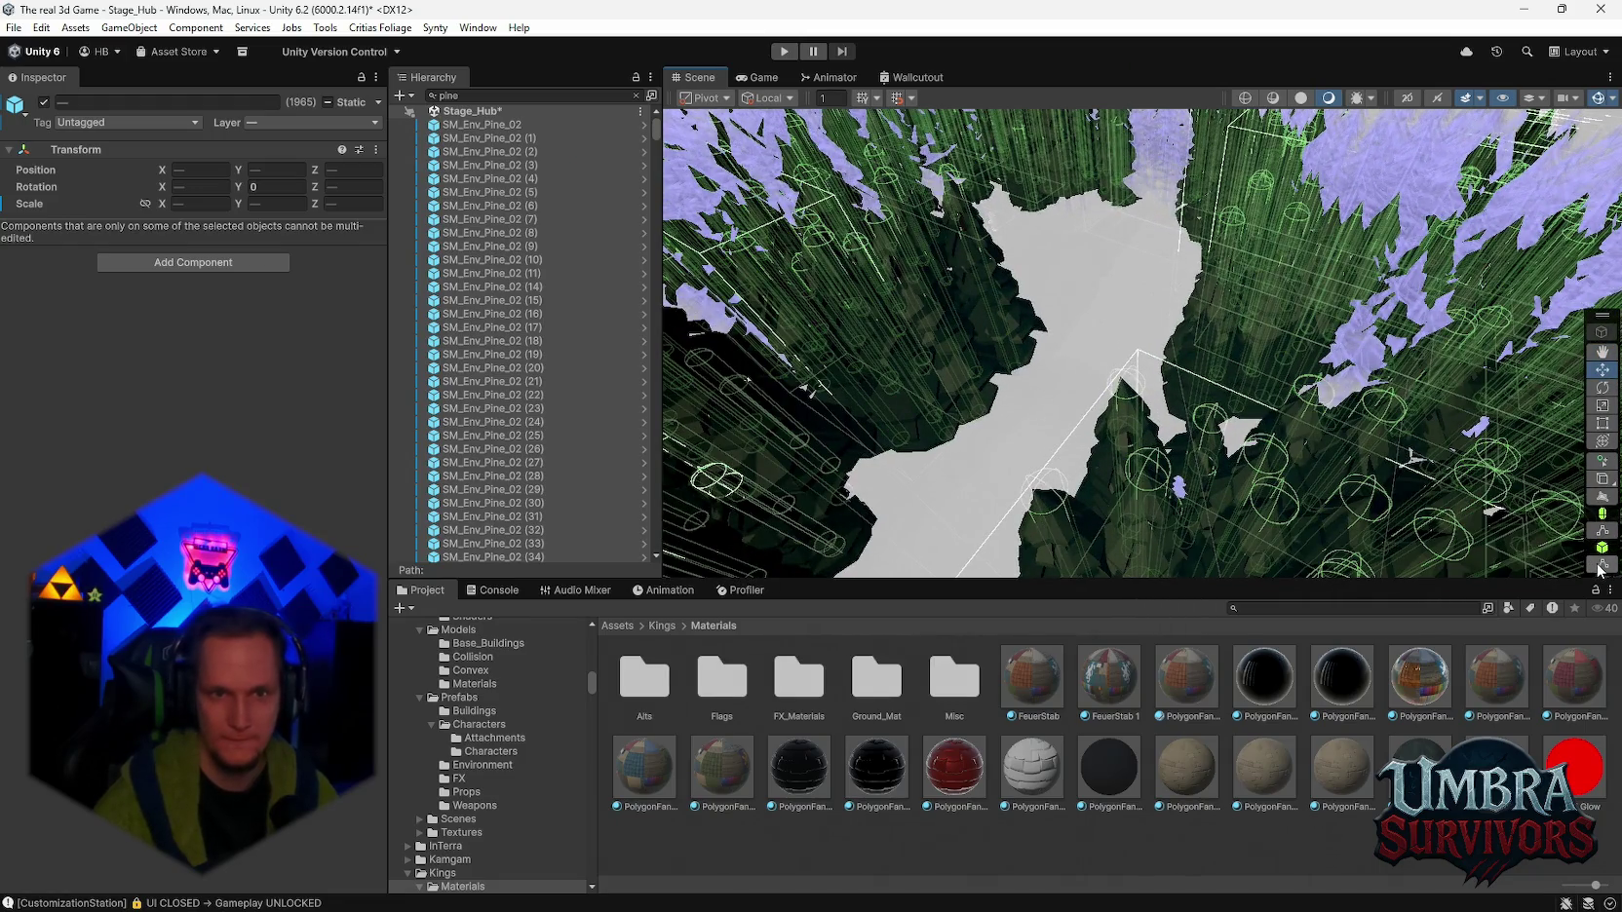
Survey the selected pines from several angles over the clearing, then start play mode
mouse_move(1113, 327)
left_mouse_down()
mouse_move(1249, 425)
mouse_move(1130, 500)
mouse_move(1355, 450)
mouse_move(1229, 455)
left_mouse_up()
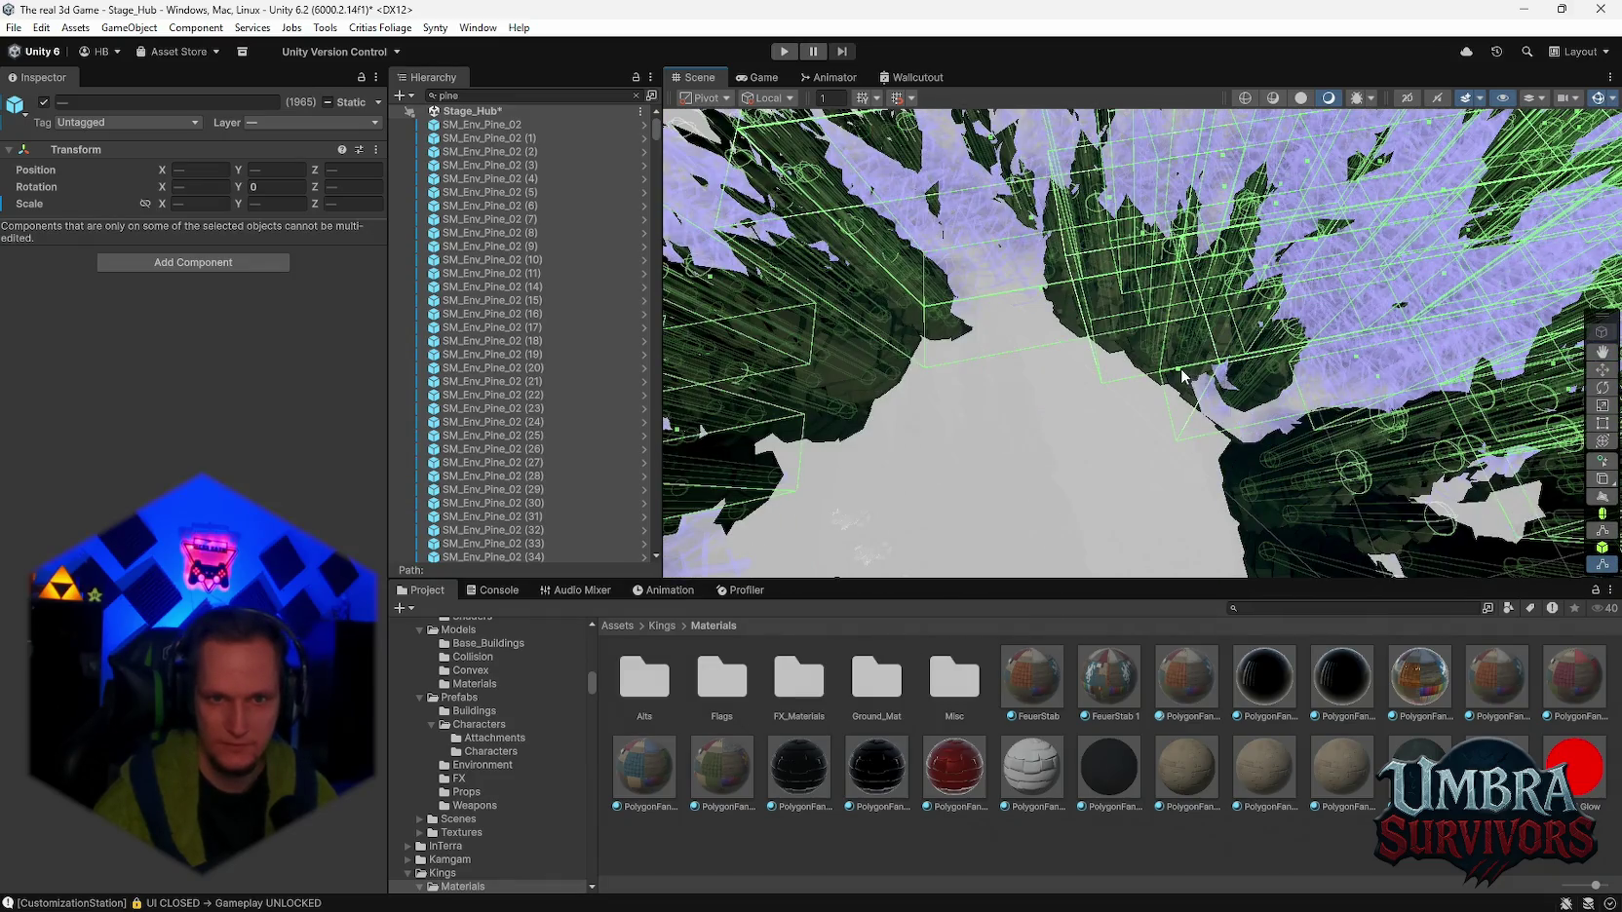
mouse_move(1103, 298)
left_mouse_down()
mouse_move(1232, 339)
mouse_move(1374, 281)
mouse_move(1585, 291)
mouse_move(1160, 287)
mouse_move(1122, 371)
mouse_move(1111, 307)
left_mouse_up()
mouse_move(1224, 279)
left_mouse_down()
mouse_move(933, 321)
mouse_move(1181, 280)
mouse_move(1163, 294)
mouse_move(1185, 365)
left_mouse_up()
key("alt")
mouse_move(1430, 304)
left_mouse_down()
mouse_move(1358, 468)
mouse_move(1228, 338)
left_mouse_up()
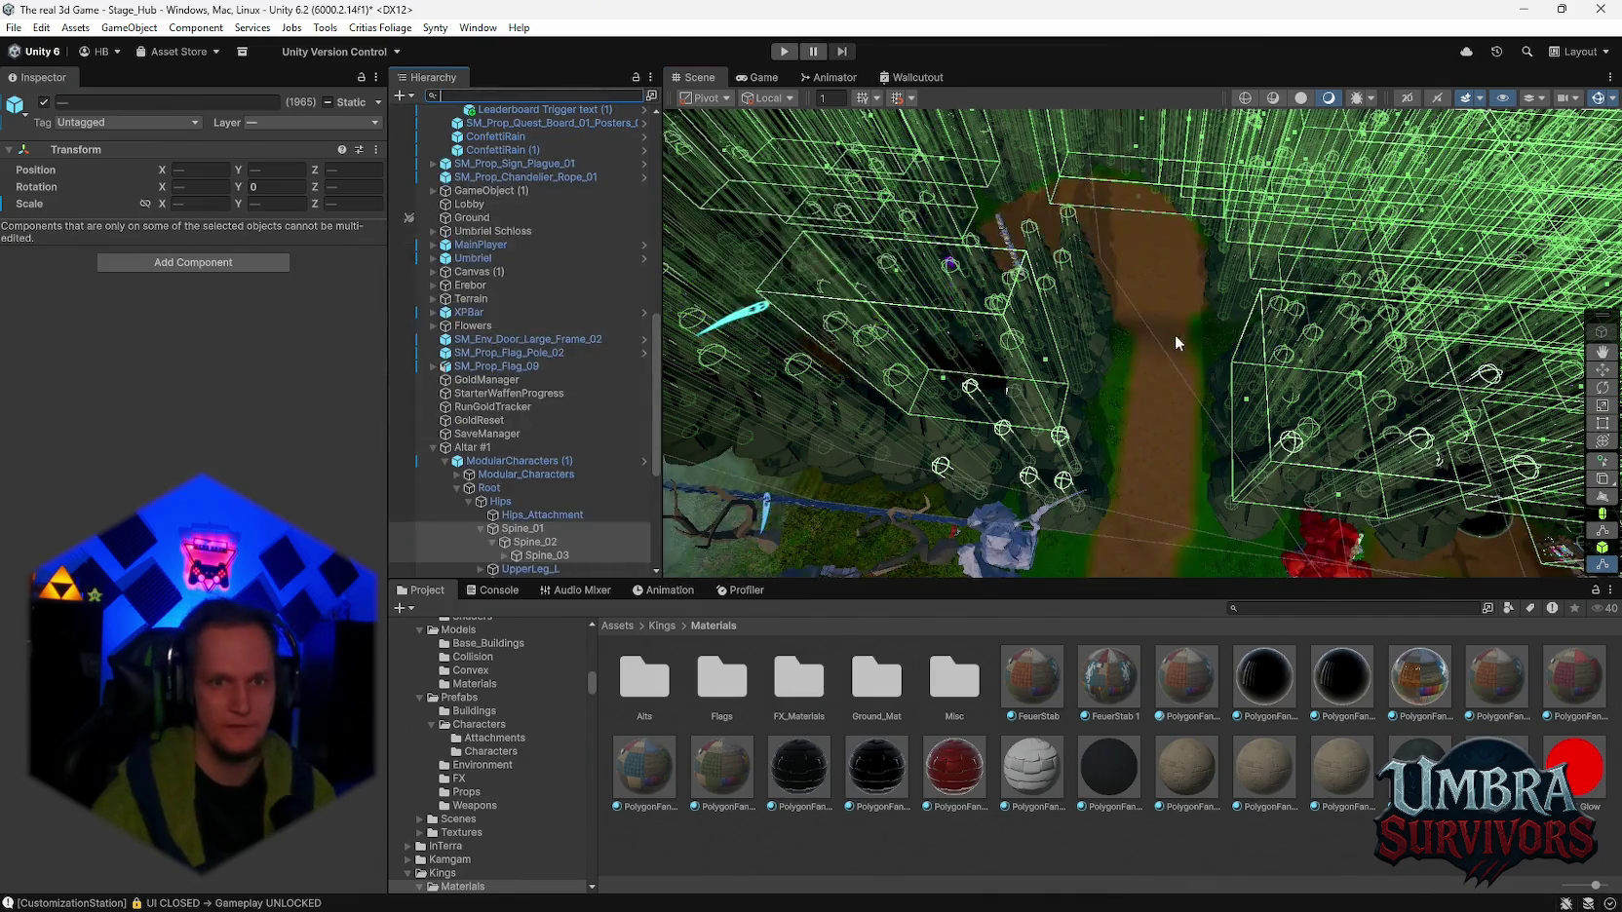
left_click(788, 56)
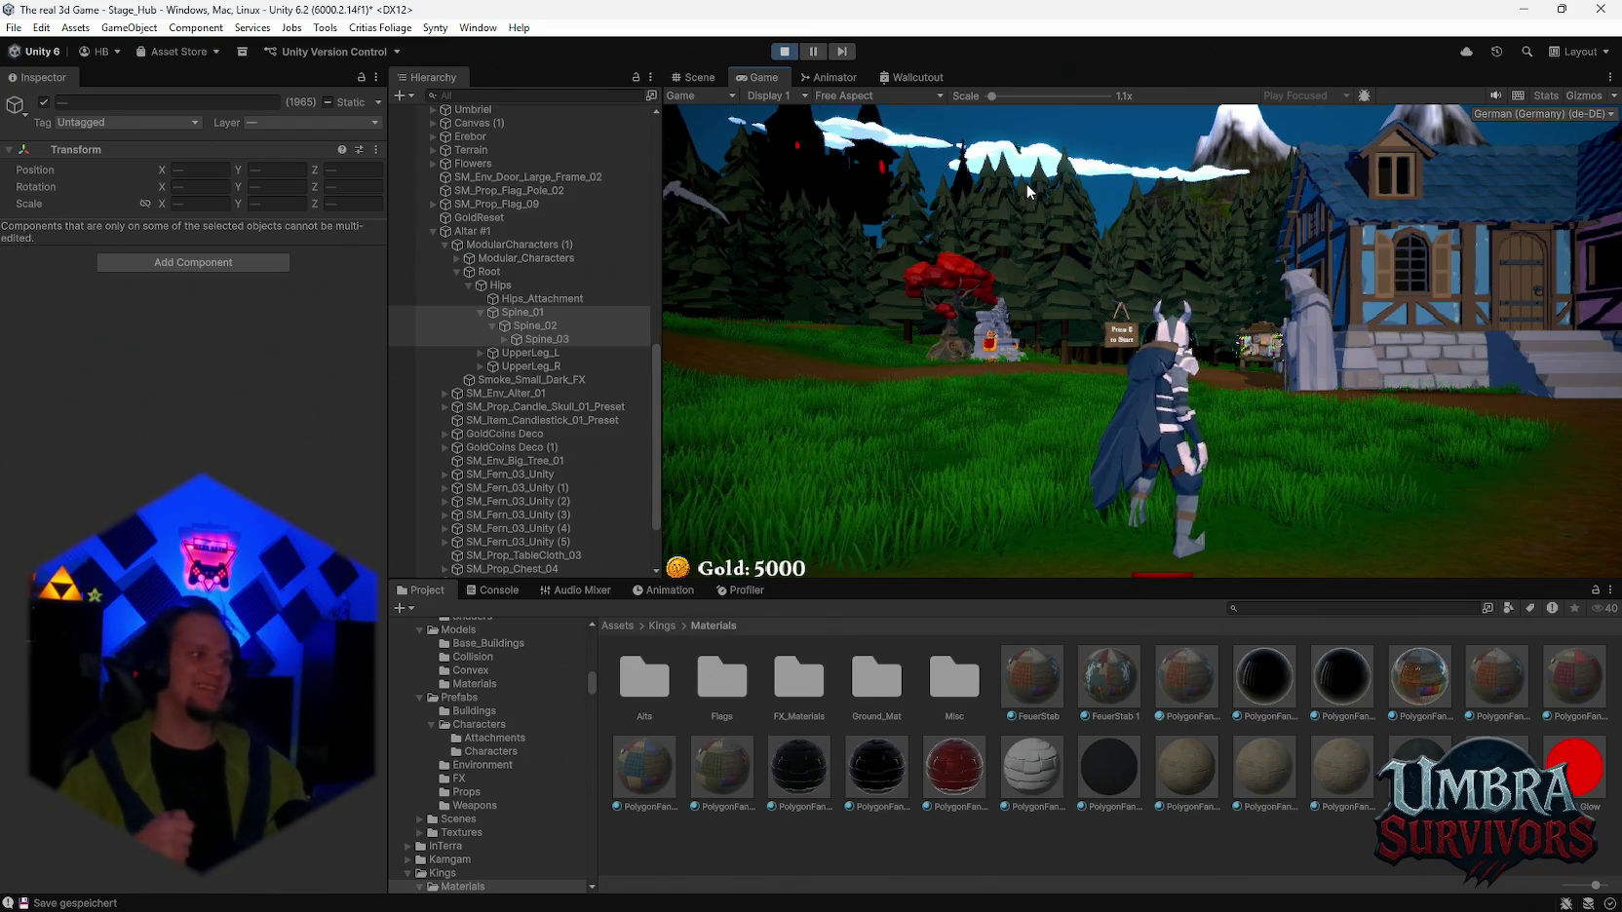
key("w")
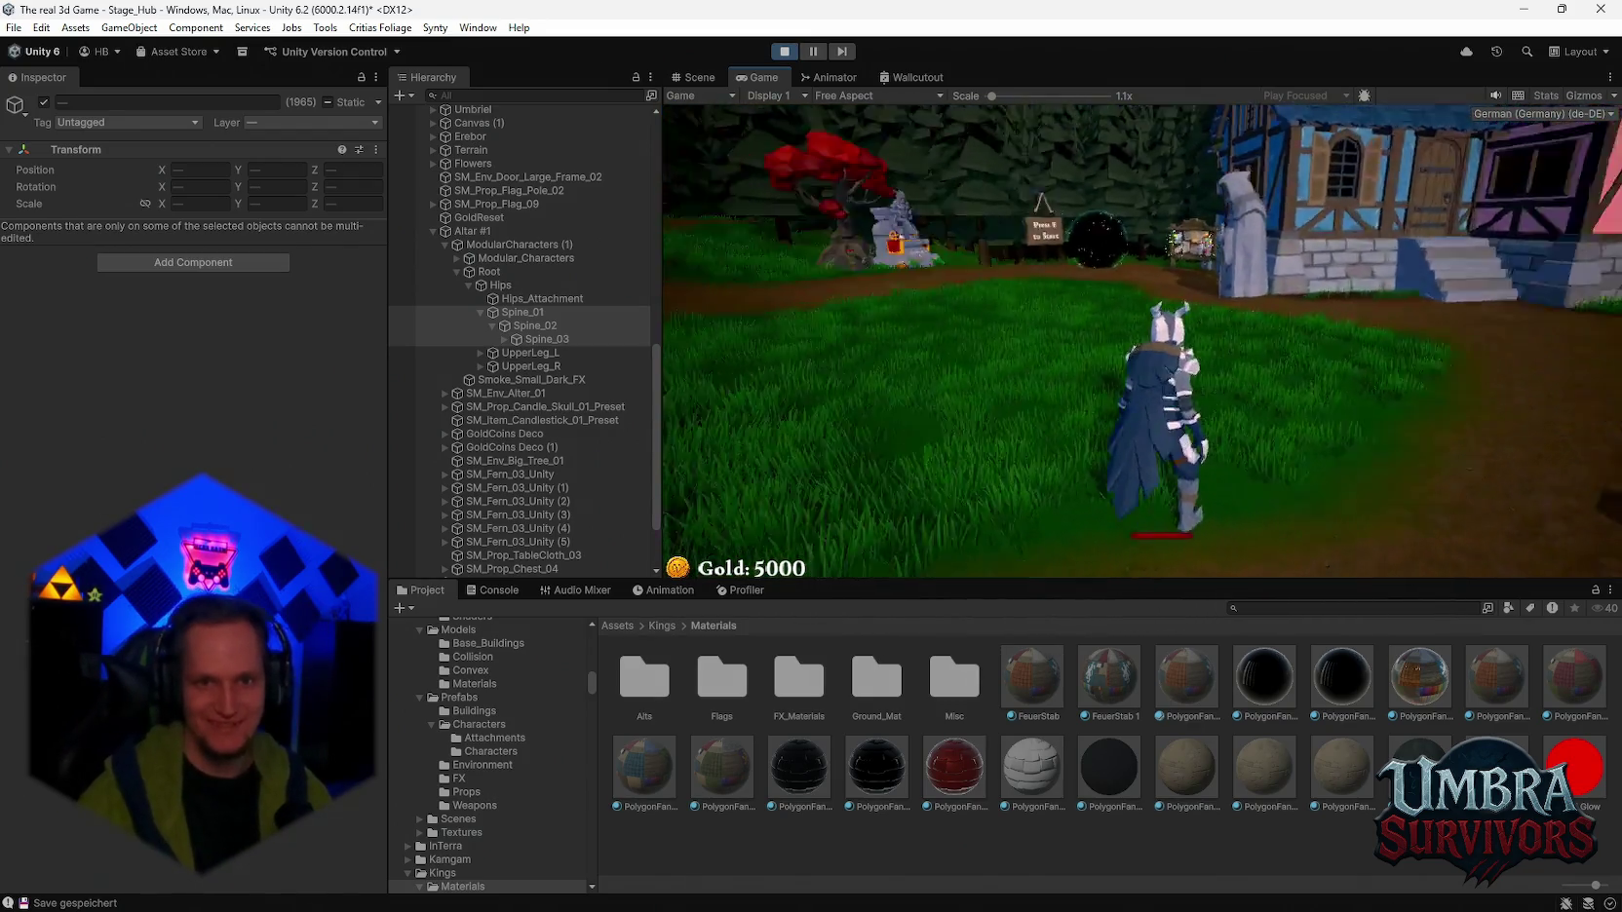
key("w")
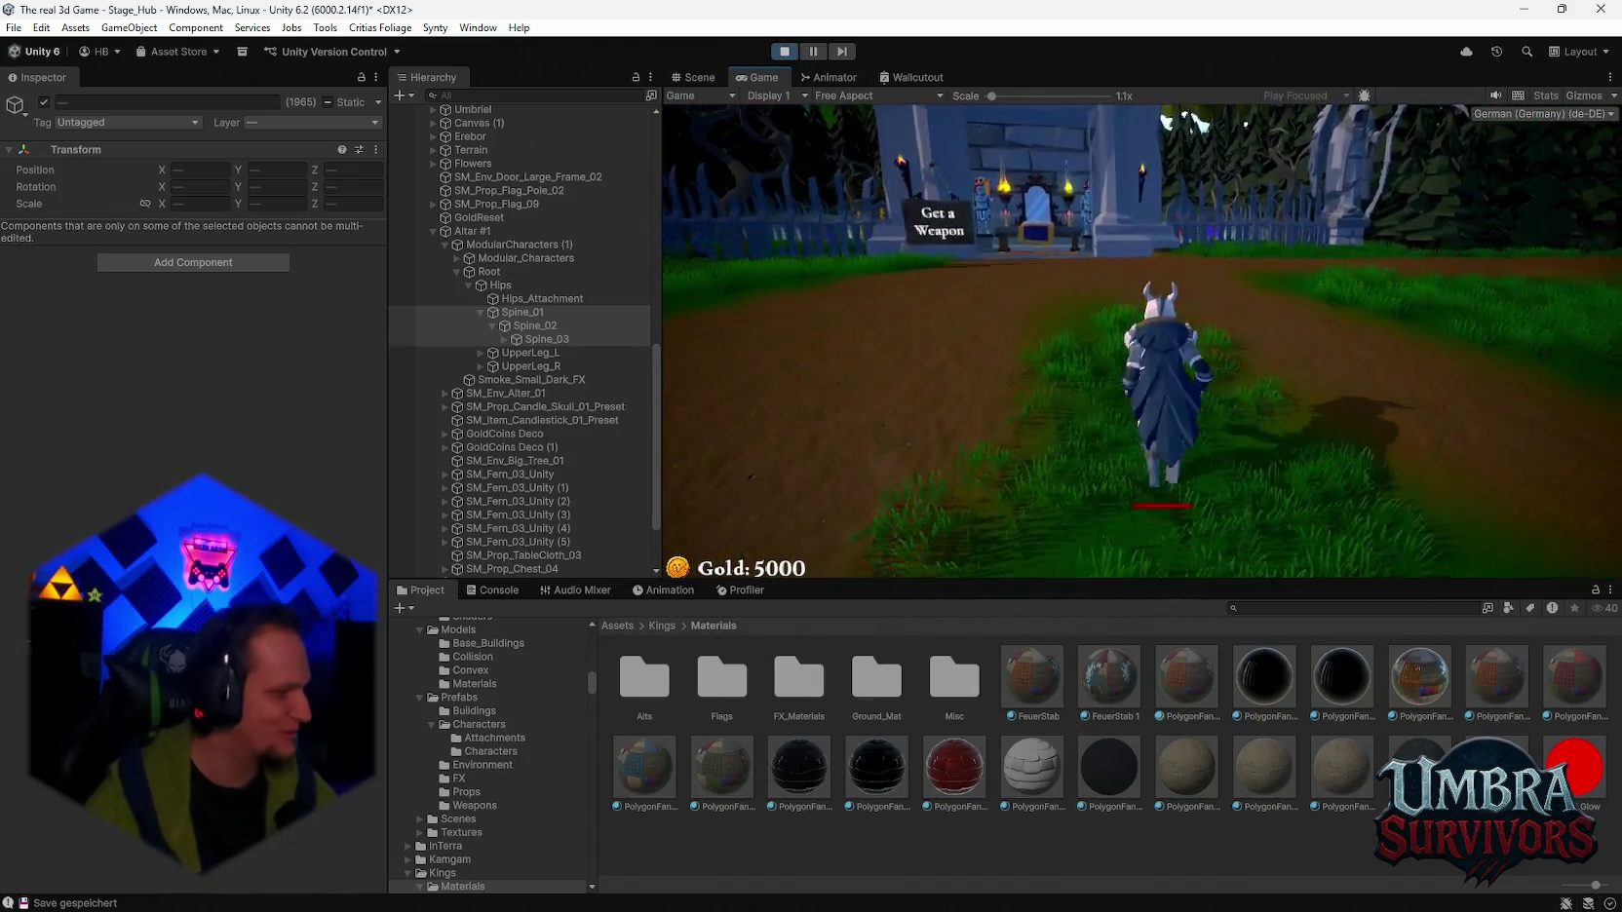
key("w")
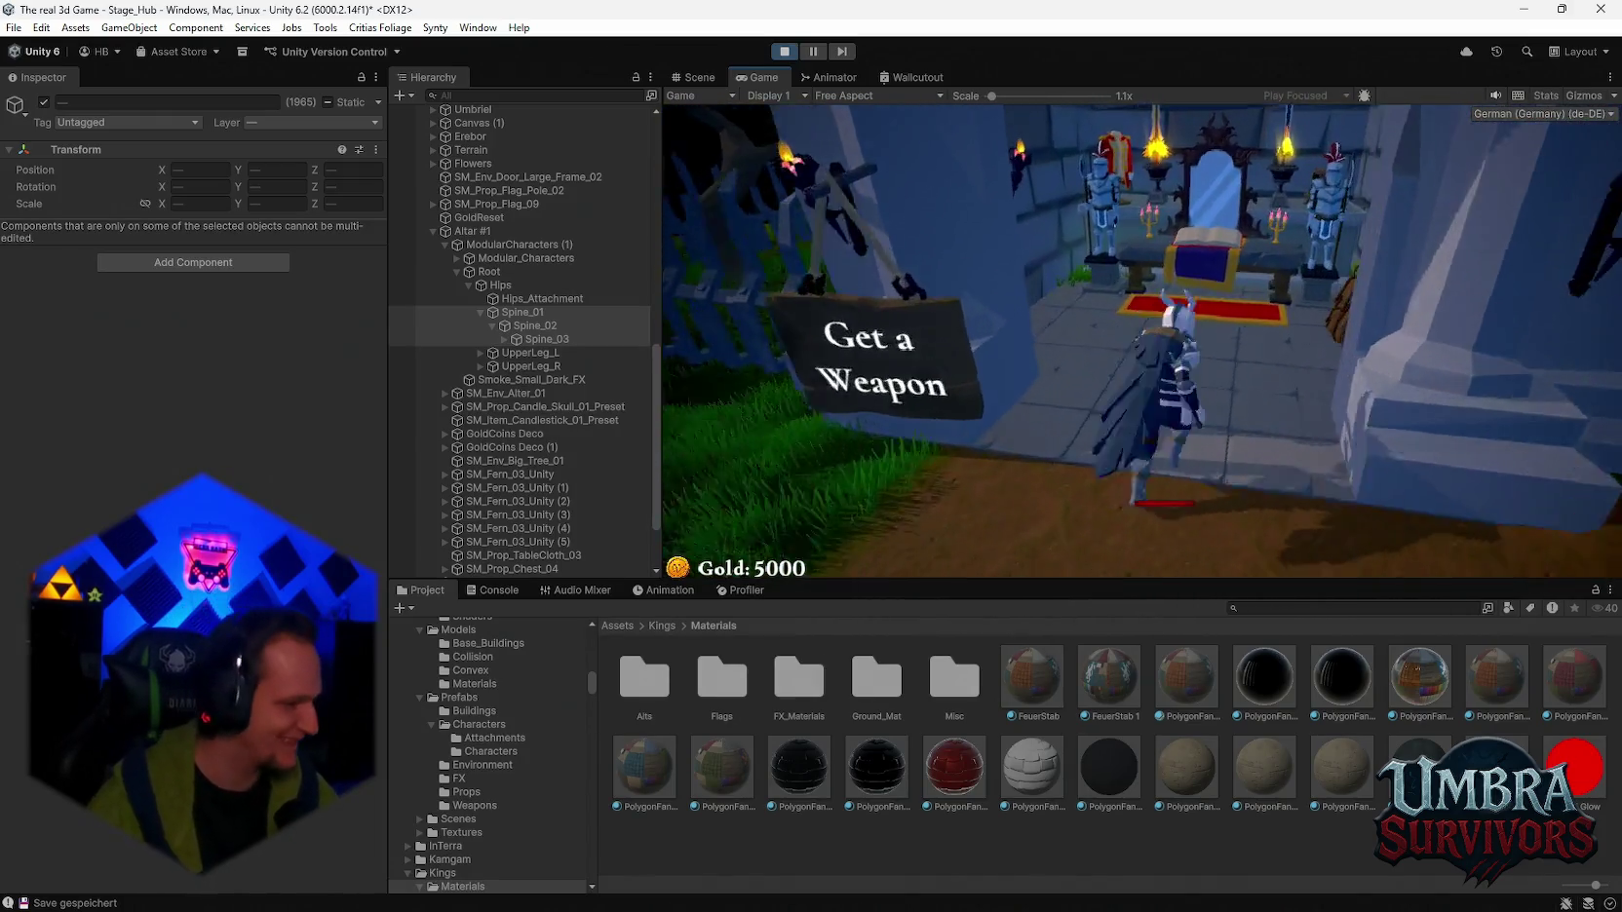
left_click(904, 213)
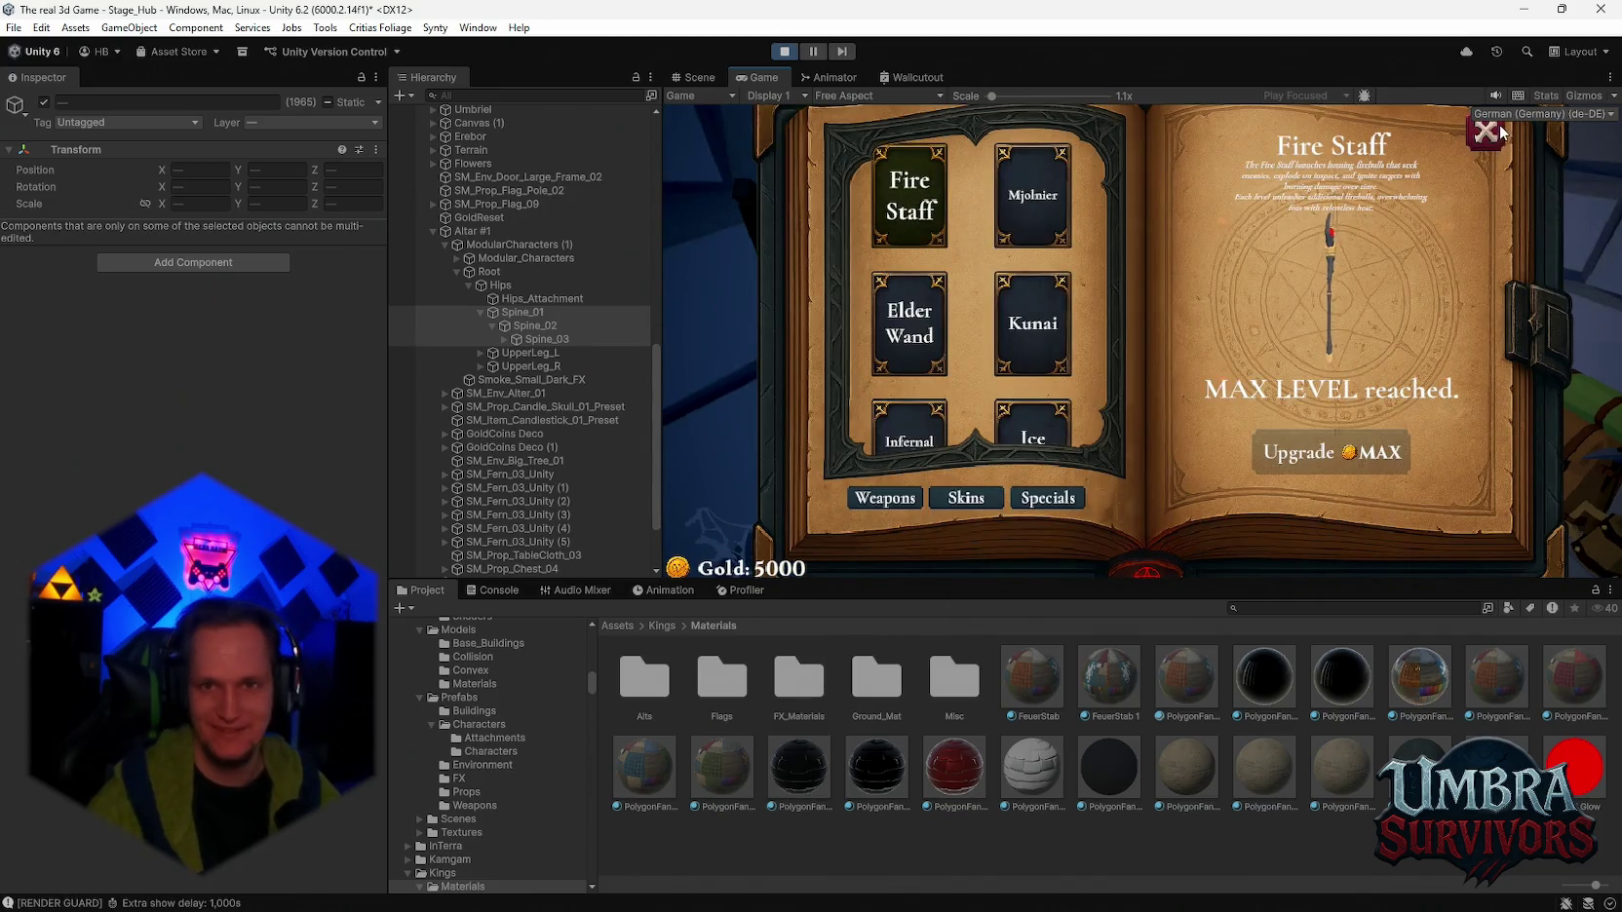
key("Escape")
key("s")
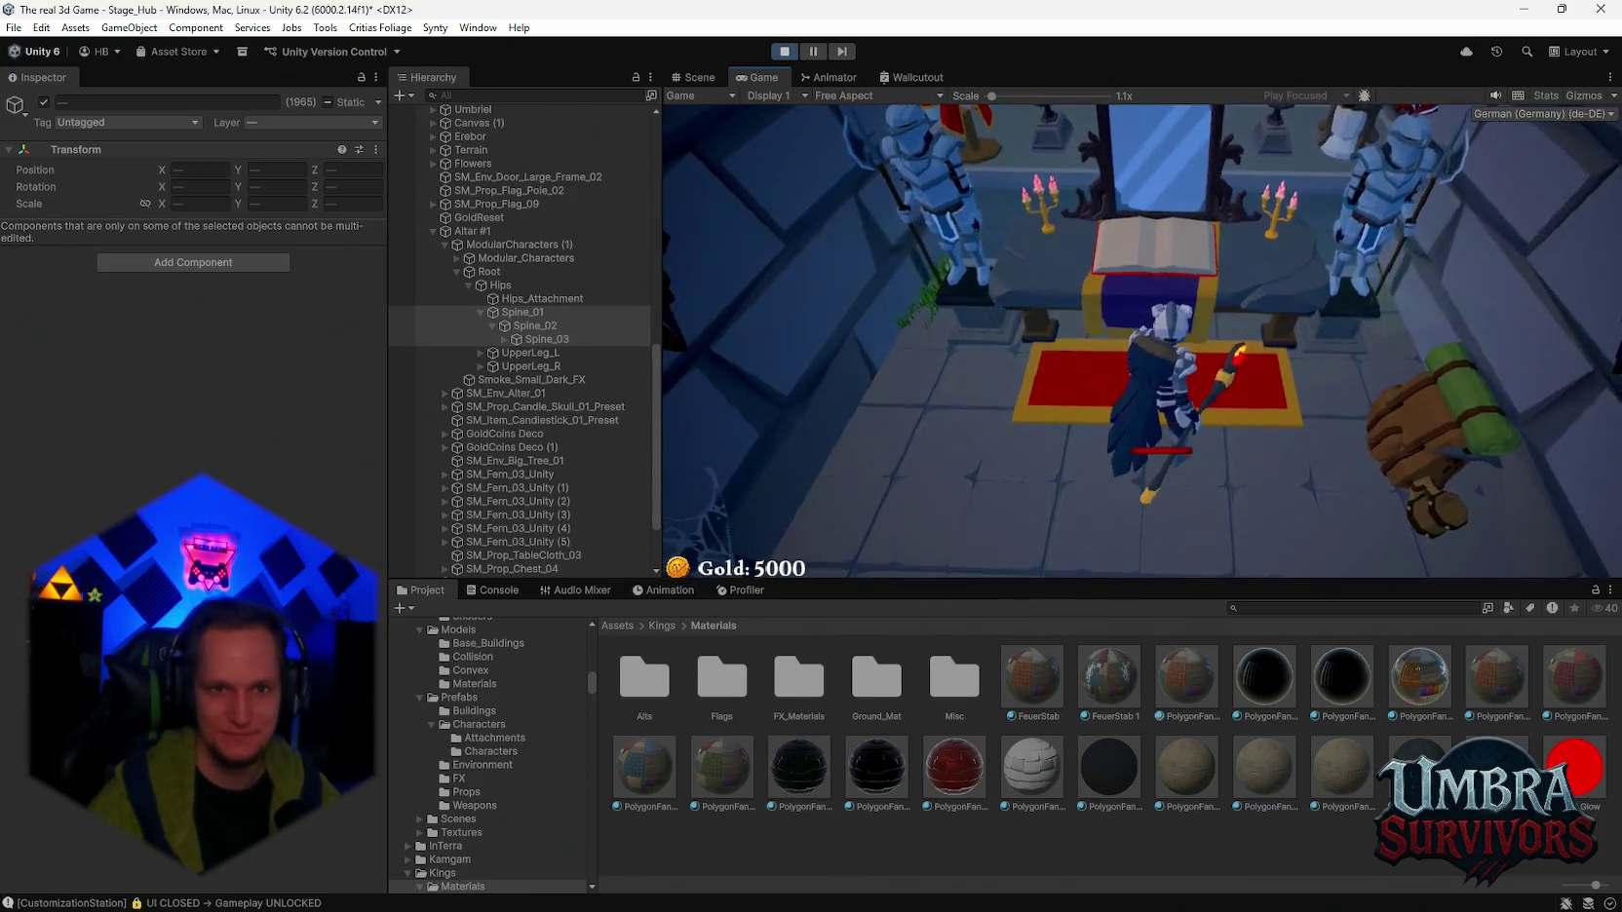
key("w")
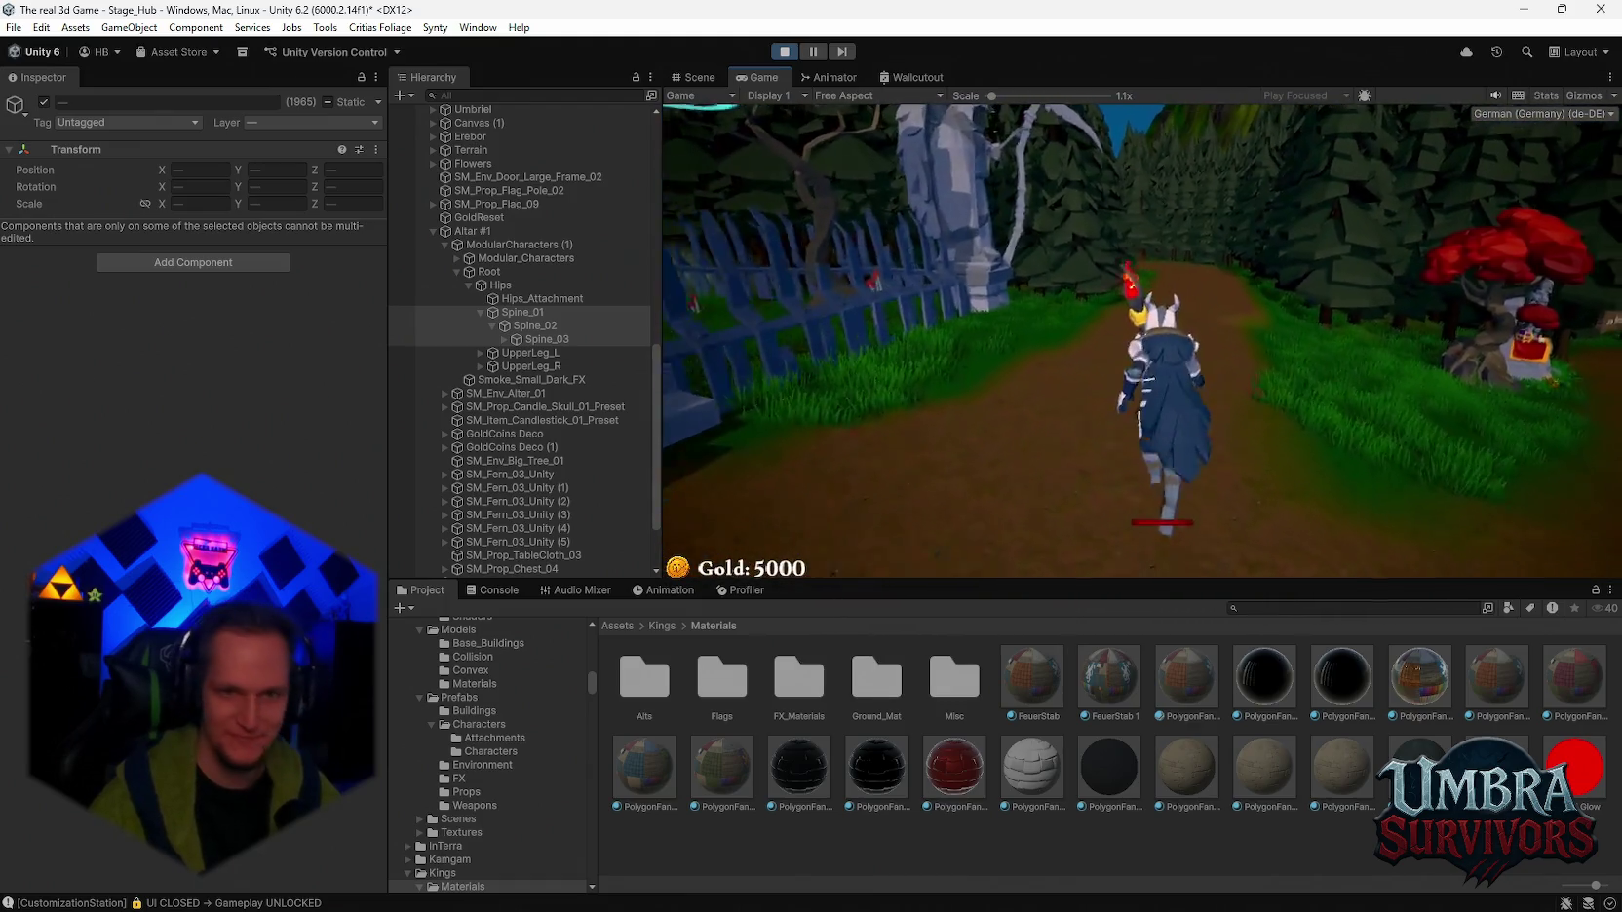
key("w")
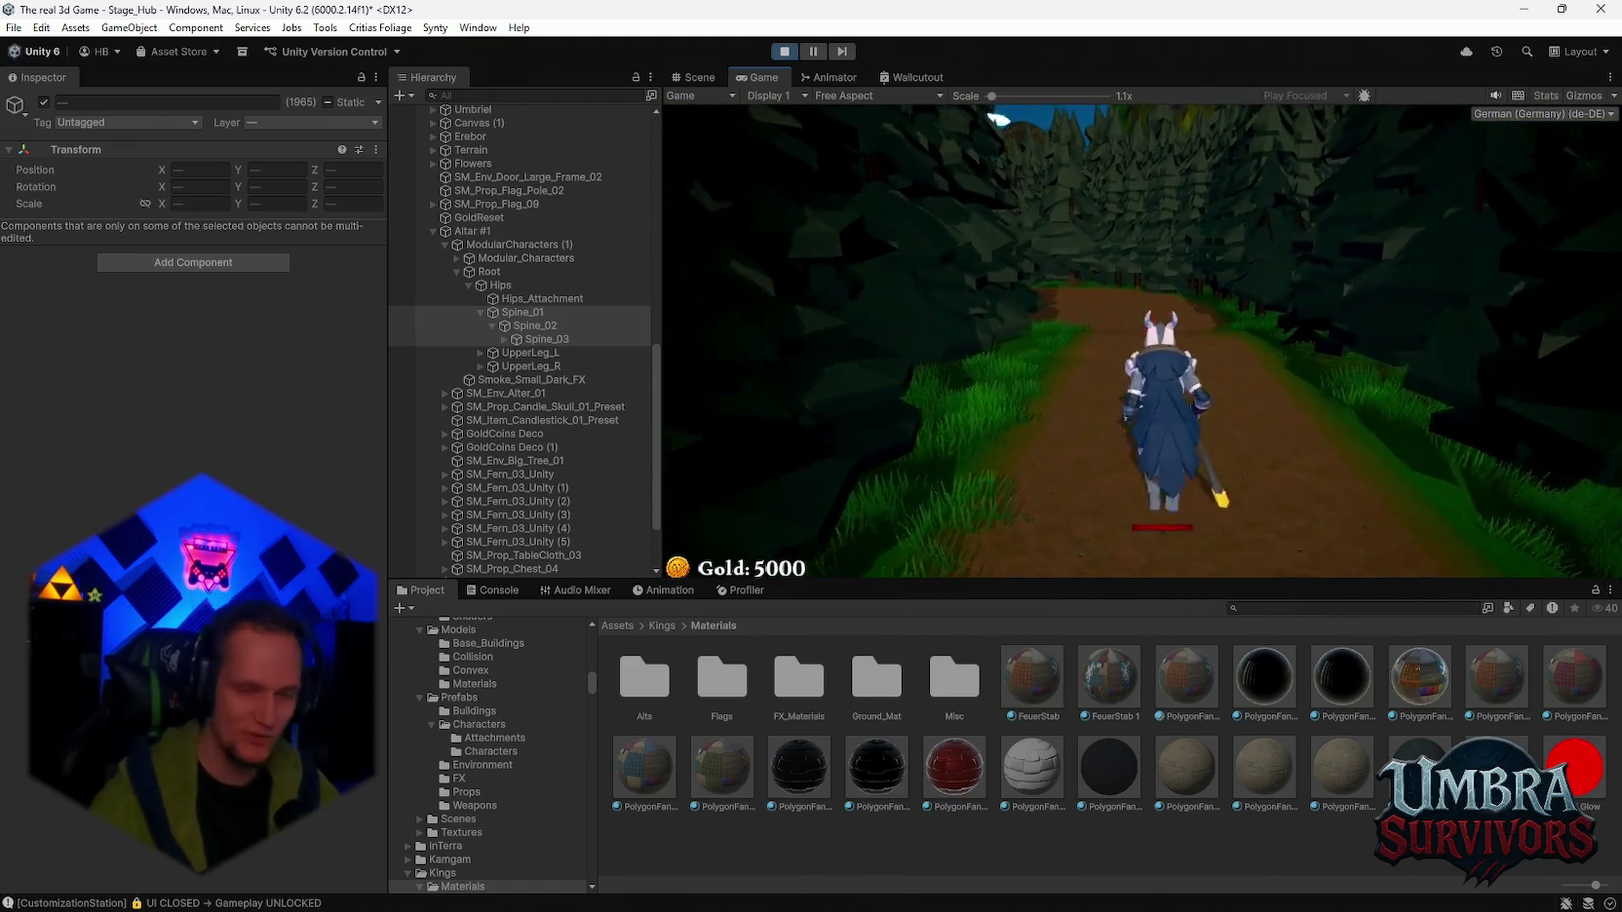
key("w")
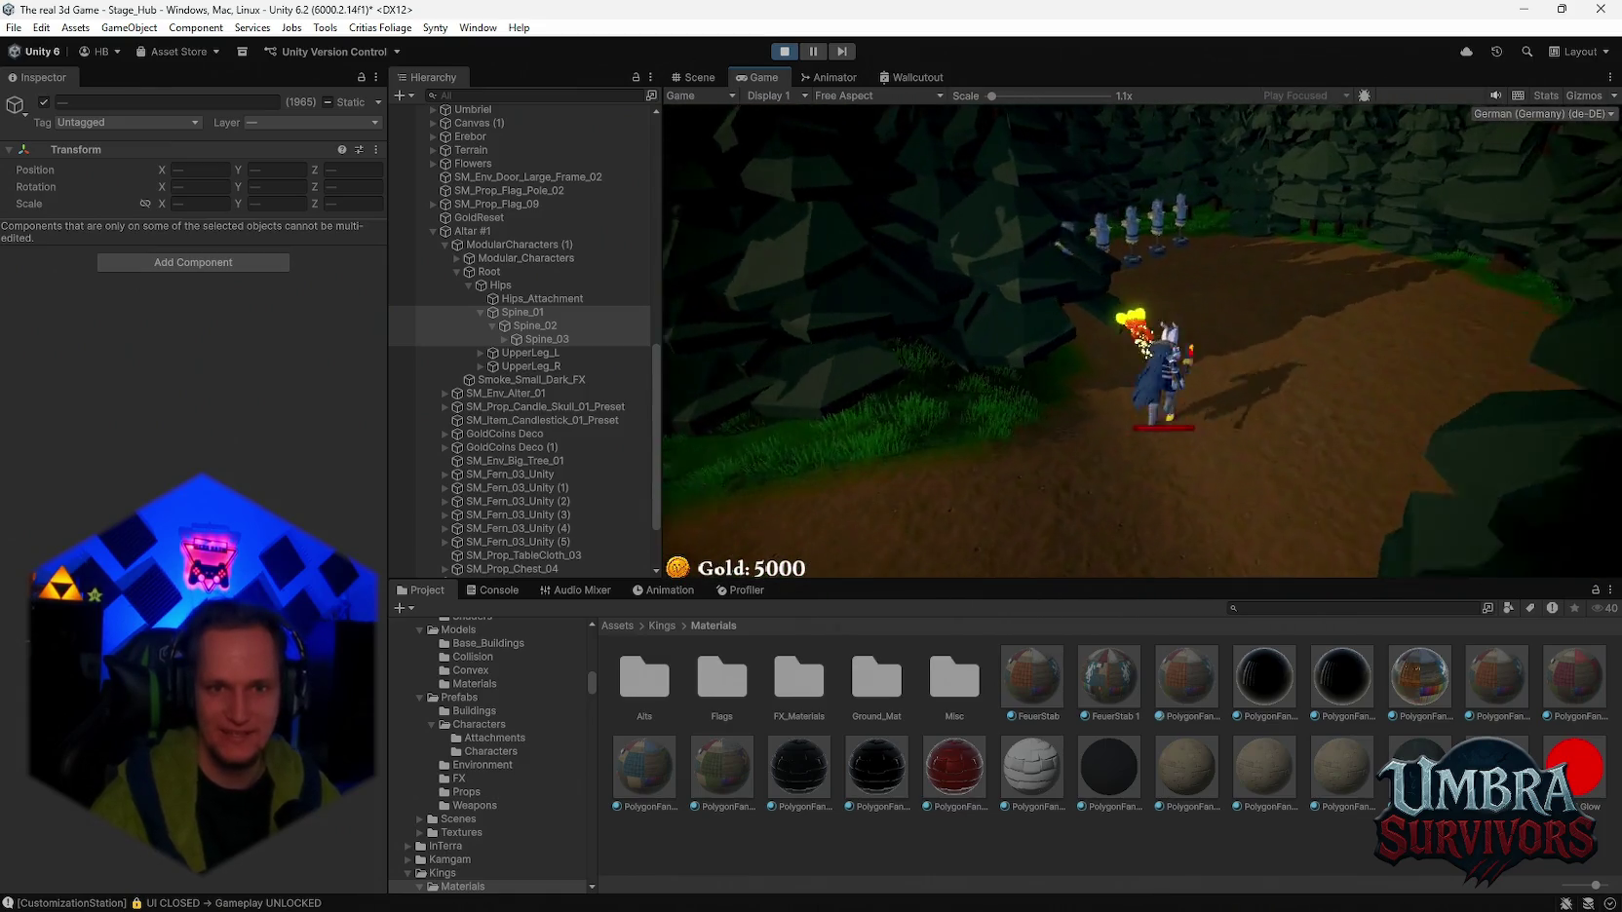
key("Escape")
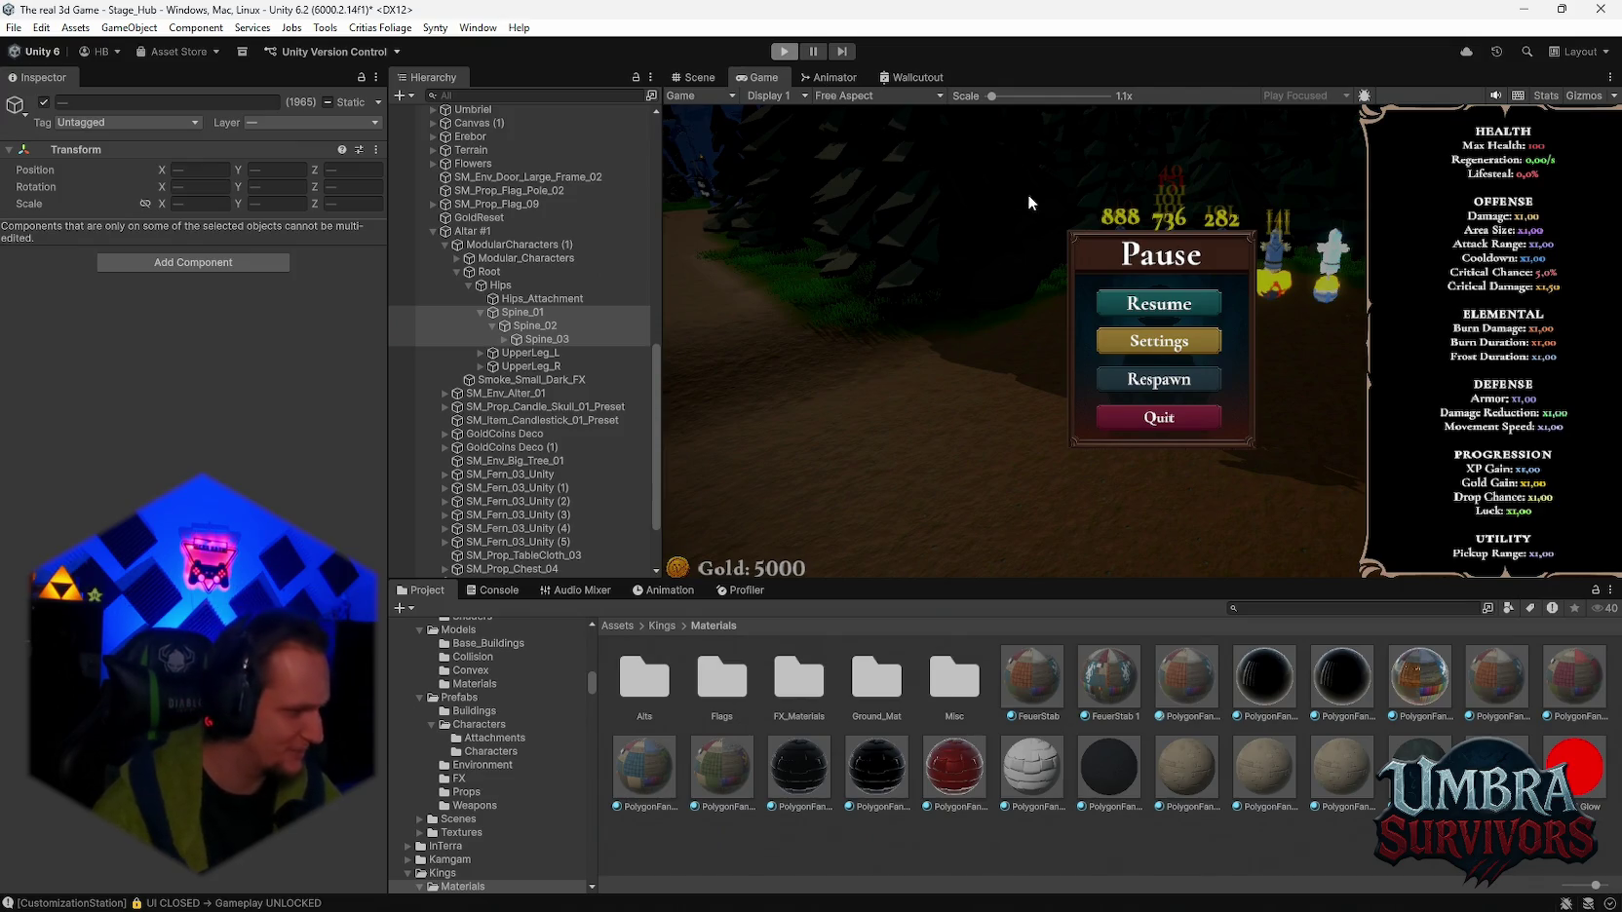
key("ctrl+p")
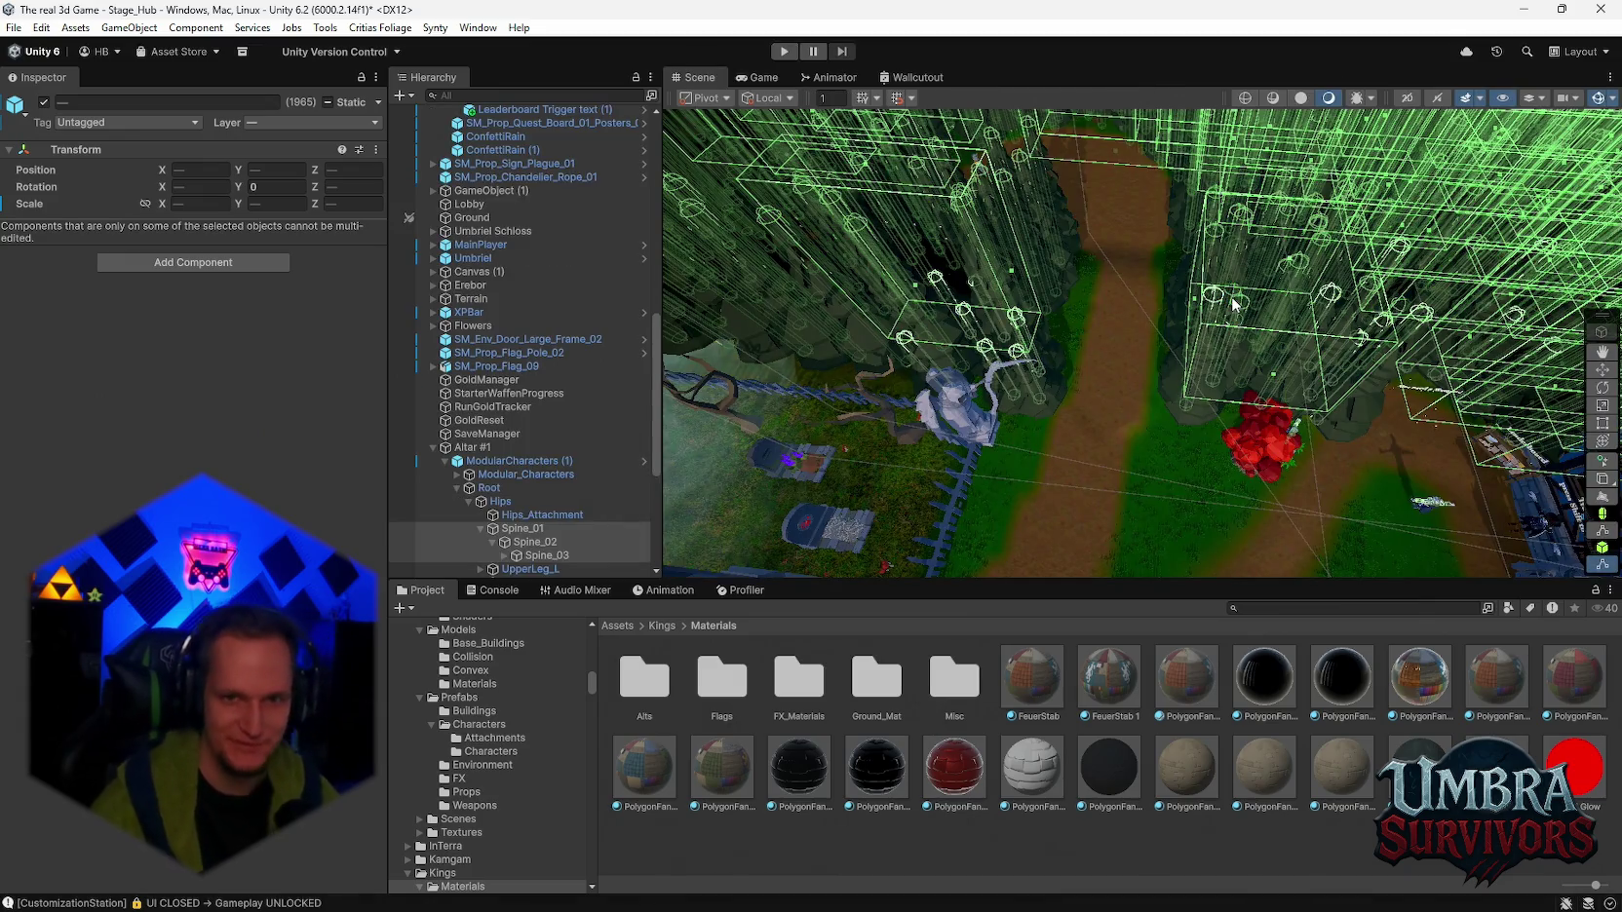
Frame SM_Prop_Dummy_Armour_01 and select all five armour training dummies
scroll(1145, 289, "up", 5)
scroll(1103, 441, "up", 5)
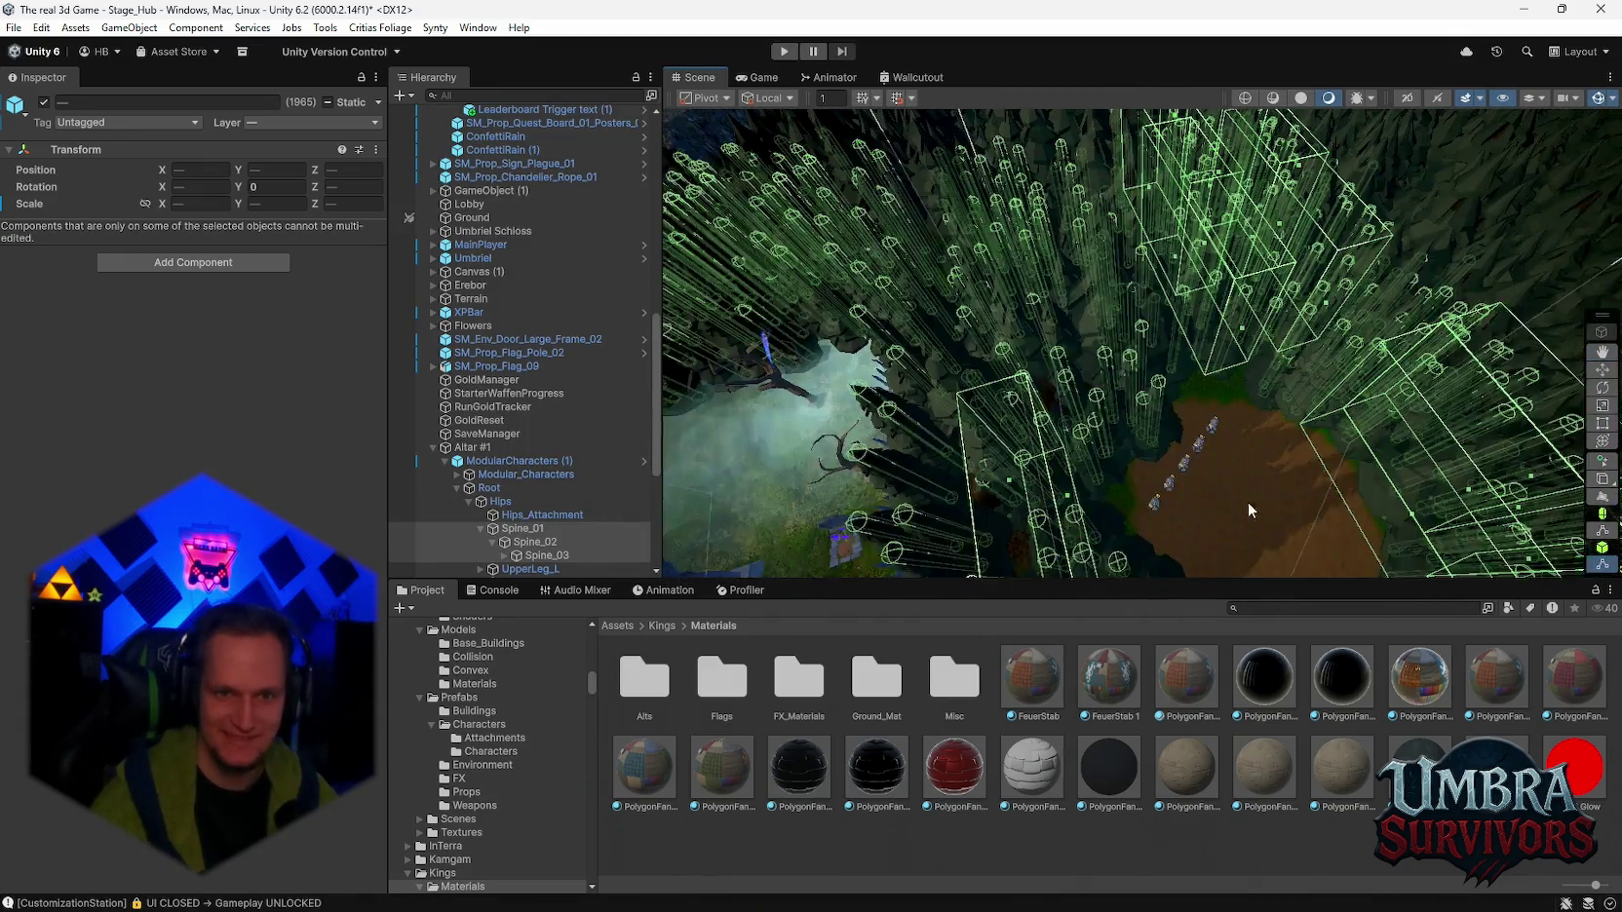
scroll(523, 525, "down", 7)
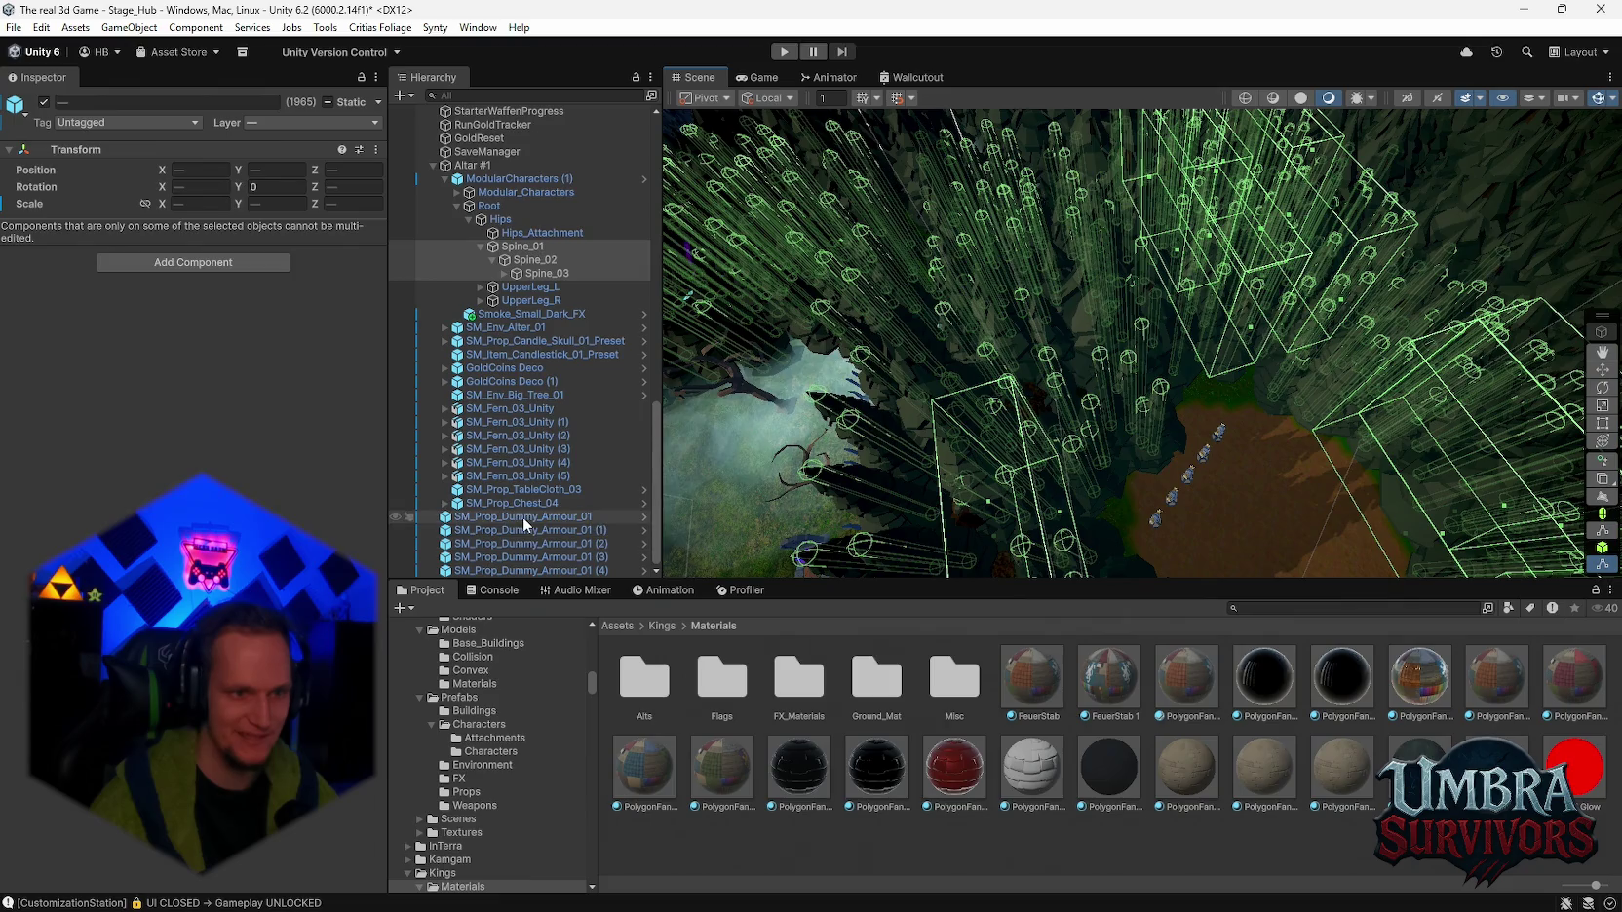
double_click(524, 519)
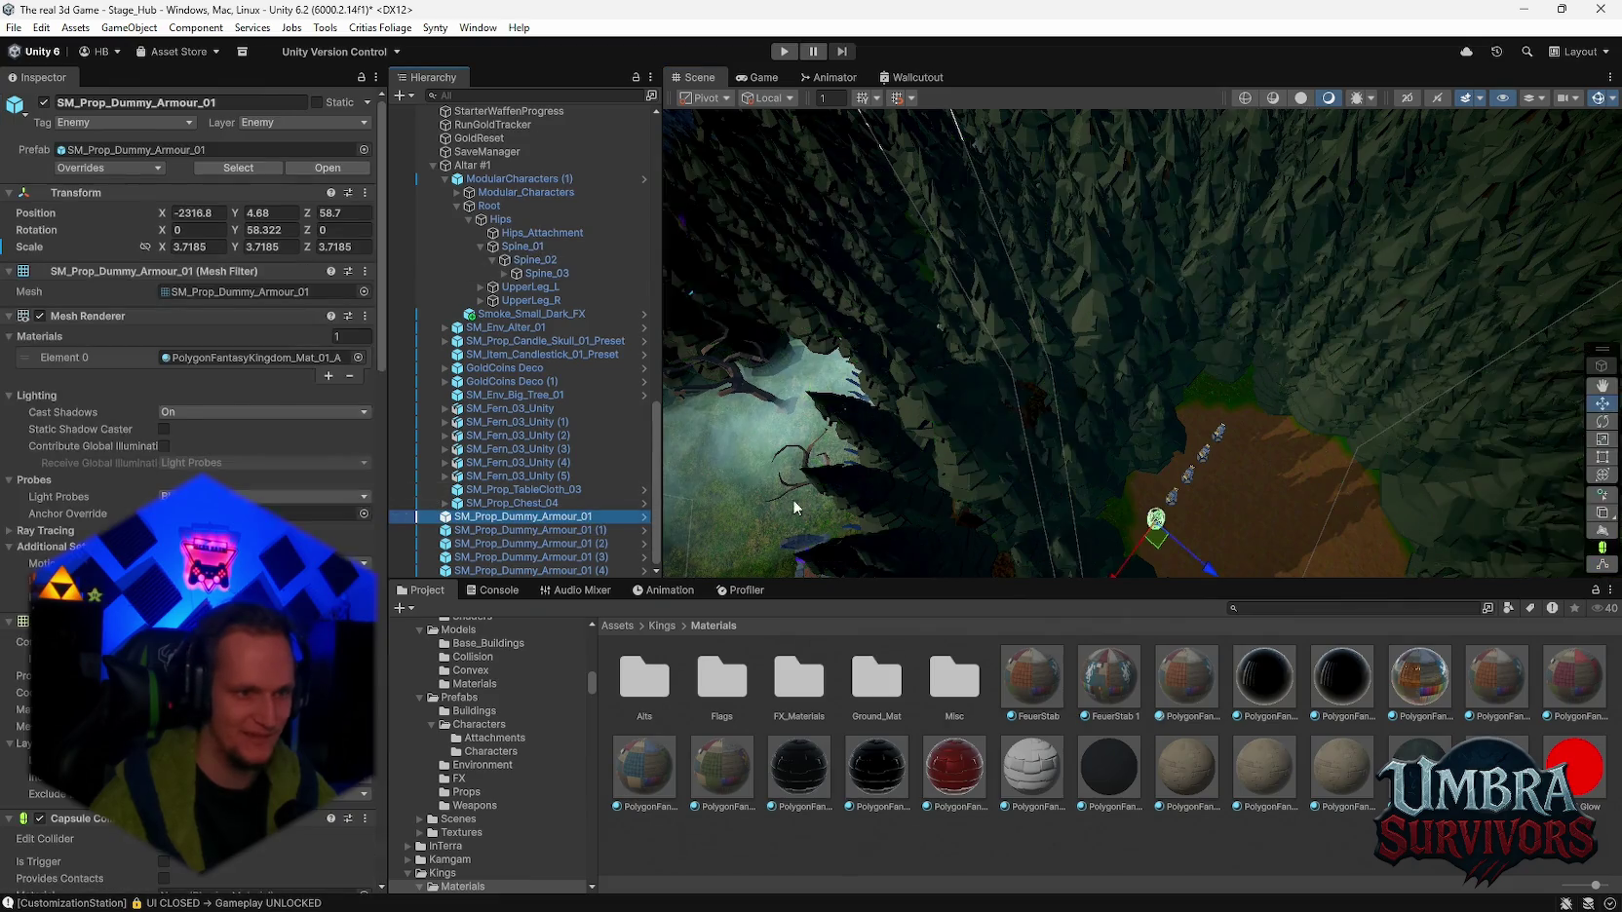
mouse_move(1134, 471)
left_mouse_down()
mouse_move(1176, 409)
mouse_move(827, 258)
mouse_move(780, 199)
left_mouse_up()
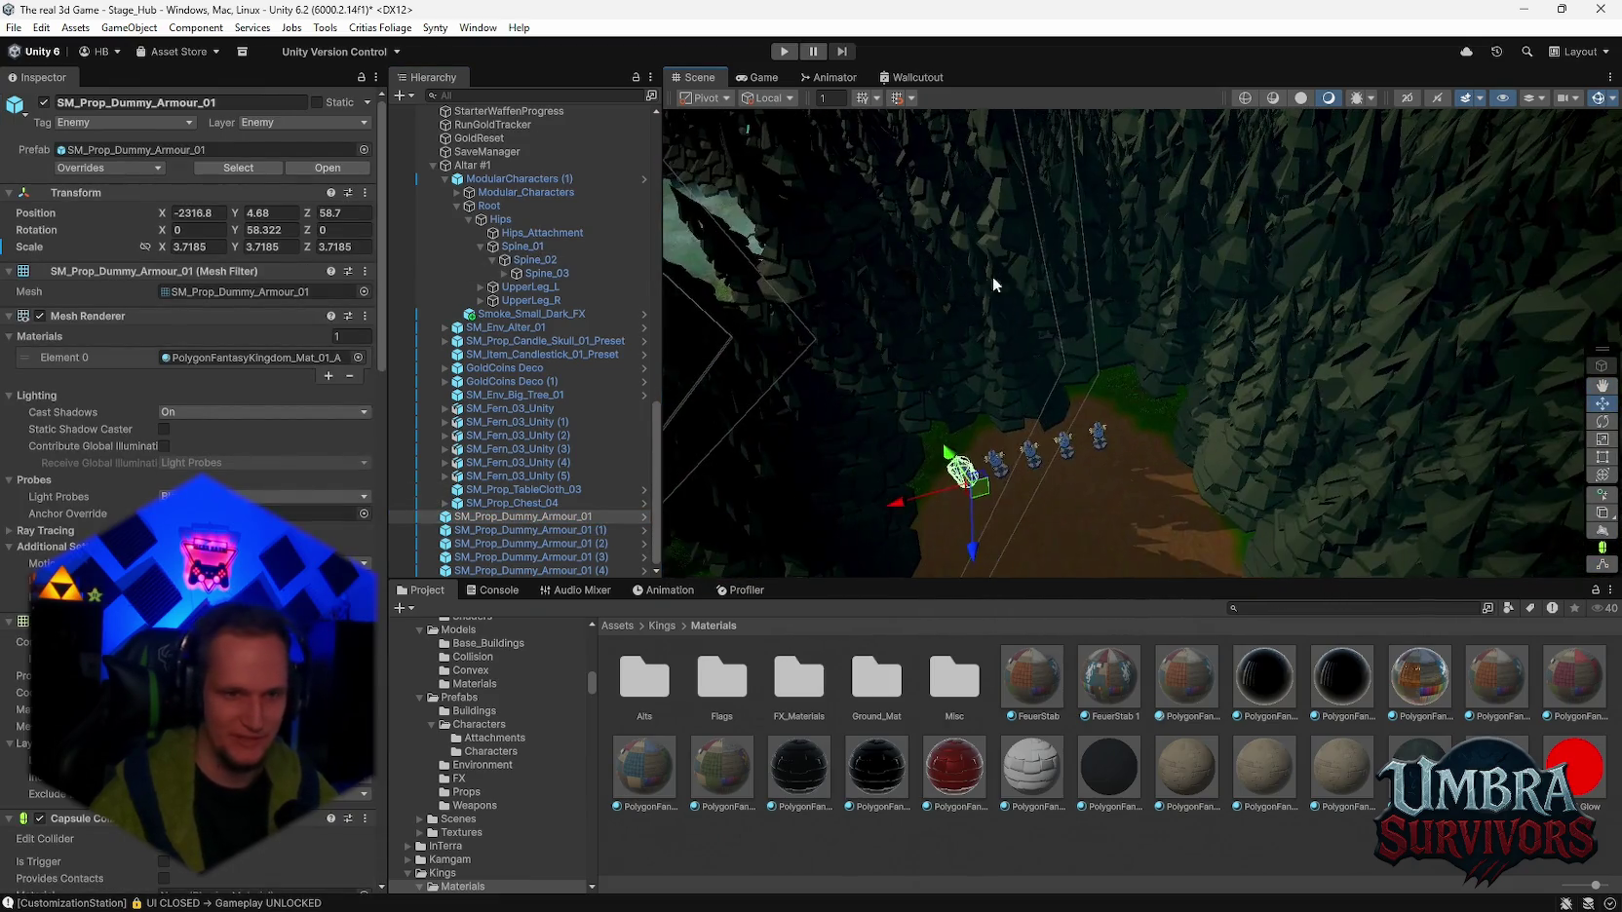
left_click(487, 571, "shift")
scroll(283, 491, "down", 3)
scroll(283, 490, "down", 12)
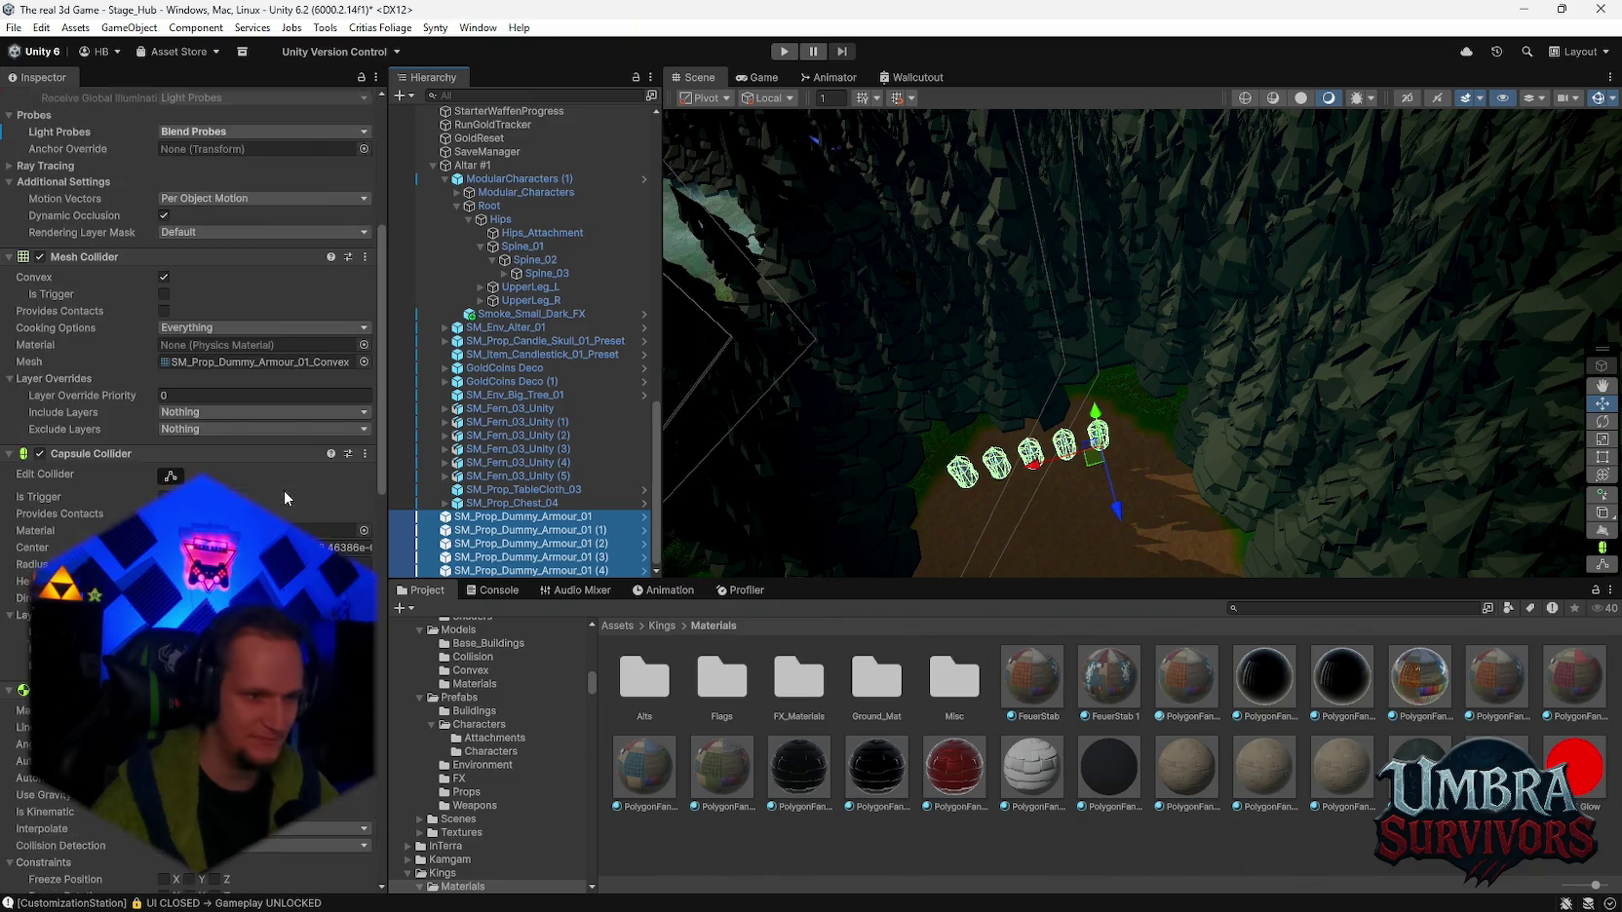
scroll(748, 456, "up", 5)
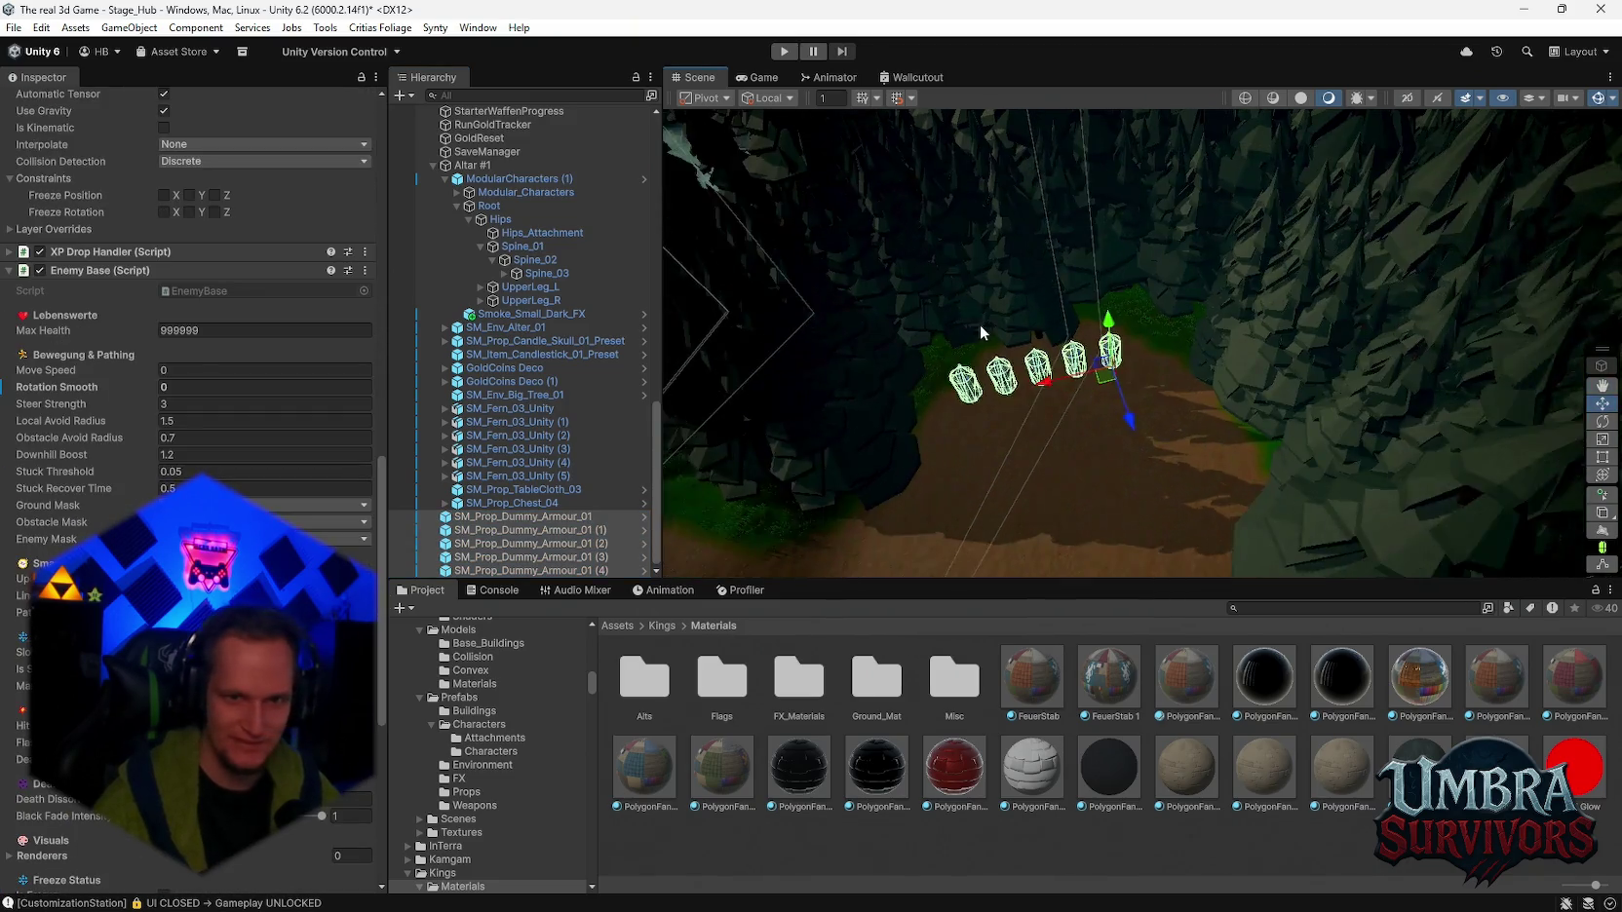
scroll(263, 439, "down", 10)
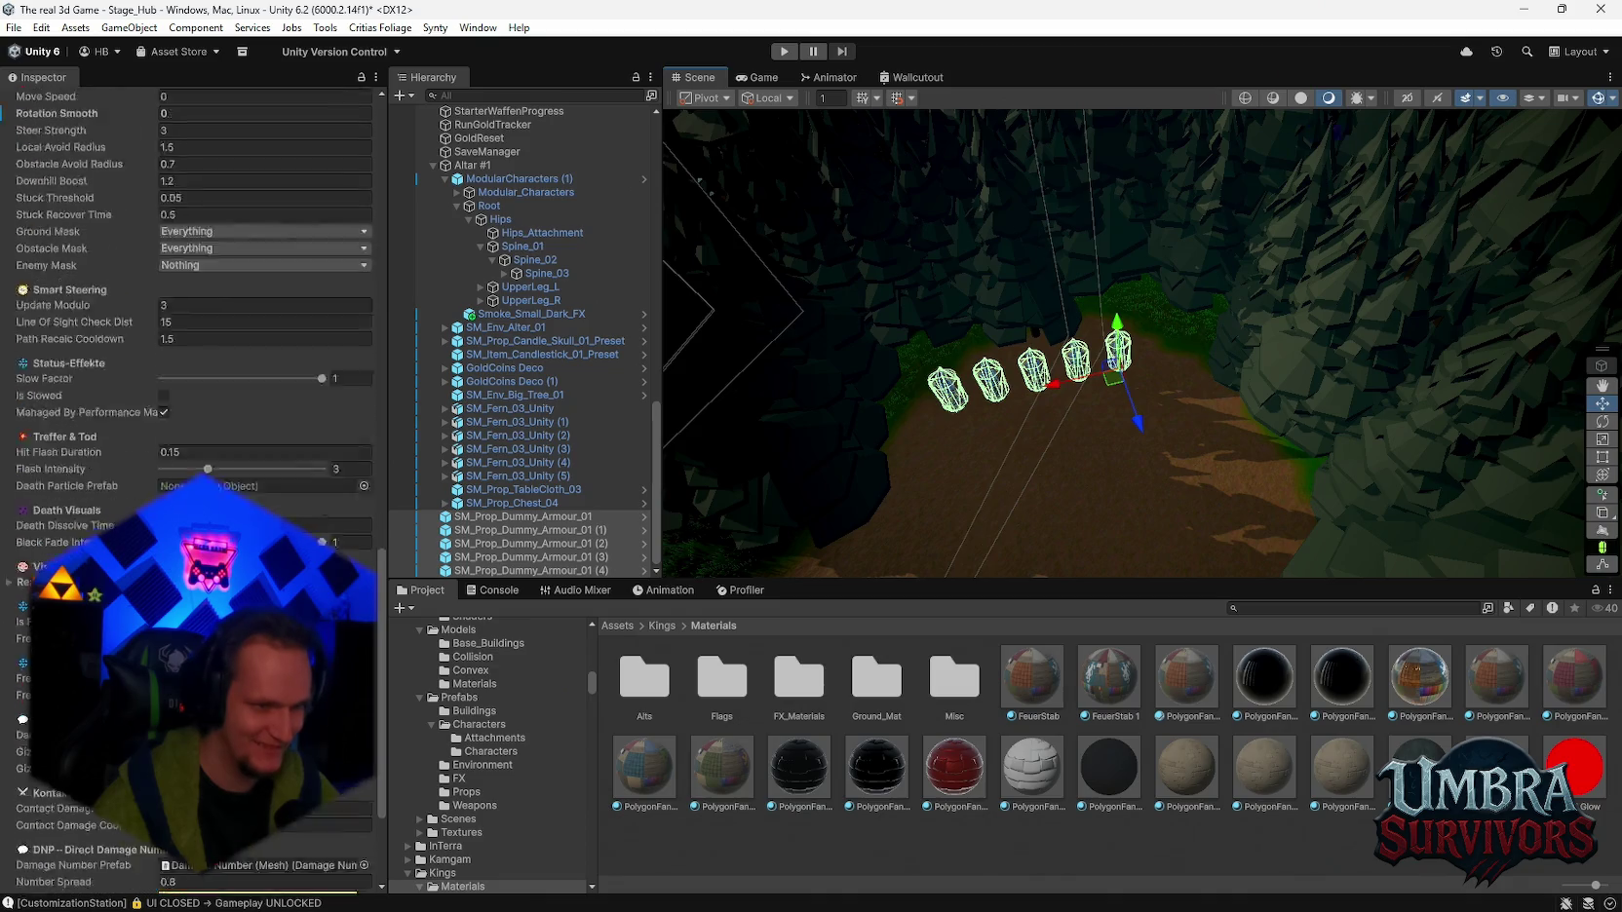
Set a colour field's hue to yellow, then pan the view back toward the village
left_click(263, 554)
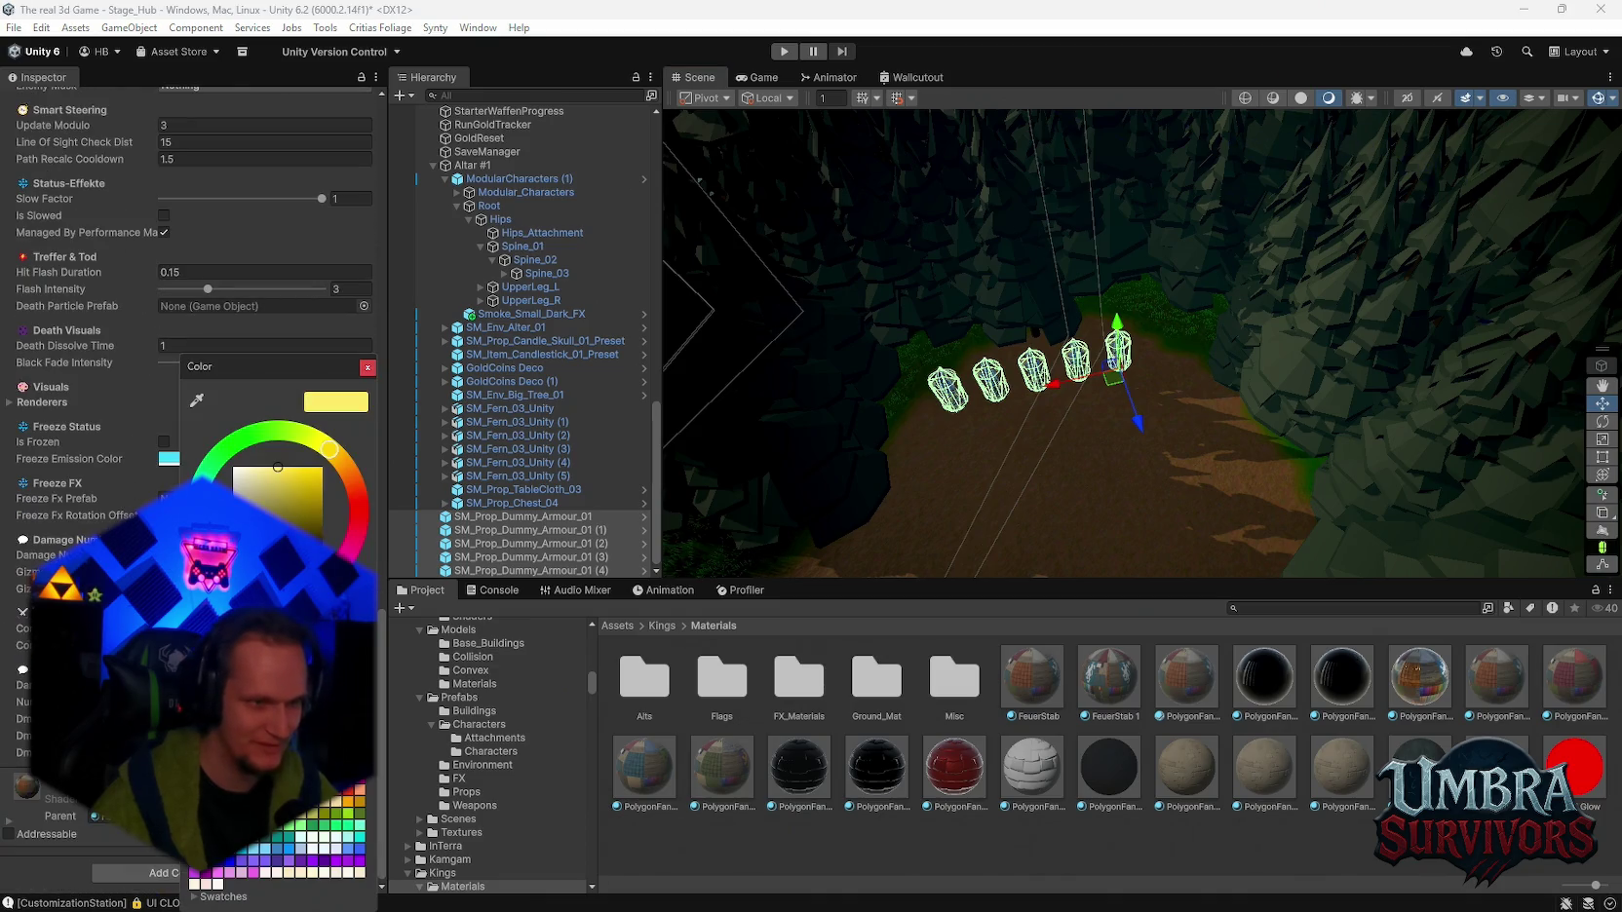
left_click(367, 368)
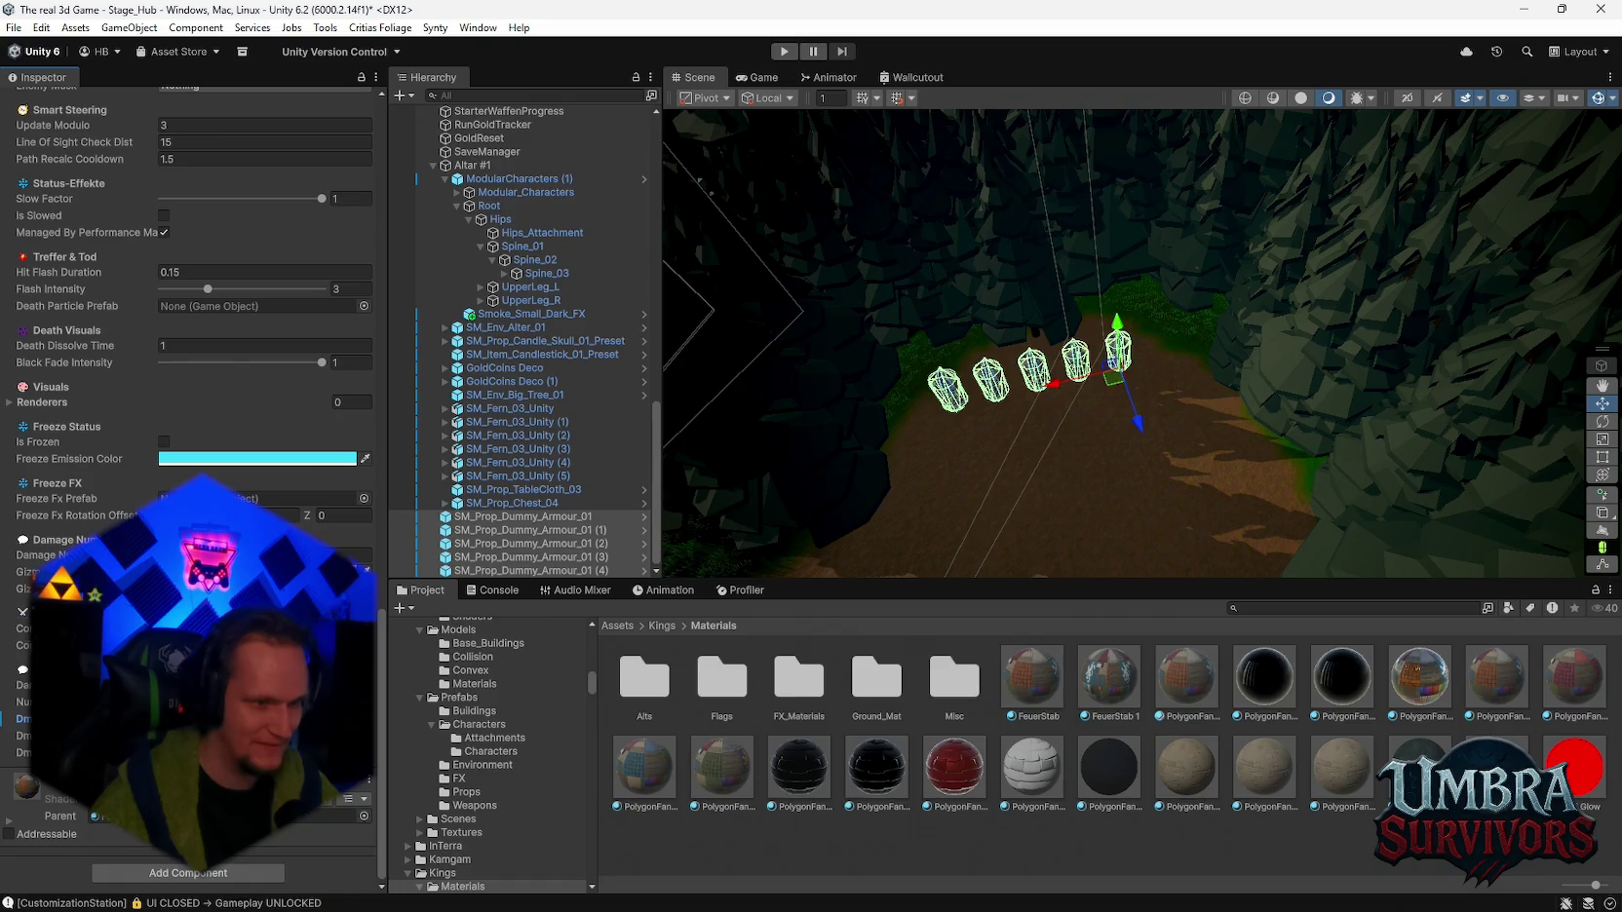
left_click(263, 719)
left_click(321, 453)
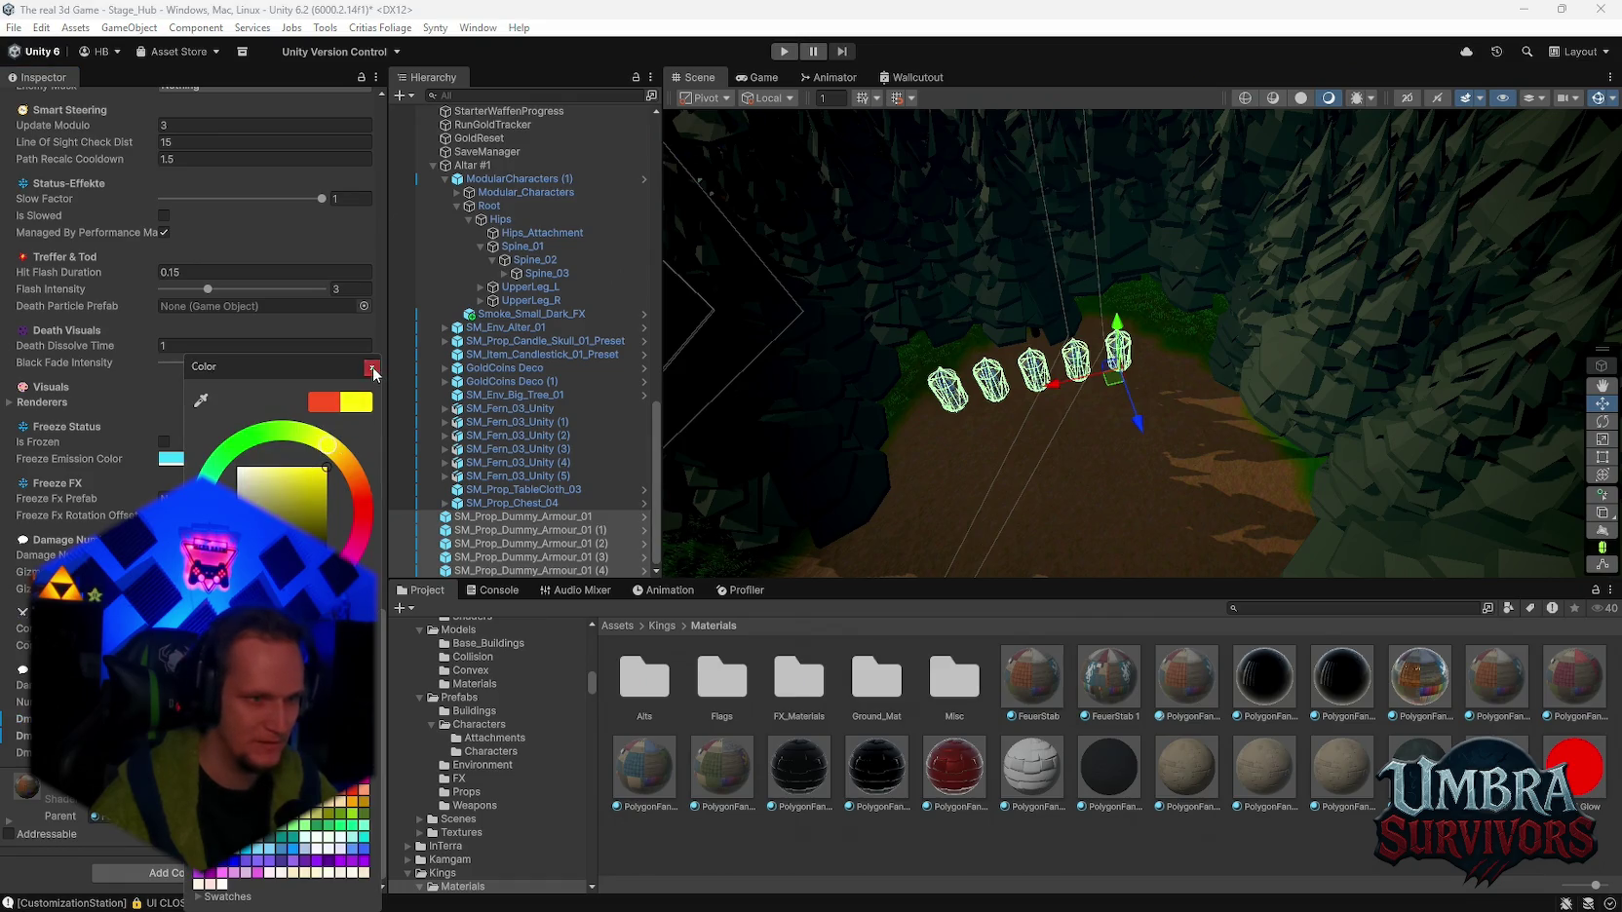
left_click(372, 368)
mouse_move(975, 370)
left_mouse_down()
mouse_move(1310, 310)
mouse_move(1054, 393)
mouse_move(1008, 160)
mouse_move(1244, 314)
mouse_move(1216, 381)
mouse_move(1151, 410)
mouse_move(1120, 359)
mouse_move(1047, 390)
mouse_move(867, 167)
mouse_move(1161, 413)
mouse_move(1224, 374)
mouse_move(1248, 442)
mouse_move(1185, 475)
mouse_move(1234, 402)
mouse_move(1069, 357)
mouse_move(1090, 388)
mouse_move(1097, 224)
left_mouse_up()
scroll(1243, 314, "up", 5)
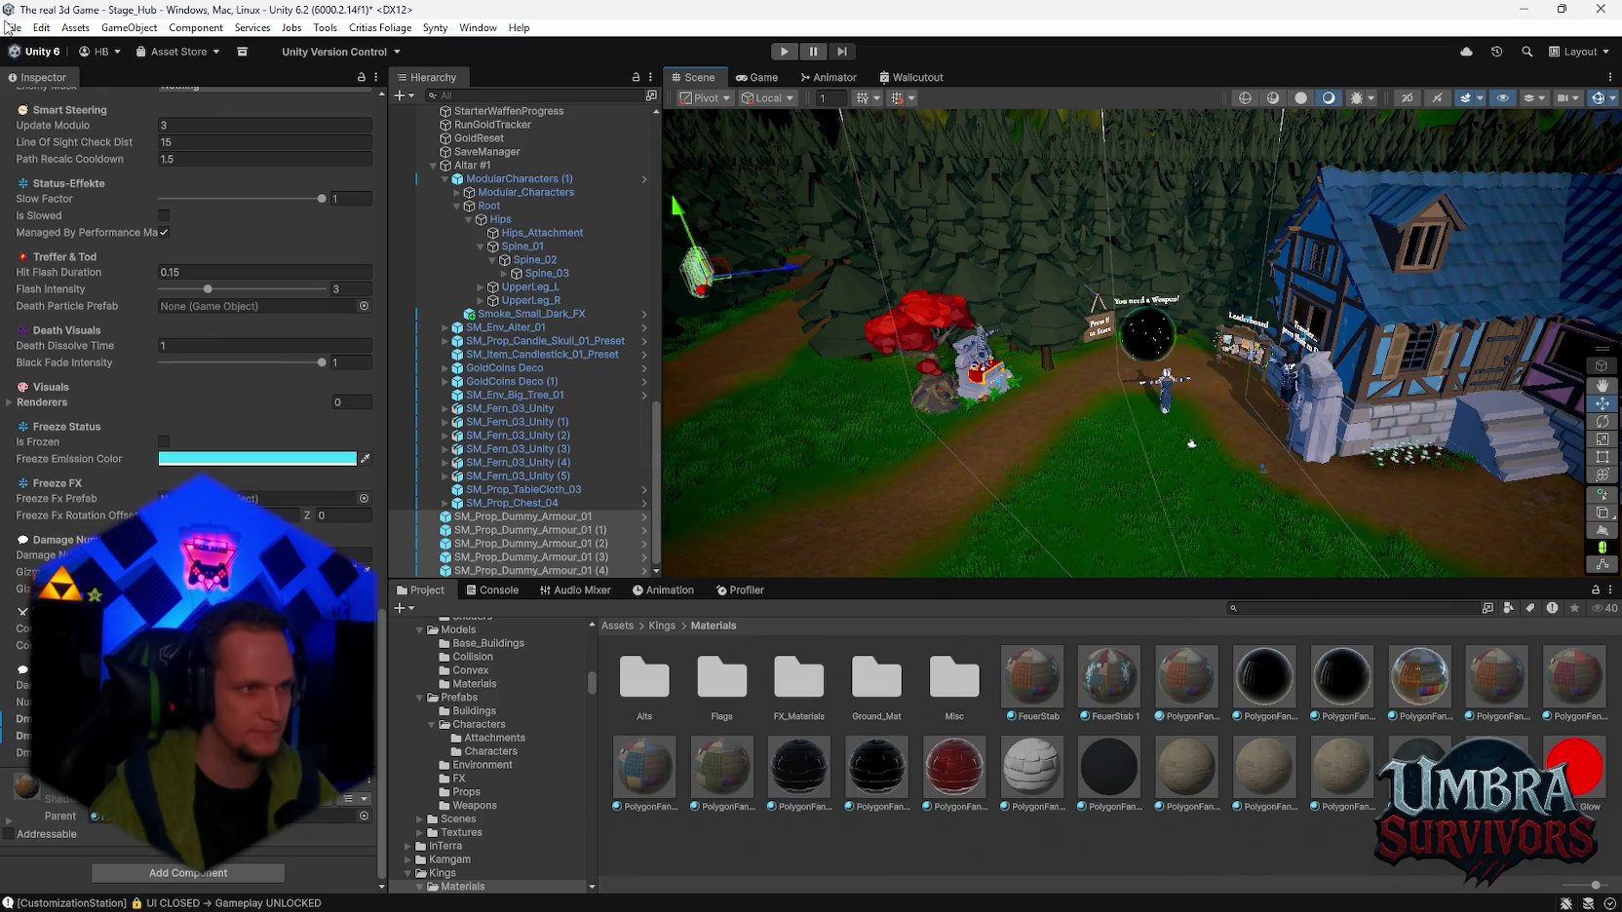
Build the game from Build Profiles into the UmbraSurvivors v0.9.4 Playtest folder
left_click(7, 27)
left_click(13, 30)
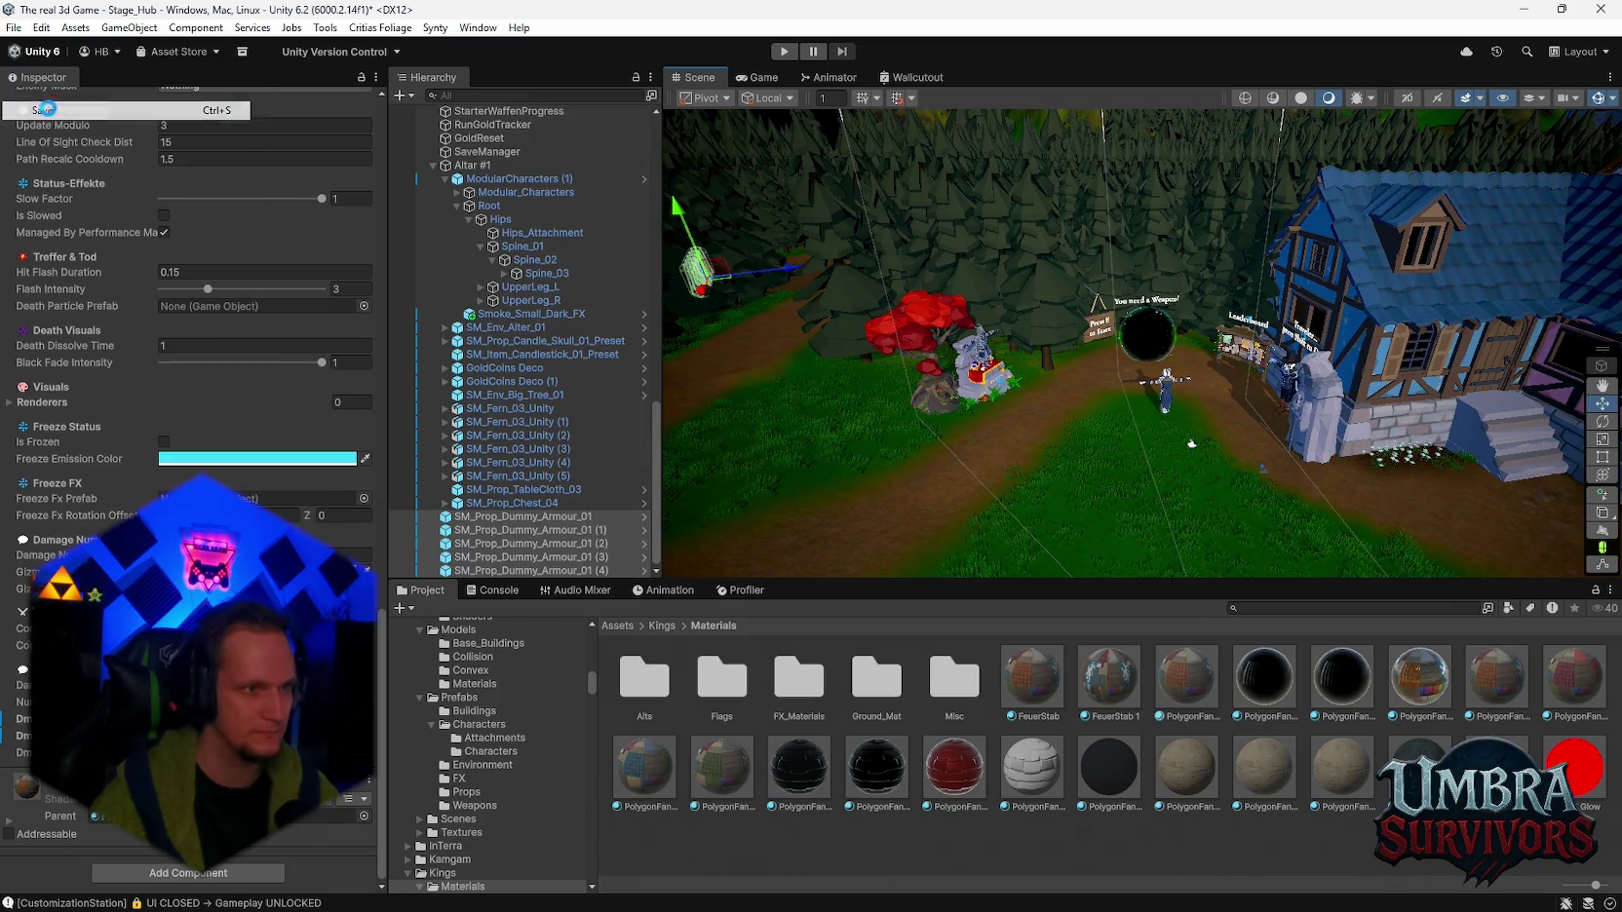
left_click(13, 29)
left_click(16, 30)
left_click(18, 28)
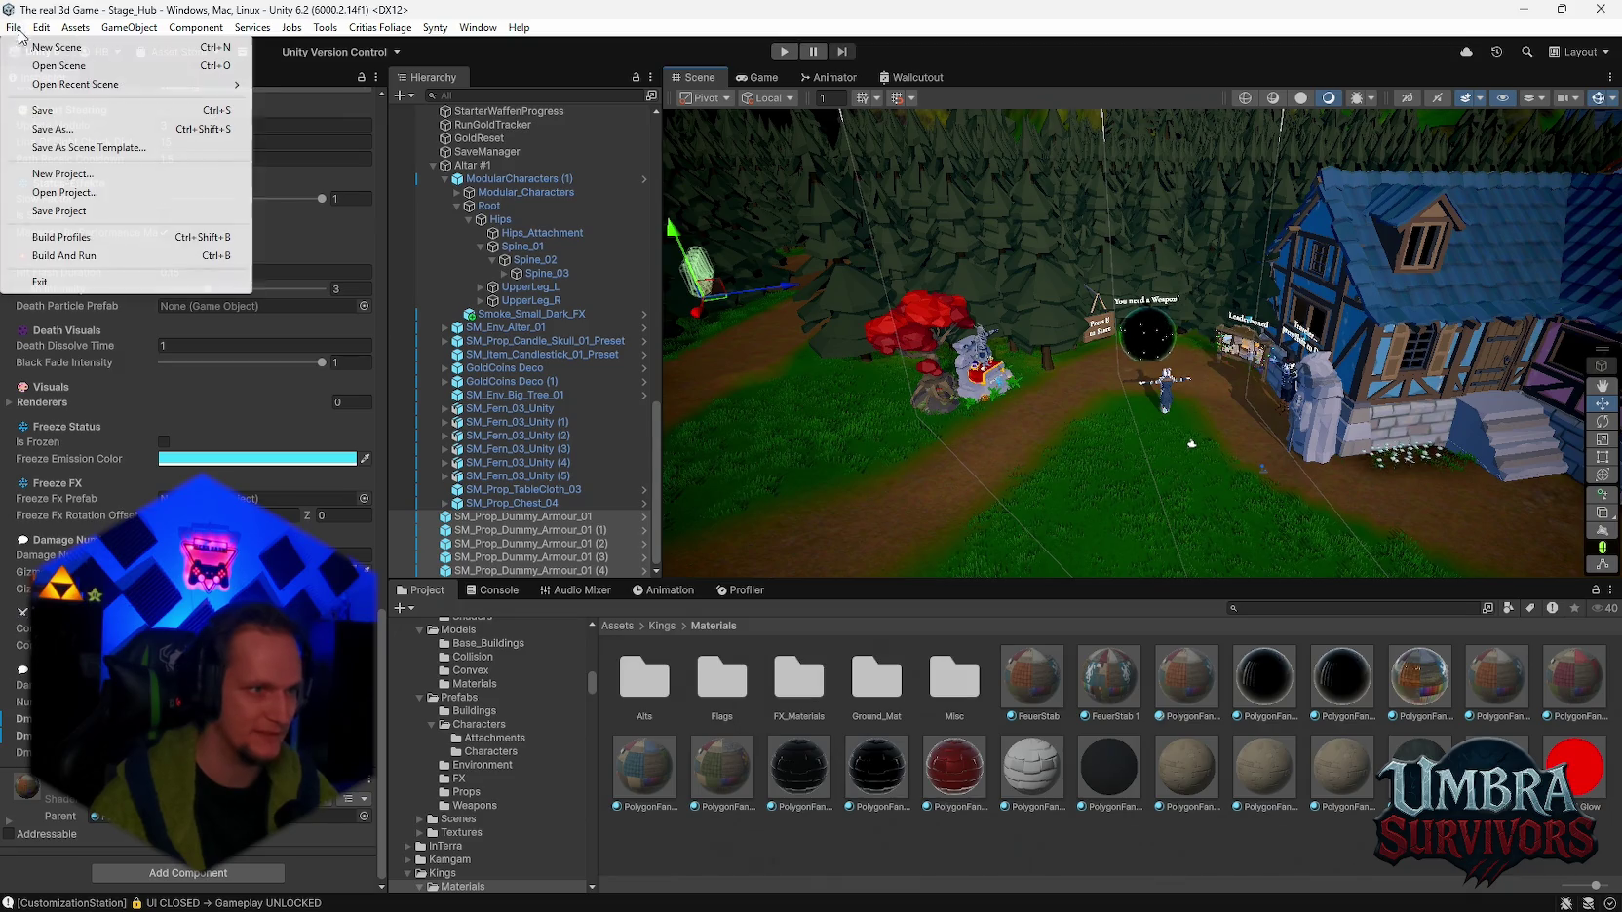
left_click(107, 237)
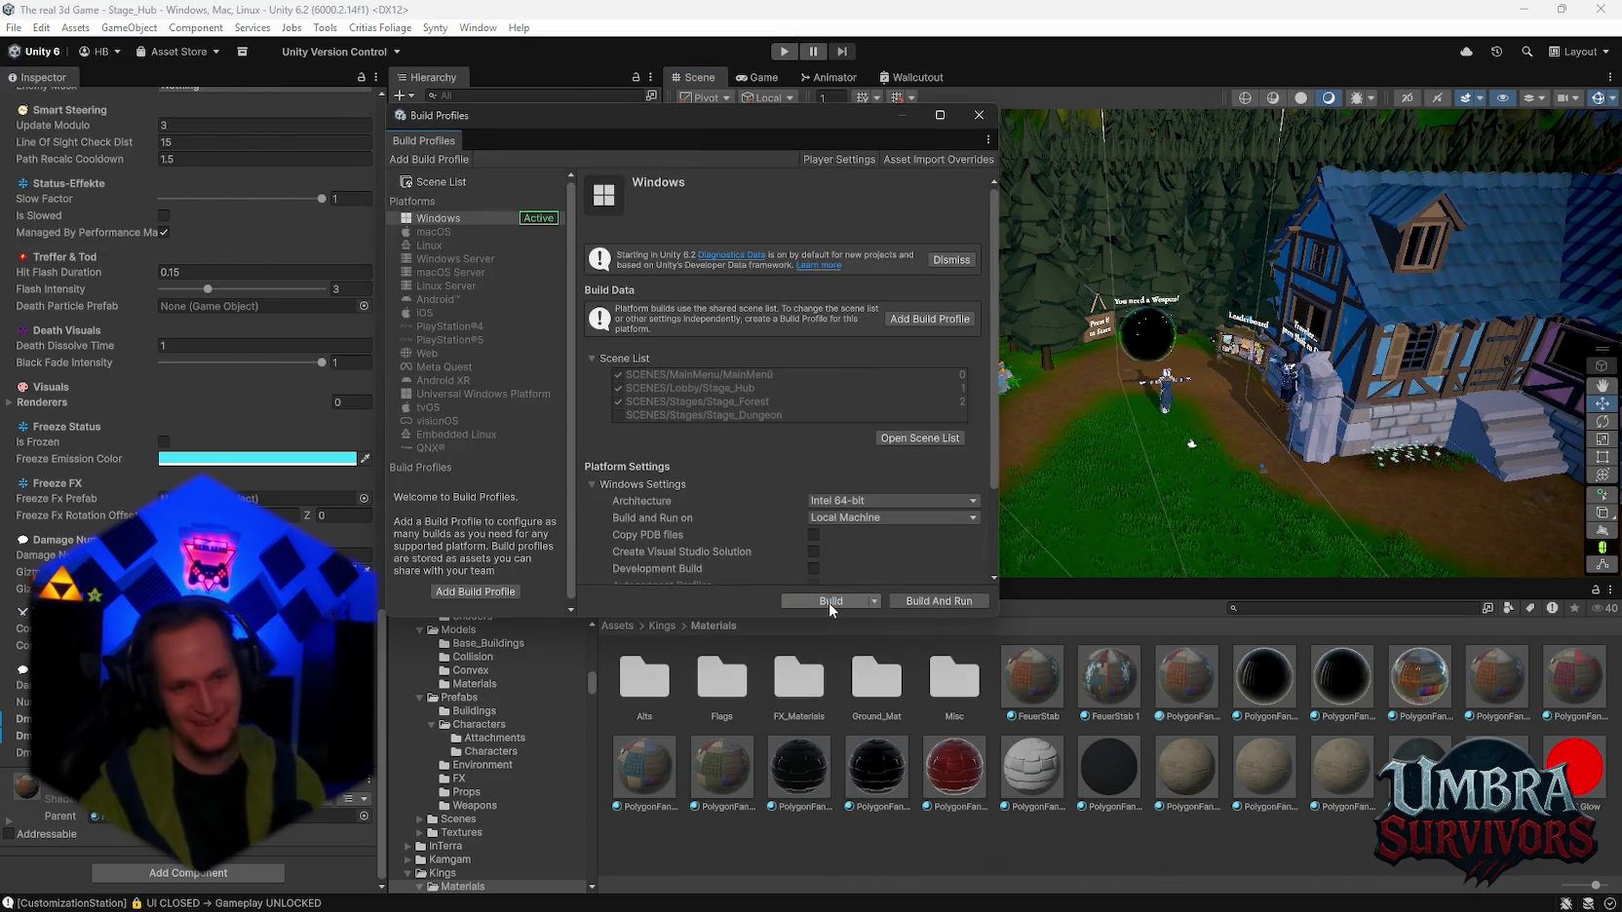
left_click(829, 601)
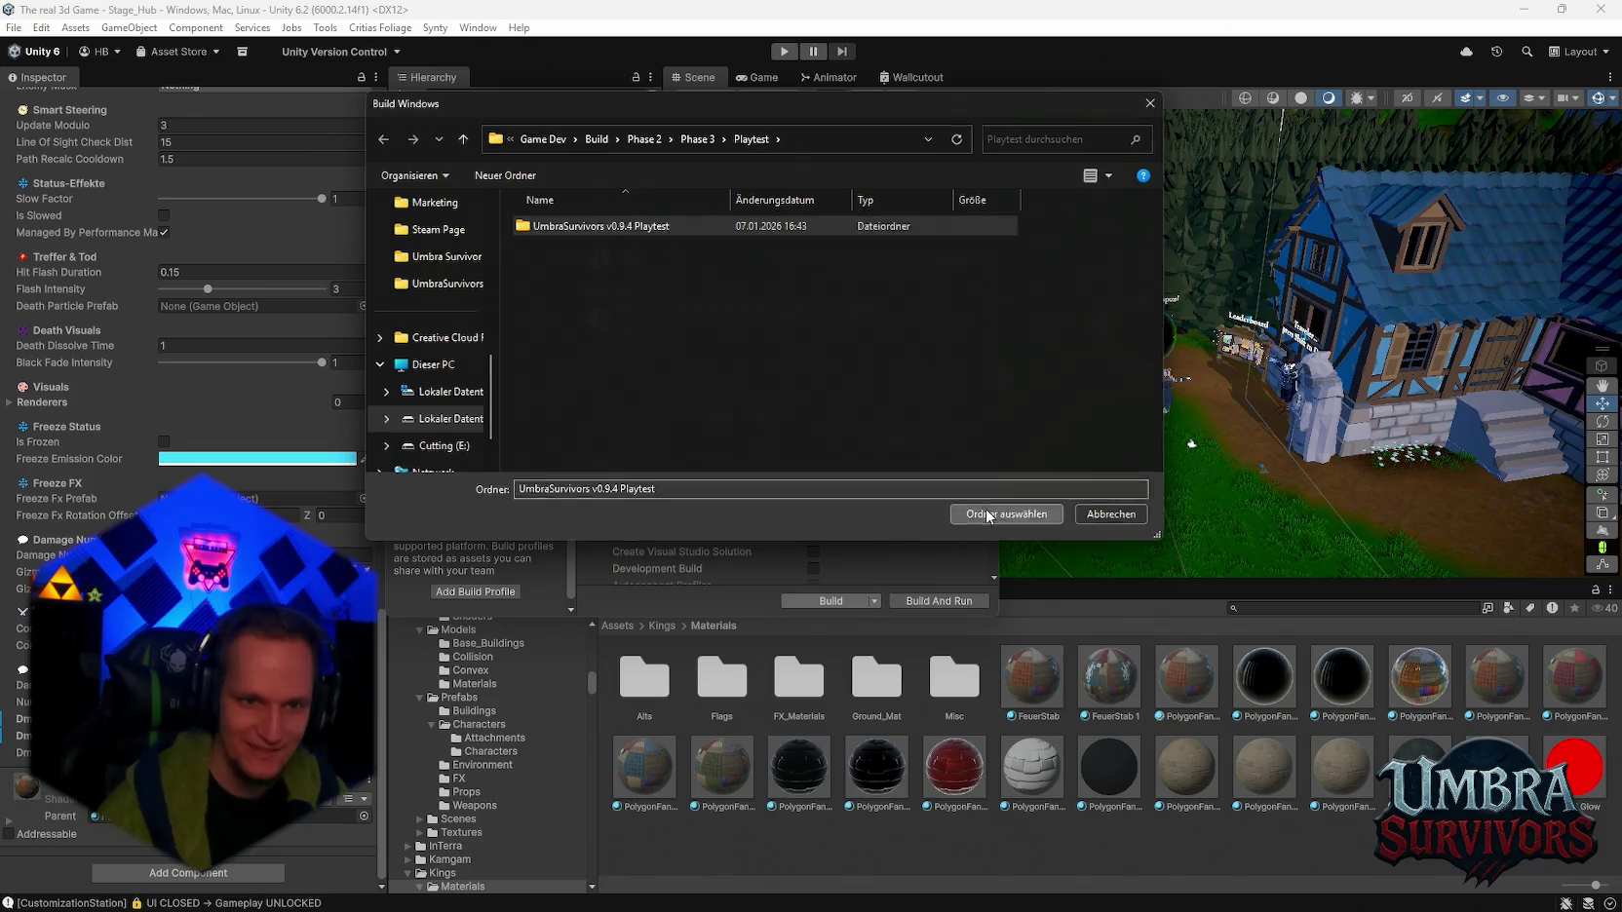
left_click(989, 517)
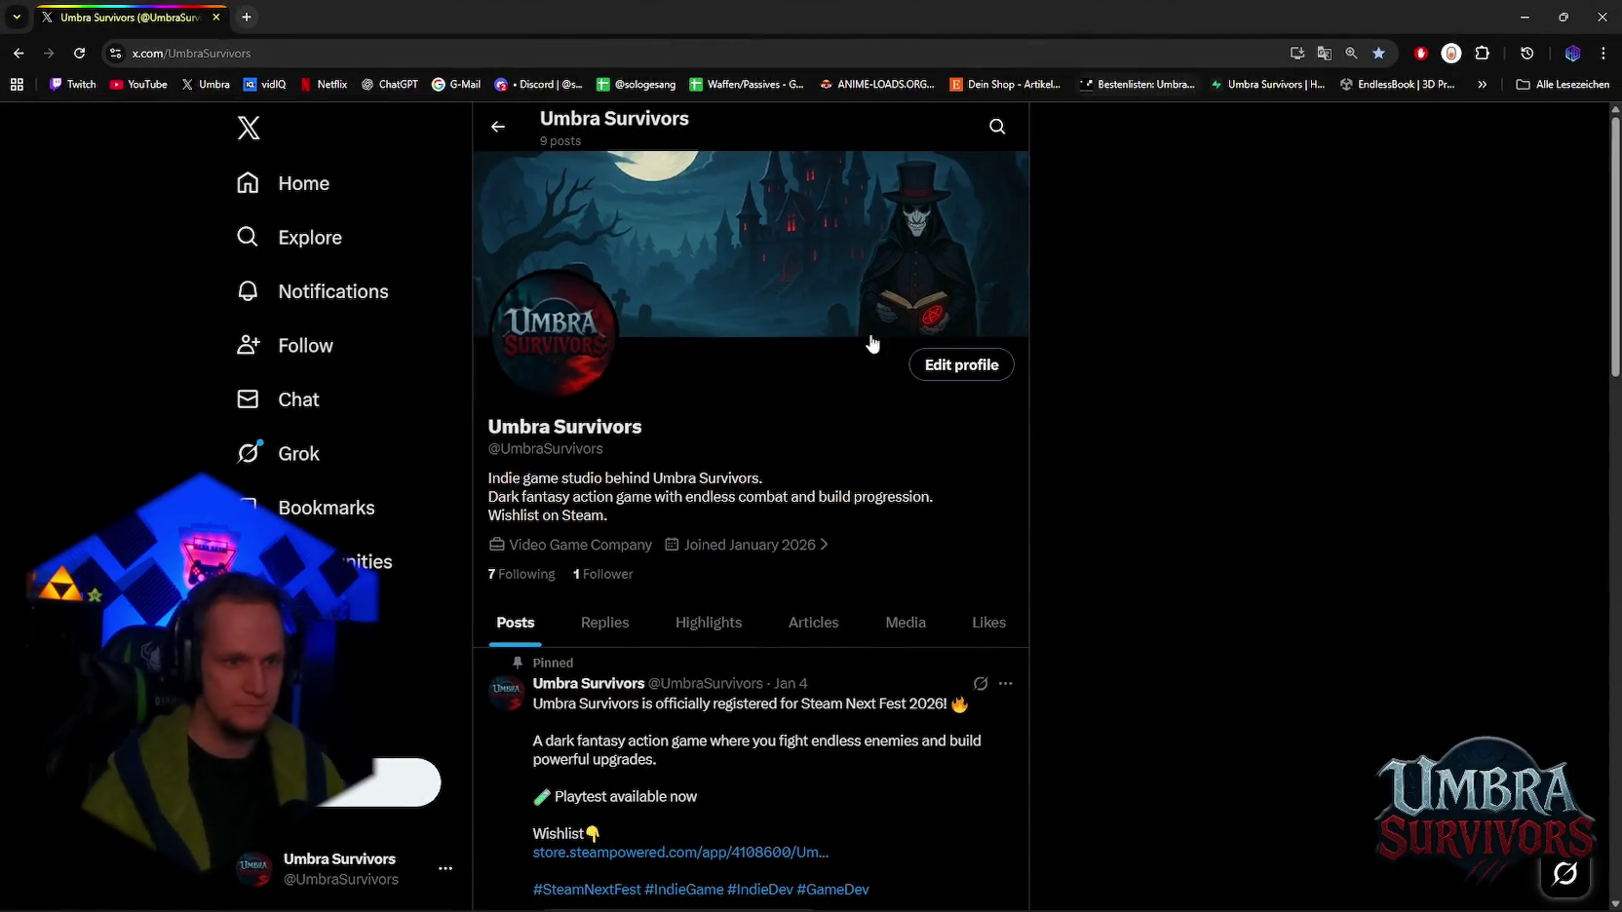
scroll(709, 385, "down", 8)
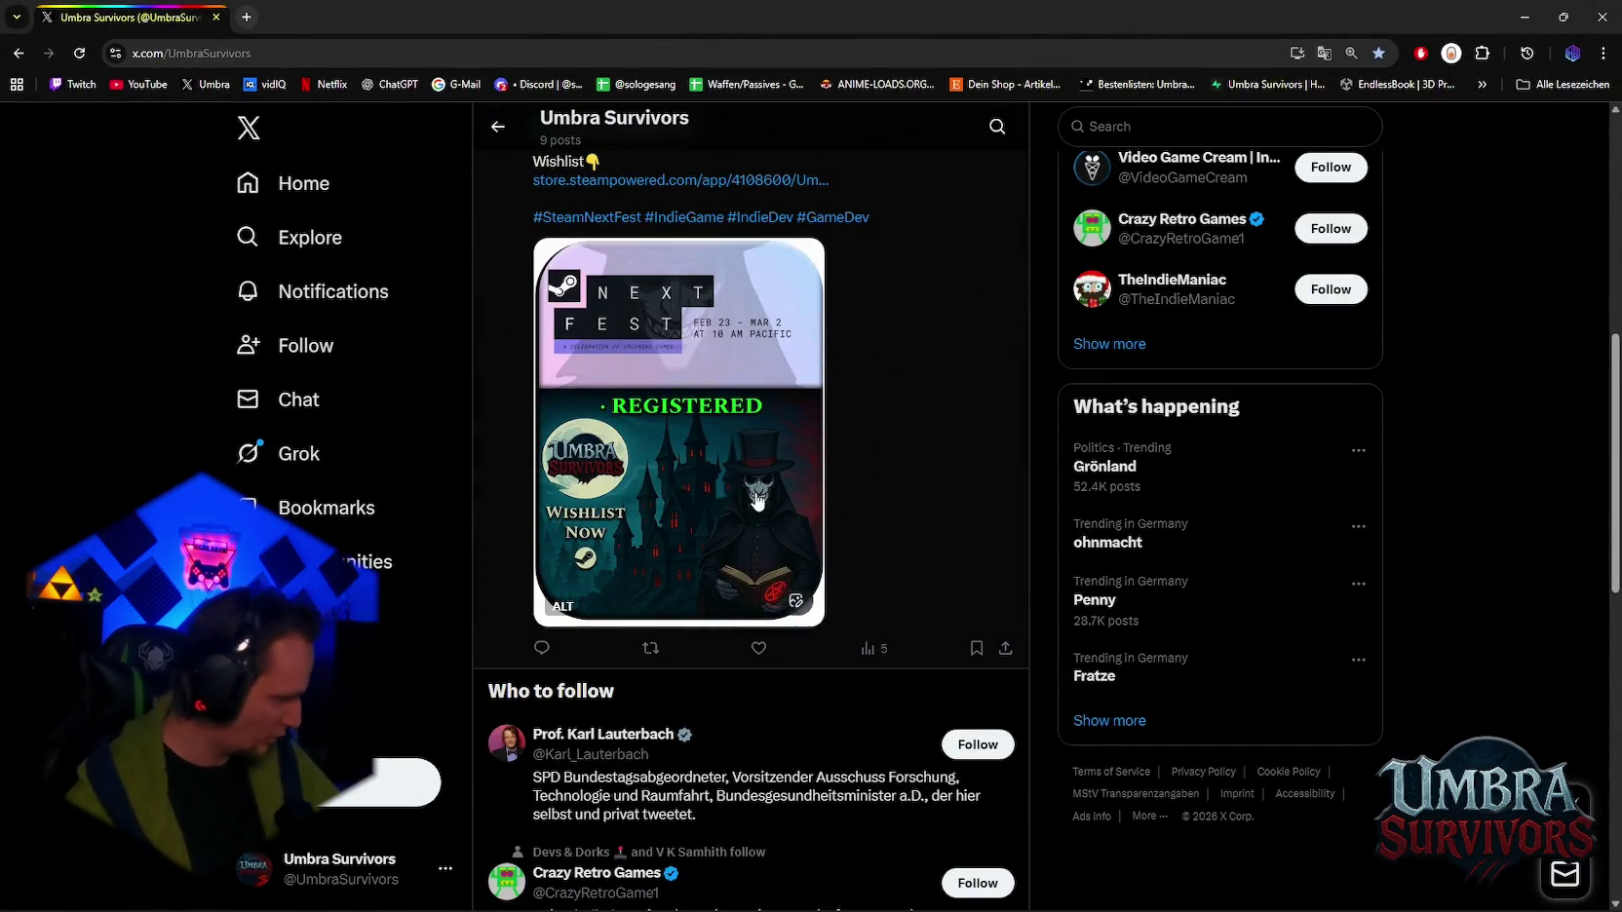
scroll(717, 498, "up", 4)
scroll(876, 470, "up", 4)
mouse_move(1550, 892)
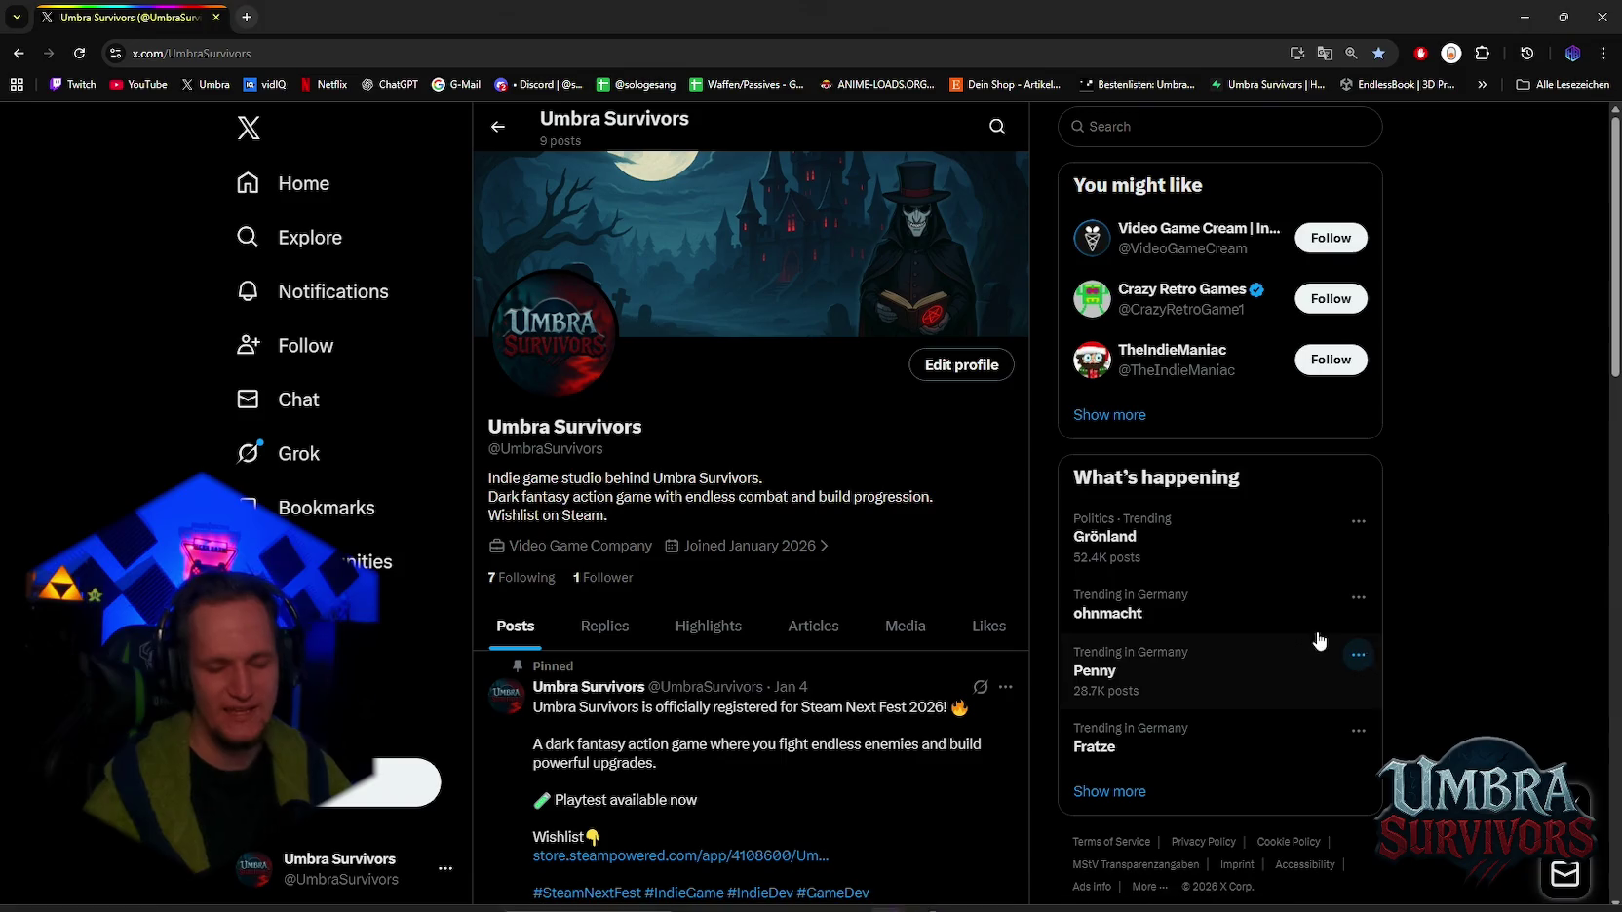
scroll(895, 563, "down", 10)
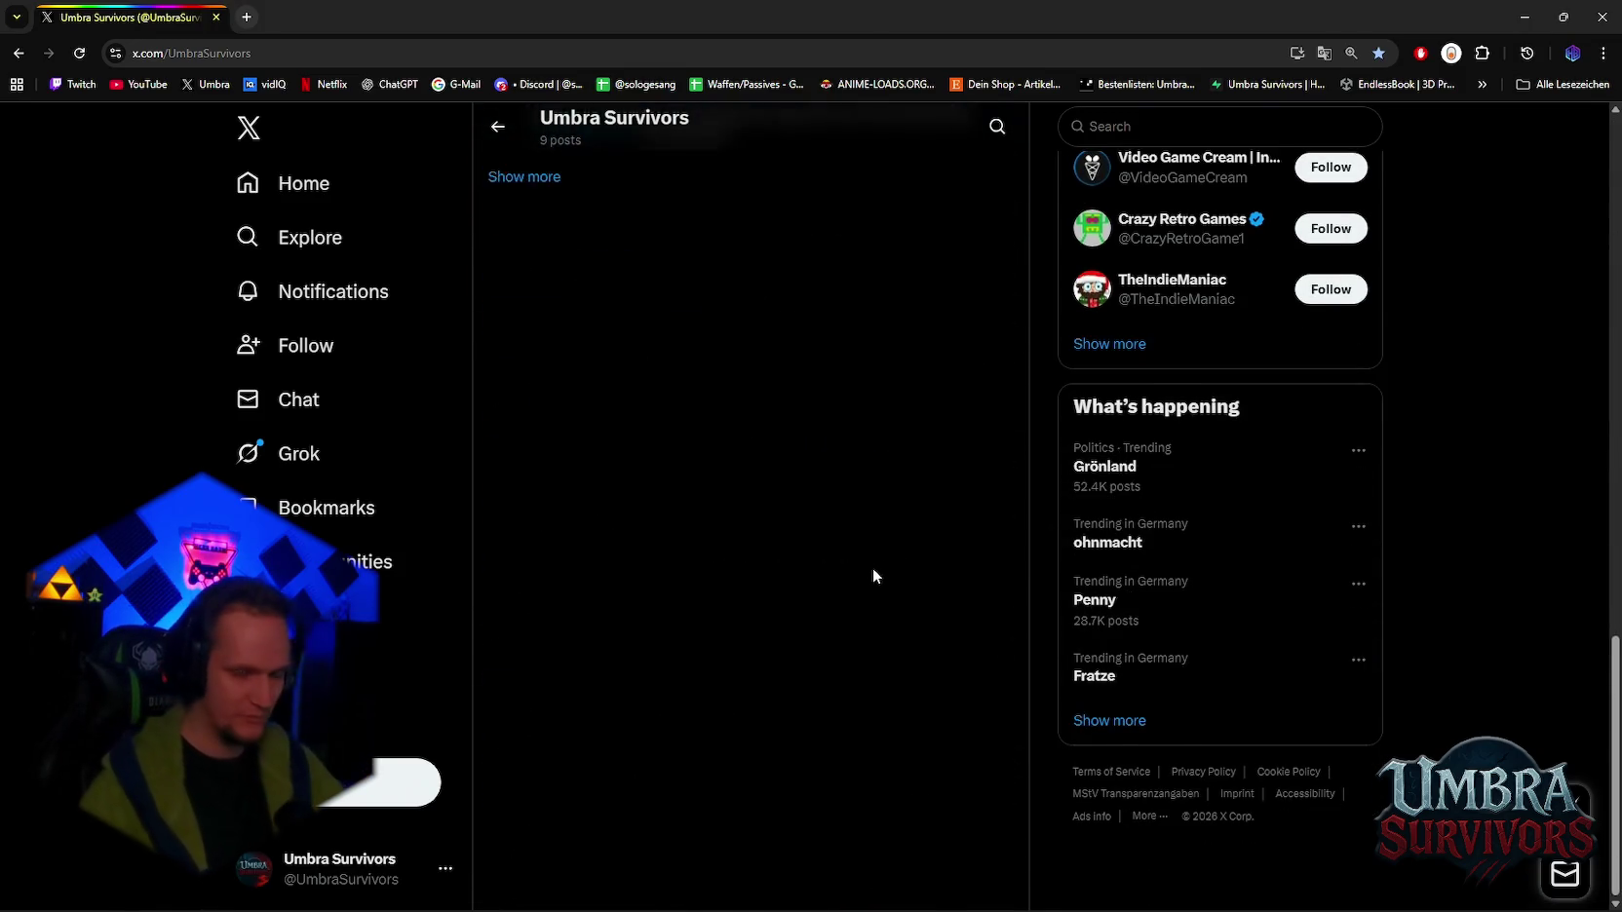
scroll(872, 571, "up", 5)
scroll(850, 580, "up", 8)
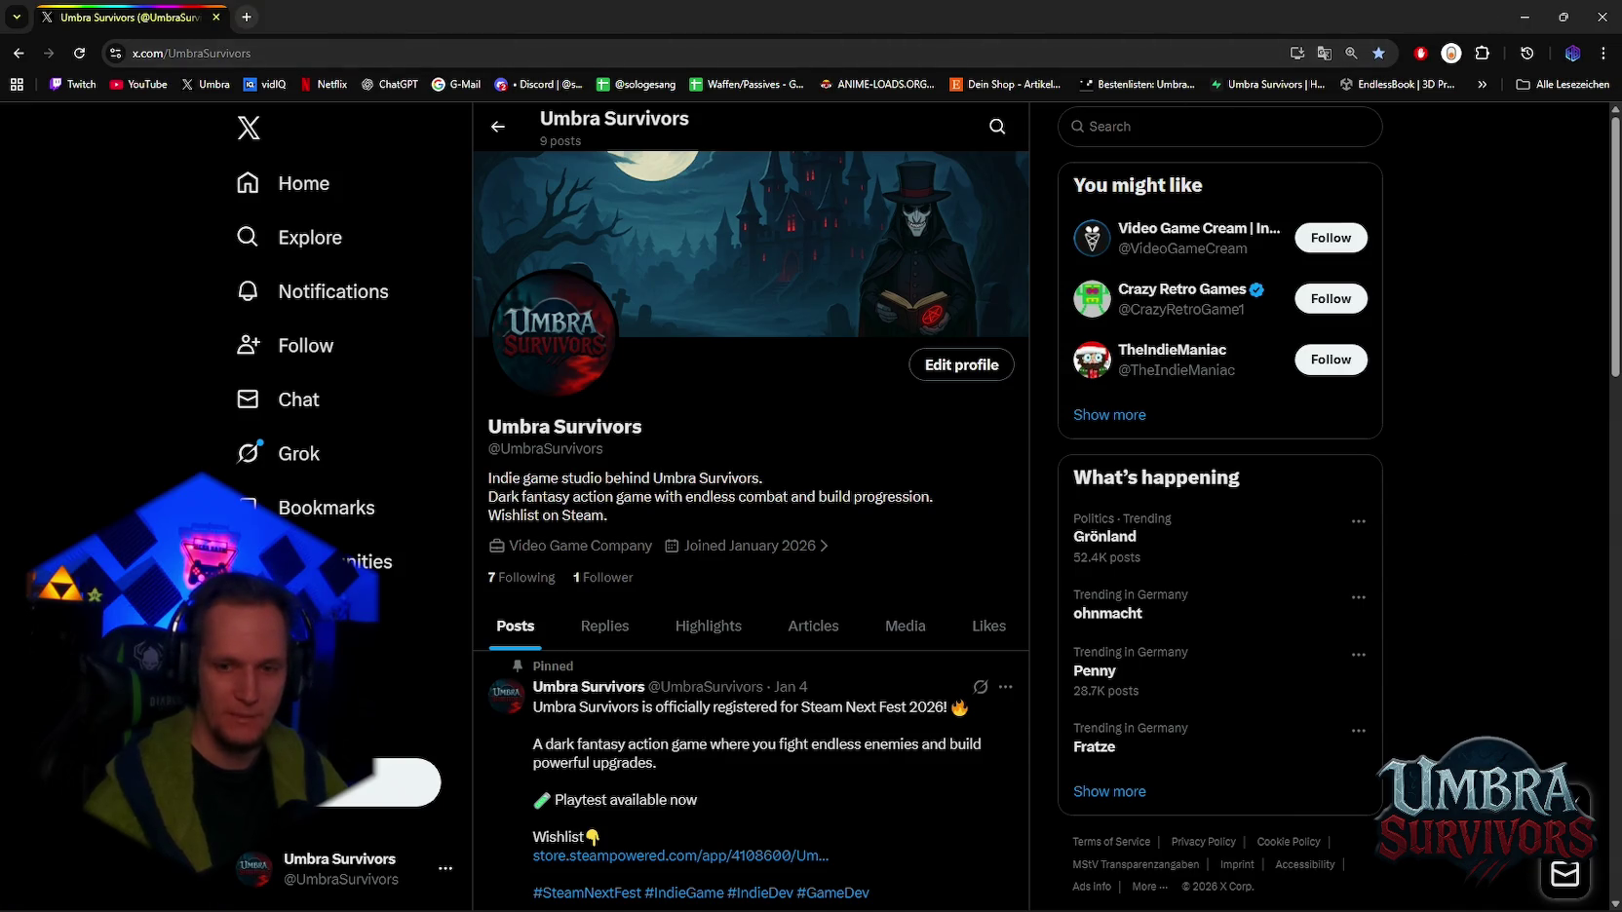
scroll(822, 554, "down", 8)
scroll(822, 554, "up", 8)
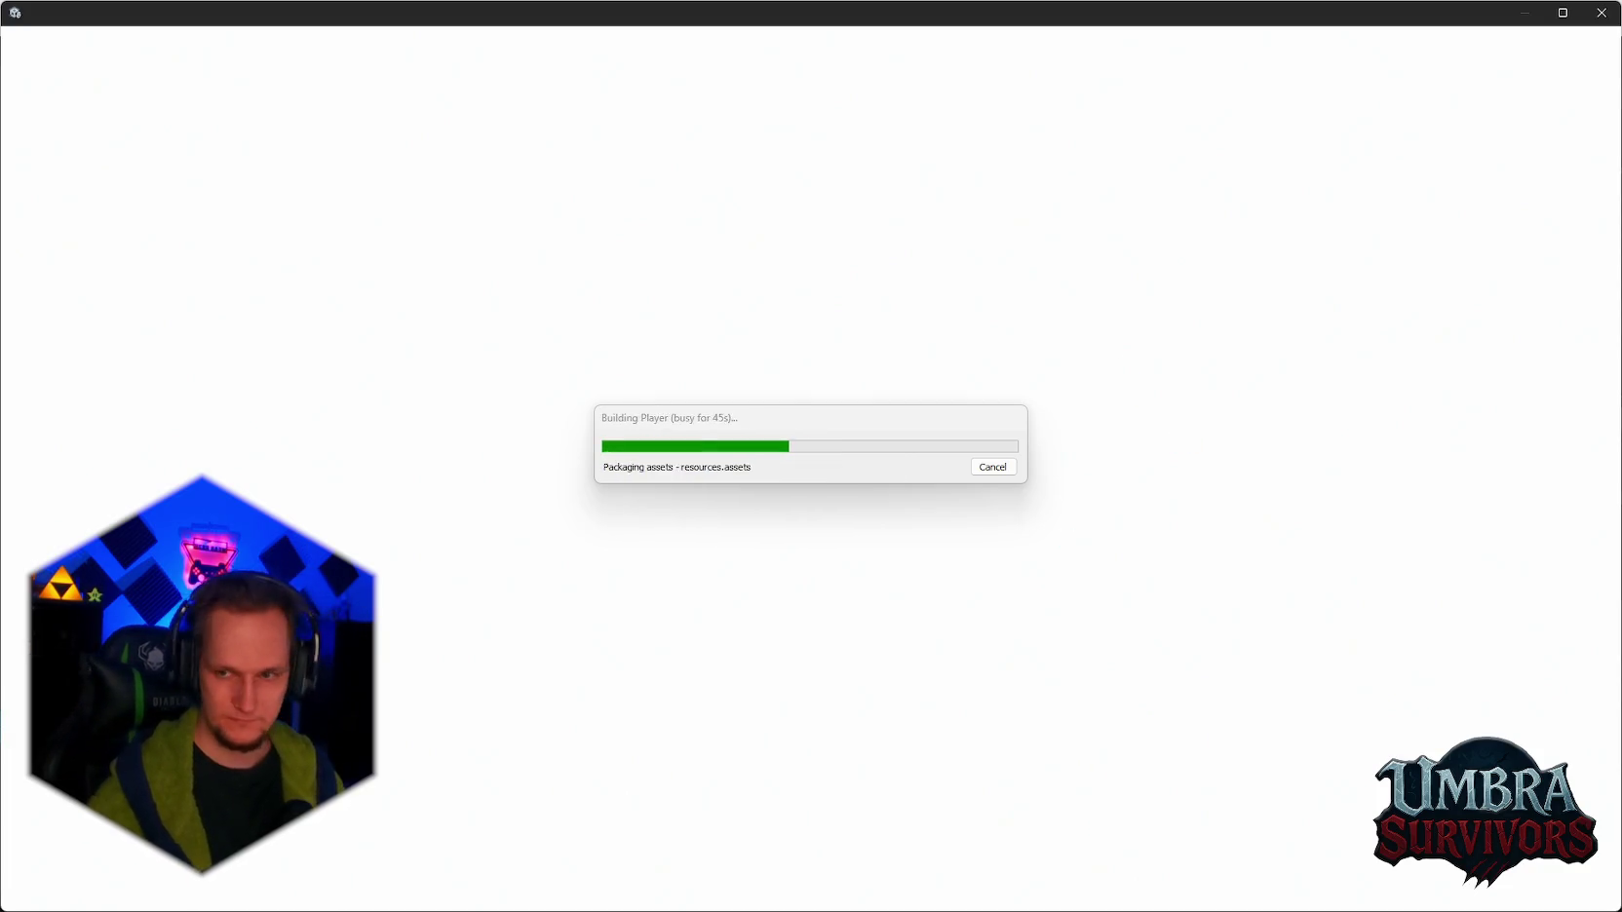
Open File Explorer, move it aside, and place the terminal window at the lower left
key("super+e")
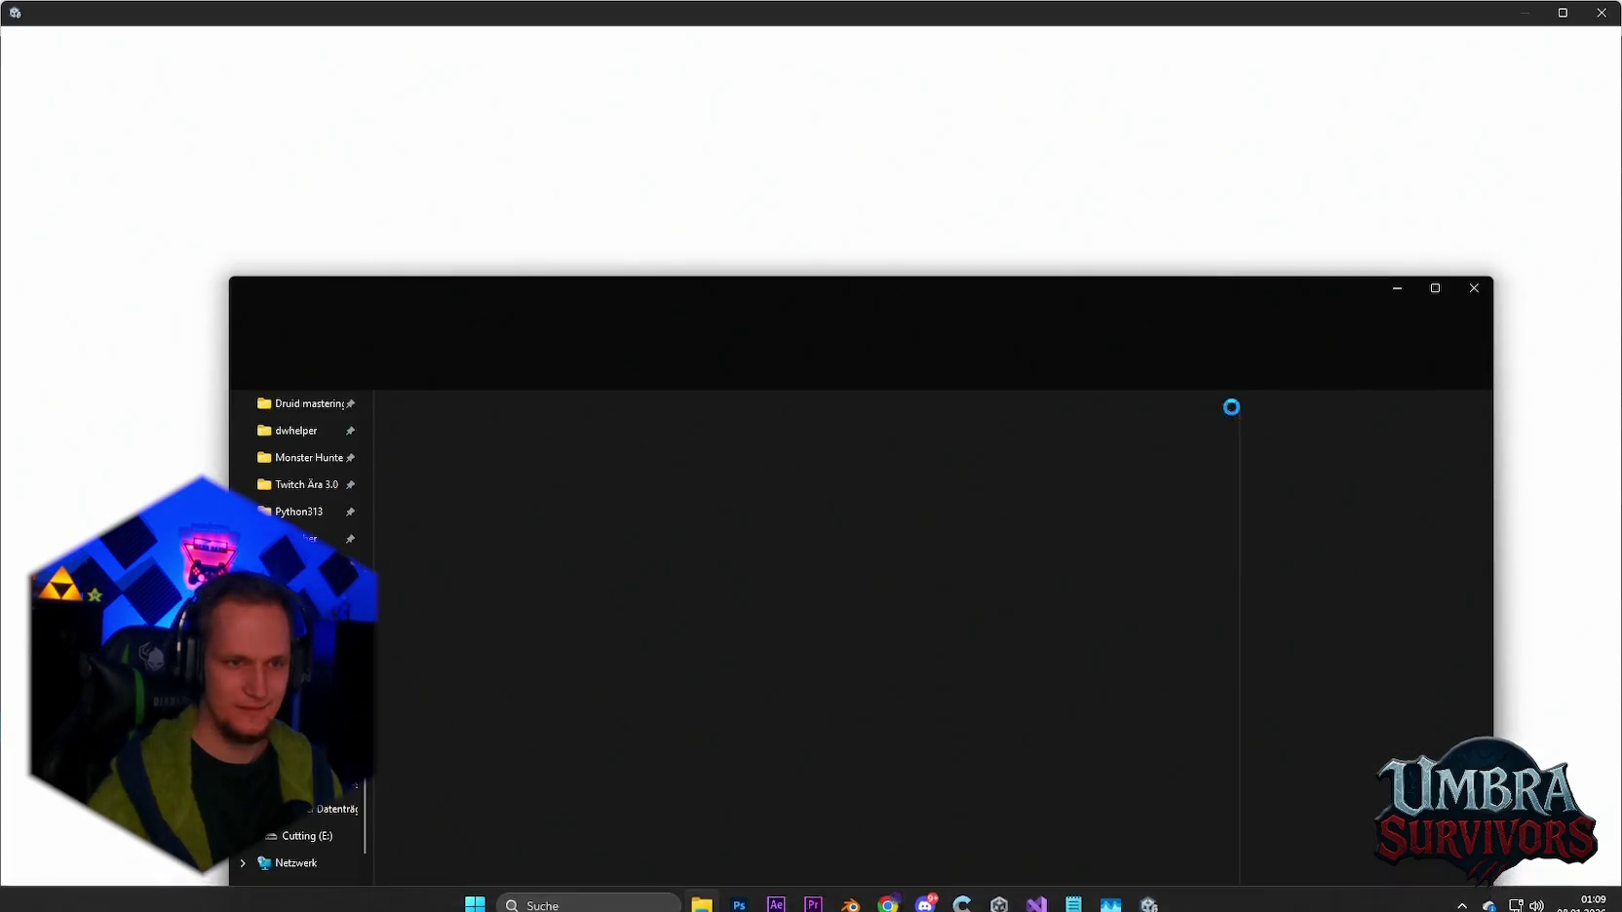
mouse_move(791, 291)
left_mouse_down()
mouse_move(715, 146)
mouse_move(1621, 176)
left_mouse_up()
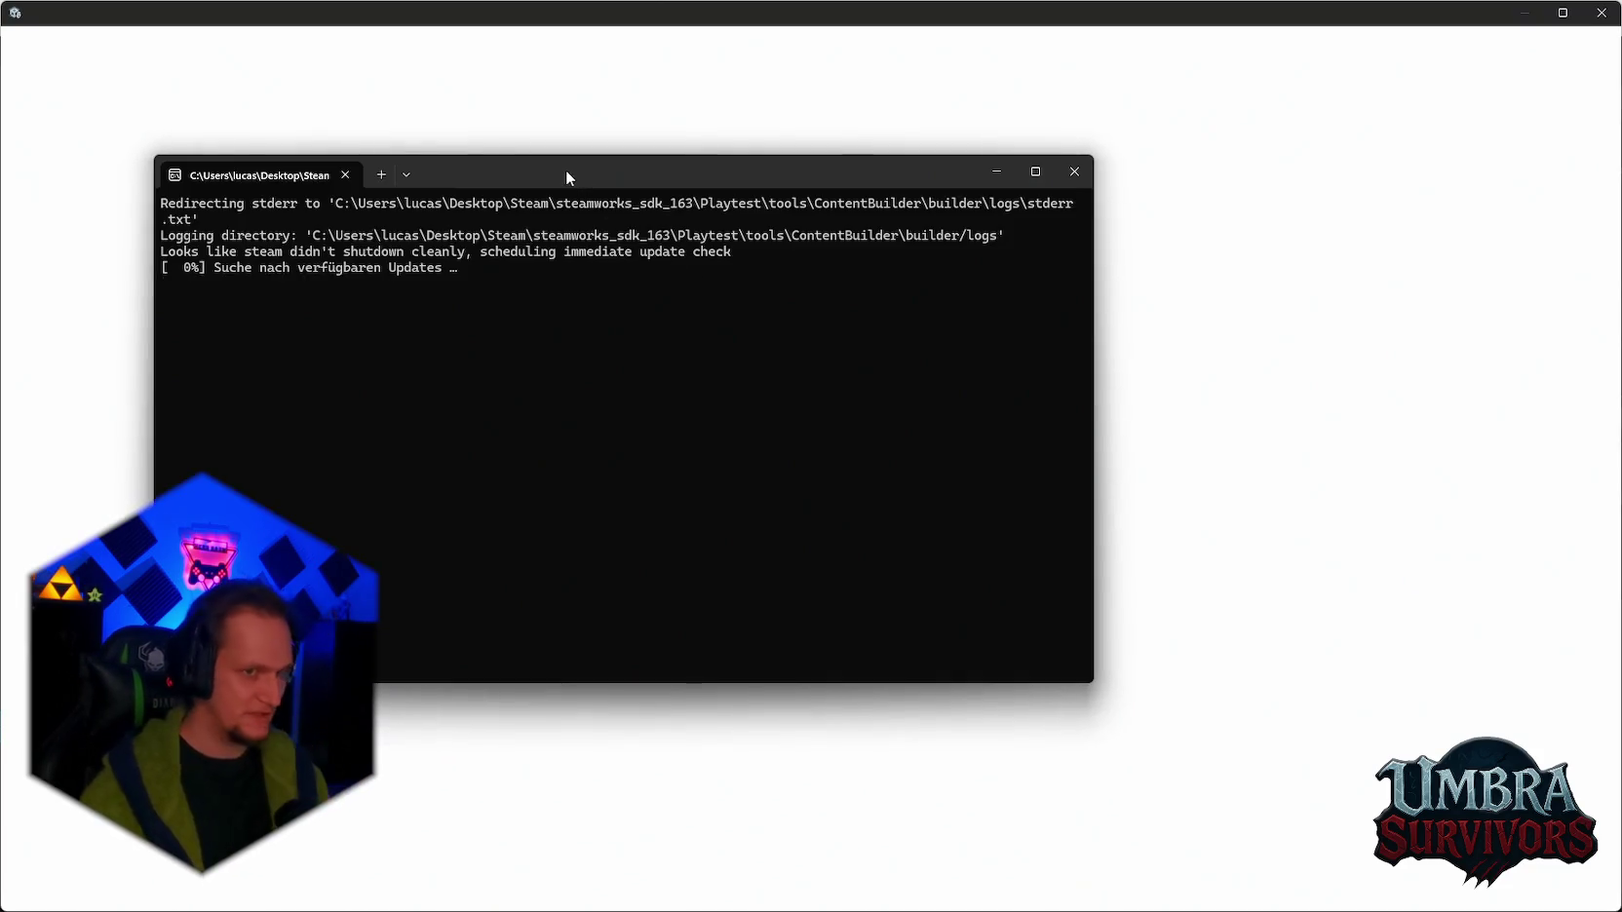
mouse_move(566, 170)
left_mouse_down()
mouse_move(450, 485)
mouse_move(484, 442)
left_mouse_up()
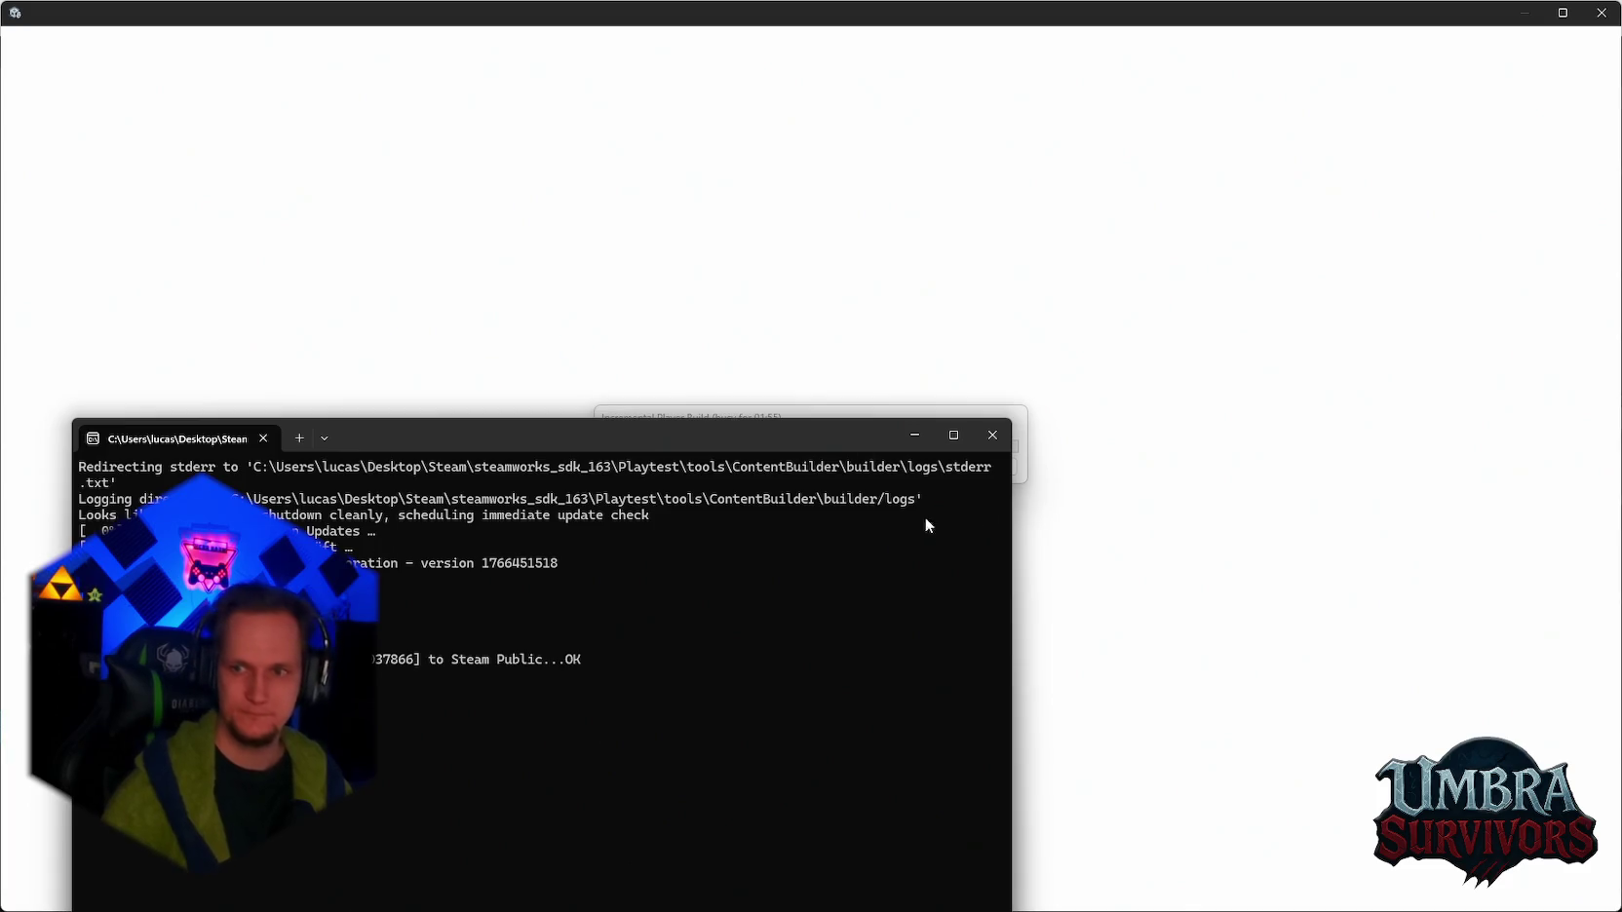
mouse_move(1170, 909)
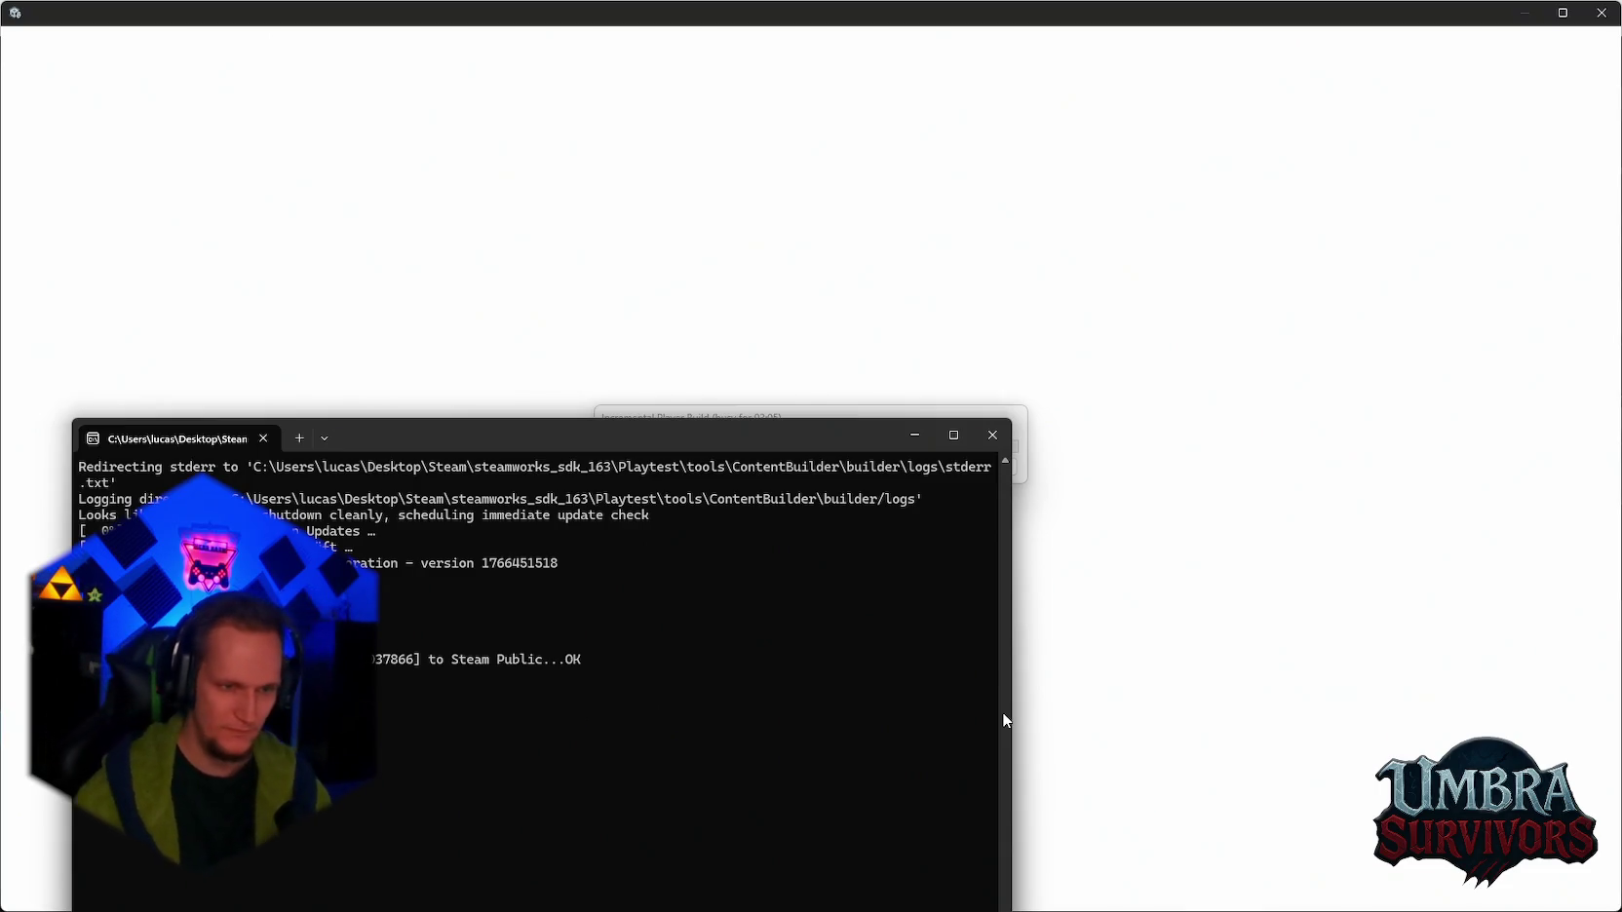
mouse_move(912, 907)
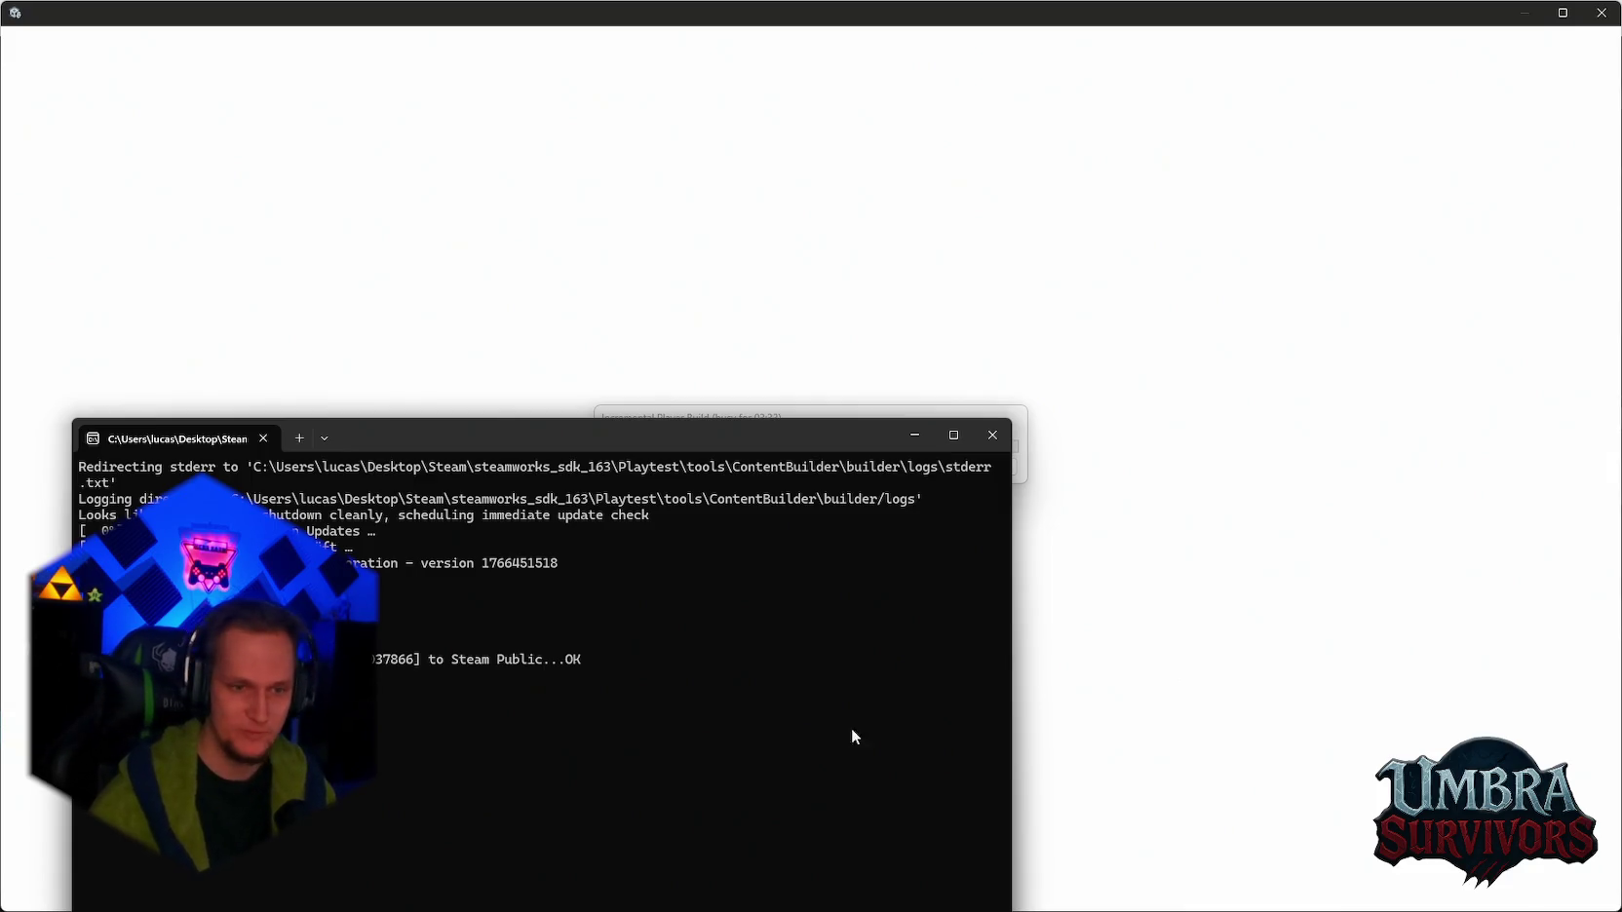
Bring Unity's build progress and Addressables Report windows forward, then switch to File Explorer
mouse_move(869, 892)
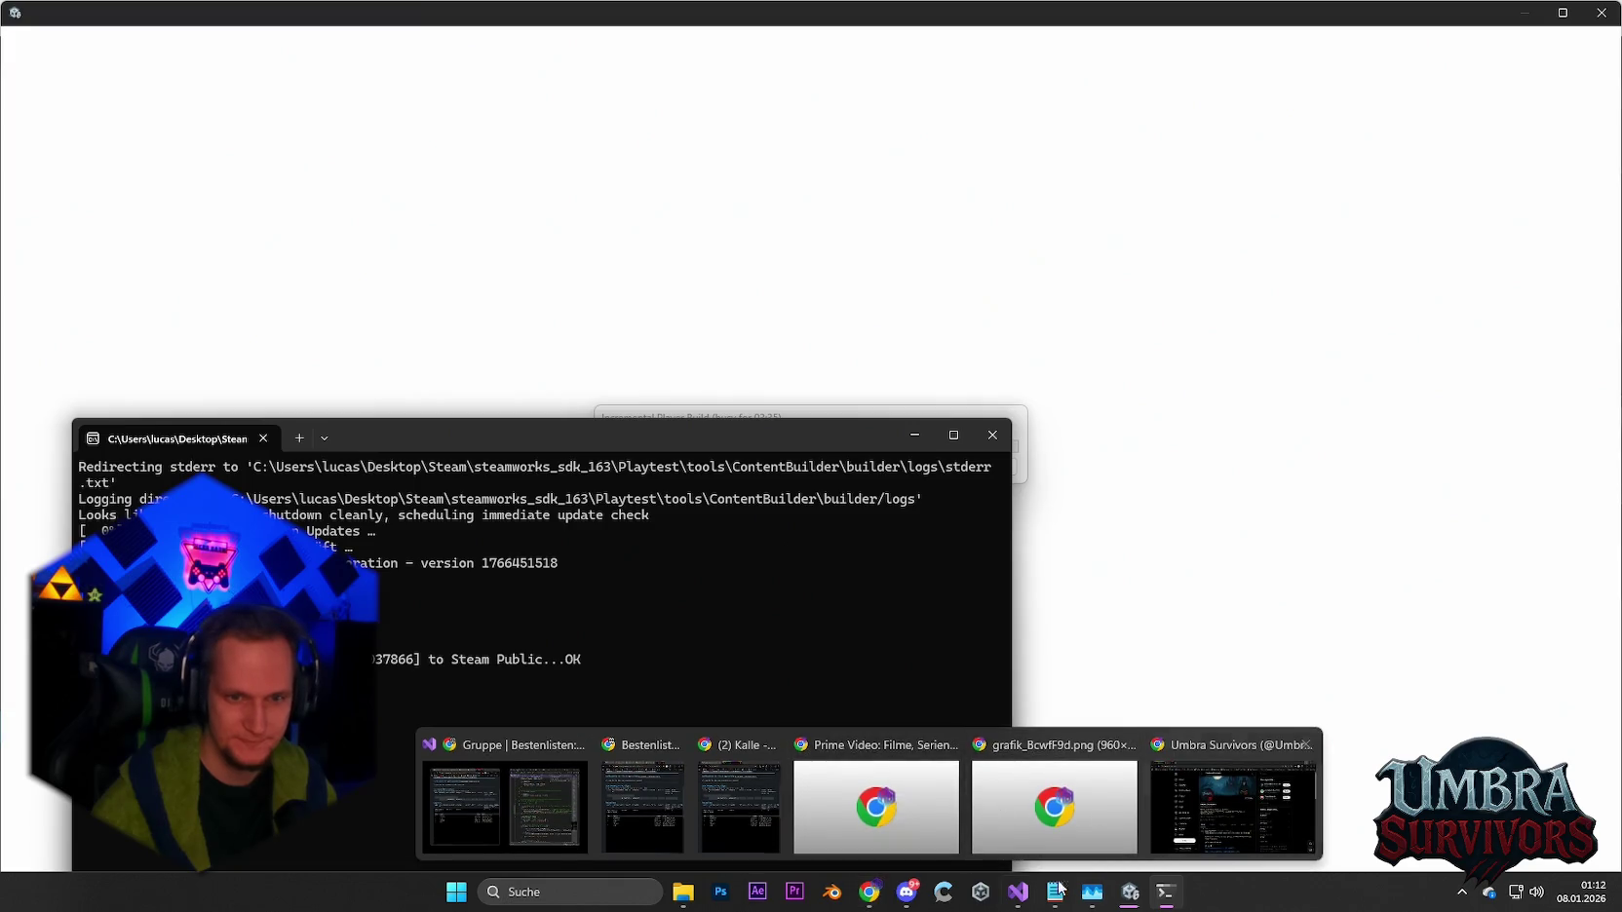
mouse_move(1182, 891)
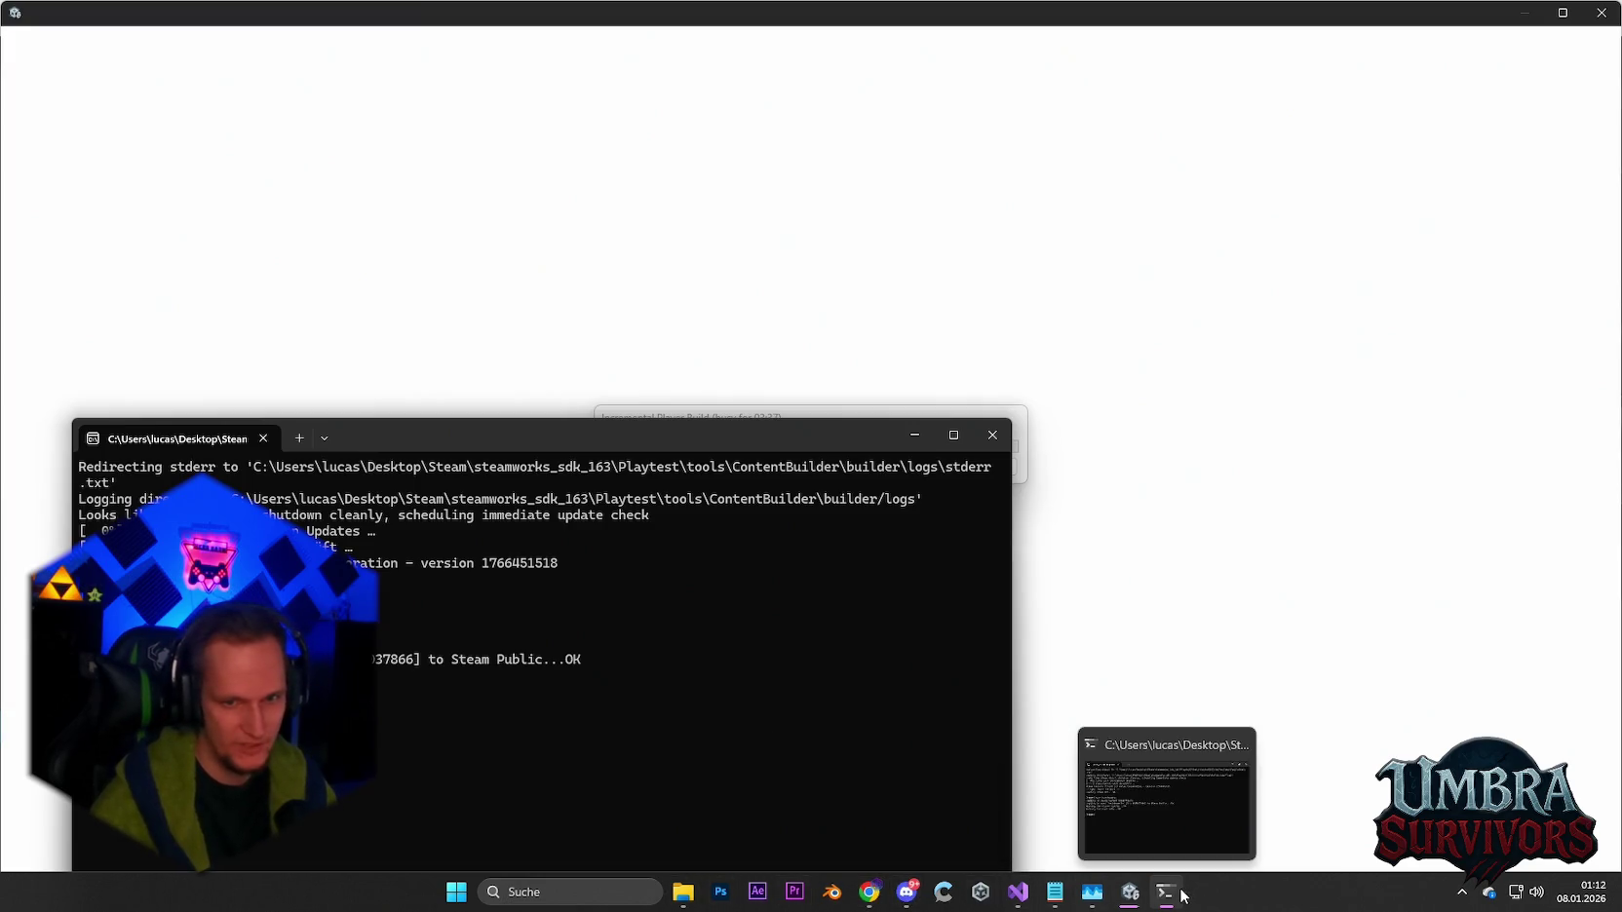
mouse_move(1130, 892)
left_click(1218, 795)
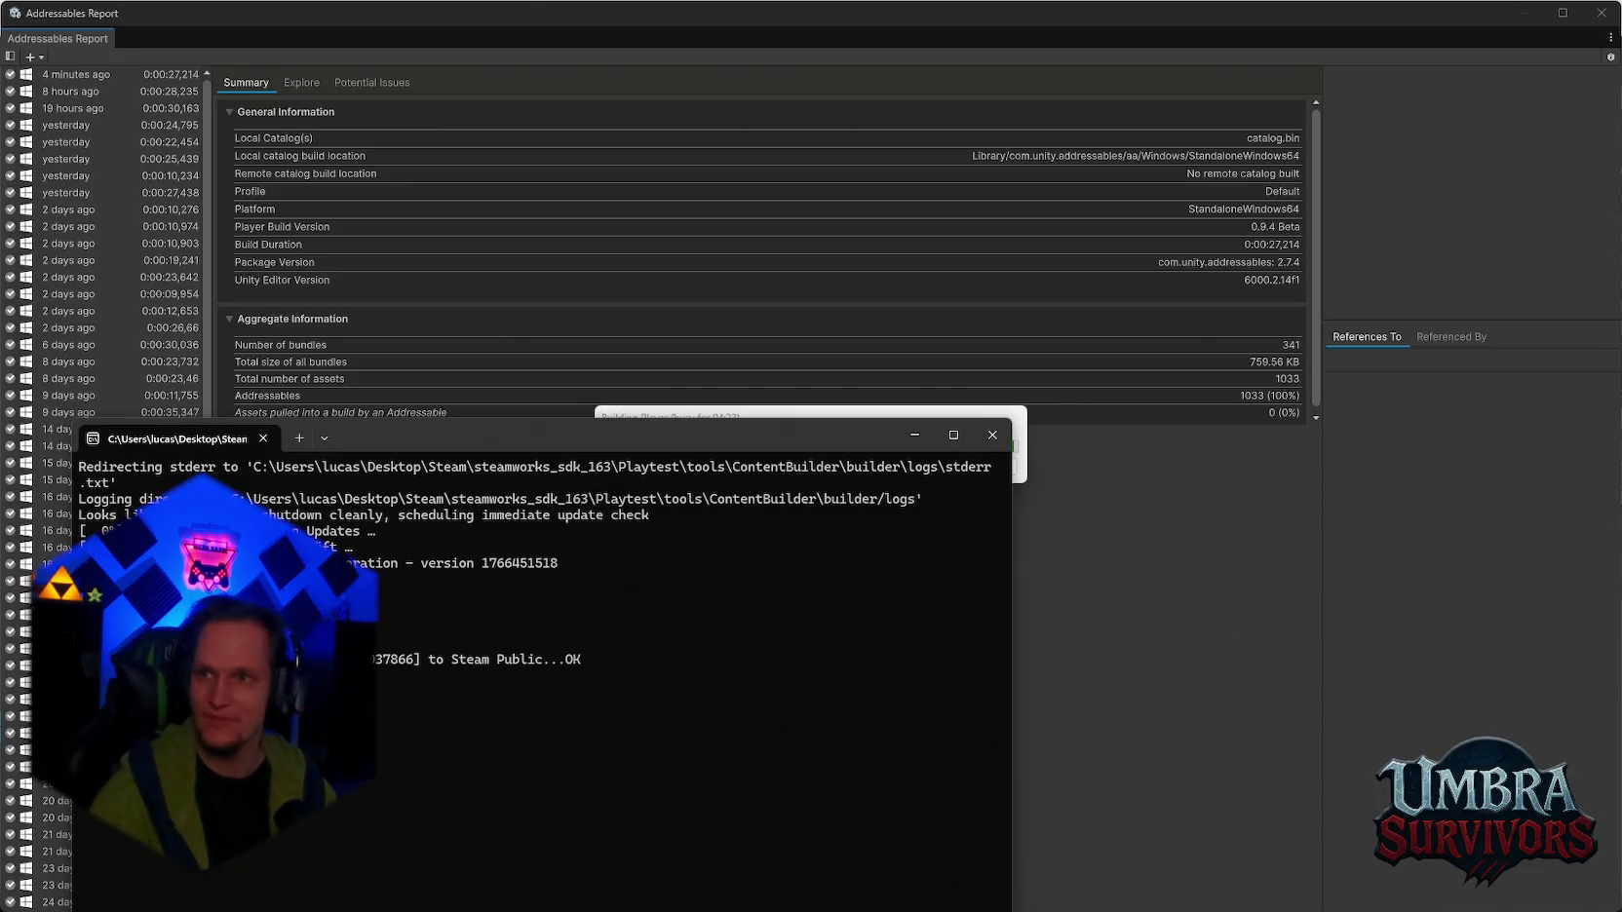
key("alt+Tab")
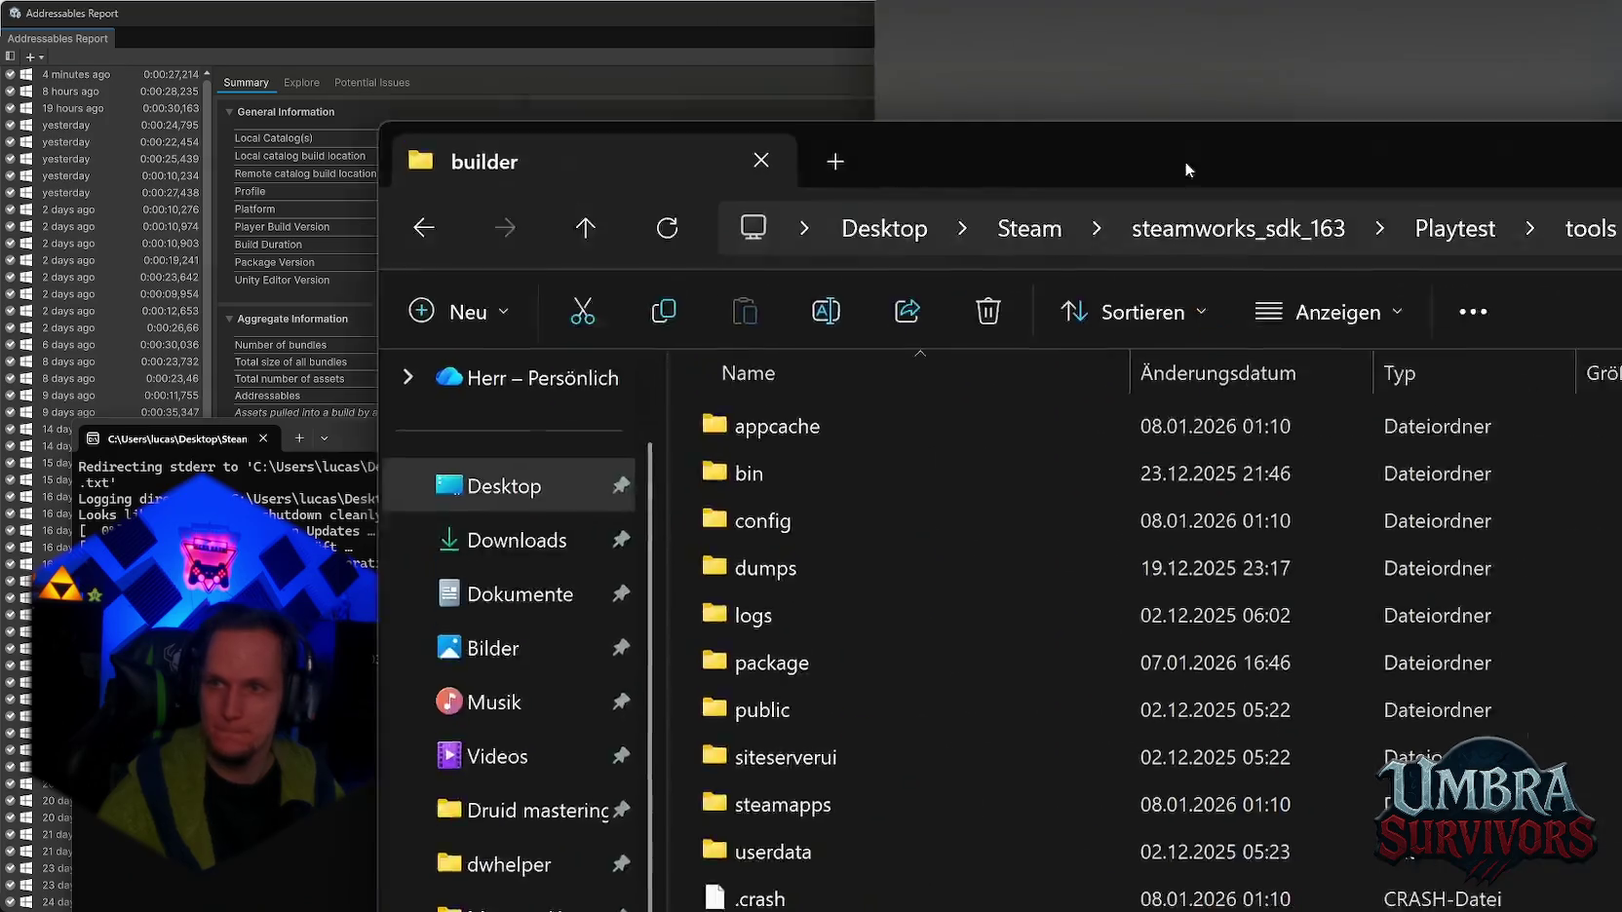
Open the ContentBuilder content folder and select the Playtest run_app_build command in the notes
key("alt+Up")
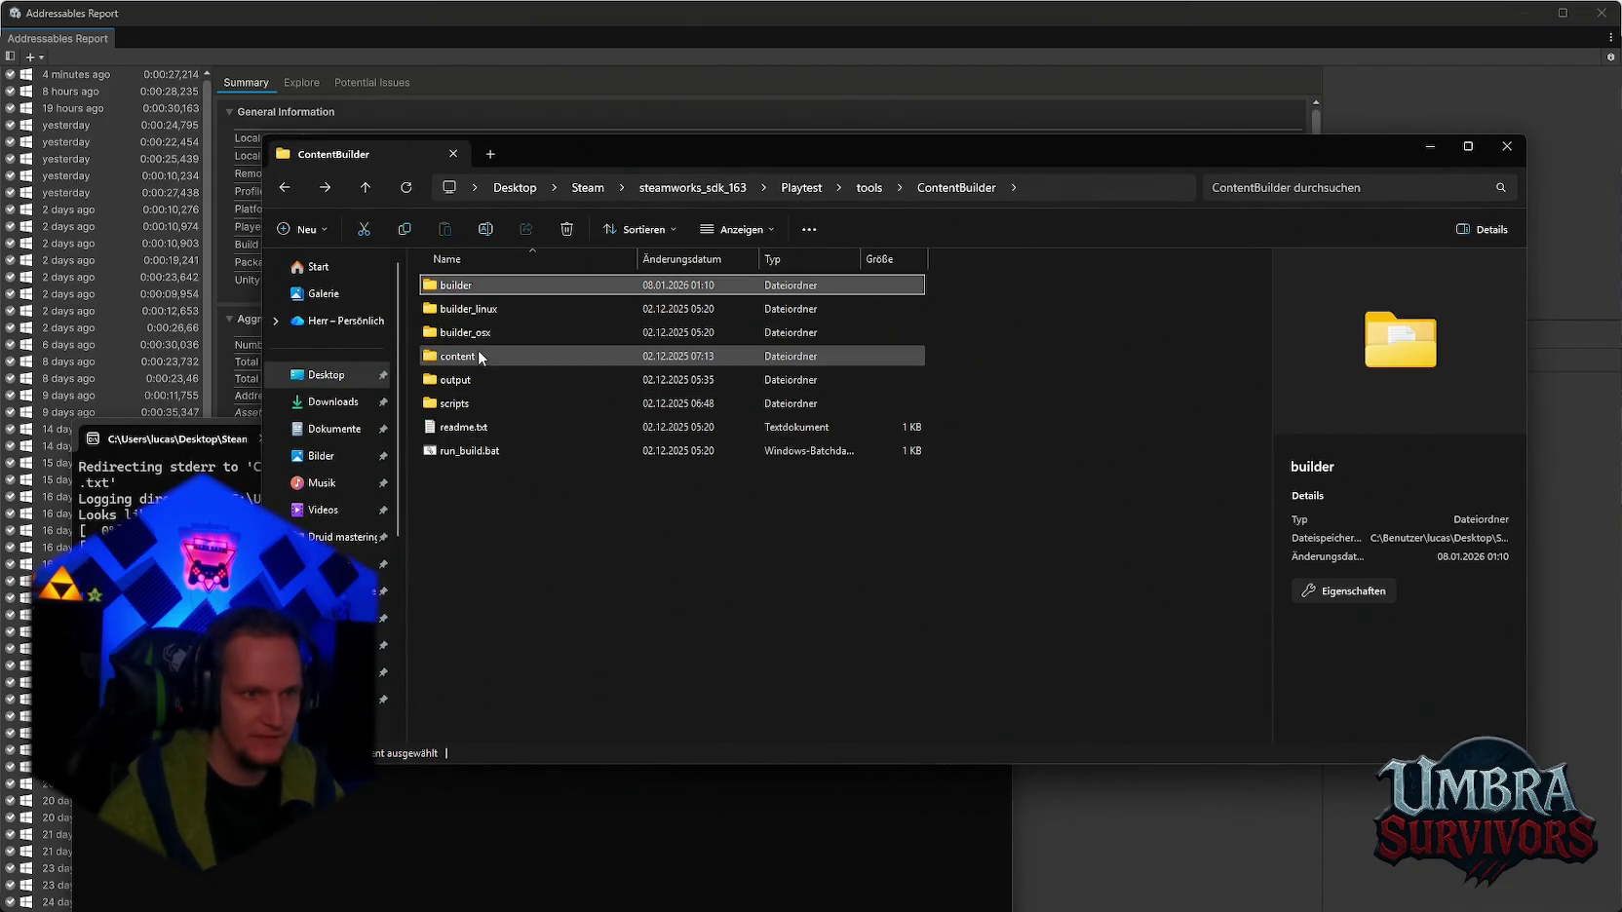
double_click(476, 354)
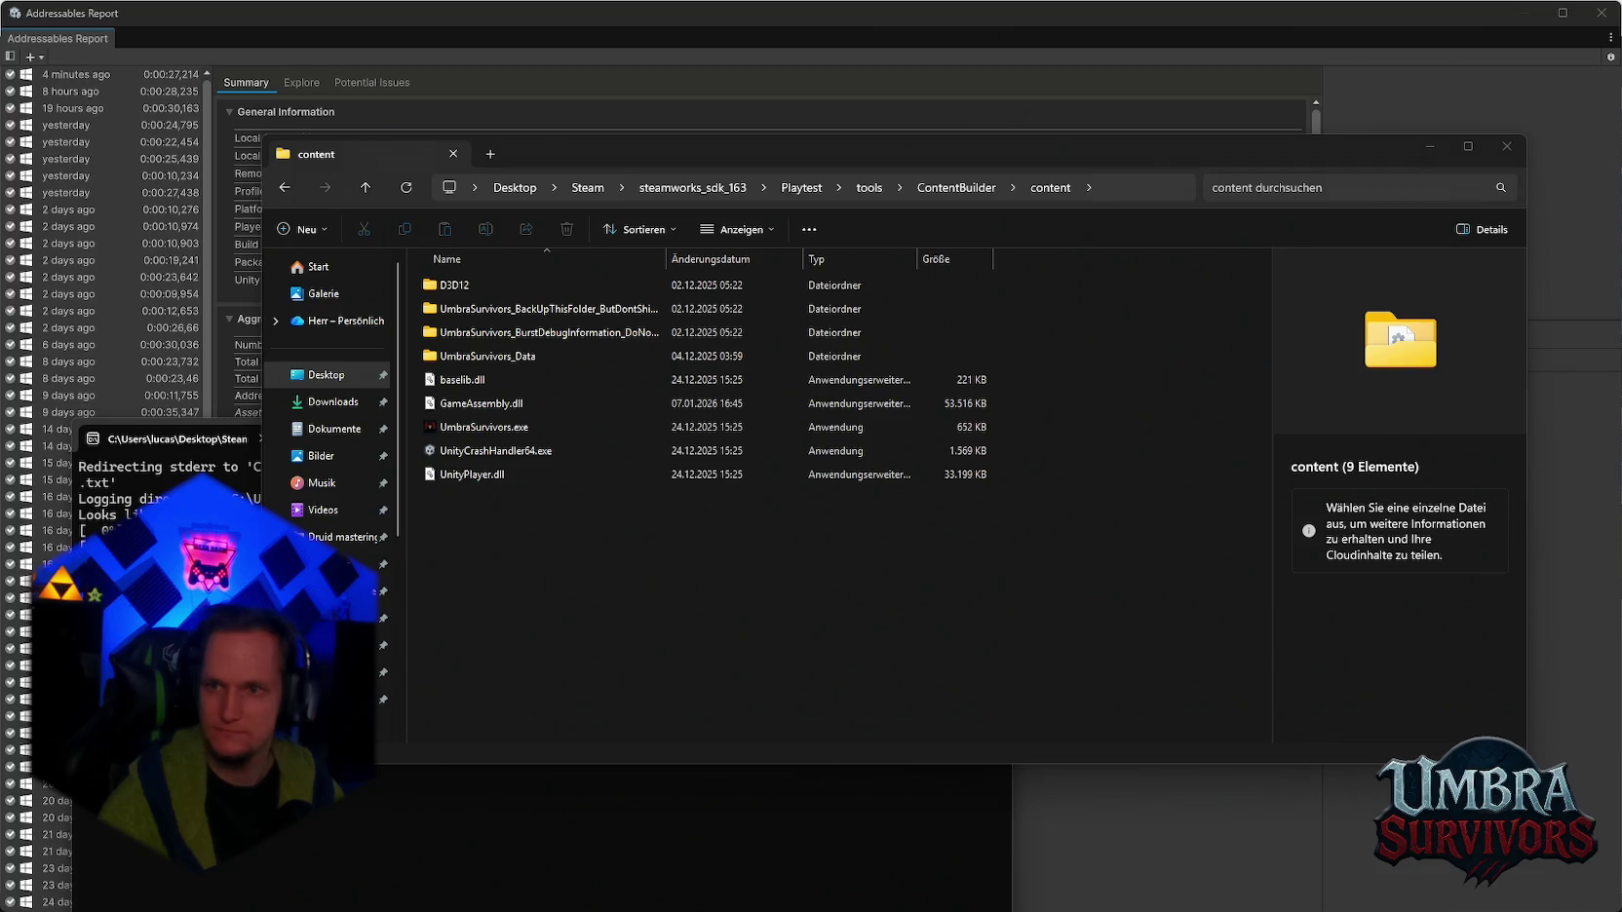
mouse_move(961, 870)
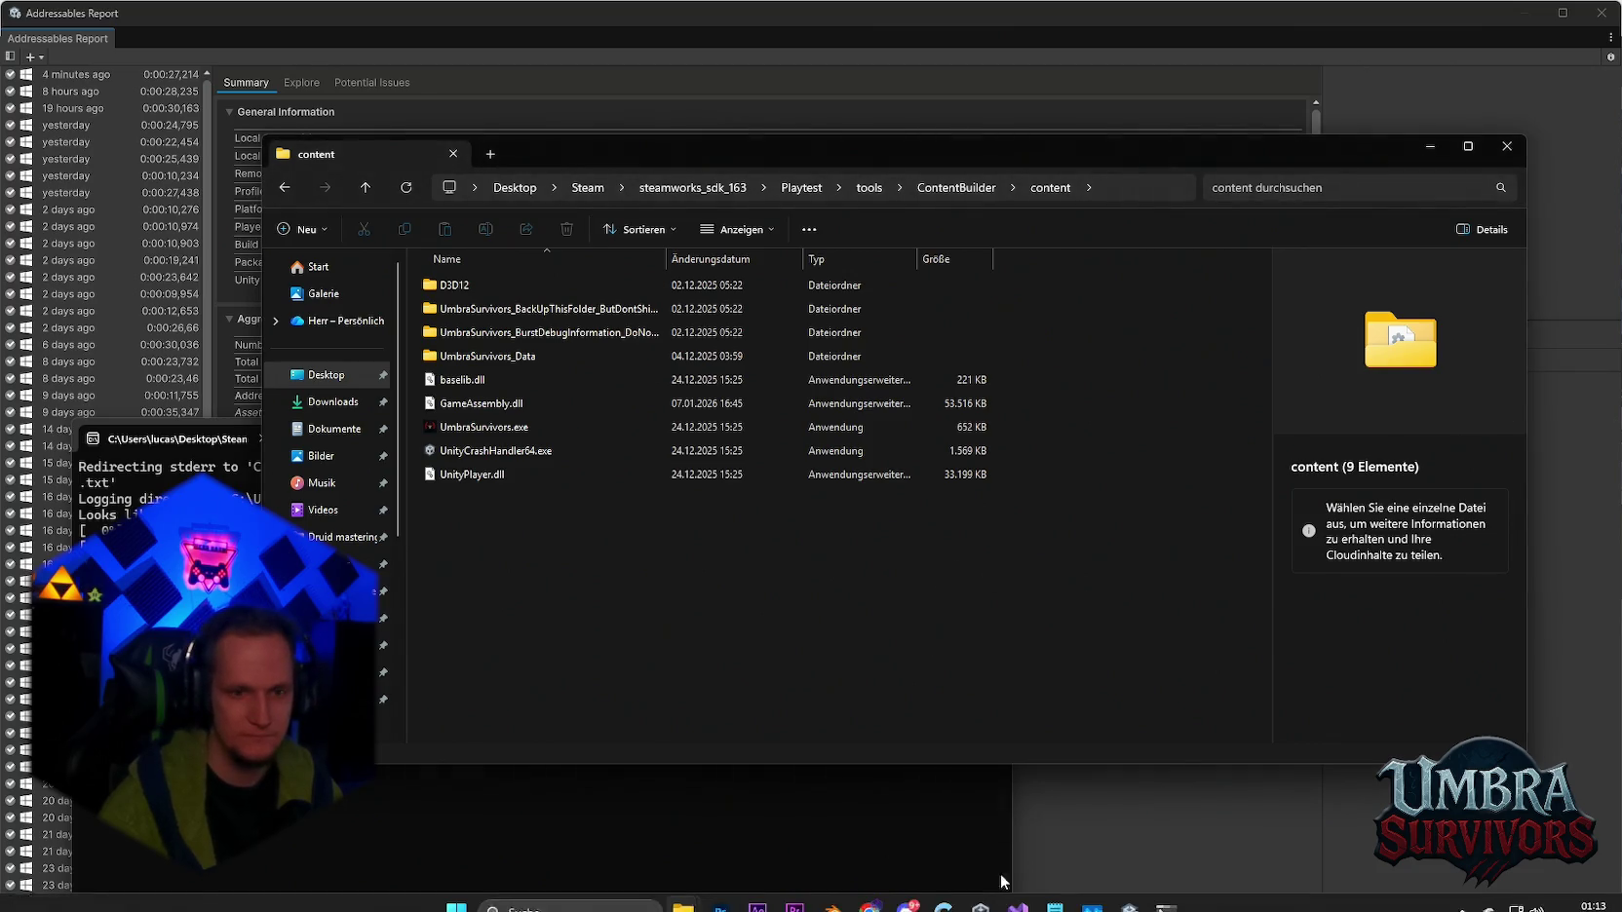
left_click(1055, 892)
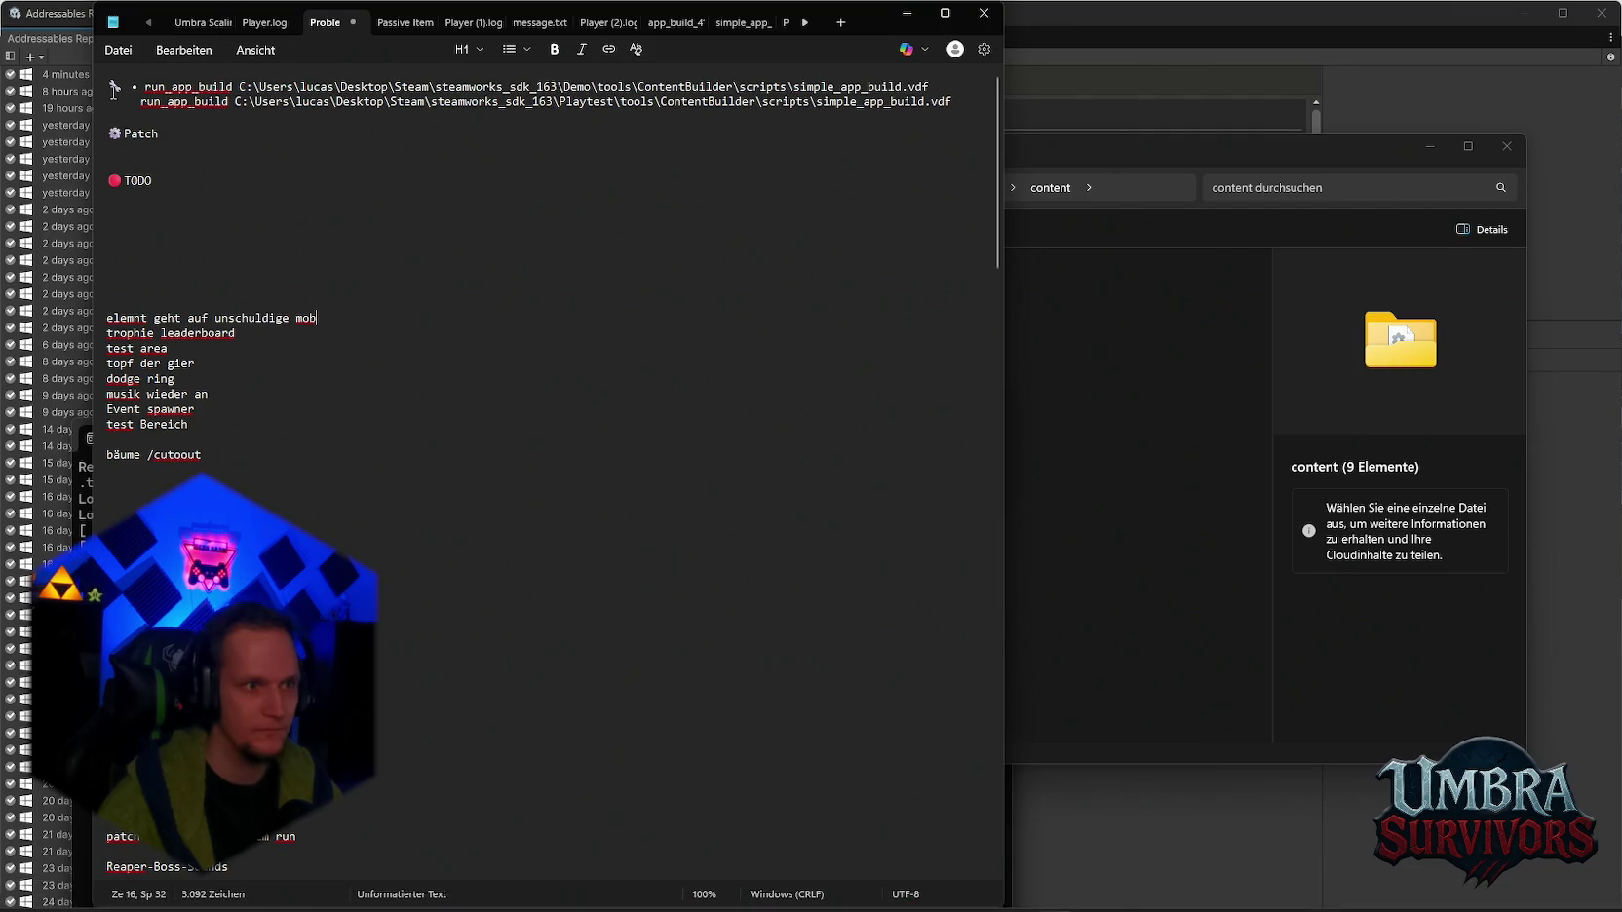
left_click_drag(143, 101, 954, 101)
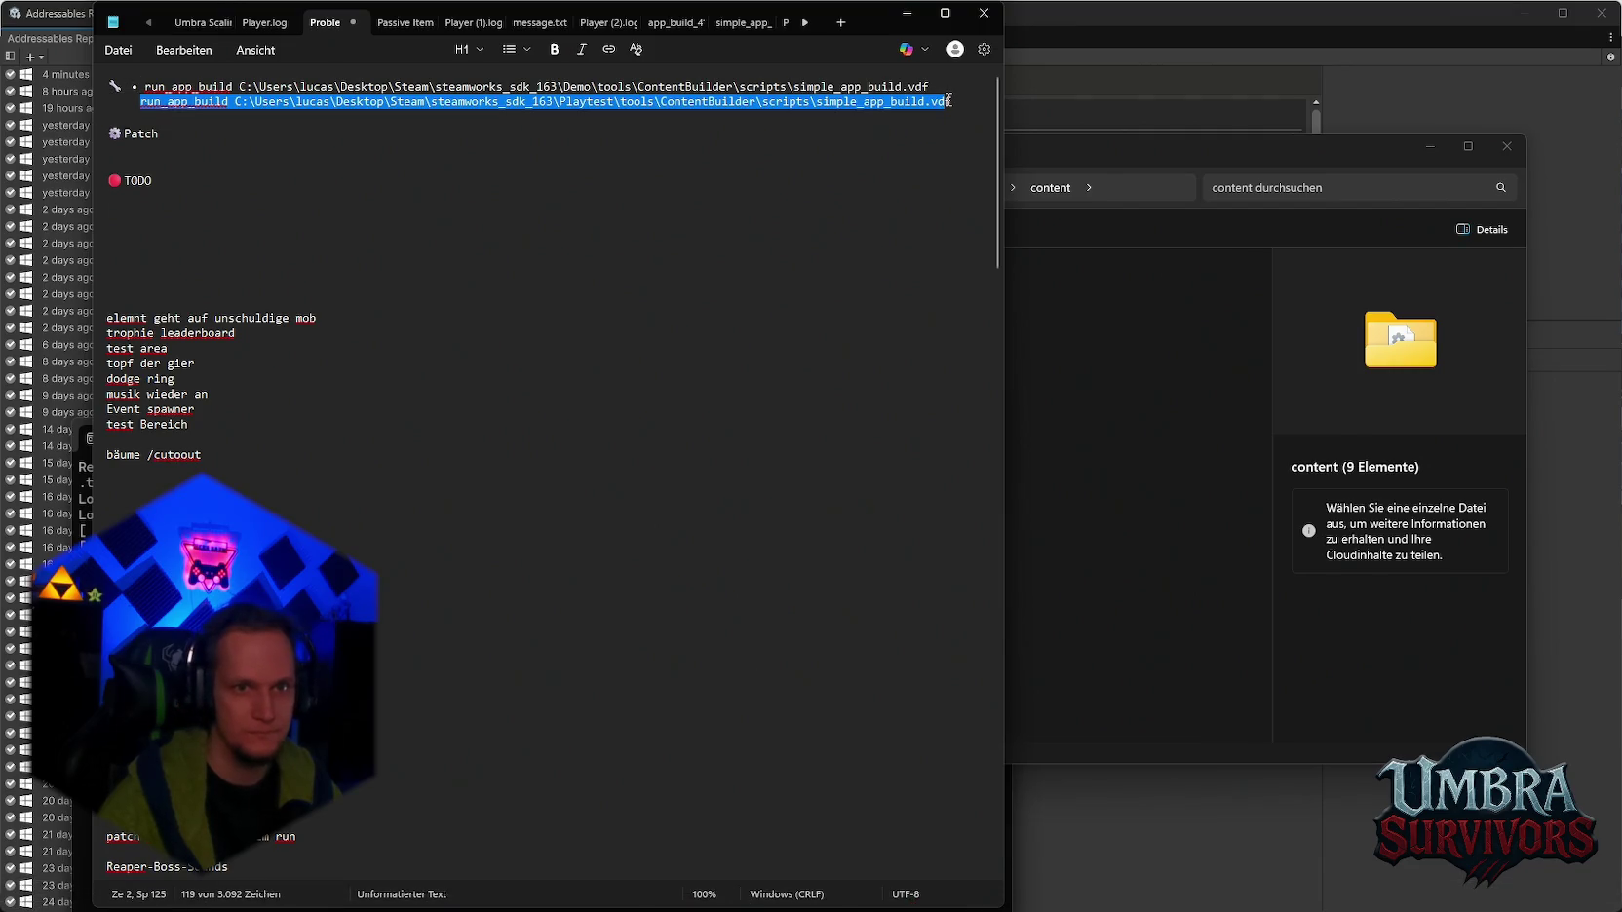
left_click(906, 12)
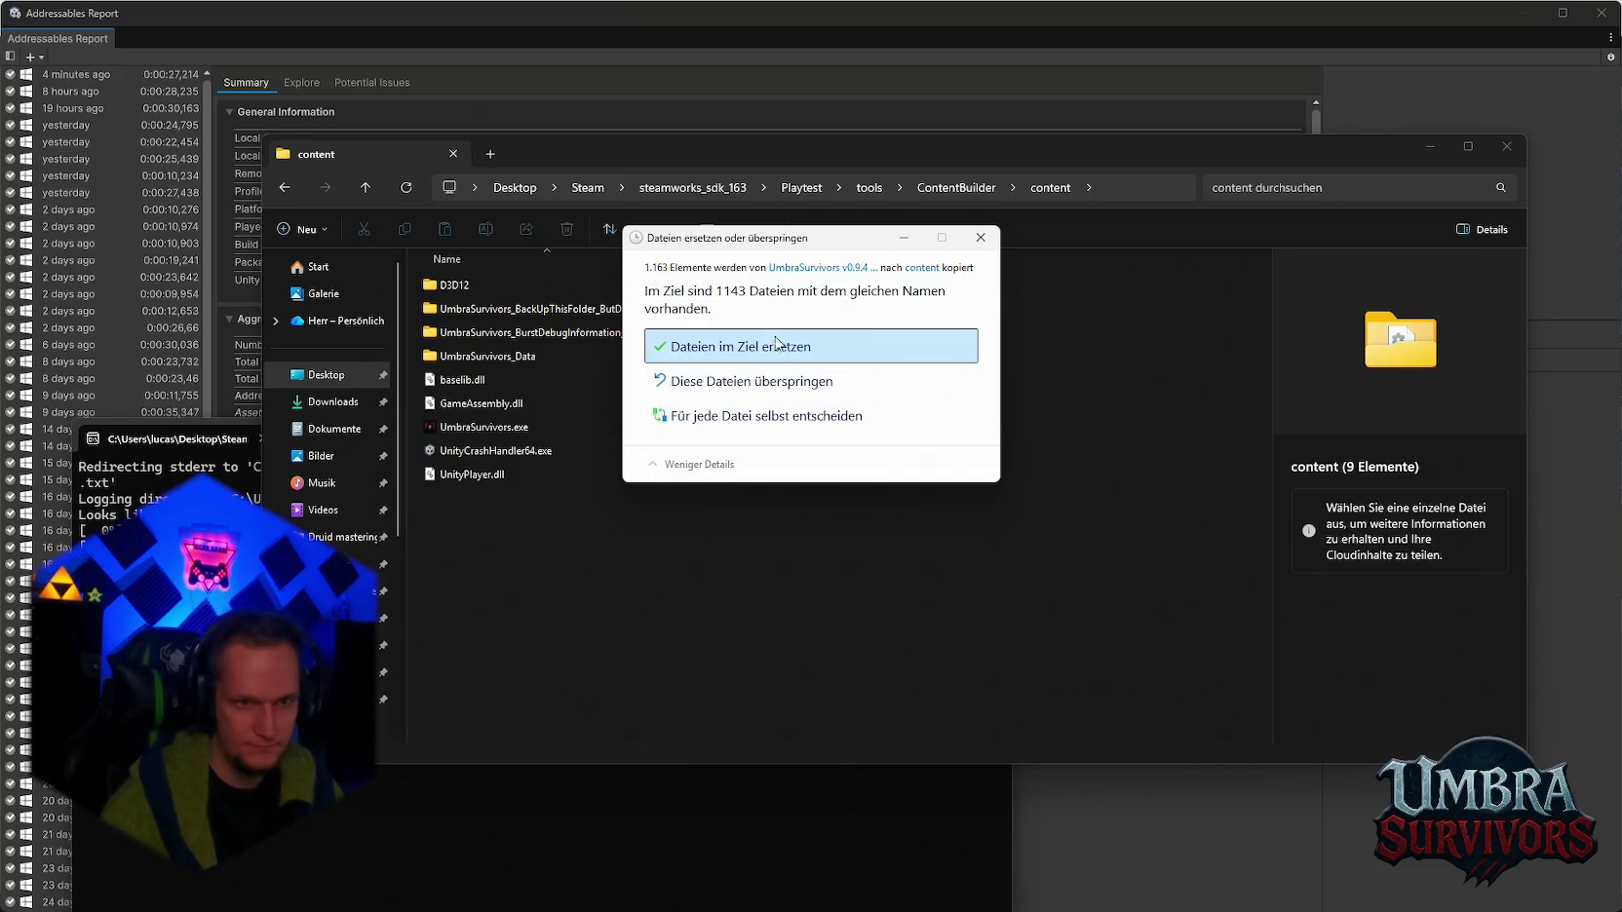
Overwrite the same-named build files in the content folder, then return to the terminal and notes
left_click(778, 346)
left_click(224, 526)
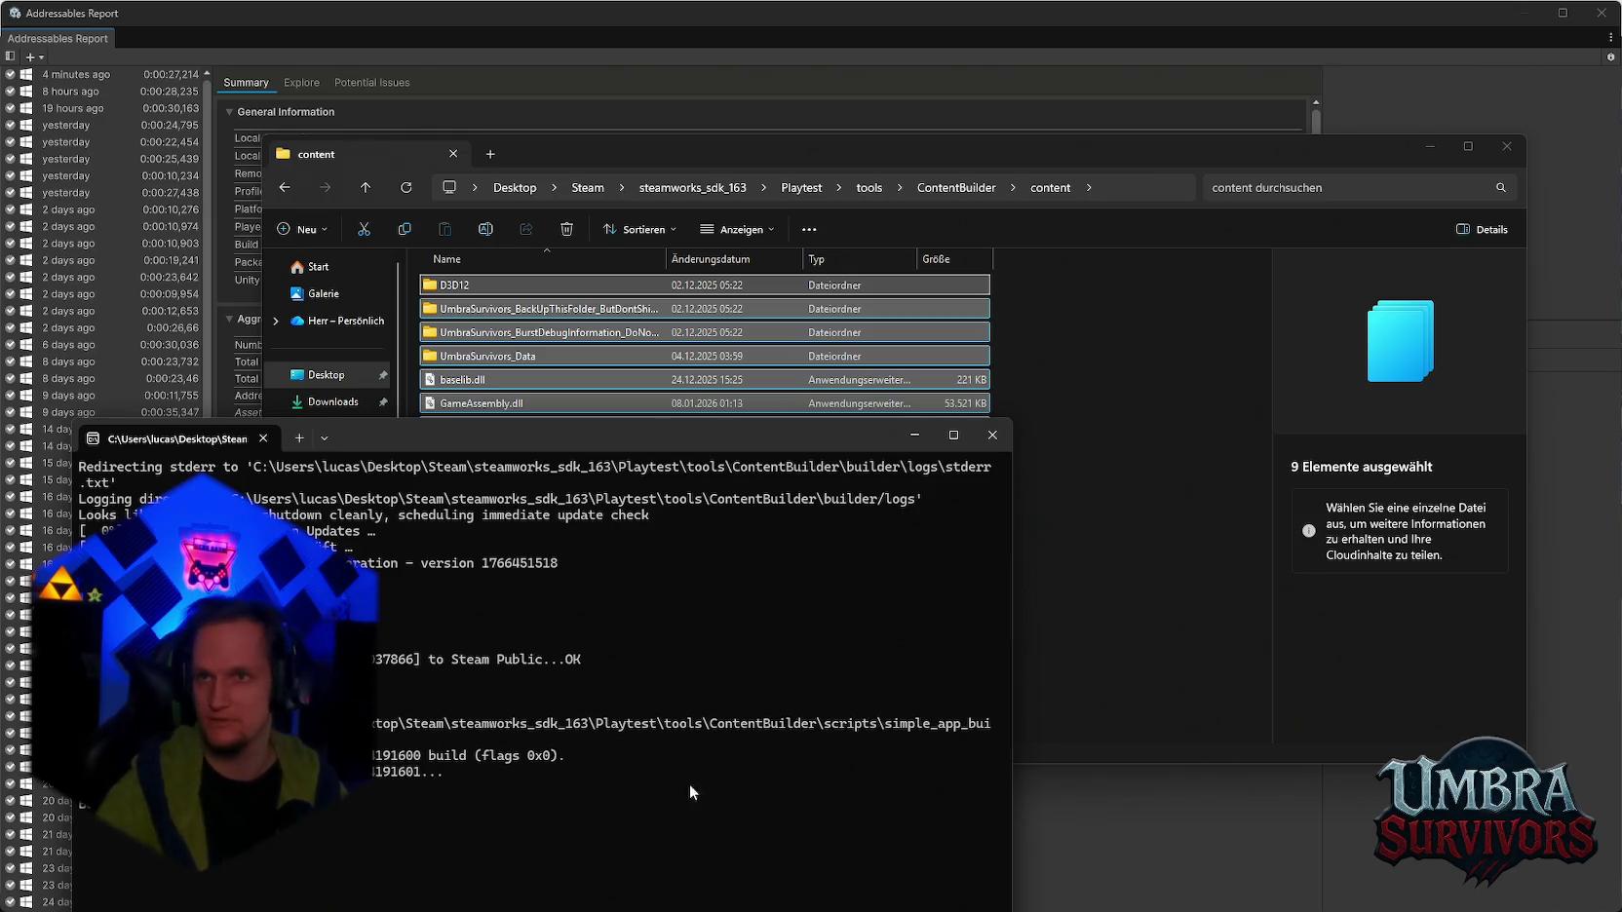
left_click(1053, 893)
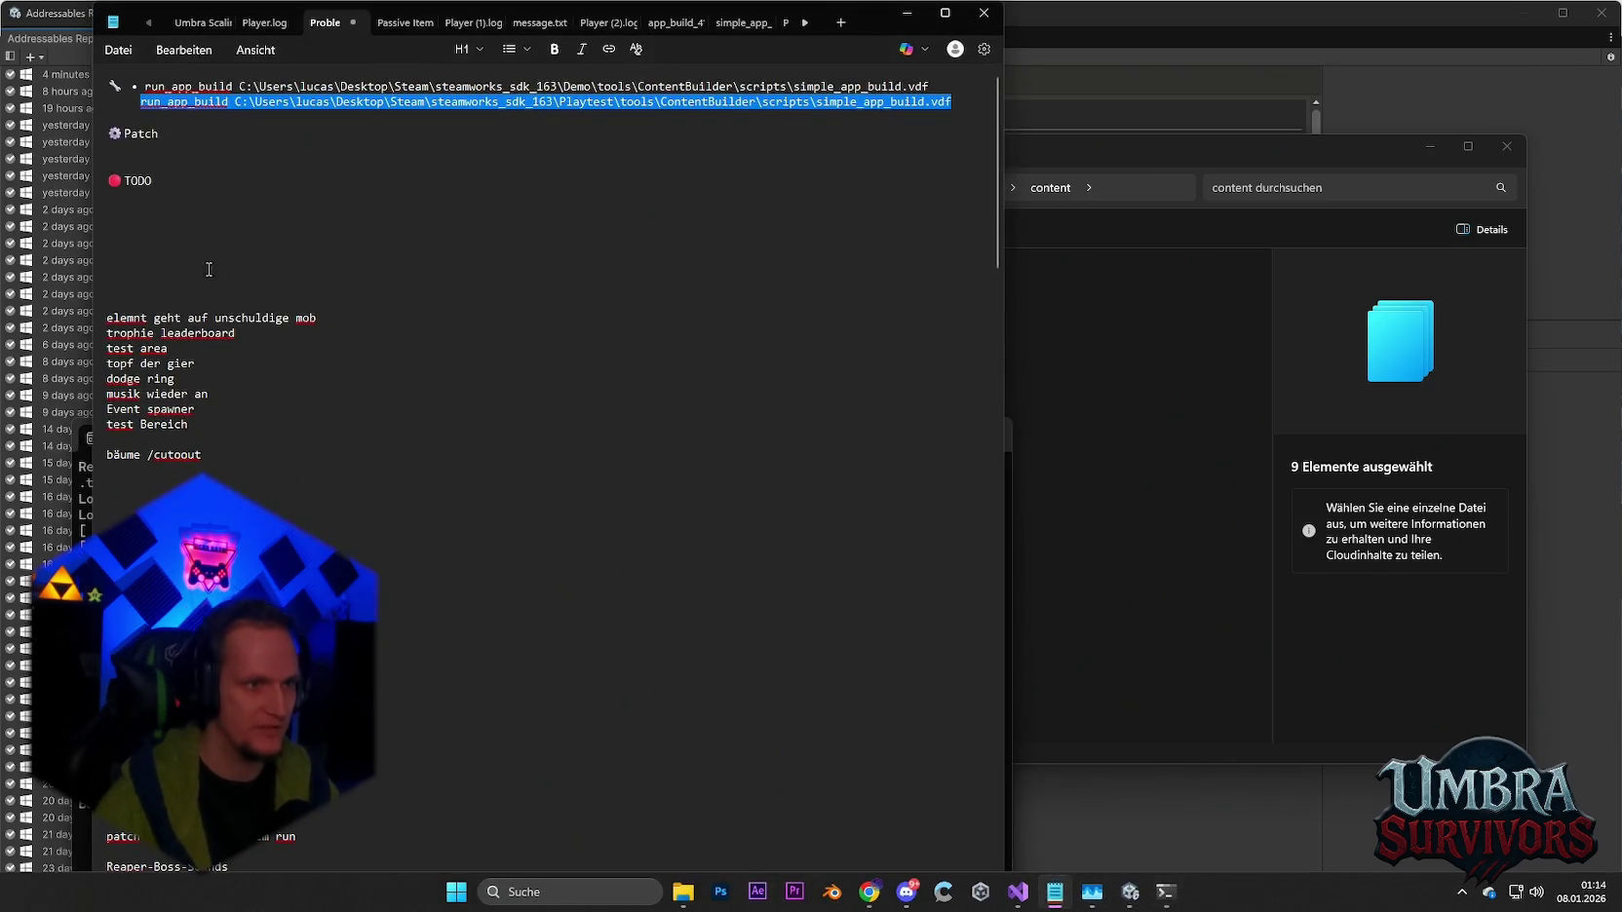
Delete the 'elemnt geht auf unschuldige mob' note and move 'trophie leaderboard' and 'test area' under Patch
left_click_drag(318, 317, 98, 318)
key("BackSpace")
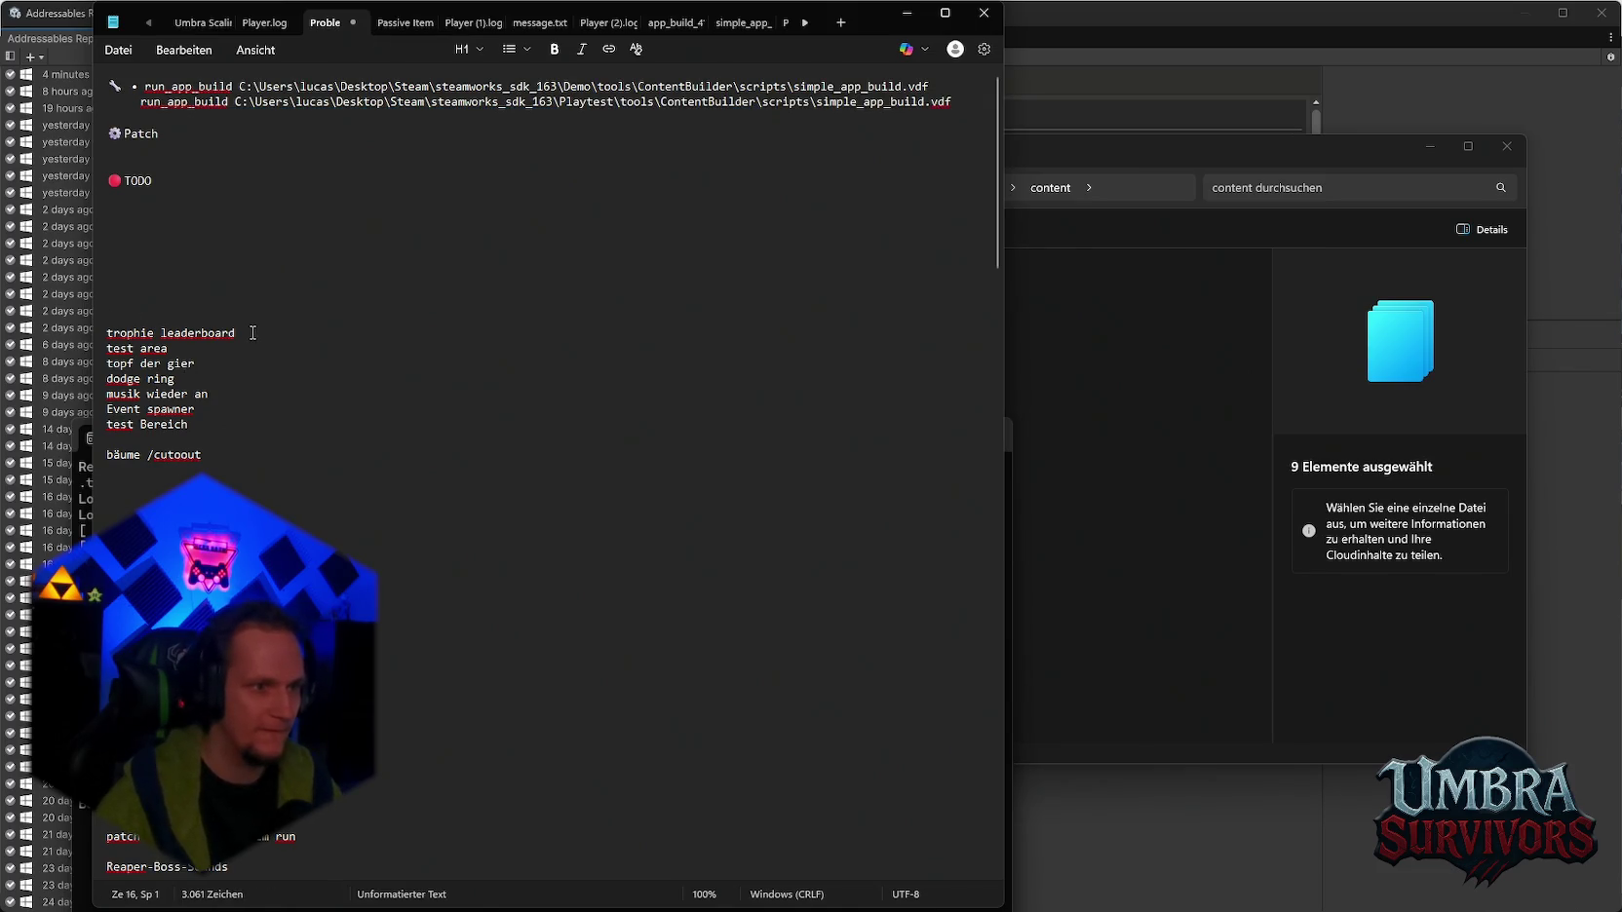
left_click(168, 348, "shift")
mouse_move(104, 336)
left_mouse_down()
mouse_move(126, 346)
mouse_move(129, 153)
mouse_move(109, 148)
left_mouse_up()
key("shift+Down")
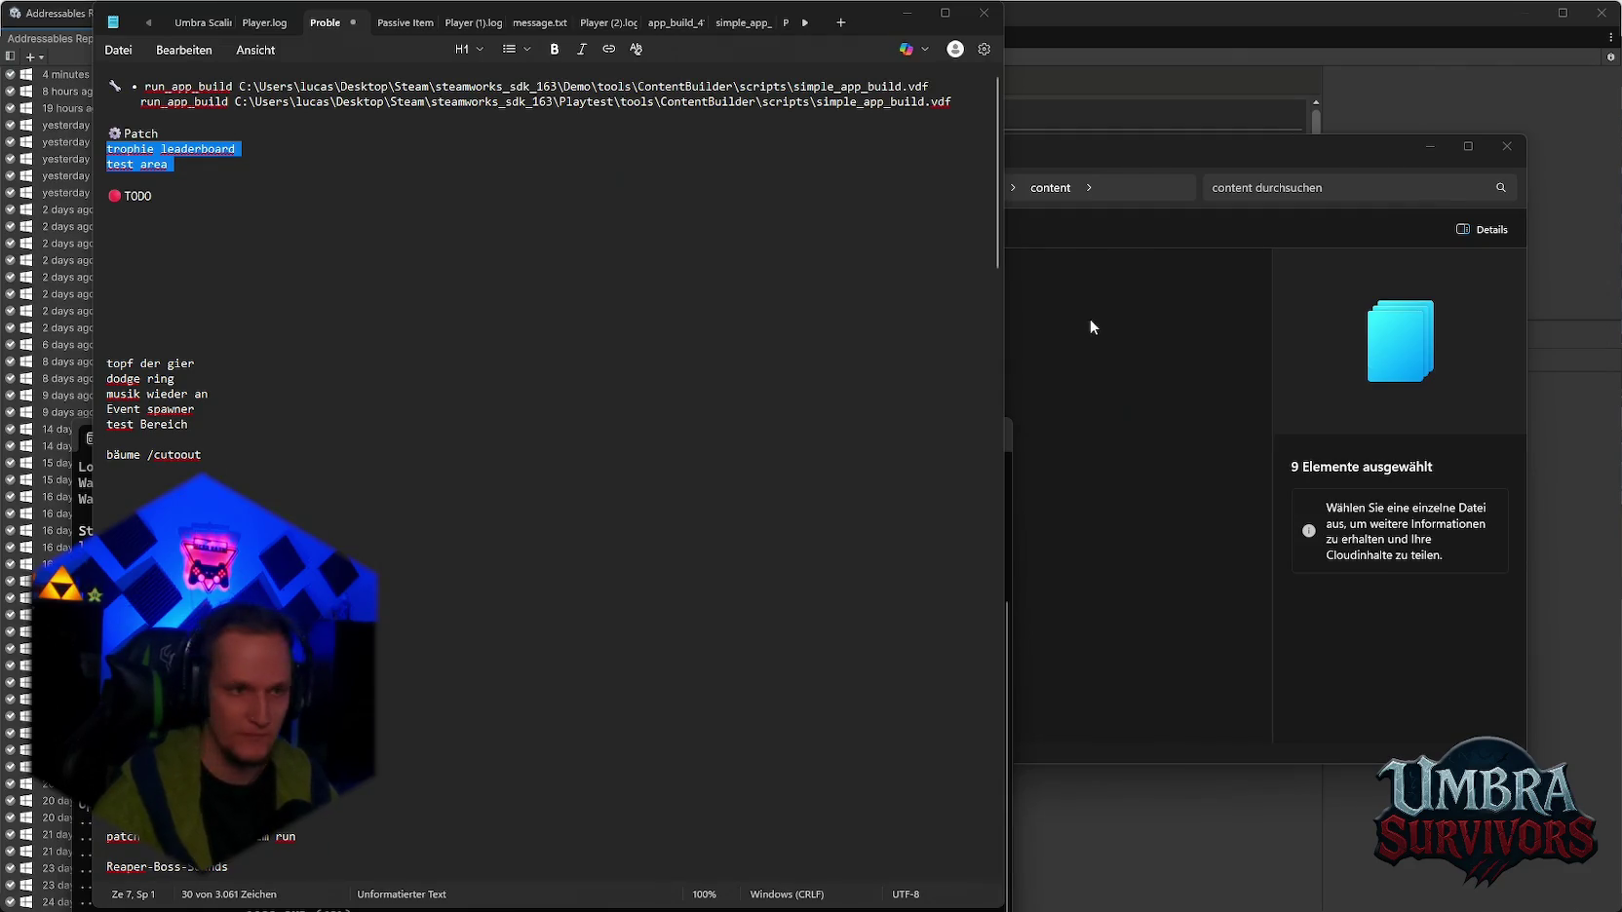
Check in the terminal that build 21416504 finished uploading, then switch to the Steamworks page
mouse_move(869, 907)
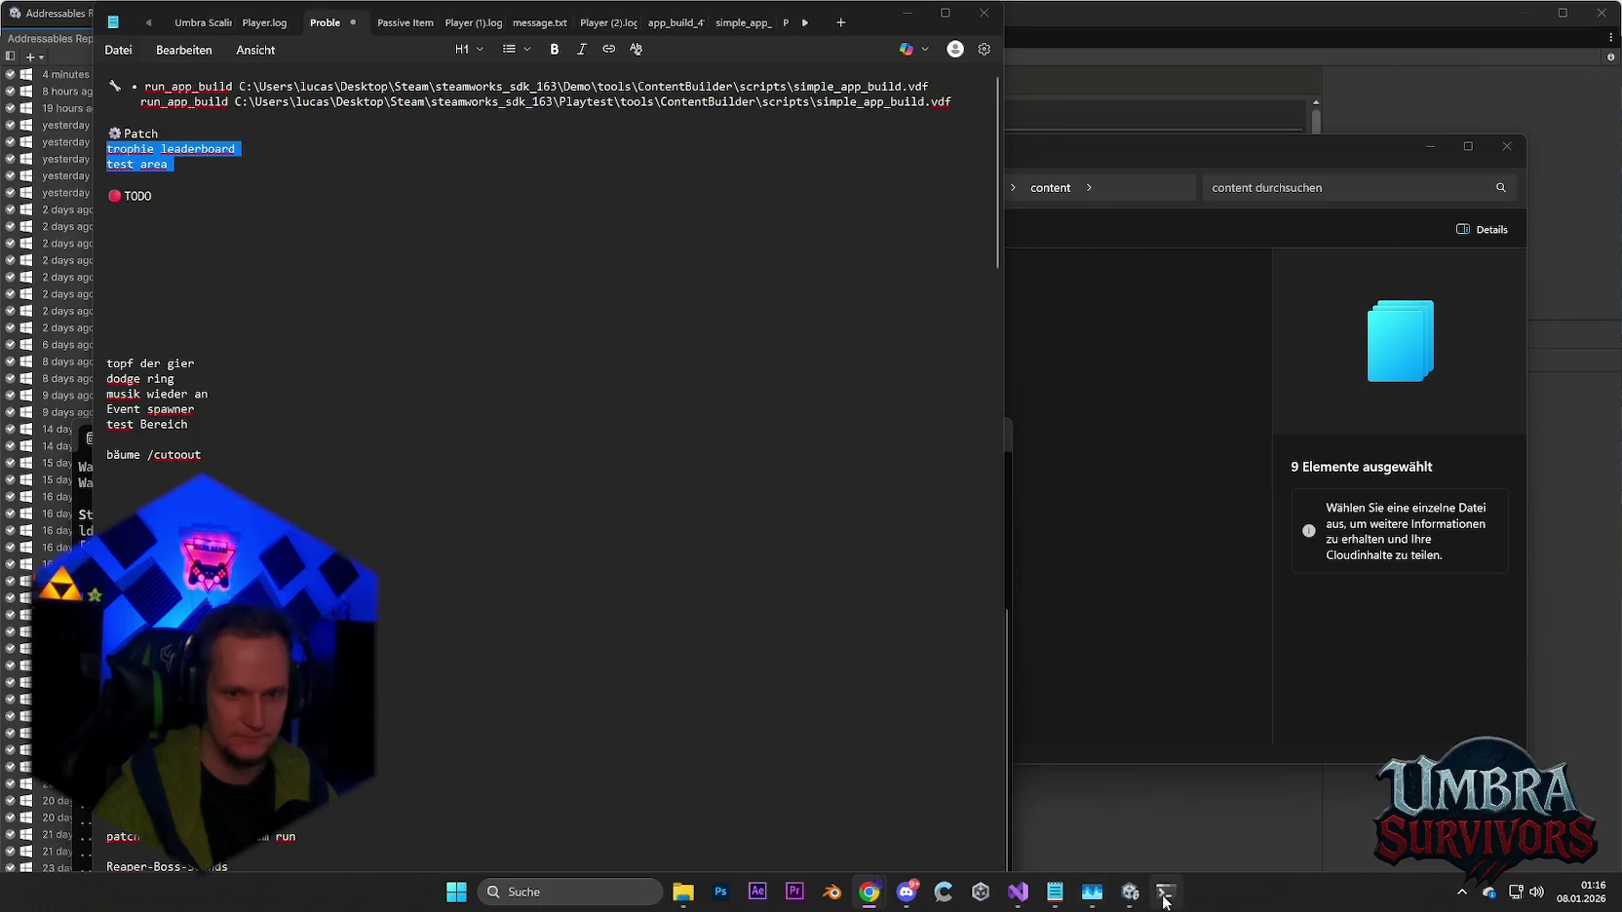
left_click(1166, 892)
mouse_move(472, 444)
left_mouse_down()
mouse_move(481, 326)
mouse_move(513, 299)
mouse_move(854, 165)
mouse_move(866, 146)
left_mouse_up()
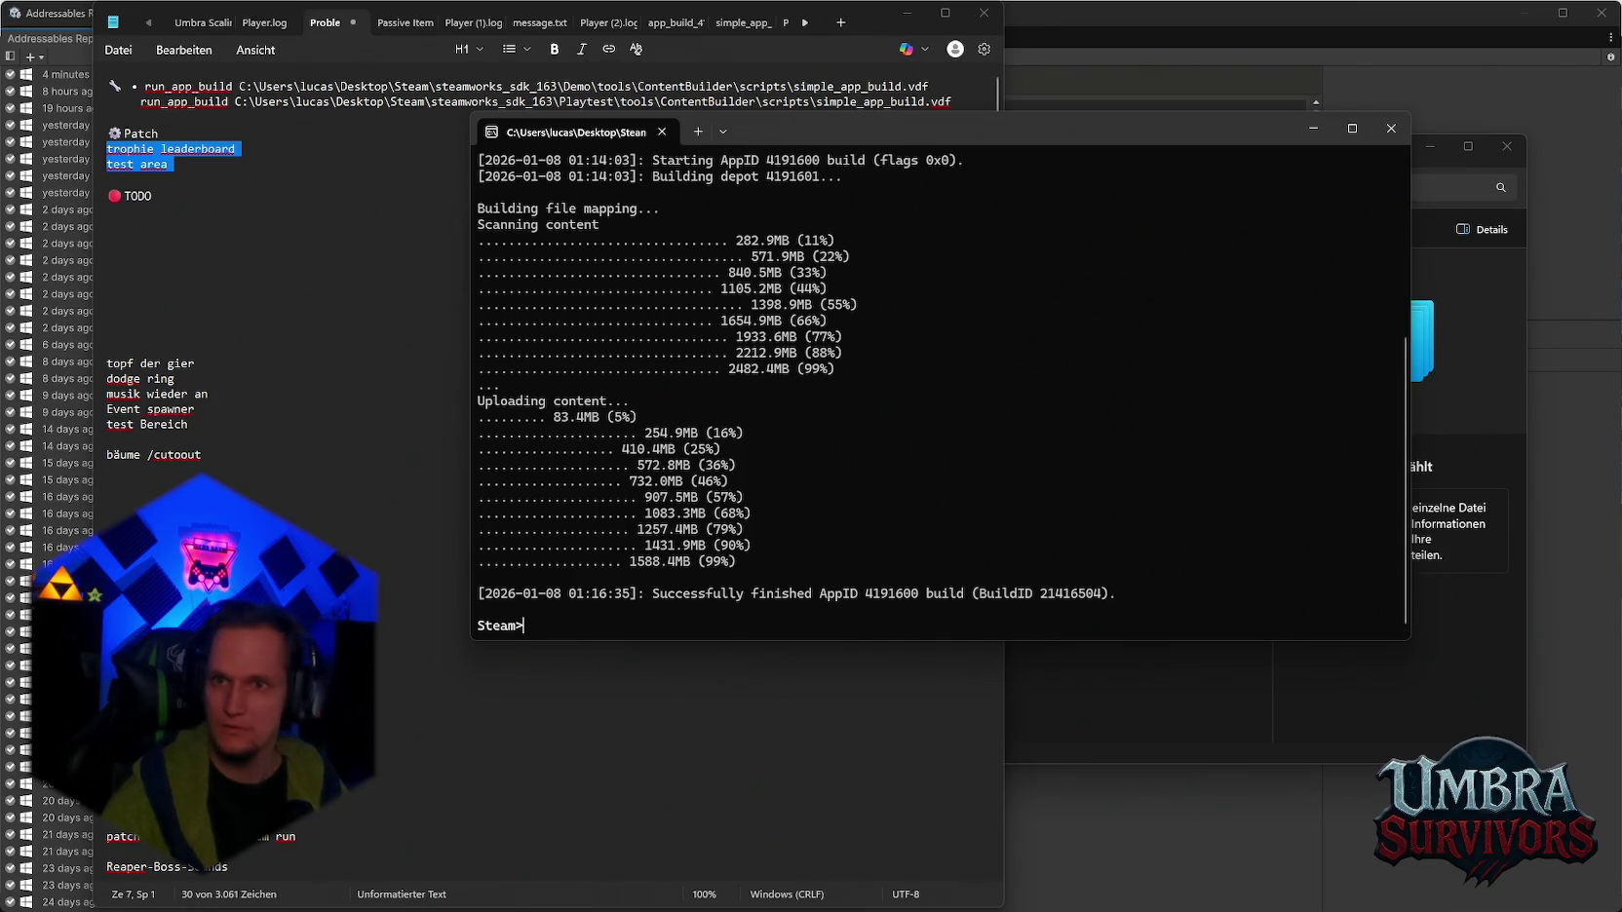
key("alt+Tab")
scroll(408, 332, "up", 4)
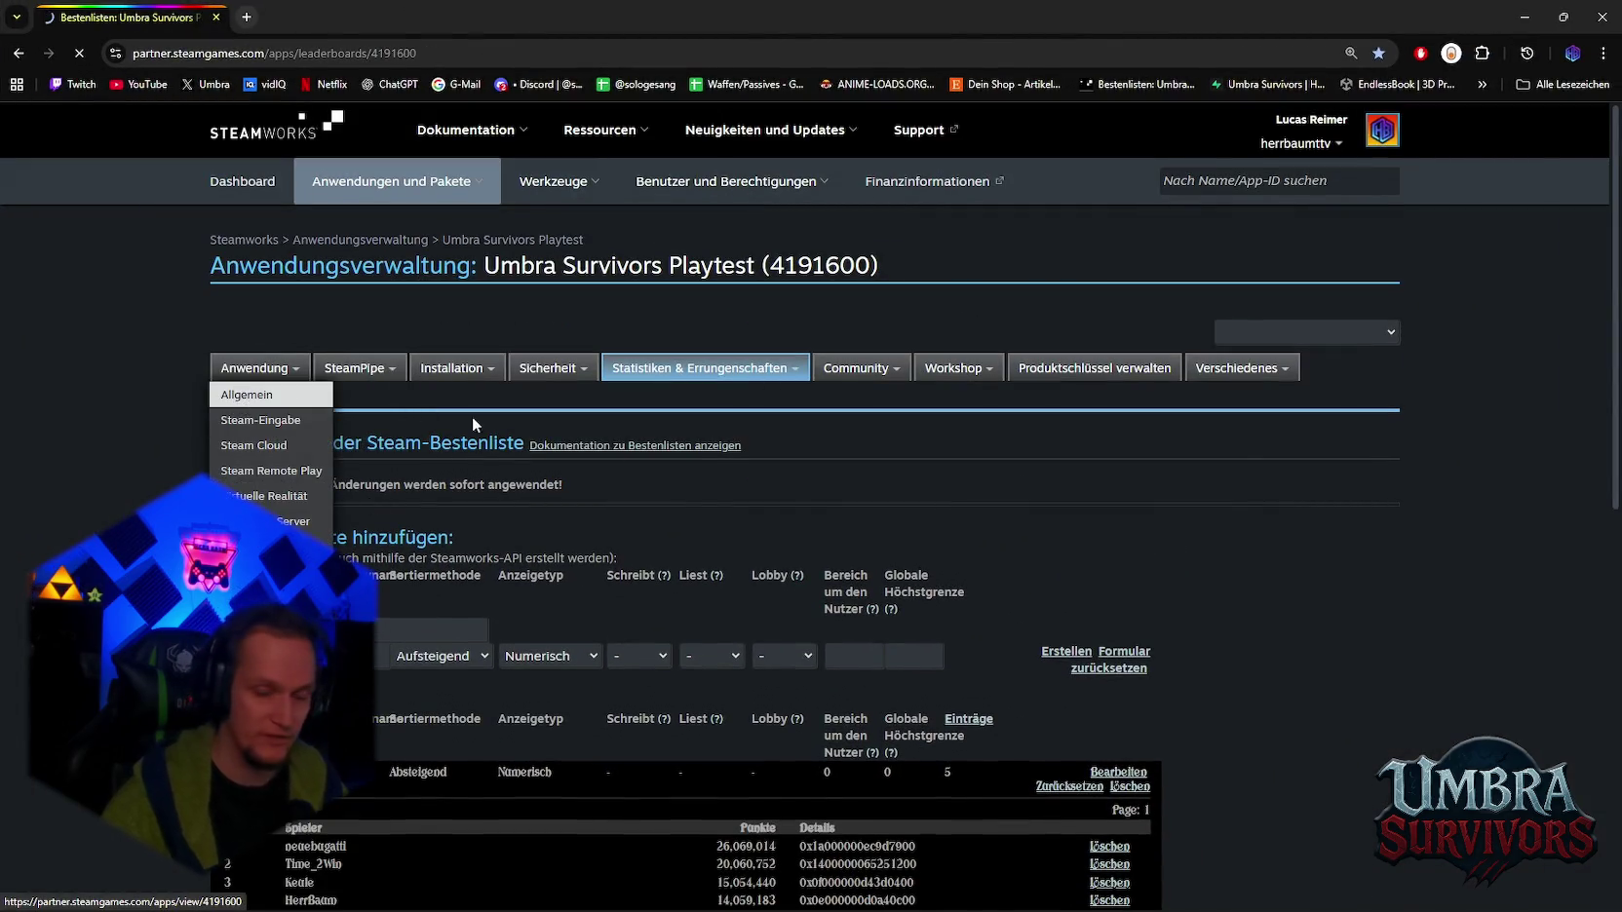
In SteamPipe Builds, assign the newest build 21416504 to the default branch
scroll(811, 531, "down", 2)
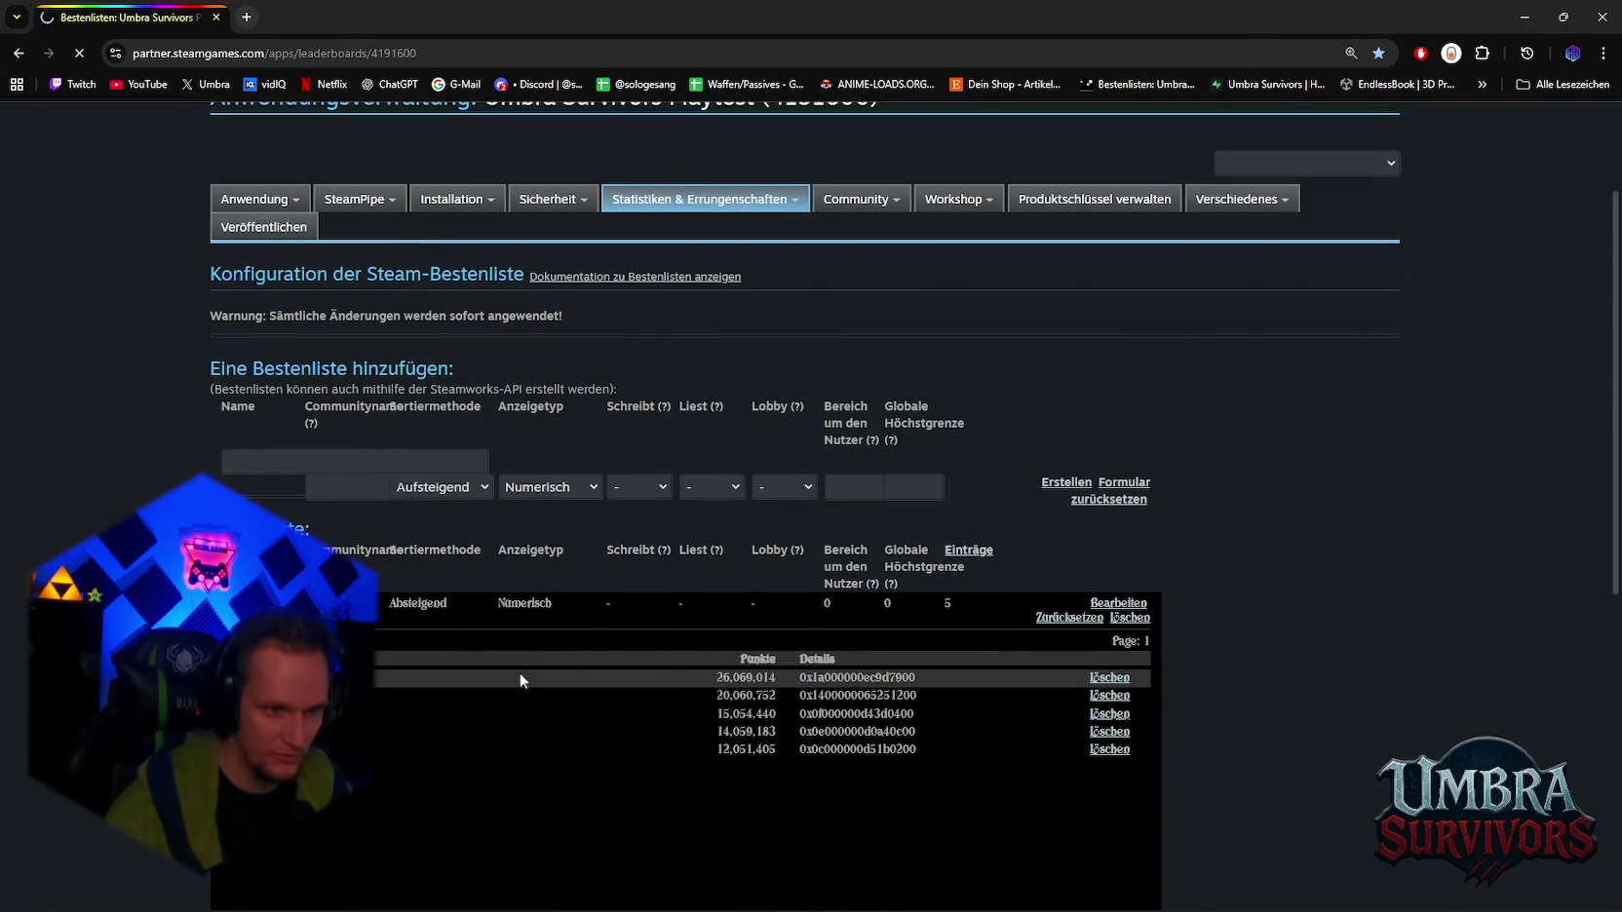
scroll(495, 486, "down", 3)
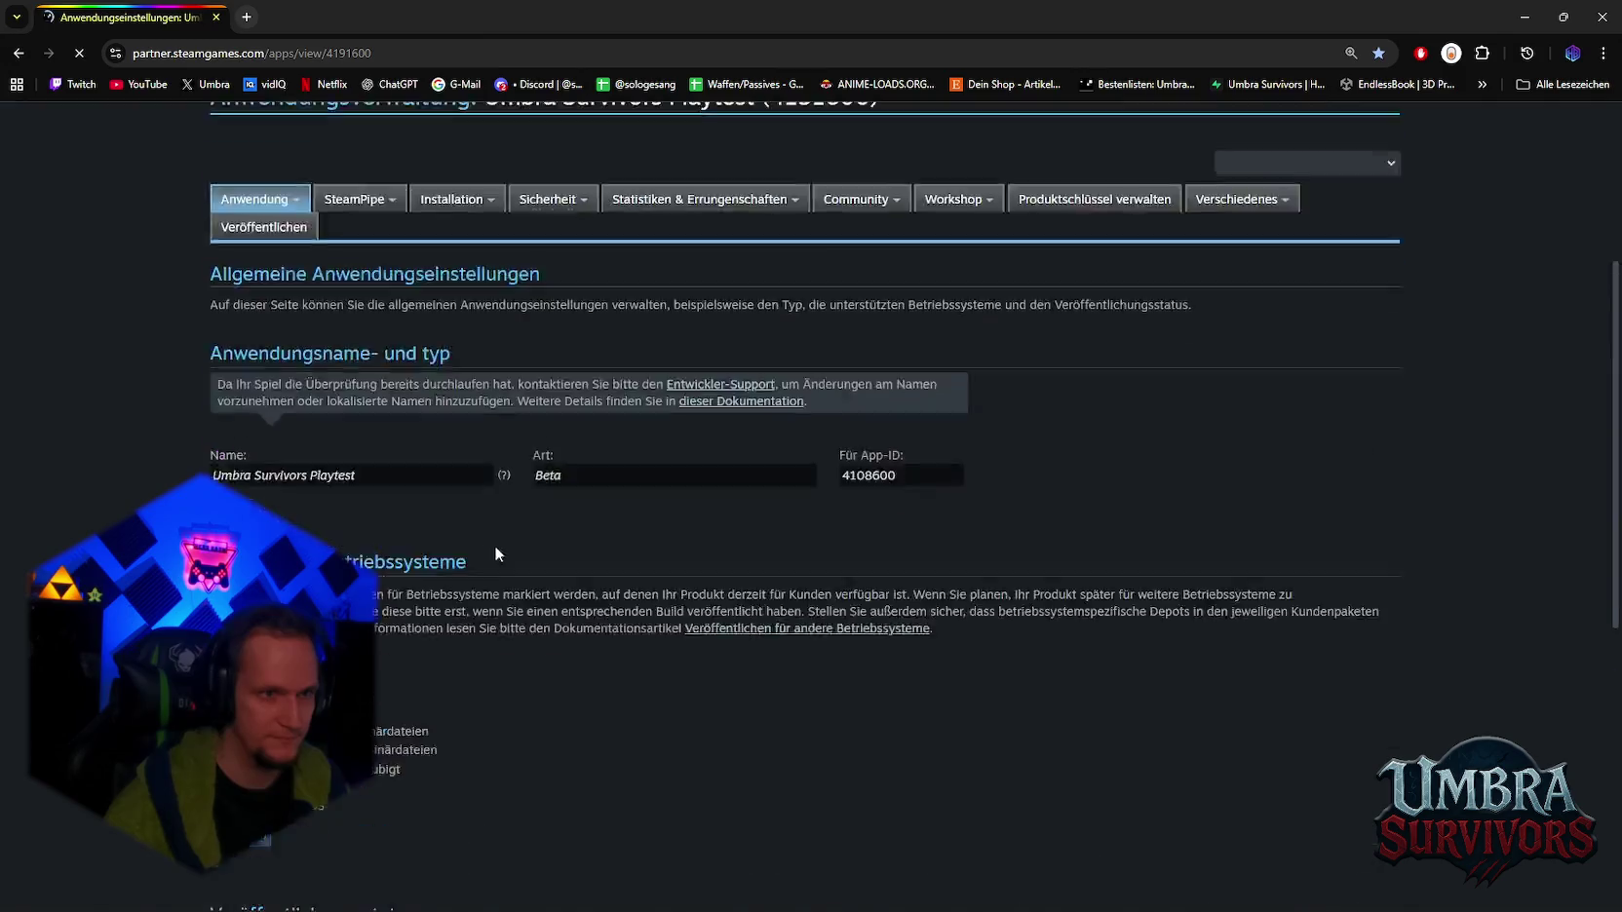
scroll(484, 551, "up", 5)
left_click(353, 348)
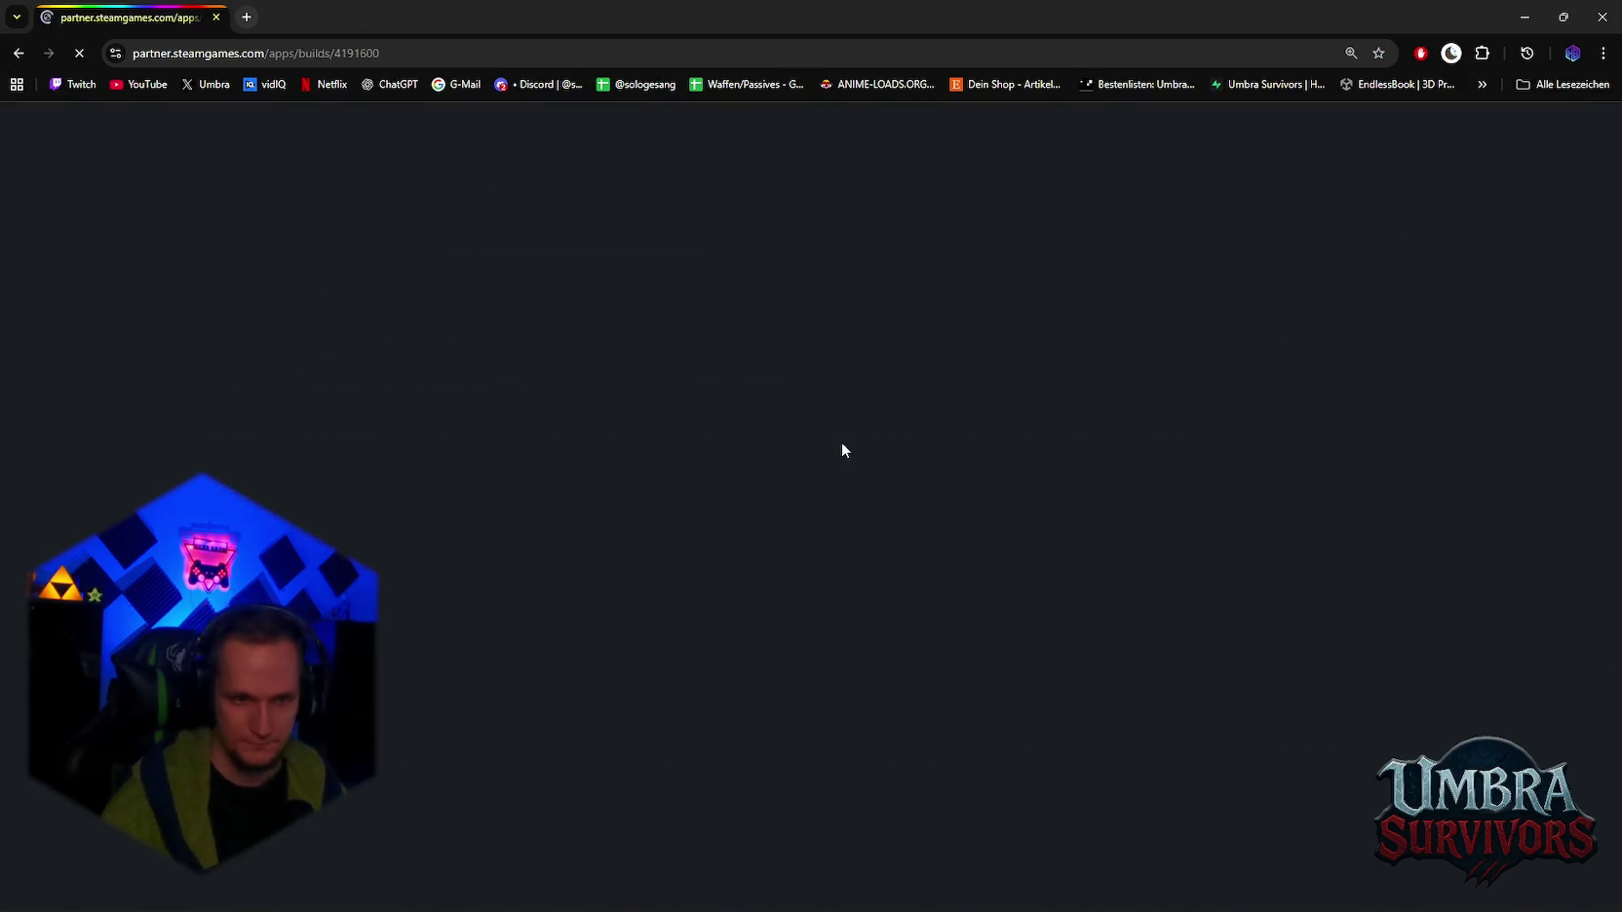
scroll(867, 548, "down", 3)
left_click(1064, 517)
left_click(1063, 565)
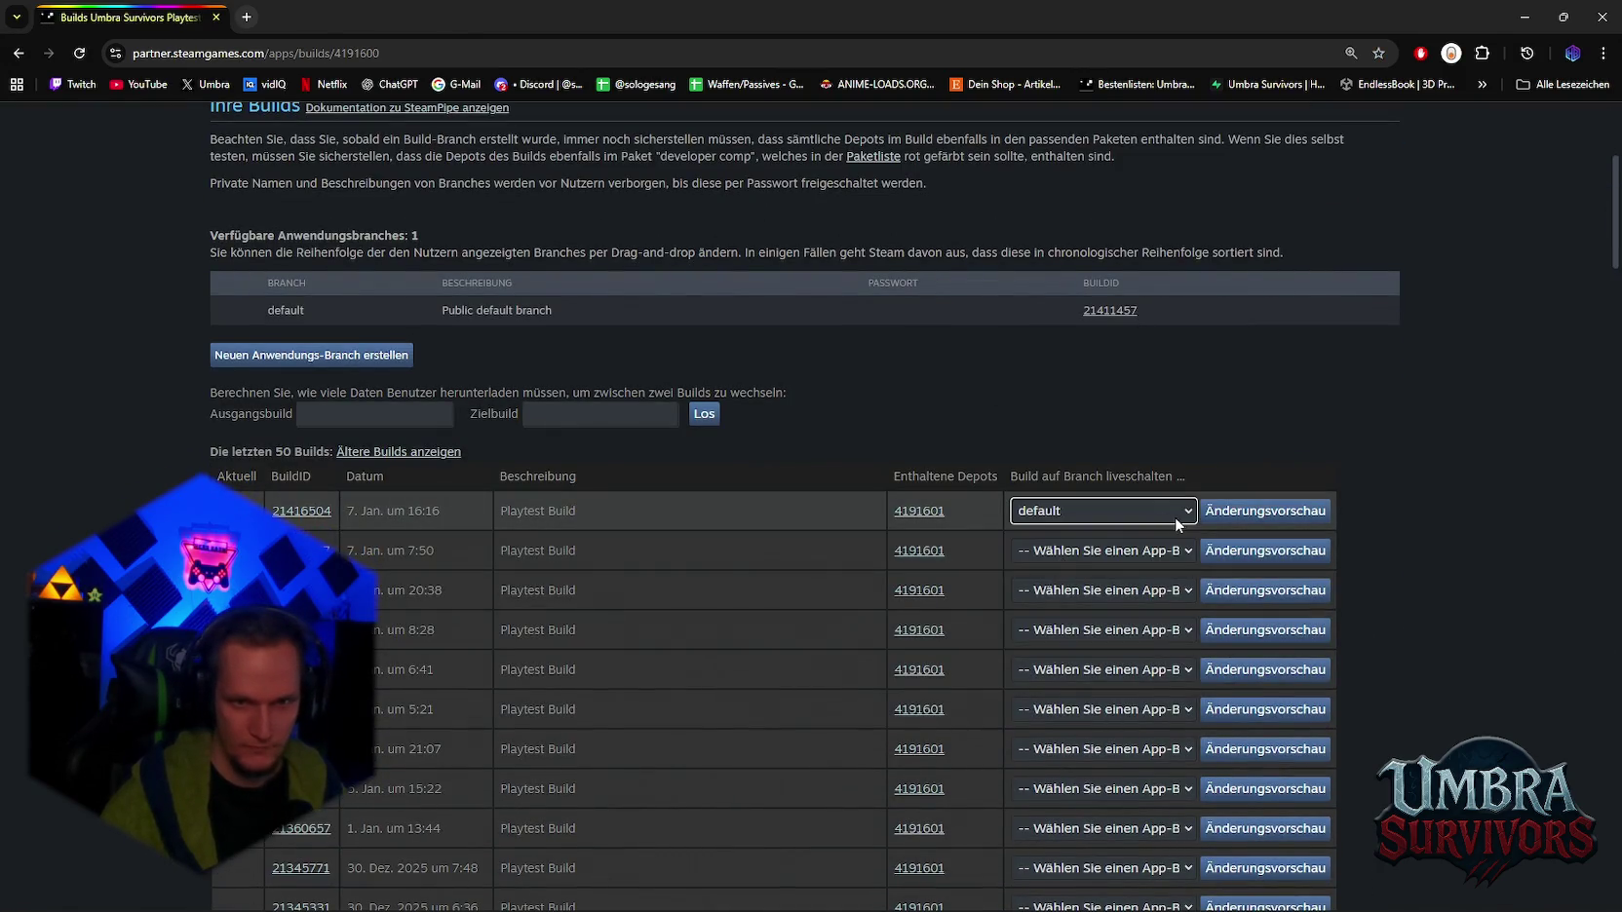
Preview the change and set build 21416504 live, confirming with the SMS verification code
left_click(1219, 511)
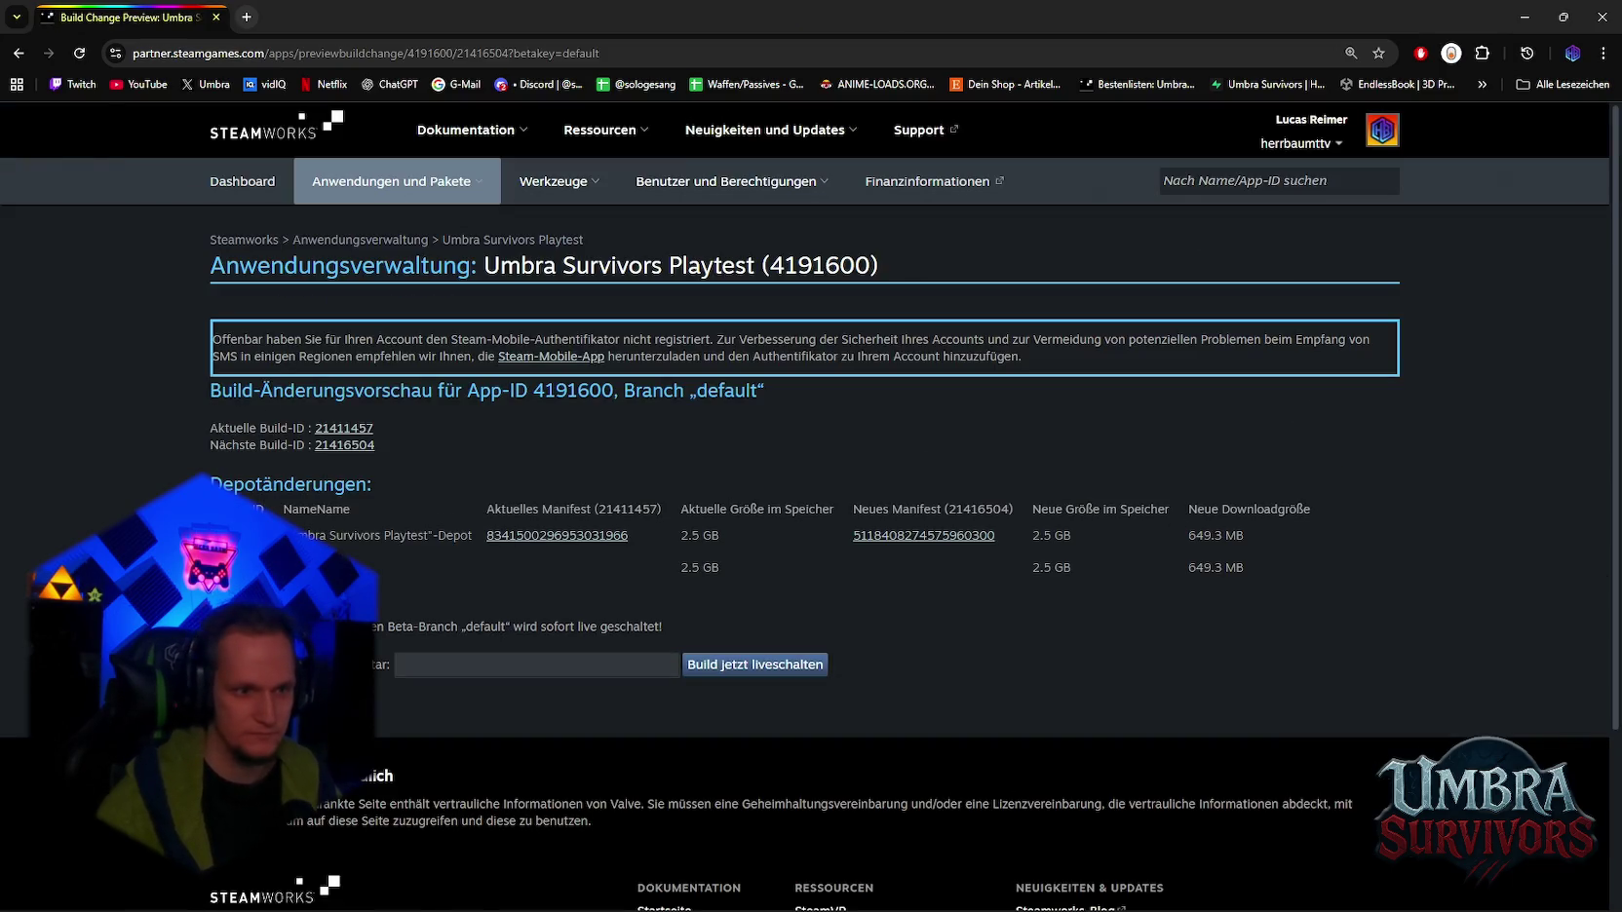
left_click(809, 667)
left_click(842, 177)
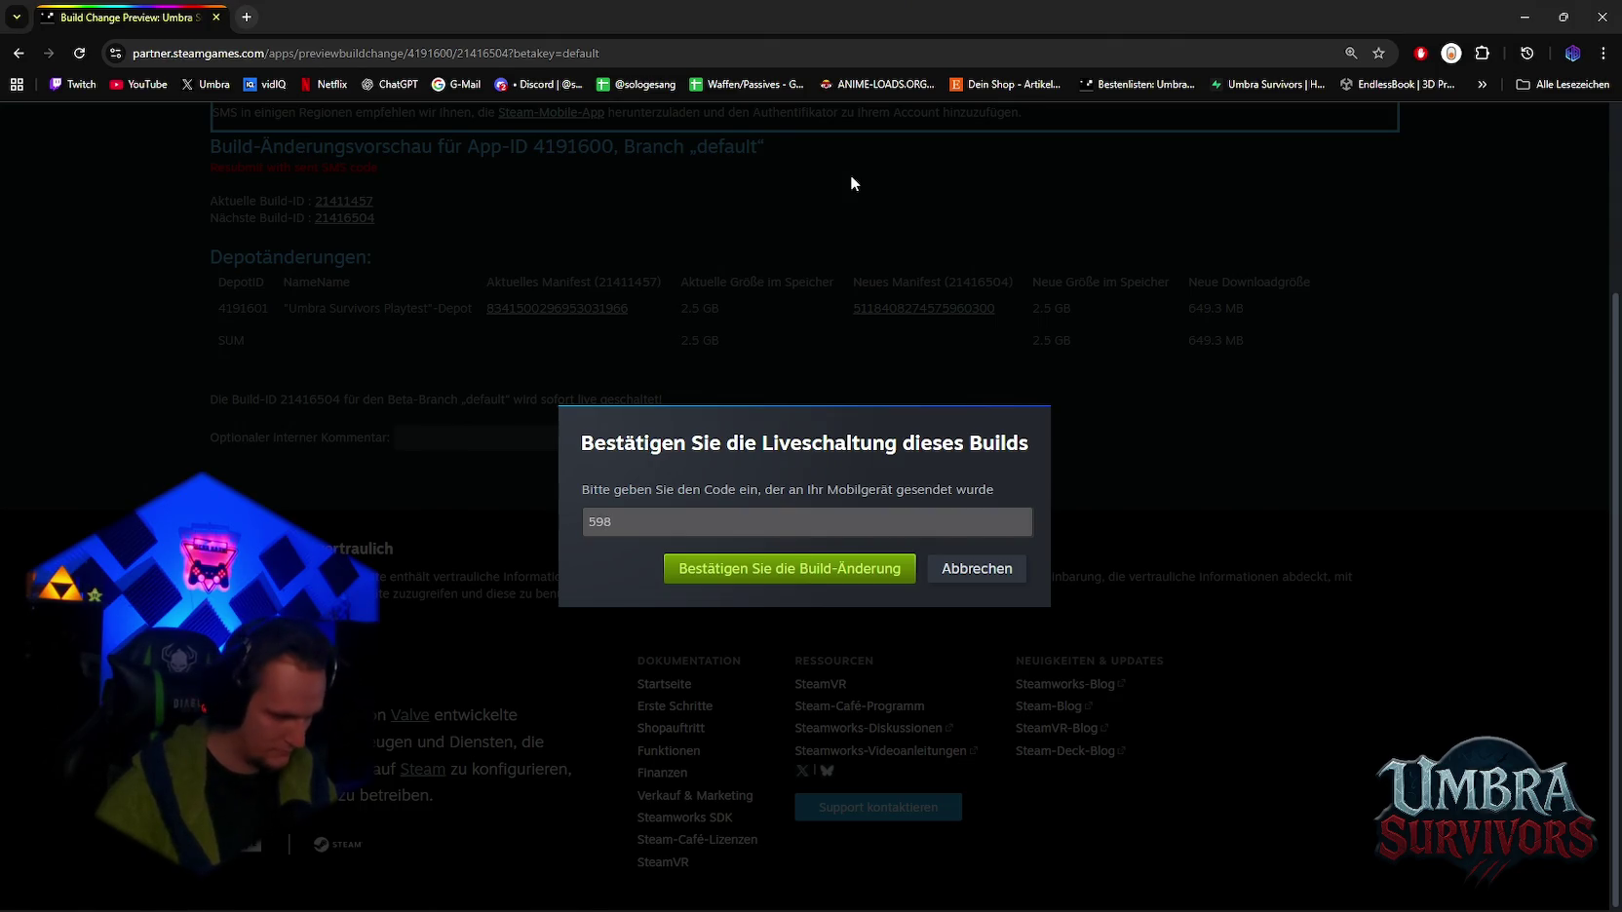
key("Return")
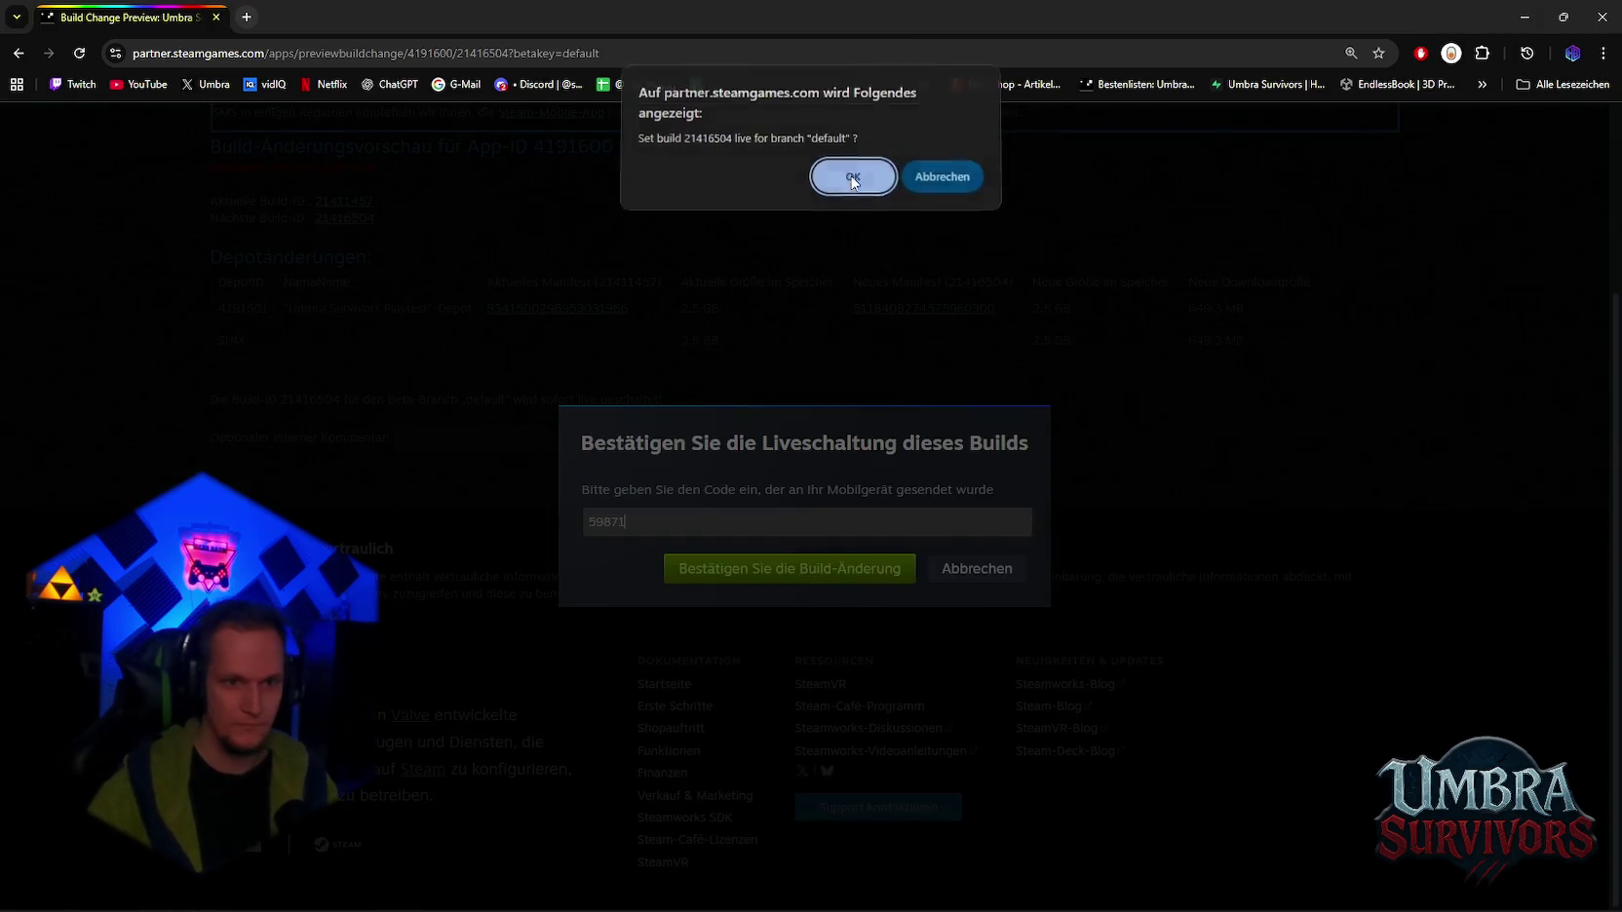
left_click(850, 174)
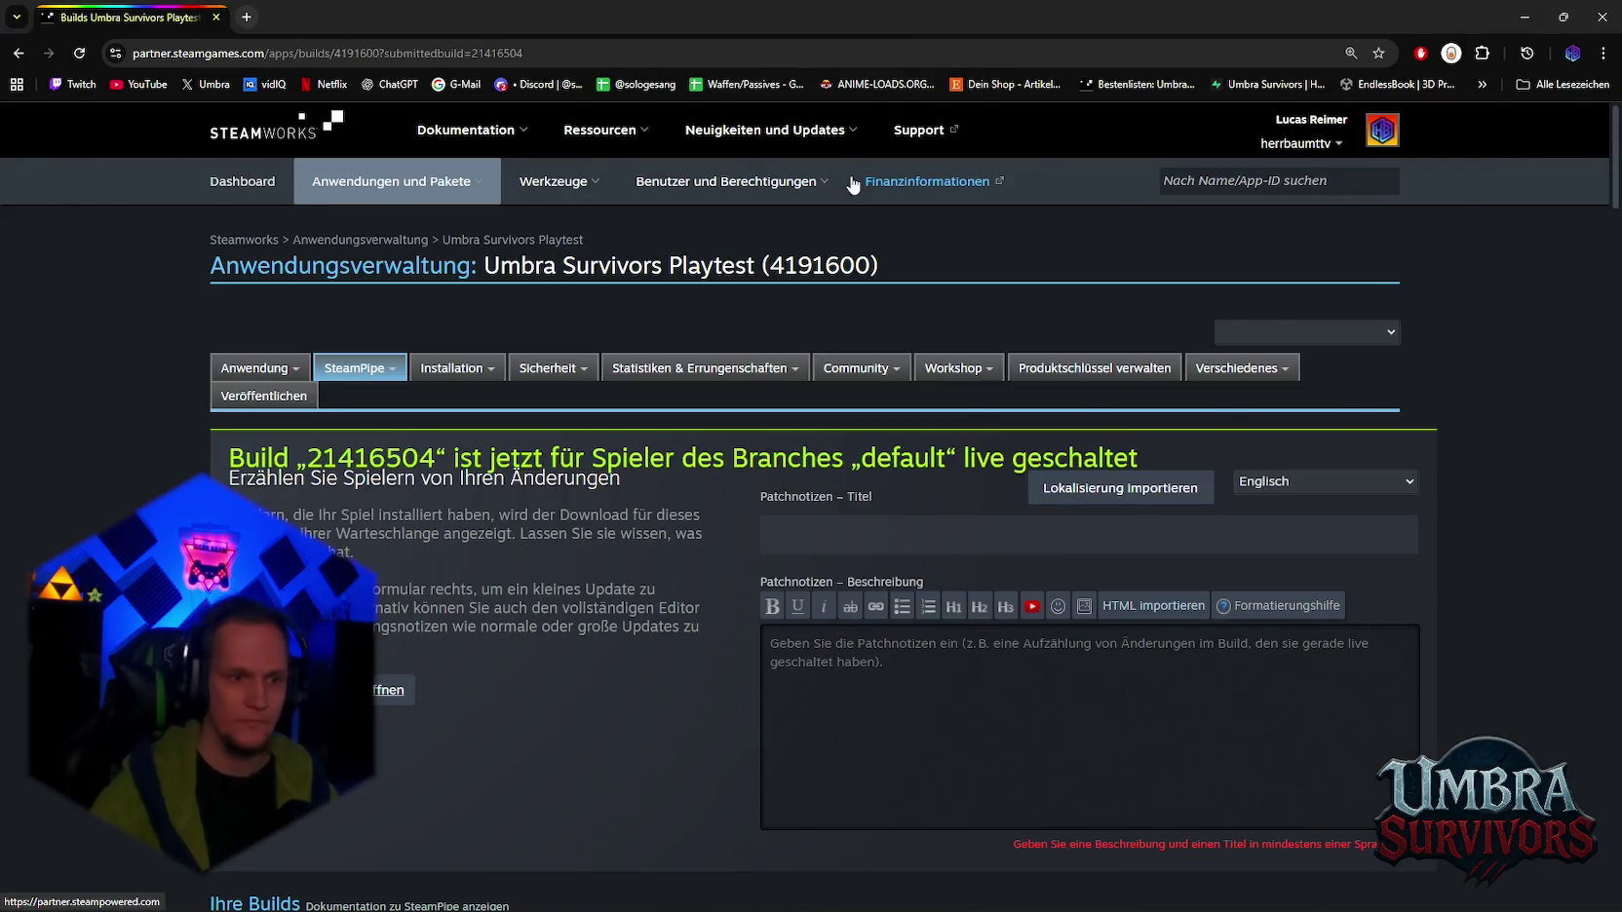
Paste the patch notes into the description and title 'Patch Notes — Leaderboard & Test Area Update', removing duplicated heading lines
left_click(882, 668)
type("🏆 Patch Notes — Leaderboard & Test Area Update ENGLISH  🏆 Trophy Leaderboard Reward: Weekly #1 place now receives a special trophy reward.  🧪 New Hub Test Area: Added a dedicated test zone in the Hub to try out weapons.  🐛 Fix: Resolved an issue where enemy spawns could bug out.")
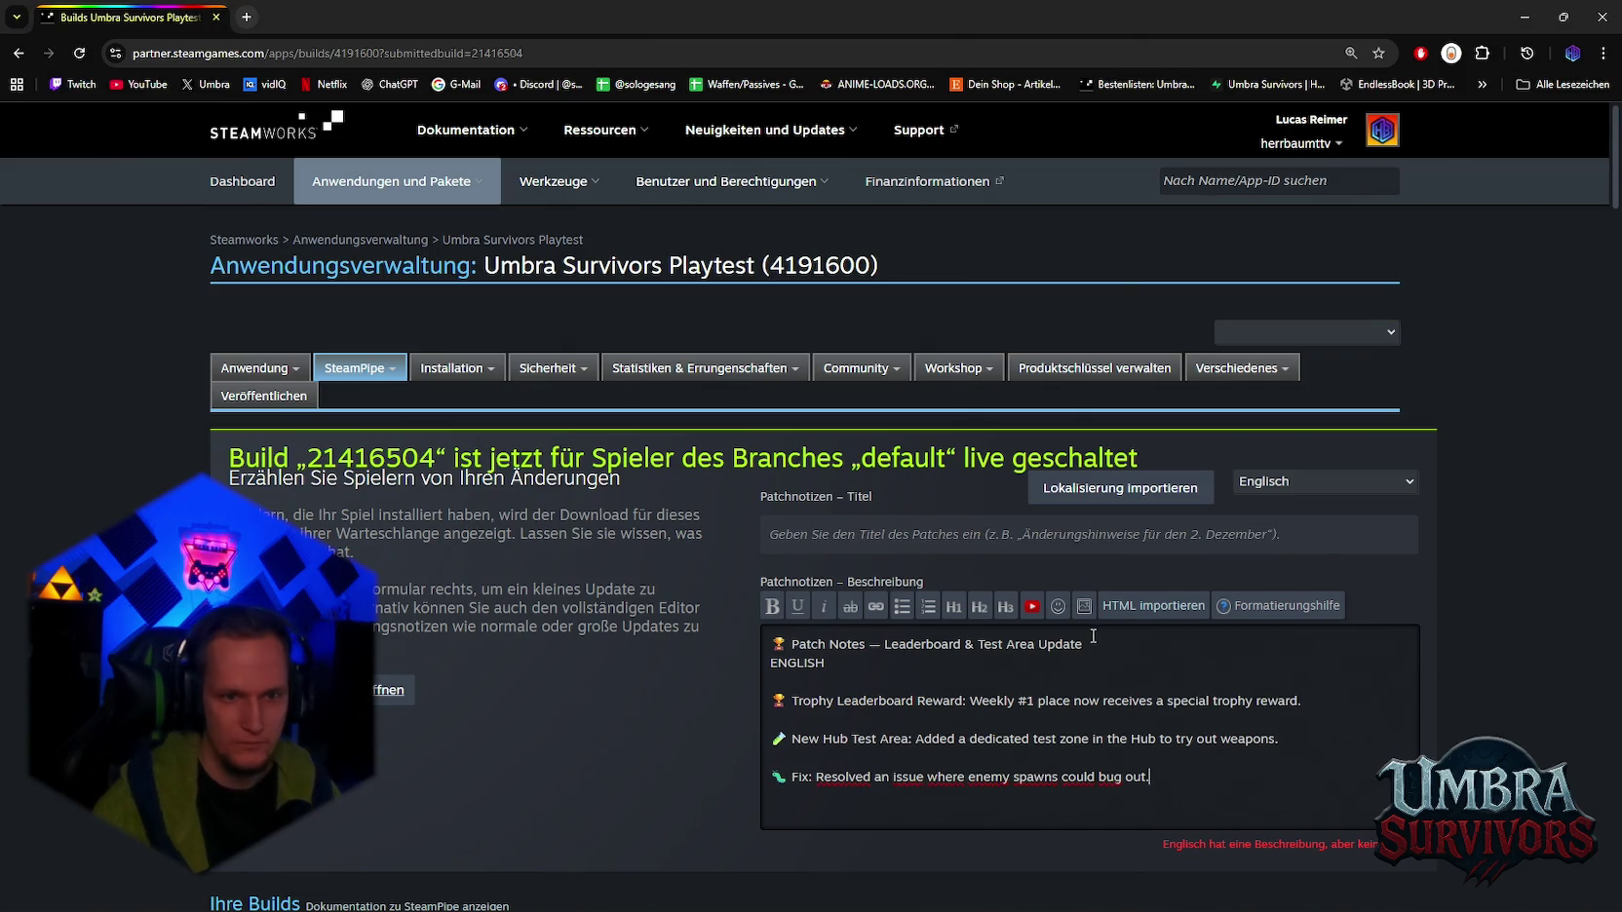
triple_click(1094, 635)
key("ctrl+c")
left_click(912, 535)
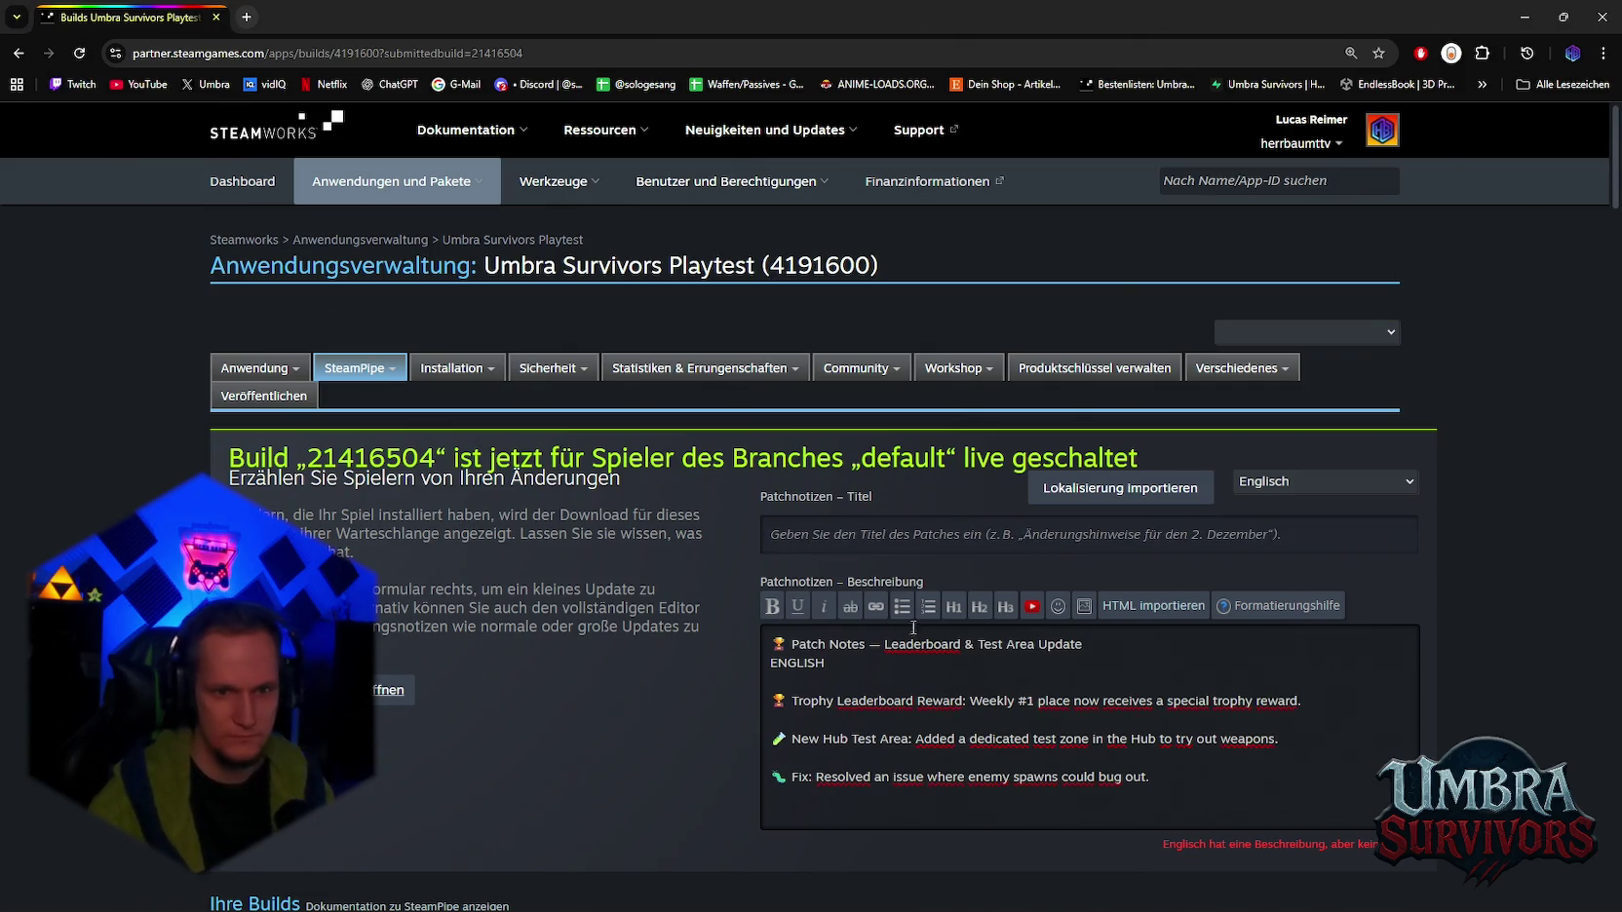
key("ctrl+v")
mouse_move(827, 664)
left_mouse_down()
mouse_move(743, 655)
mouse_move(751, 643)
left_mouse_up()
key("BackSpace")
key("Delete")
key("Delete")
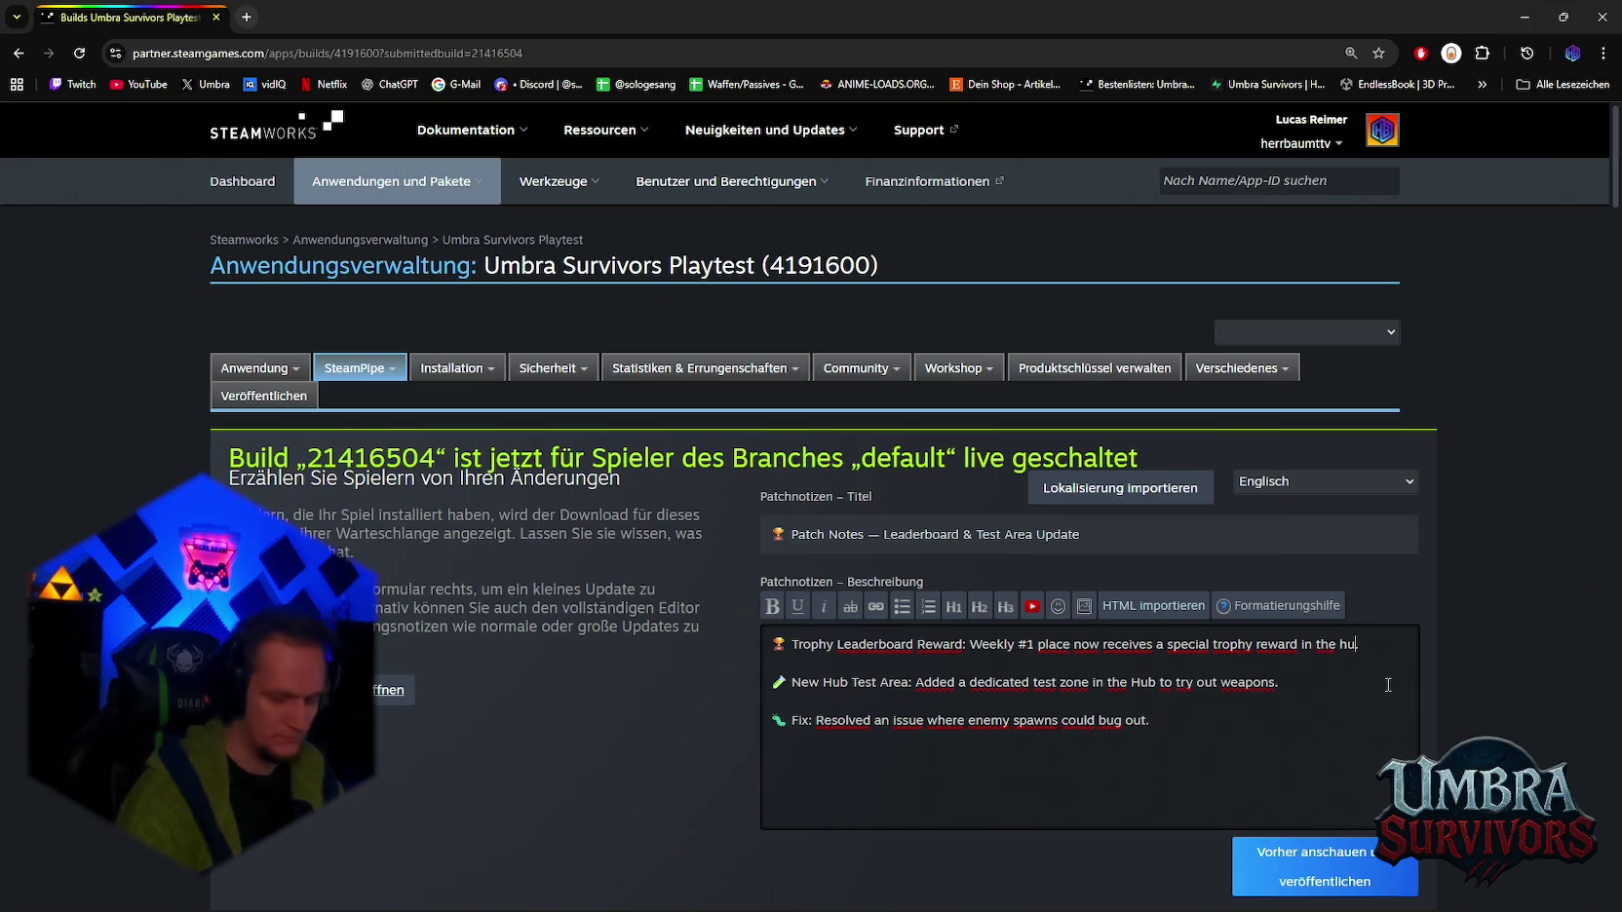
type("b.")
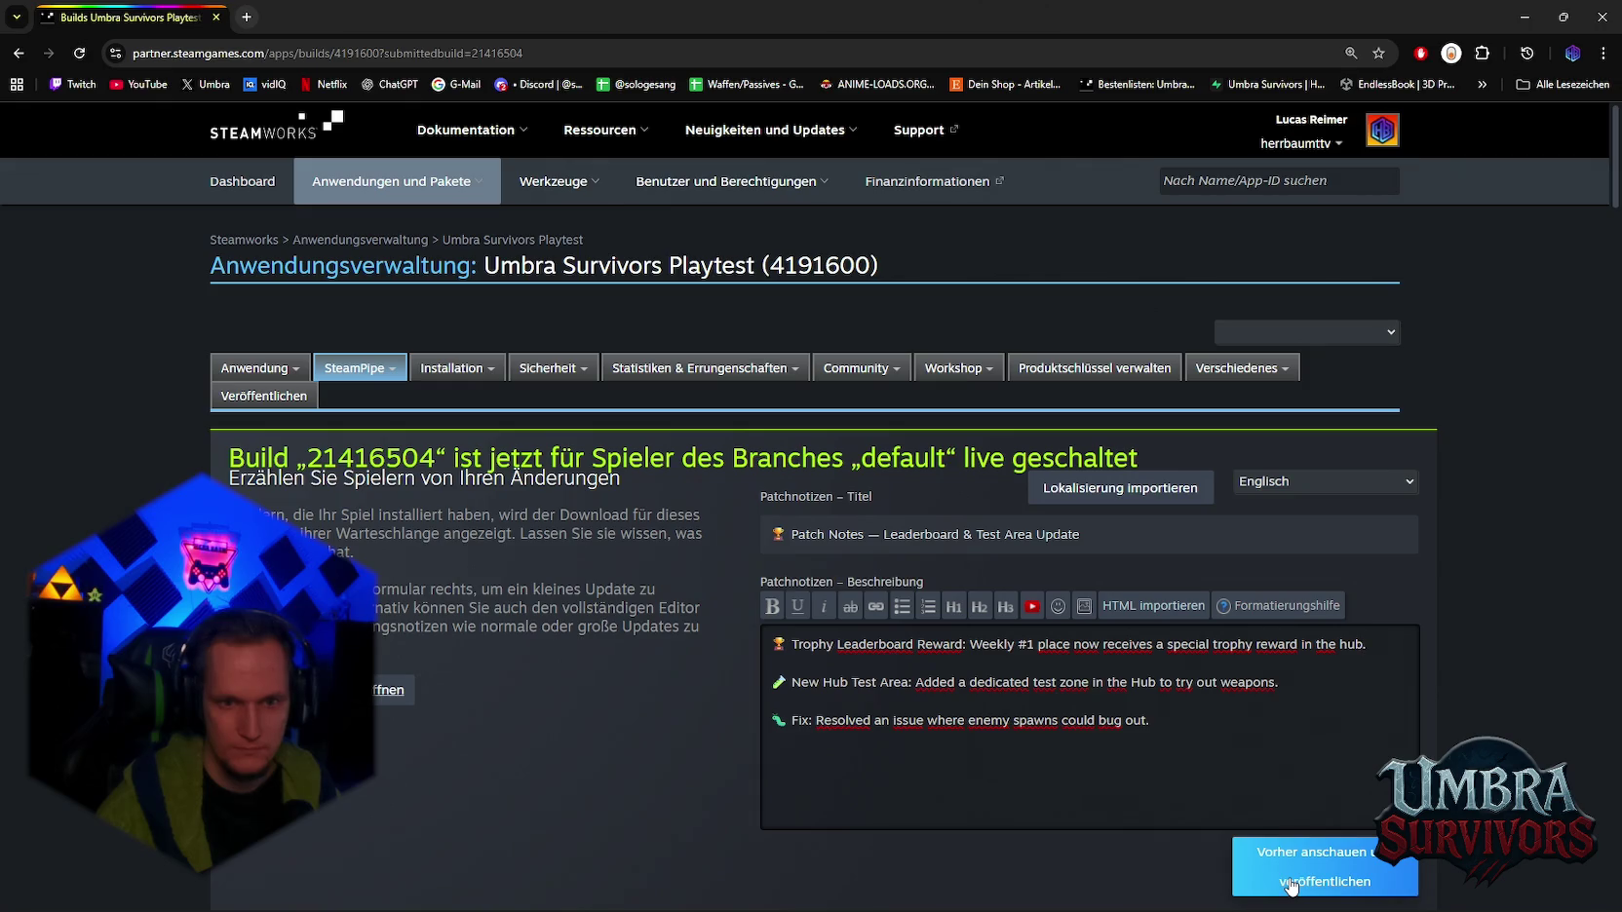
Preview the patch notes, correct a typo, and publish them as a small update
left_click(1290, 883)
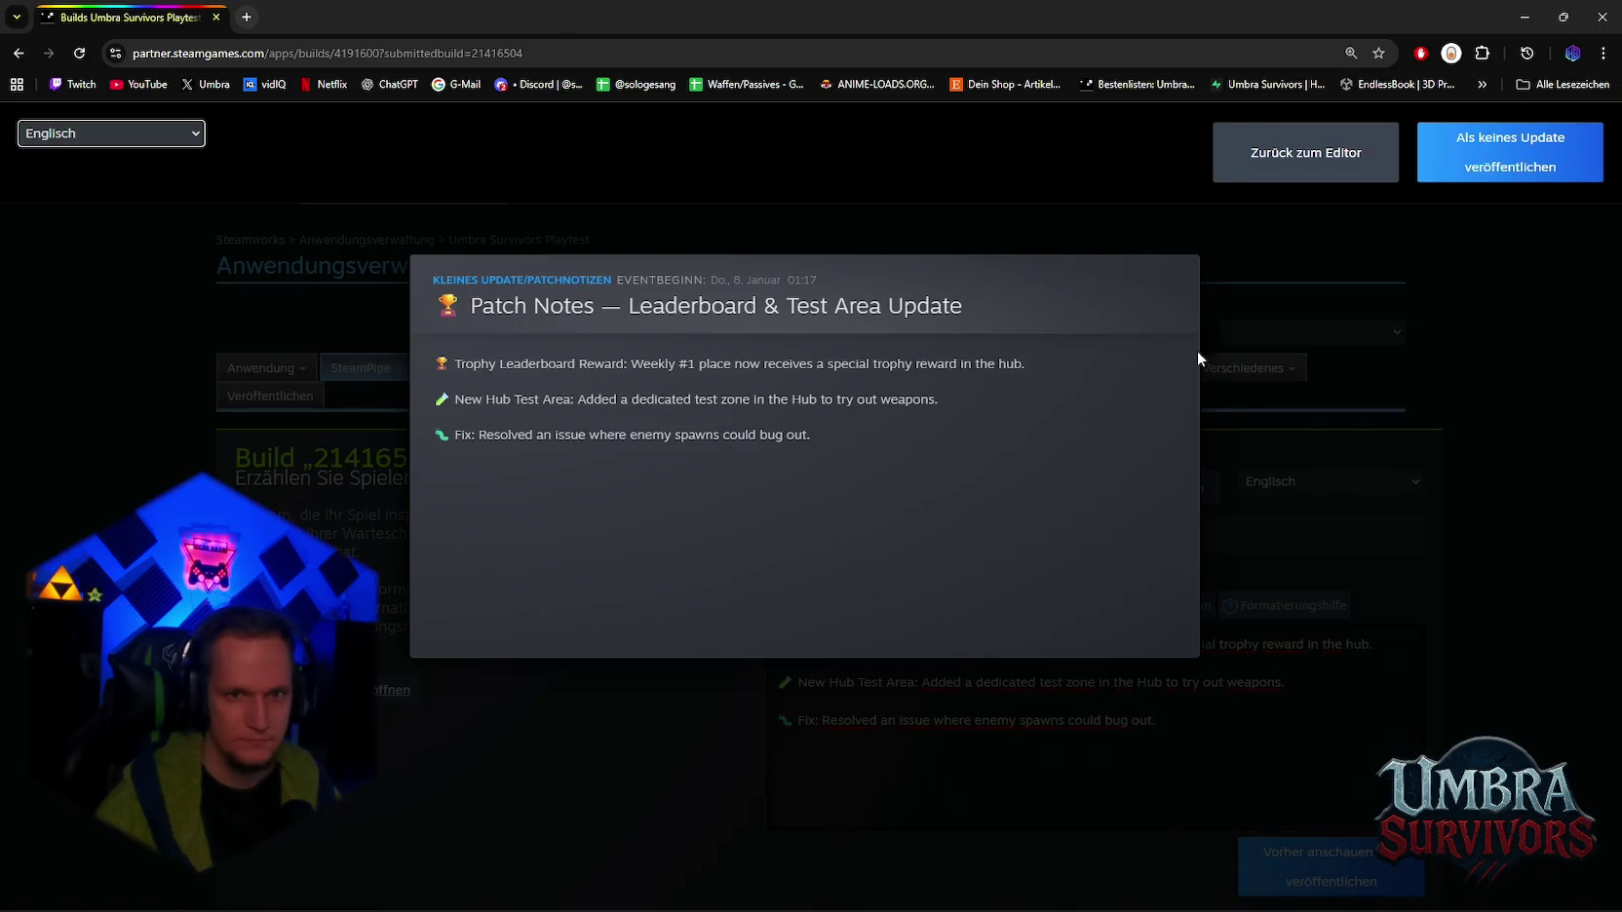
left_click(1371, 169)
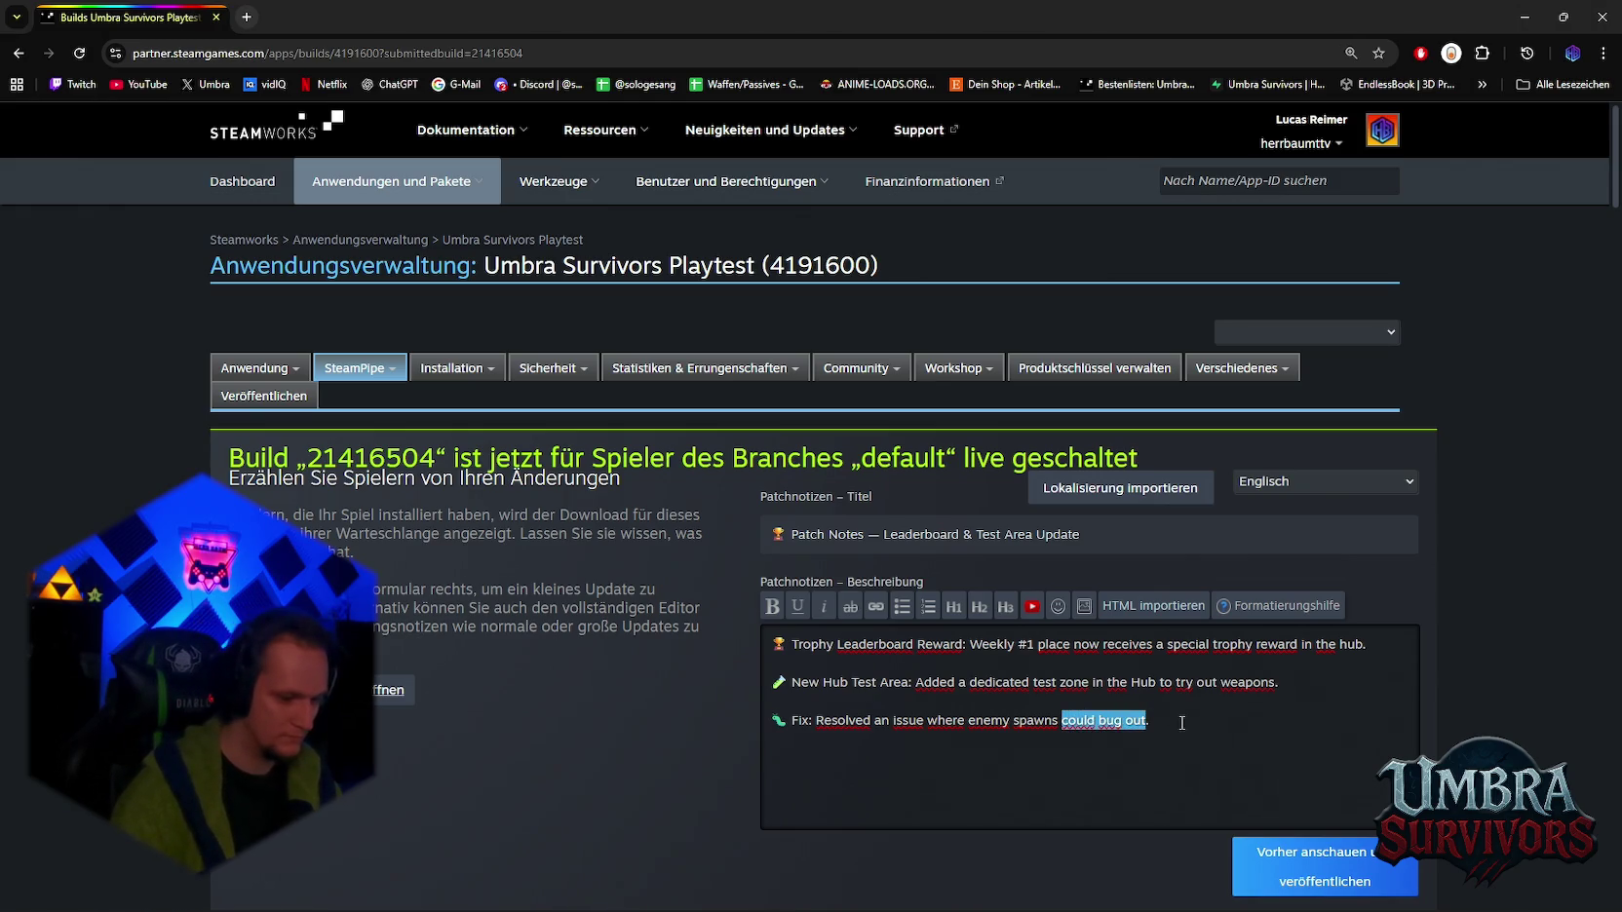
type("in")
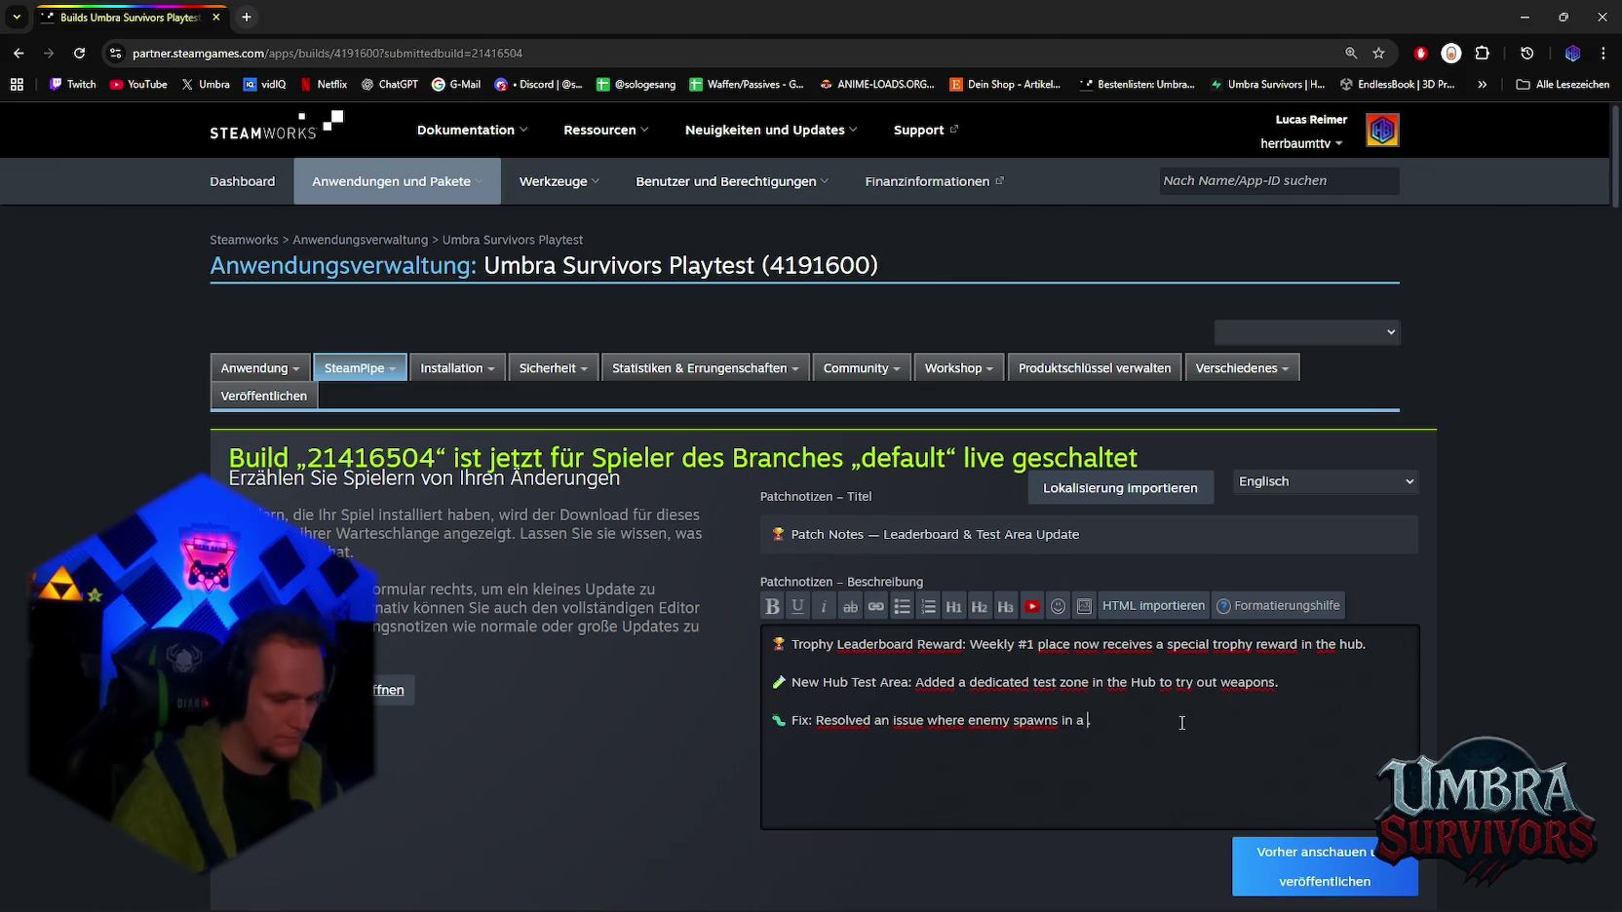
type("ound.")
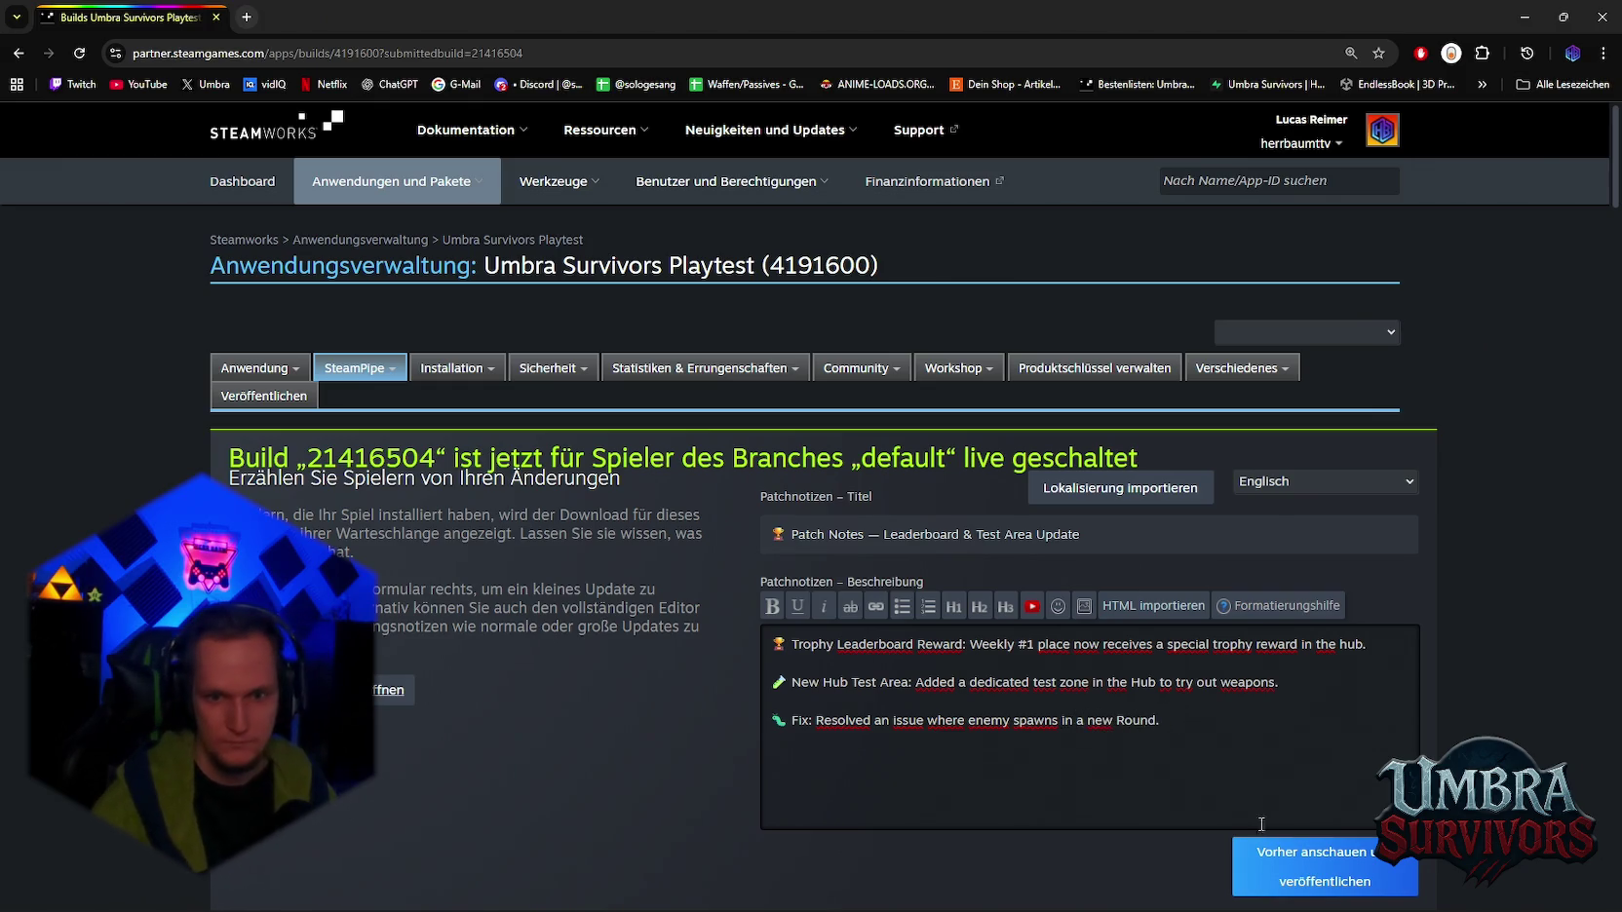
left_click(1303, 859)
left_click(1511, 165)
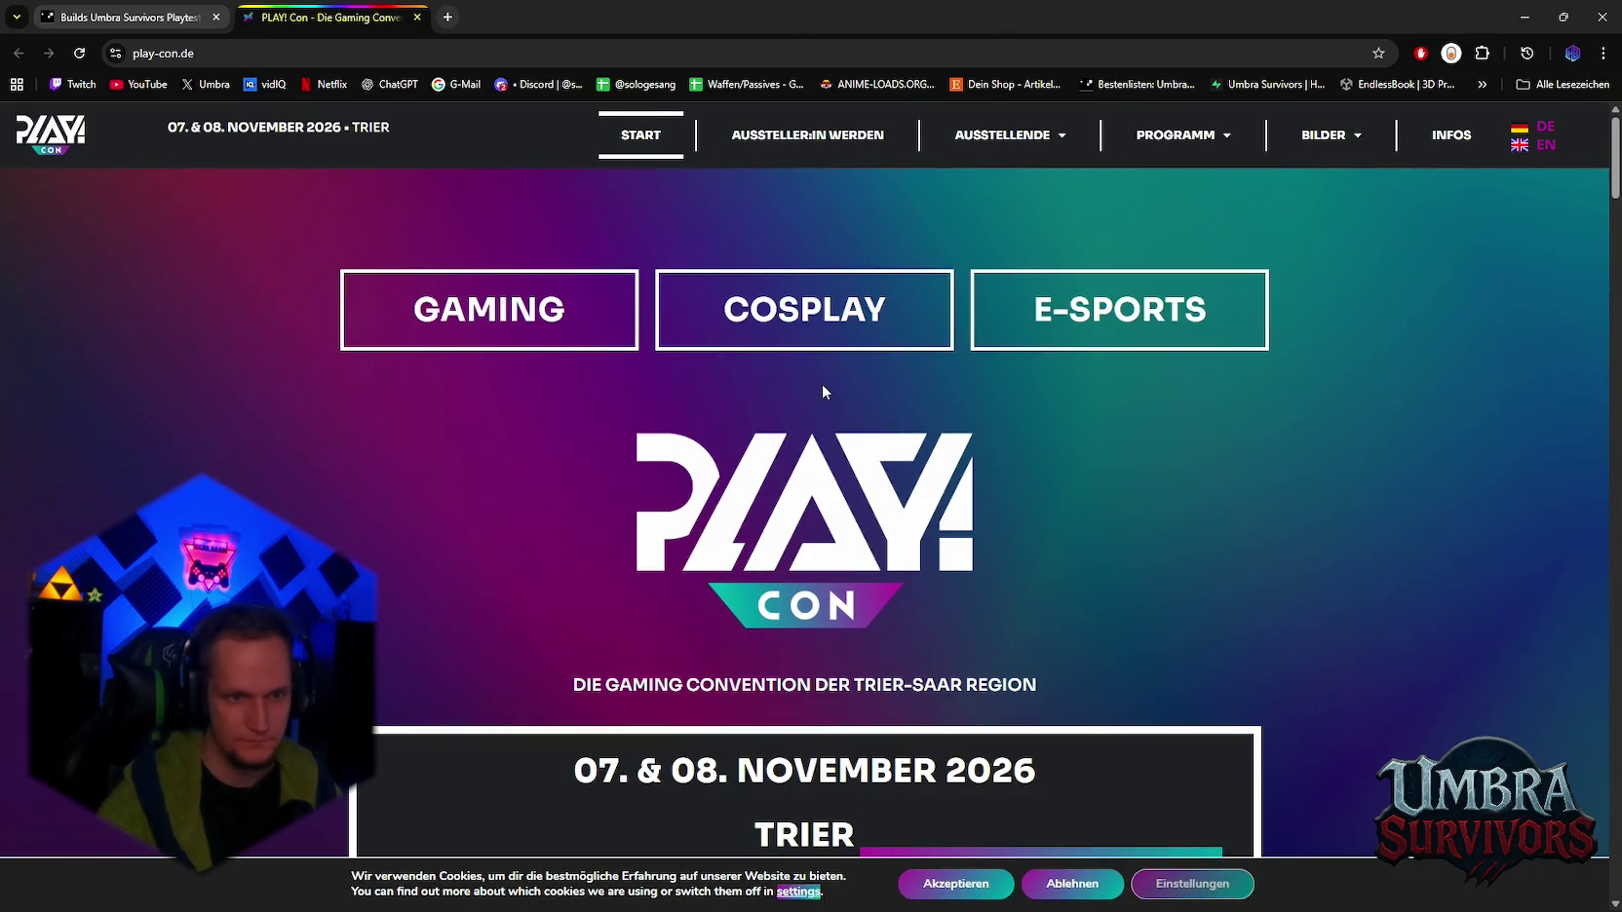
scroll(814, 380, "down", 5)
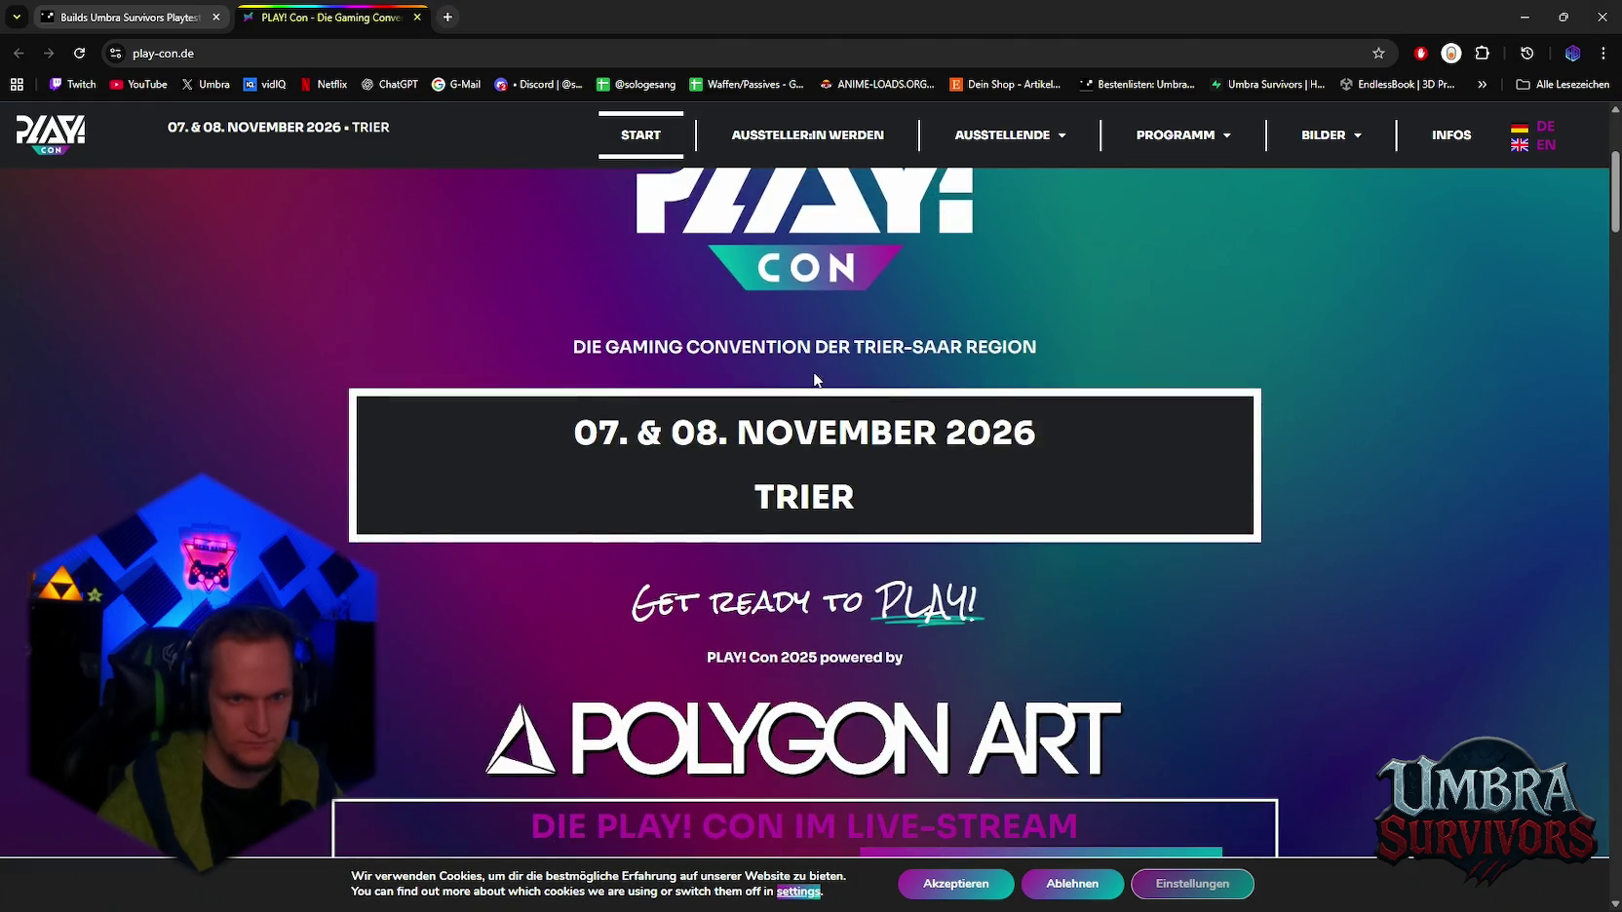
scroll(815, 376, "down", 10)
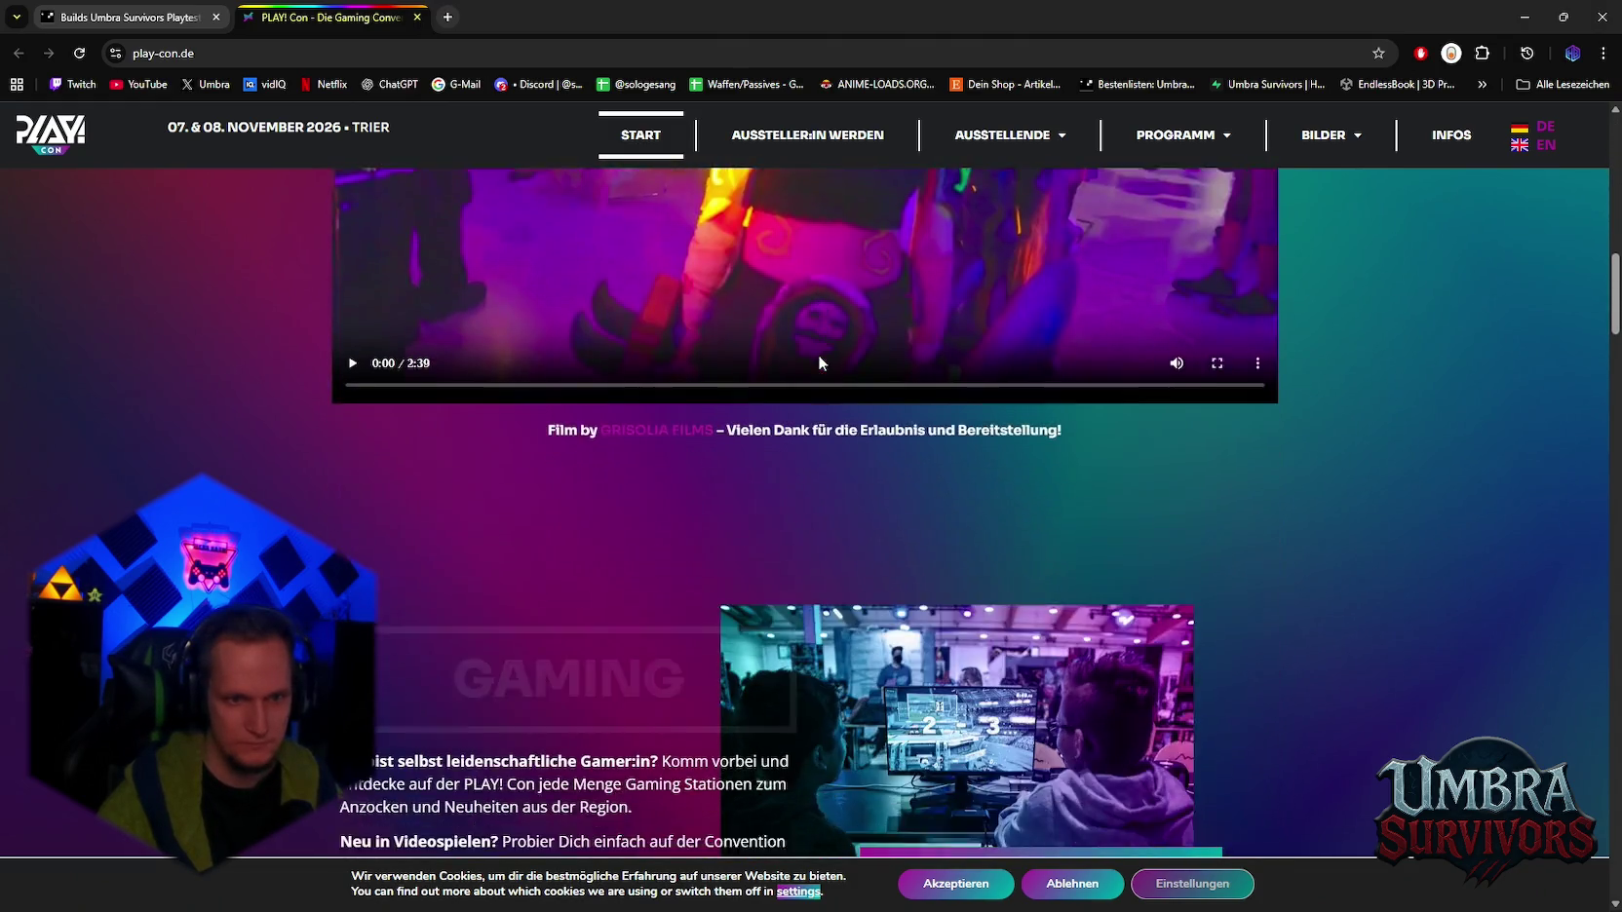
scroll(816, 362, "down", 2)
scroll(824, 377, "up", 15)
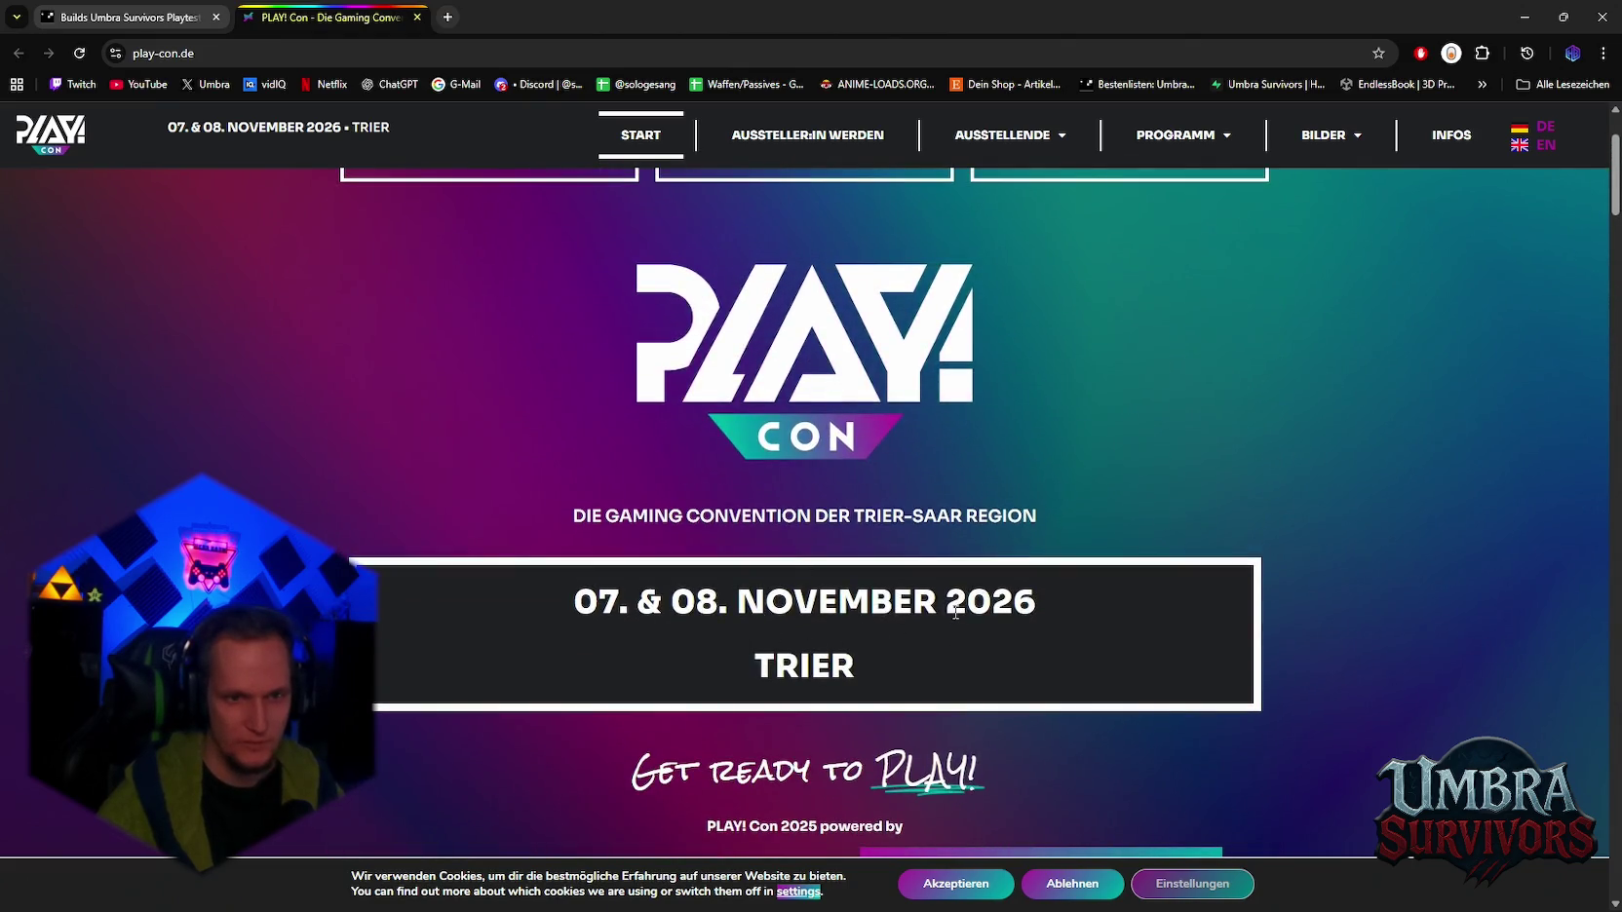
scroll(884, 651, "up", 2)
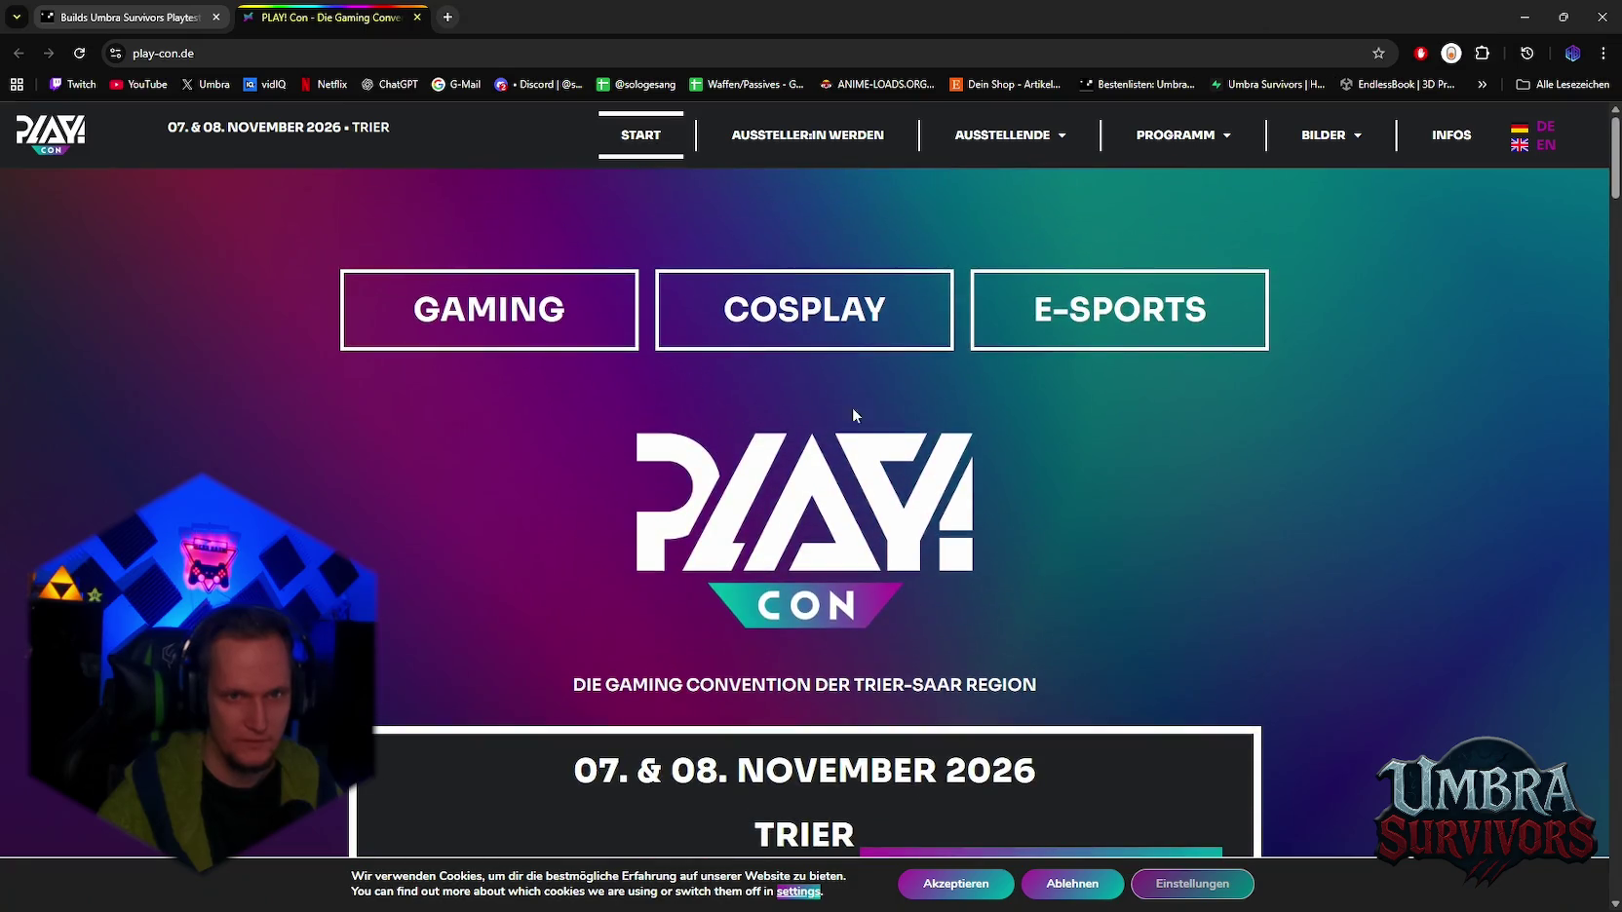
left_click(533, 331)
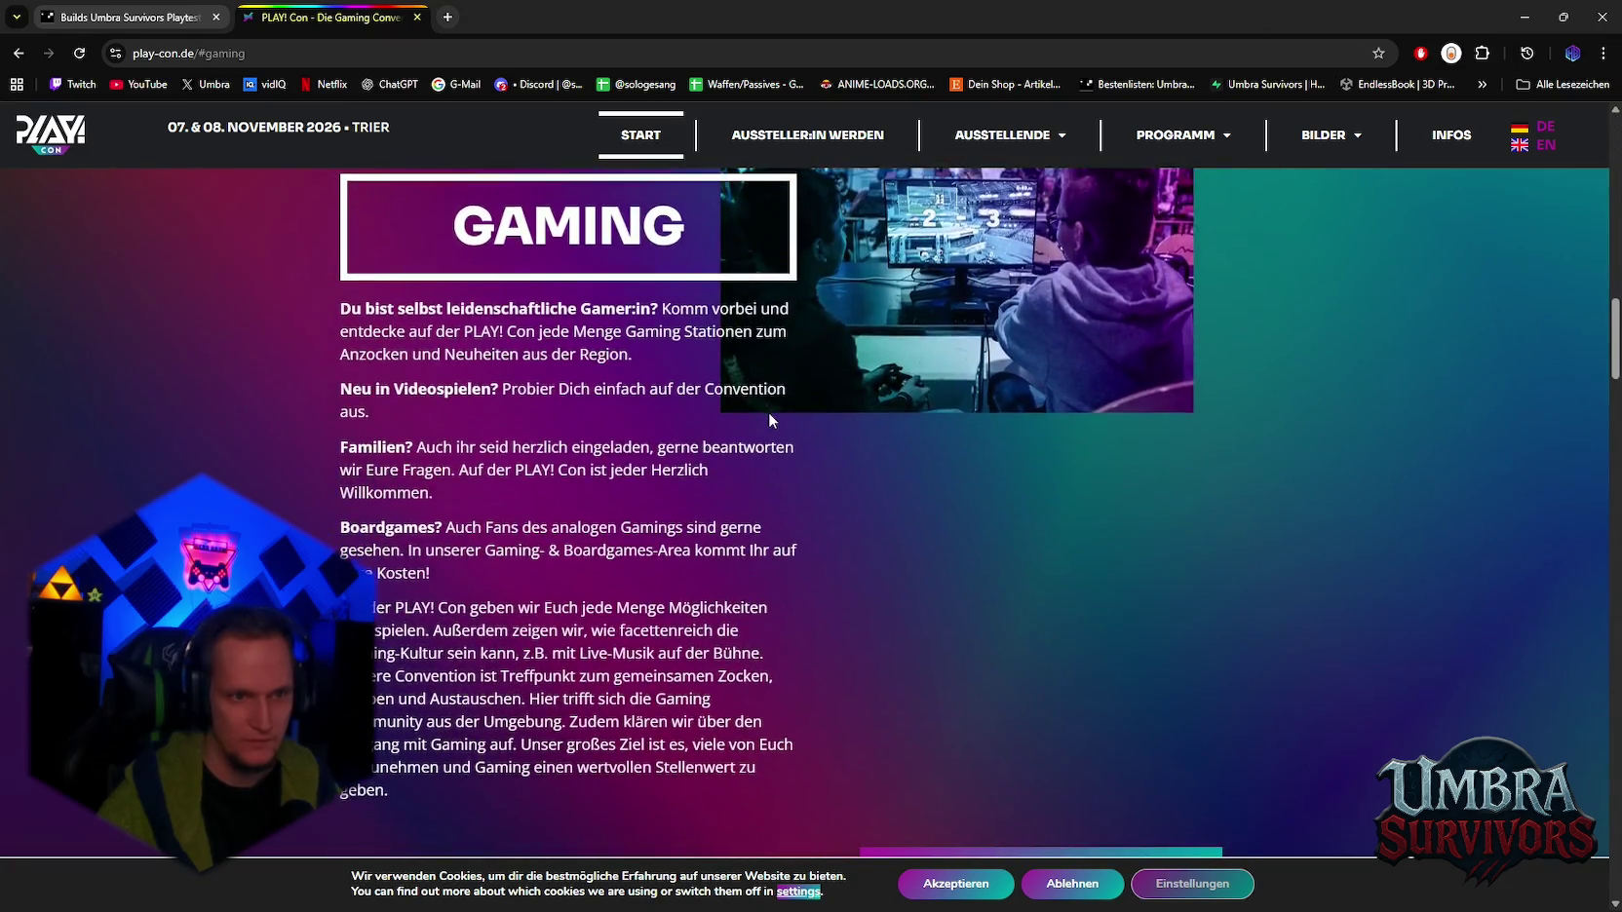
scroll(768, 412, "down", 5)
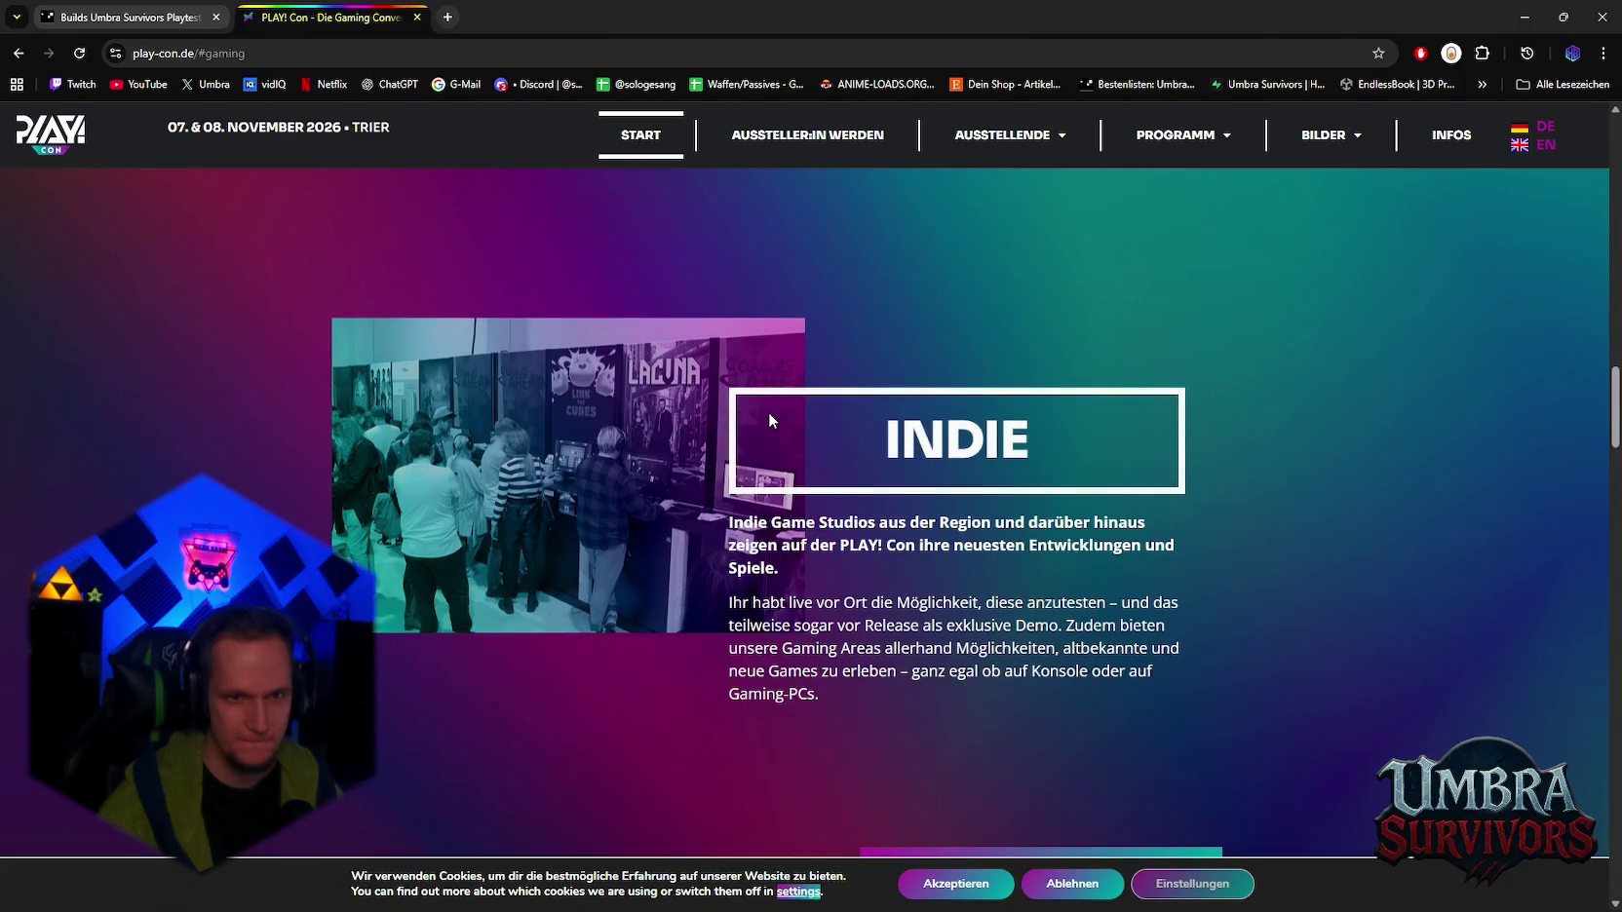
scroll(769, 414, "down", 3)
scroll(769, 421, "down", 7)
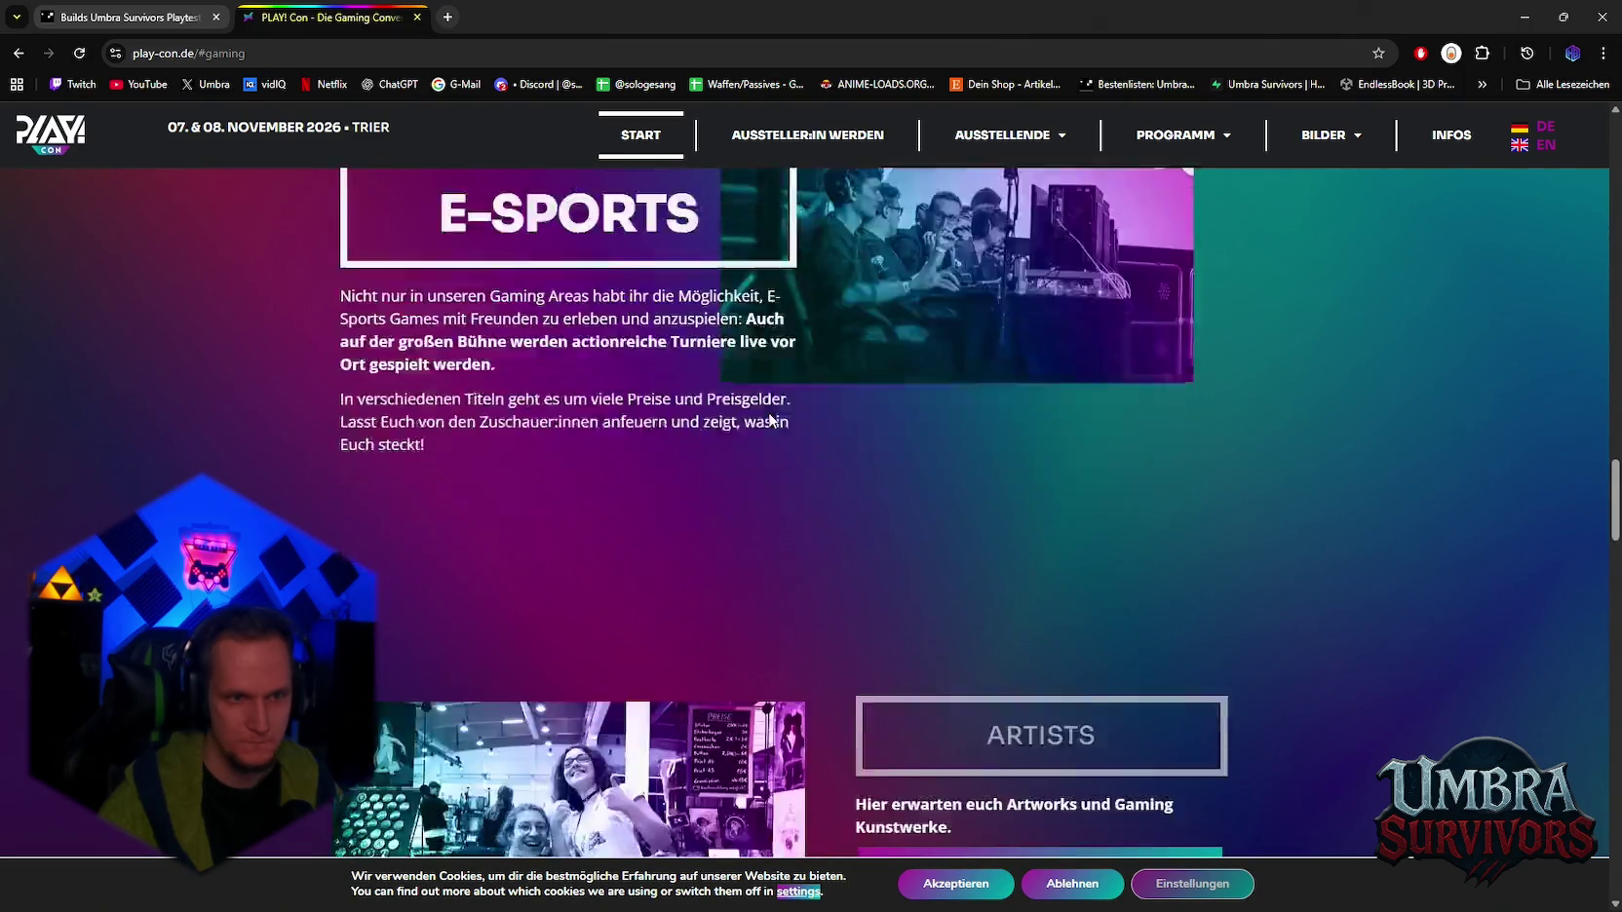
scroll(770, 419, "down", 5)
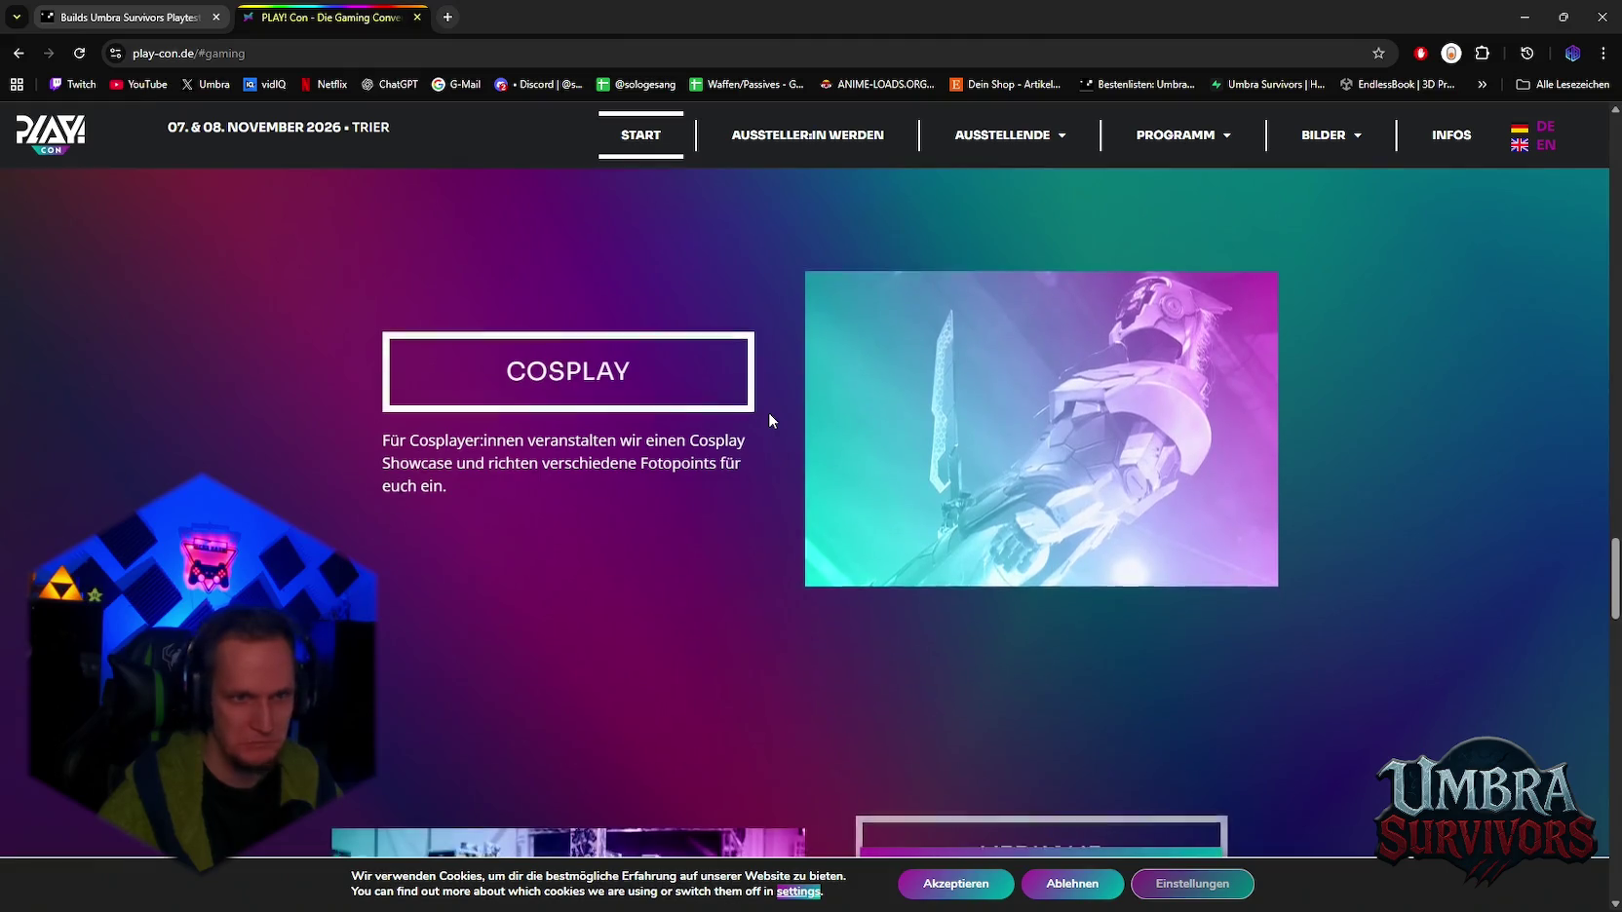
scroll(769, 419, "down", 6)
scroll(770, 419, "down", 3)
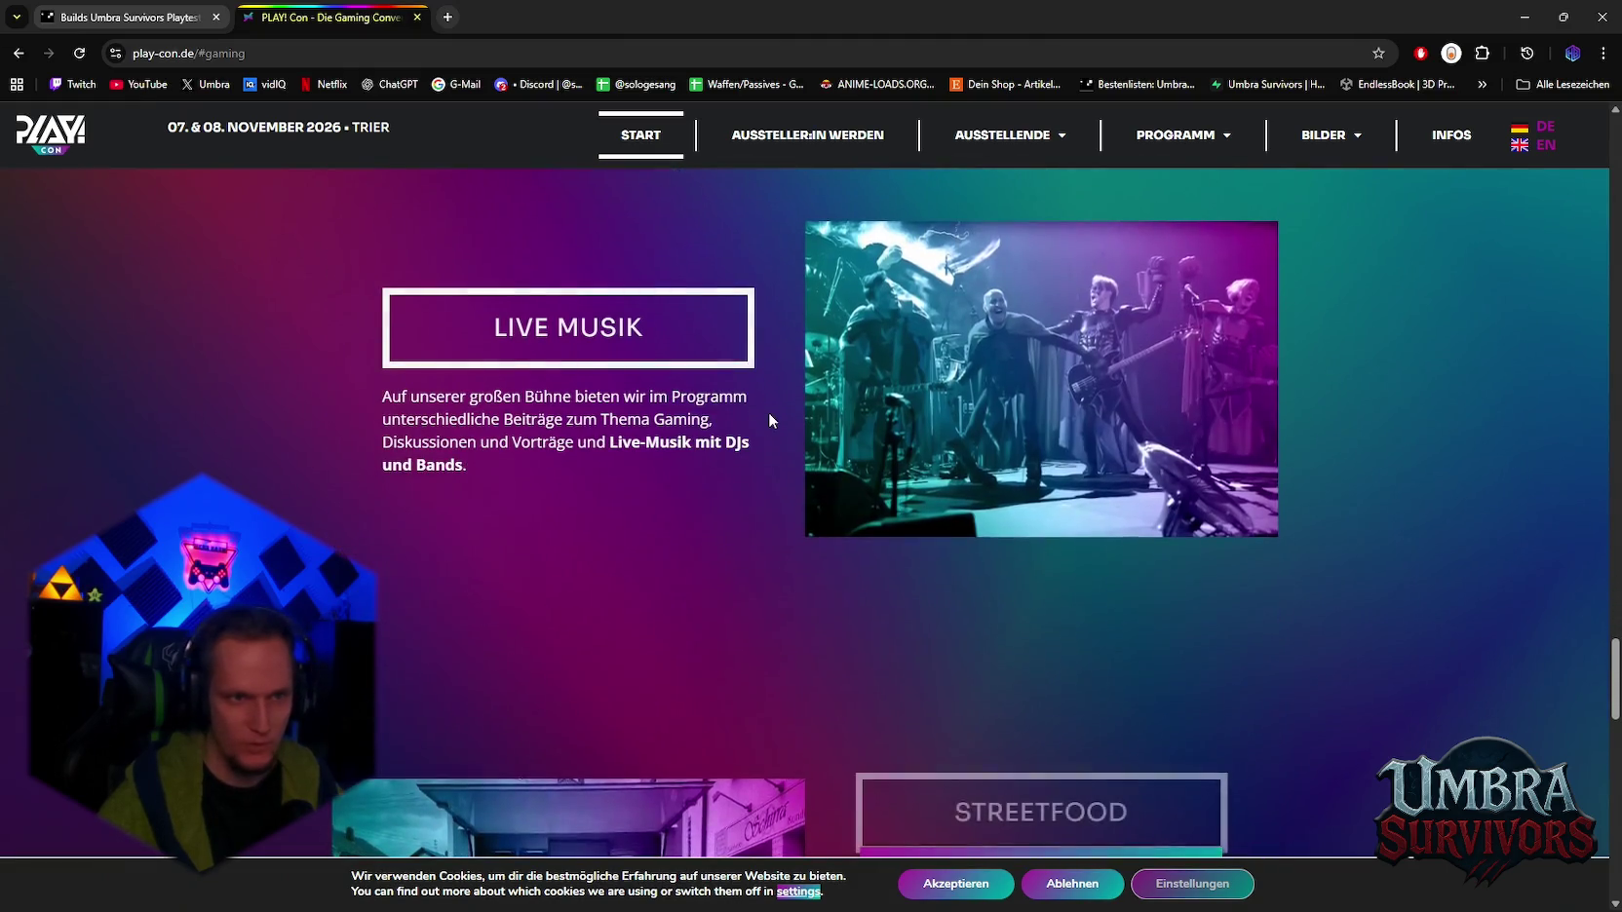
scroll(770, 419, "down", 4)
scroll(769, 420, "down", 2)
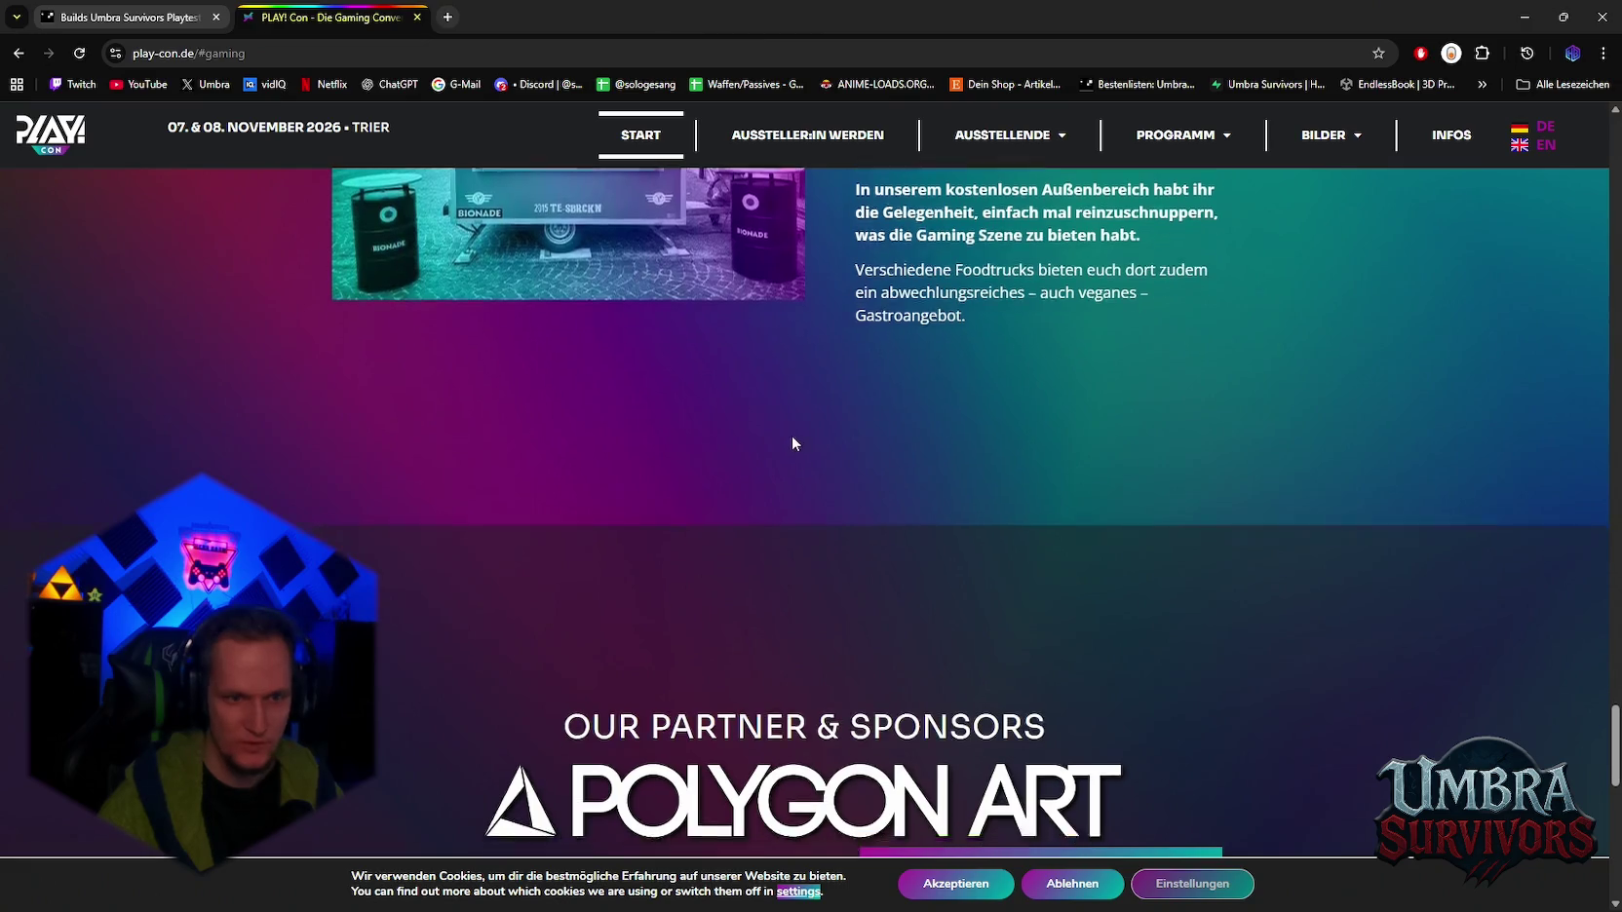
scroll(791, 438, "down", 4)
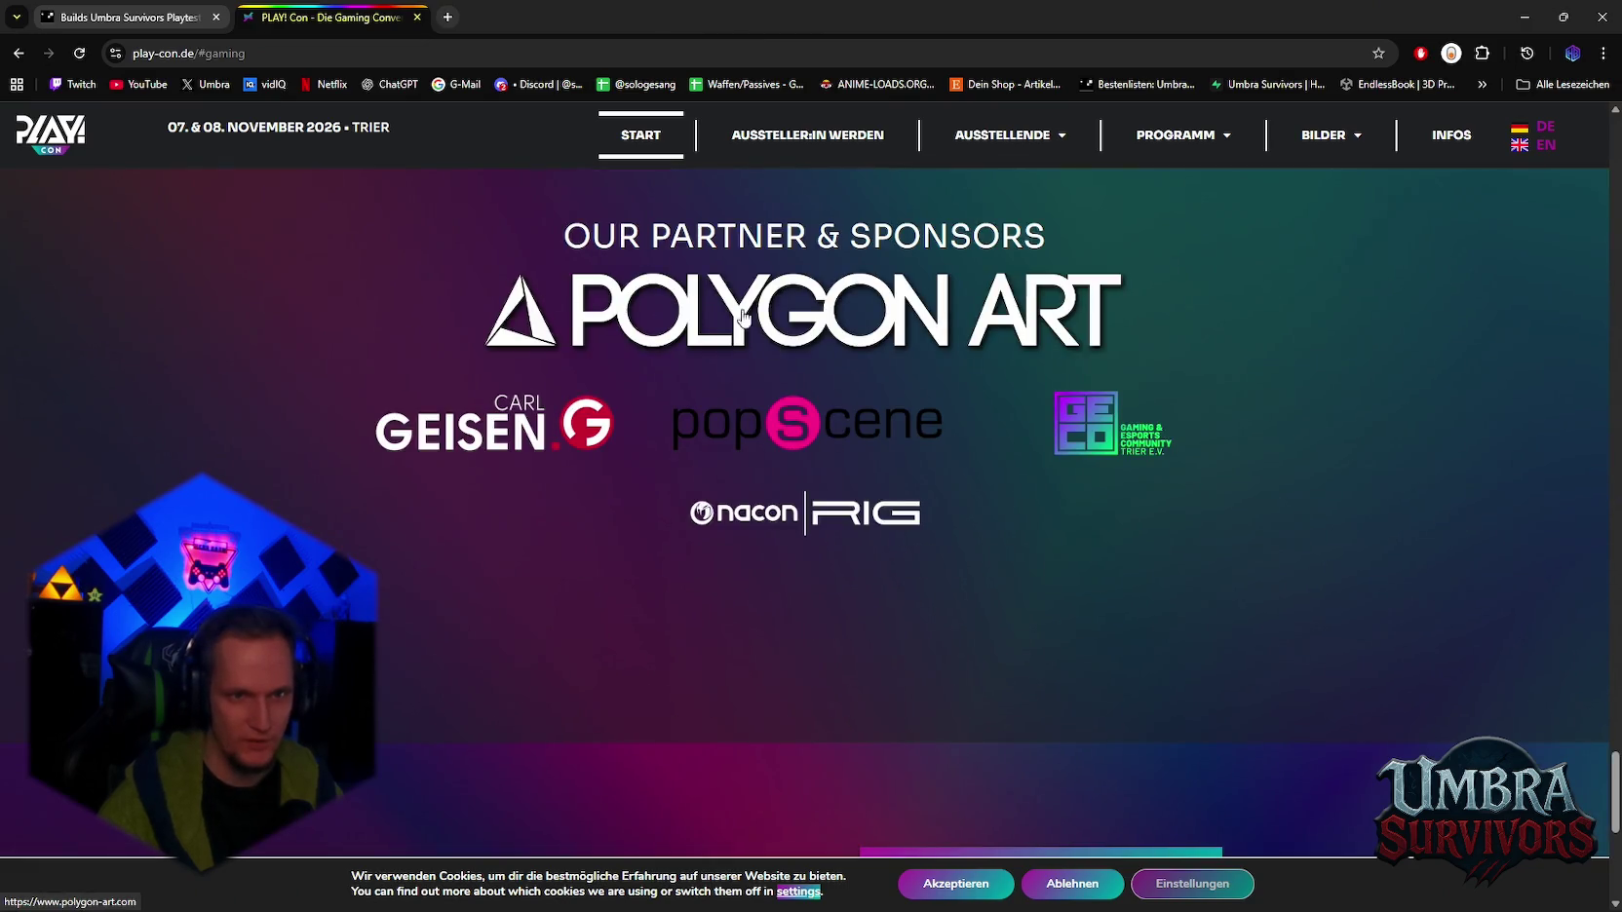
scroll(950, 620, "up", 15)
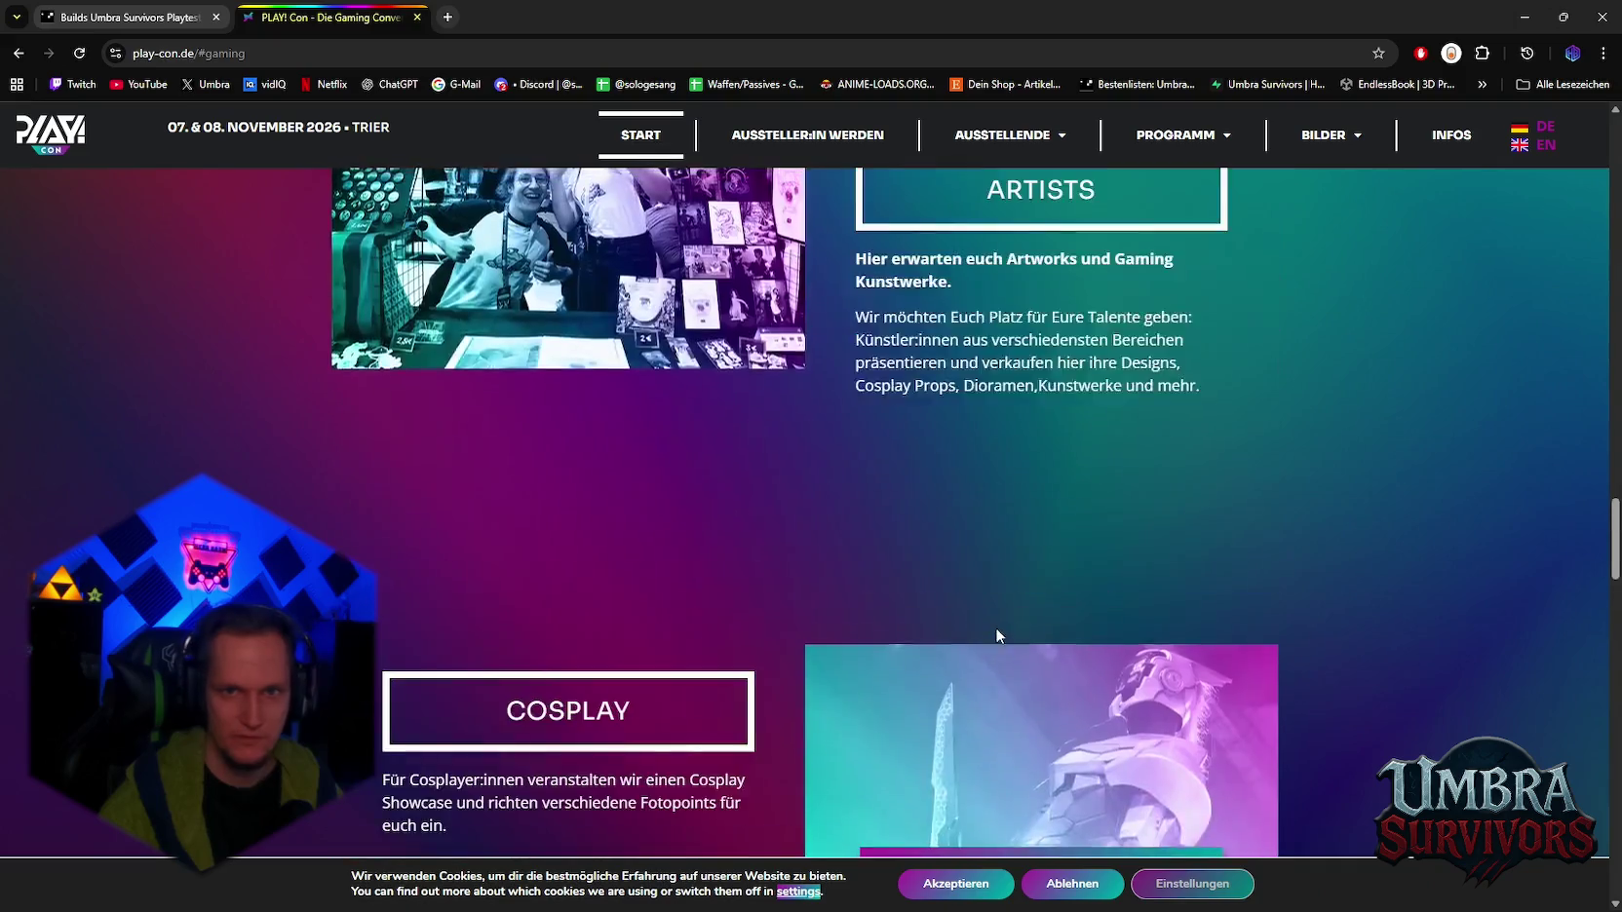
scroll(1007, 651, "up", 8)
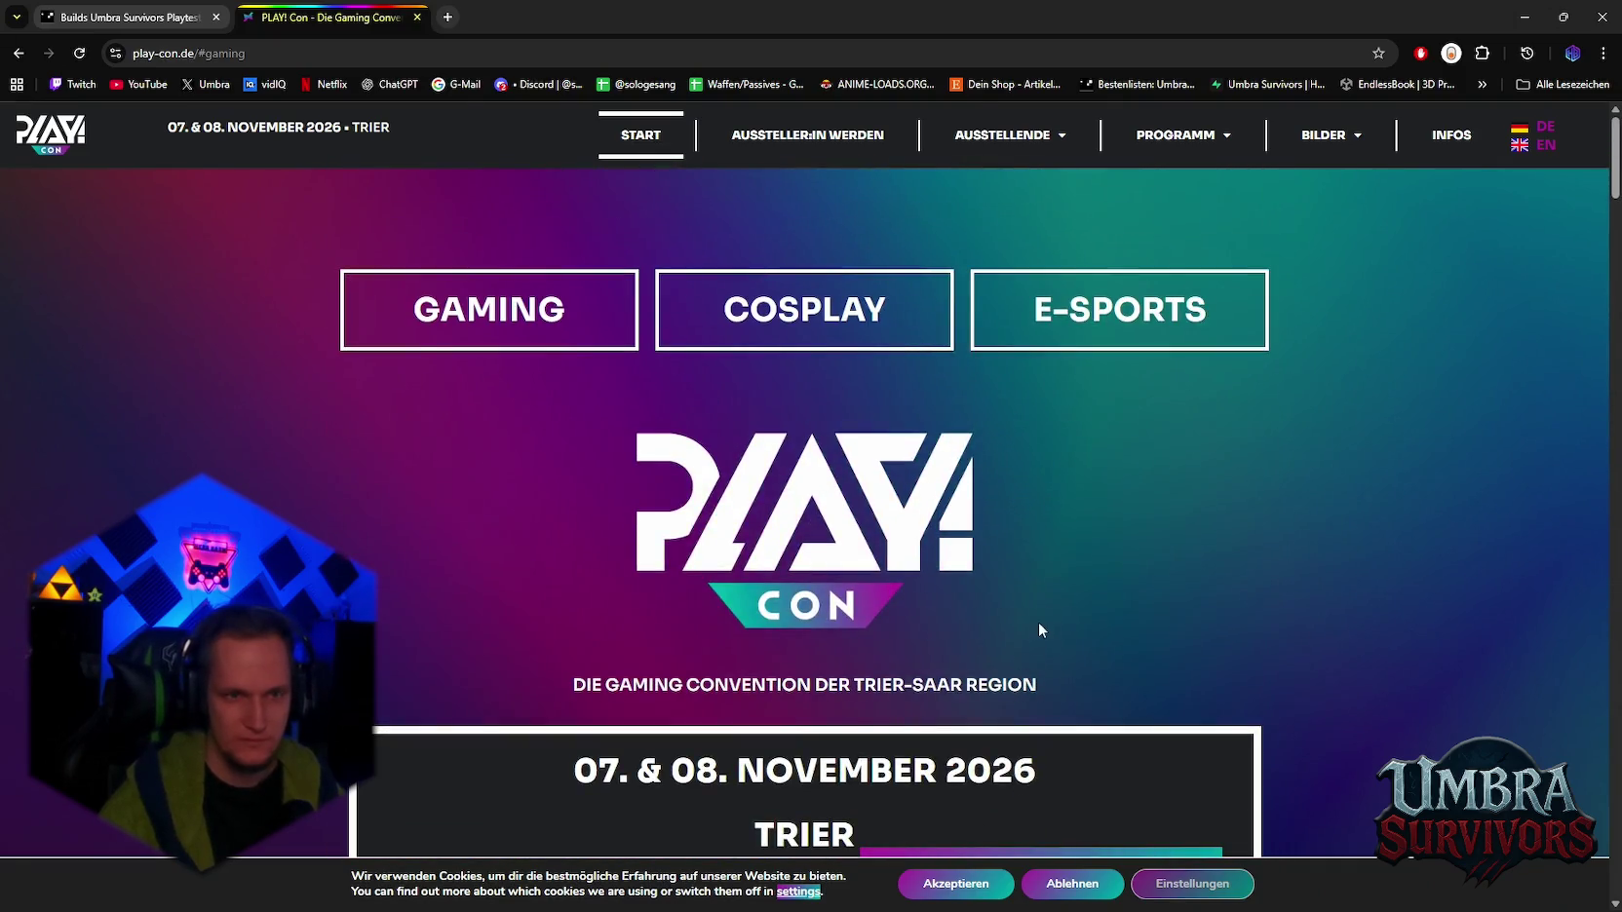
scroll(831, 430, "down", 3)
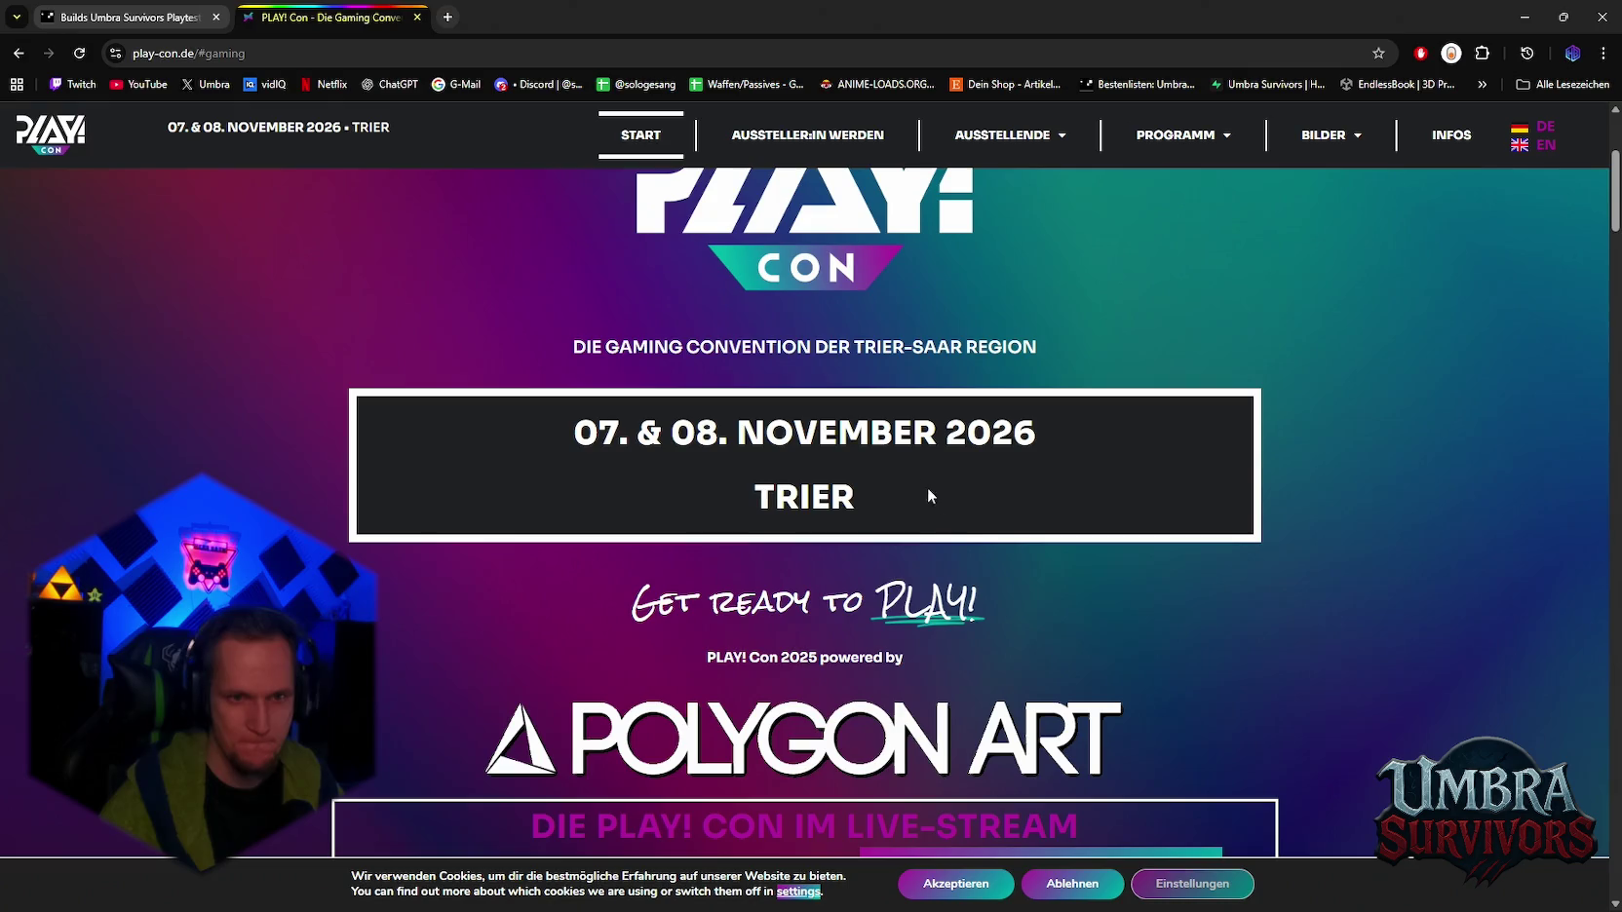
Minimize the browser and close the terminal, Explorer, Notepad, Addressables Report and Build Profiles windows
key("ctrl+w")
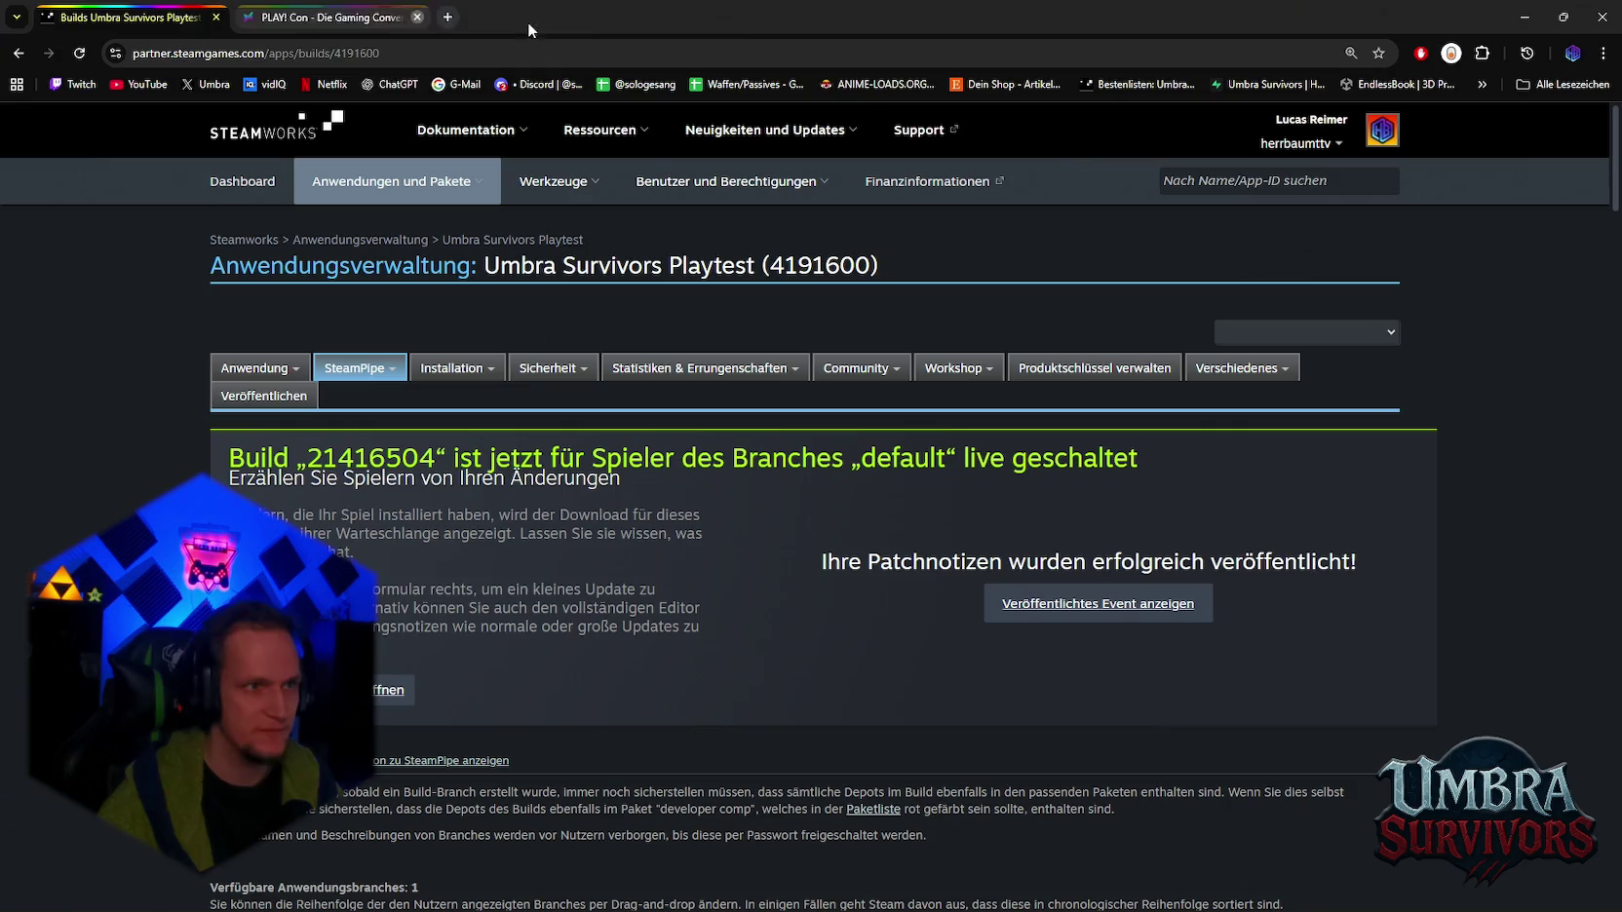
left_click(1525, 17)
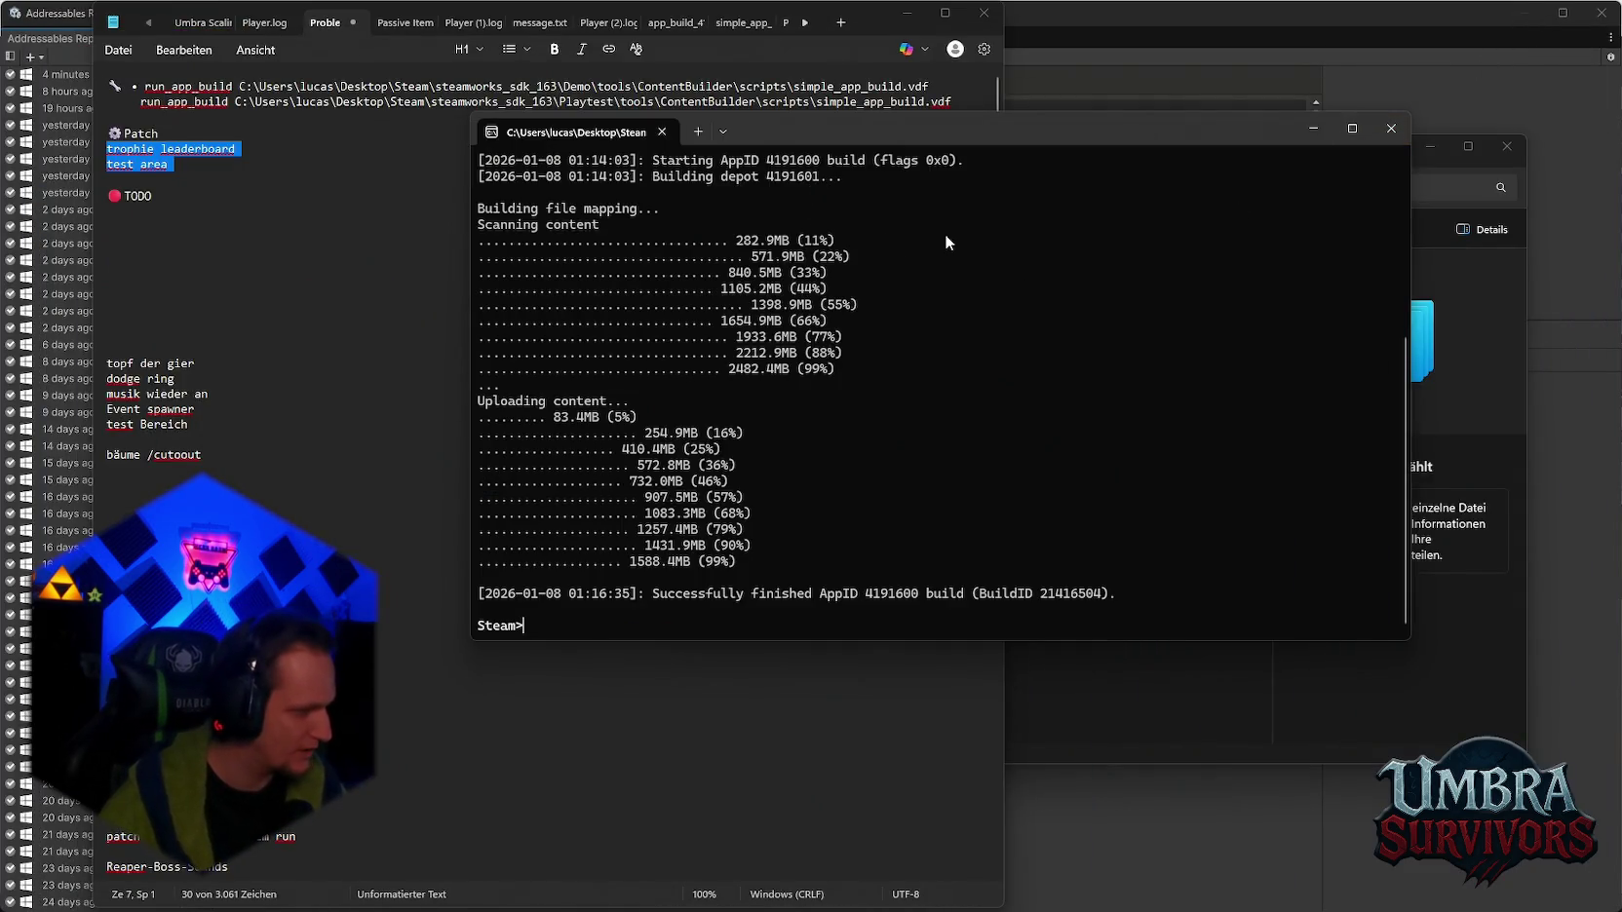
left_click(1386, 135)
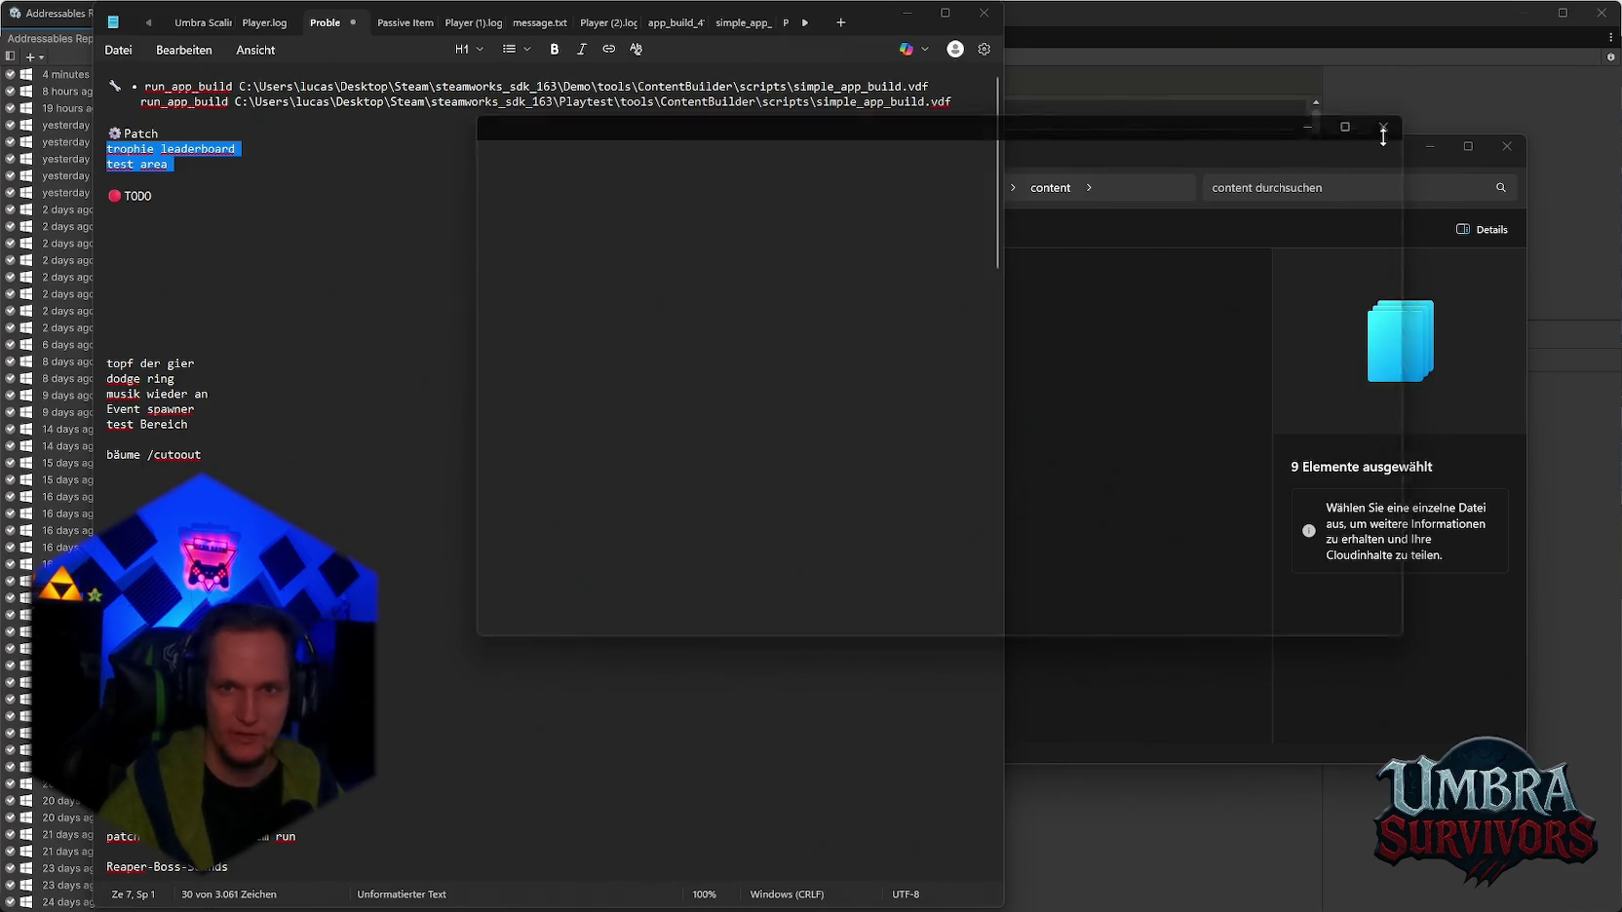
left_click(1506, 146)
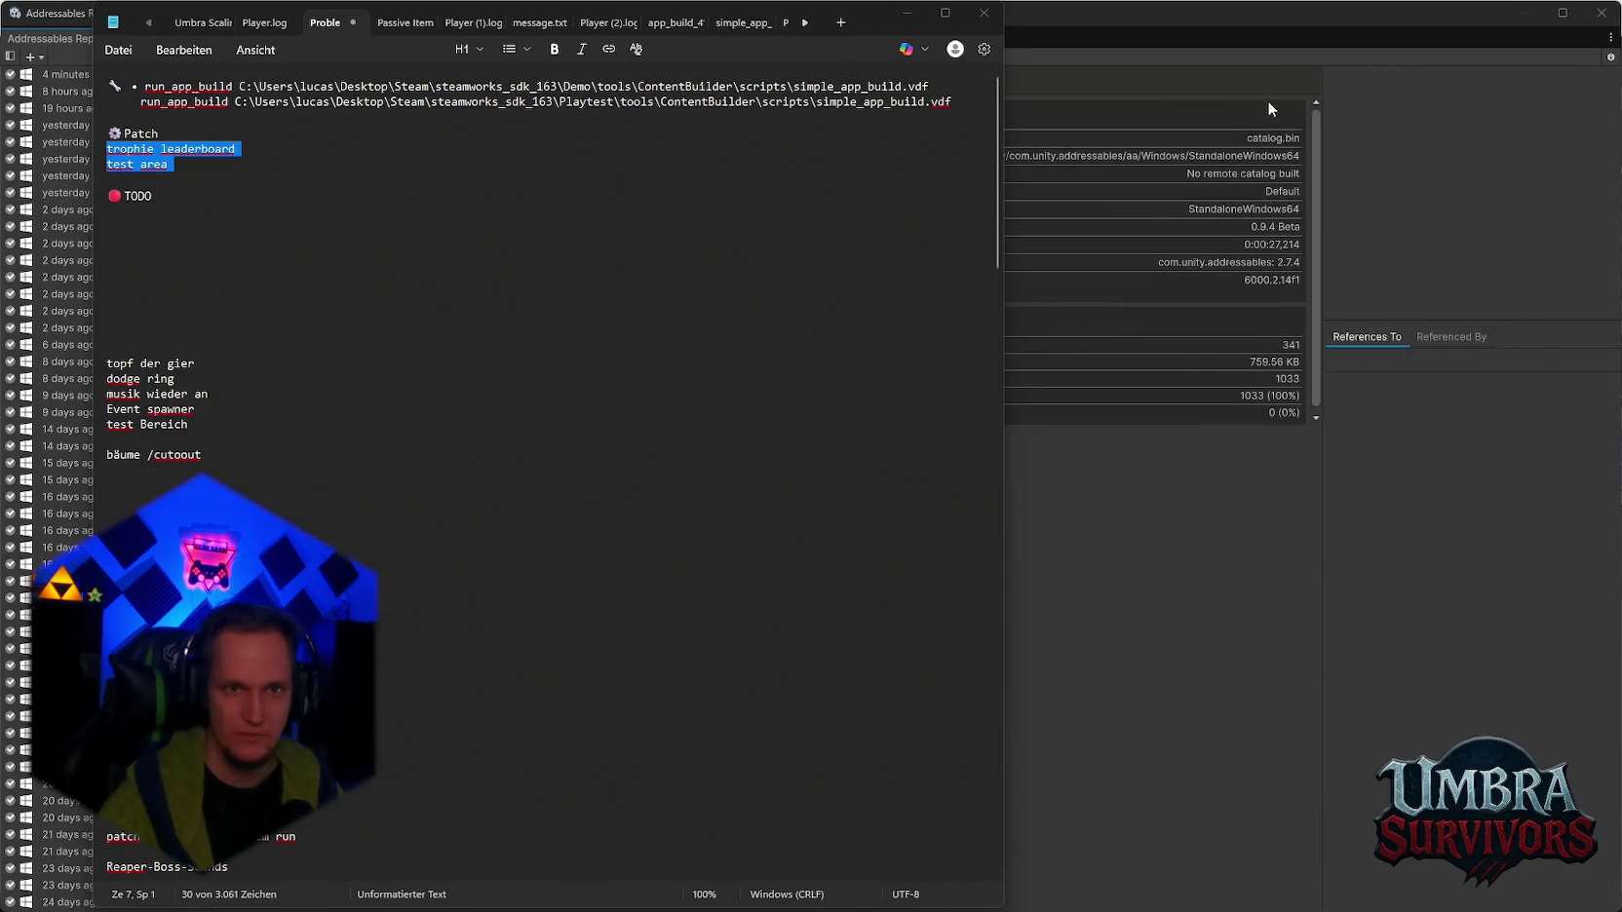
left_click(945, 17)
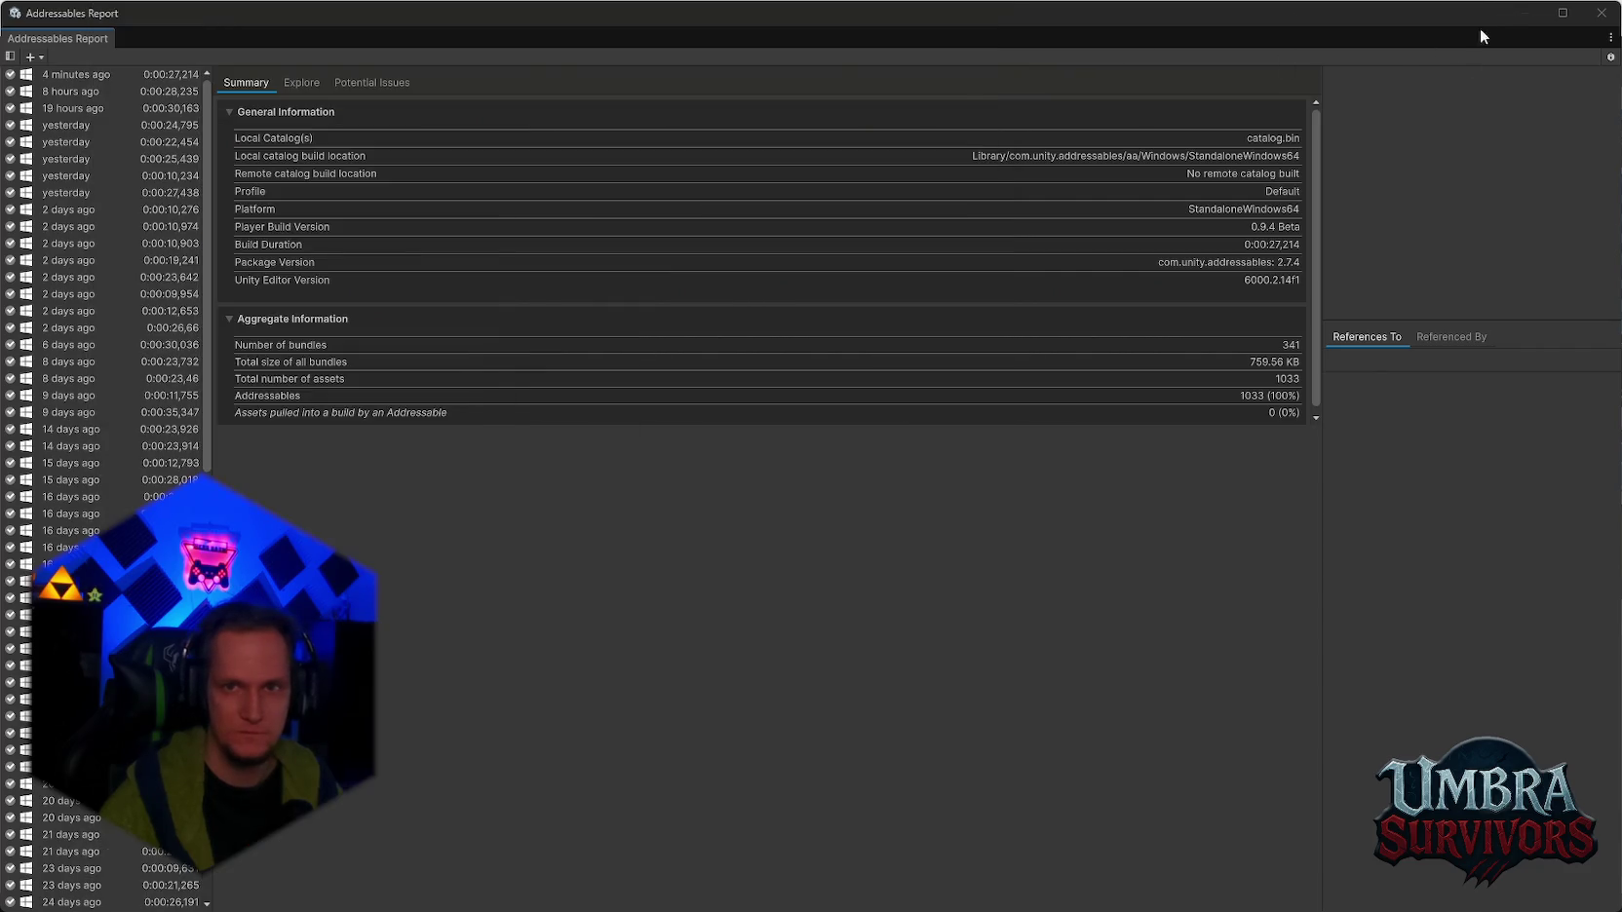
left_click(1596, 12)
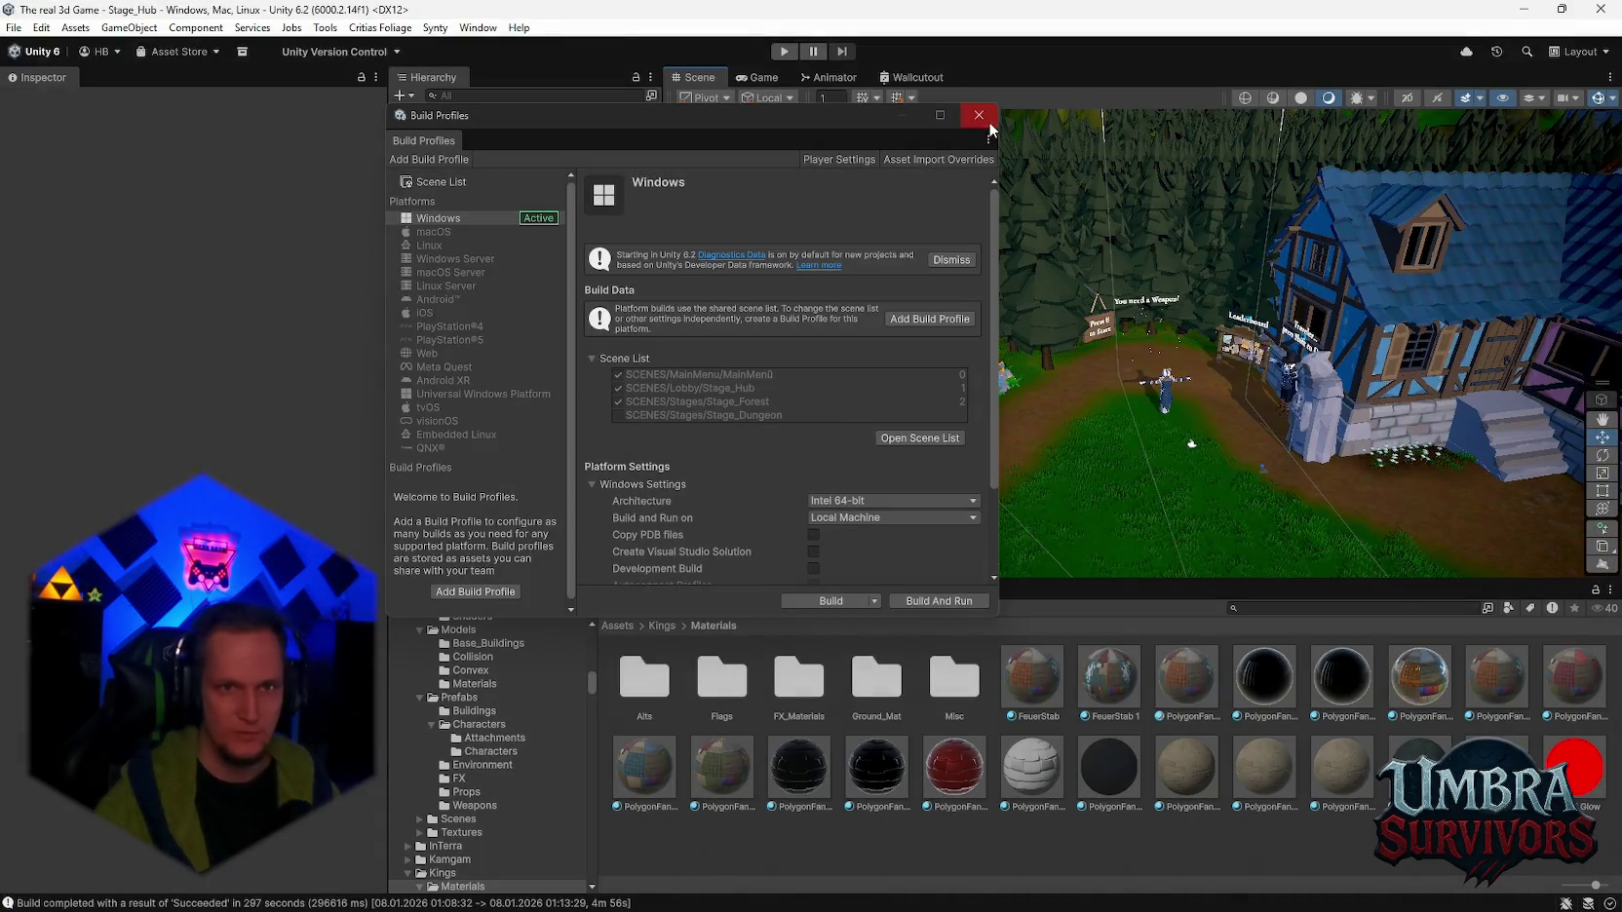
left_click(977, 118)
mouse_move(1125, 318)
left_mouse_down()
mouse_move(1071, 315)
mouse_move(1071, 380)
mouse_move(1269, 405)
mouse_move(1324, 378)
mouse_move(1018, 373)
mouse_move(1257, 350)
mouse_move(1221, 449)
mouse_move(1181, 436)
left_mouse_up()
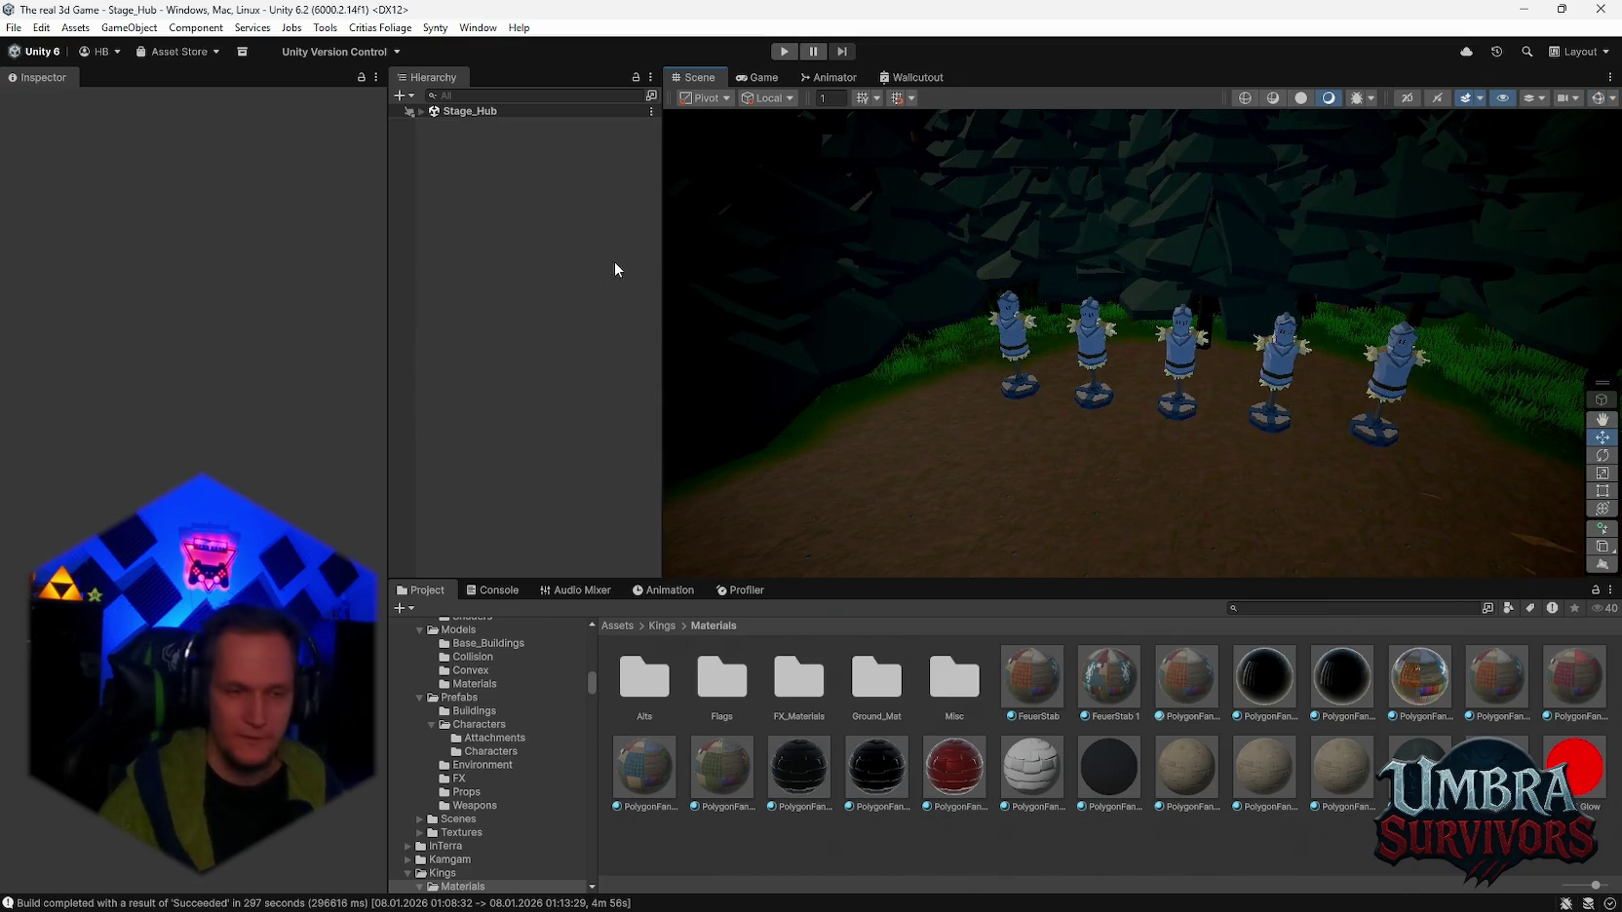
Clear the old build messages from the Console and return to the Project window
left_click(495, 590)
left_click(420, 590)
left_click(492, 589)
left_click(404, 609)
left_click(421, 590)
Browse the Assets/Kings/Prefabs folders to Vehicles and select the SM_Veh_Cart_01 prefab
scroll(480, 751, "up", 5)
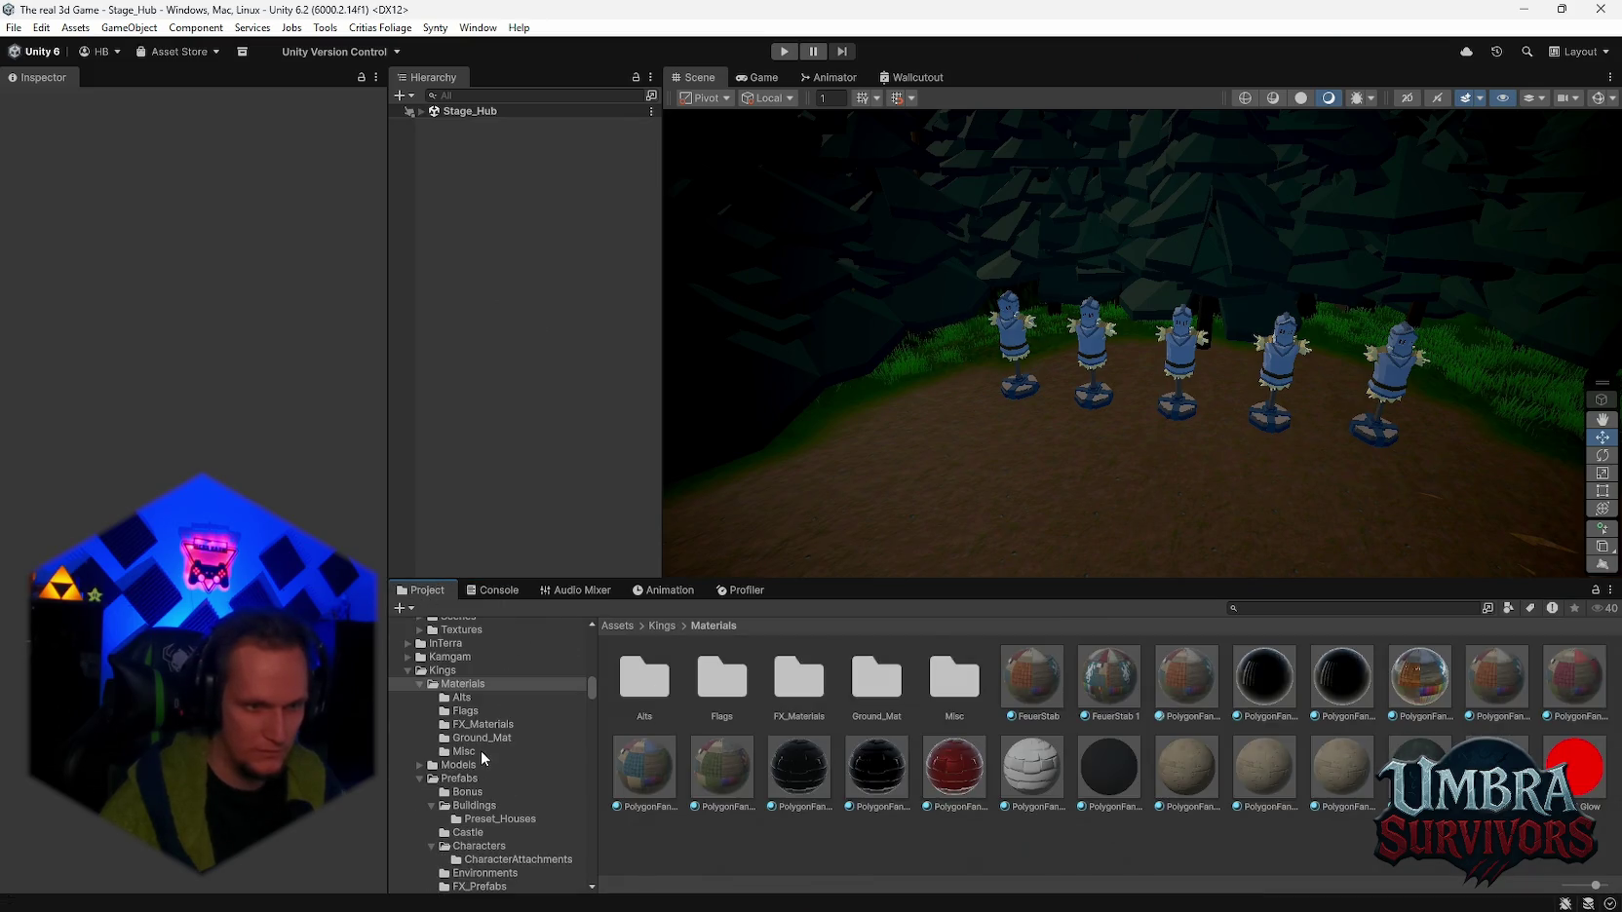
left_click(476, 704)
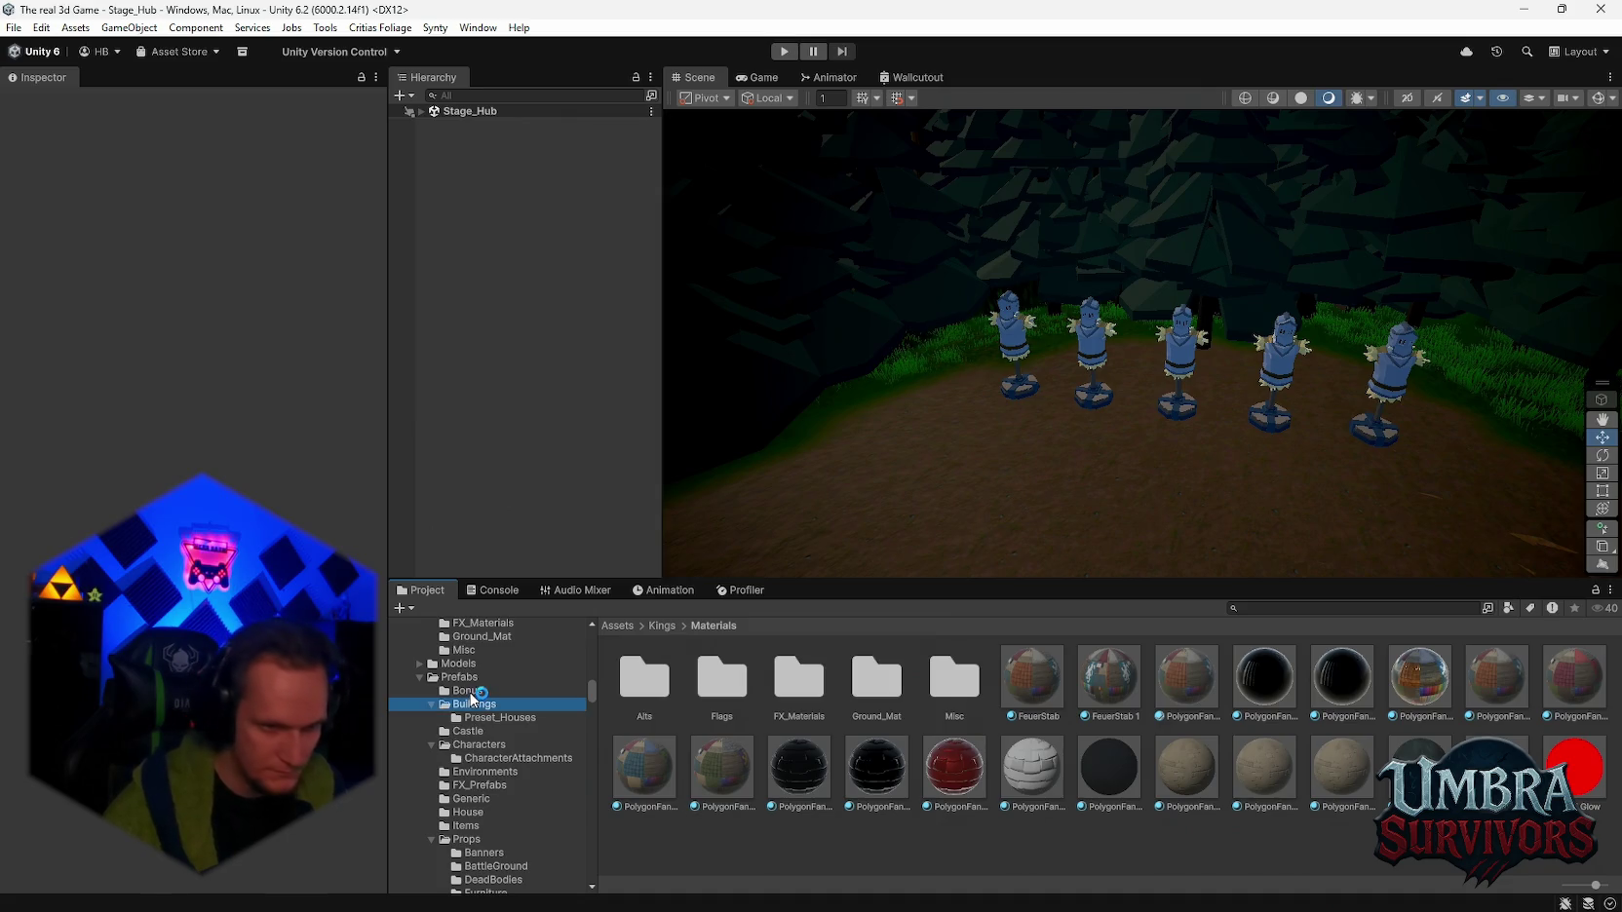
left_click(484, 732)
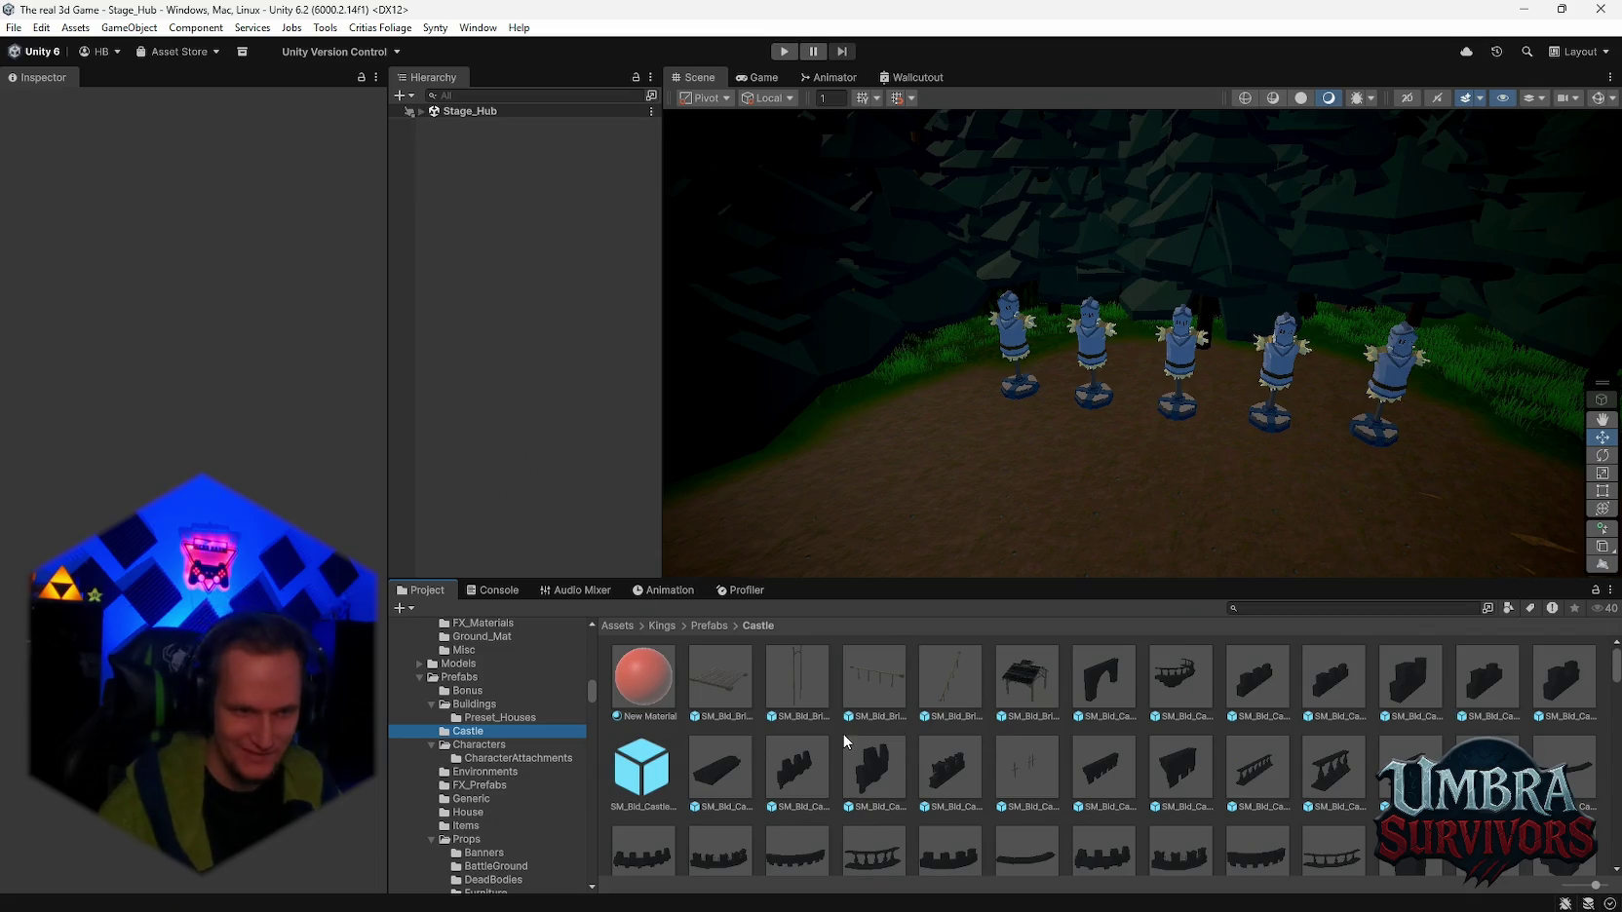
scroll(507, 760, "down", 3)
left_click(487, 756)
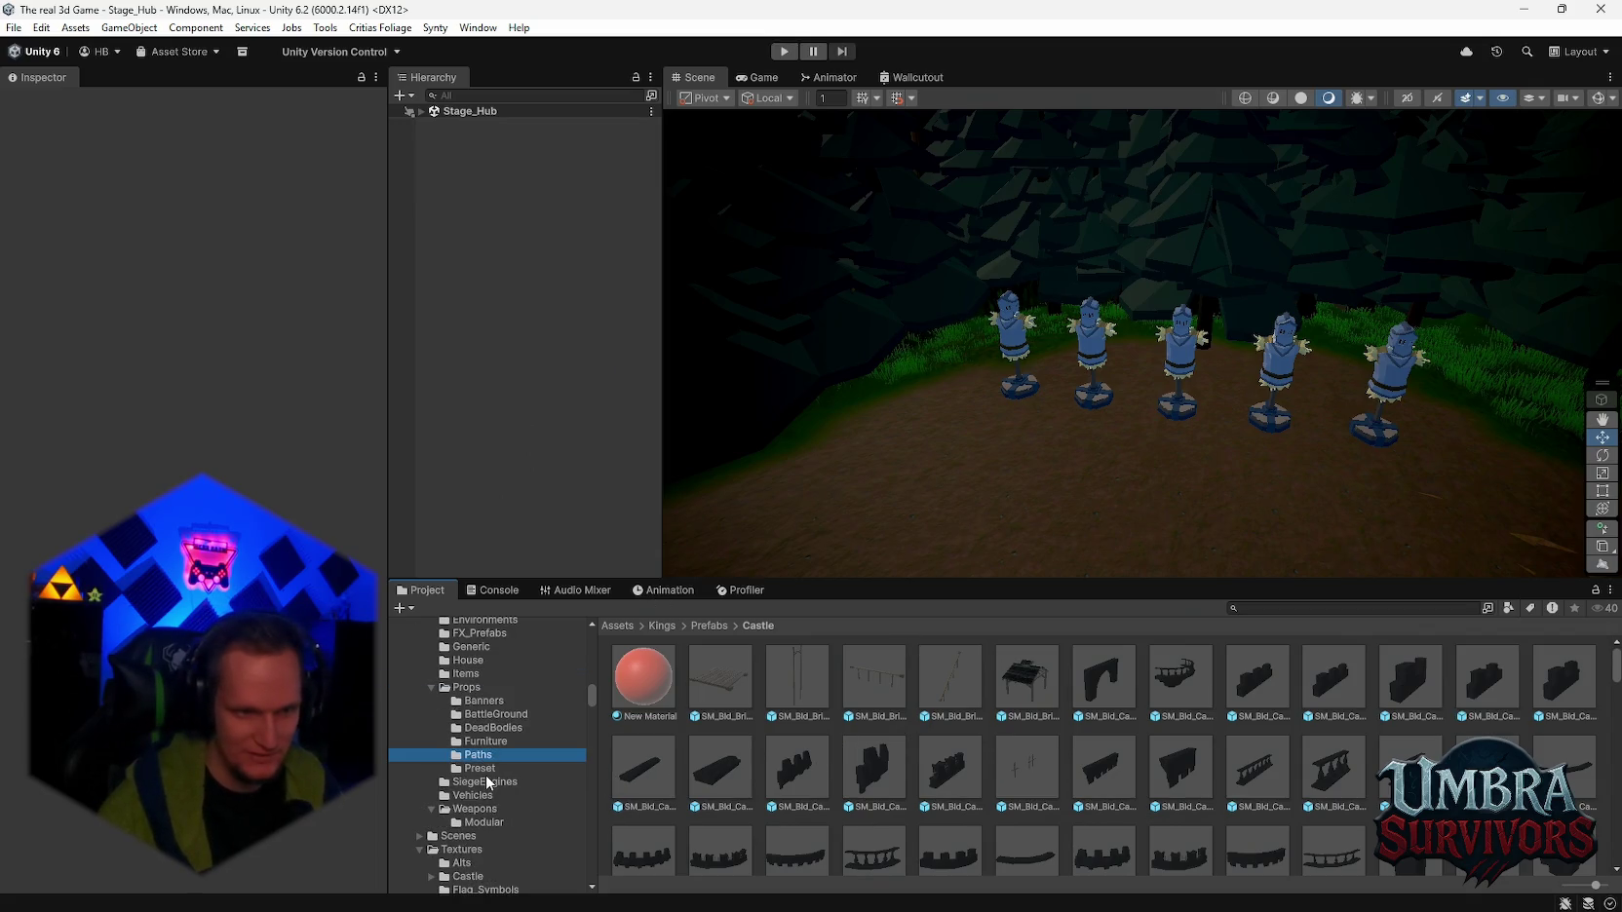
left_click(485, 770)
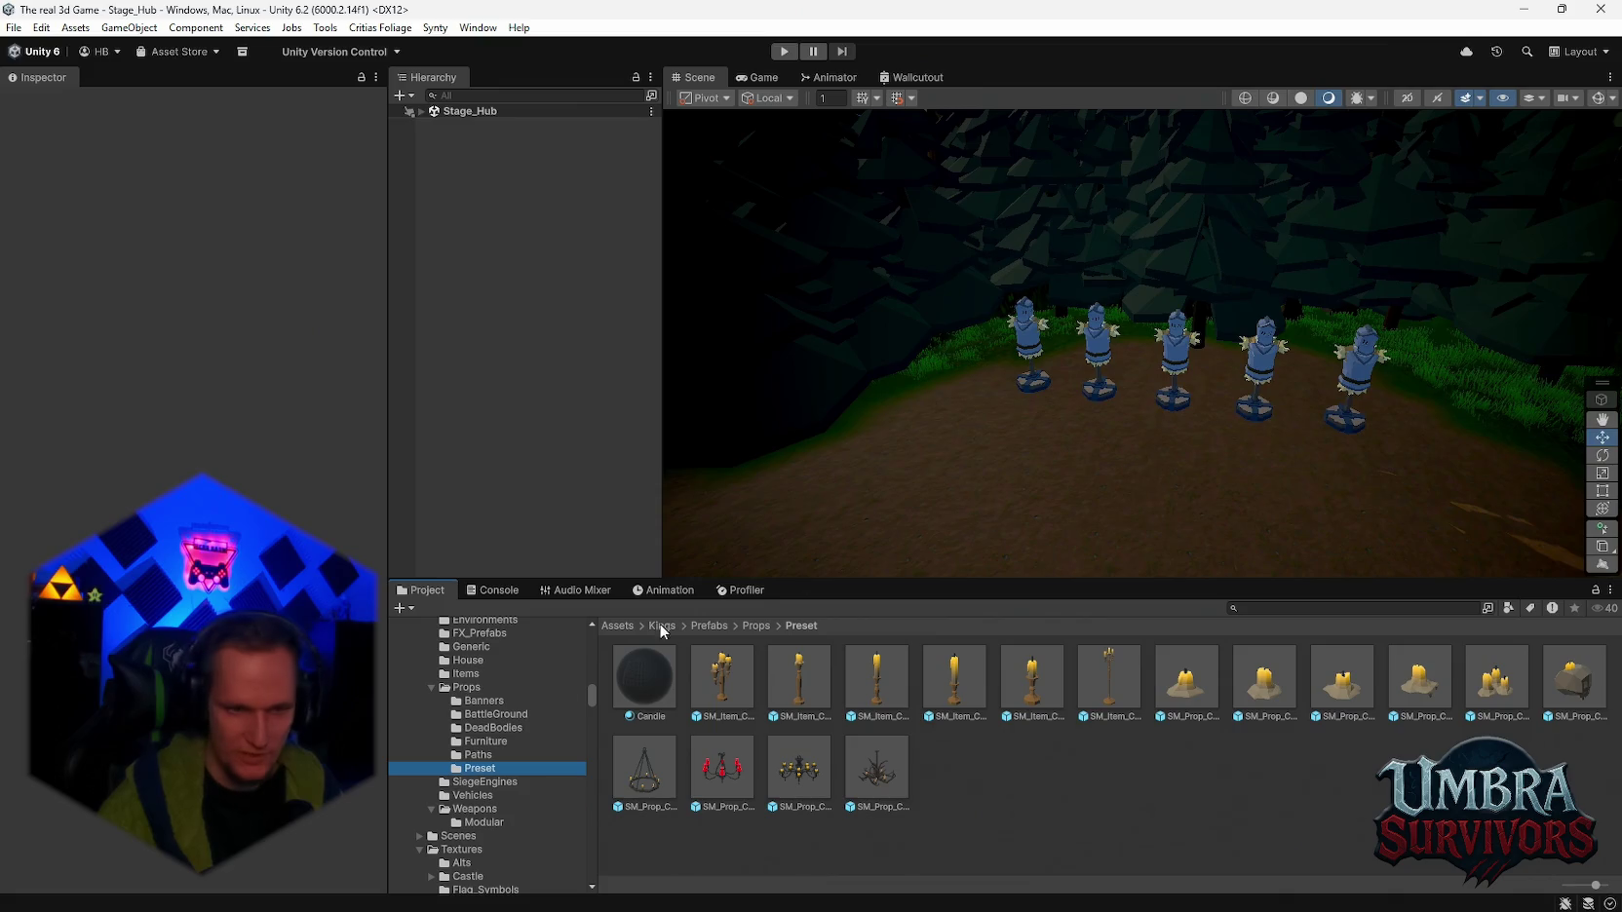
left_click(485, 782)
left_click(487, 797)
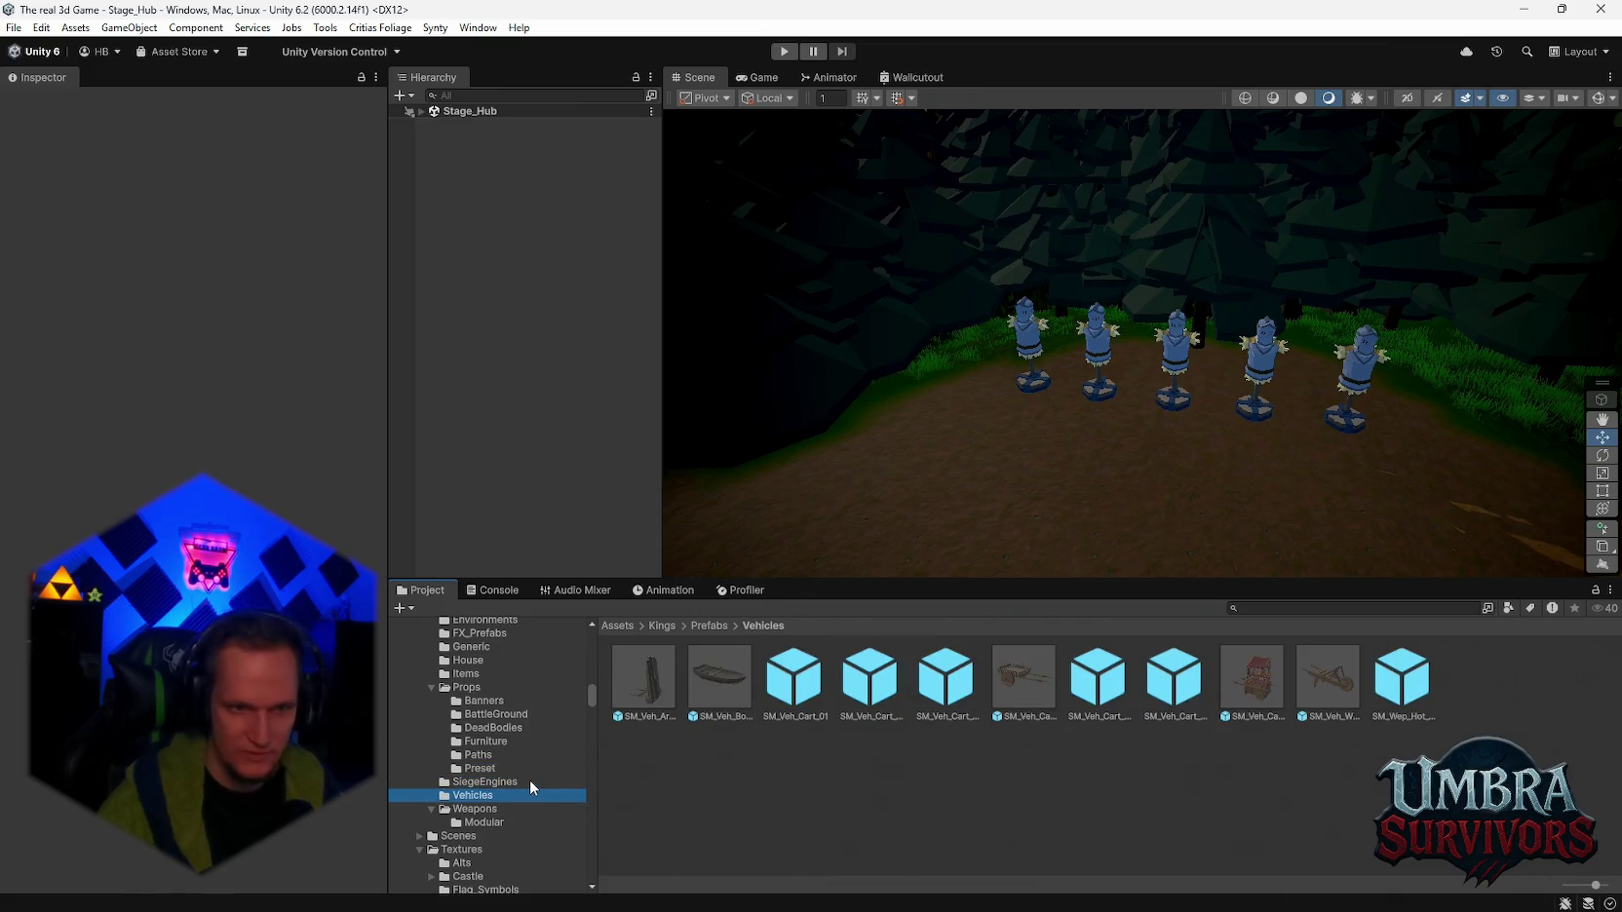
scroll(992, 533, "up", 5)
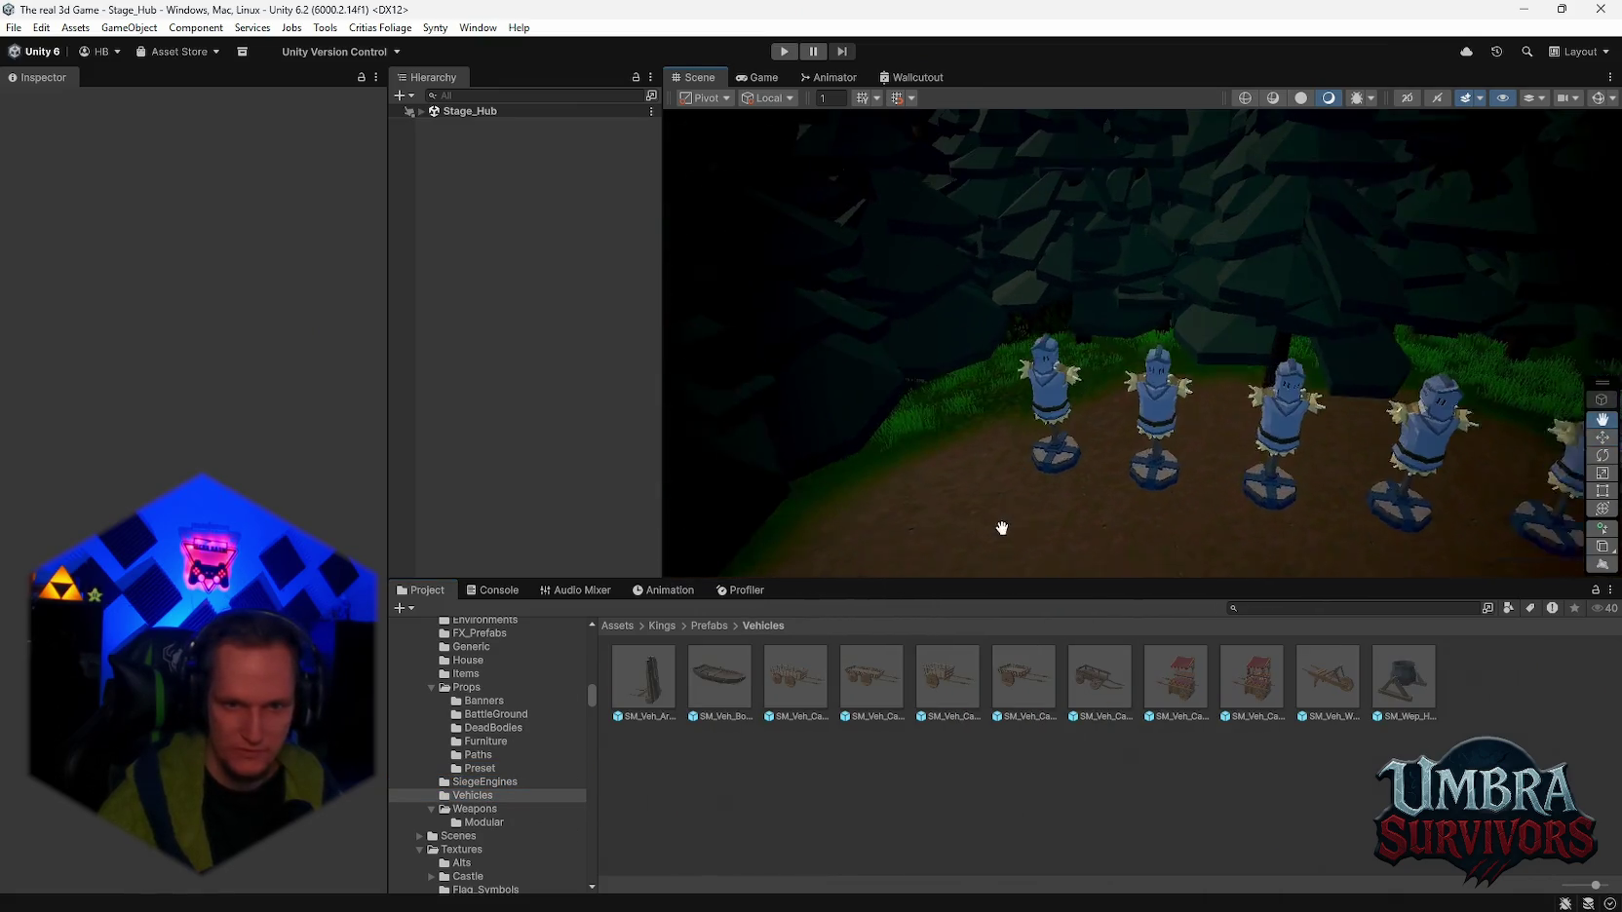
scroll(1009, 516, "up", 3)
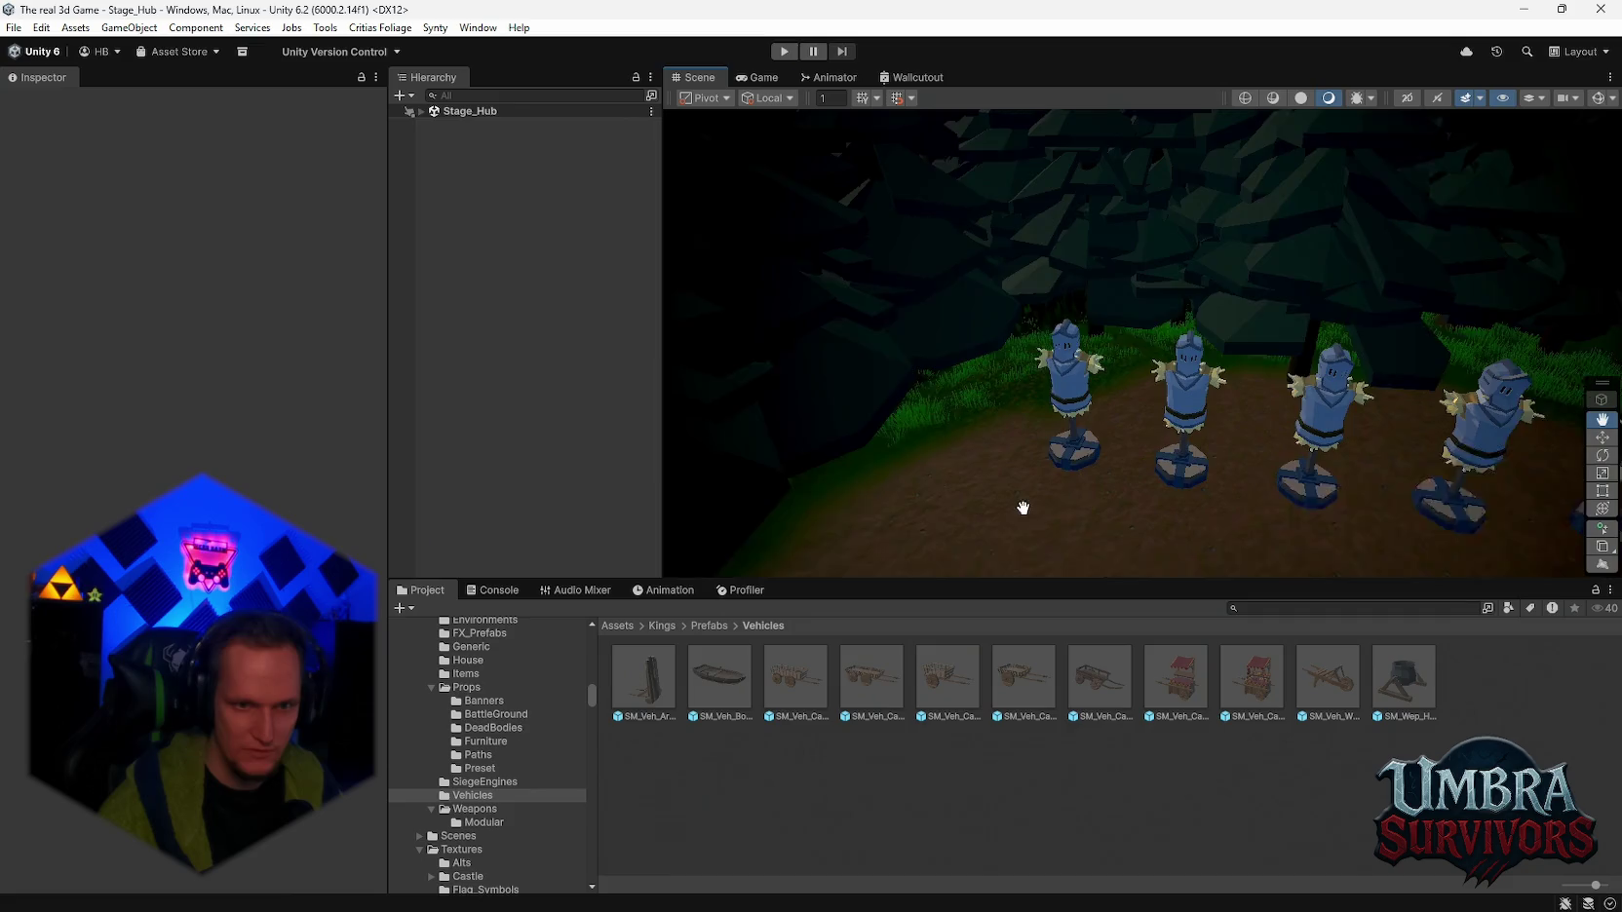
left_click(790, 682)
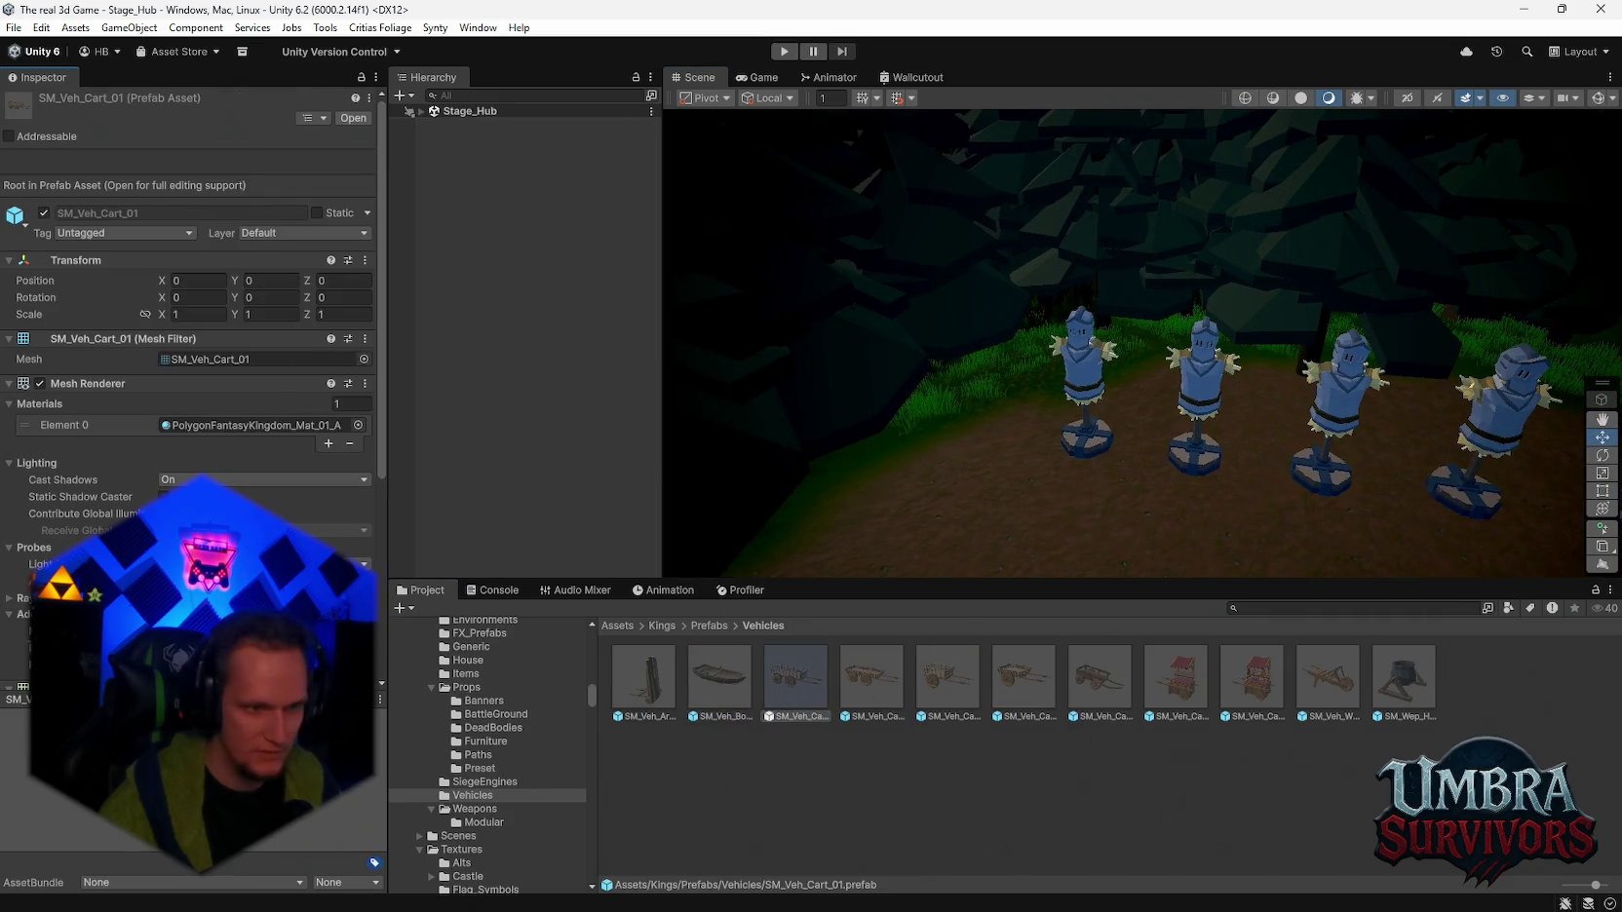
Place the SM_Veh_Cart_Fireworks_01 prefab on the path beside the dummies at scale 4
mouse_move(1043, 535)
left_mouse_down()
mouse_move(1082, 508)
mouse_move(1013, 485)
left_mouse_up()
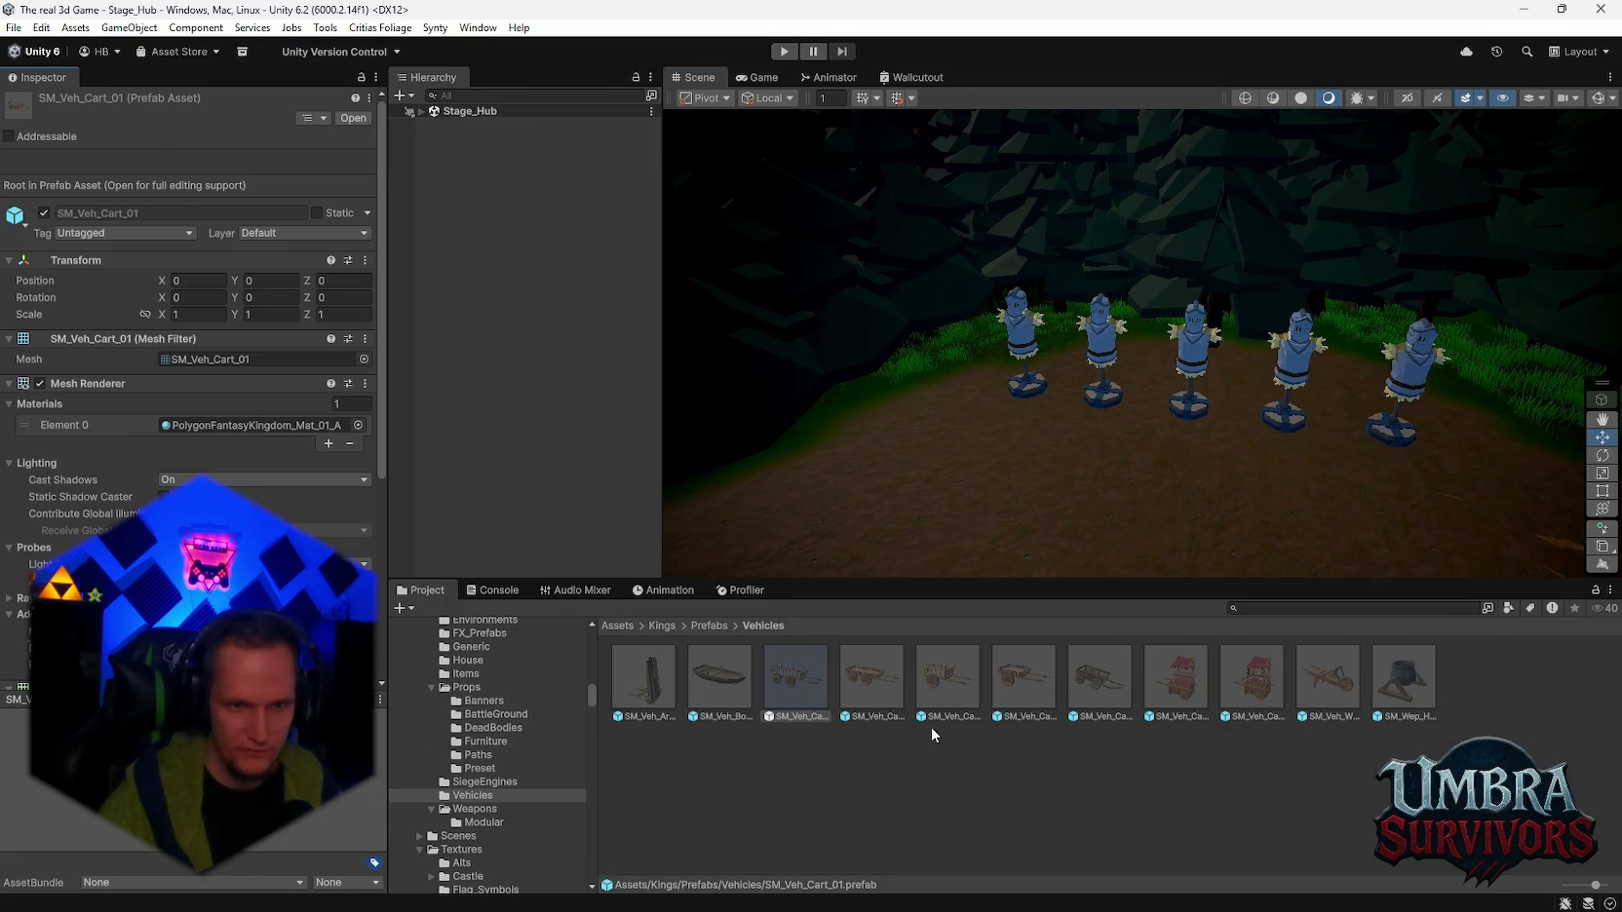
mouse_move(917, 608)
left_mouse_down()
mouse_move(952, 507)
mouse_move(1003, 503)
mouse_move(1182, 704)
mouse_move(1236, 533)
left_mouse_up()
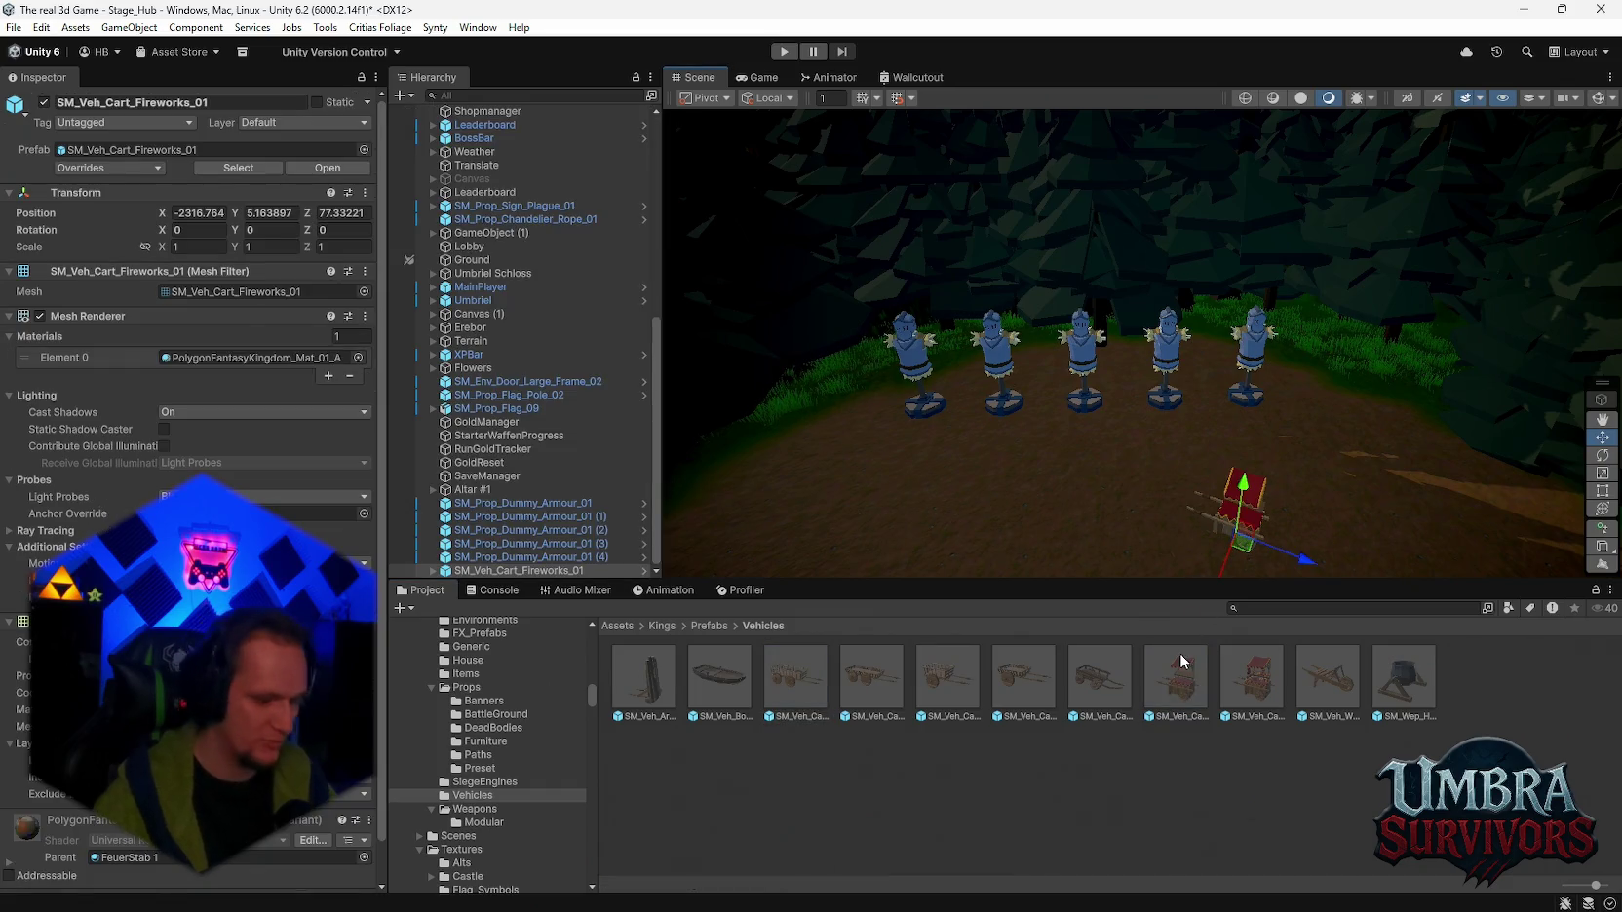
key("ctrl+z")
left_click(1023, 677)
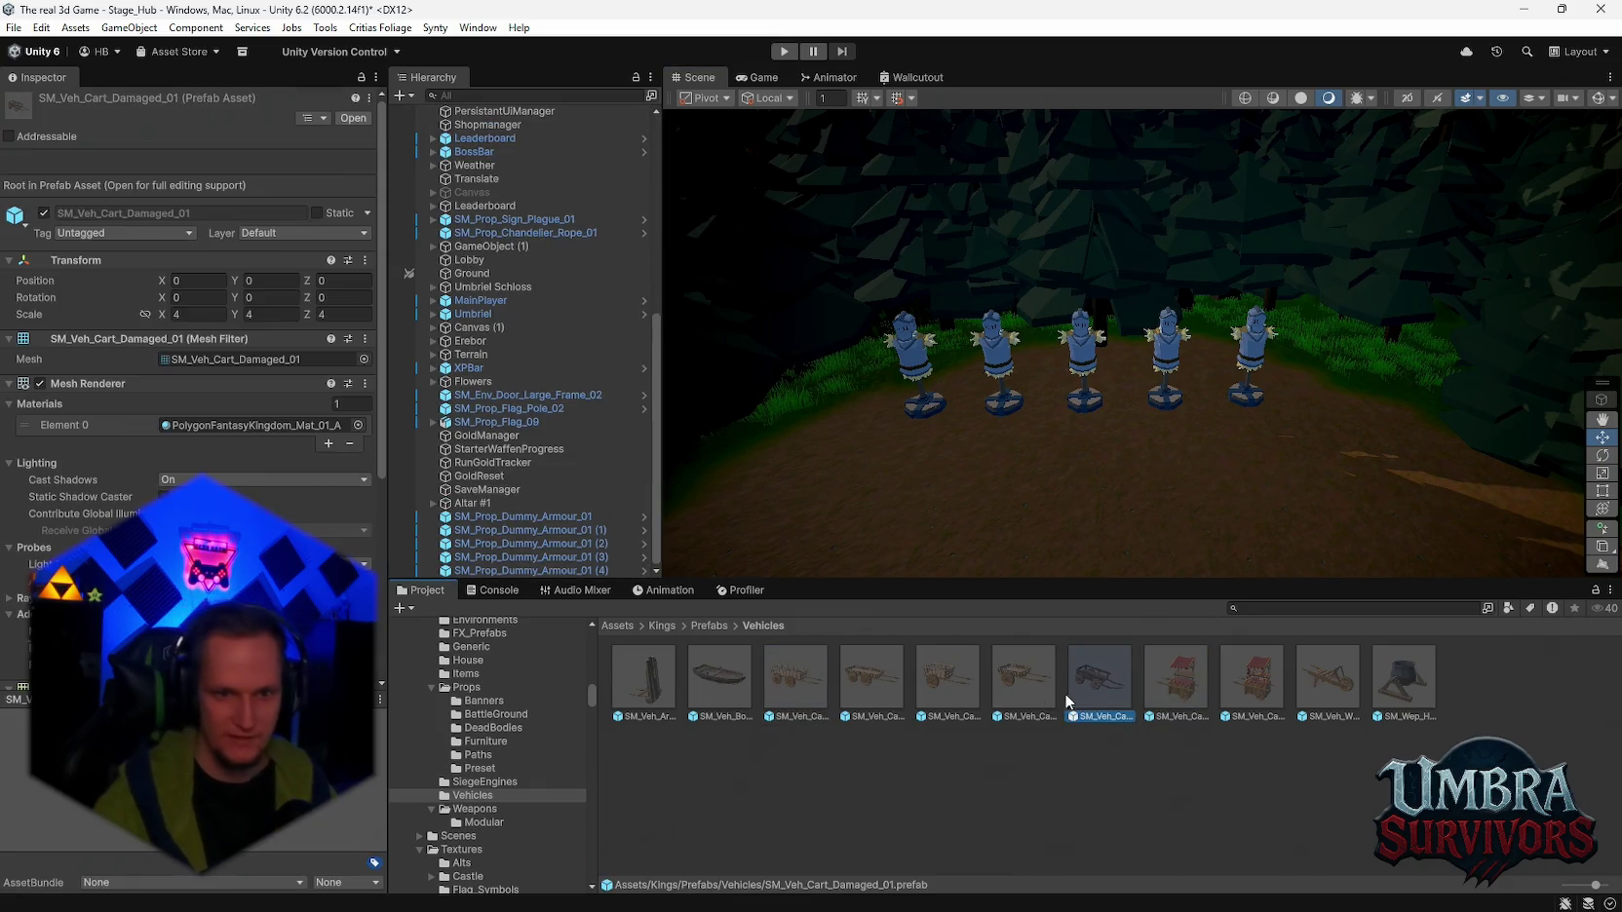
left_click(795, 678)
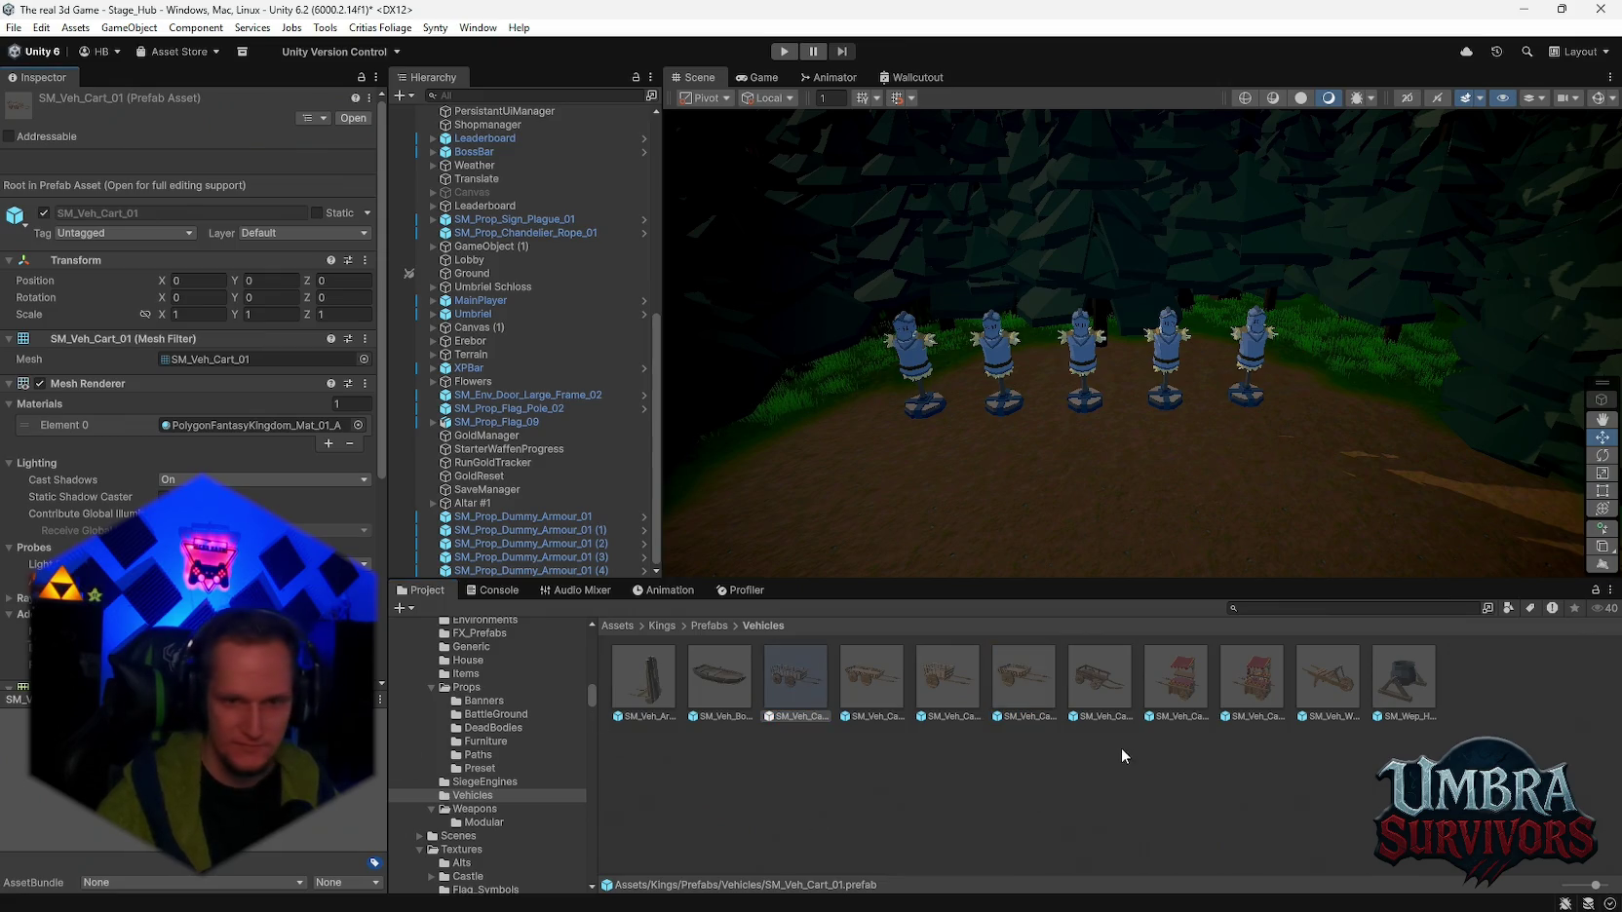
left_click(1191, 677)
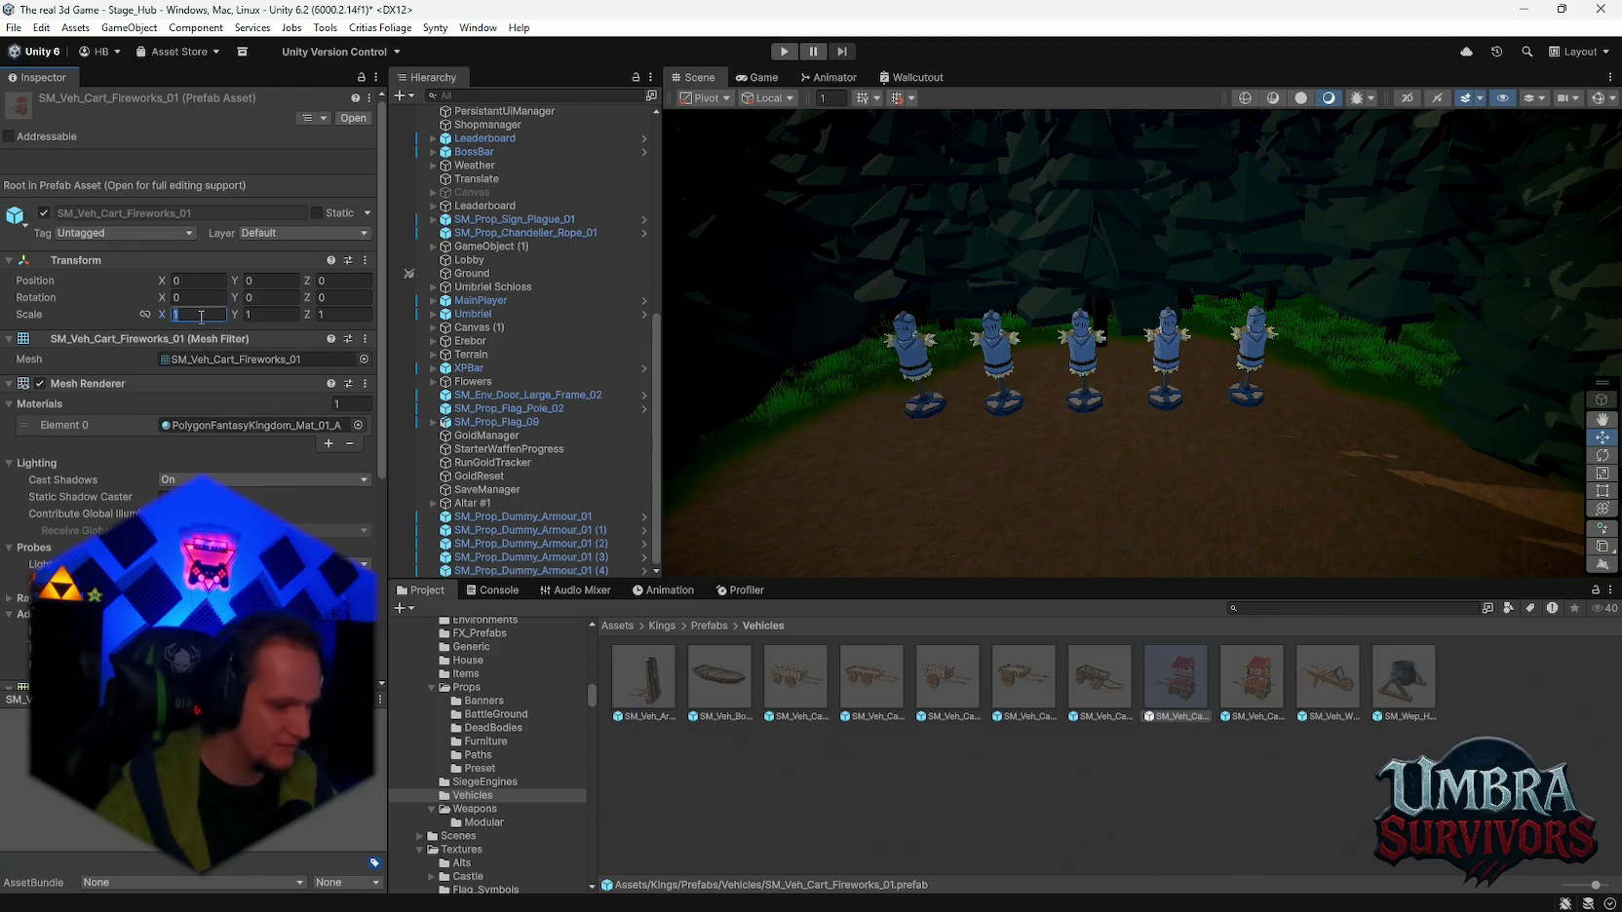
type("4")
key("Tab")
type("4")
key("Return")
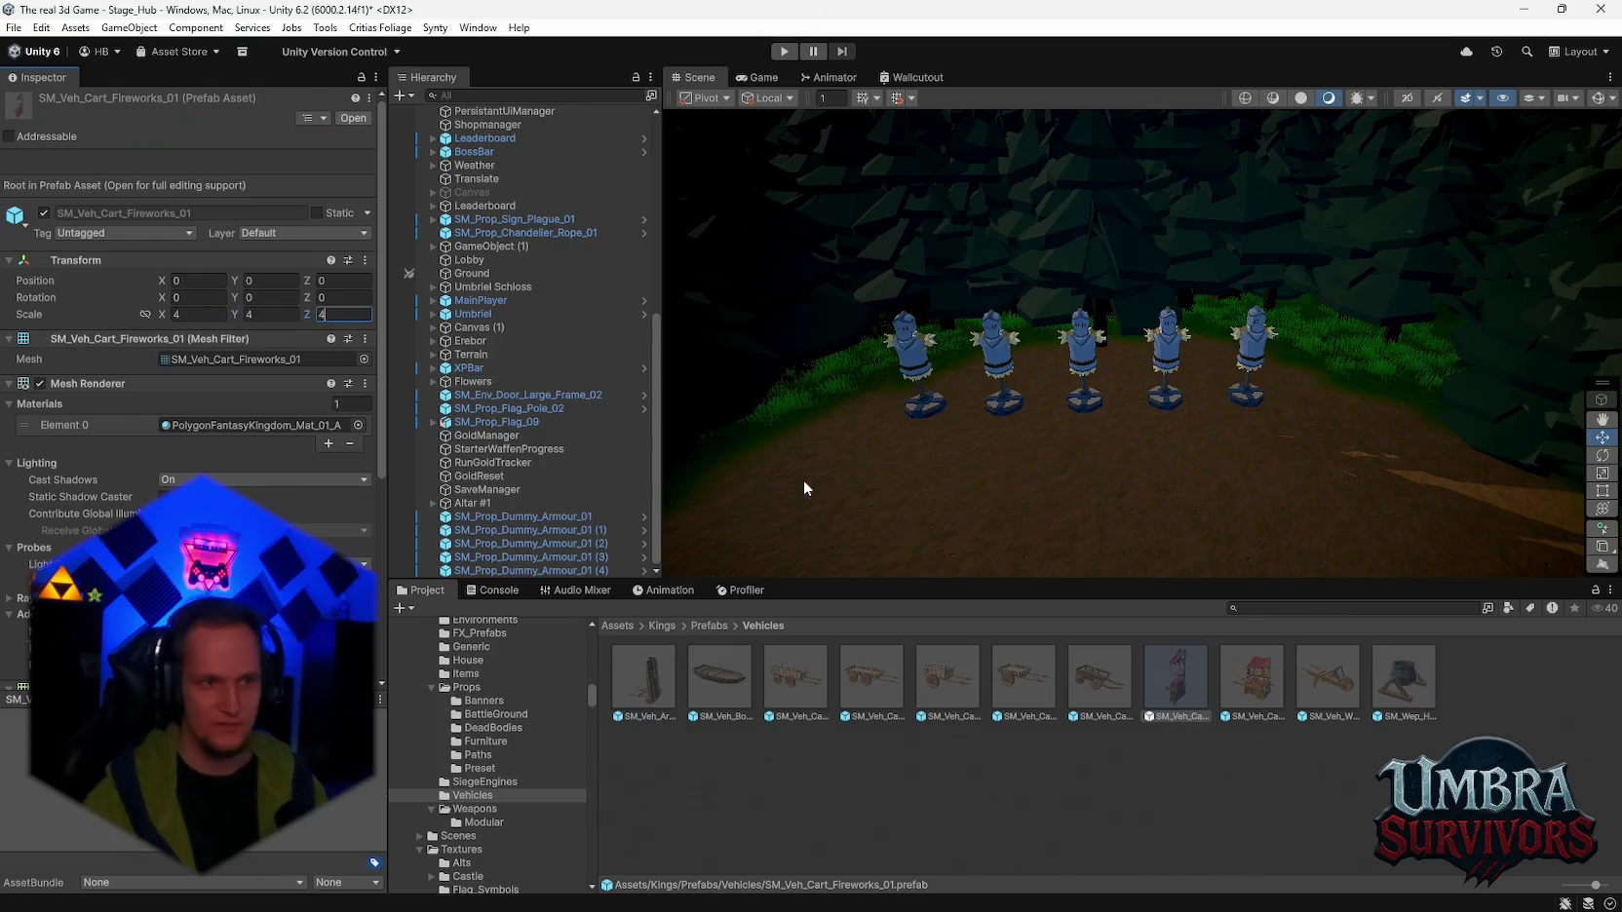
scroll(986, 444, "down", 2)
left_click_drag(1172, 604, 1175, 503)
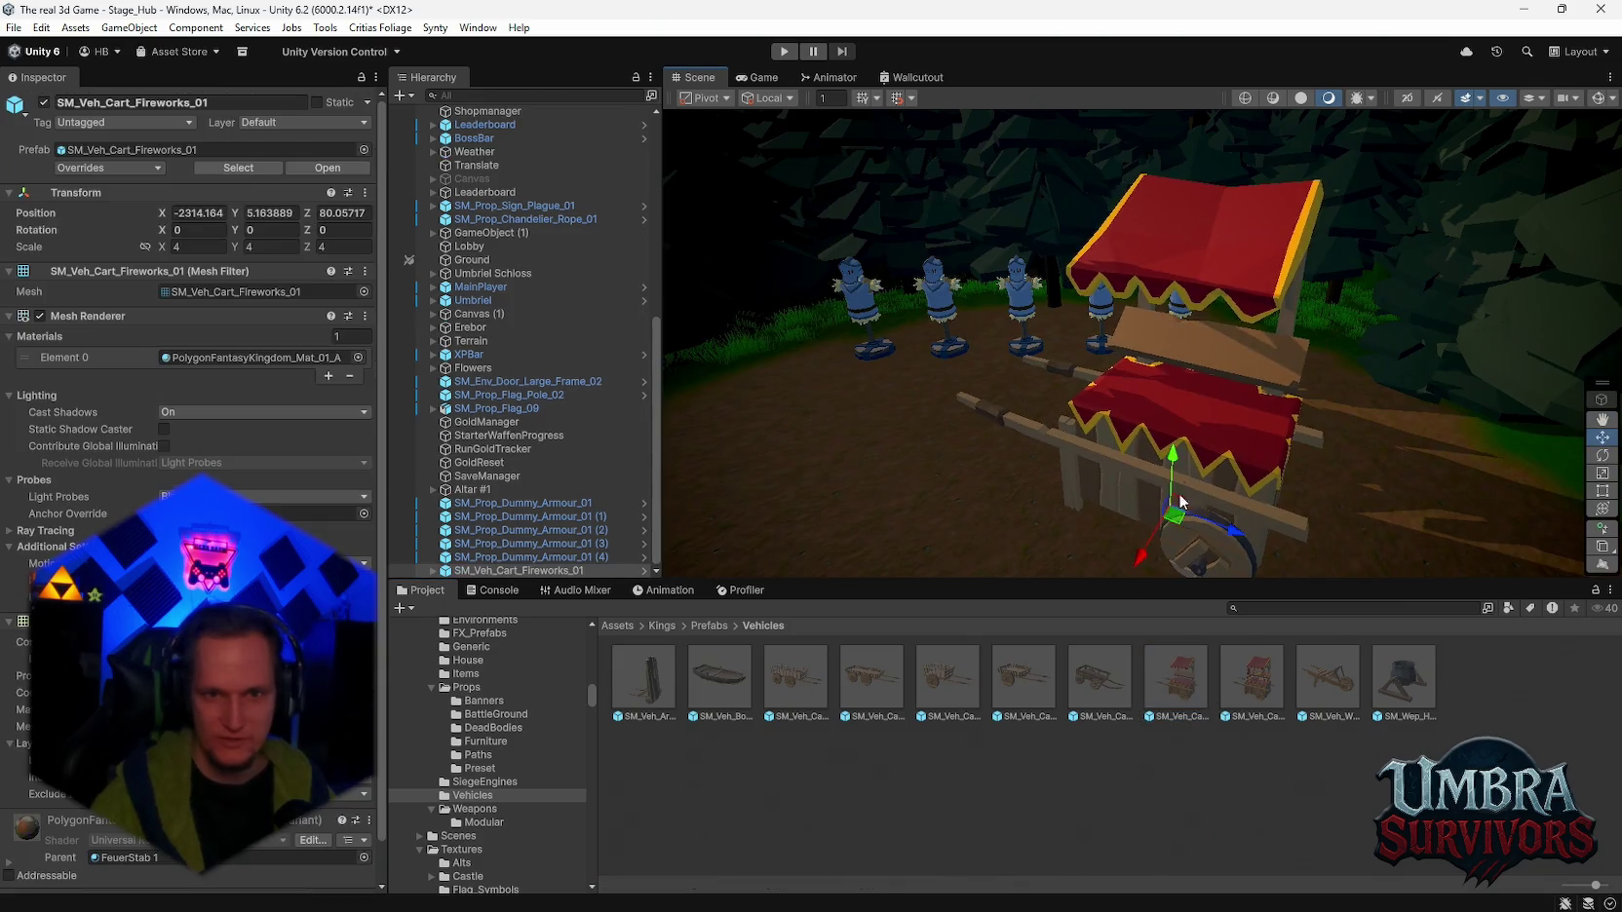
Frame and inspect the fireworks cart, then delete it from the scene
scroll(1280, 434, "up", 5)
mouse_move(1061, 389)
left_mouse_down()
mouse_move(1200, 459)
mouse_move(1166, 418)
mouse_move(1064, 430)
left_mouse_up()
scroll(1113, 411, "down", 3)
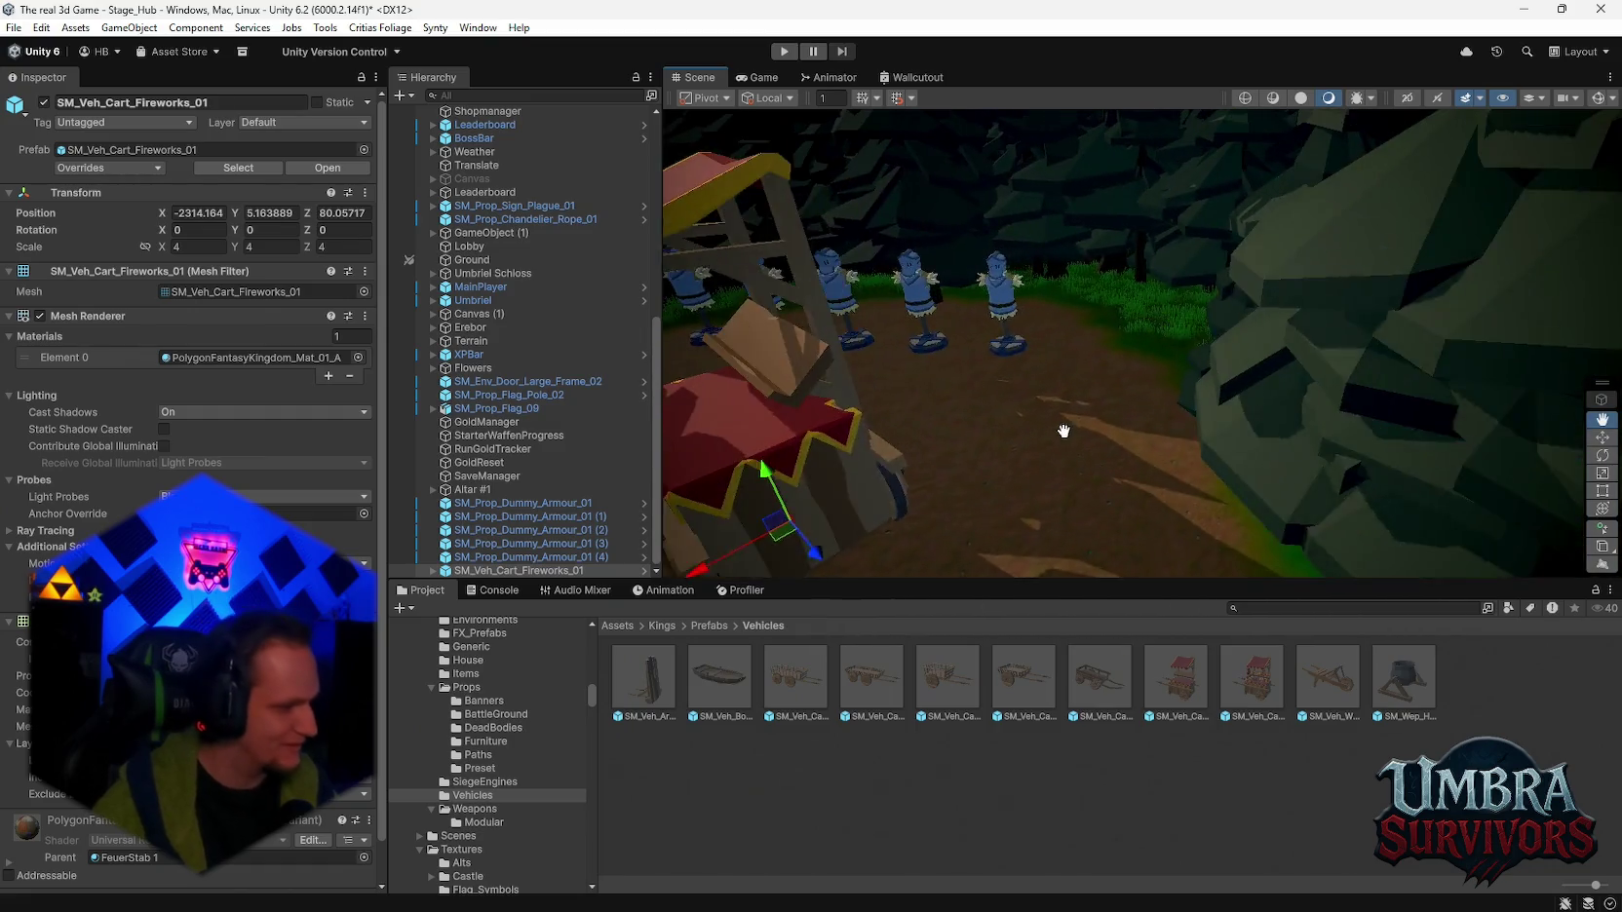
key("f")
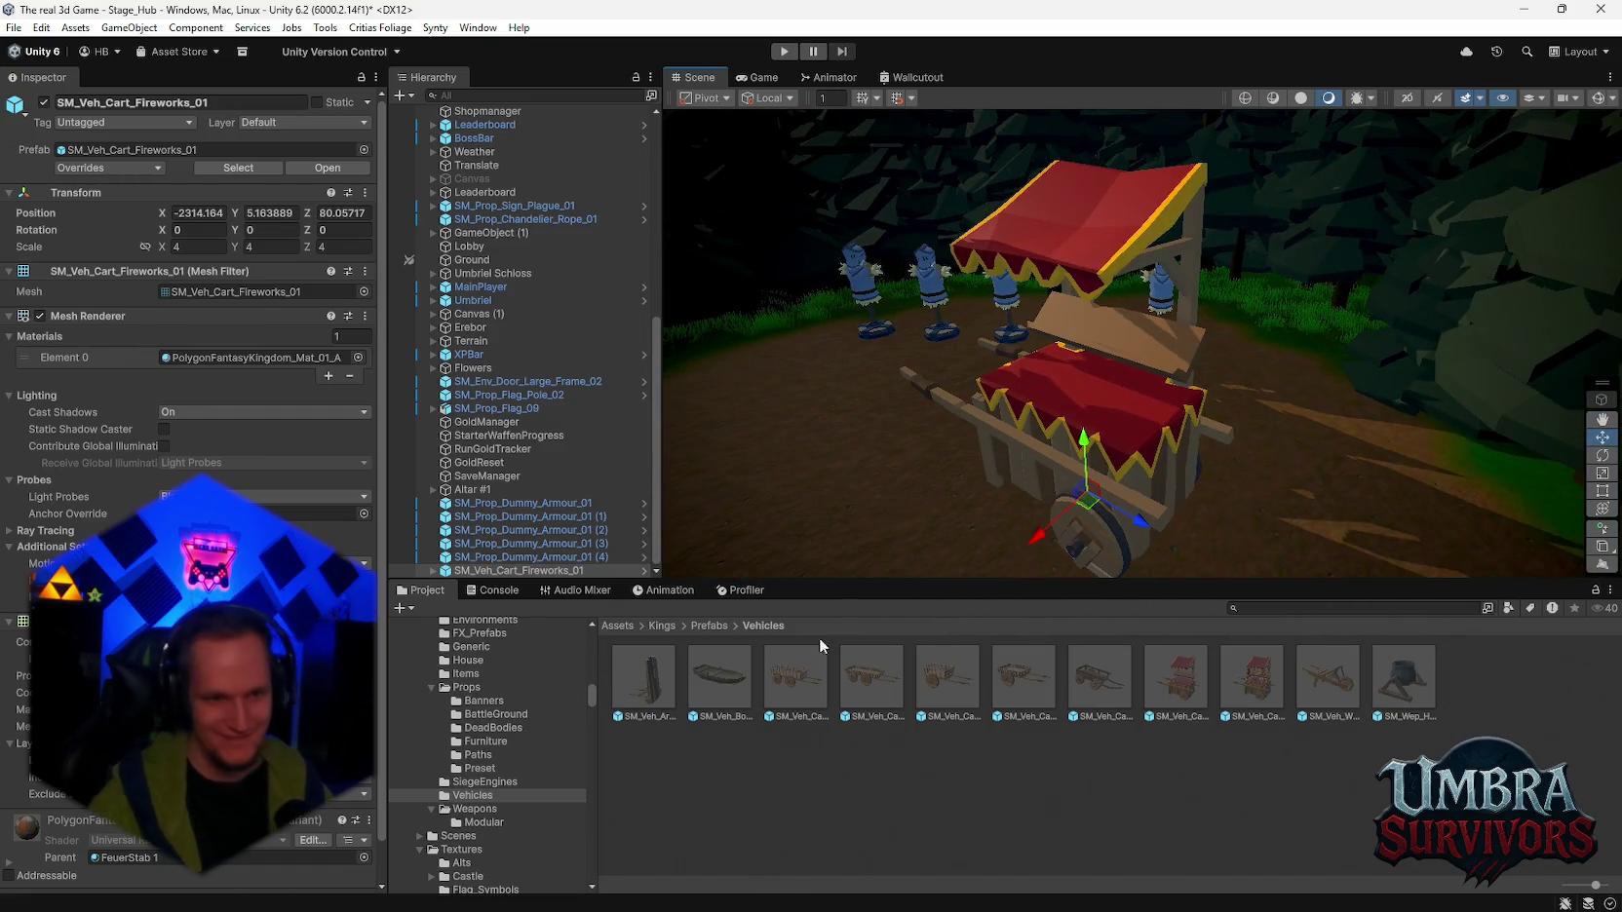
scroll(1172, 440, "up", 8)
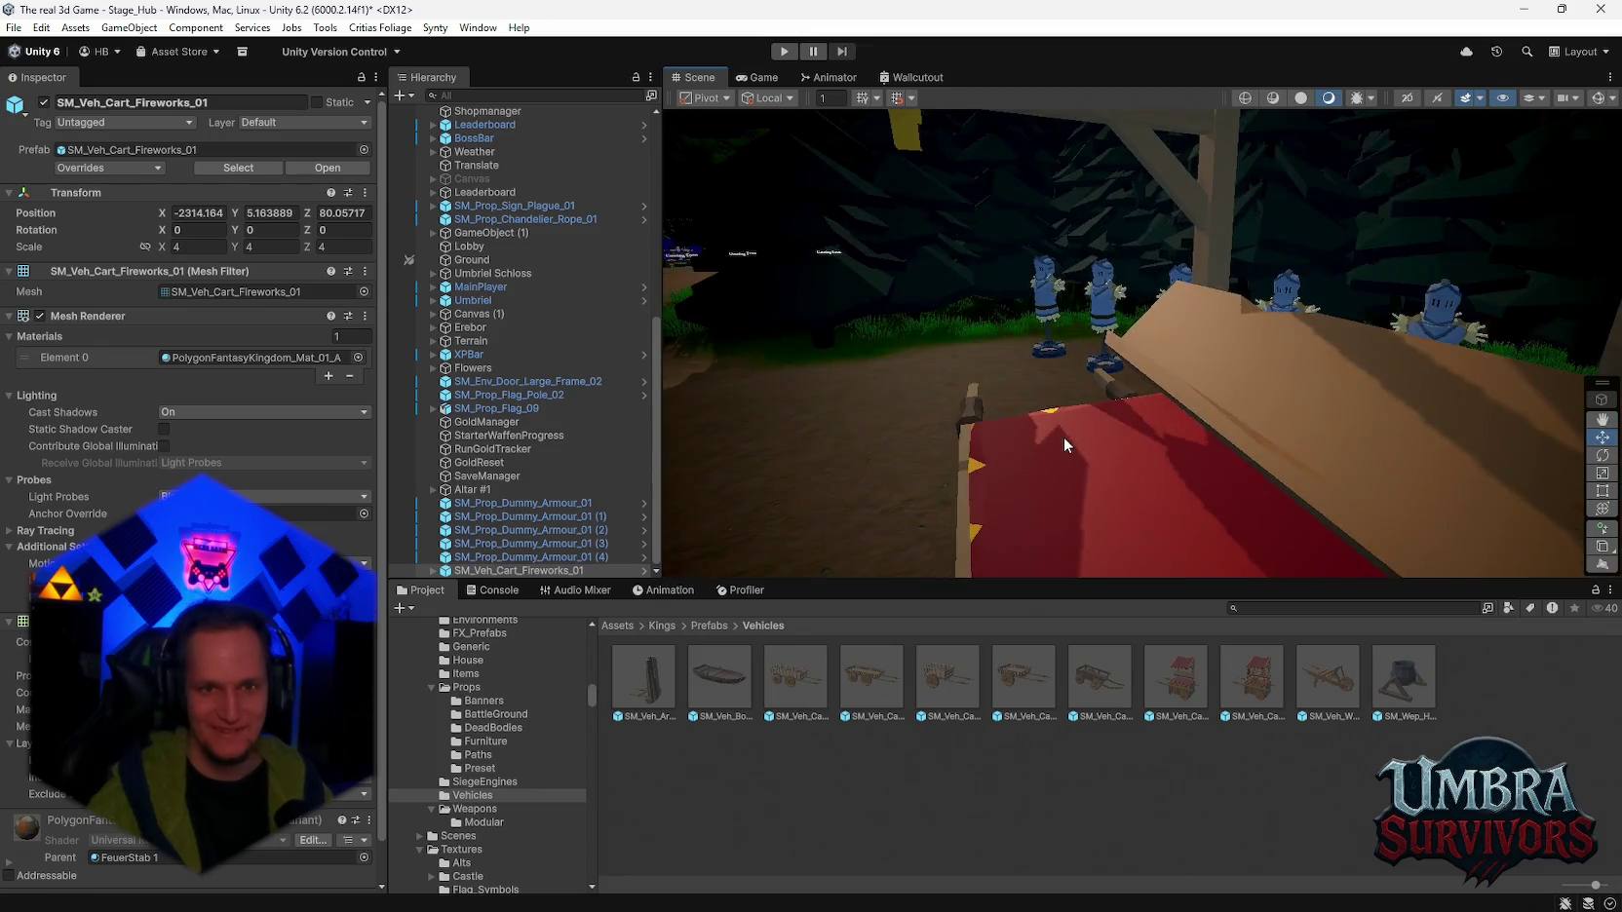
mouse_move(1064, 445)
left_mouse_down()
mouse_move(1054, 424)
mouse_move(919, 427)
left_mouse_up()
scroll(1176, 475, "down", 5)
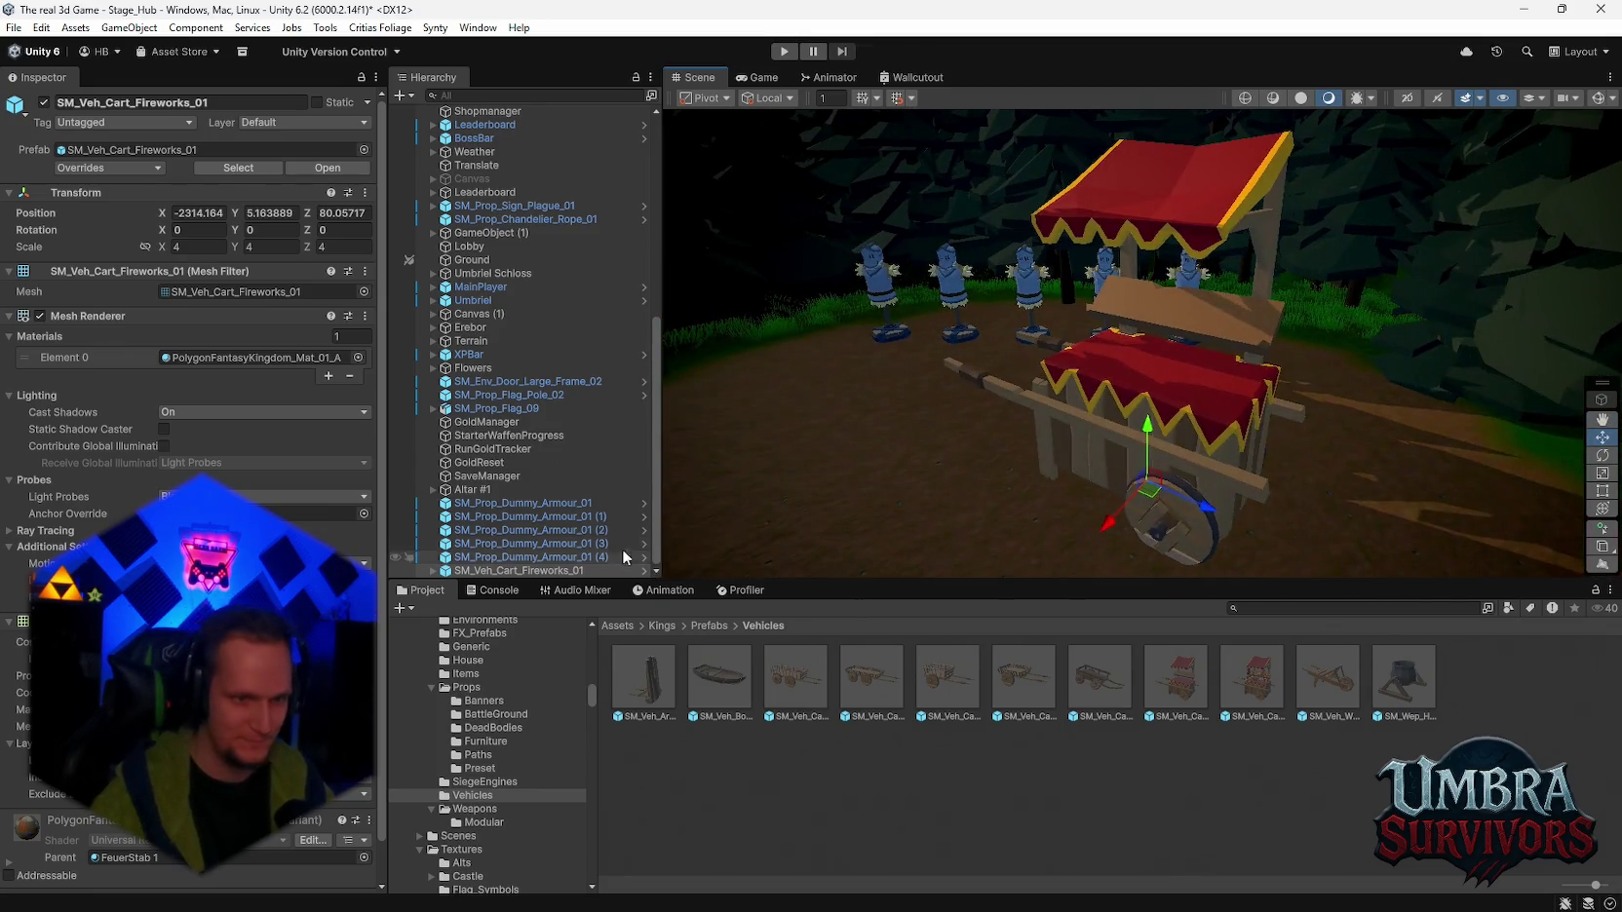
left_click(541, 556)
left_click(541, 570)
key("Delete")
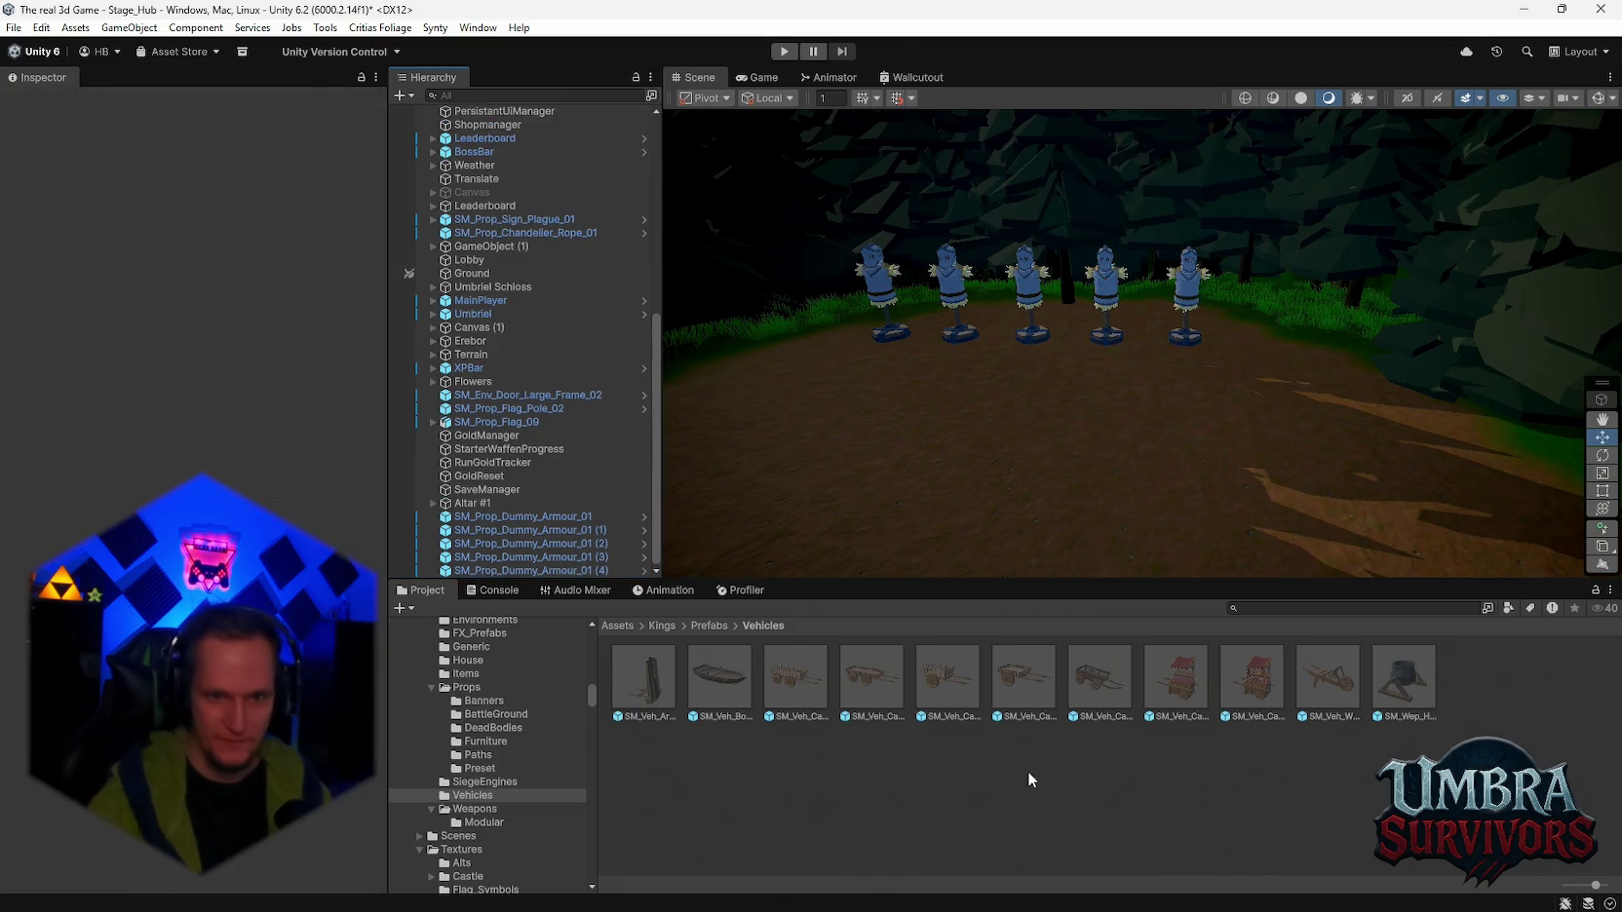
Browse the Weapons, Paths, SiegeEngines and Vehicles prefabs and try a red vehicle in the scene
left_click(520, 810)
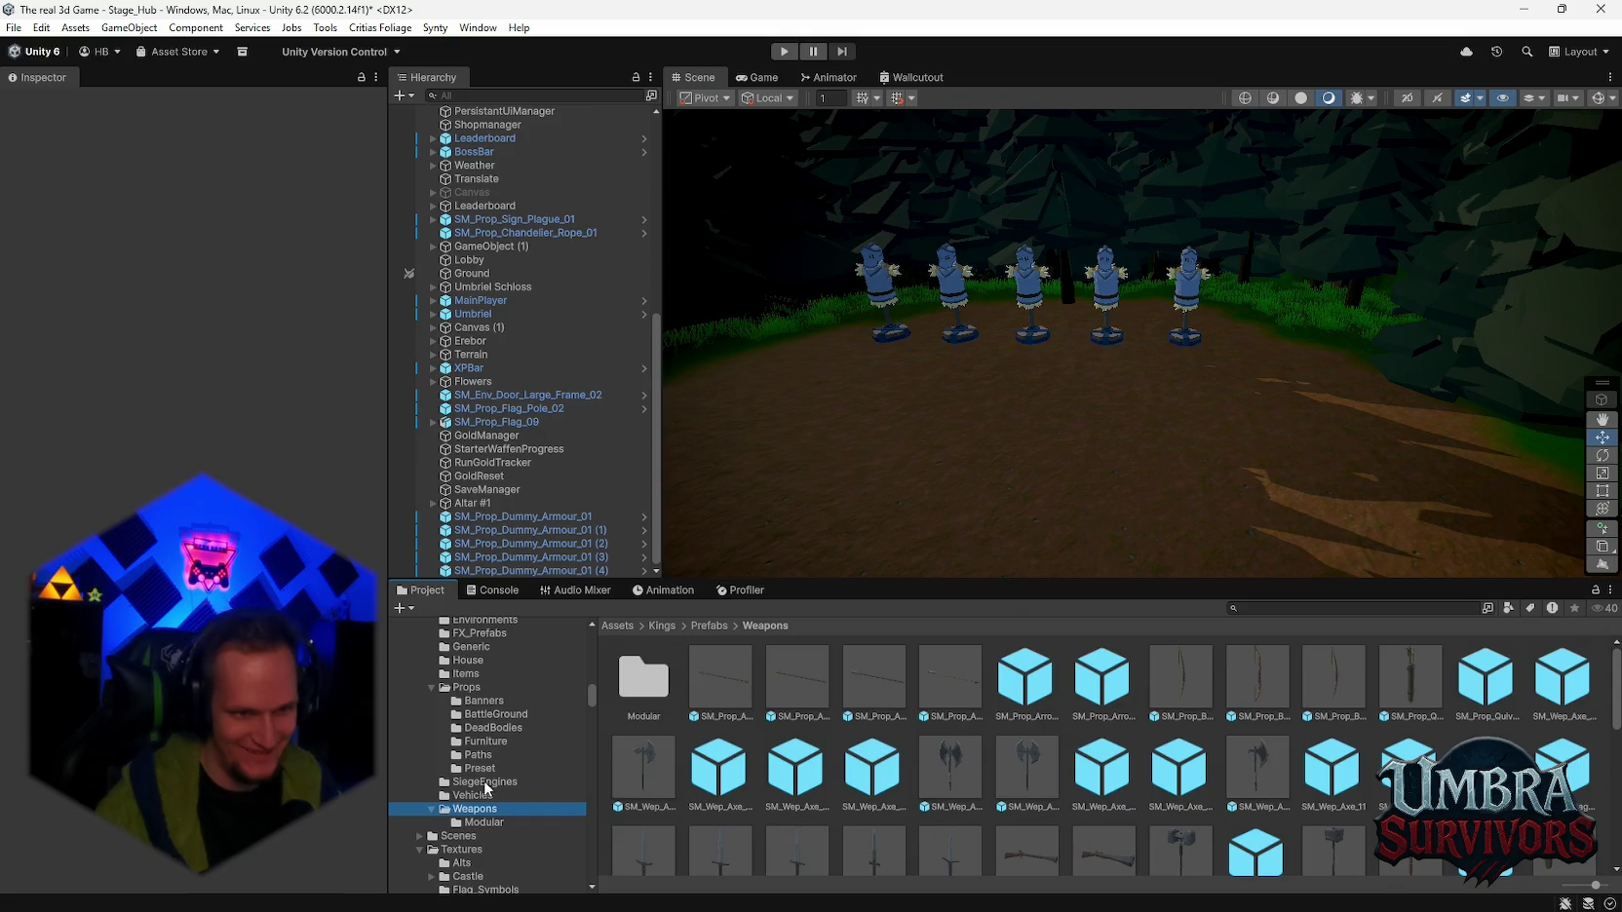
left_click(480, 769)
left_click(479, 756)
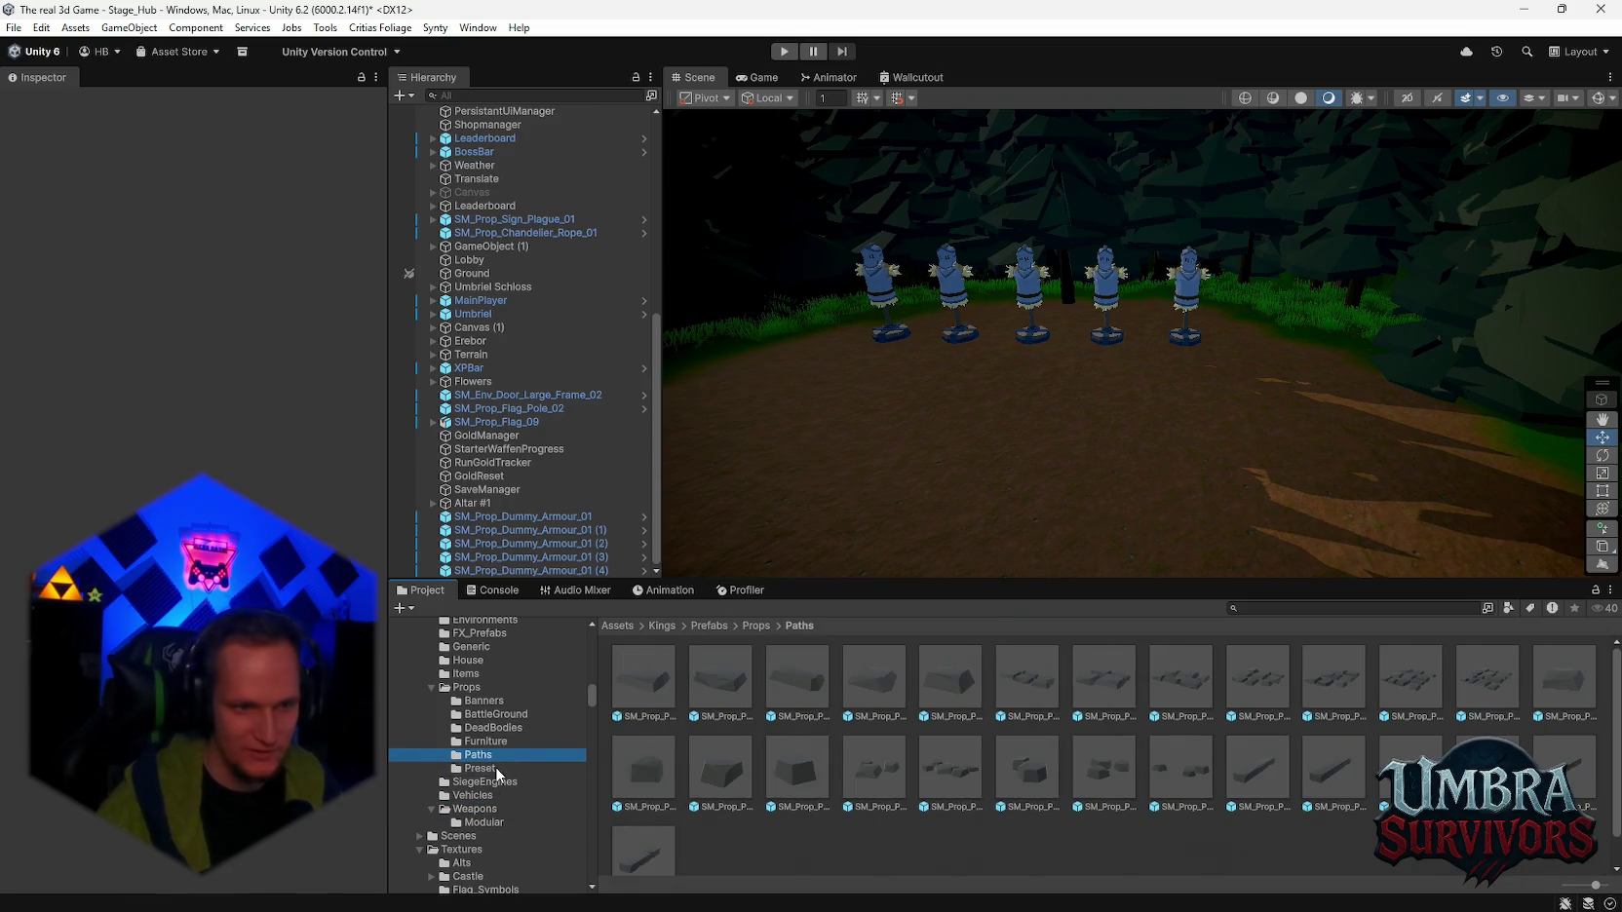
left_click(484, 770)
left_click(492, 783)
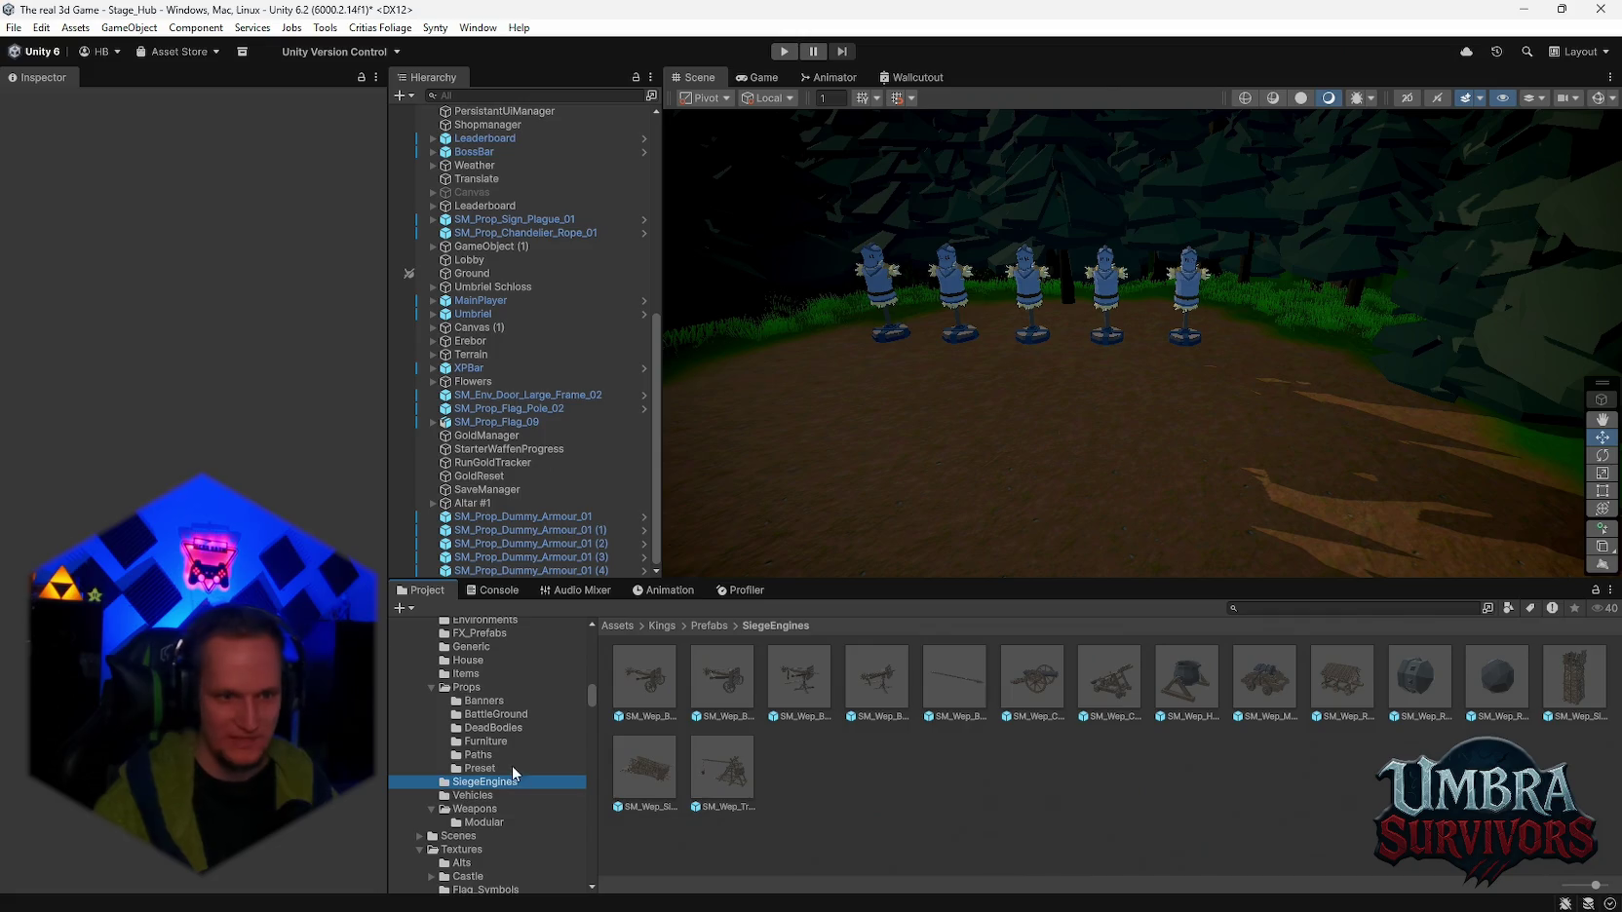
left_click(505, 796)
mouse_move(1242, 676)
left_mouse_down()
mouse_move(1025, 470)
mouse_move(1061, 541)
mouse_move(1217, 665)
mouse_move(1109, 574)
mouse_move(925, 553)
left_mouse_up()
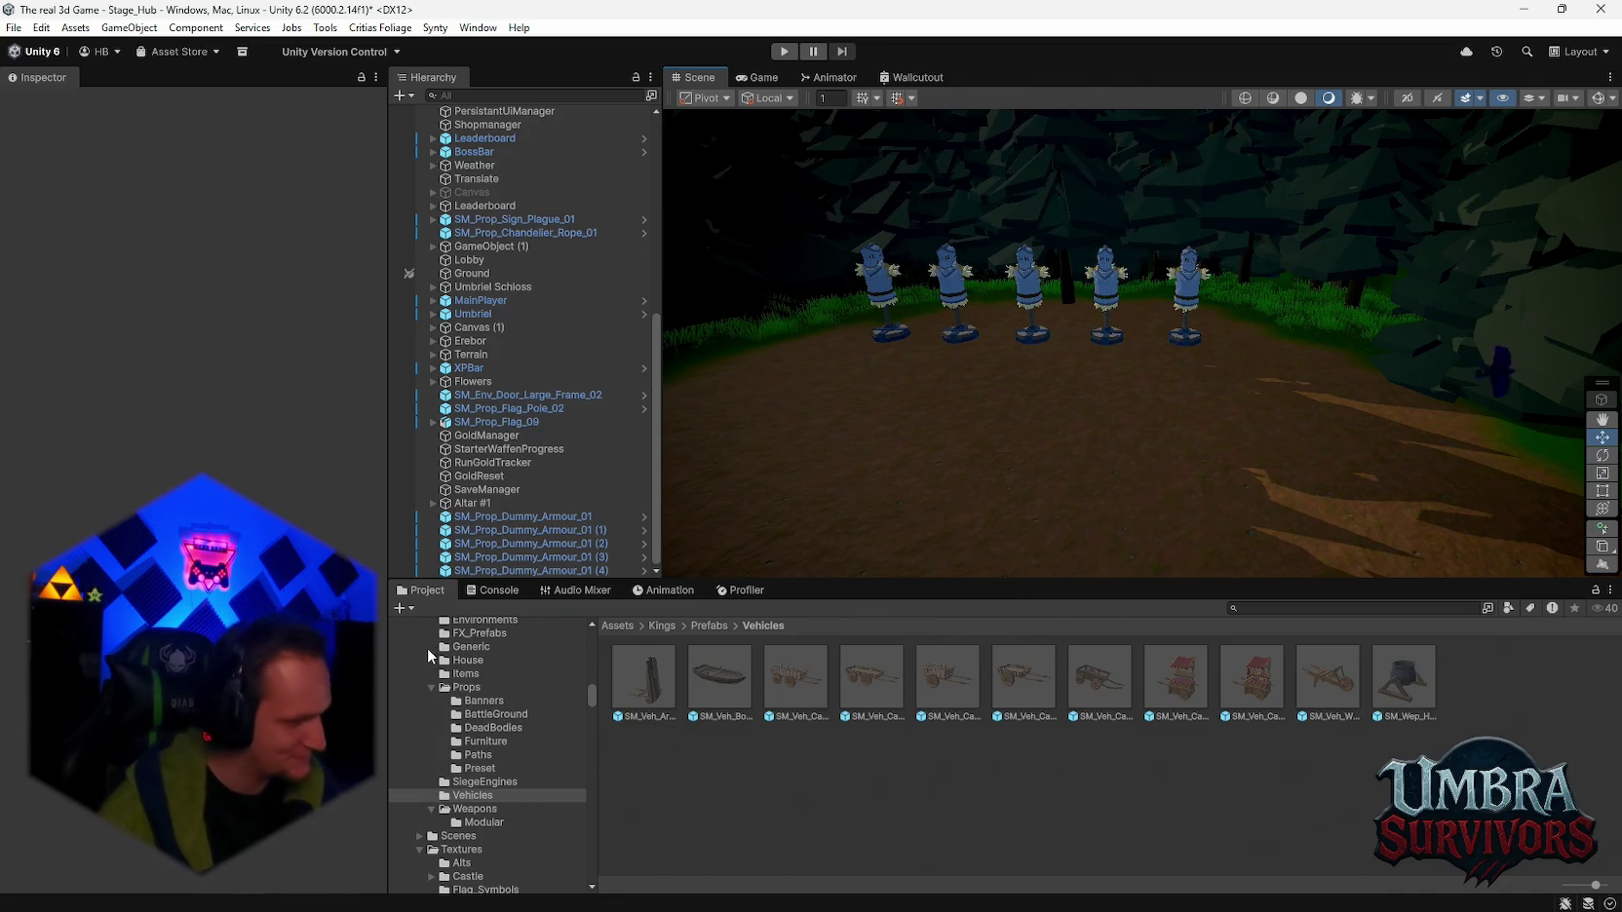
scroll(458, 826, "up", 3)
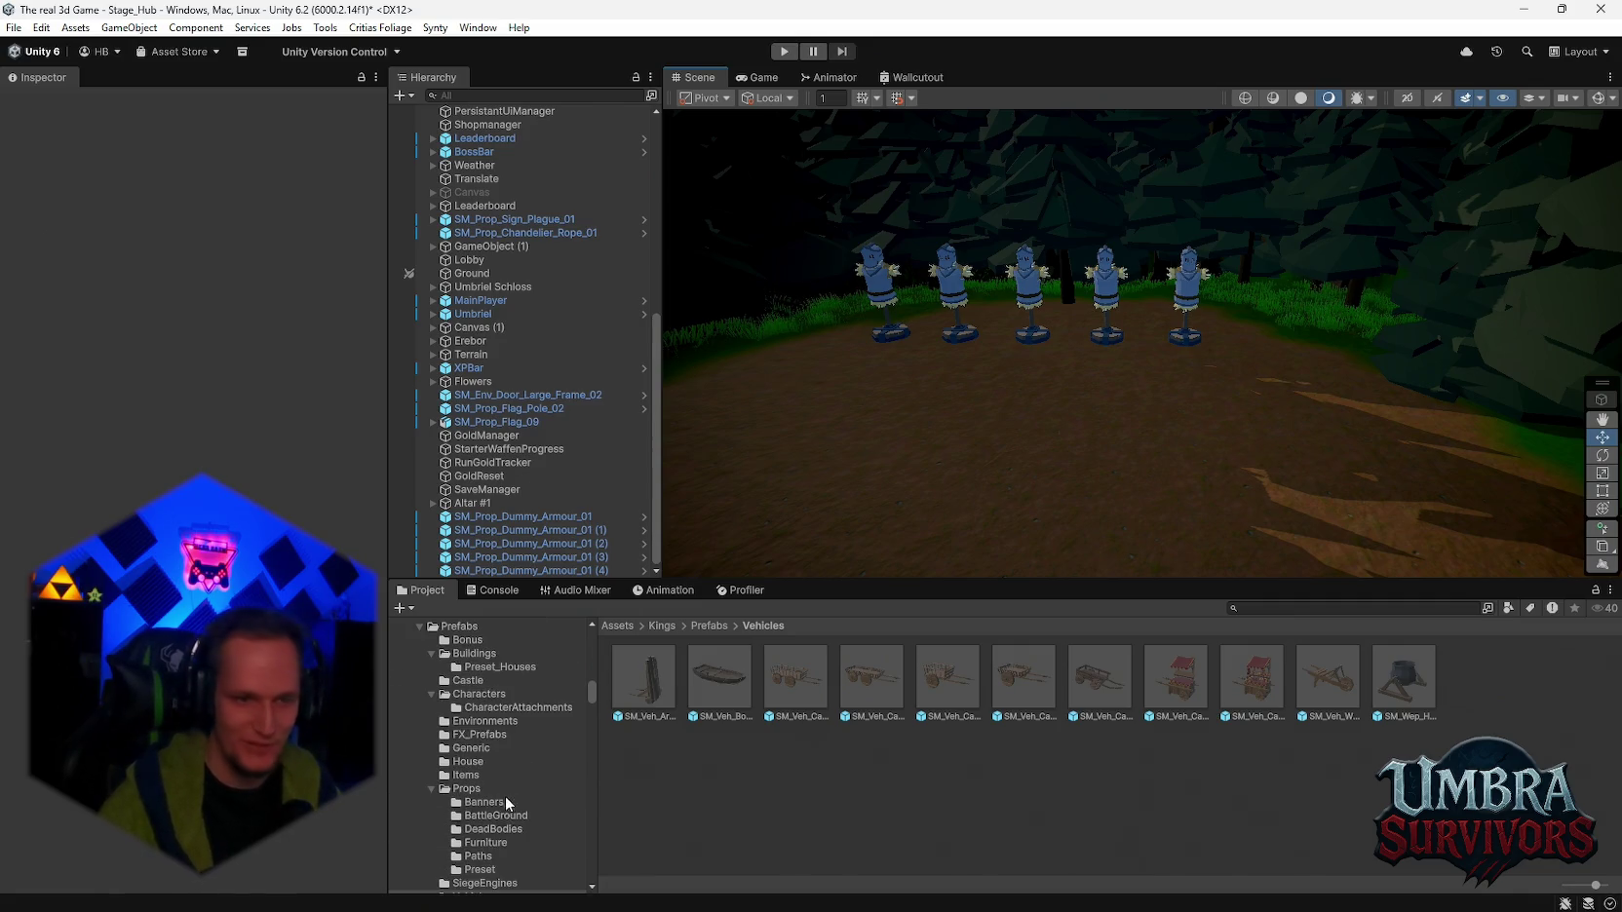
Open the Items prefabs and inspect the SM_Item_Book_03 and SM_Item_Book_02 books
left_click(478, 777)
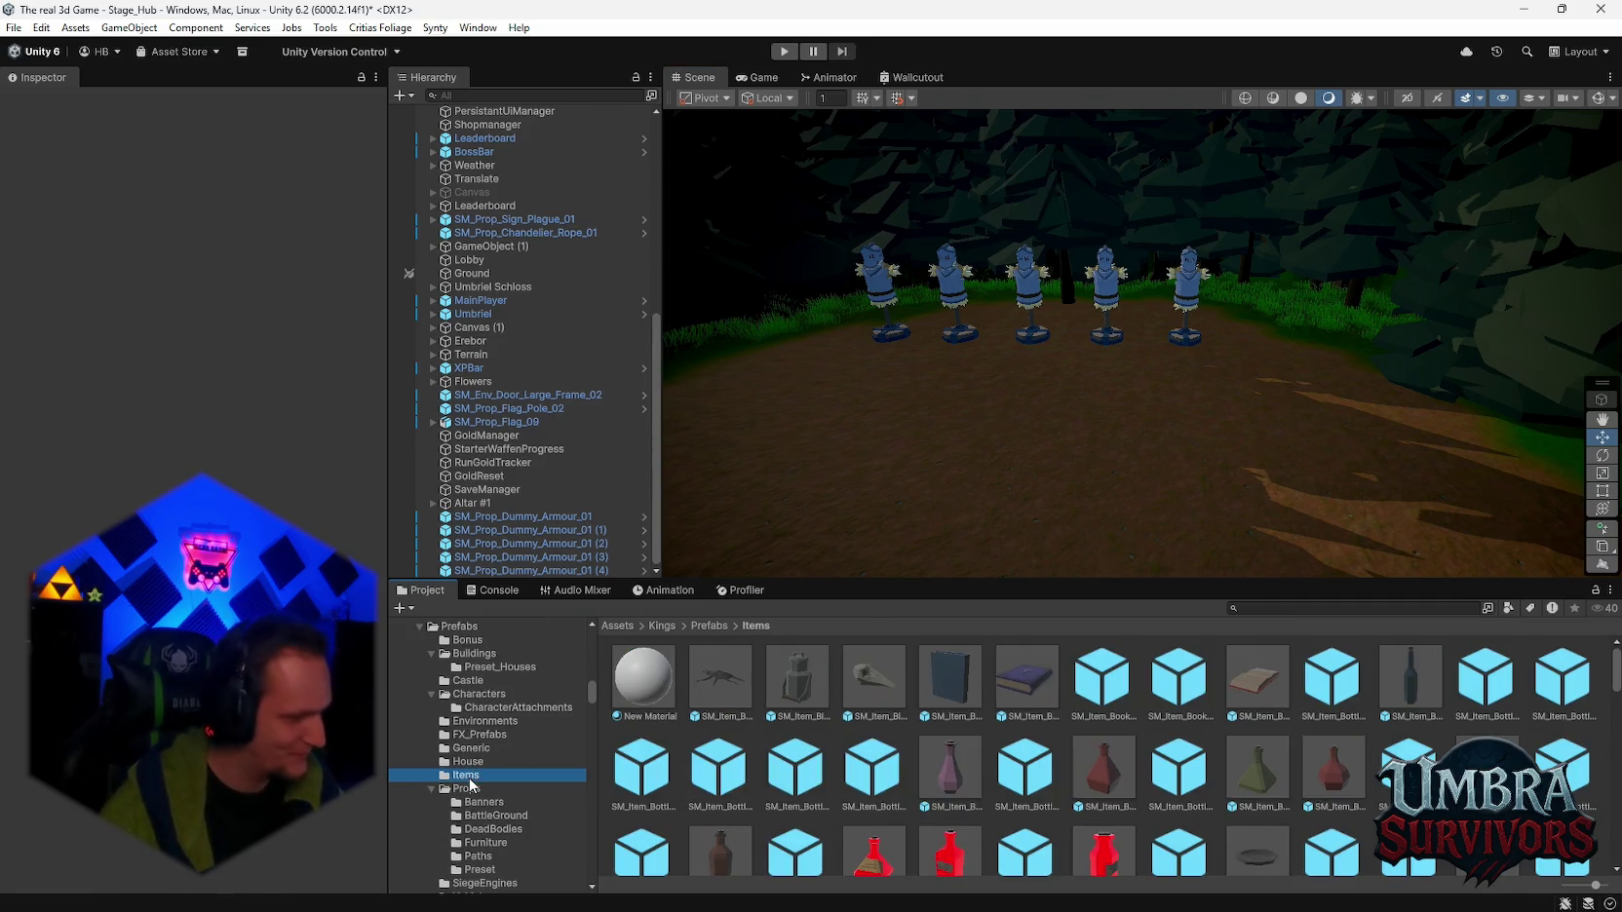
scroll(972, 794, "down", 3)
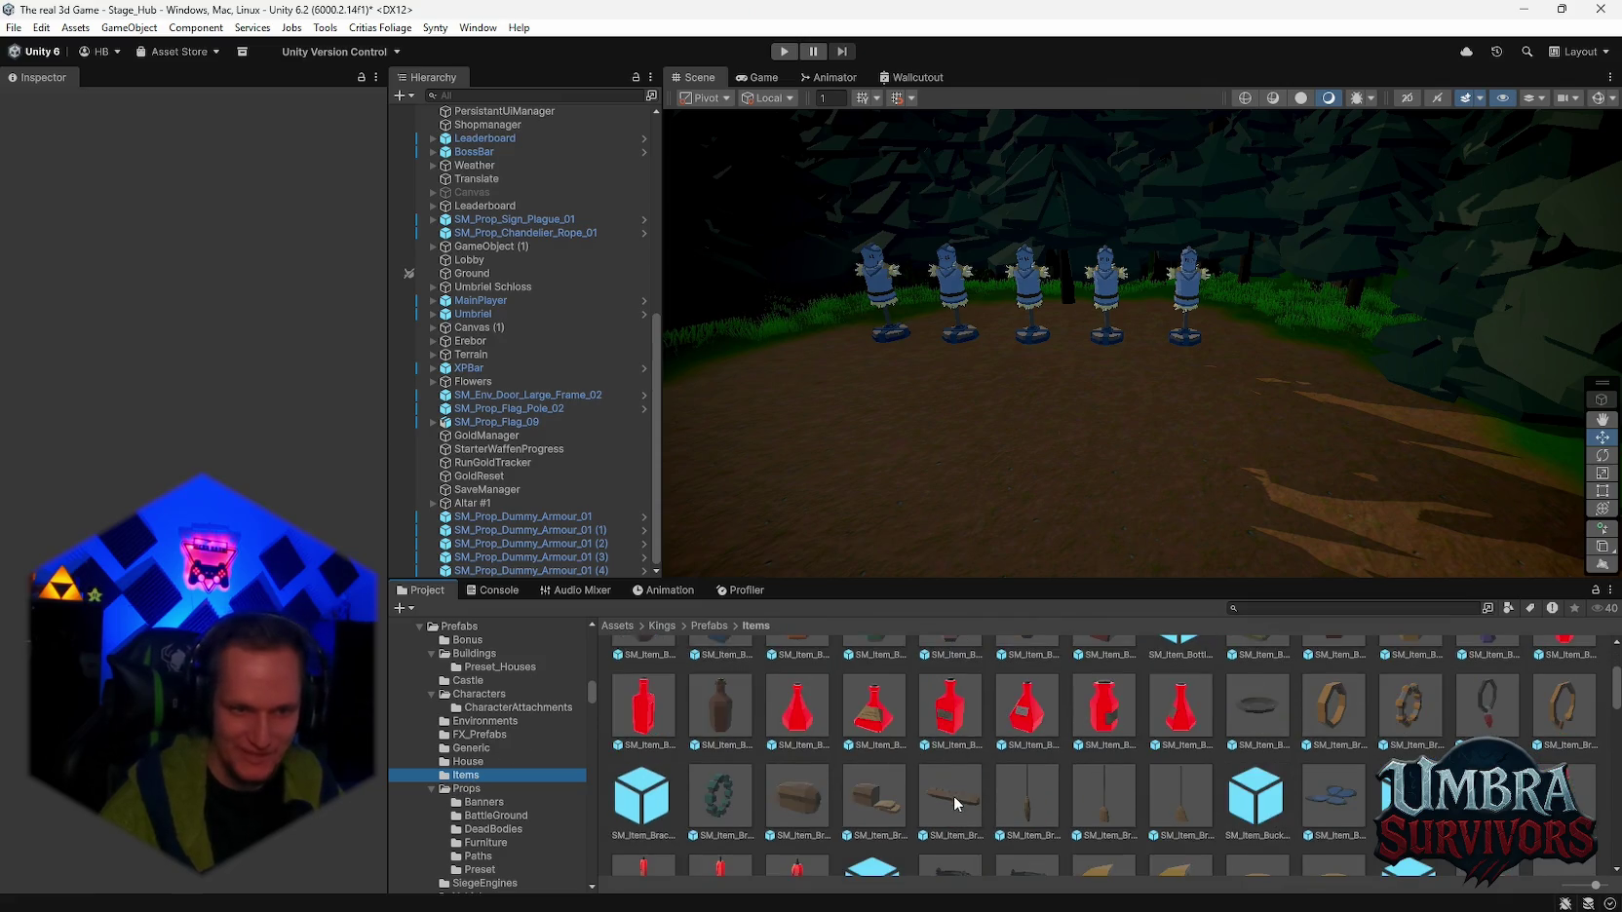
scroll(984, 789, "down", 5)
scroll(1022, 773, "up", 3)
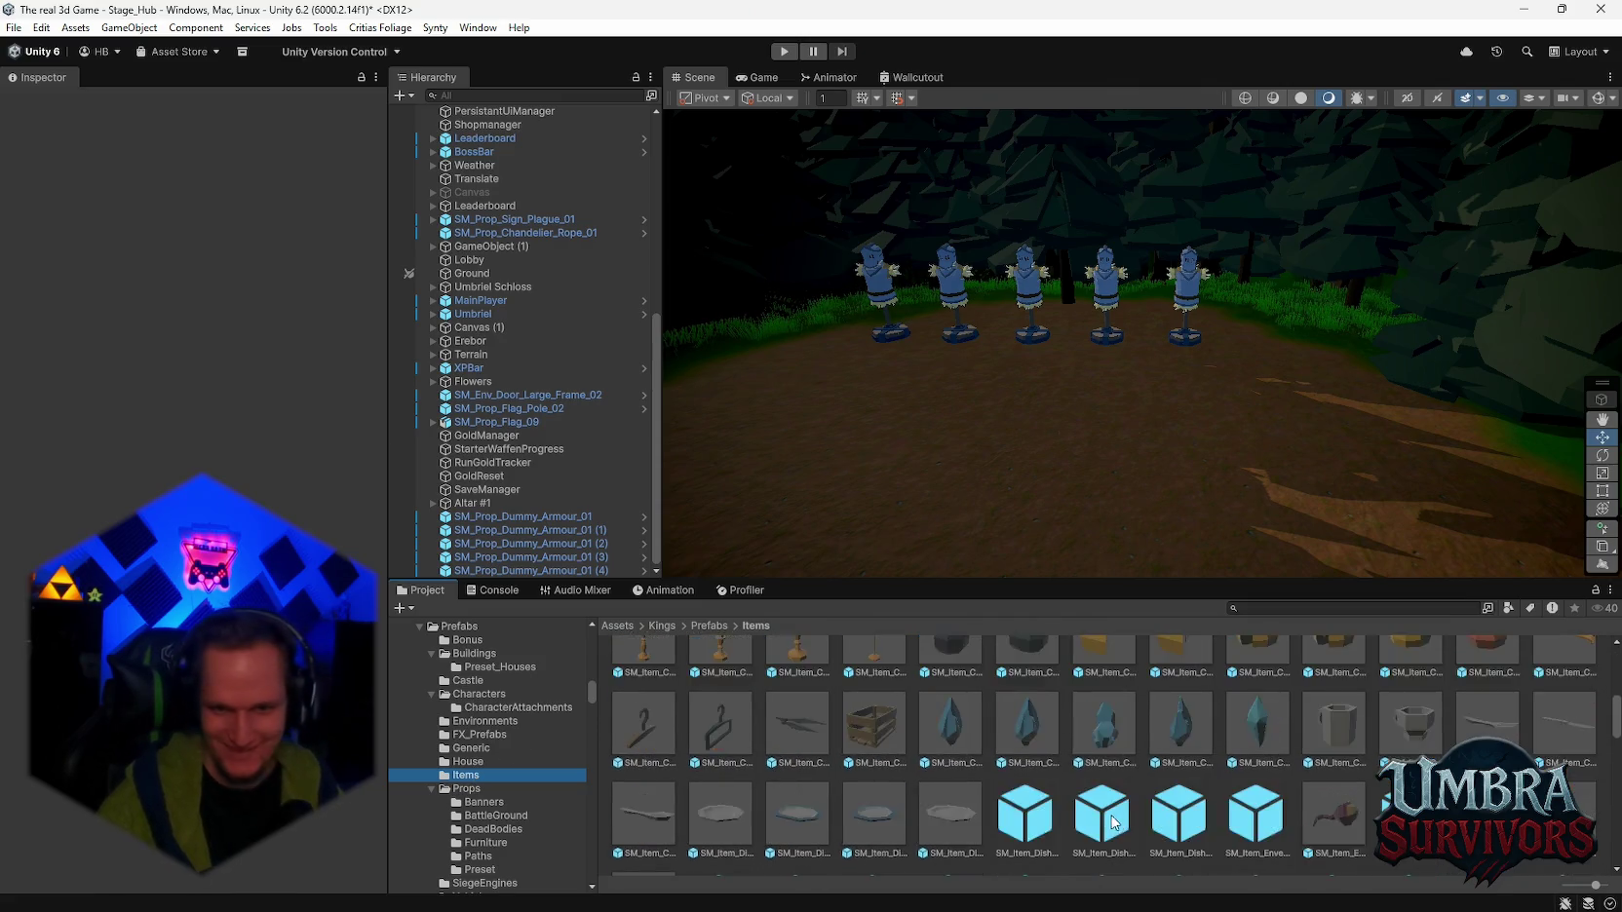
scroll(1014, 790, "up", 2)
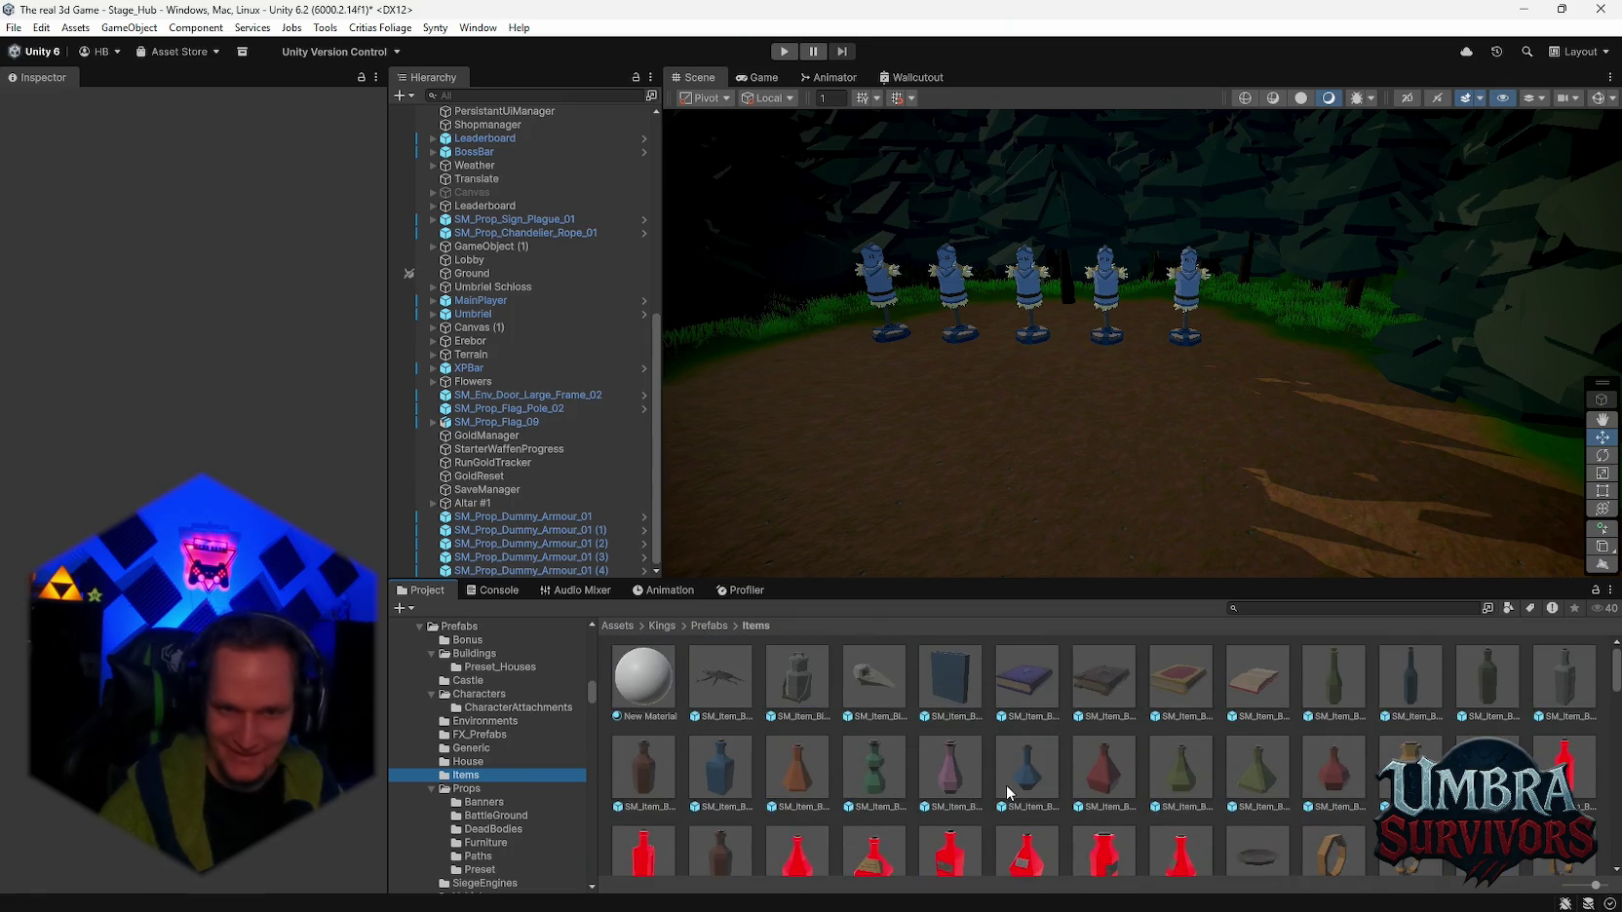
left_click(1115, 698)
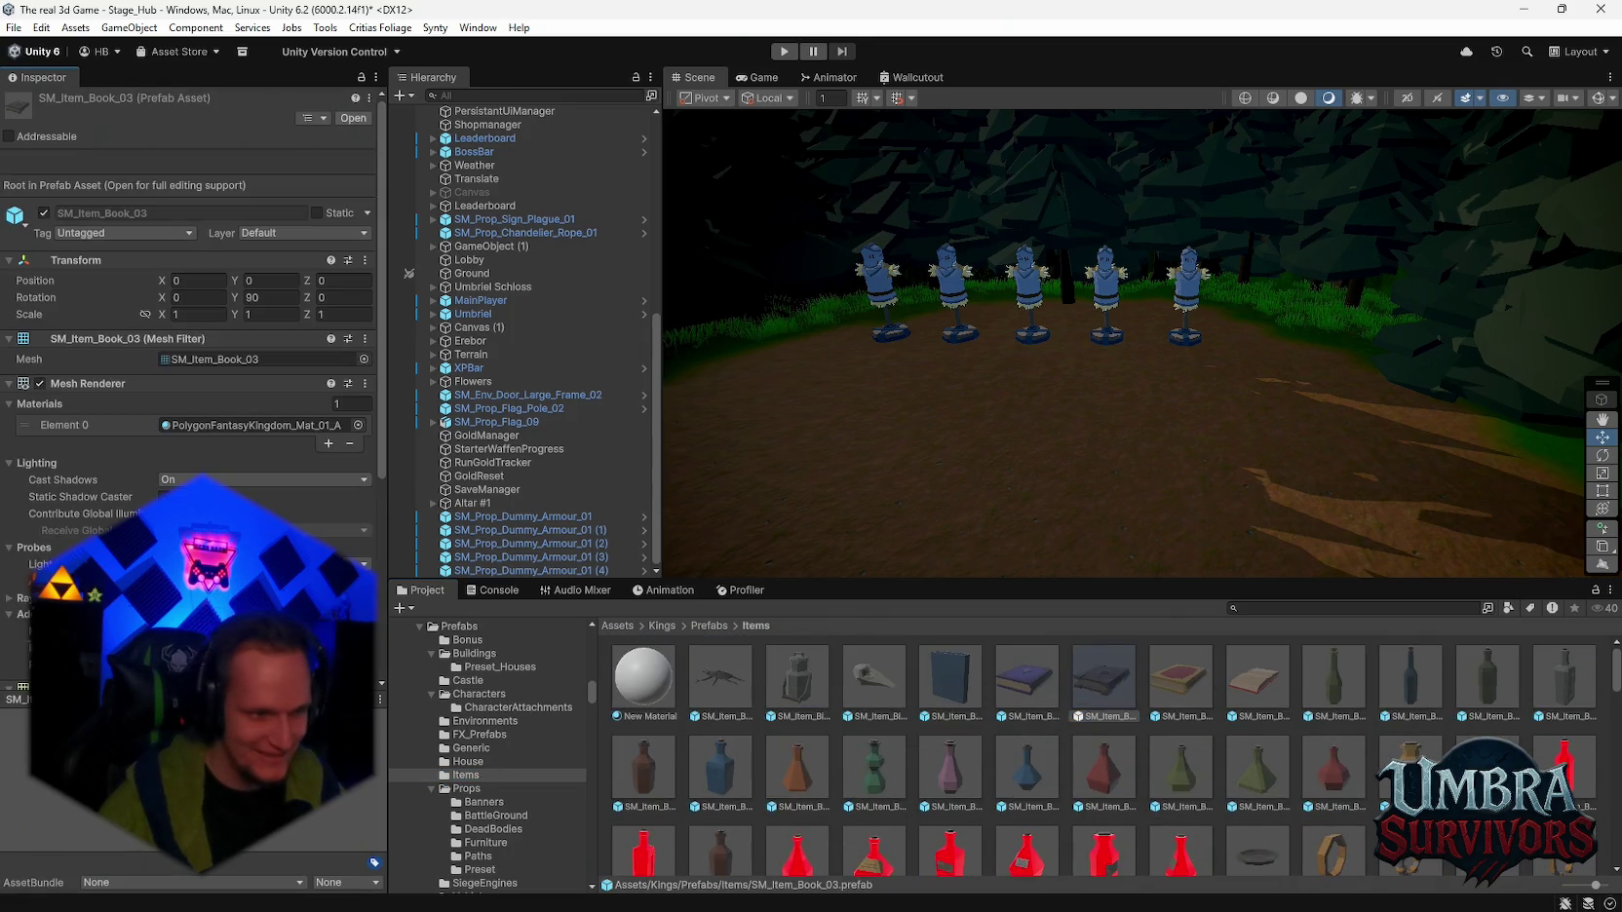
left_click(1028, 682)
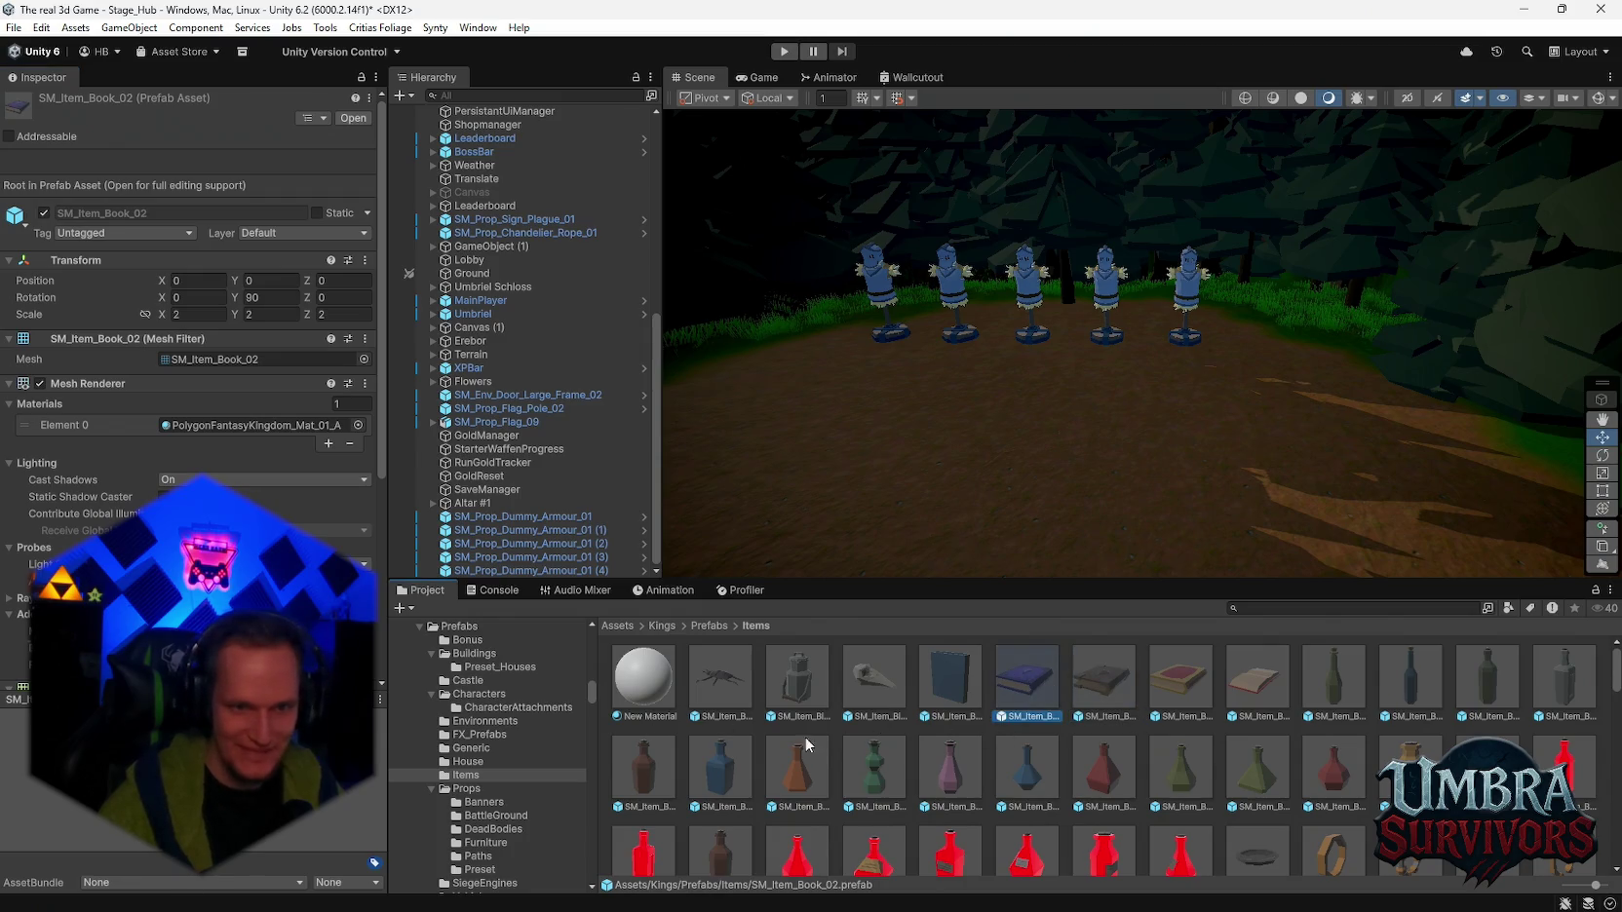
scroll(917, 763, "down", 10)
scroll(921, 771, "down", 5)
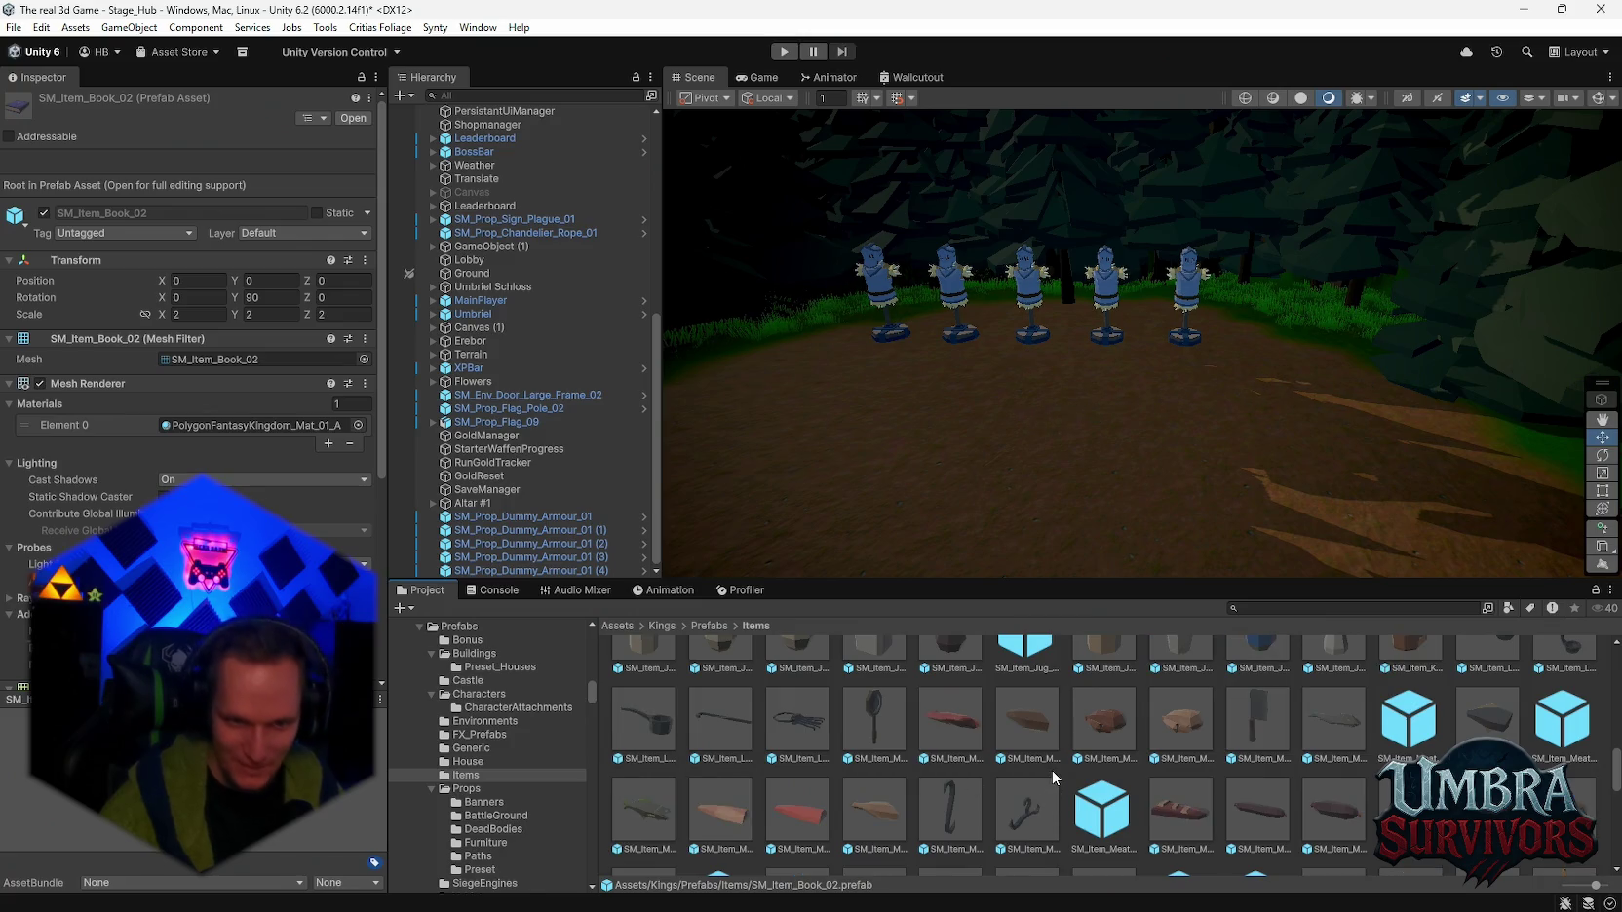
scroll(1052, 770, "down", 5)
scroll(1258, 811, "down", 4)
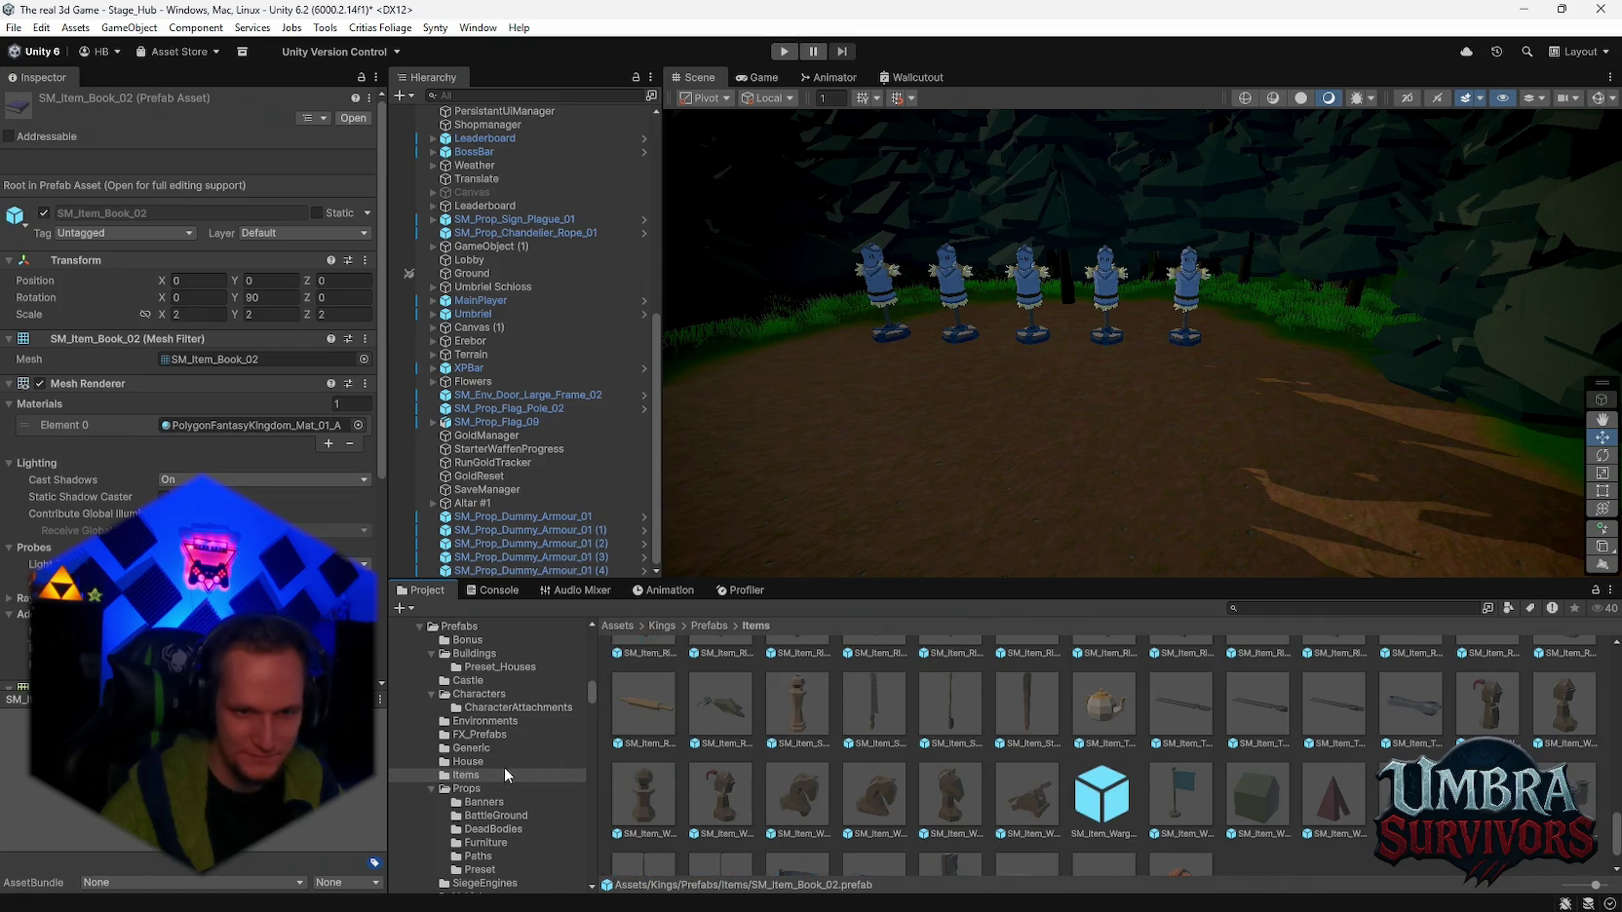
scroll(792, 805, "down", 2)
Browse the House and Environments prefabs, inspecting SM_Env_Rock_Cliff_01 and SM_Env_Hedge_01 1
left_click(471, 762)
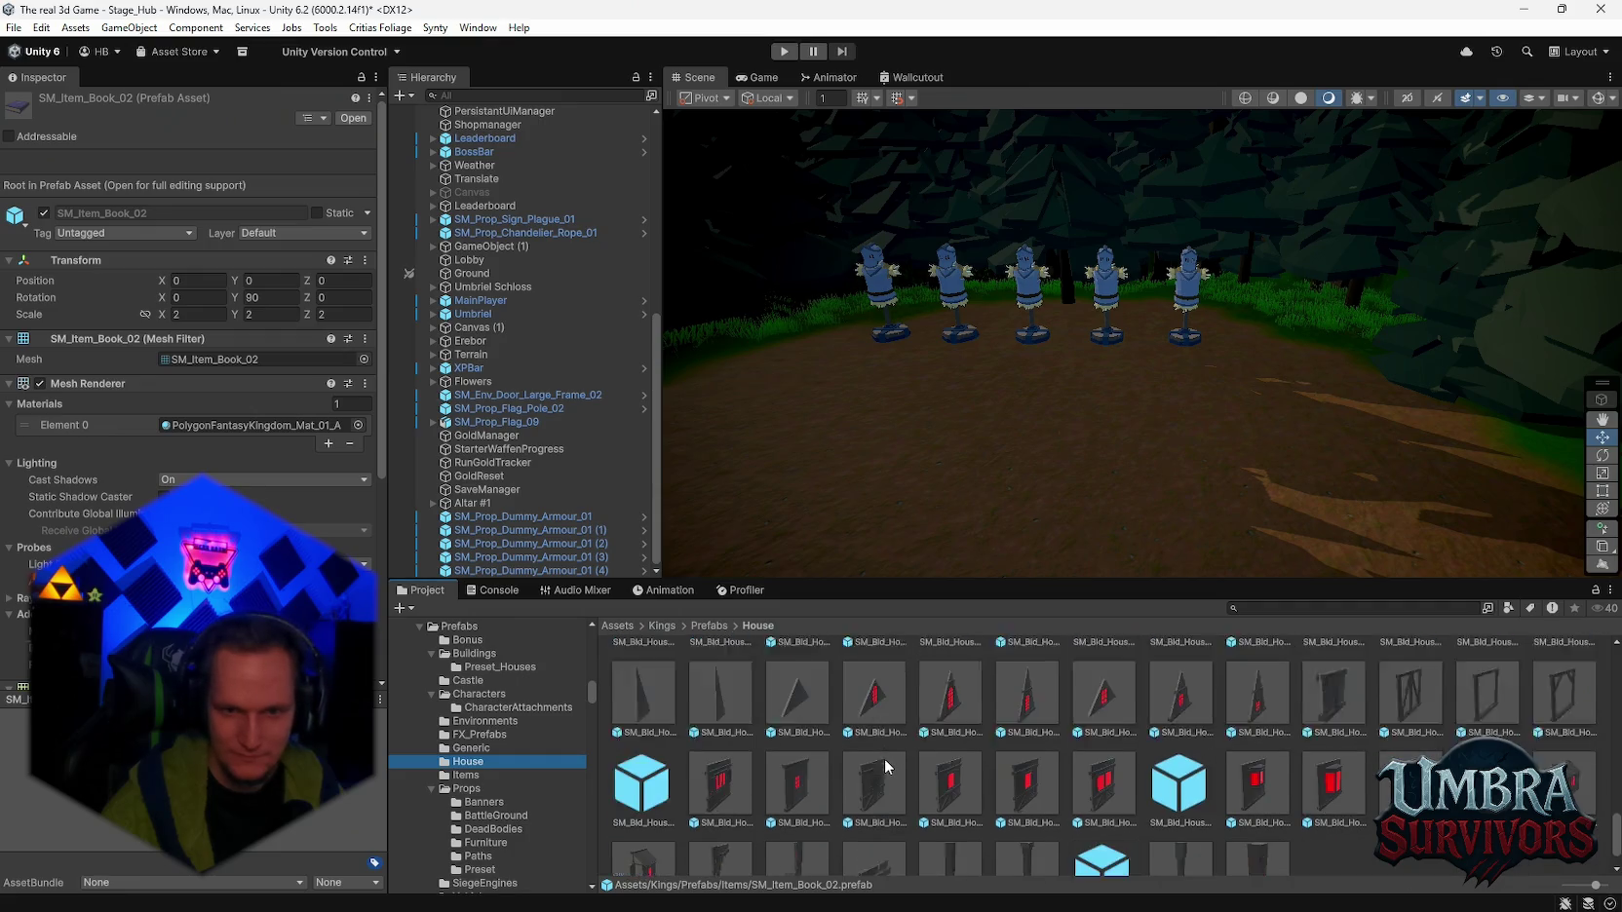
scroll(885, 765, "down", 2)
scroll(487, 780, "up", 3)
left_click(497, 825)
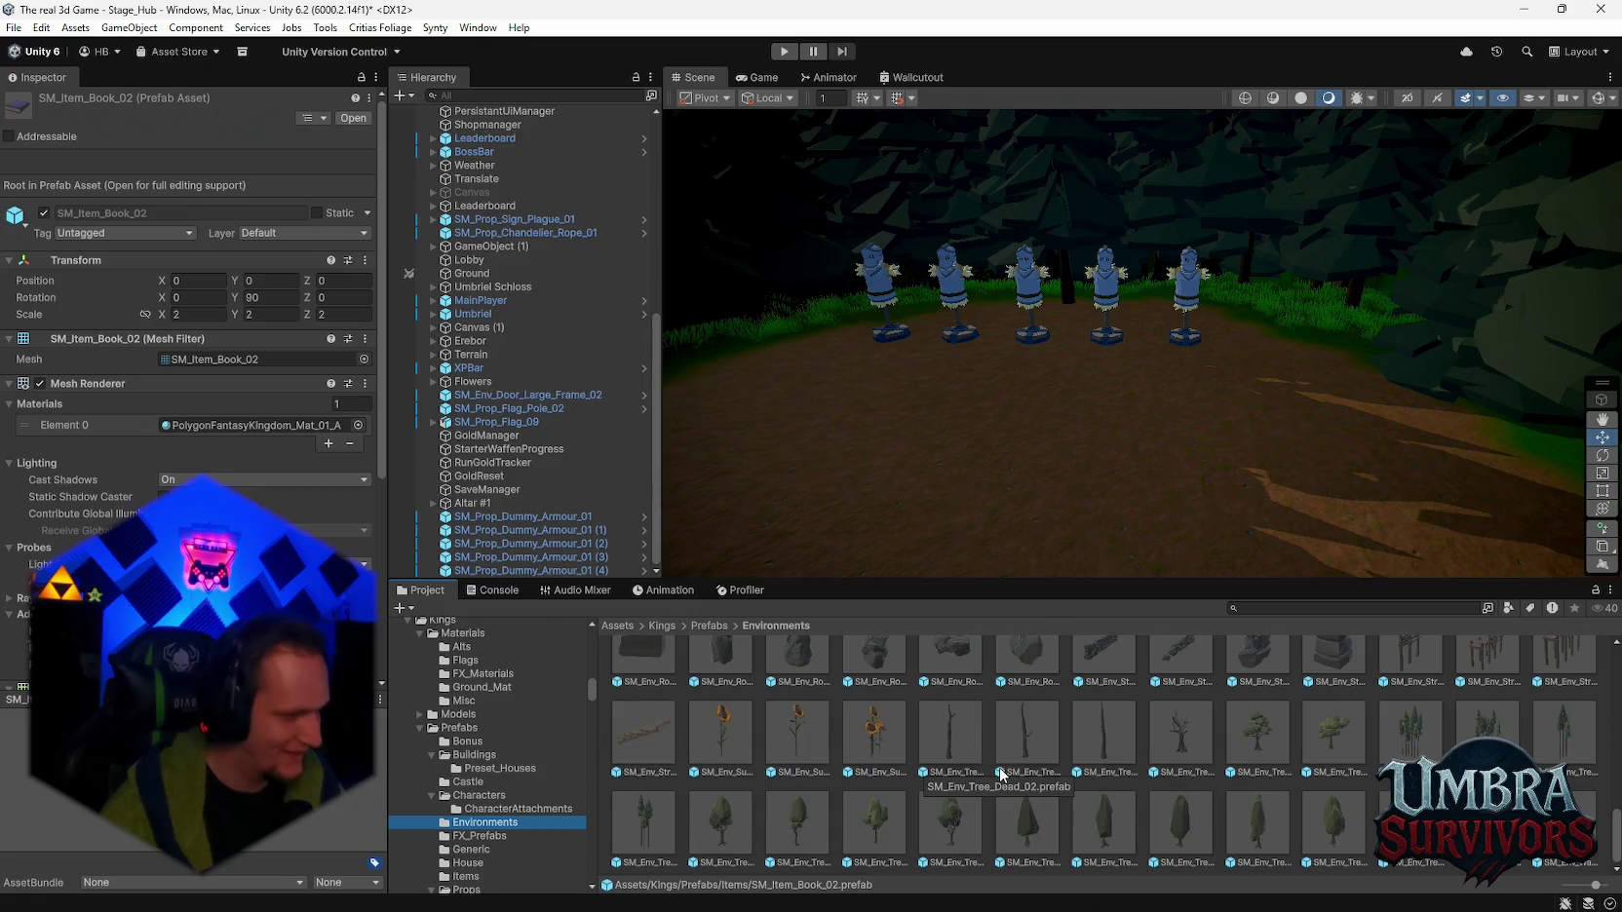
scroll(1063, 802, "up", 1)
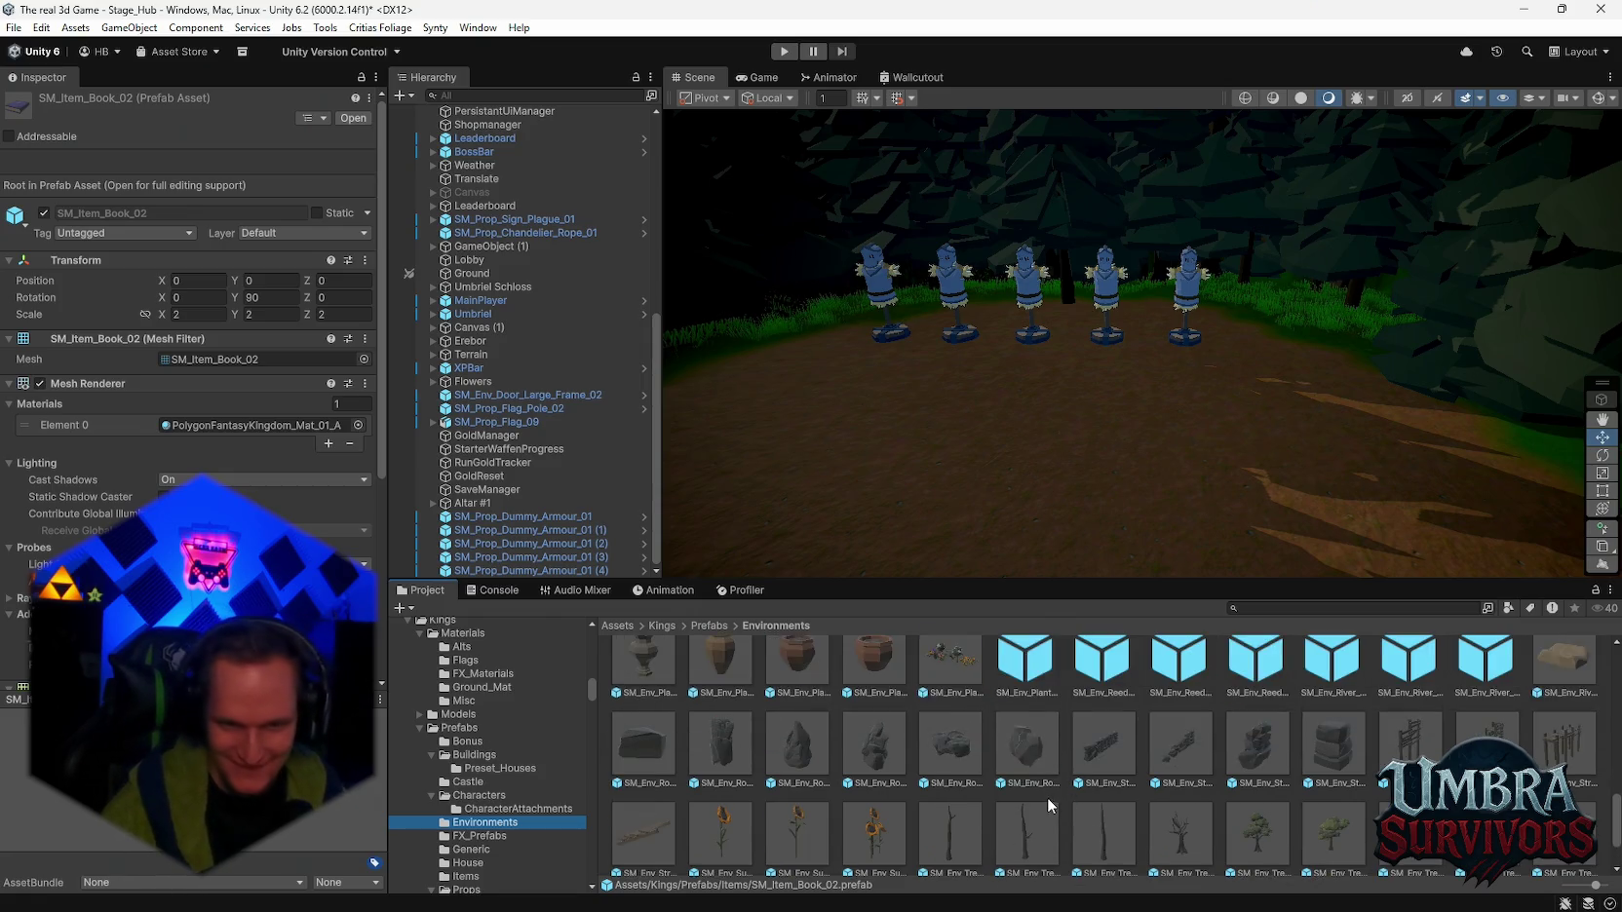
scroll(1047, 798, "up", 1)
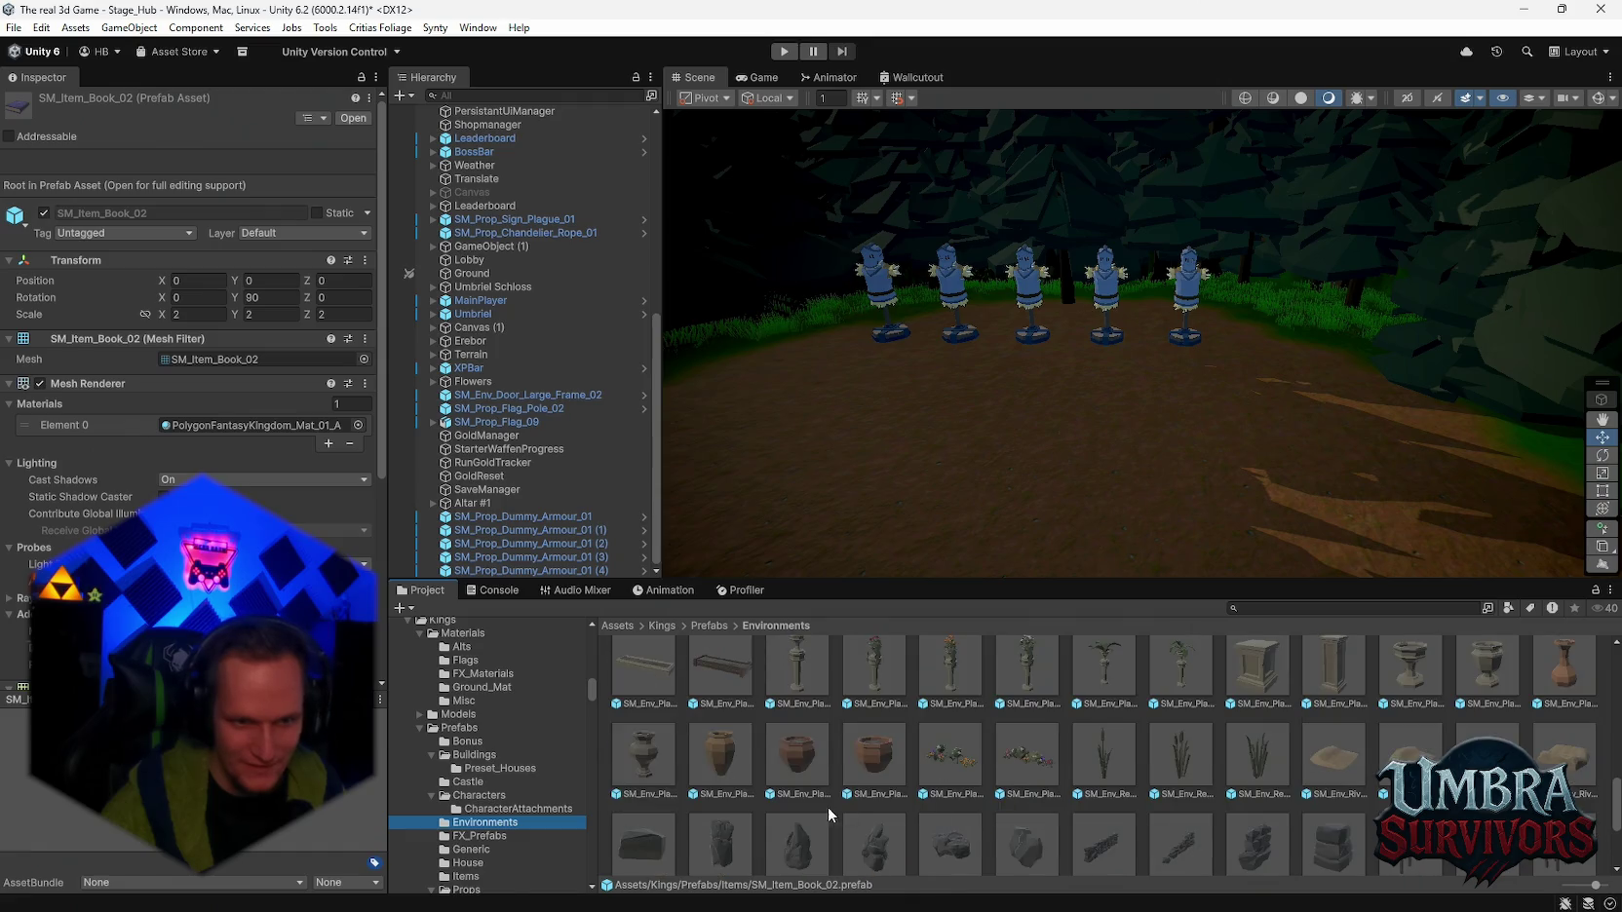
left_click(736, 834)
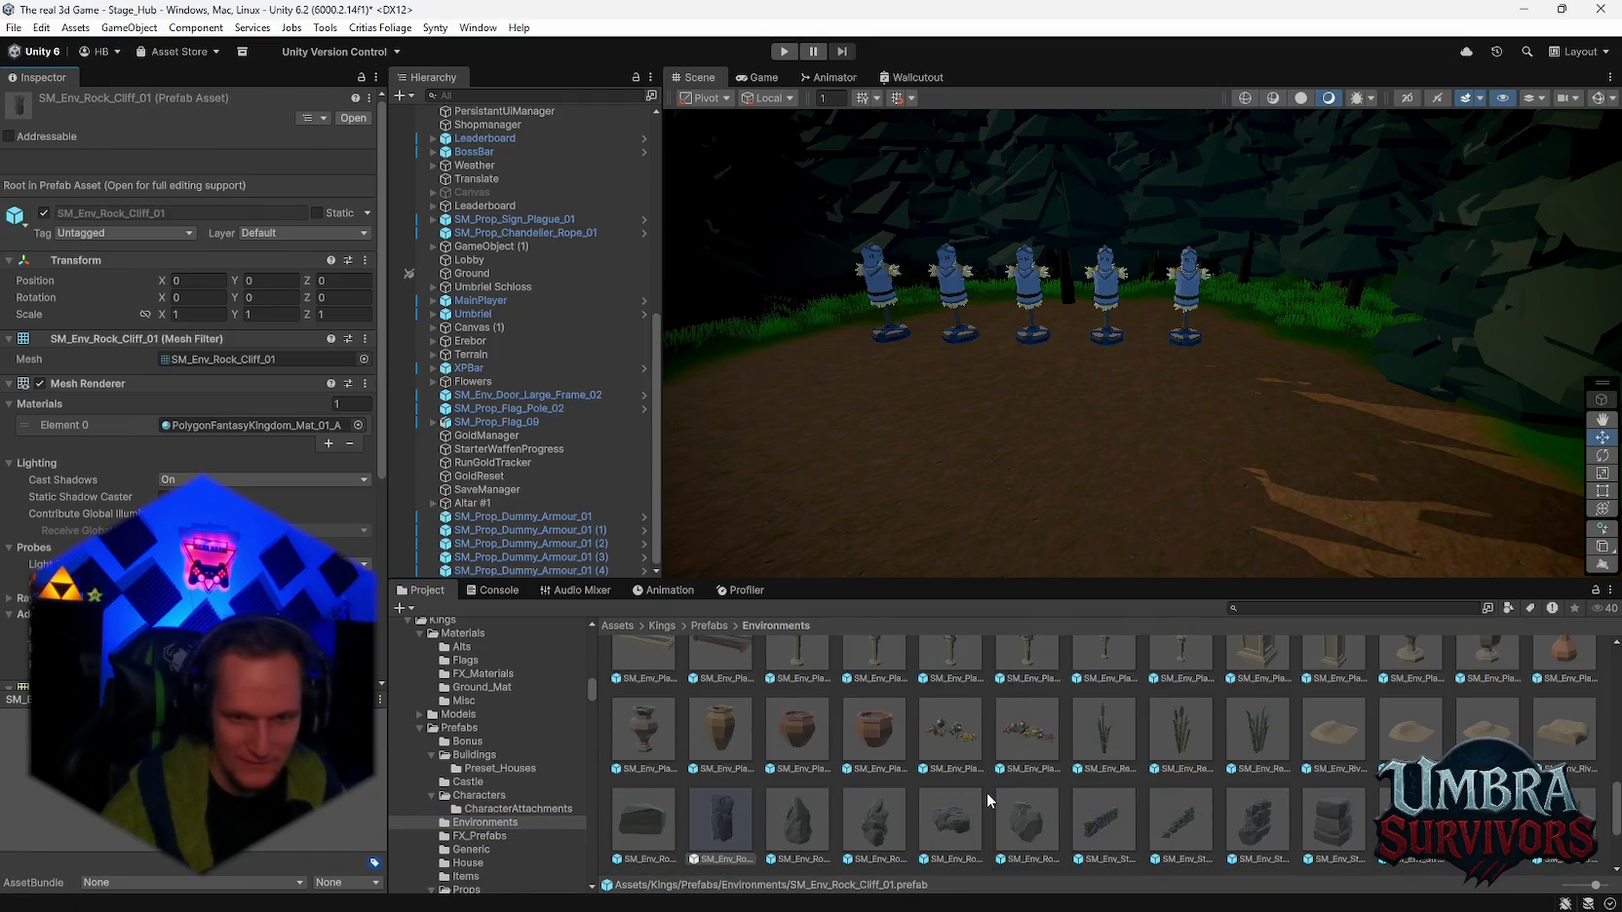
scroll(986, 792, "up", 2)
scroll(1061, 814, "up", 5)
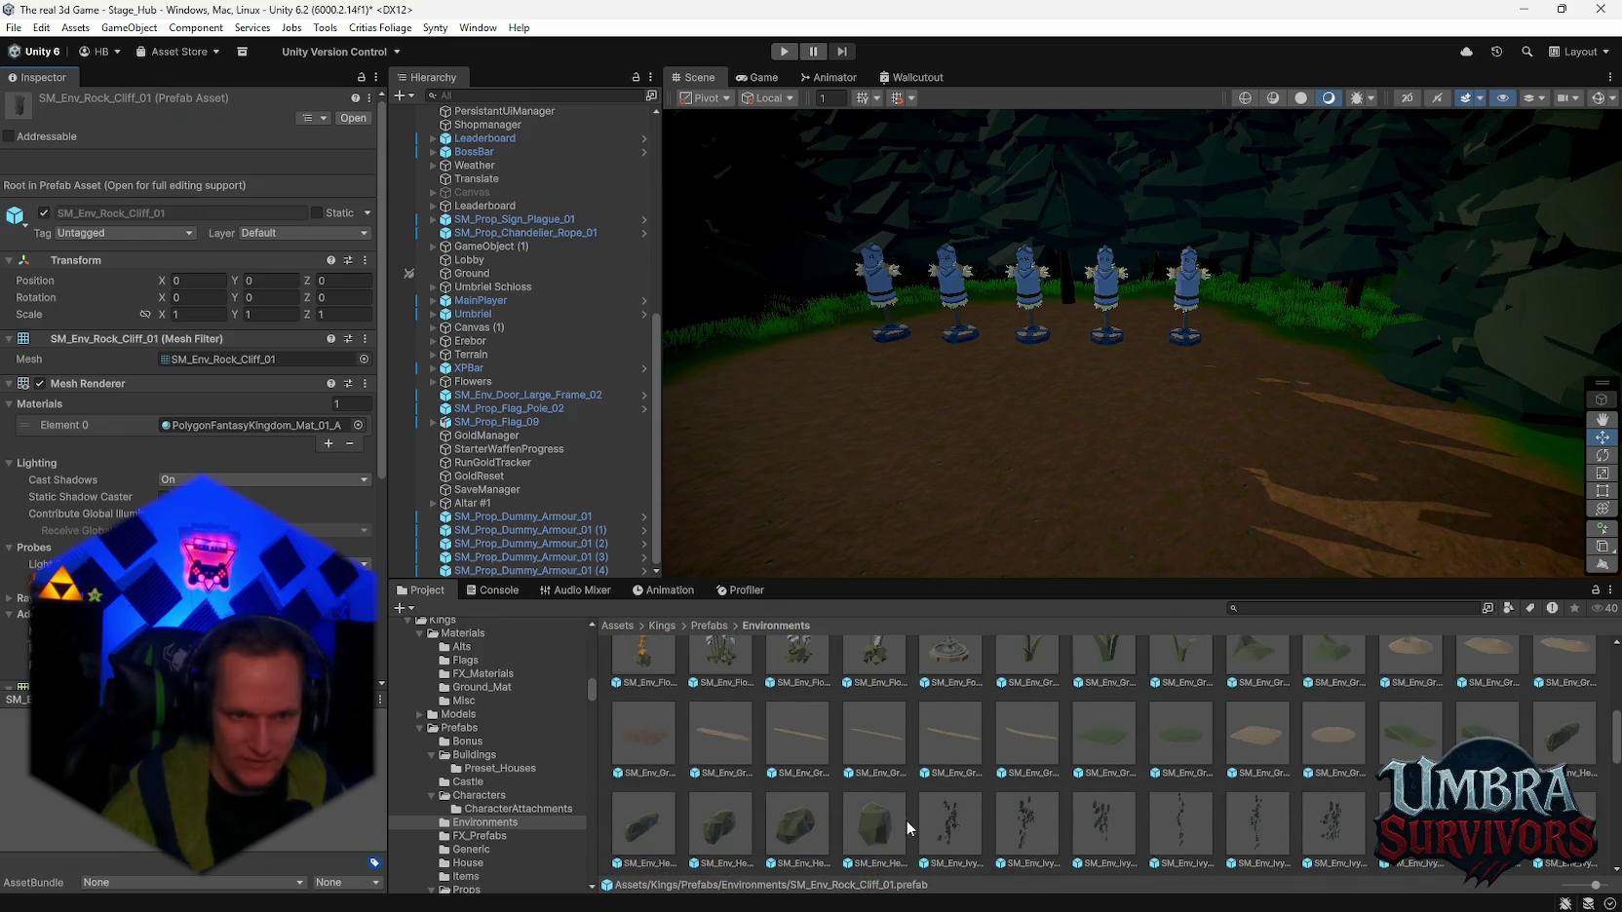
left_click(649, 827)
Try placing the hedge and a bridge prefab in the scene
scroll(1048, 468, "up", 4)
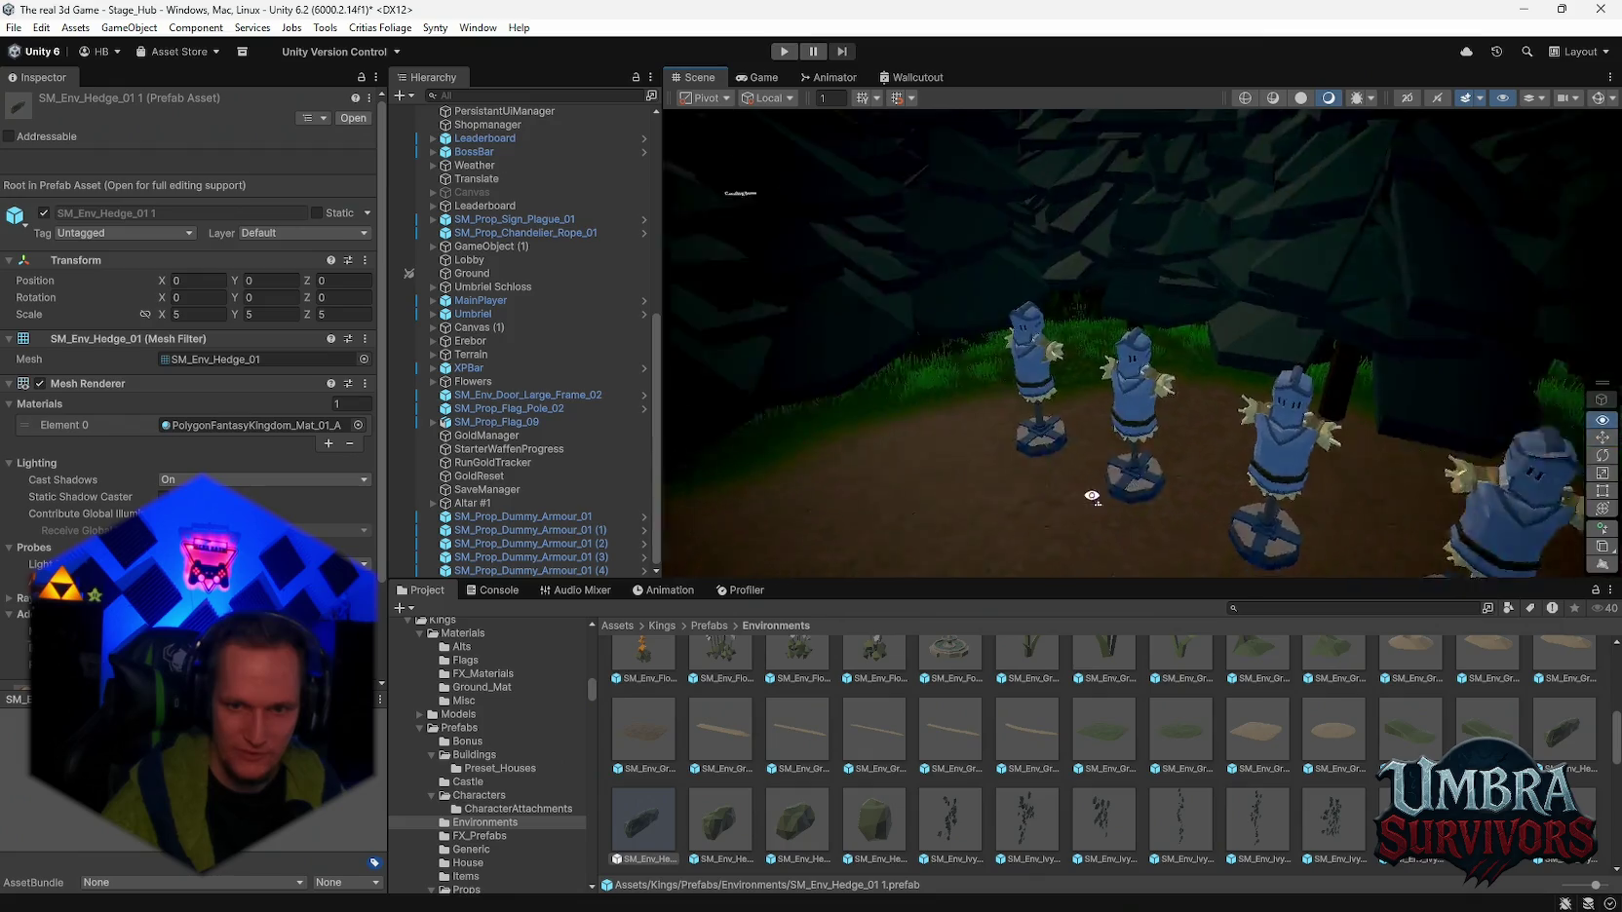
mouse_move(644, 823)
left_mouse_down()
mouse_move(1074, 379)
mouse_move(1120, 370)
mouse_move(1131, 386)
mouse_move(718, 834)
left_mouse_up()
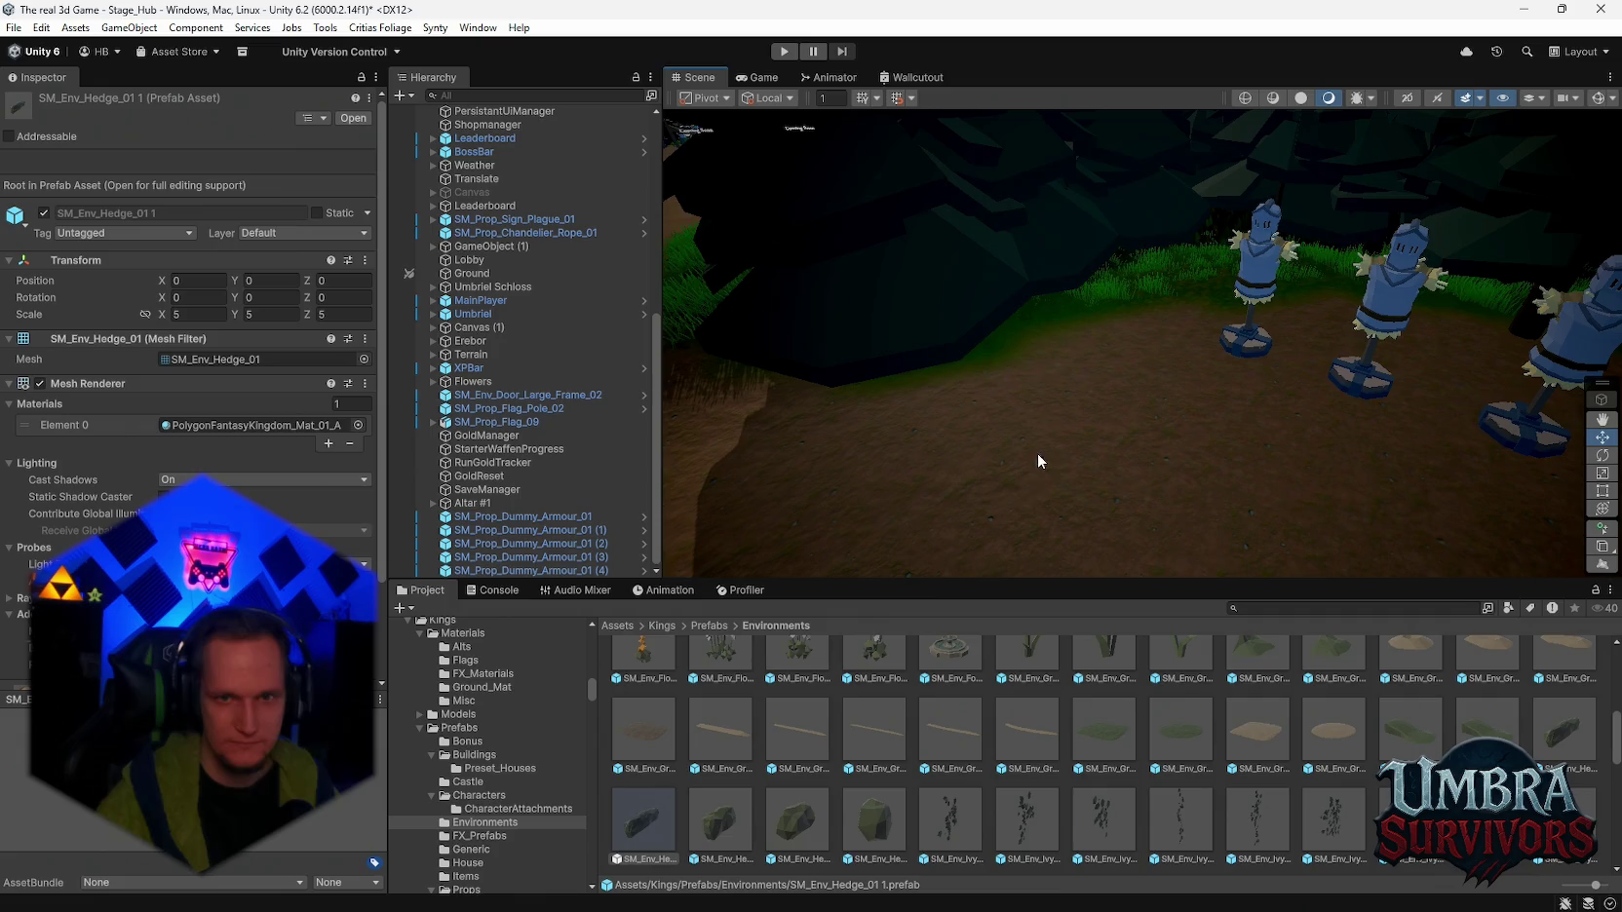
scroll(1085, 828, "up", 3)
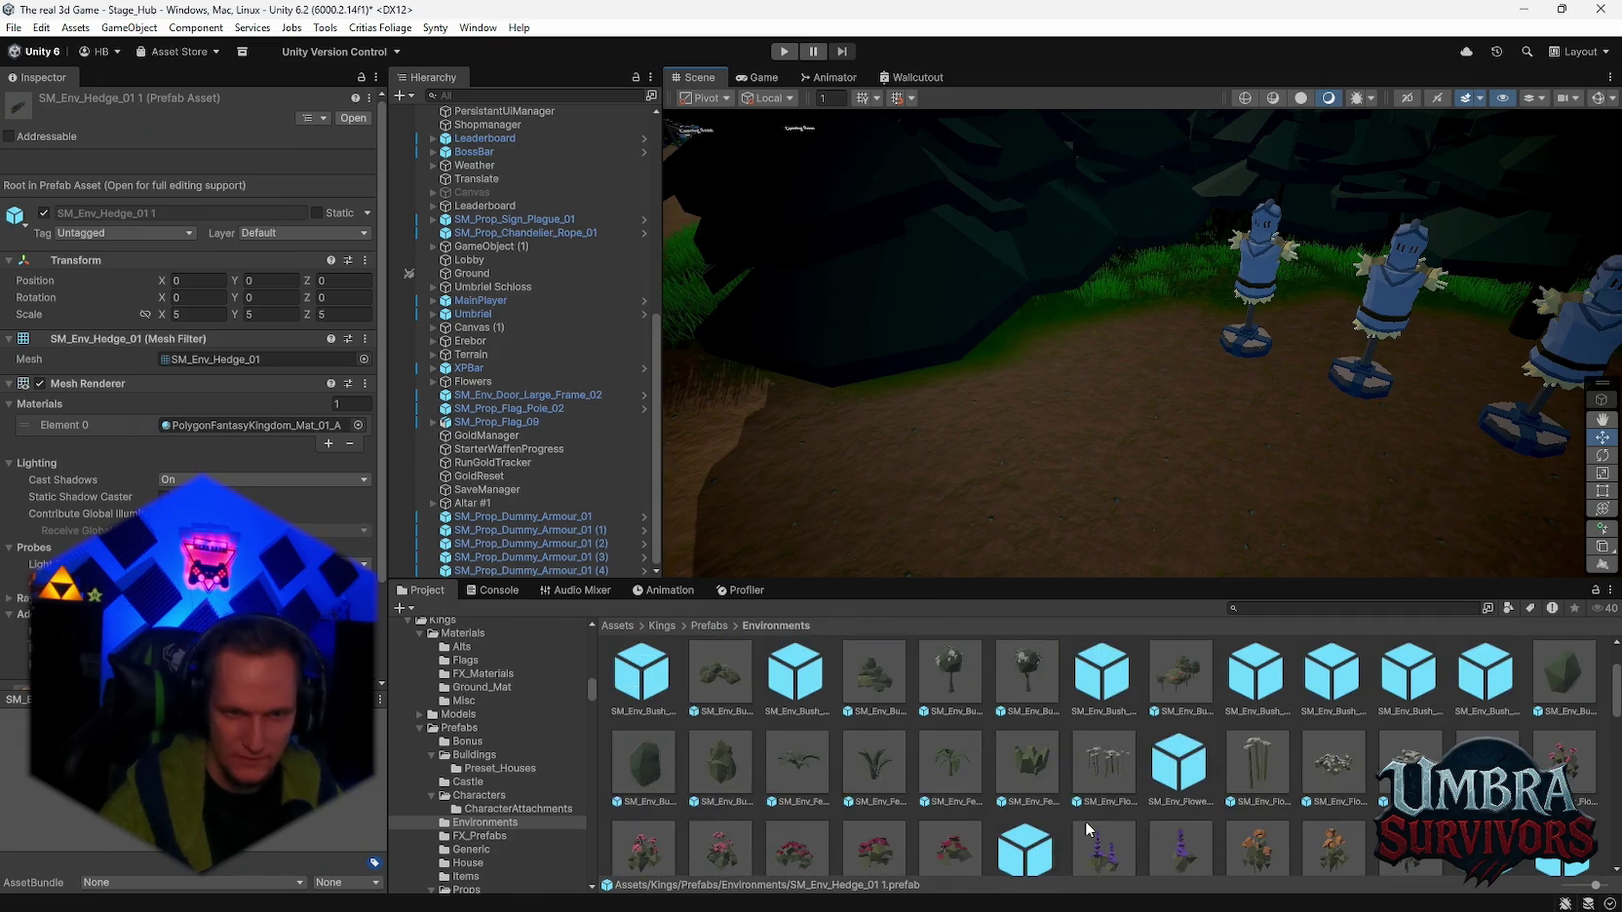
scroll(1085, 821, "up", 2)
mouse_move(886, 716)
left_mouse_down()
mouse_move(1195, 380)
mouse_move(1389, 397)
mouse_move(1375, 410)
left_mouse_up()
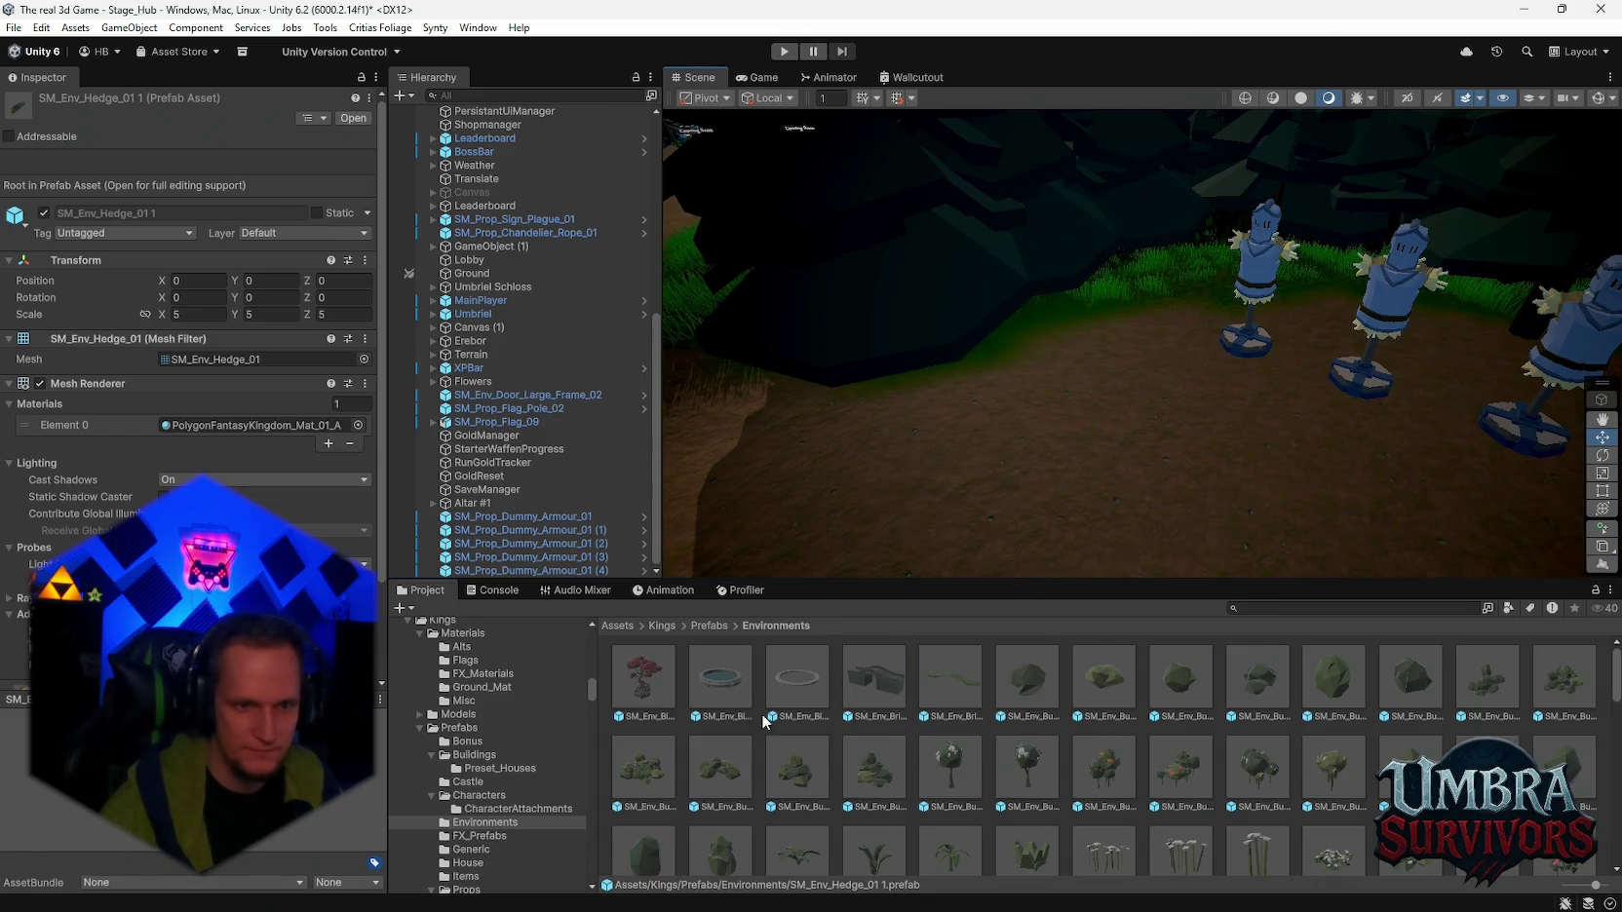
mouse_move(1073, 390)
left_mouse_down()
mouse_move(1358, 376)
mouse_move(1201, 390)
left_mouse_up()
scroll(536, 761, "down", 3)
Show the Generic and Props prefabs and start an asset search for 'fence'
left_click(470, 748)
scroll(975, 763, "down", 1)
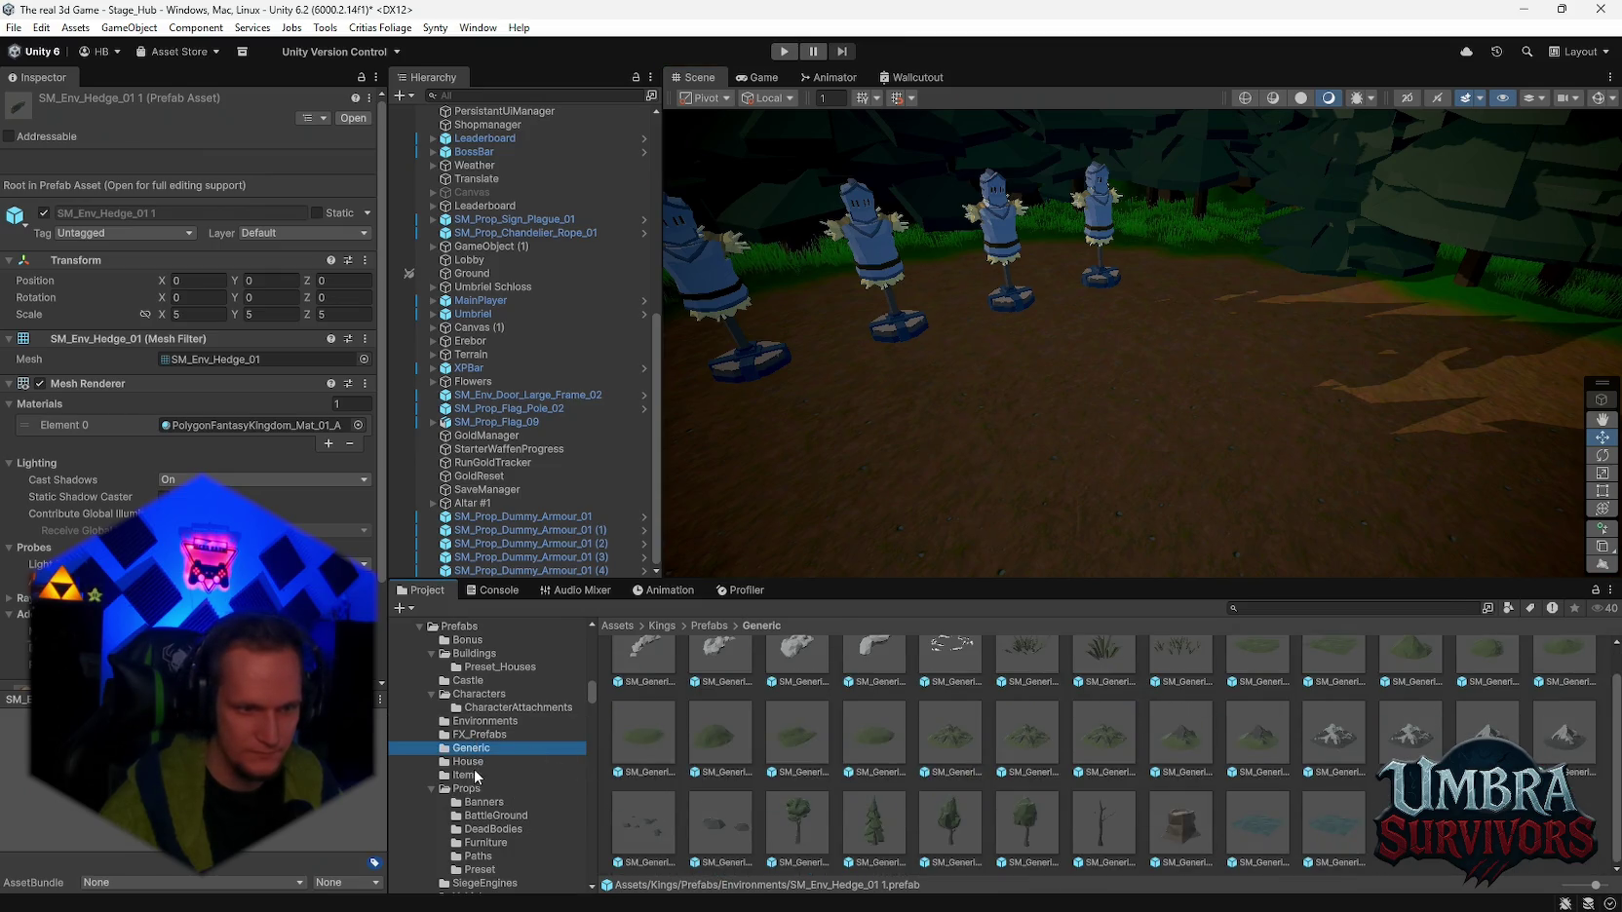
left_click(466, 789)
scroll(468, 780, "down", 4)
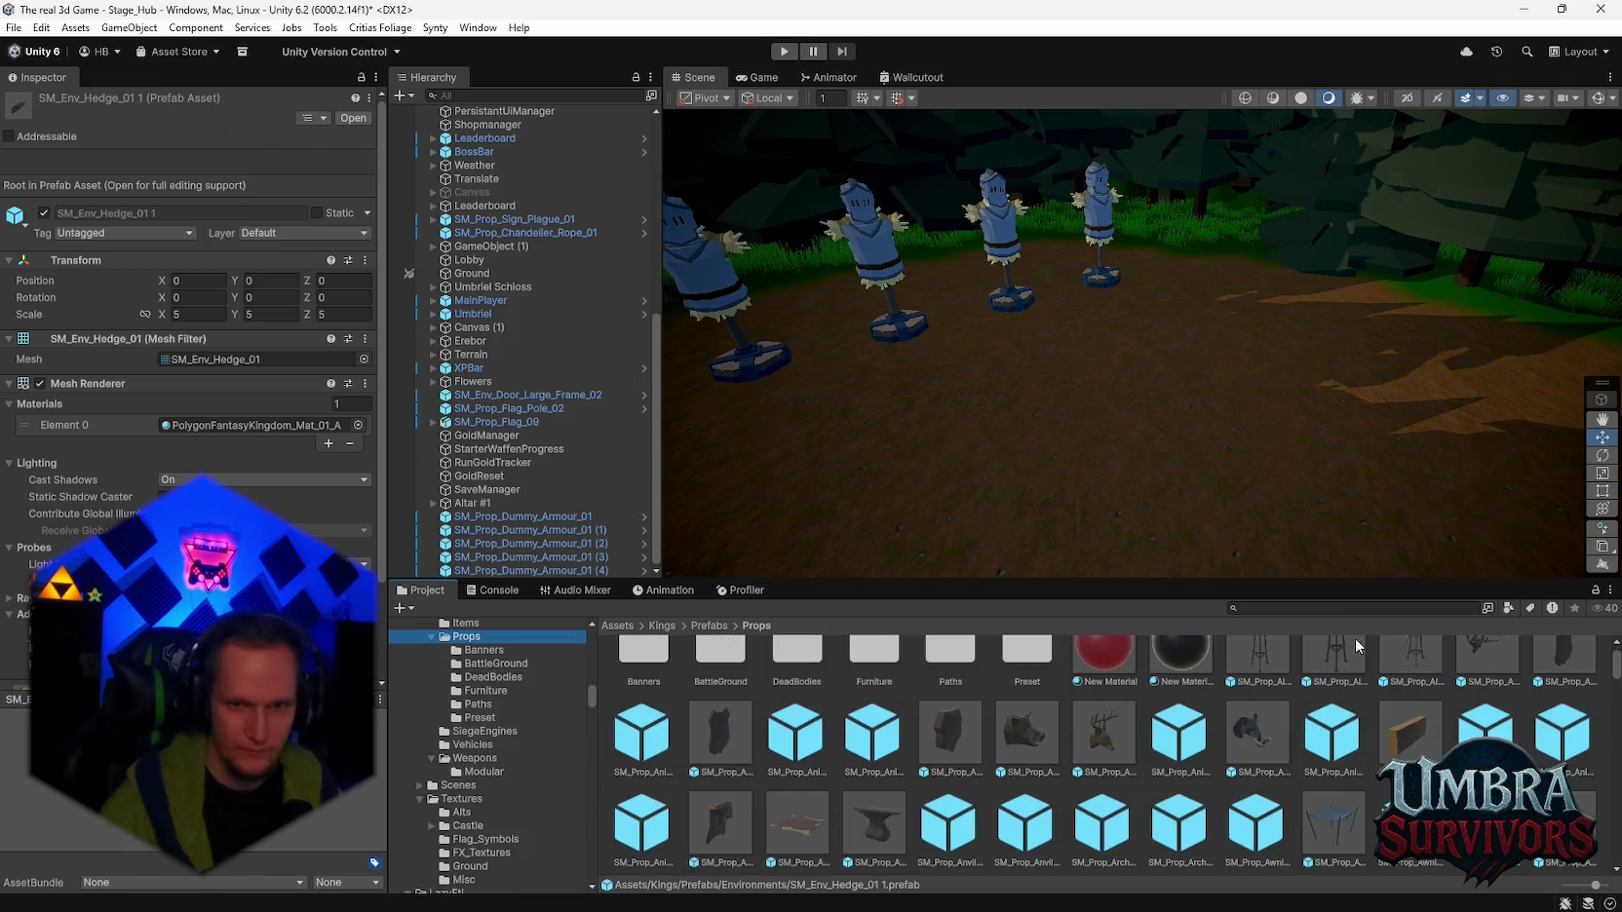
left_click(1334, 608)
Search the project for 'fence' and browse the brick, spike, metal and goblin fence assets
type("fence")
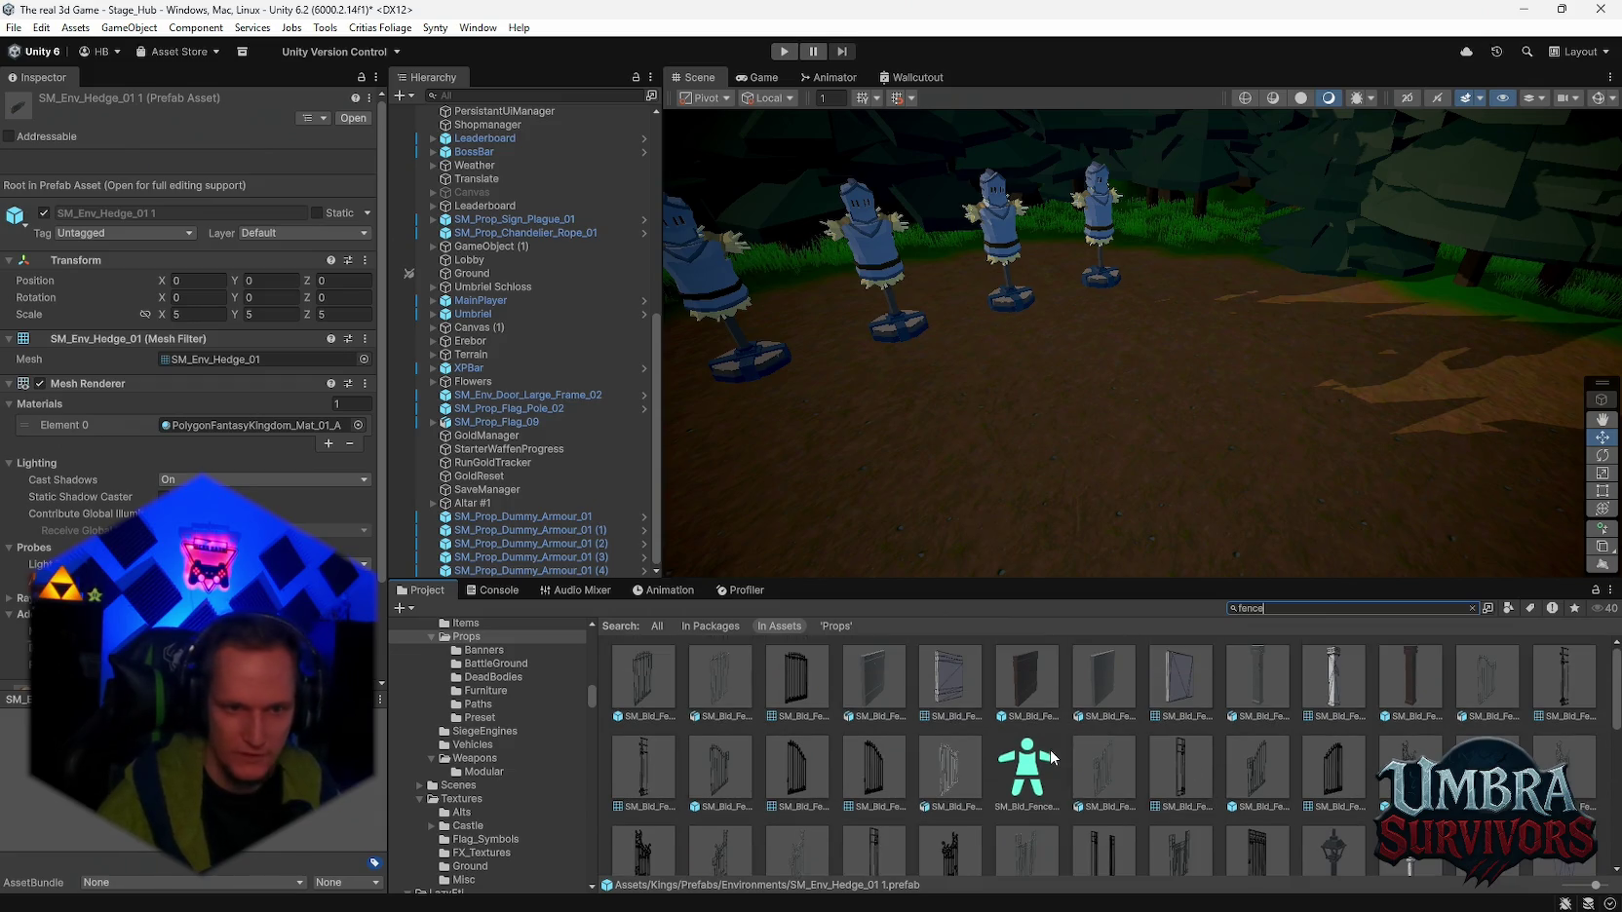
left_click(1024, 690)
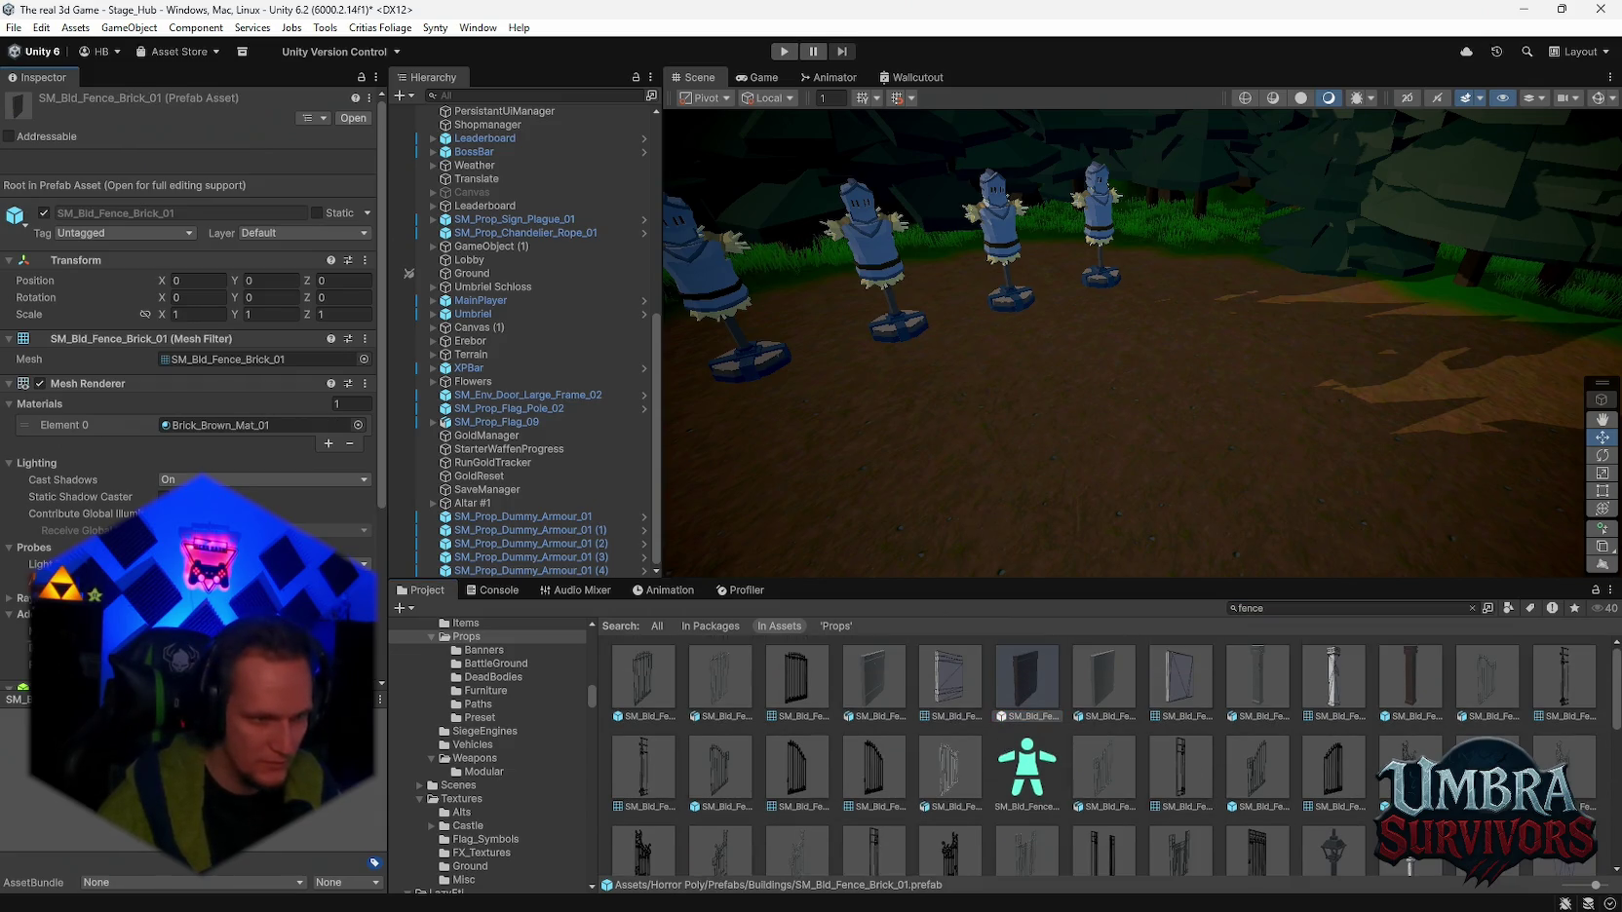
scroll(877, 731, "down", 2)
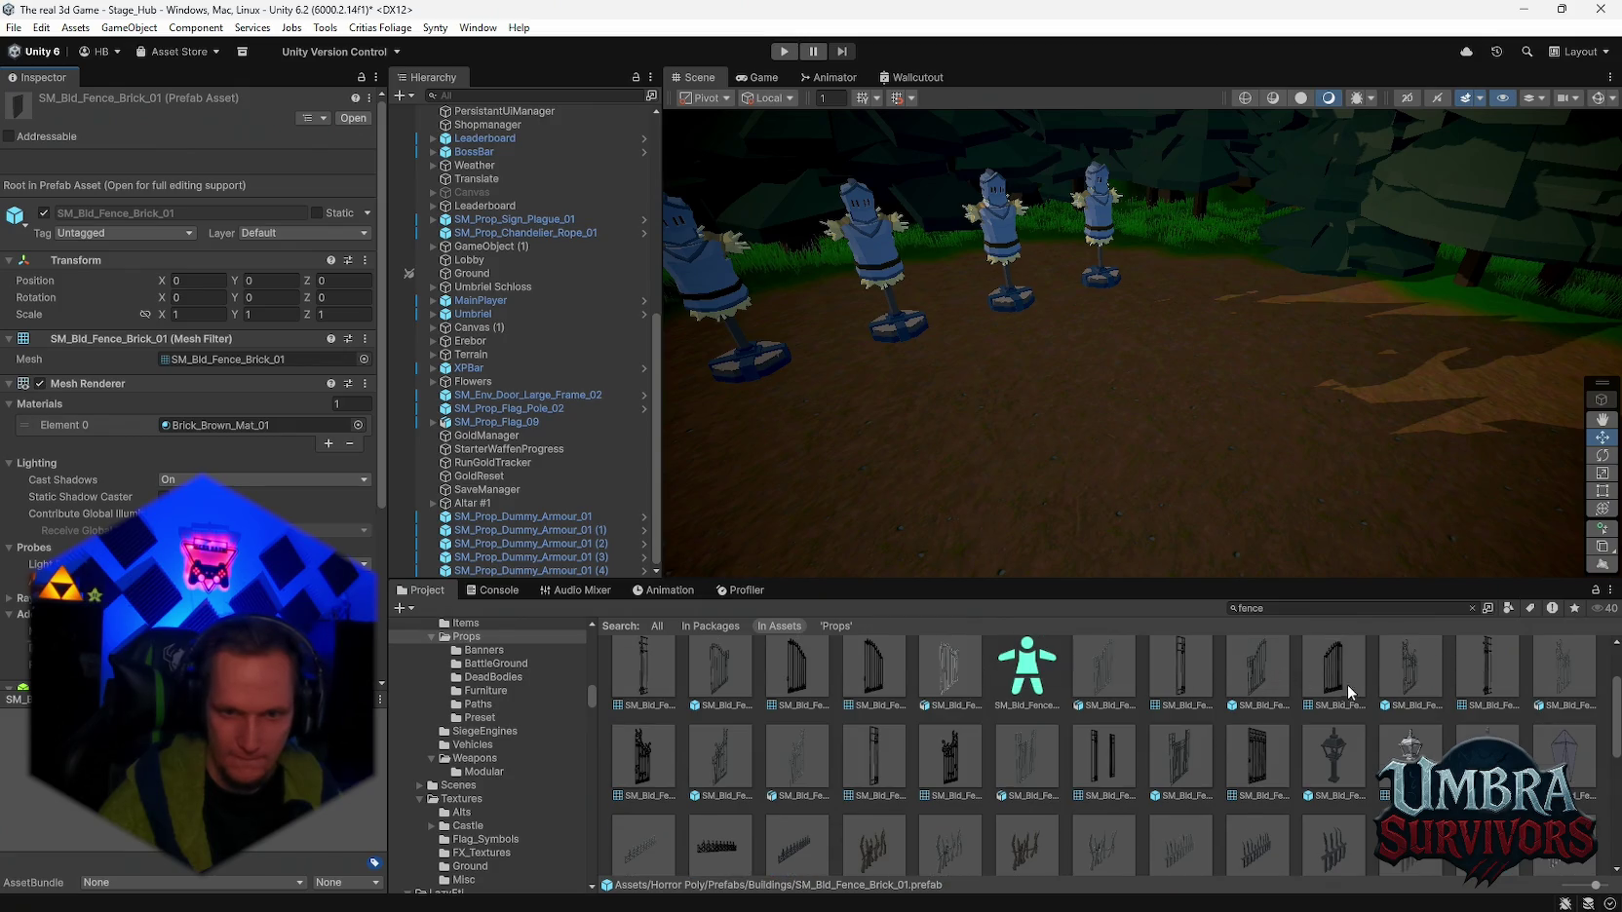
scroll(1170, 712, "down", 5)
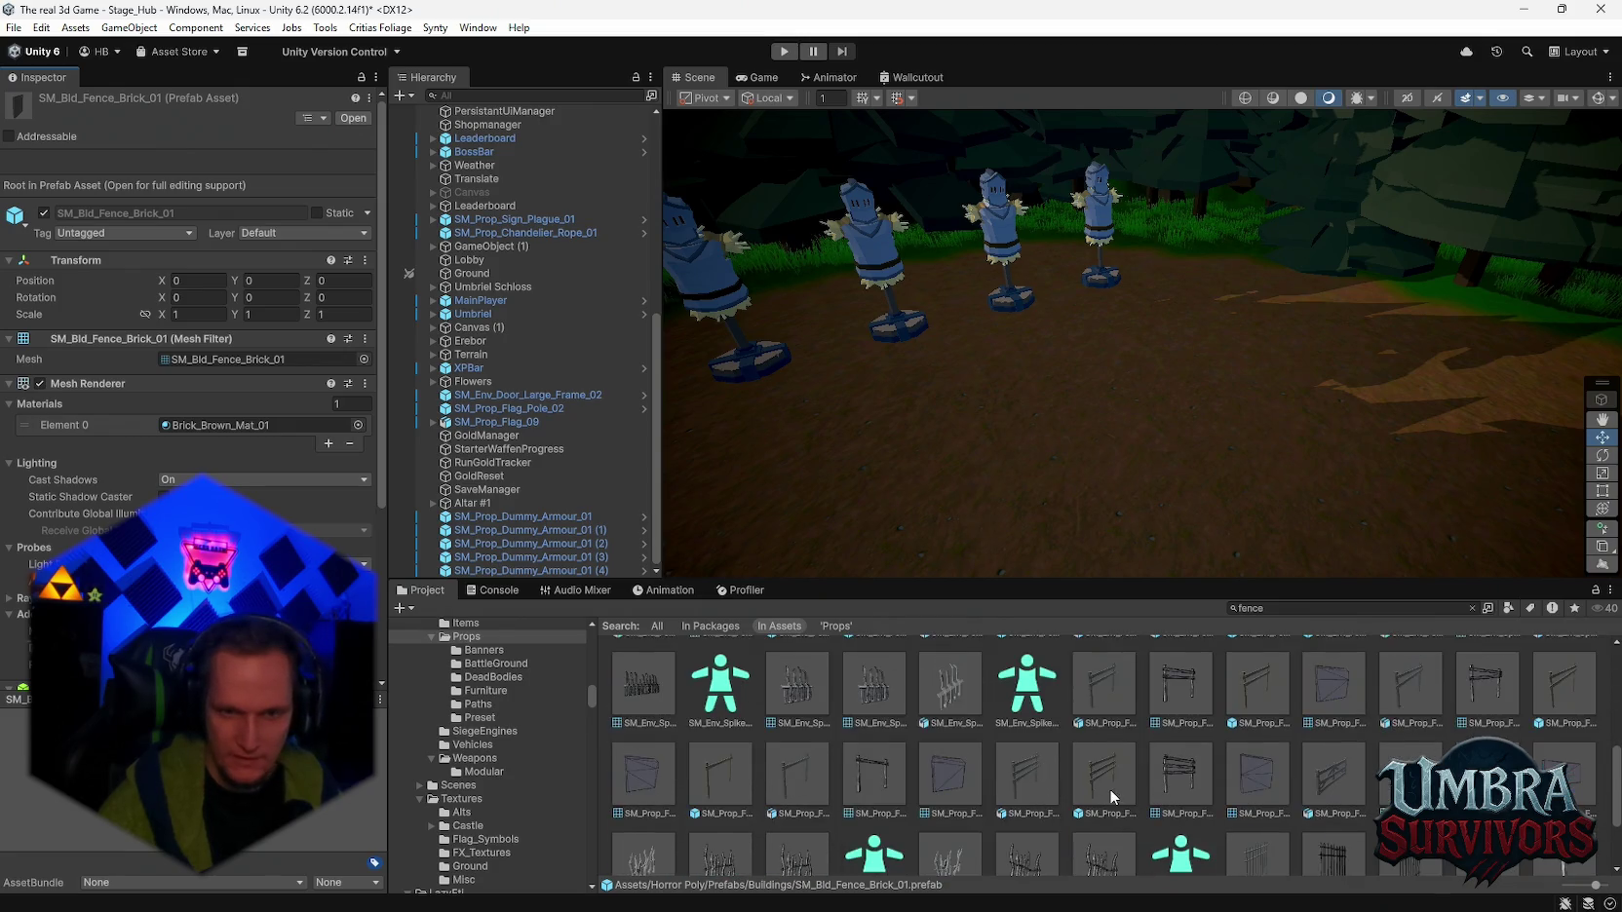
left_click(1109, 802)
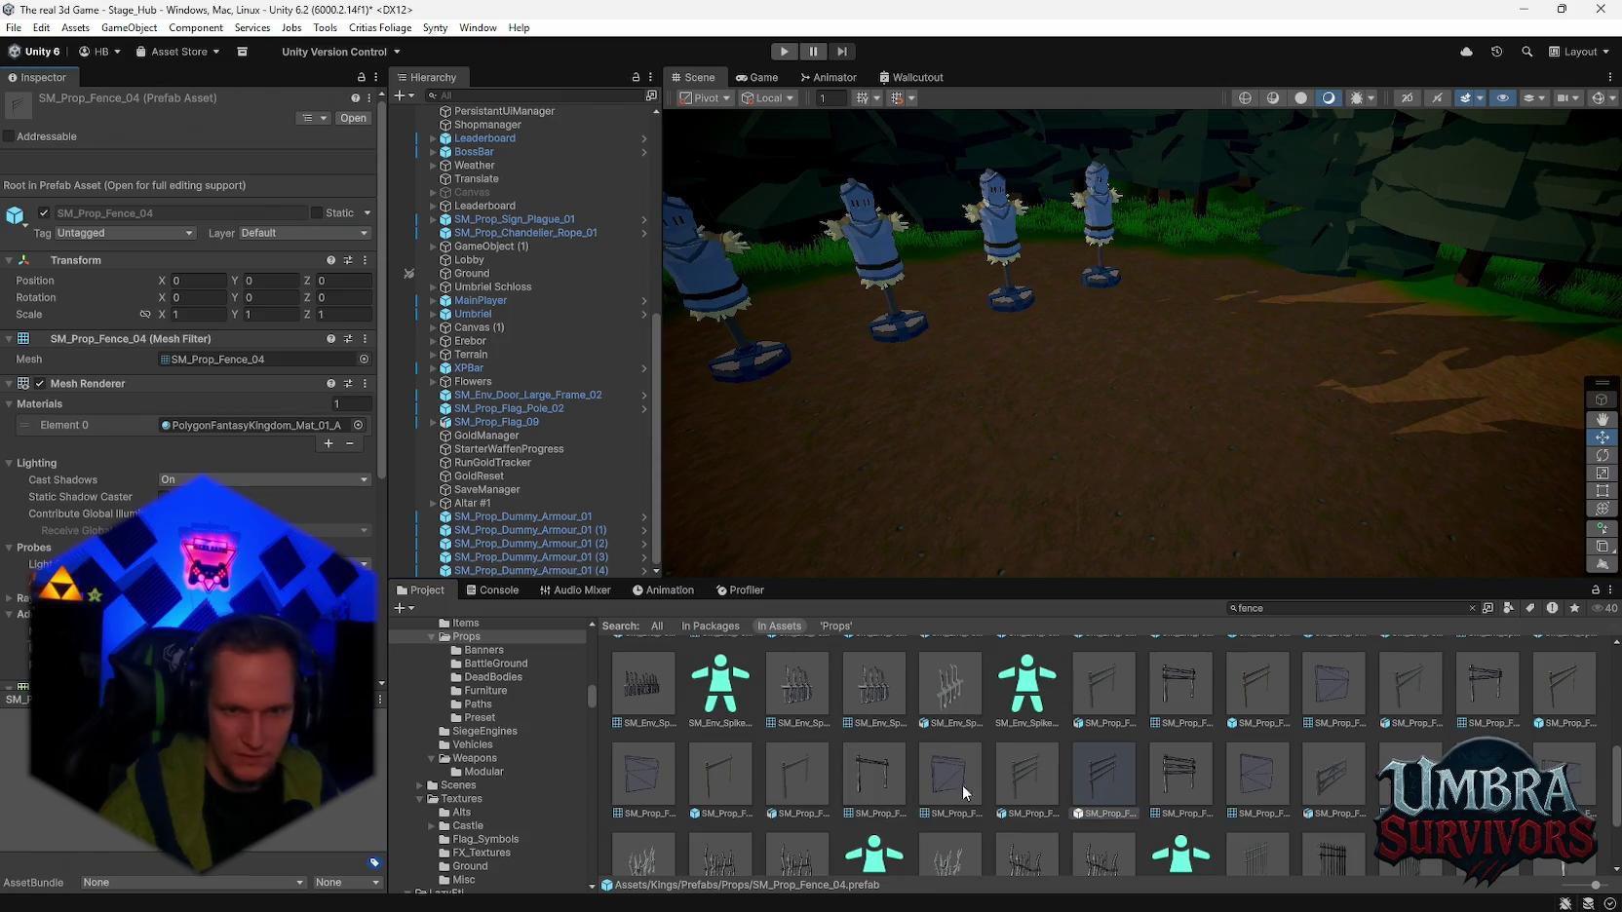
scroll(898, 792, "up", 1)
left_click(950, 740)
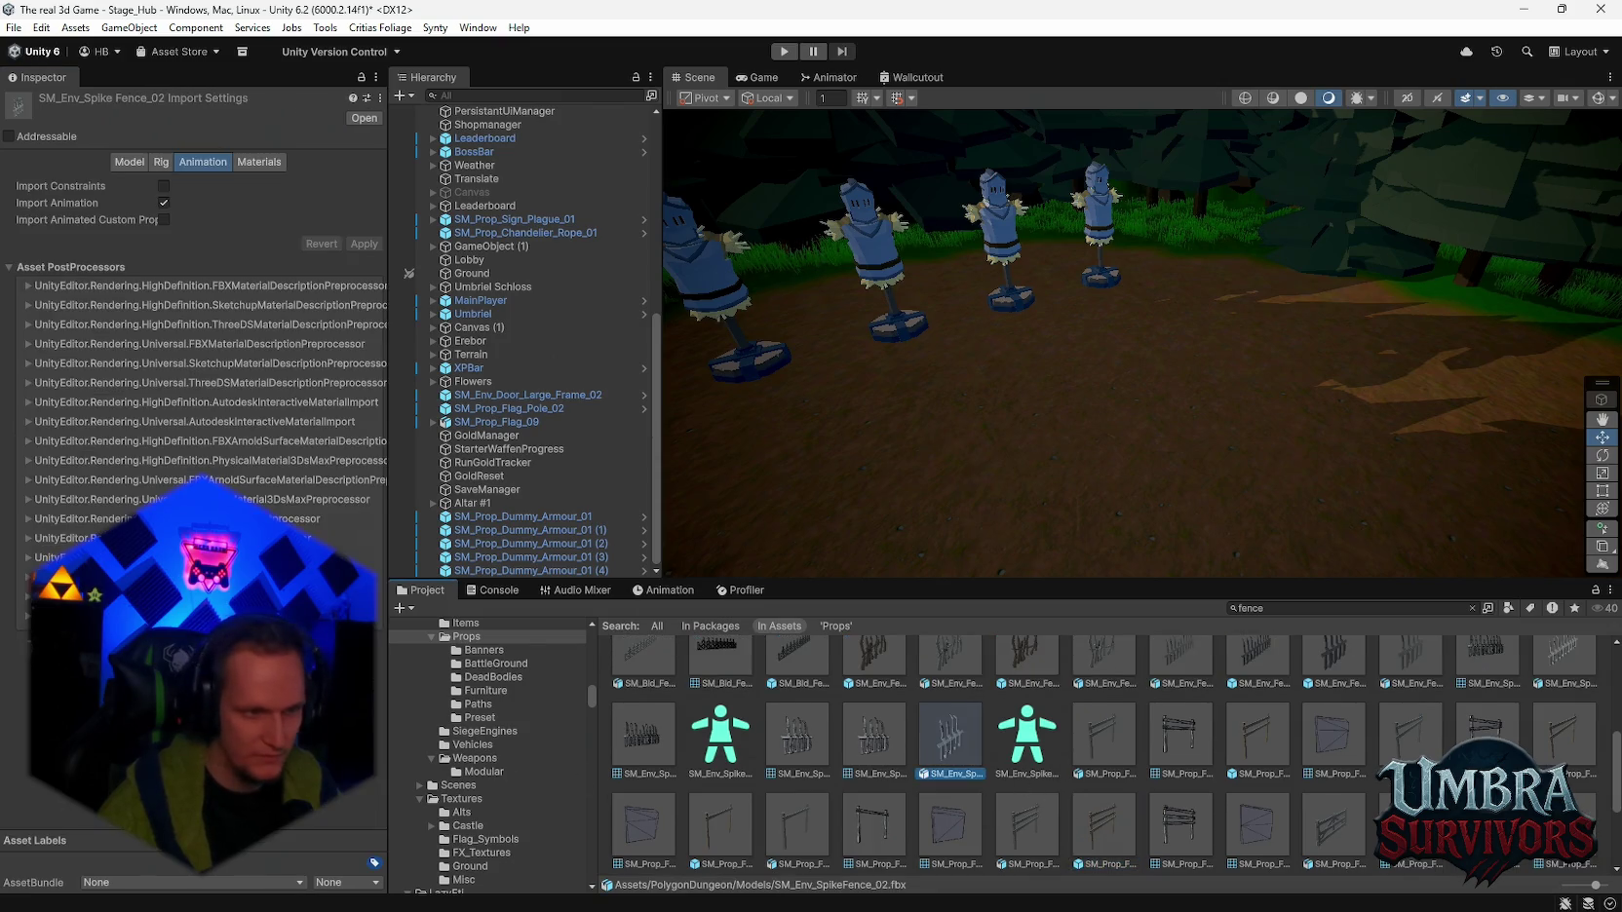
scroll(1526, 745, "down", 4)
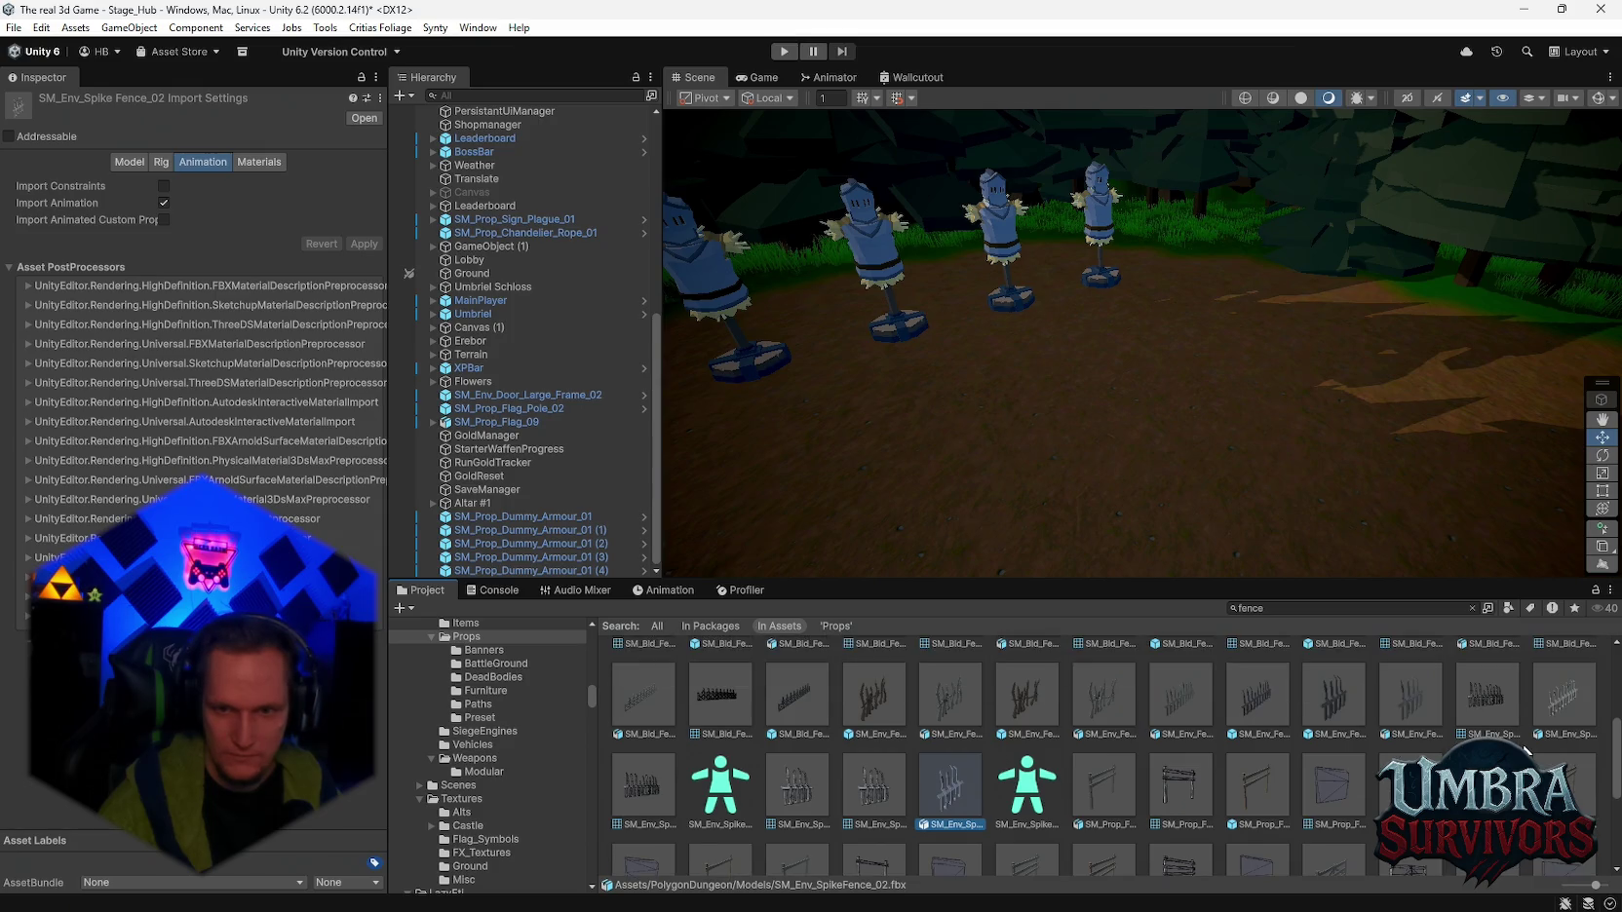
left_click(1306, 787)
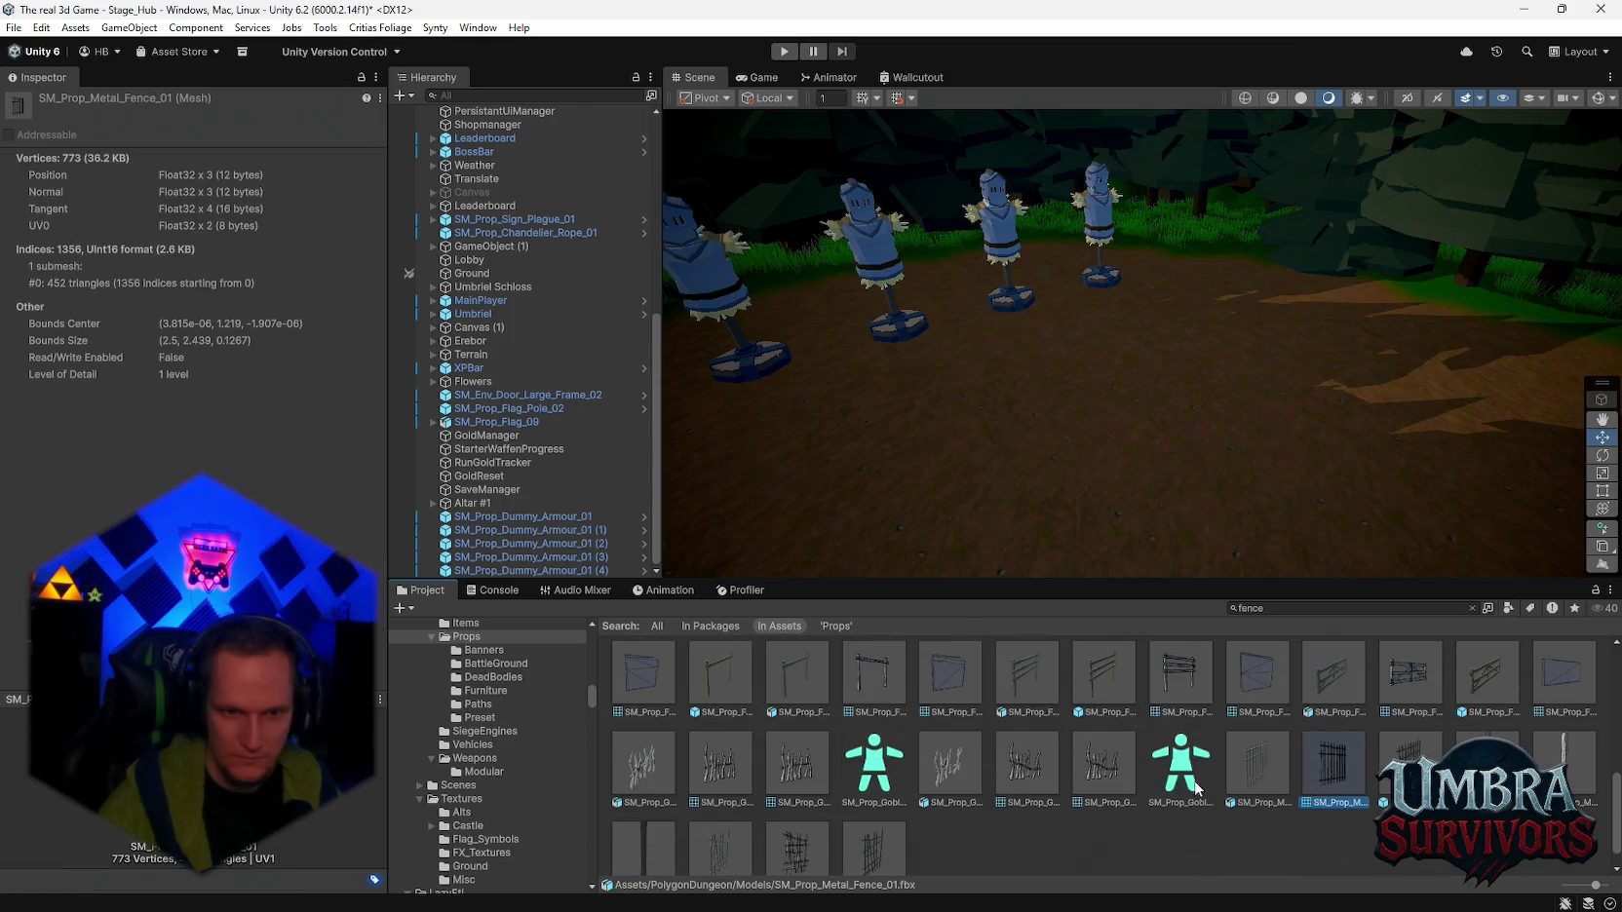
left_click(951, 770)
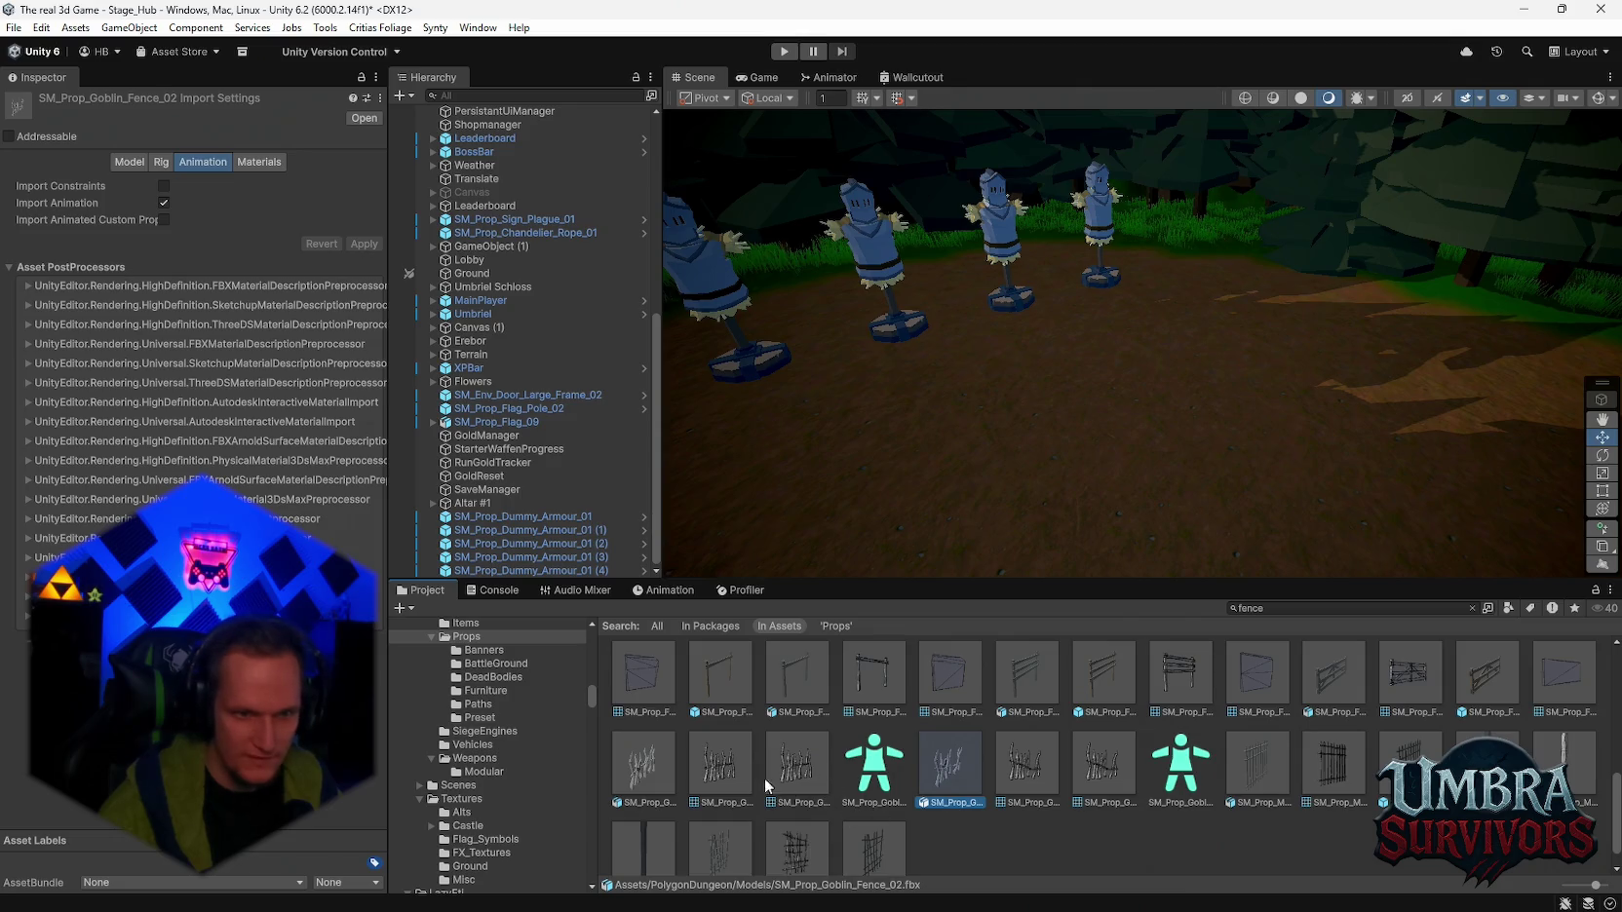
left_click(638, 777)
left_click(1032, 776)
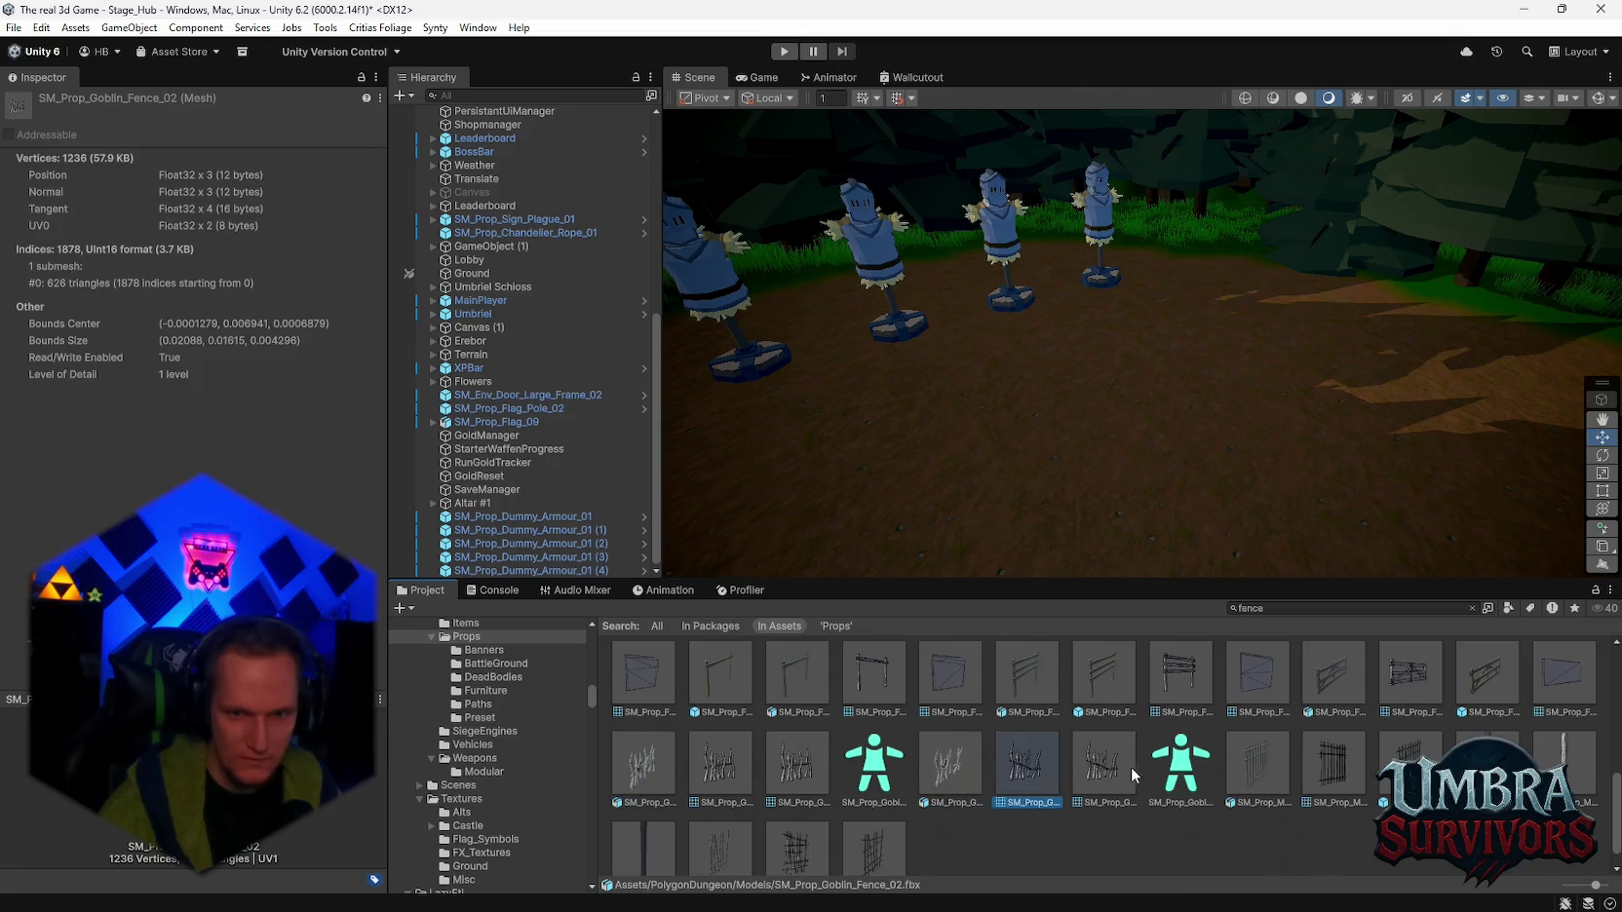
scroll(909, 778, "up", 3)
scroll(922, 791, "up", 1)
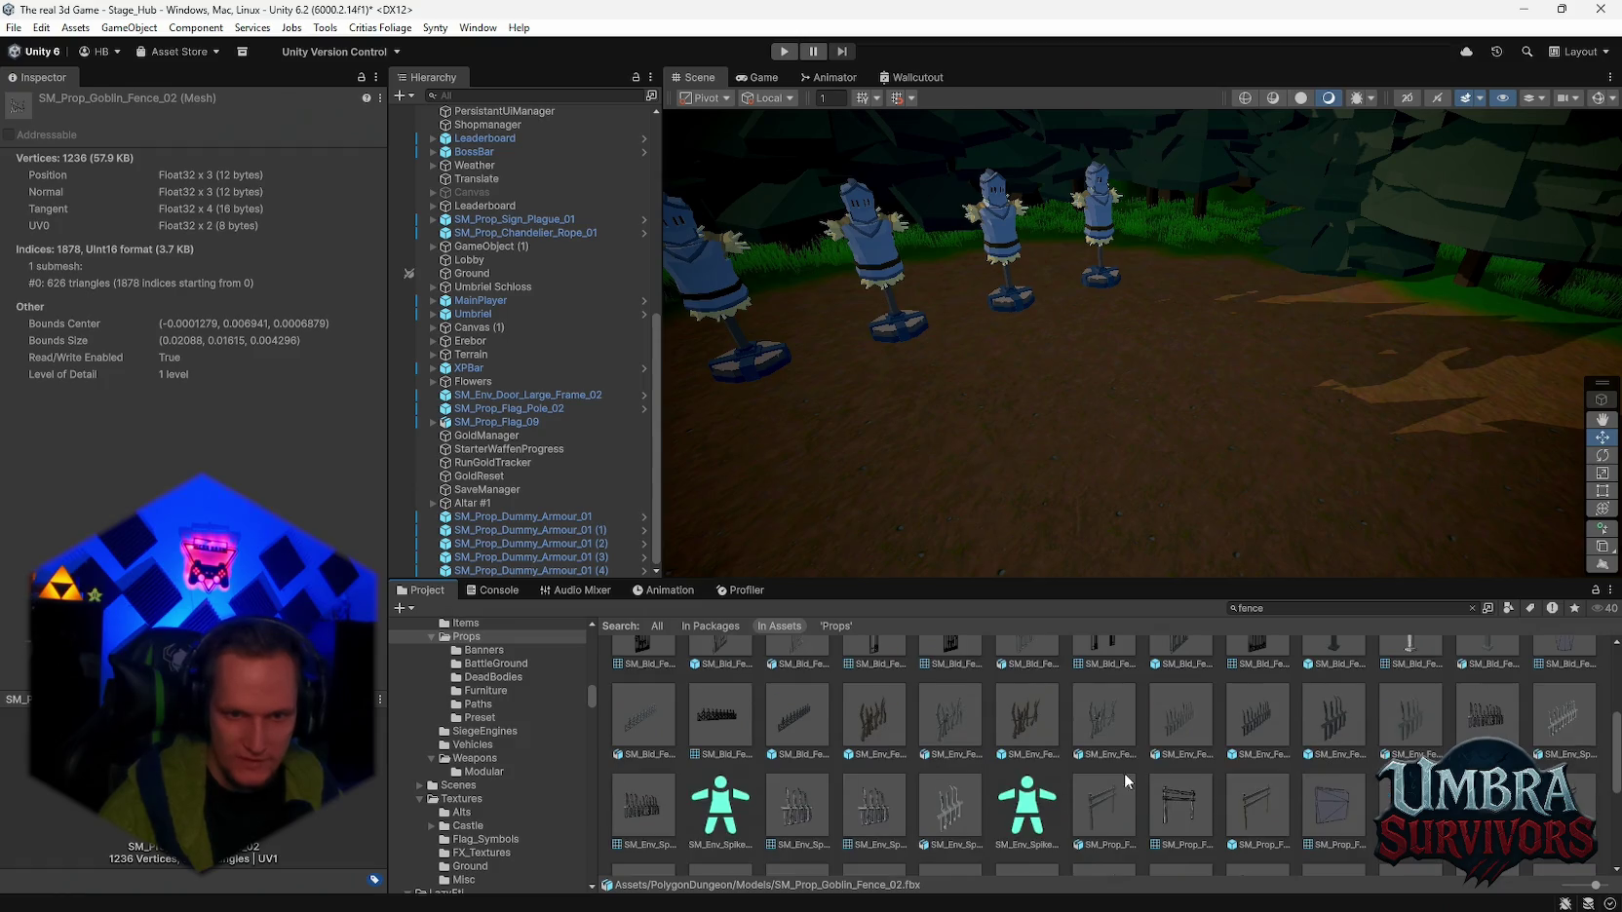
Compare the goblin and spiked fence prefabs and settle on SM_Env_Fence_Goblin_02
left_click(999, 742)
mouse_move(1014, 468)
left_mouse_down()
mouse_move(1050, 500)
mouse_move(1024, 593)
mouse_move(851, 492)
mouse_move(801, 705)
left_mouse_up()
left_click(720, 721)
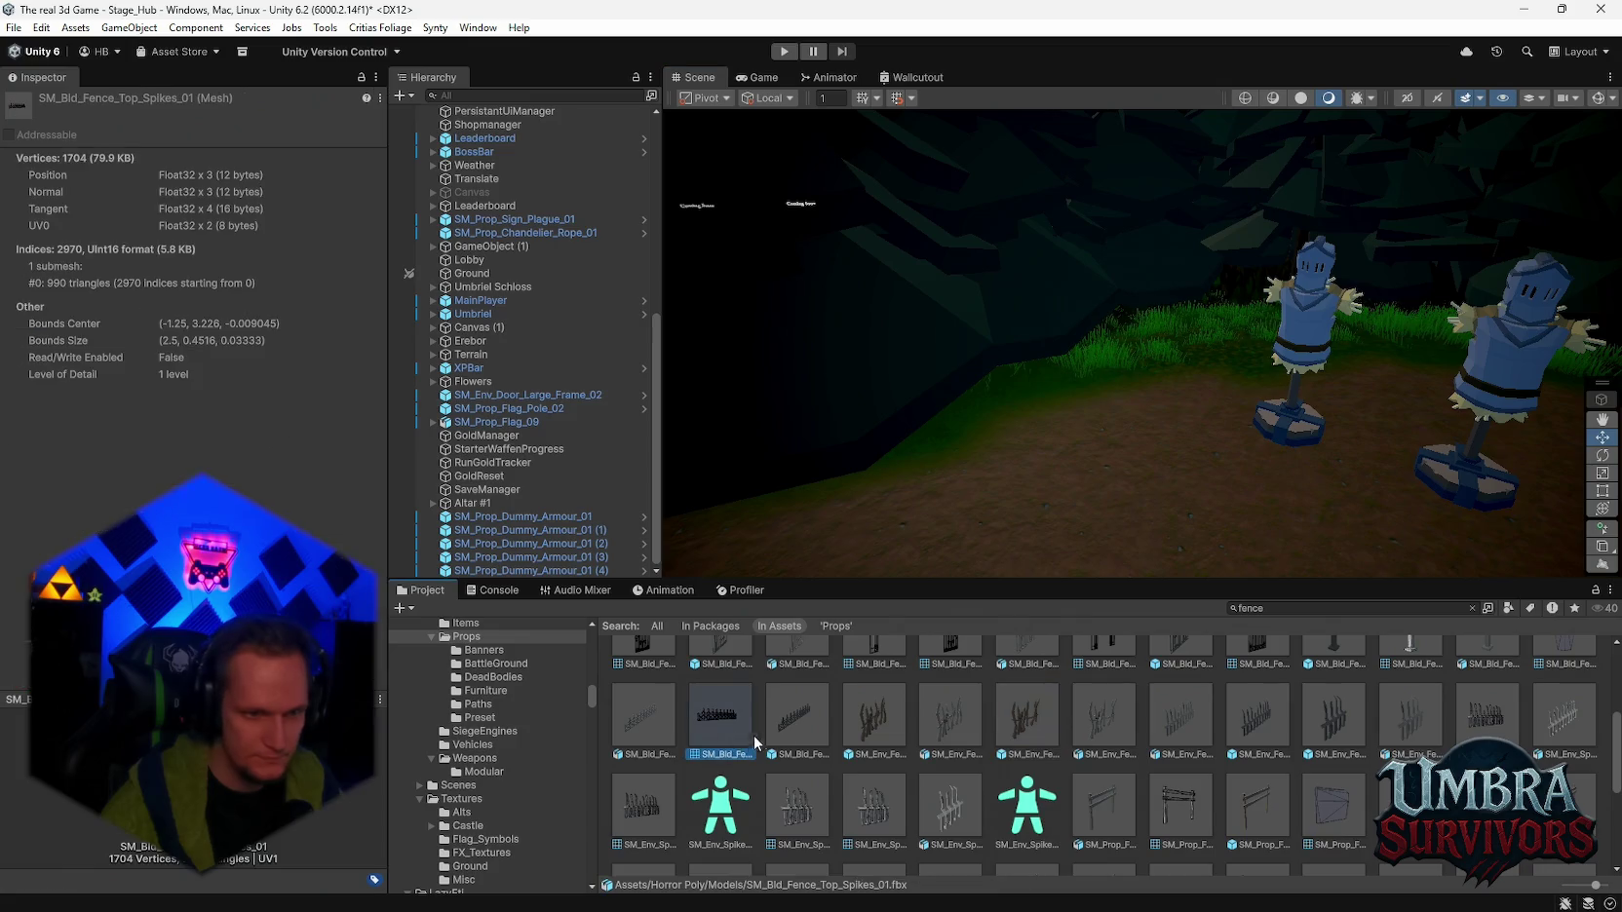
left_click(805, 741)
left_click(874, 727)
left_click(941, 726)
left_click(1019, 736)
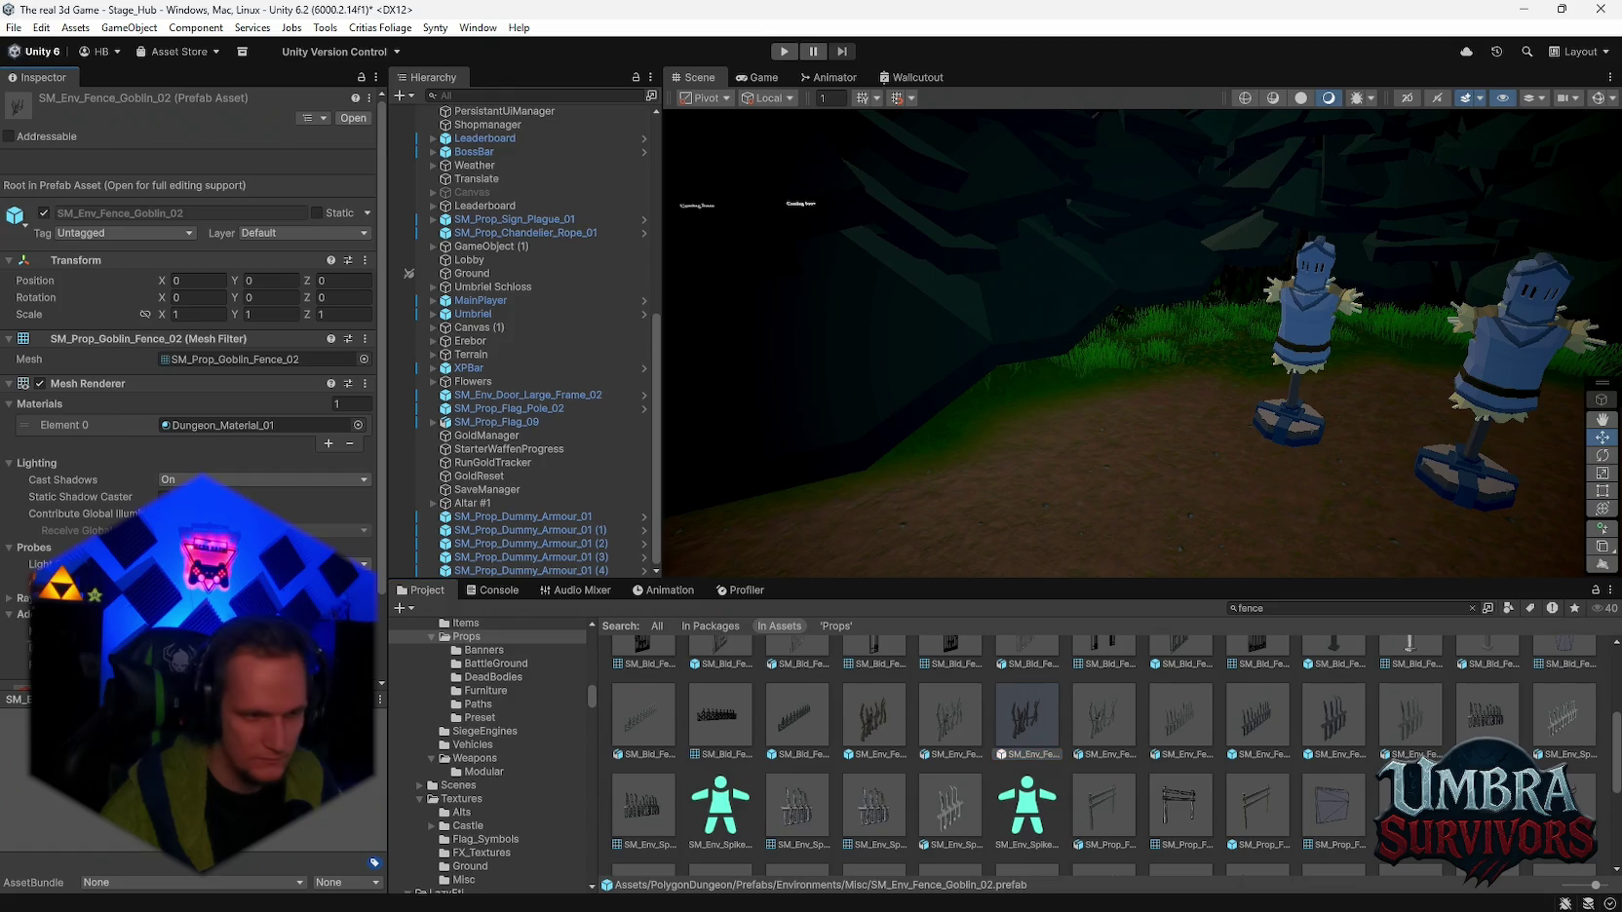
mouse_move(1258, 432)
left_mouse_down()
mouse_move(1232, 415)
mouse_move(1073, 526)
left_mouse_up()
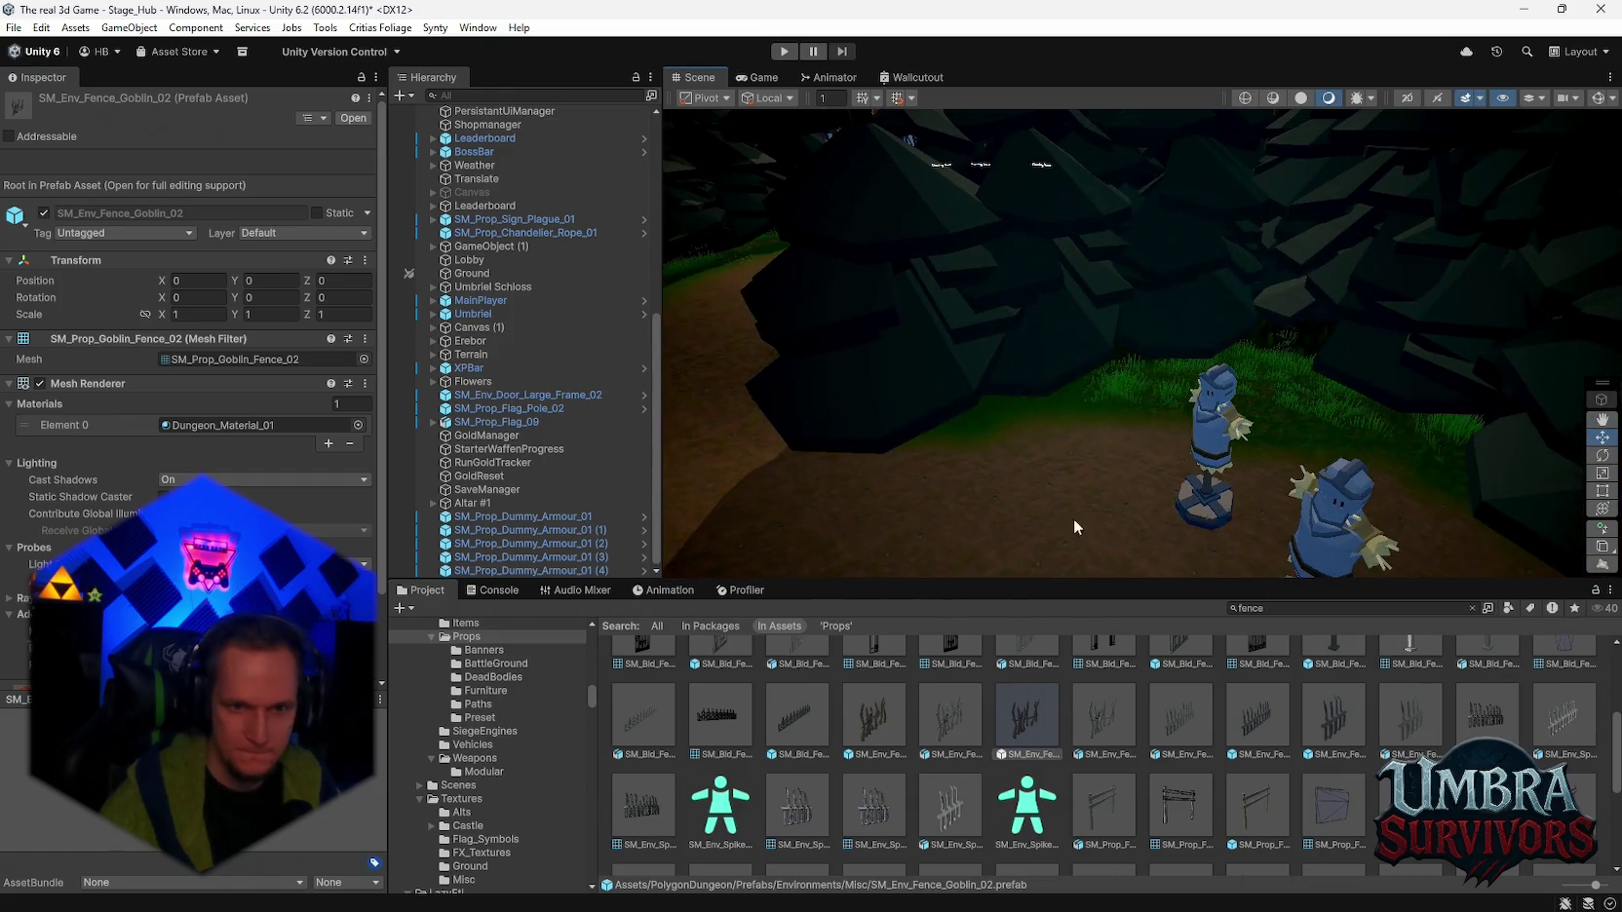
left_click(1349, 736)
scroll(1189, 771, "down", 2)
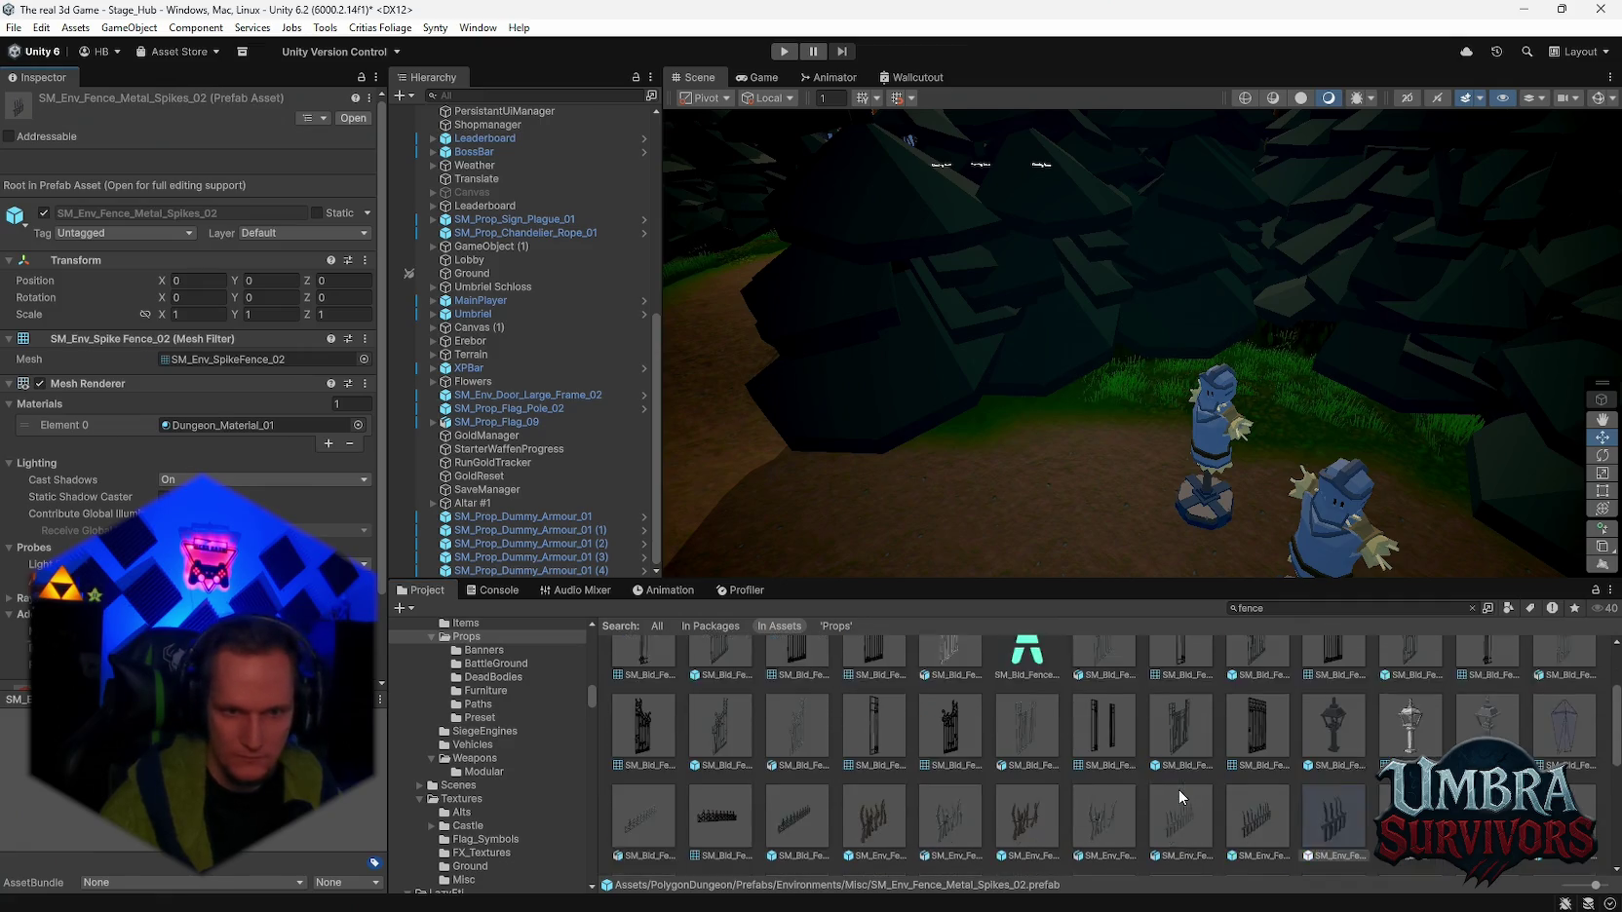
scroll(1073, 780, "up", 3)
left_click(1024, 768)
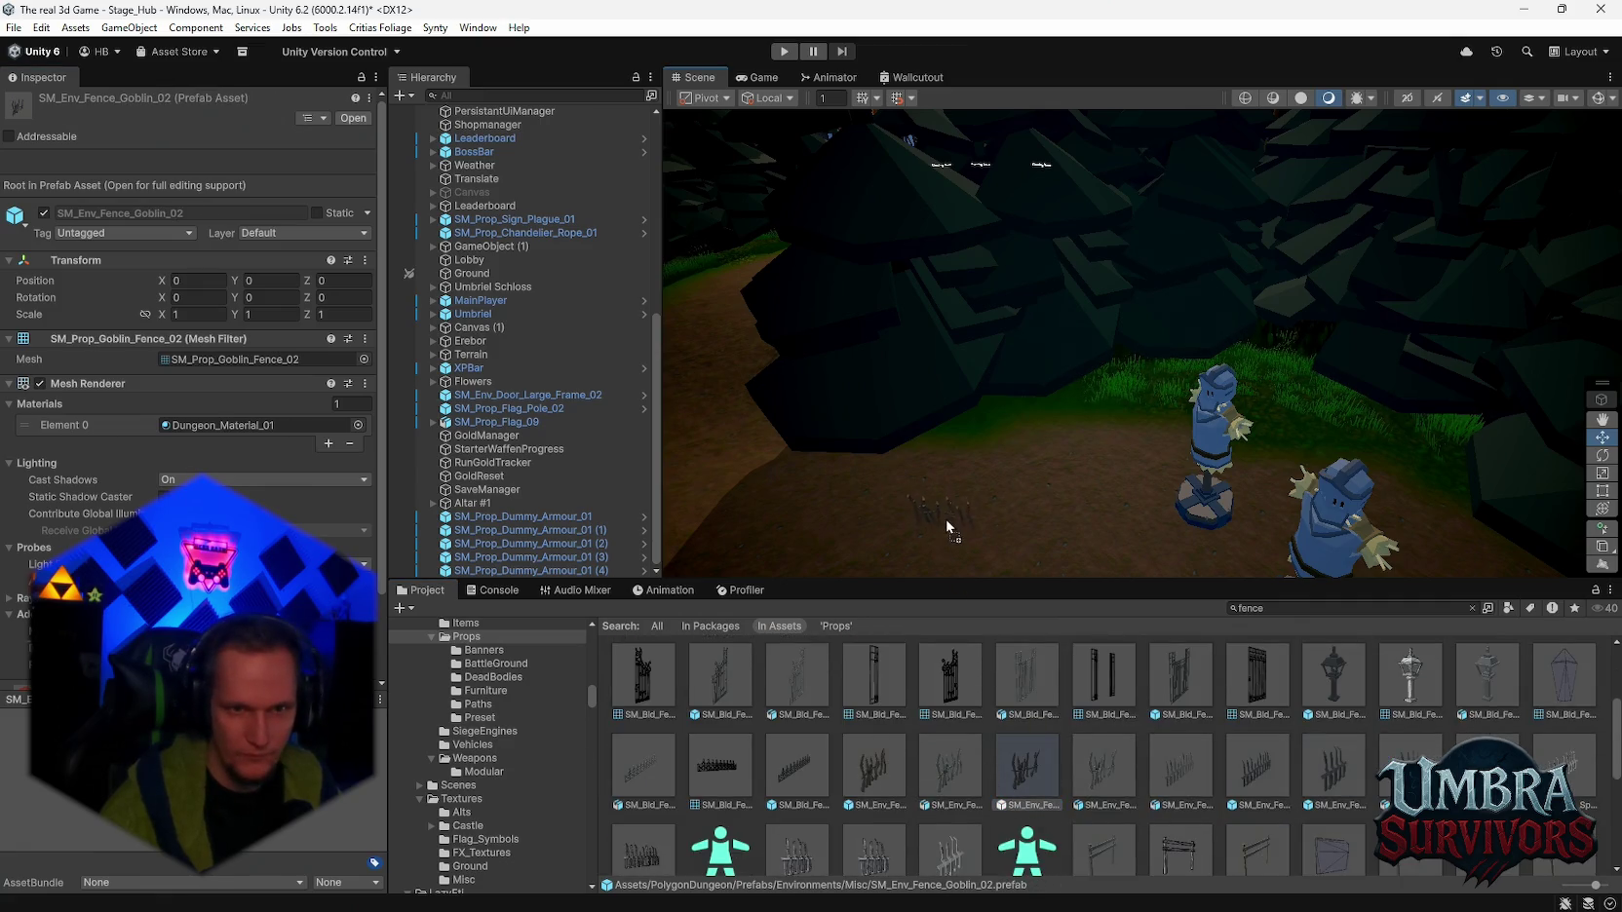
Place SM_Env_Fence_Goblin_02 in the scene at scale 4 and move it back along the path
left_click_drag(947, 527, 947, 529)
type("4")
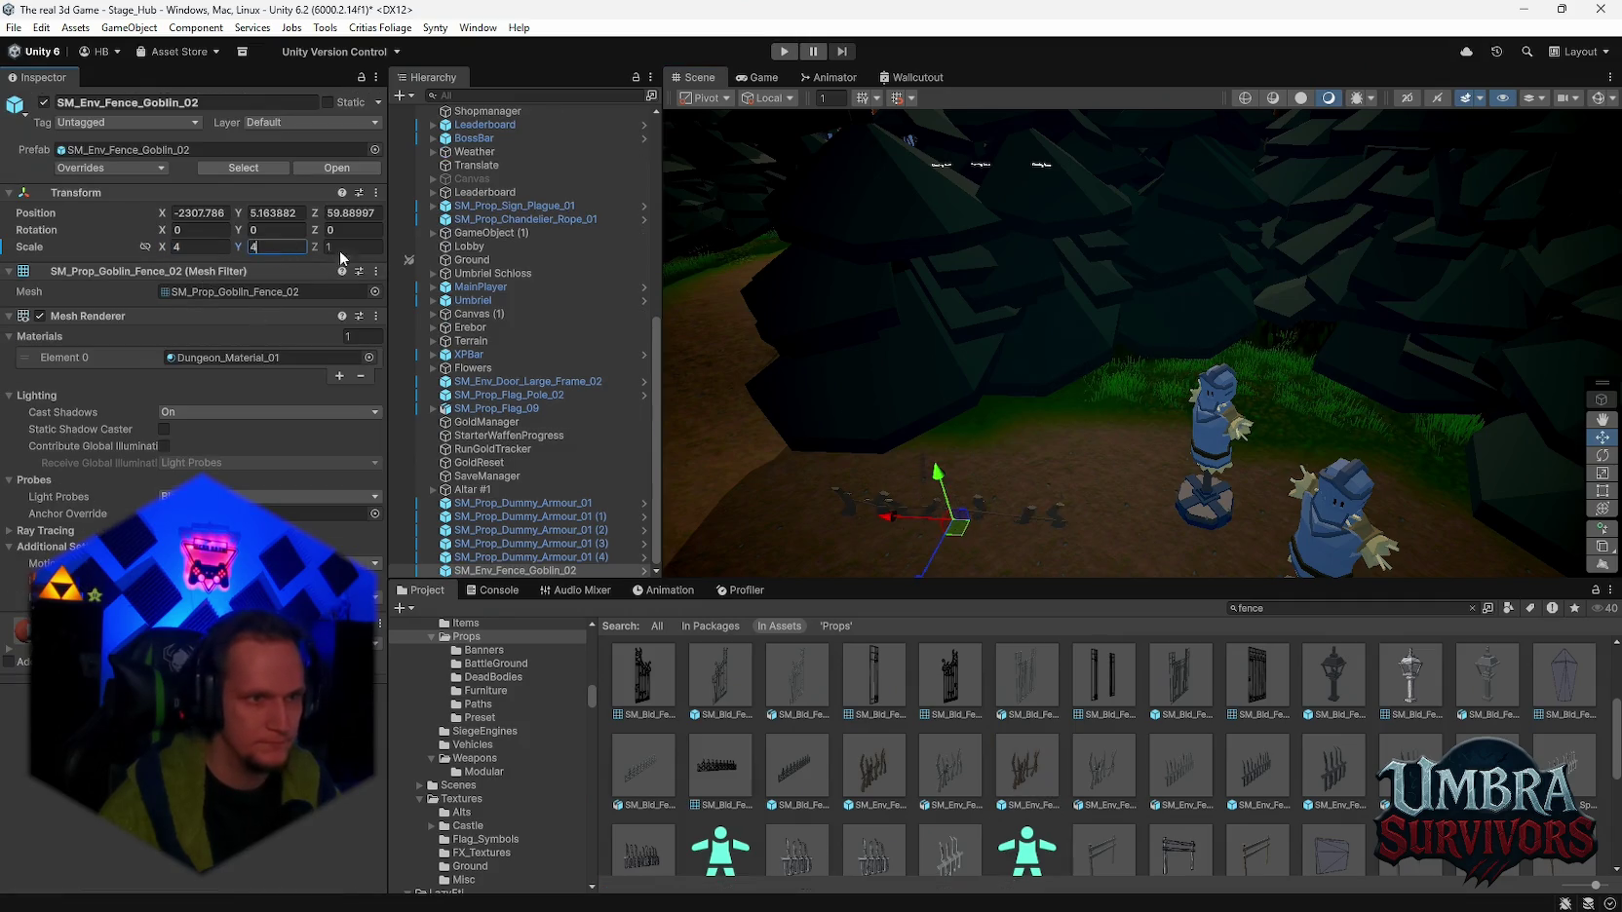
key("Tab")
type("4")
key("Tab")
type("4")
mouse_move(941, 548)
left_mouse_down()
mouse_move(970, 471)
mouse_move(1013, 444)
mouse_move(1168, 442)
left_mouse_up()
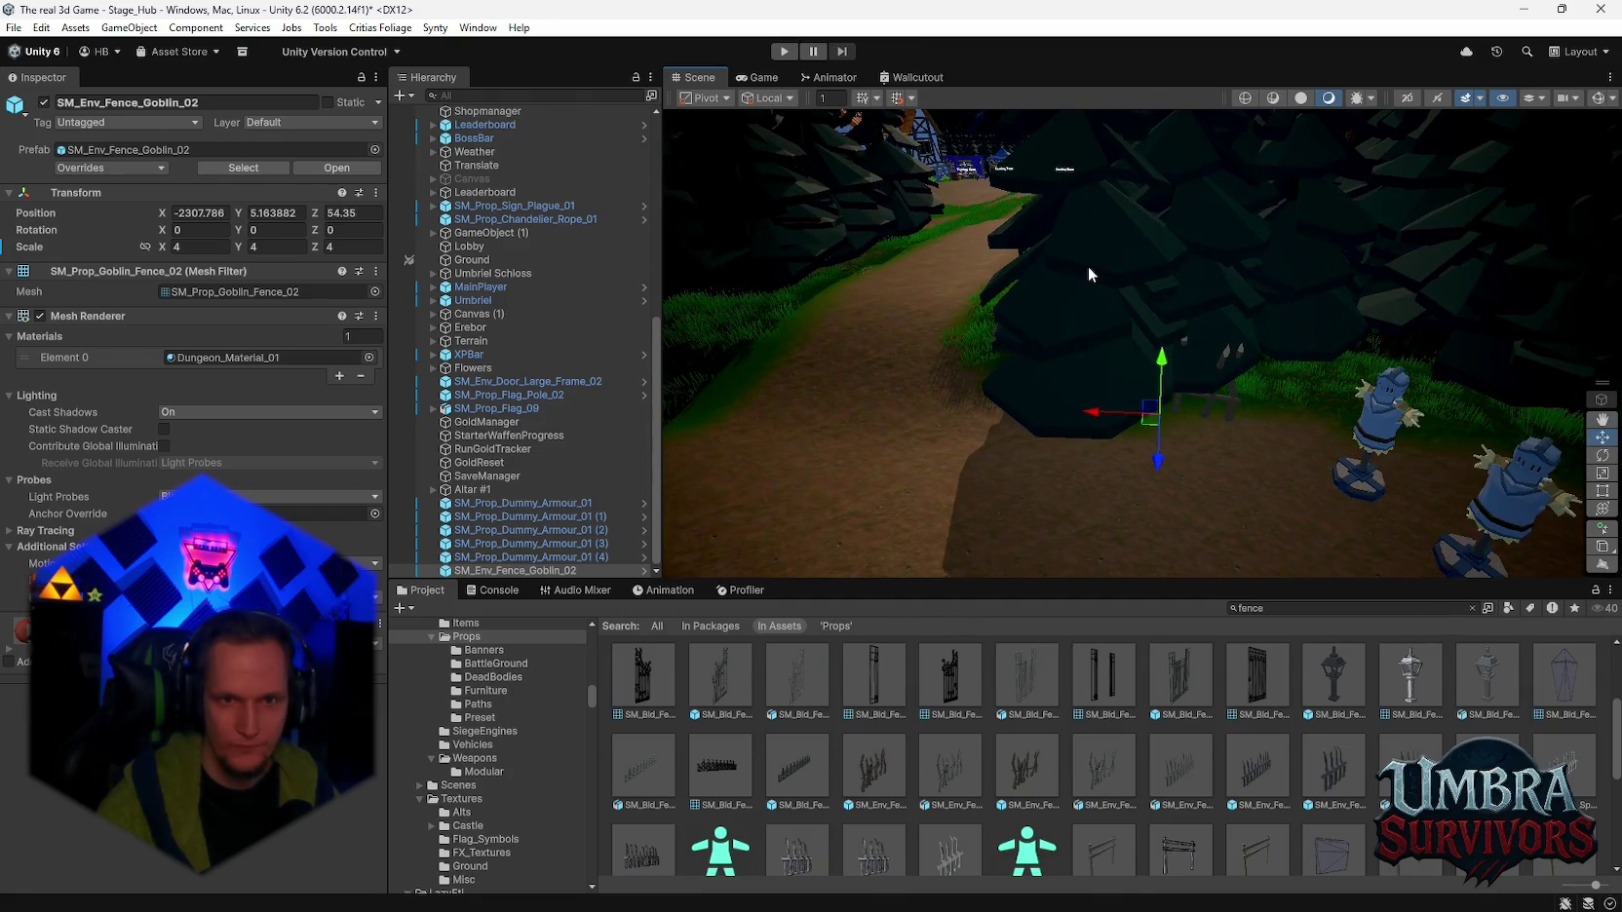
Nudge the pine beside the path, then rotate and reposition the goblin fence
left_click(1089, 274)
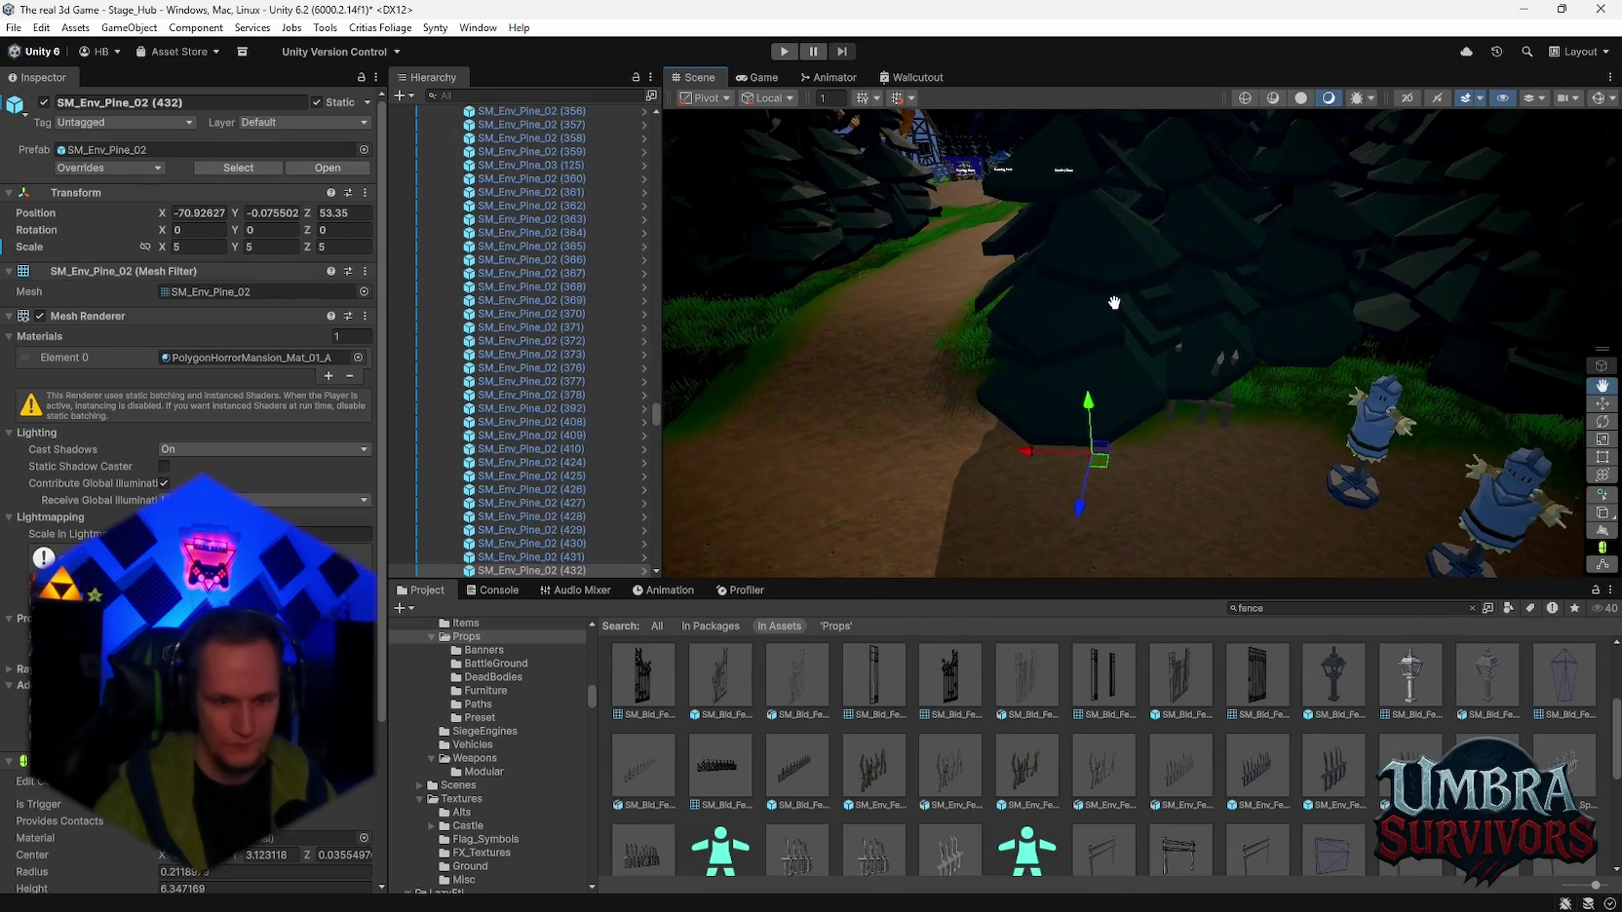
left_click_drag(1089, 449, 1058, 470)
left_click(1079, 383)
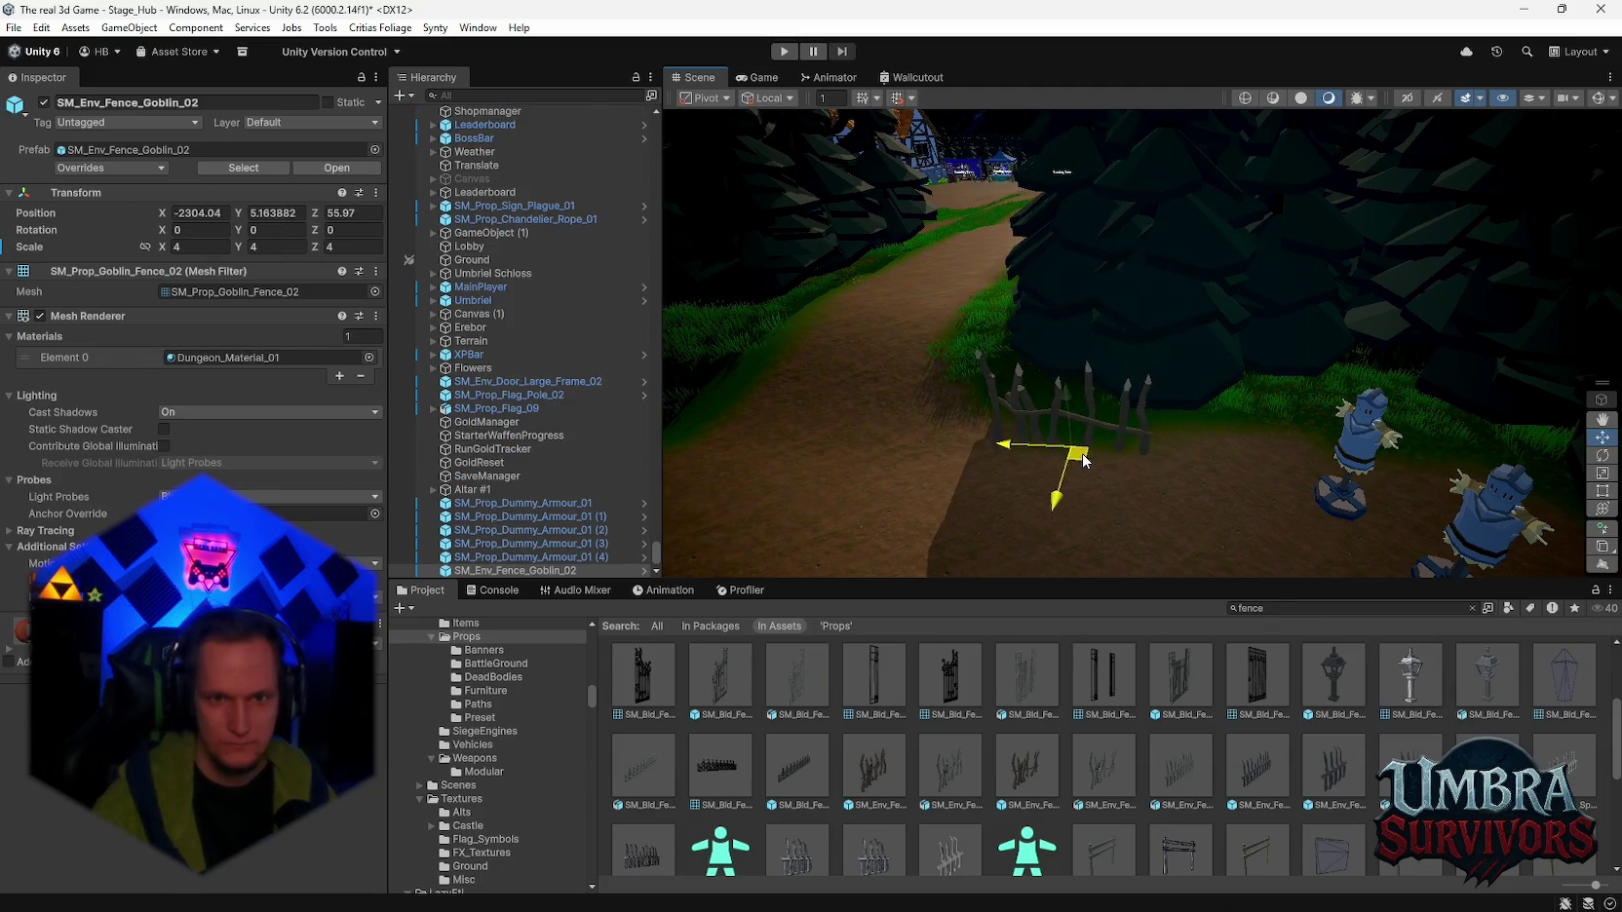
middle_click(1289, 383)
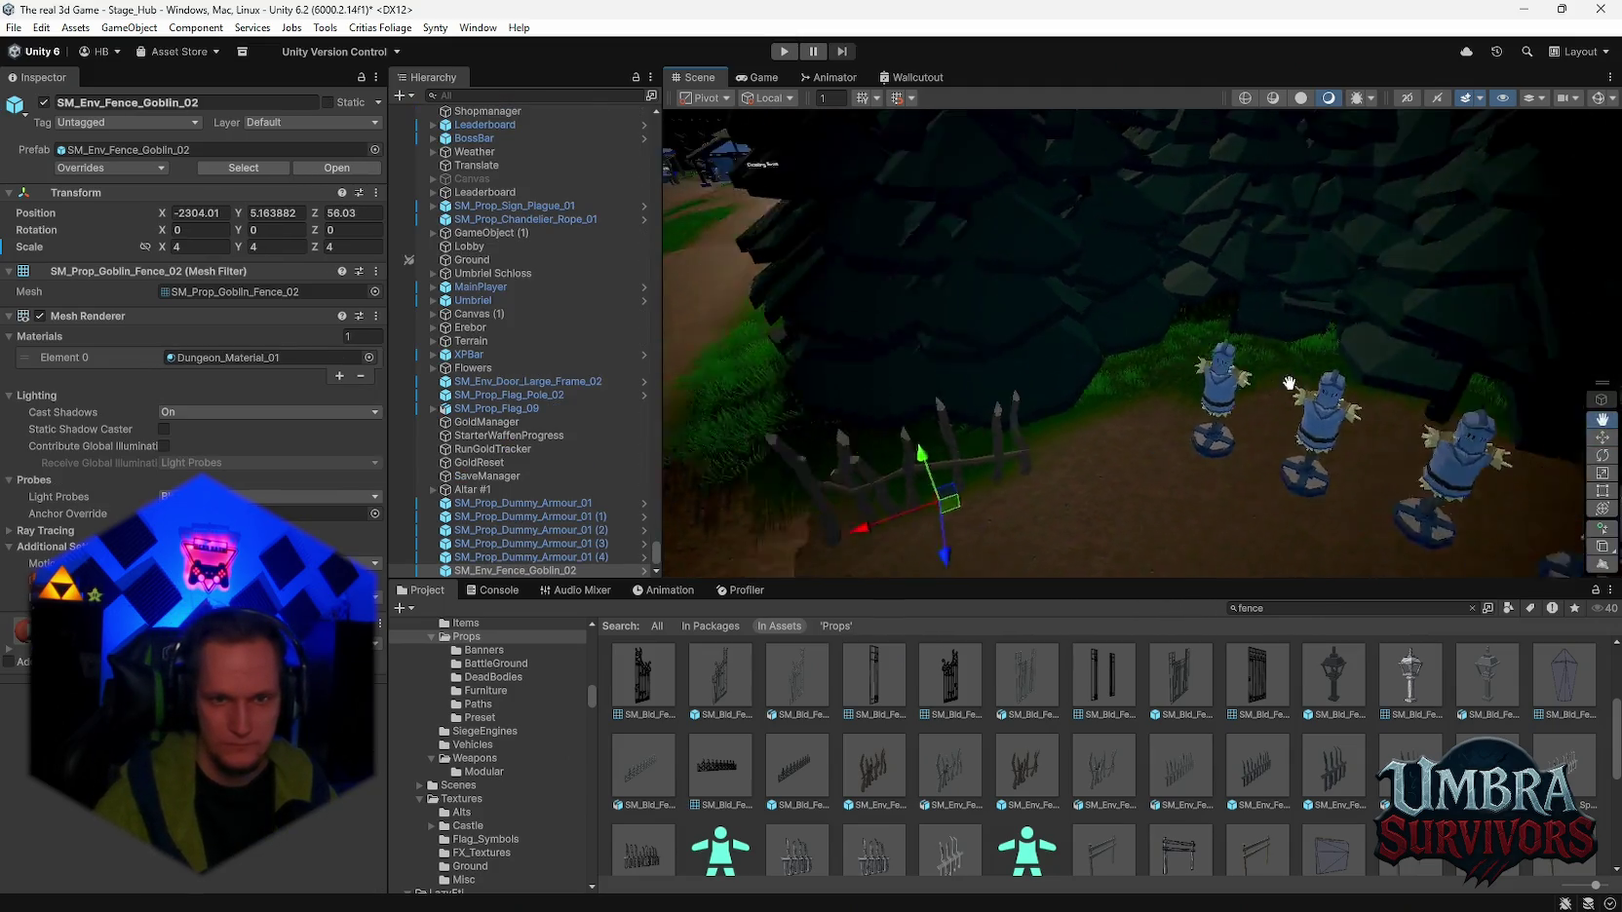
mouse_move(1290, 383)
left_mouse_down()
mouse_move(1274, 344)
mouse_move(1050, 416)
mouse_move(1011, 444)
mouse_move(1067, 483)
mouse_move(985, 463)
mouse_move(970, 518)
mouse_move(993, 304)
mouse_move(1060, 319)
mouse_move(1022, 371)
mouse_move(1102, 359)
left_mouse_up()
left_click(1602, 509)
Duplicate the fence, lower and shorten the copy, then delete it
key("ctrl+d")
left_click_drag(985, 404, 985, 429)
mouse_move(1045, 476)
left_mouse_down()
mouse_move(1355, 483)
mouse_move(1326, 477)
mouse_move(1287, 529)
mouse_move(1081, 544)
mouse_move(571, 483)
mouse_move(1306, 532)
mouse_move(1273, 405)
mouse_move(1143, 488)
mouse_move(1131, 470)
left_mouse_up()
left_click_drag(1133, 356, 1132, 383)
mouse_move(1138, 480)
left_mouse_down()
mouse_move(1162, 467)
mouse_move(1141, 454)
mouse_move(1166, 456)
left_mouse_up()
key("f")
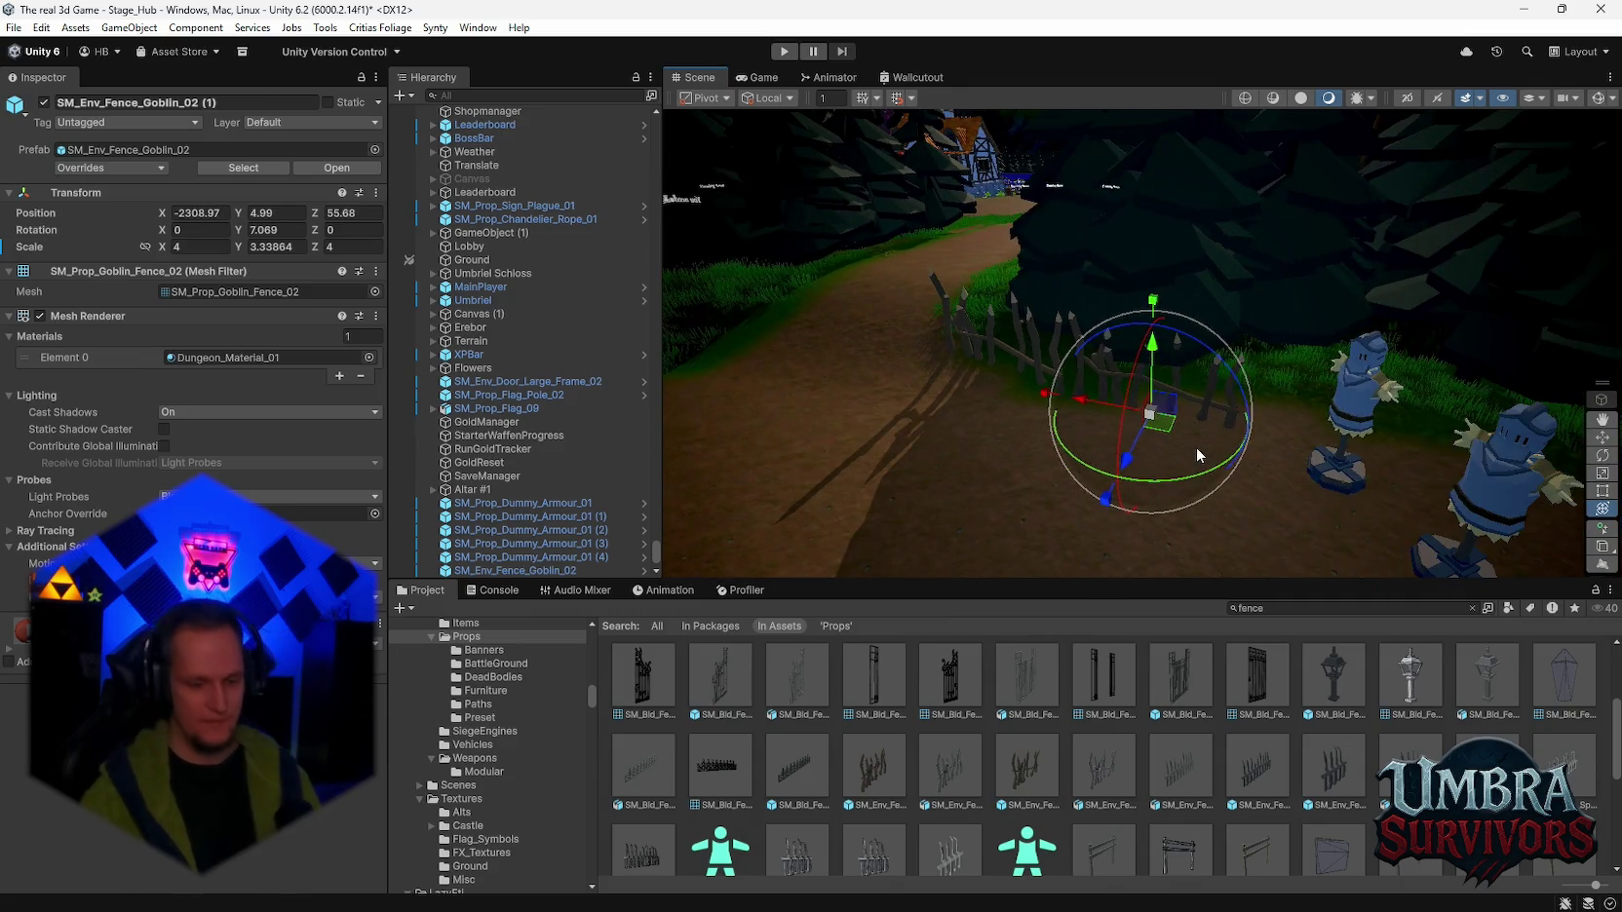
key("Delete")
left_click(1033, 341)
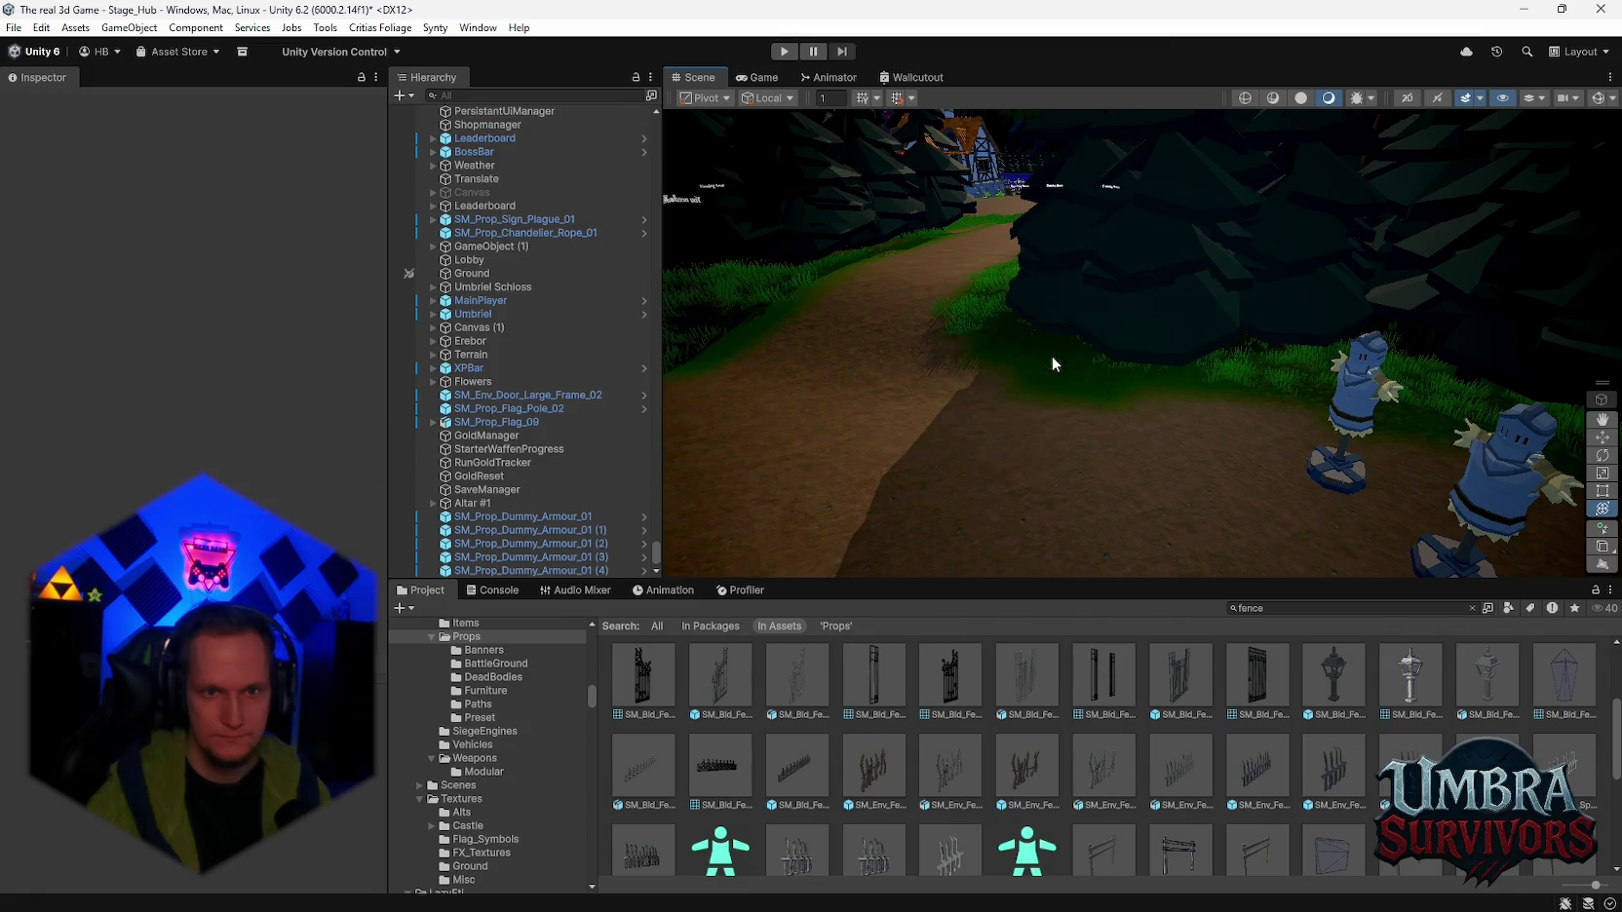
key("Delete")
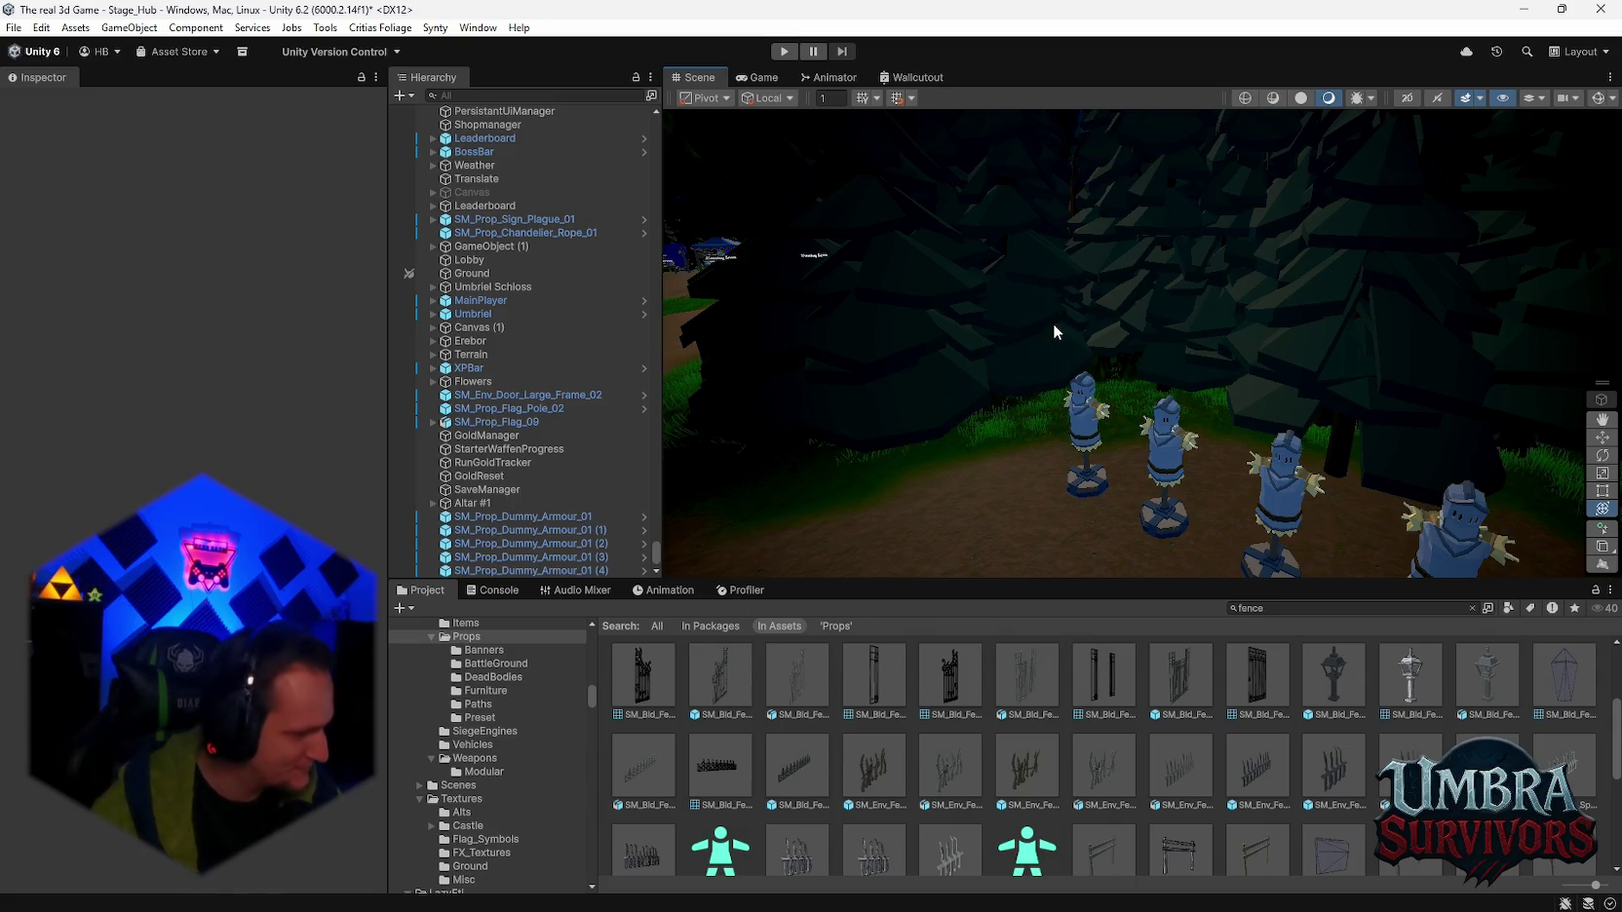
scroll(1052, 323, "down", 5)
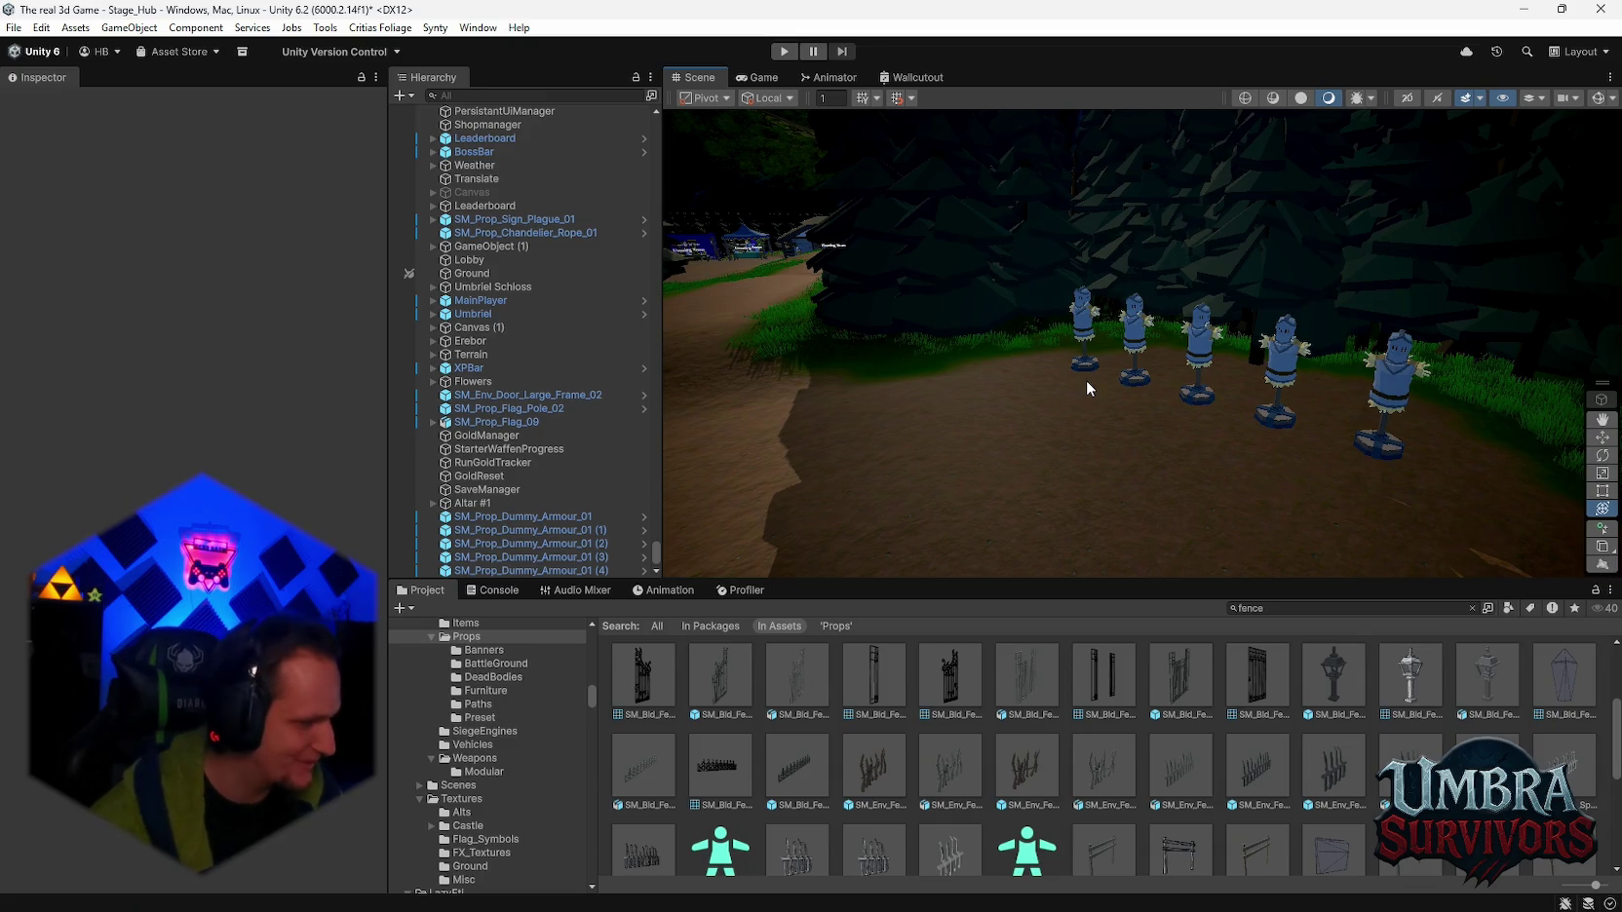
mouse_move(1086, 380)
left_mouse_down()
mouse_move(1233, 384)
mouse_move(1026, 384)
mouse_move(1203, 455)
mouse_move(1211, 438)
left_mouse_up()
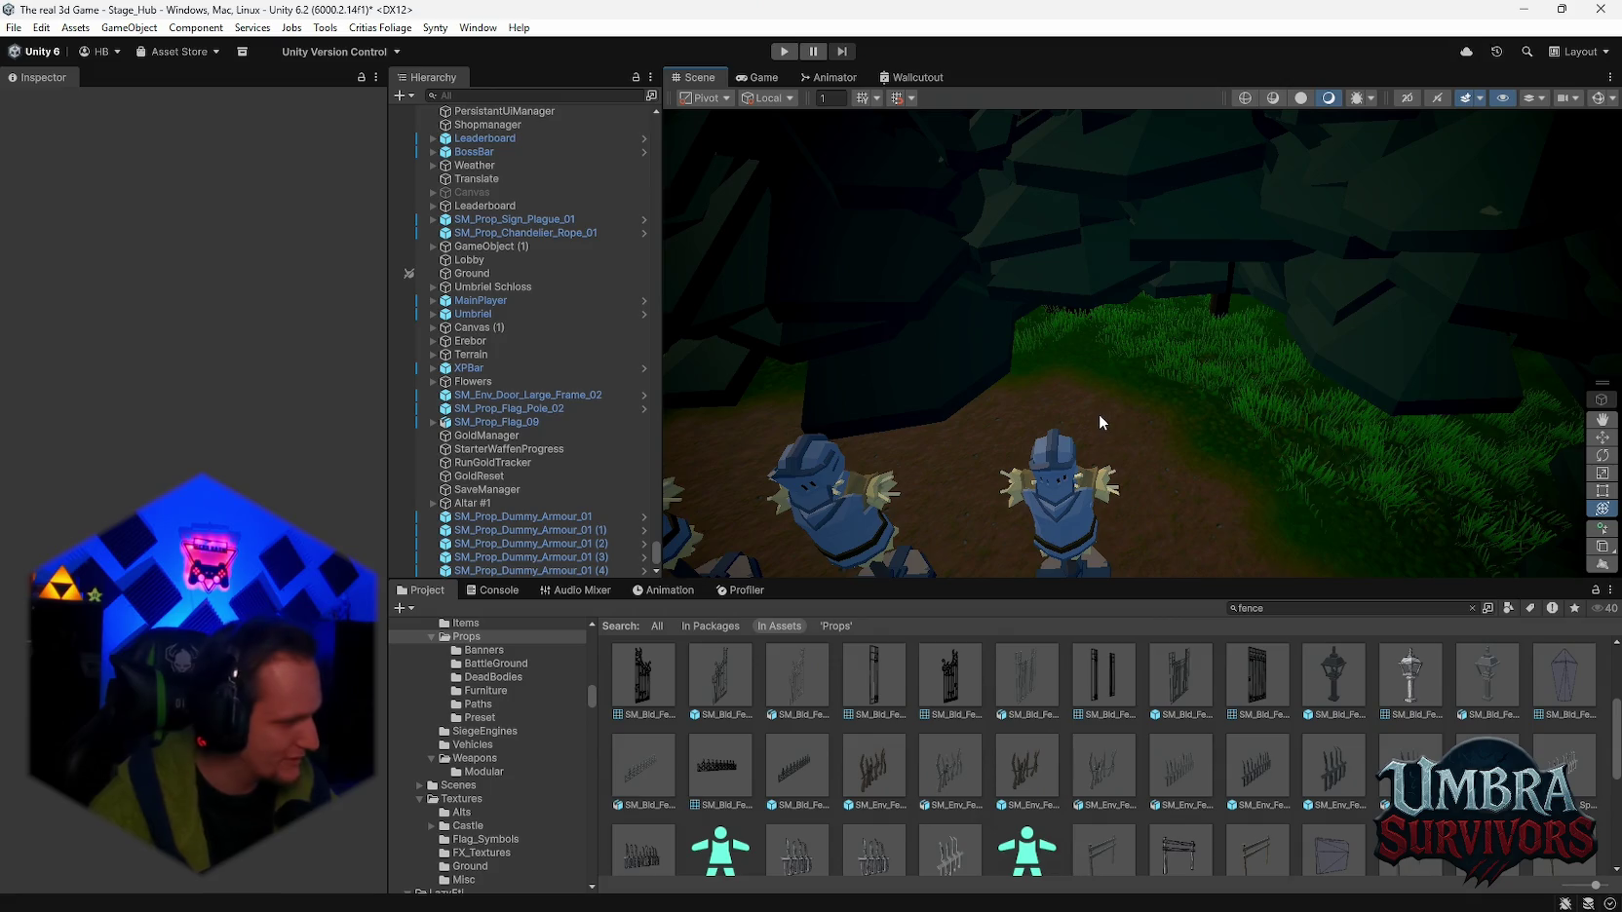
scroll(1074, 396, "down", 5)
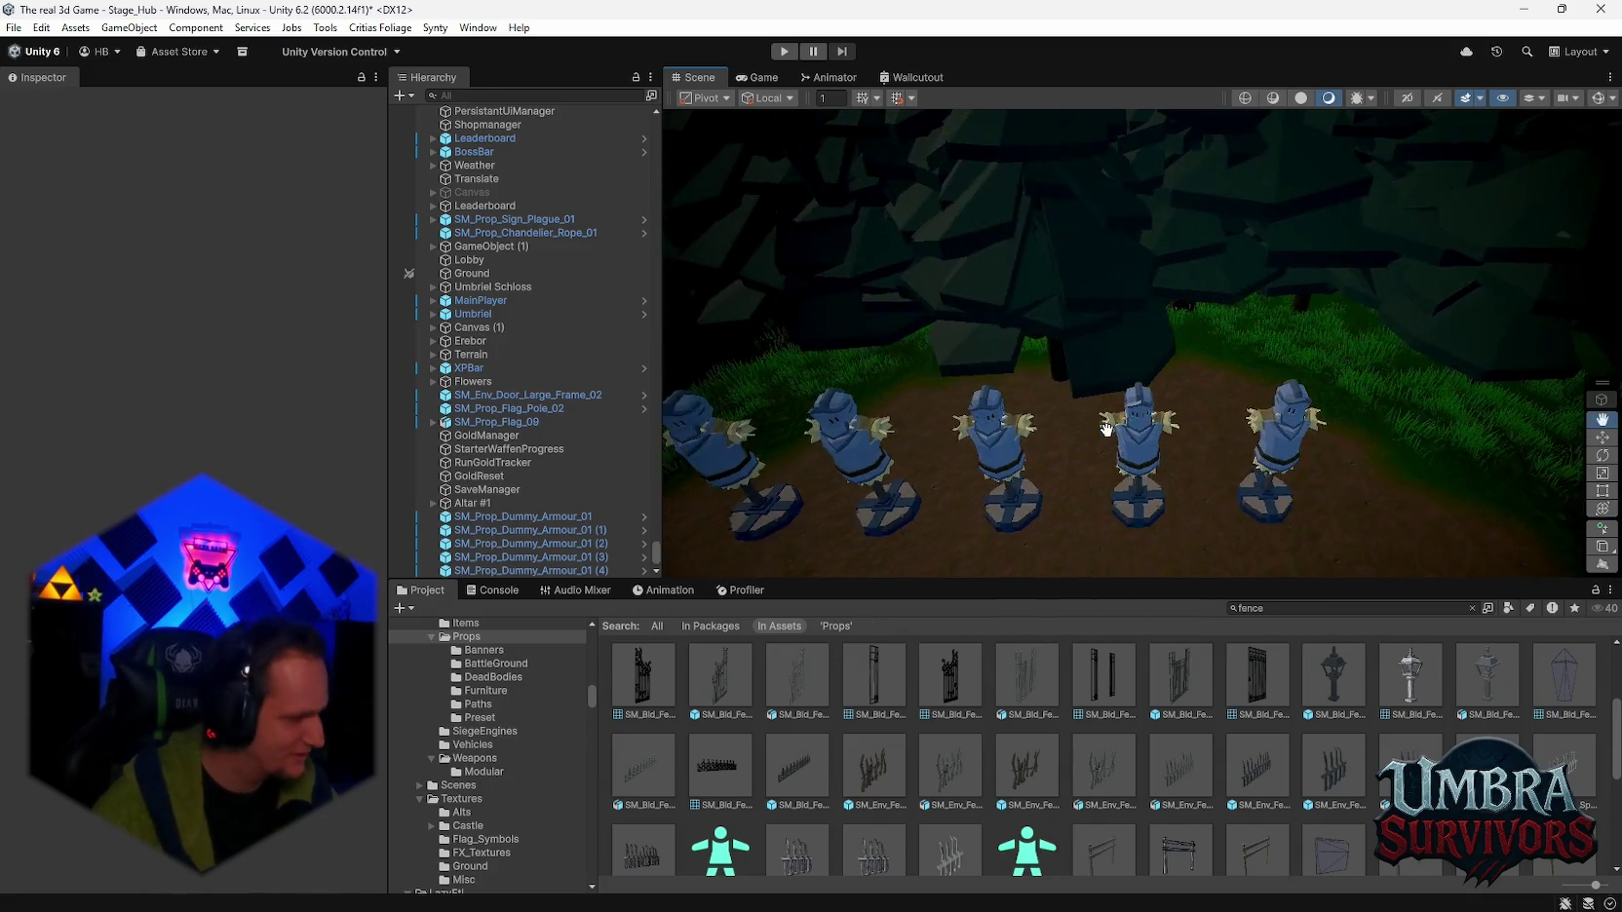
mouse_move(1131, 427)
left_mouse_down()
mouse_move(1097, 442)
mouse_move(1061, 498)
left_mouse_up()
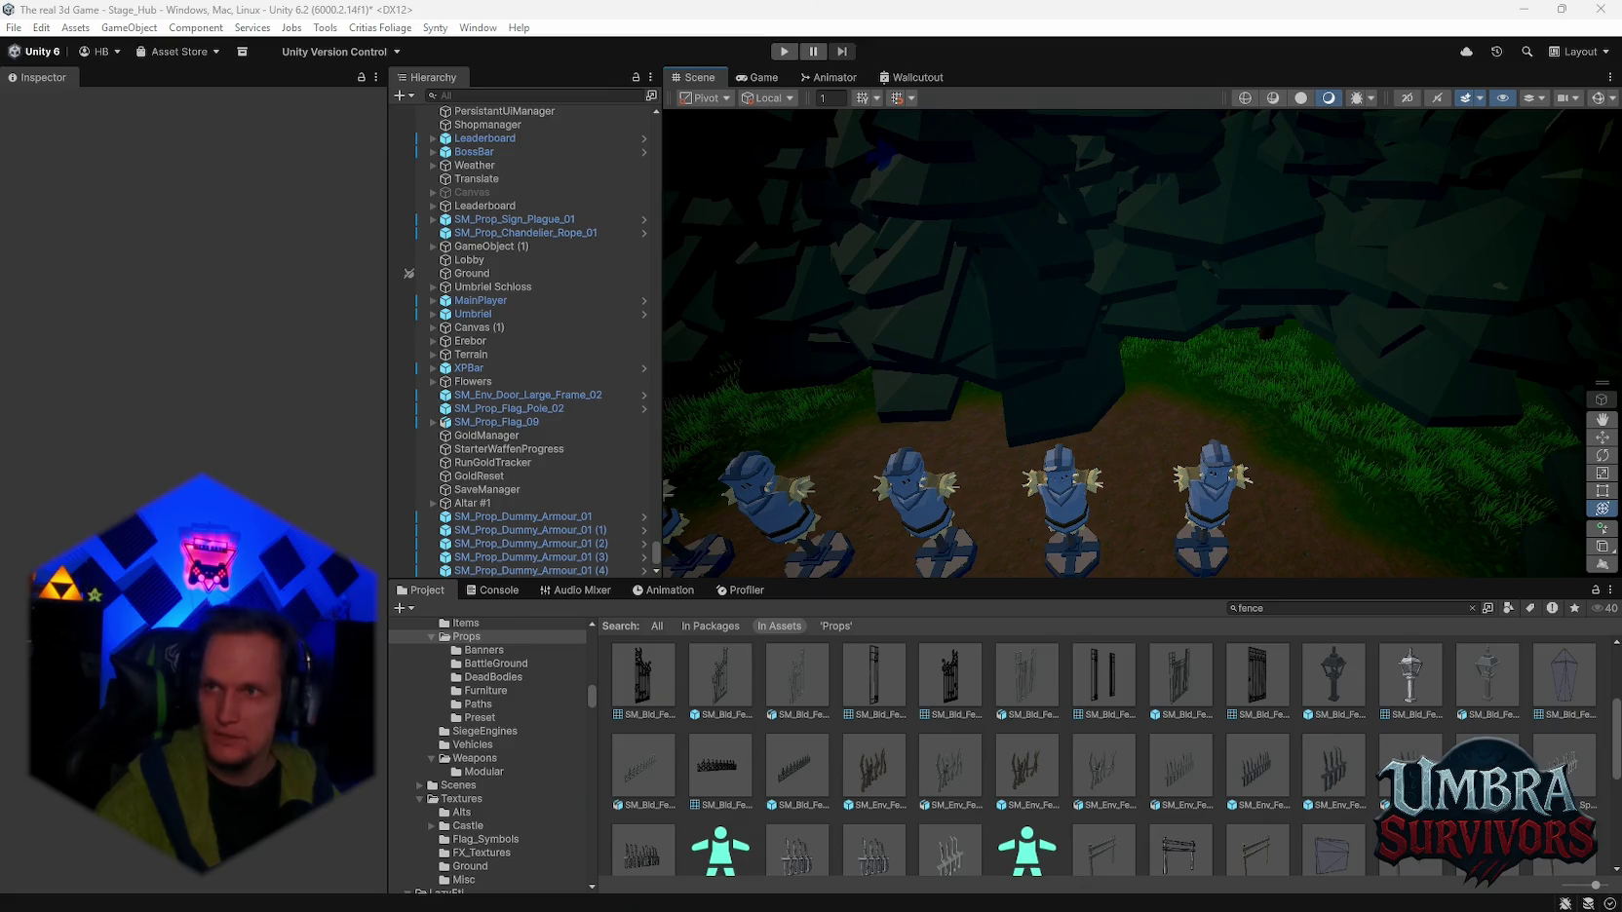
left_click_drag(1158, 39, 1158, 6)
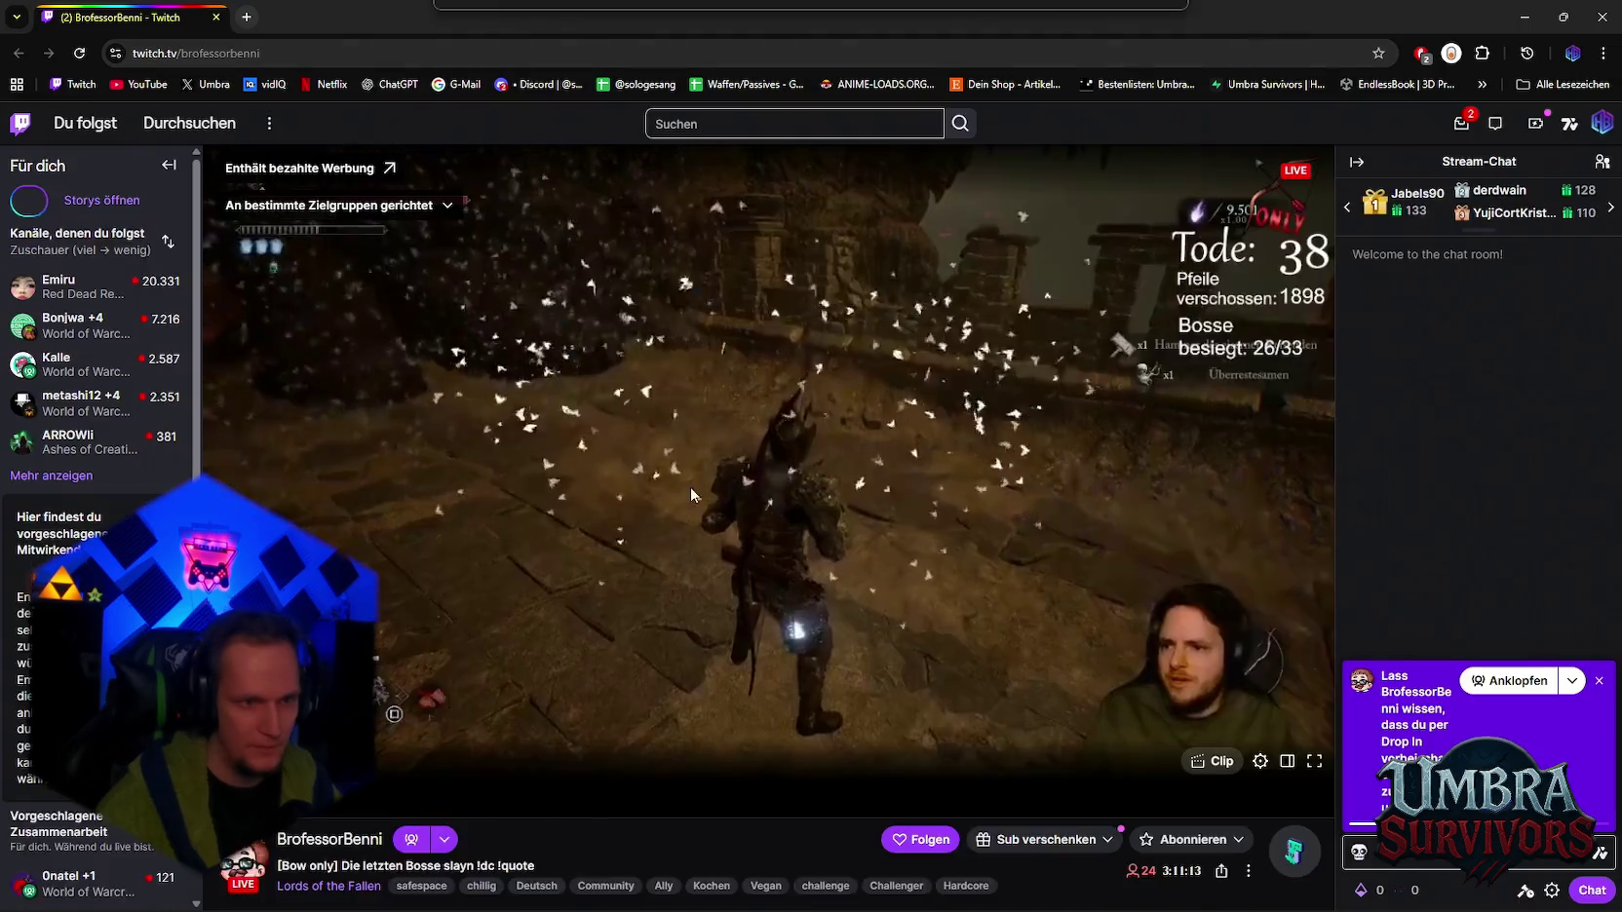
Scroll through the Twitch stream page, then minimize the browser to bring Unity back
scroll(980, 487, "down", 2)
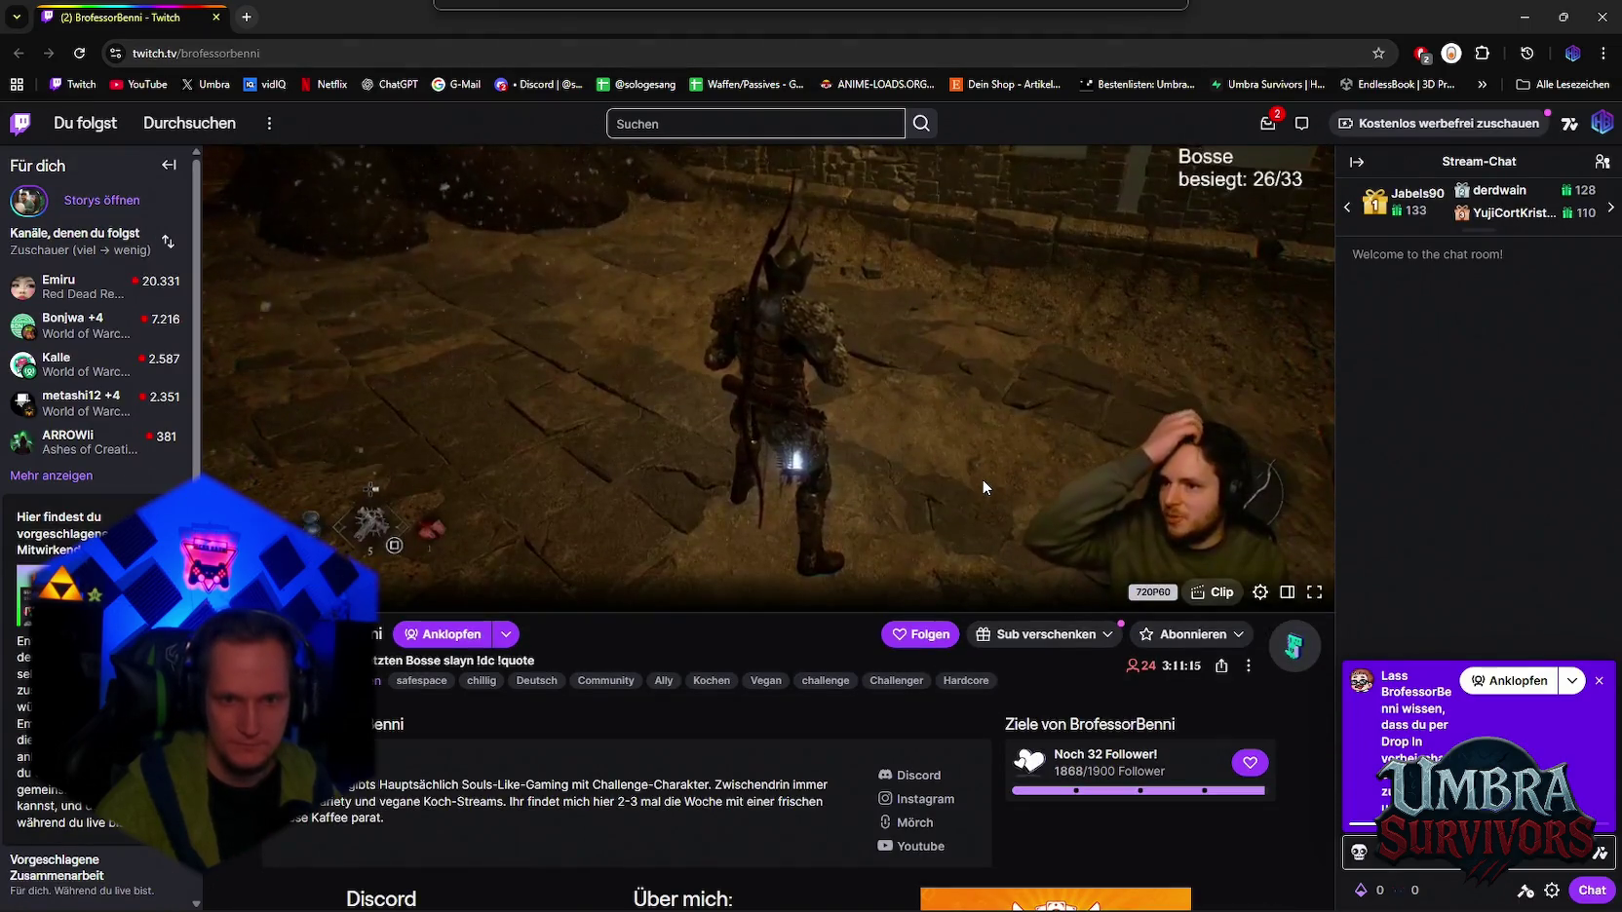
scroll(980, 478, "down", 10)
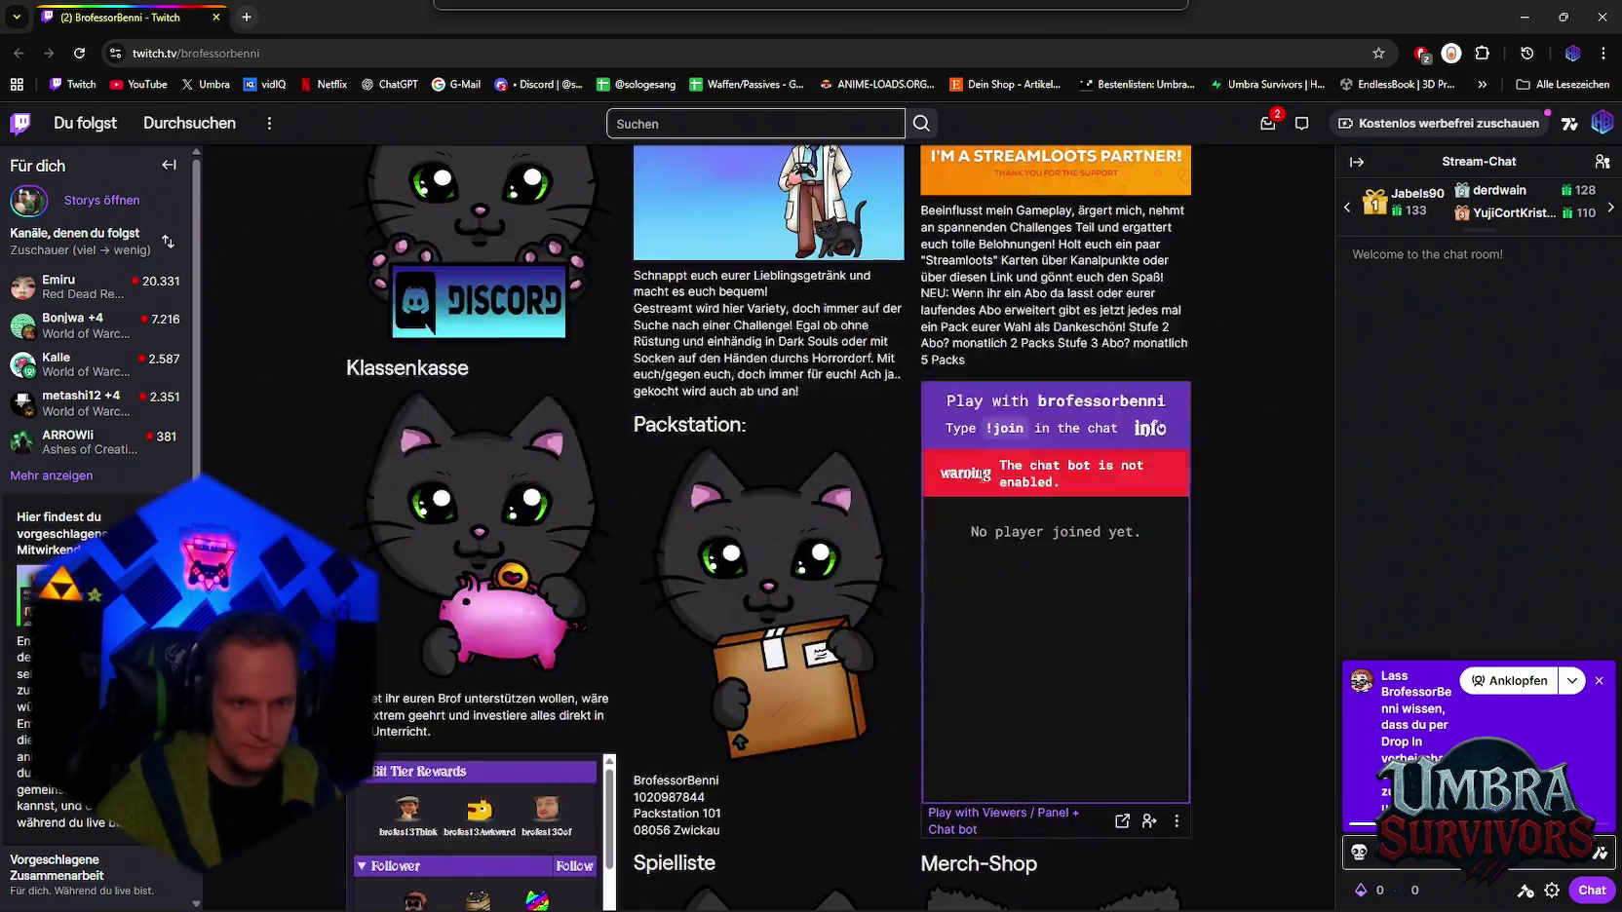
scroll(980, 478, "up", 5)
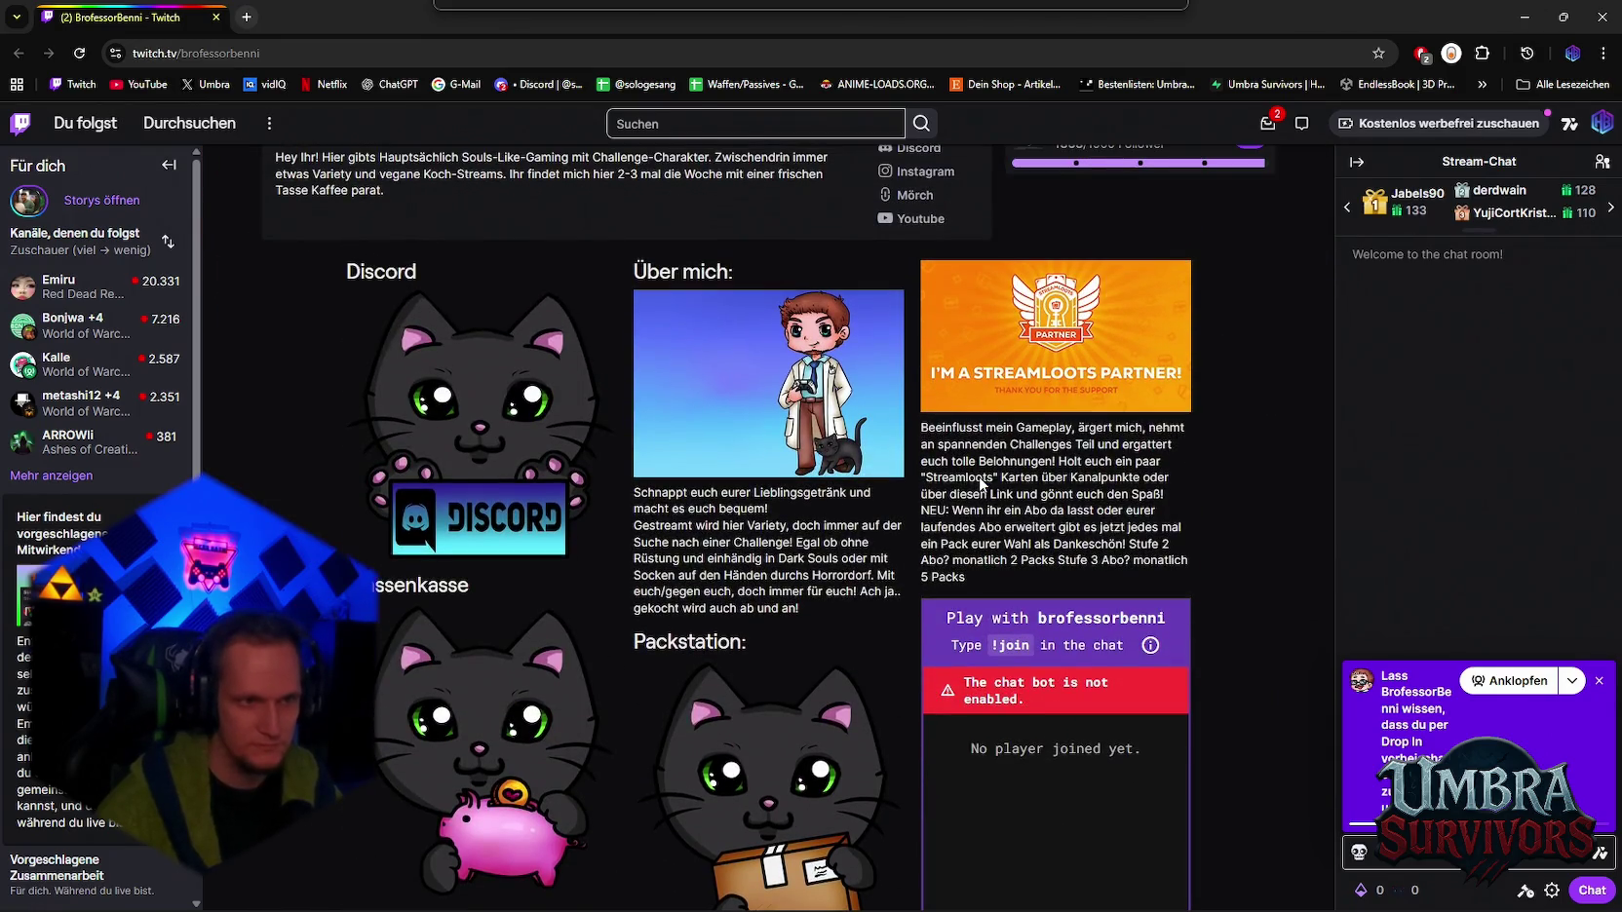
scroll(980, 482, "up", 2)
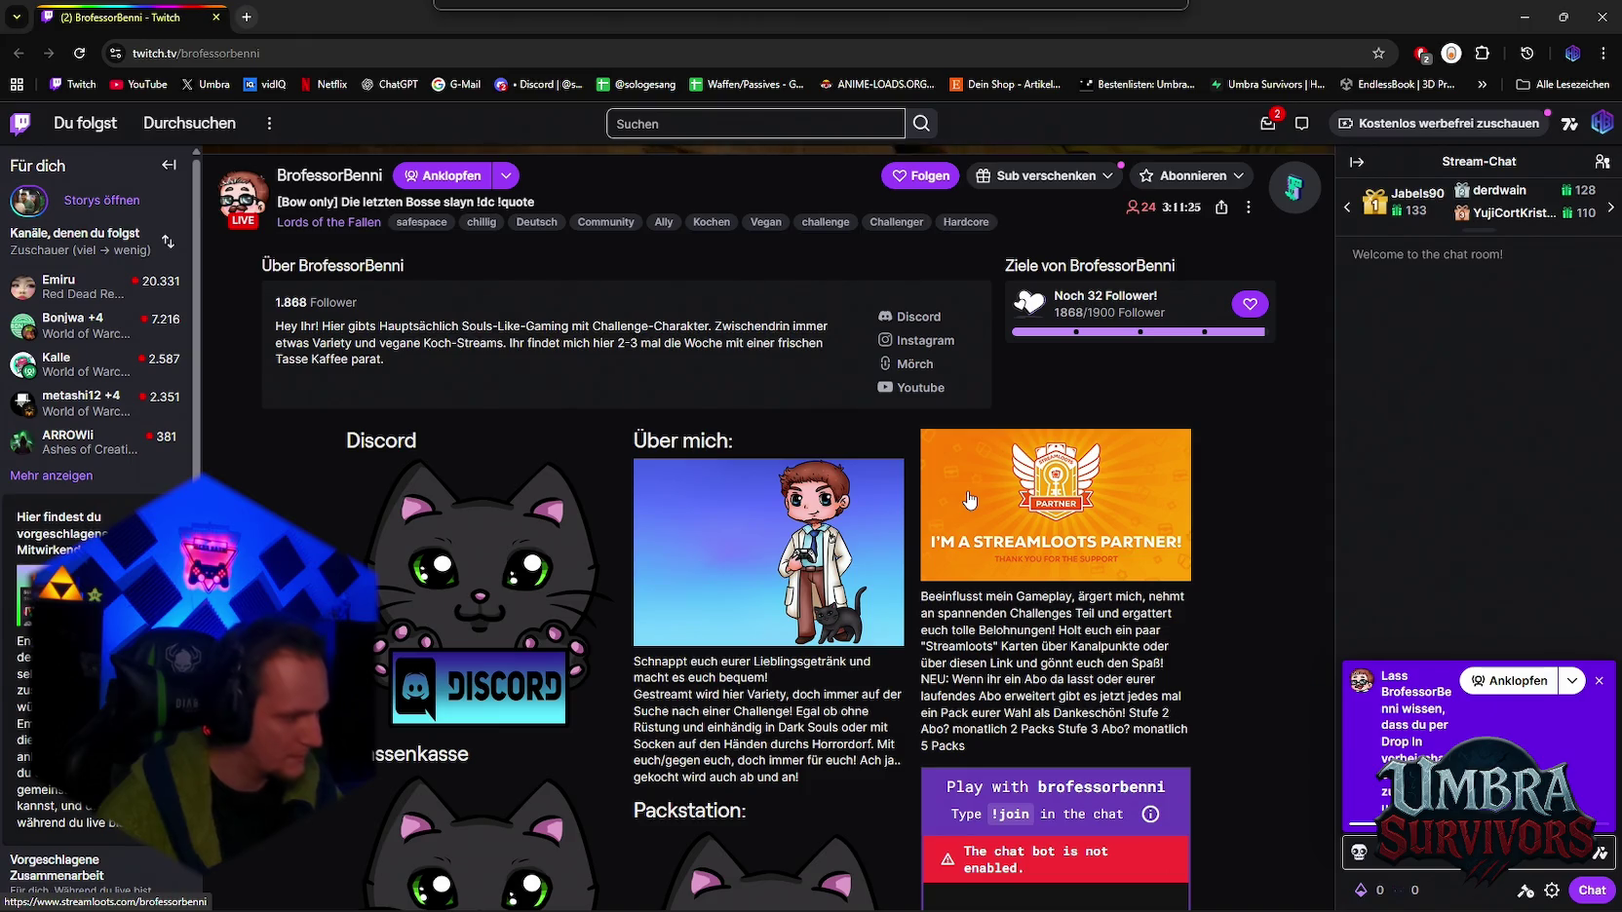
scroll(969, 497, "up", 1)
scroll(965, 498, "up", 5)
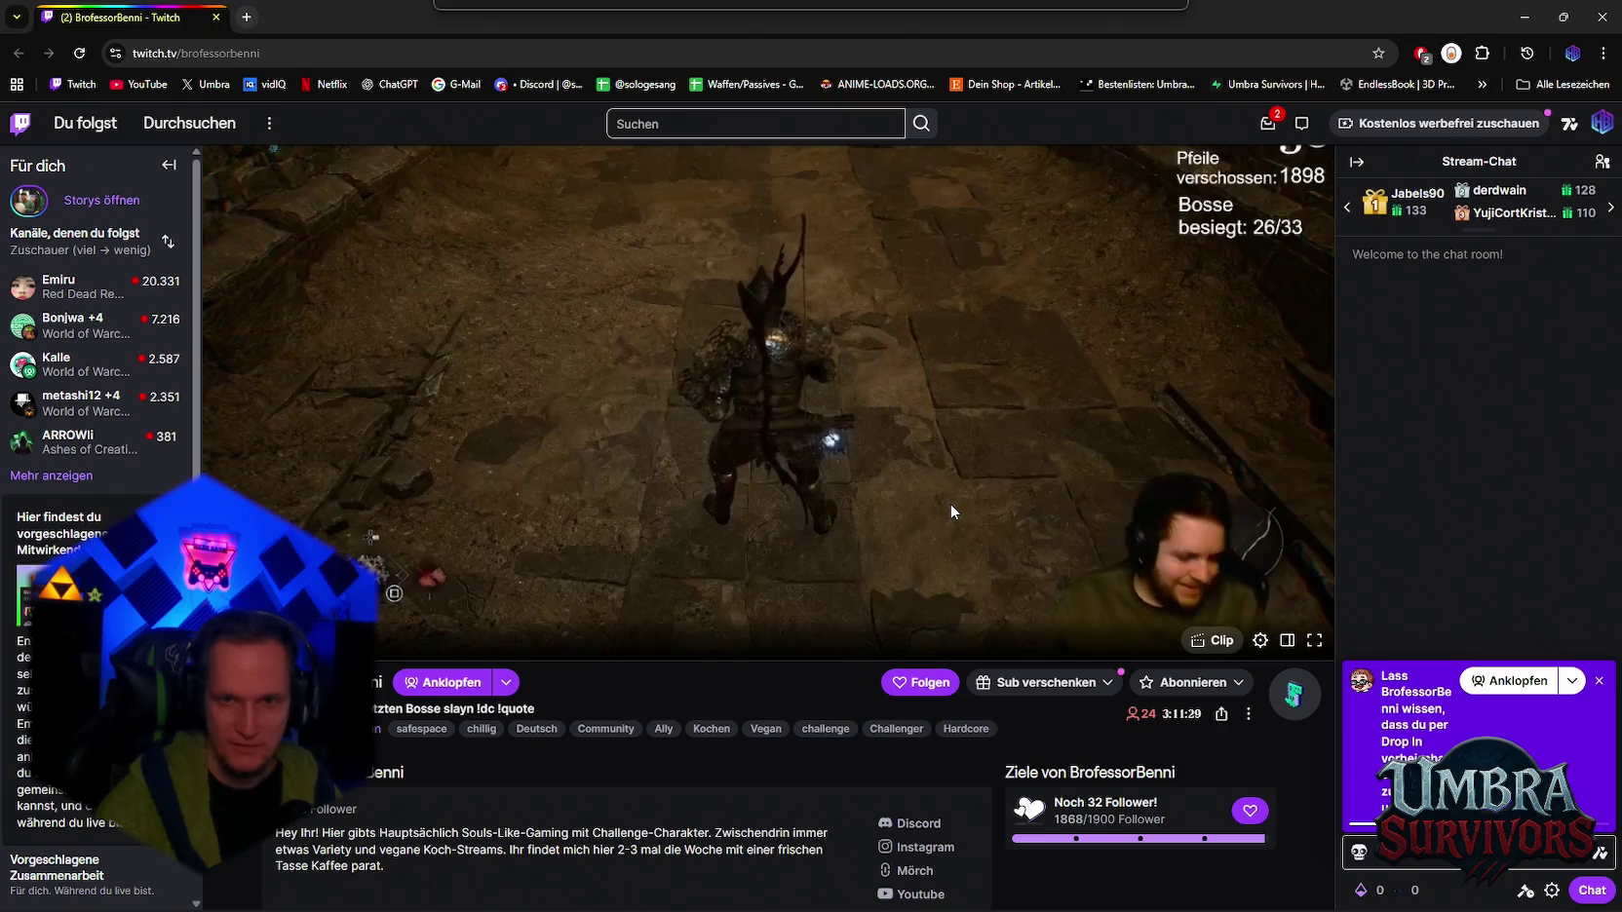
scroll(951, 504, "down", 4)
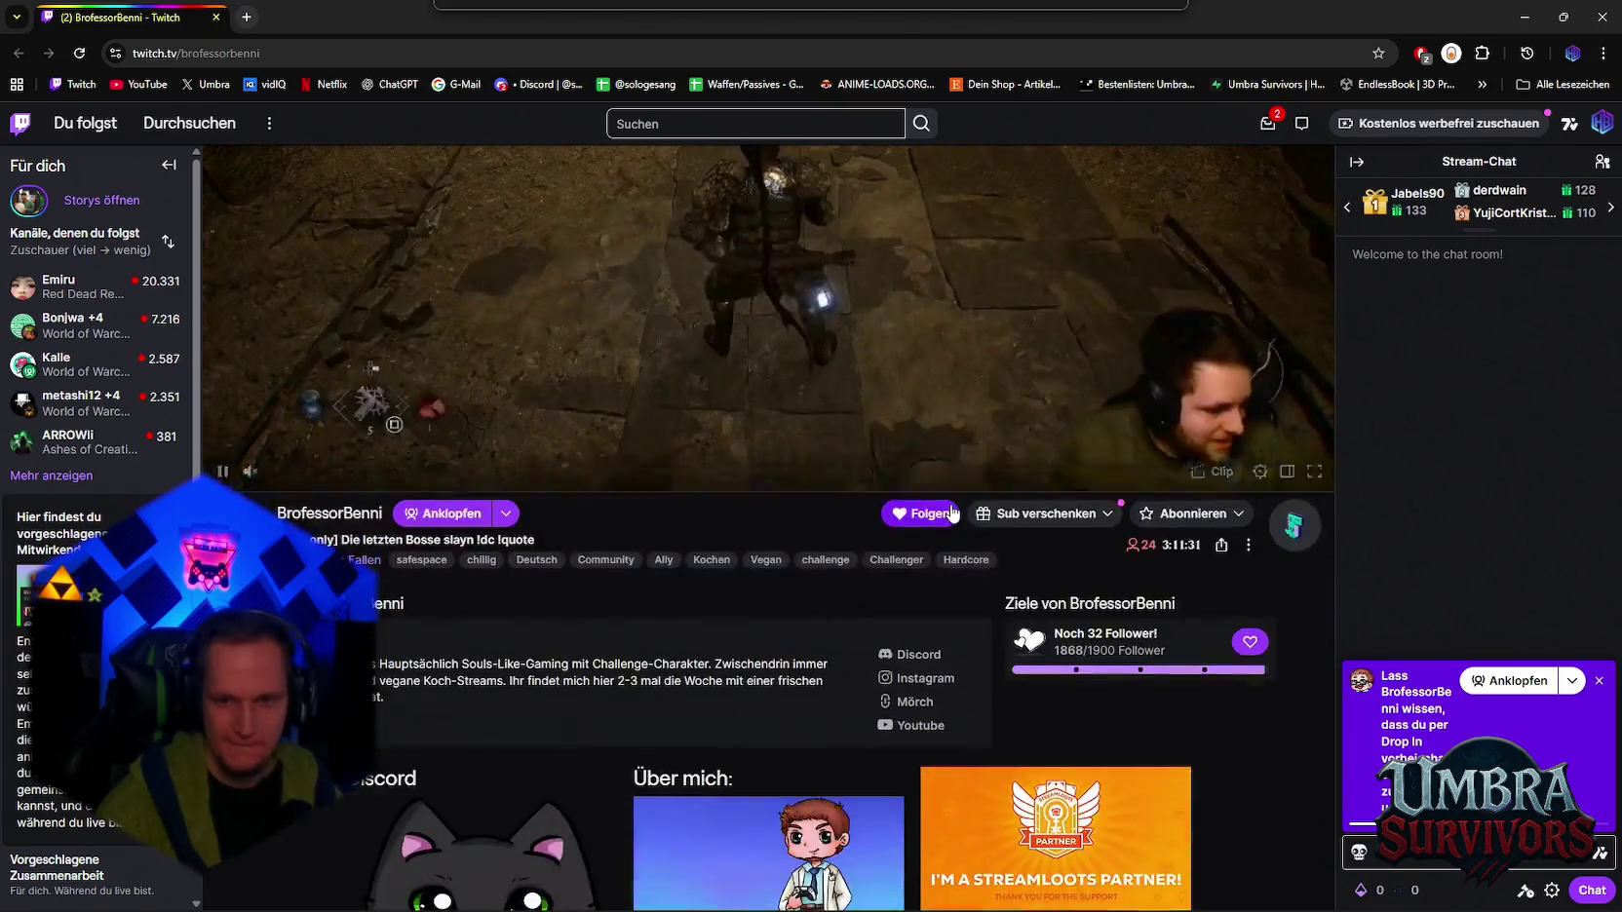
scroll(951, 504, "up", 4)
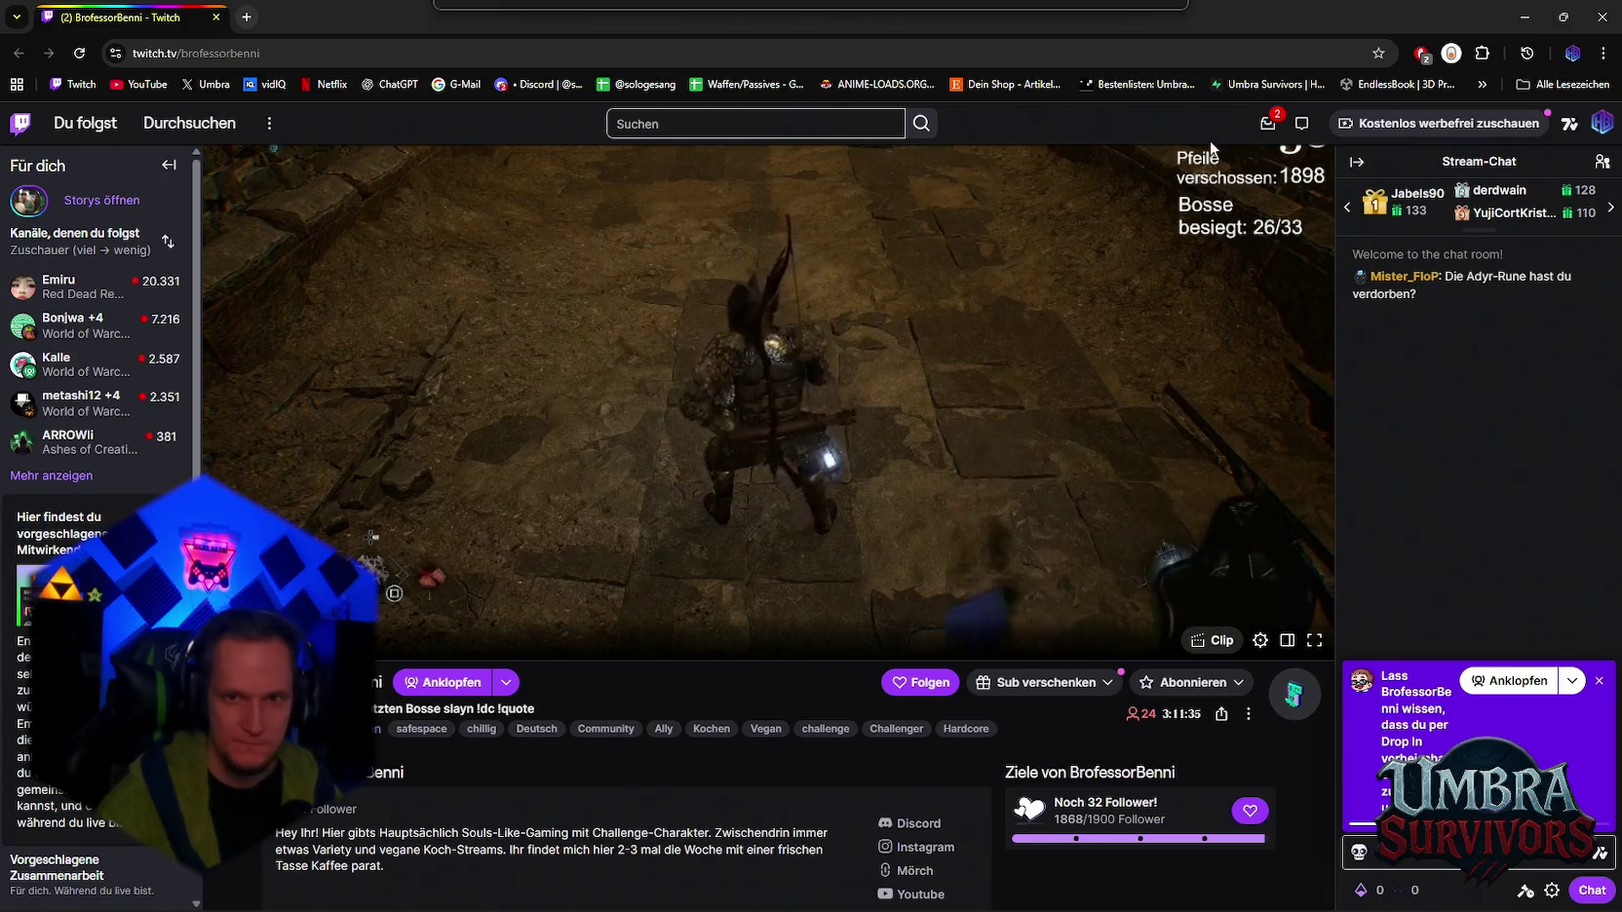
scroll(1093, 312, "up", 1)
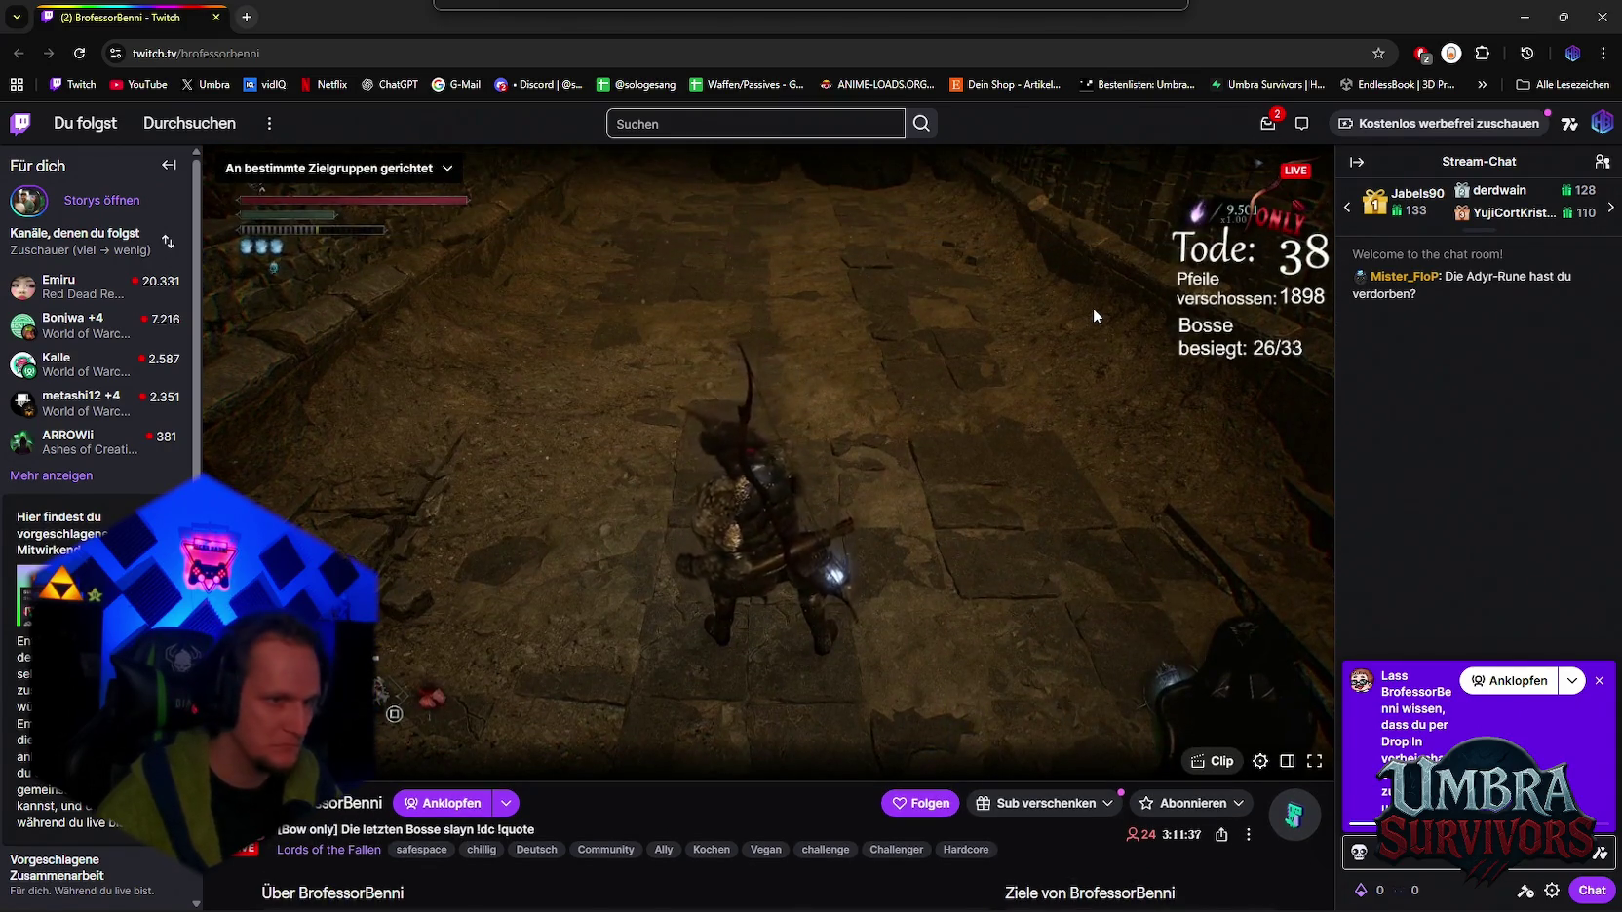
scroll(1093, 308, "down", 2)
scroll(1092, 308, "up", 2)
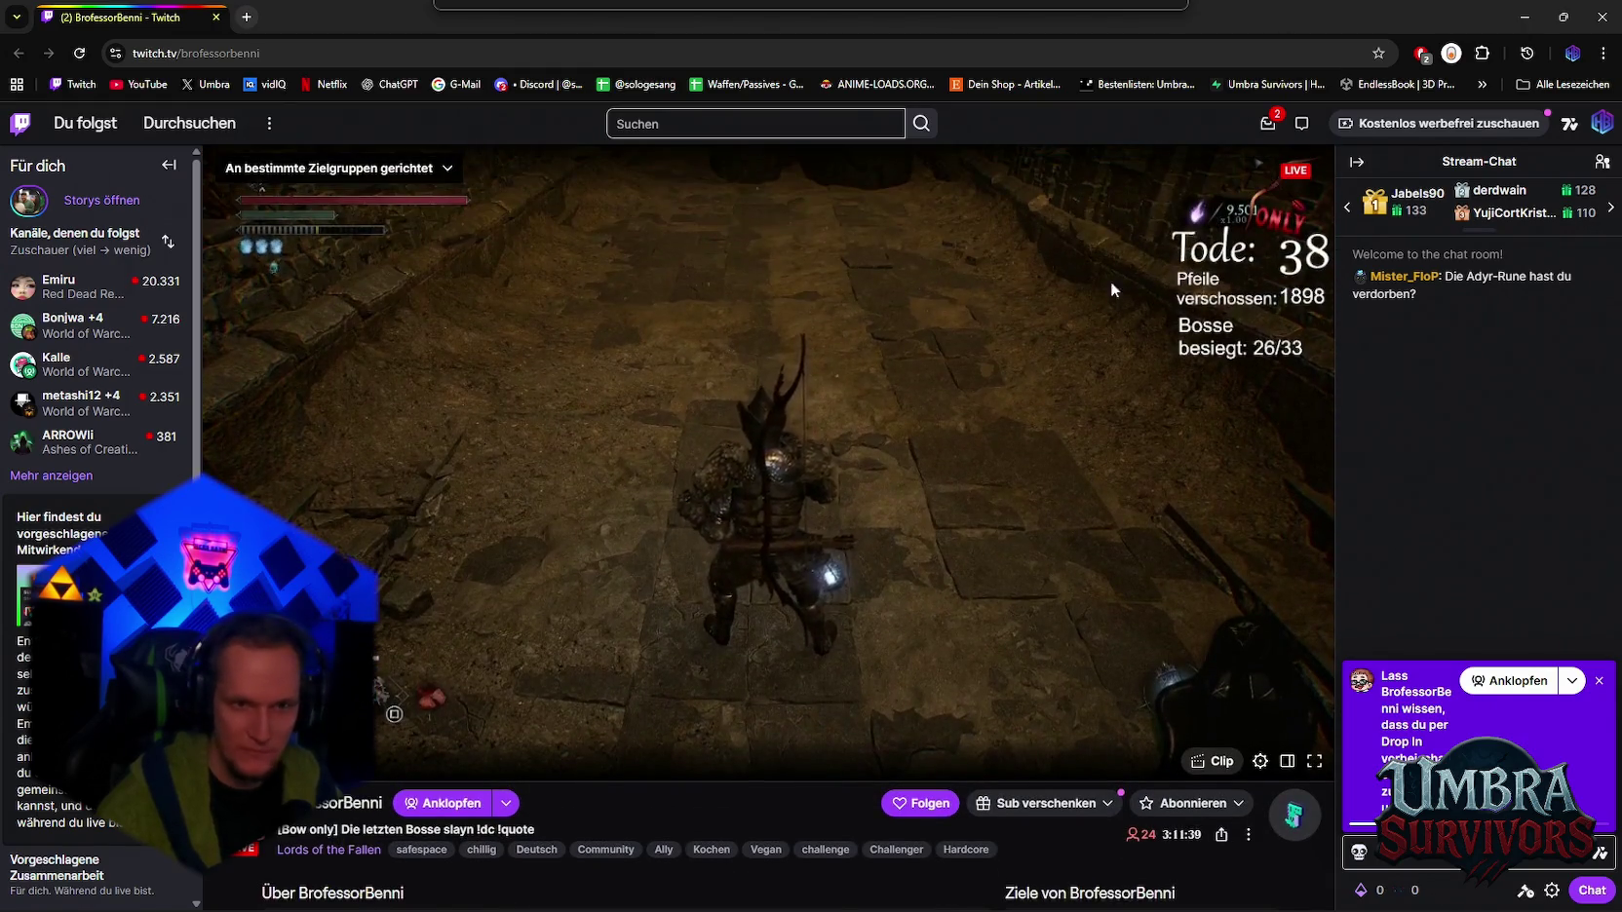
key("super+Down")
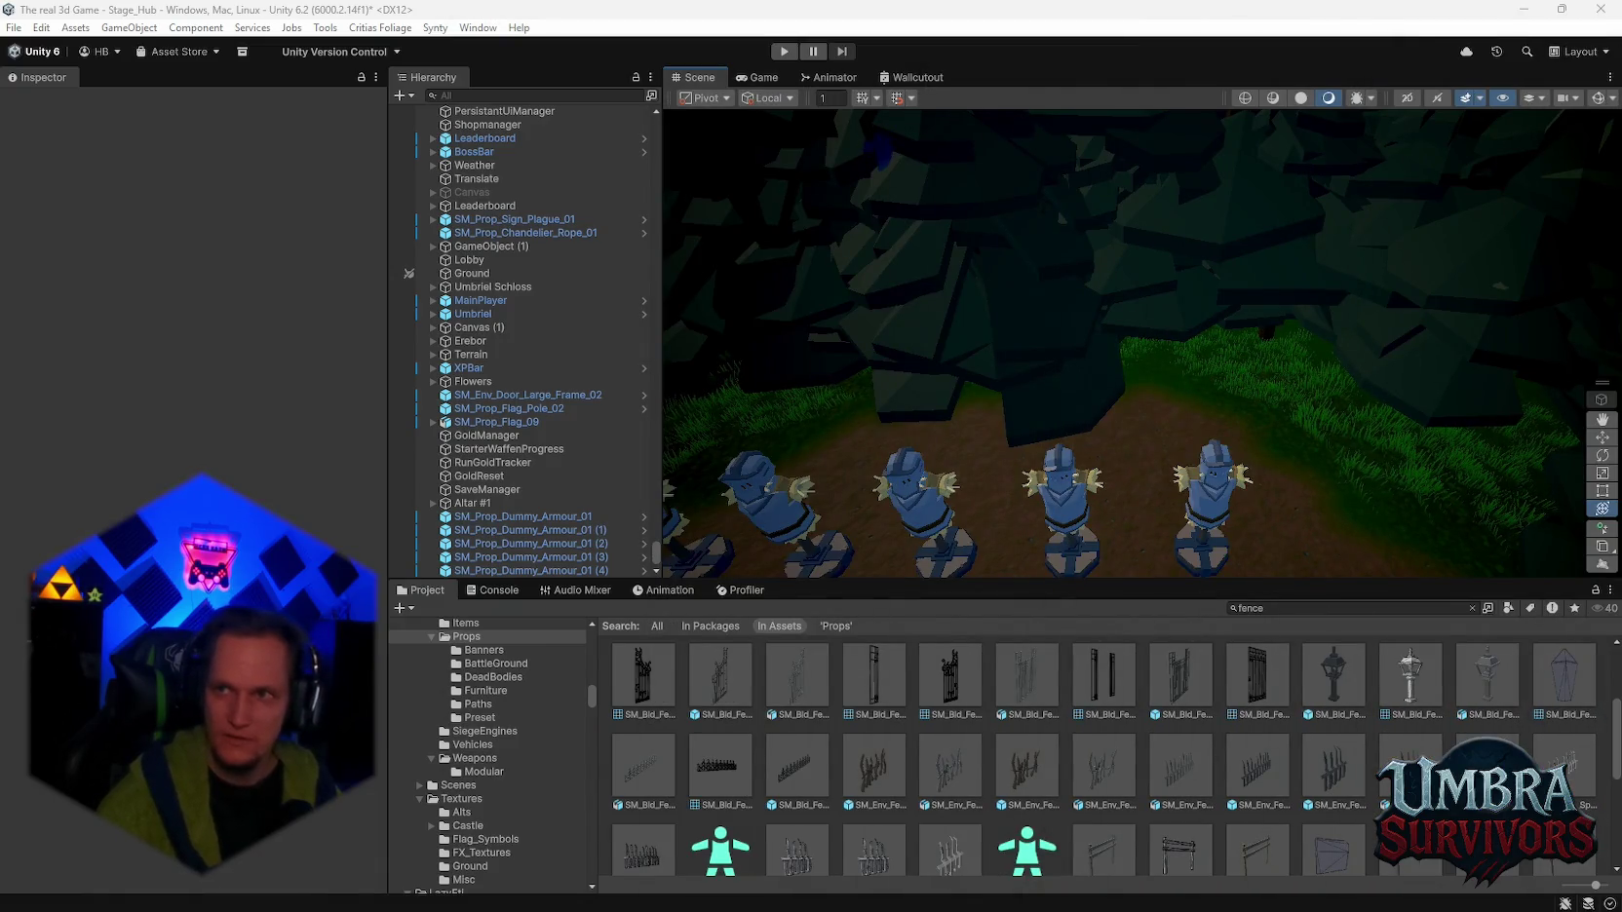
scroll(952, 502, "down", 3)
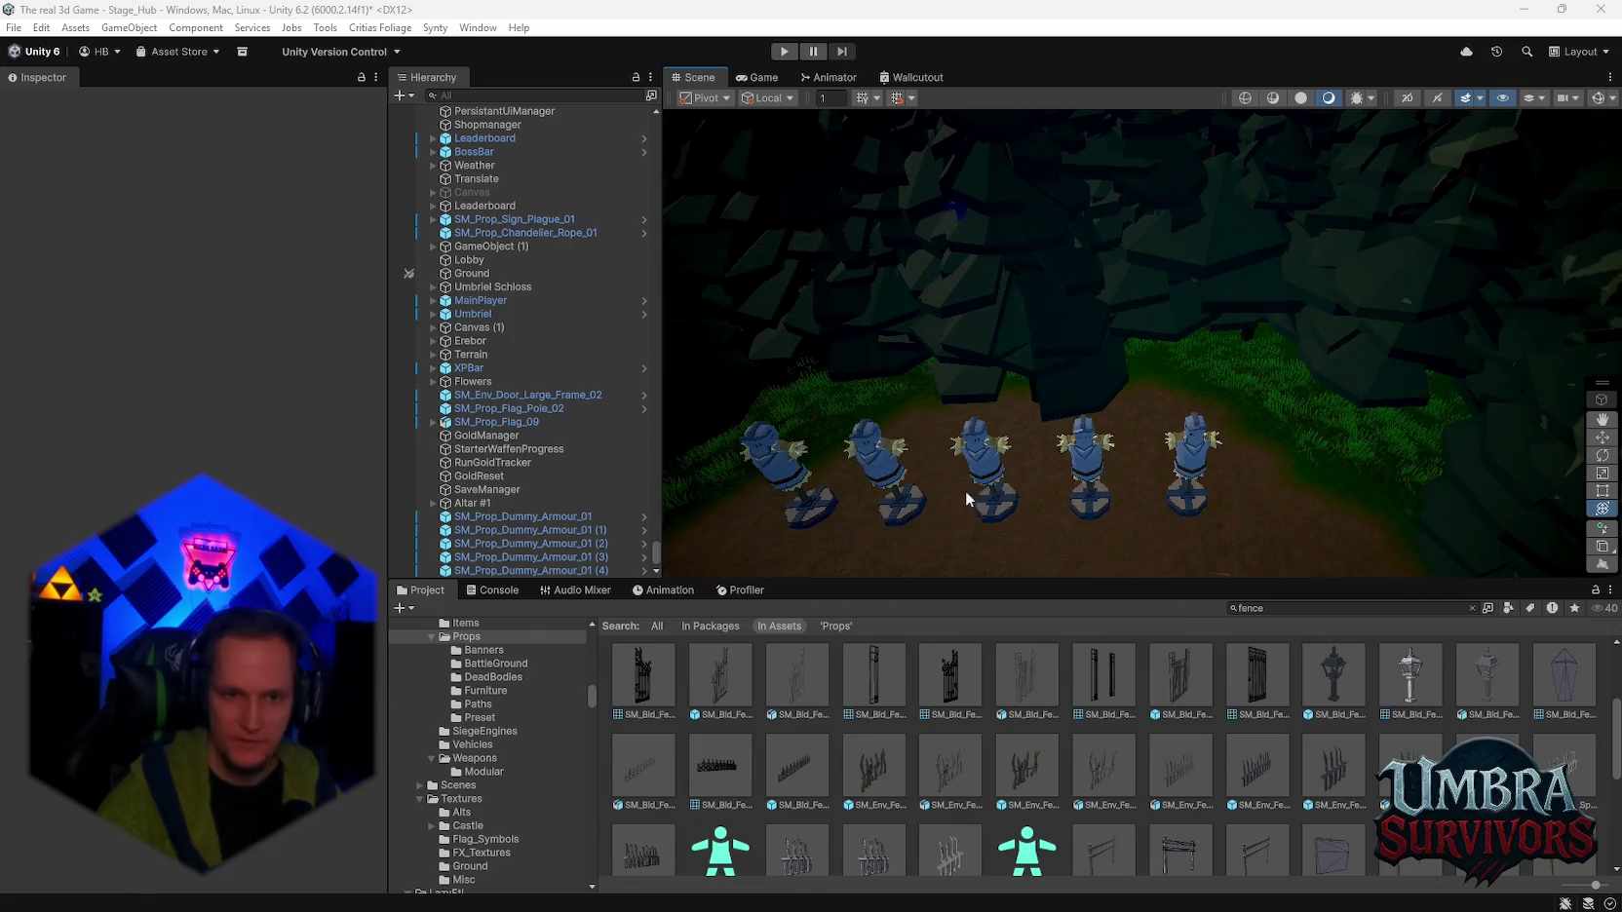
scroll(1229, 317, "up", 5)
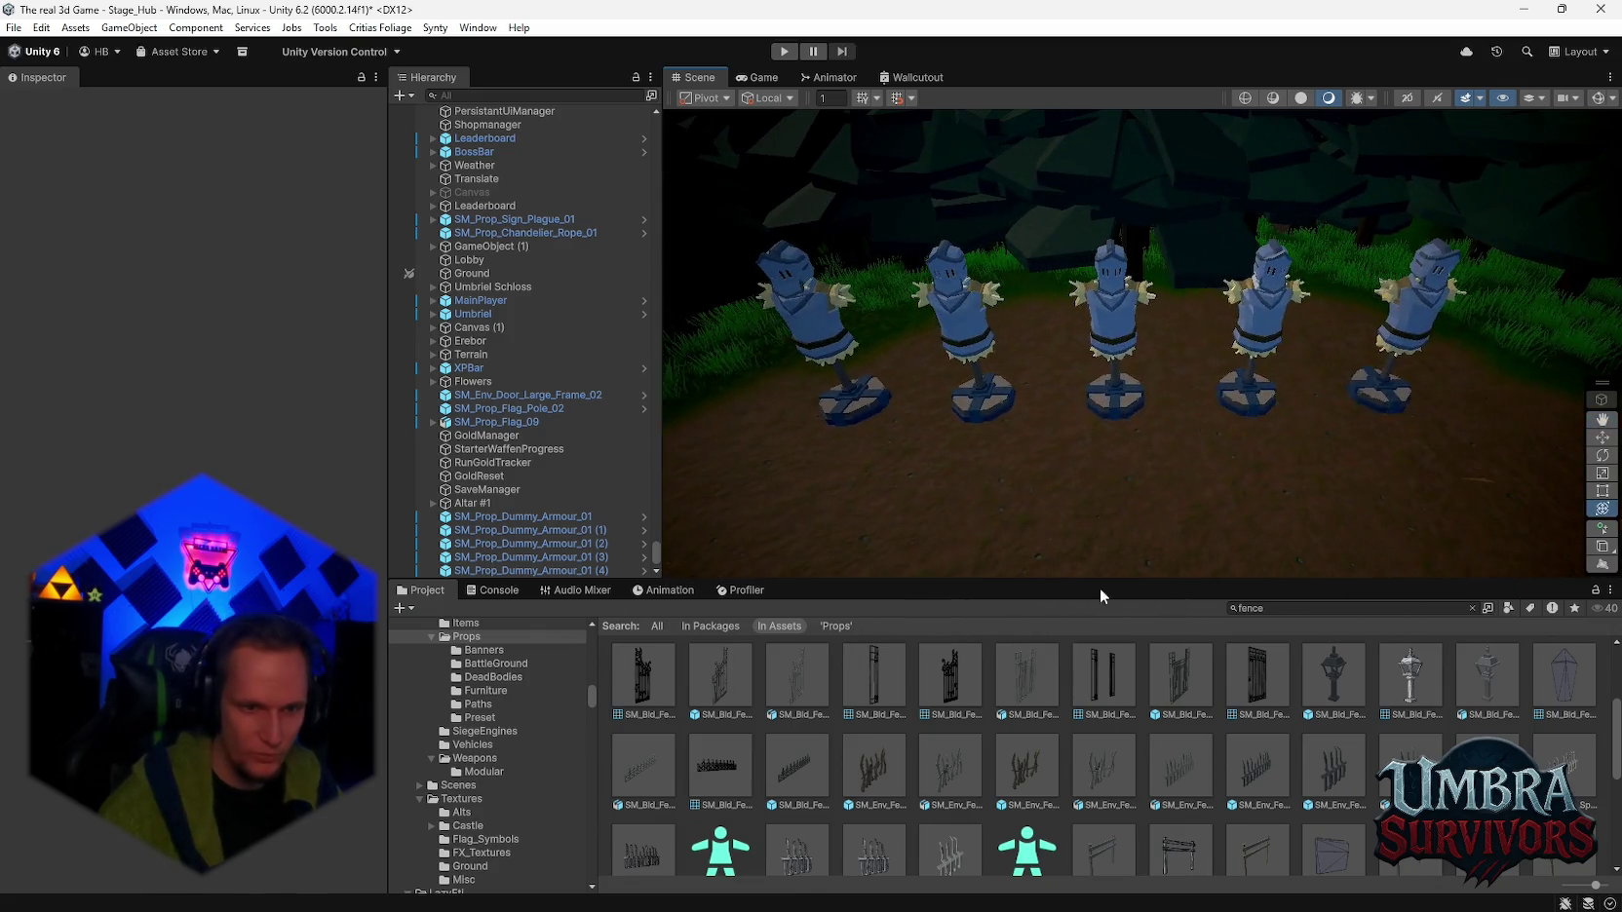
scroll(902, 836, "down", 3)
scroll(902, 837, "down", 10)
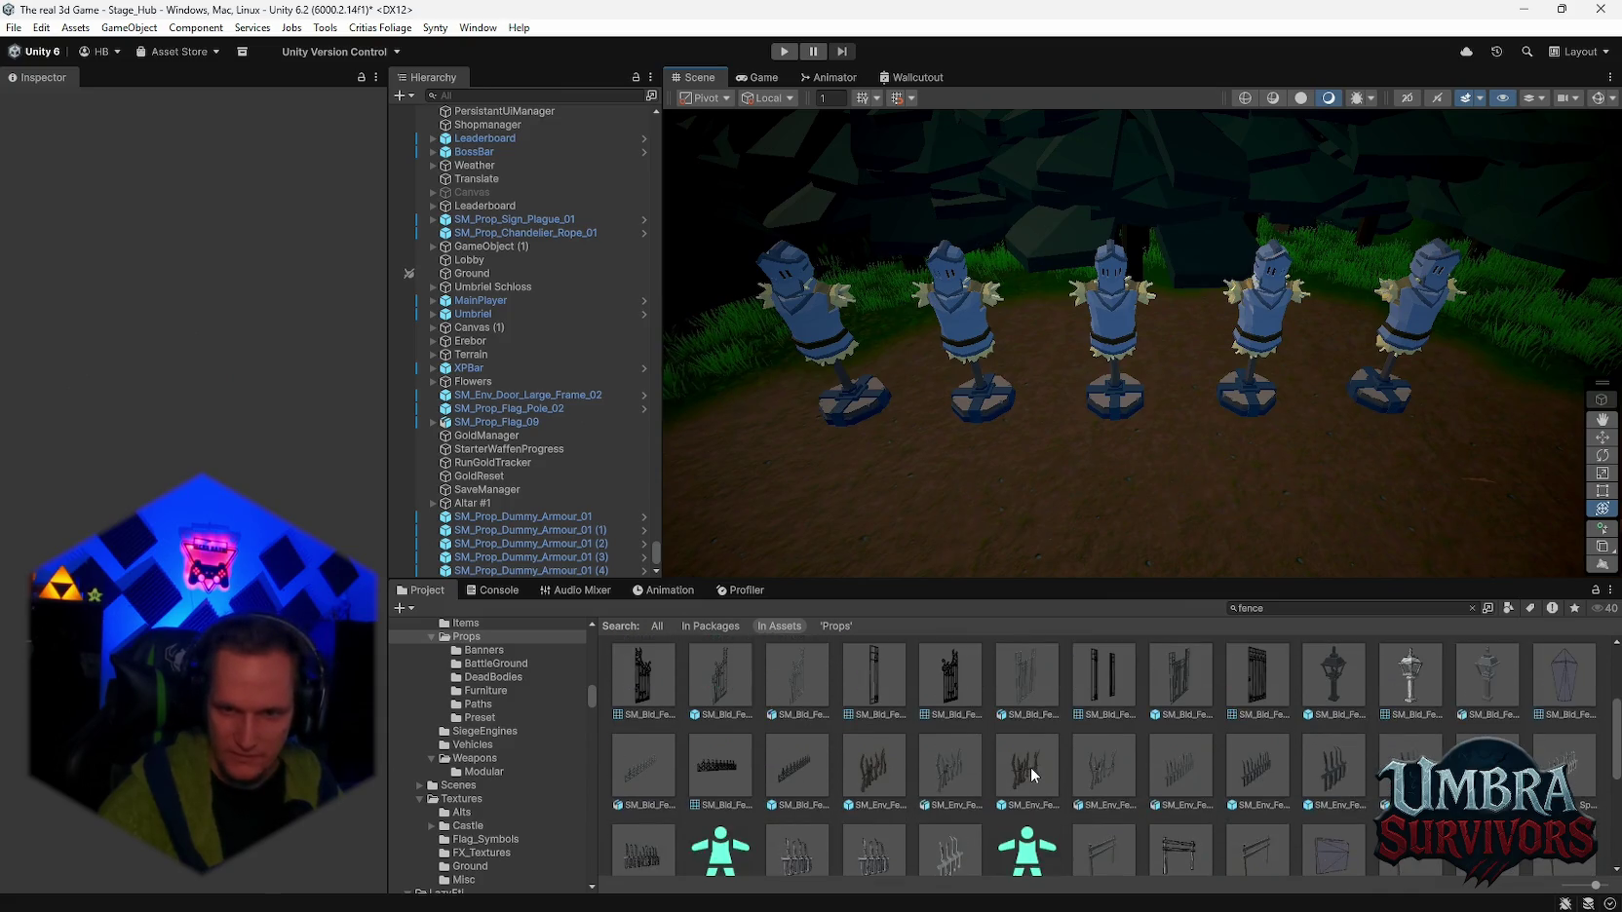
scroll(1073, 770, "up", 8)
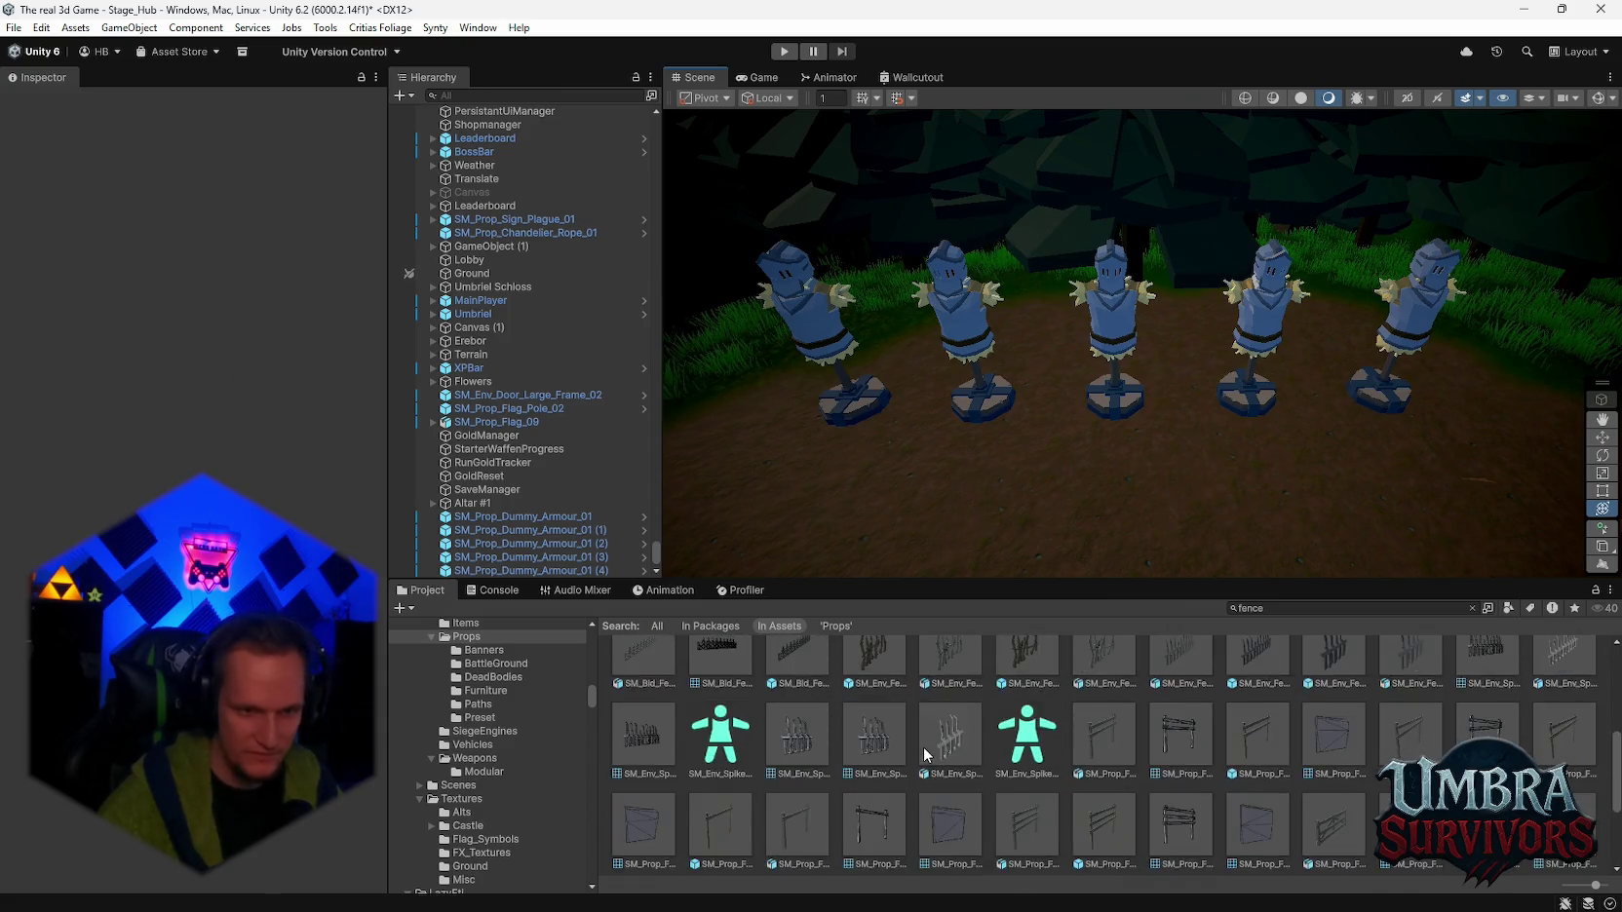
scroll(867, 739, "down", 1)
left_click(620, 813)
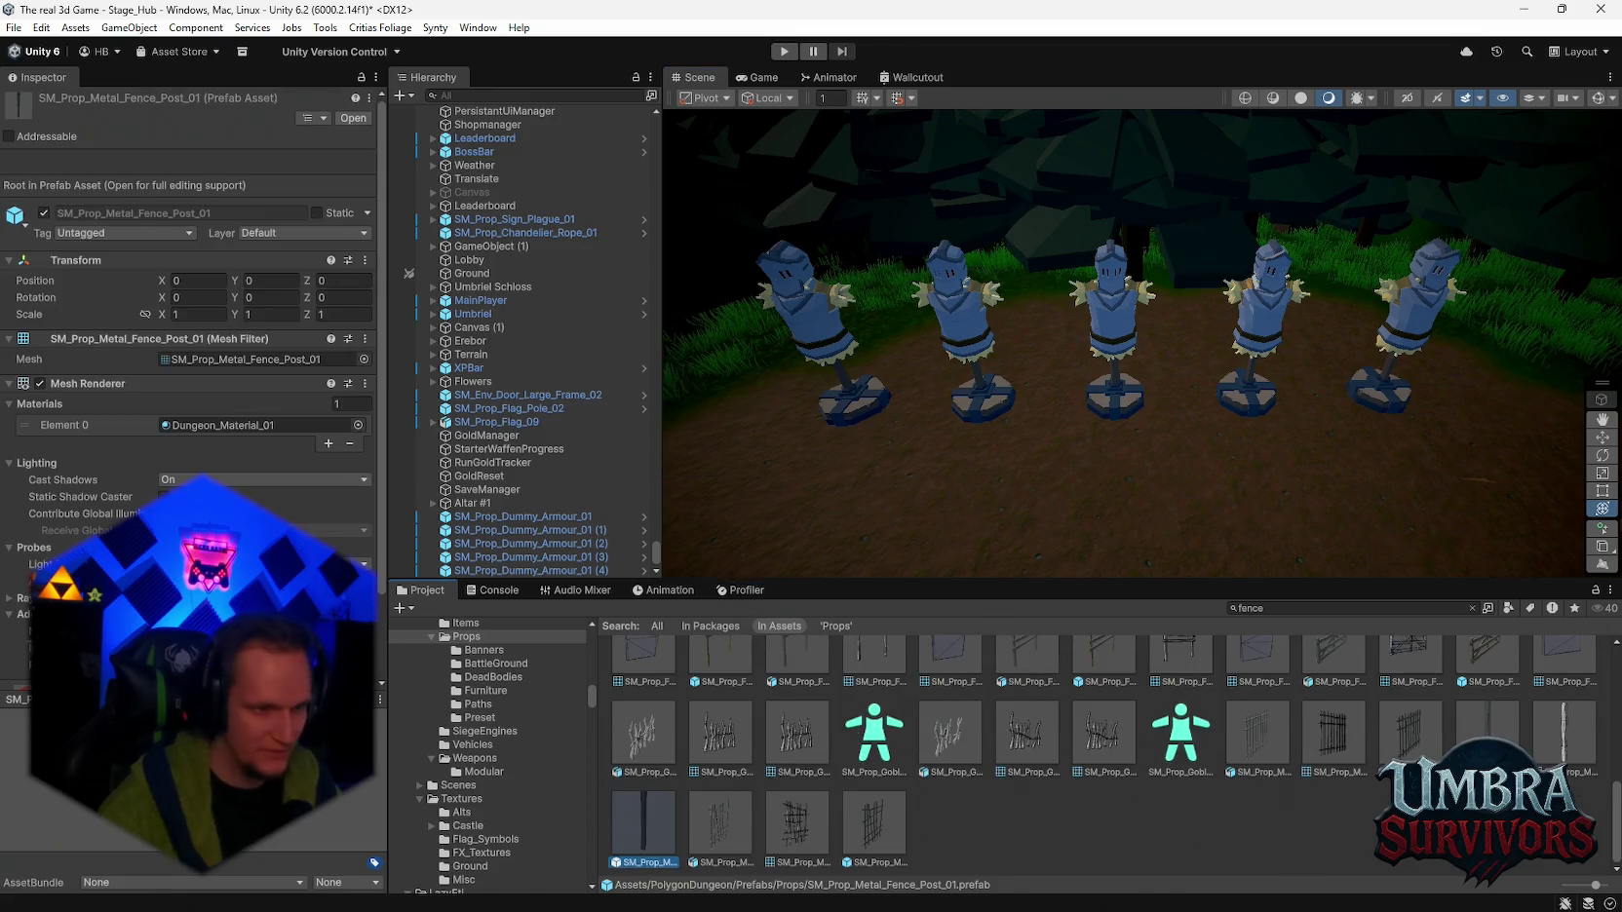
scroll(896, 743, "up", 3)
left_click(1205, 761)
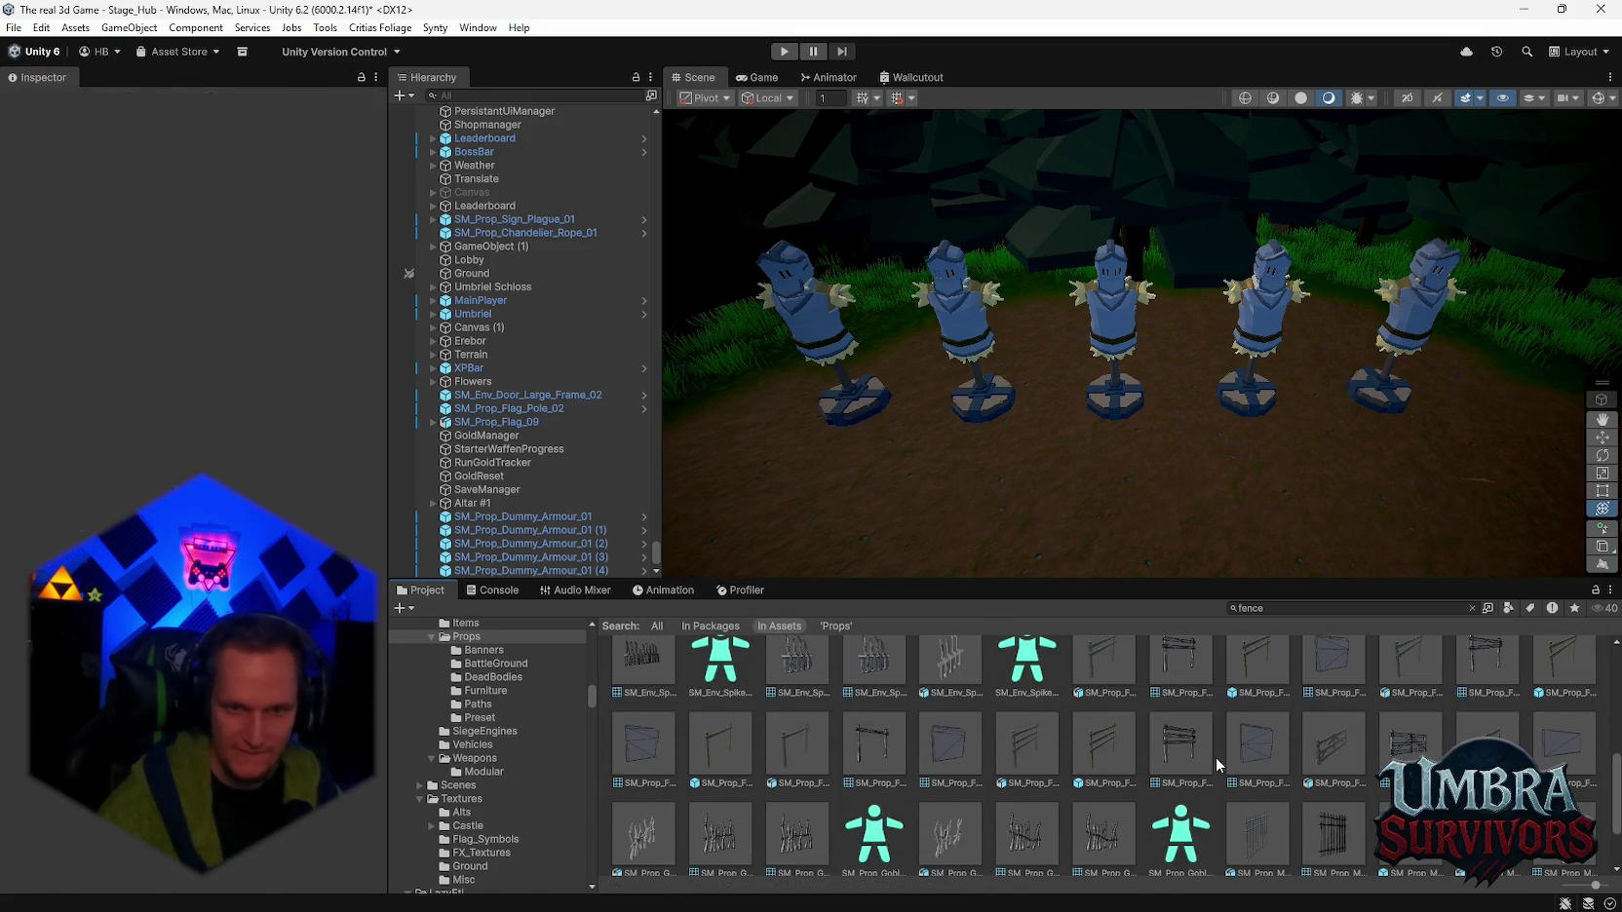
scroll(1362, 740, "up", 4)
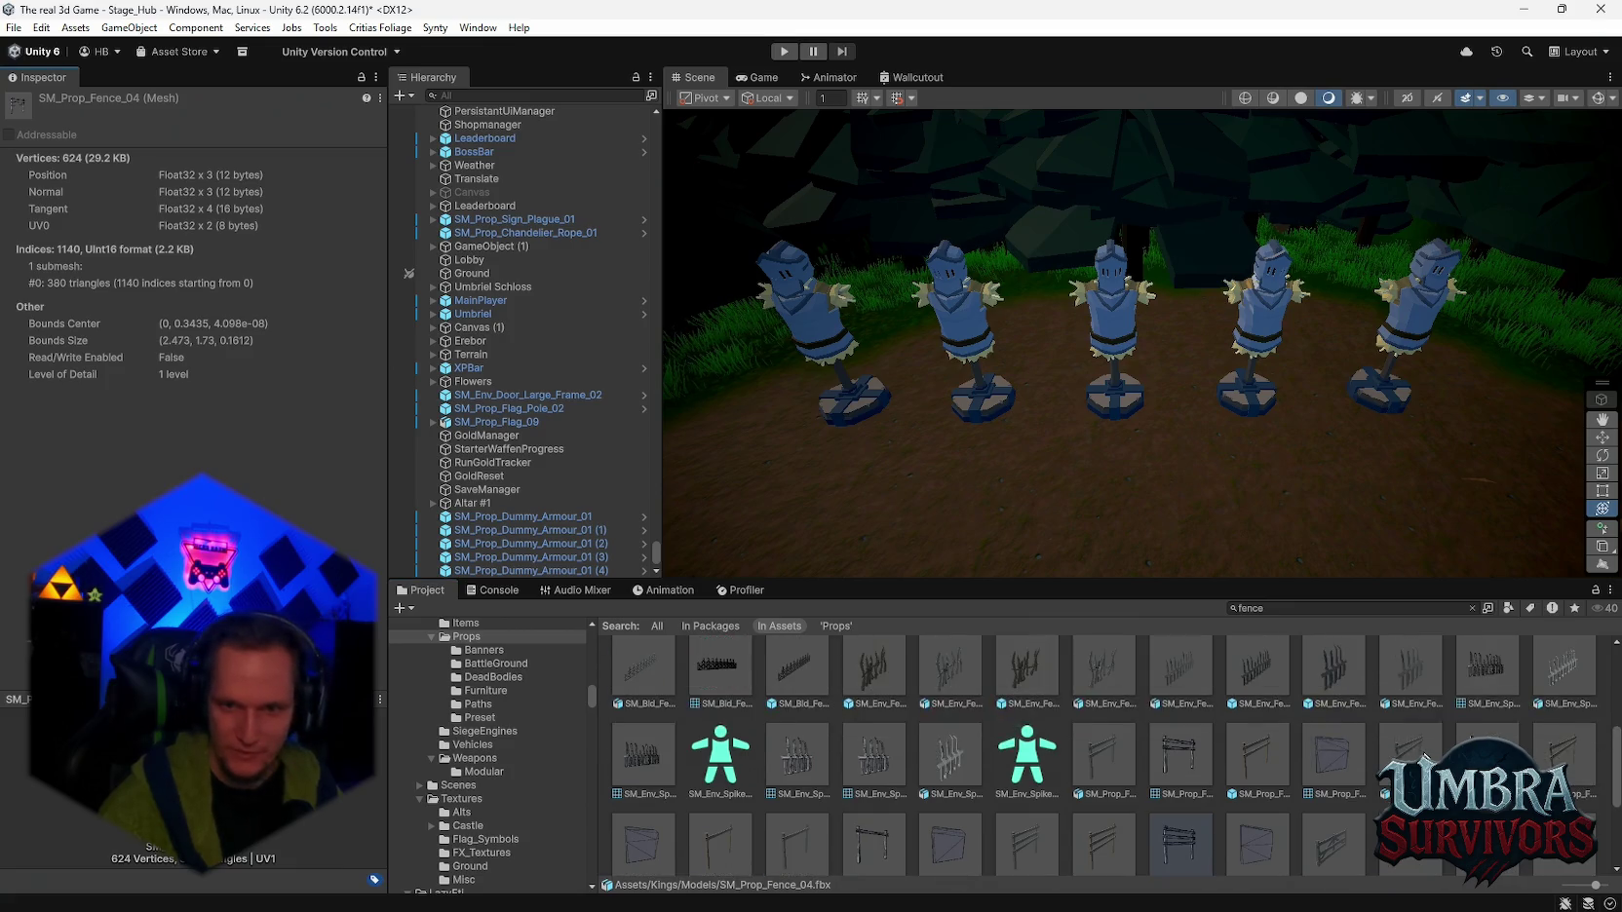
left_click(1345, 761)
left_click(1268, 772)
left_click(880, 766)
left_click(655, 777)
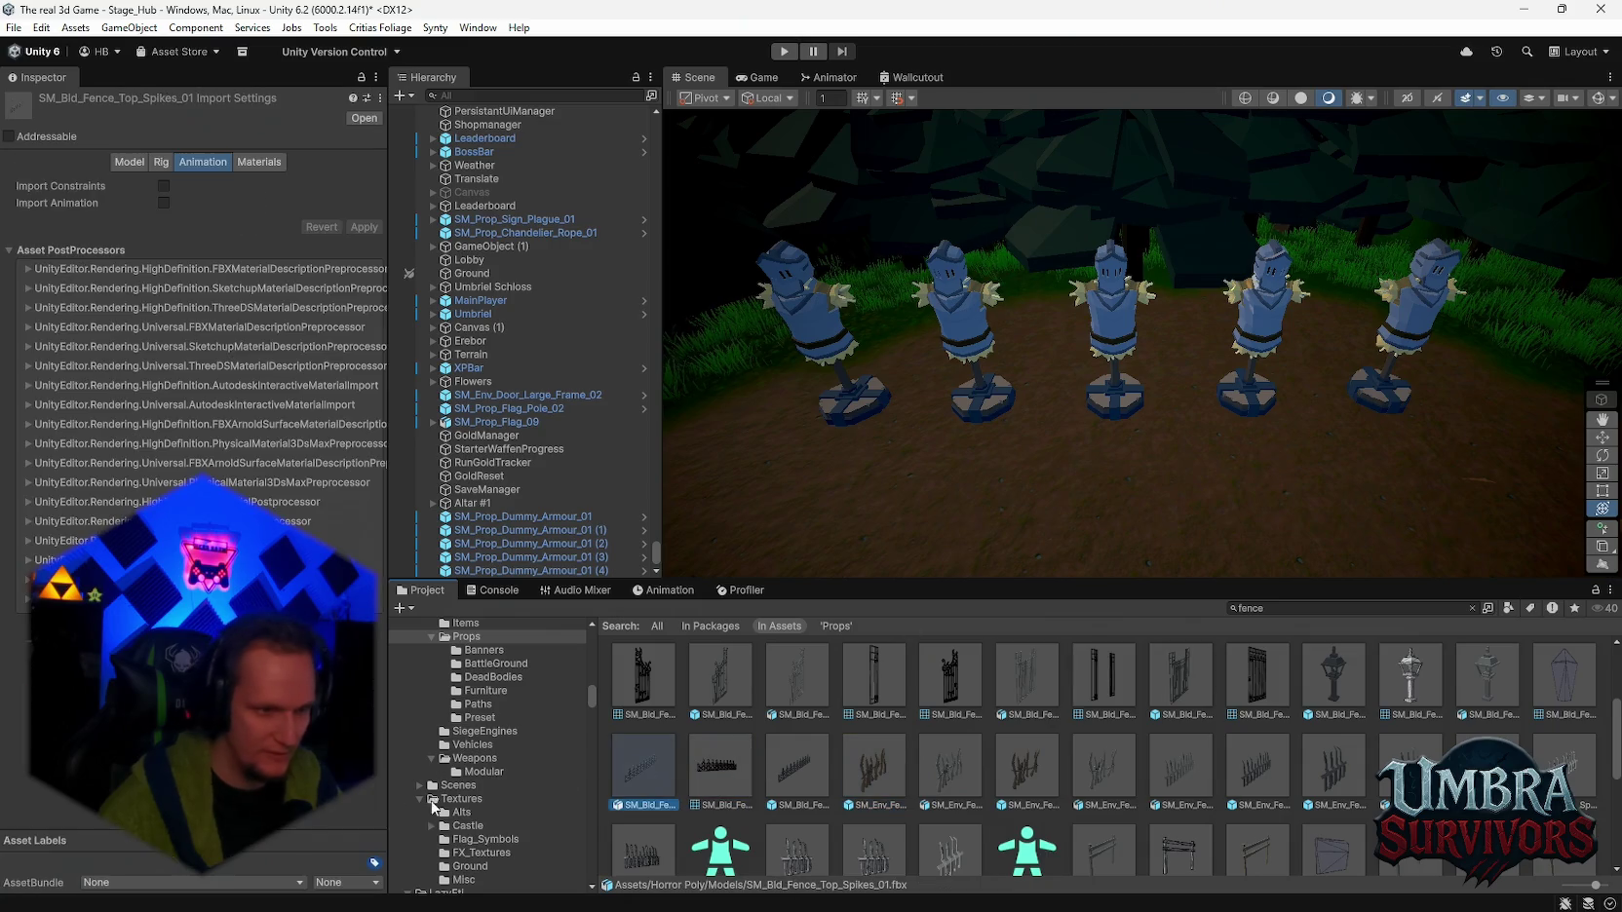
scroll(803, 783, "up", 2)
left_click(1353, 805)
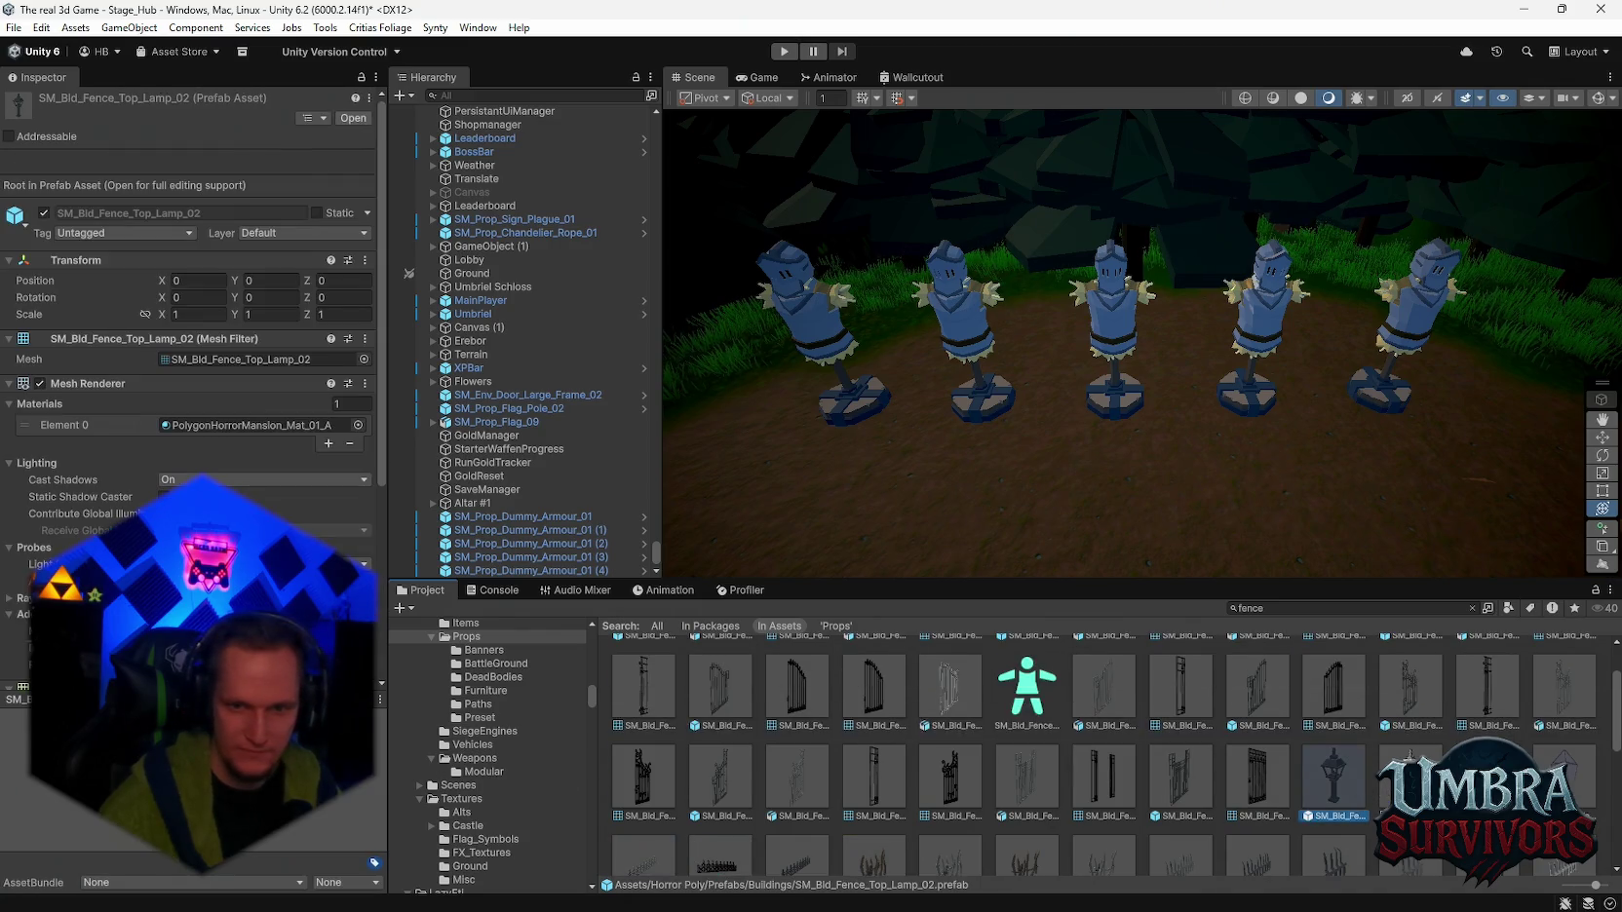
left_click(1478, 721)
scroll(1202, 751, "up", 1)
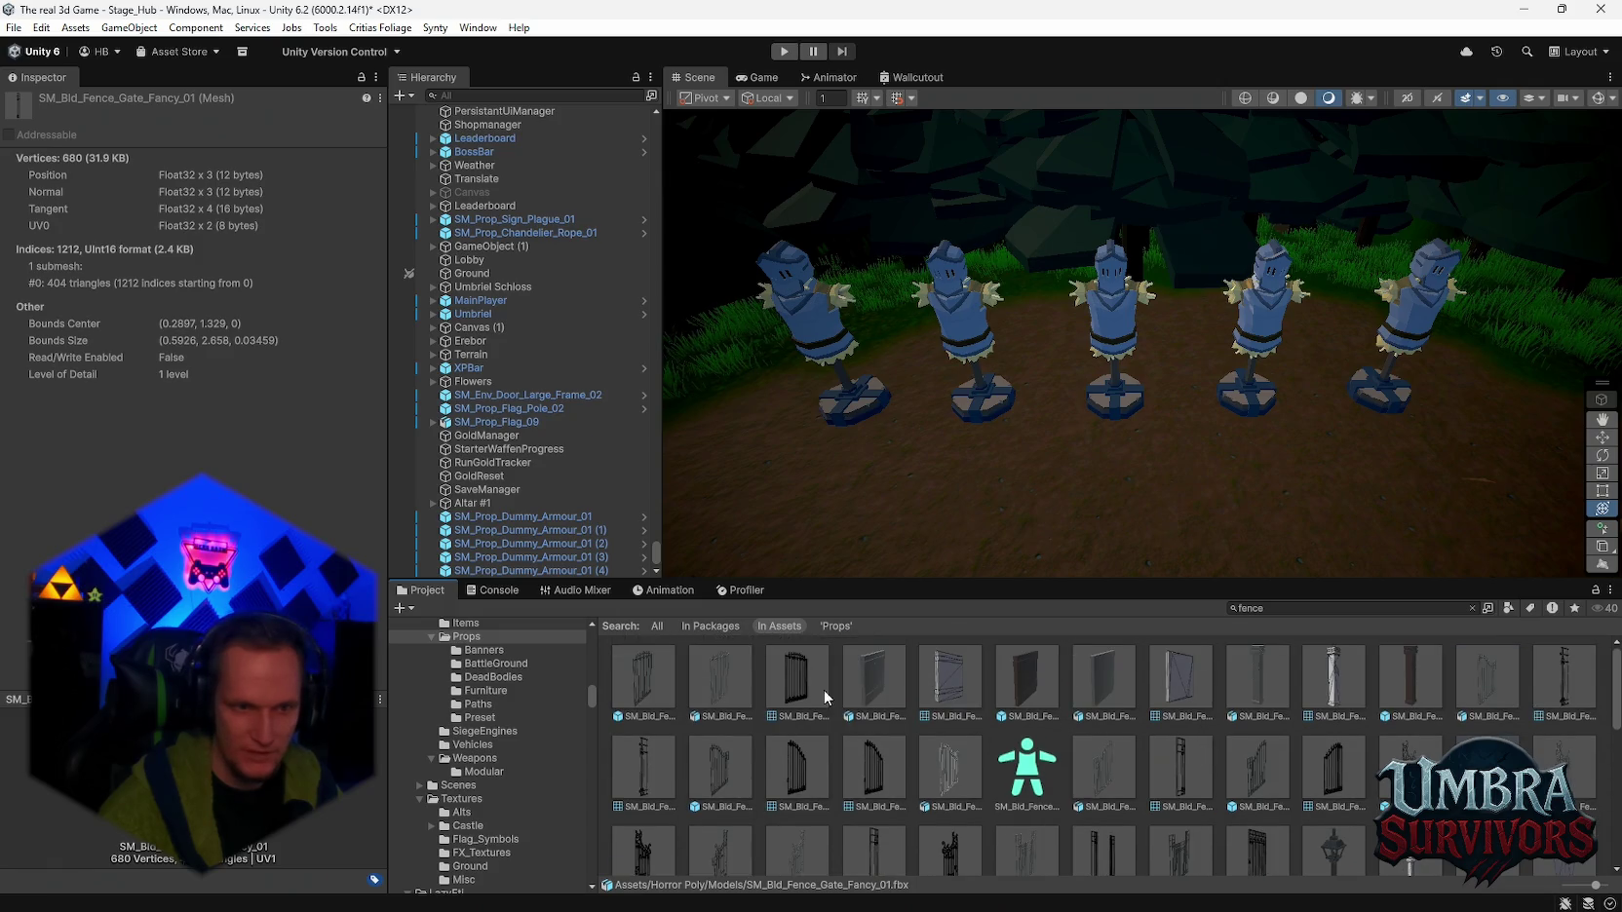
left_click(645, 774)
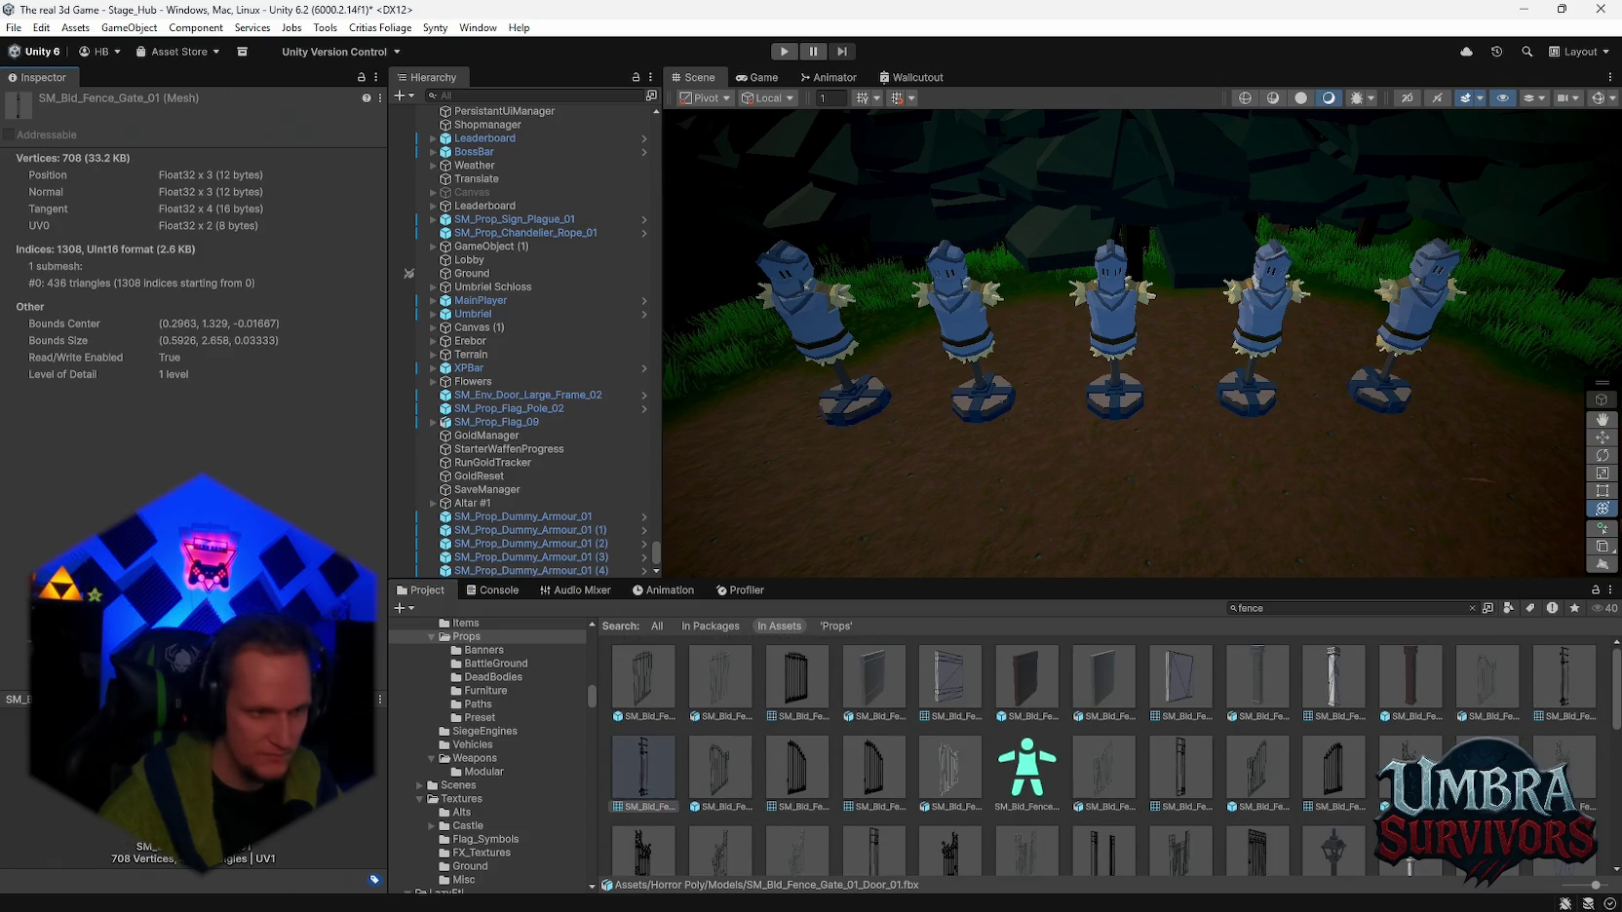
left_click(1410, 687)
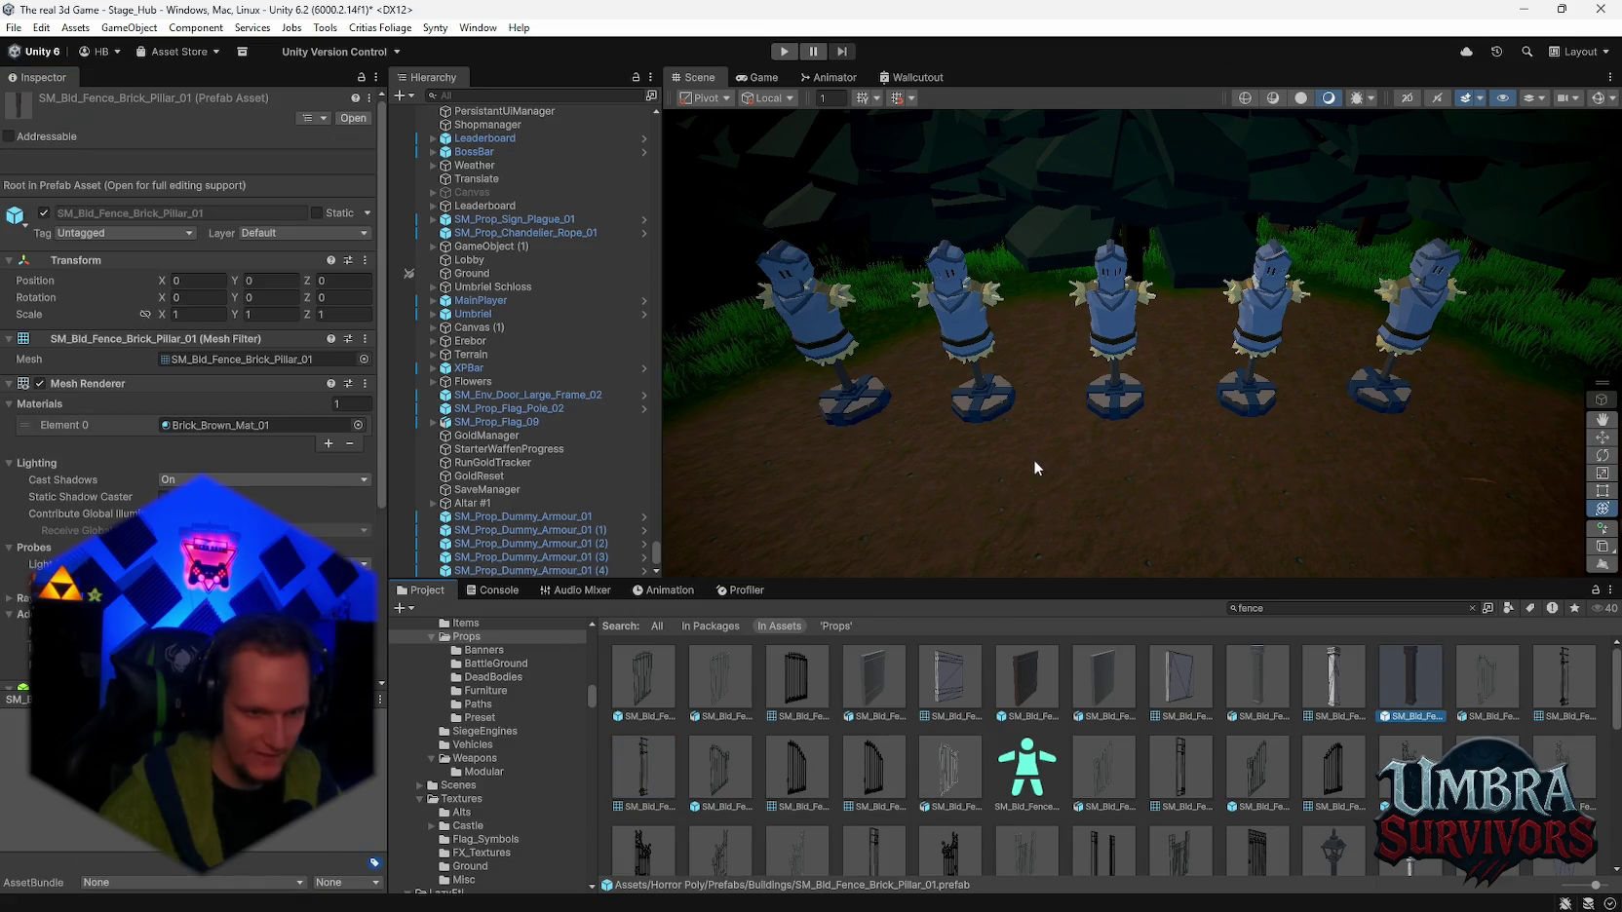
scroll(1034, 458, "down", 3)
scroll(1019, 792, "down", 3)
scroll(1015, 789, "down", 3)
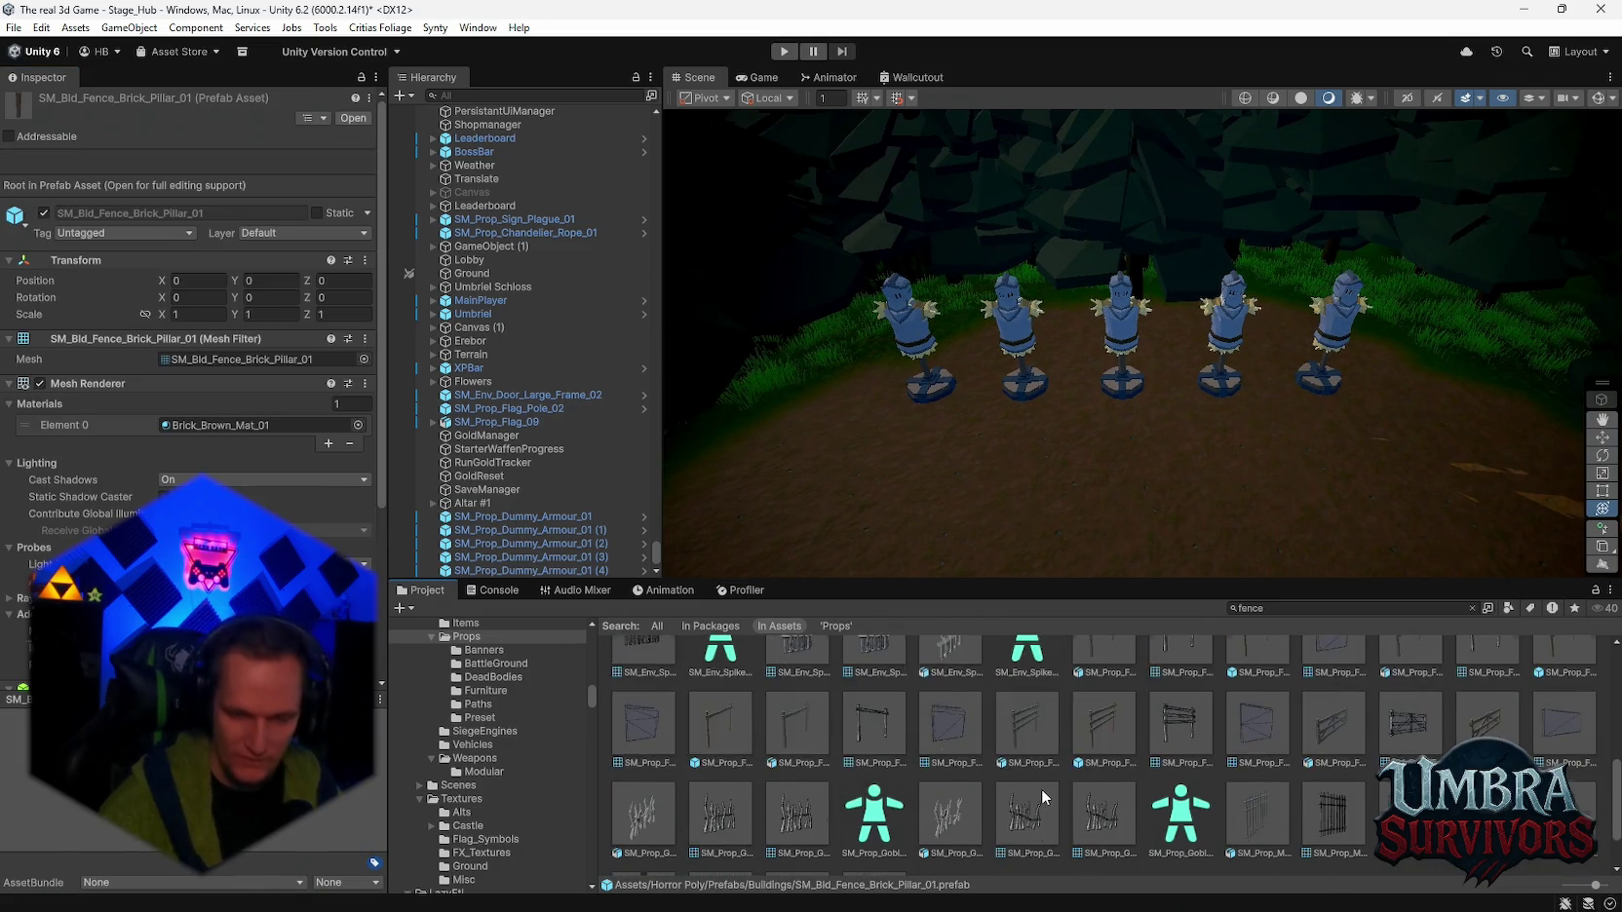
scroll(817, 806, "up", 3)
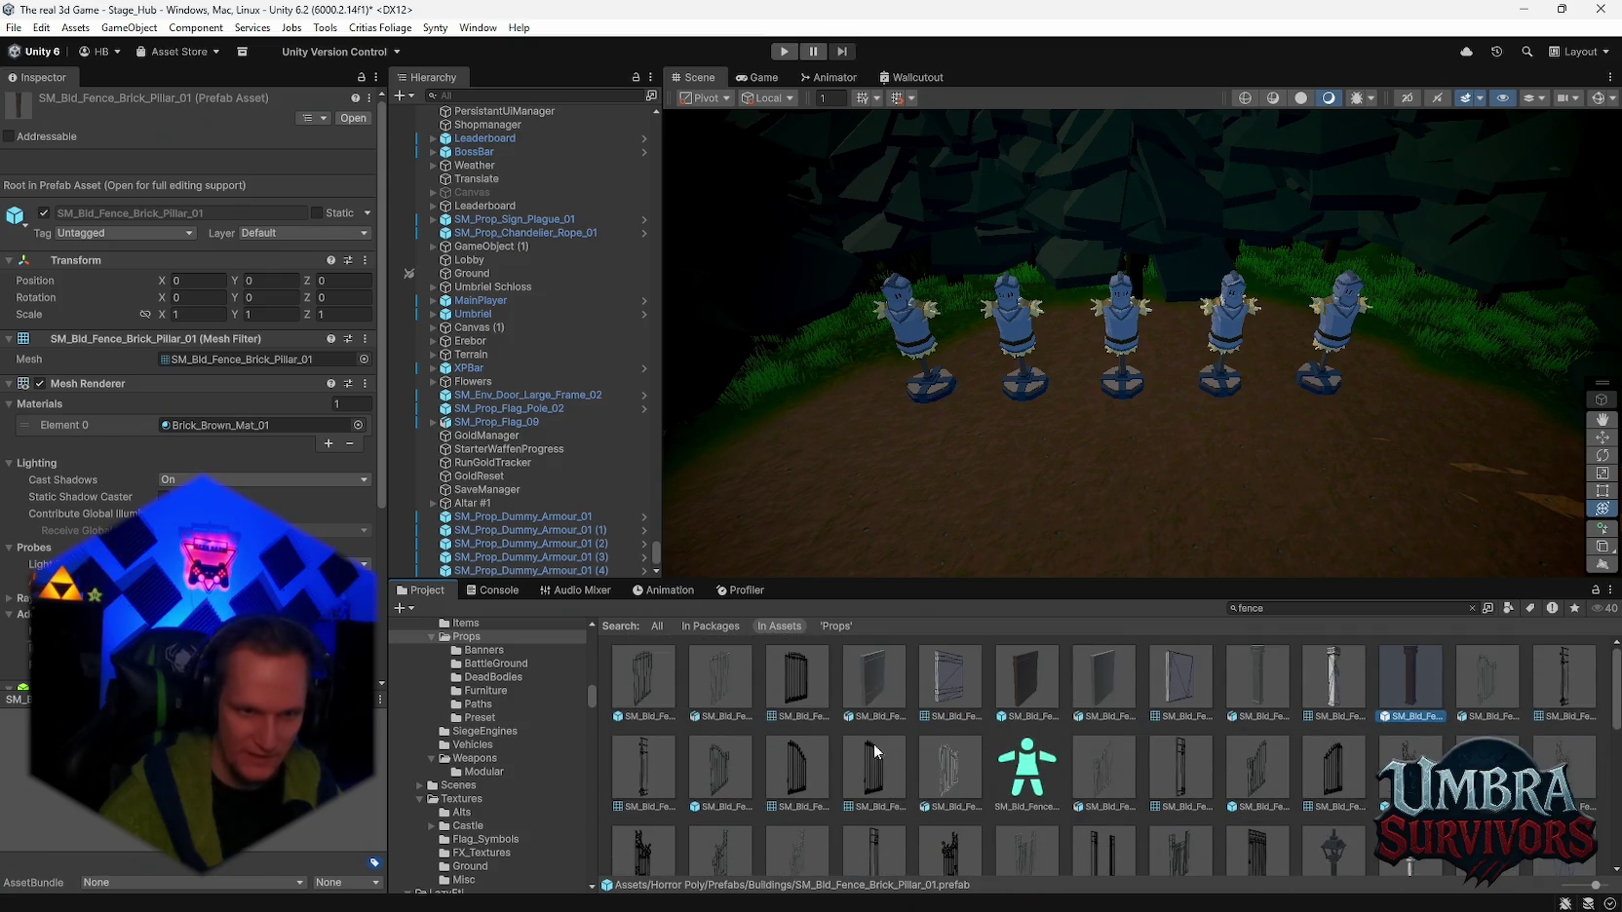
left_click(817, 805)
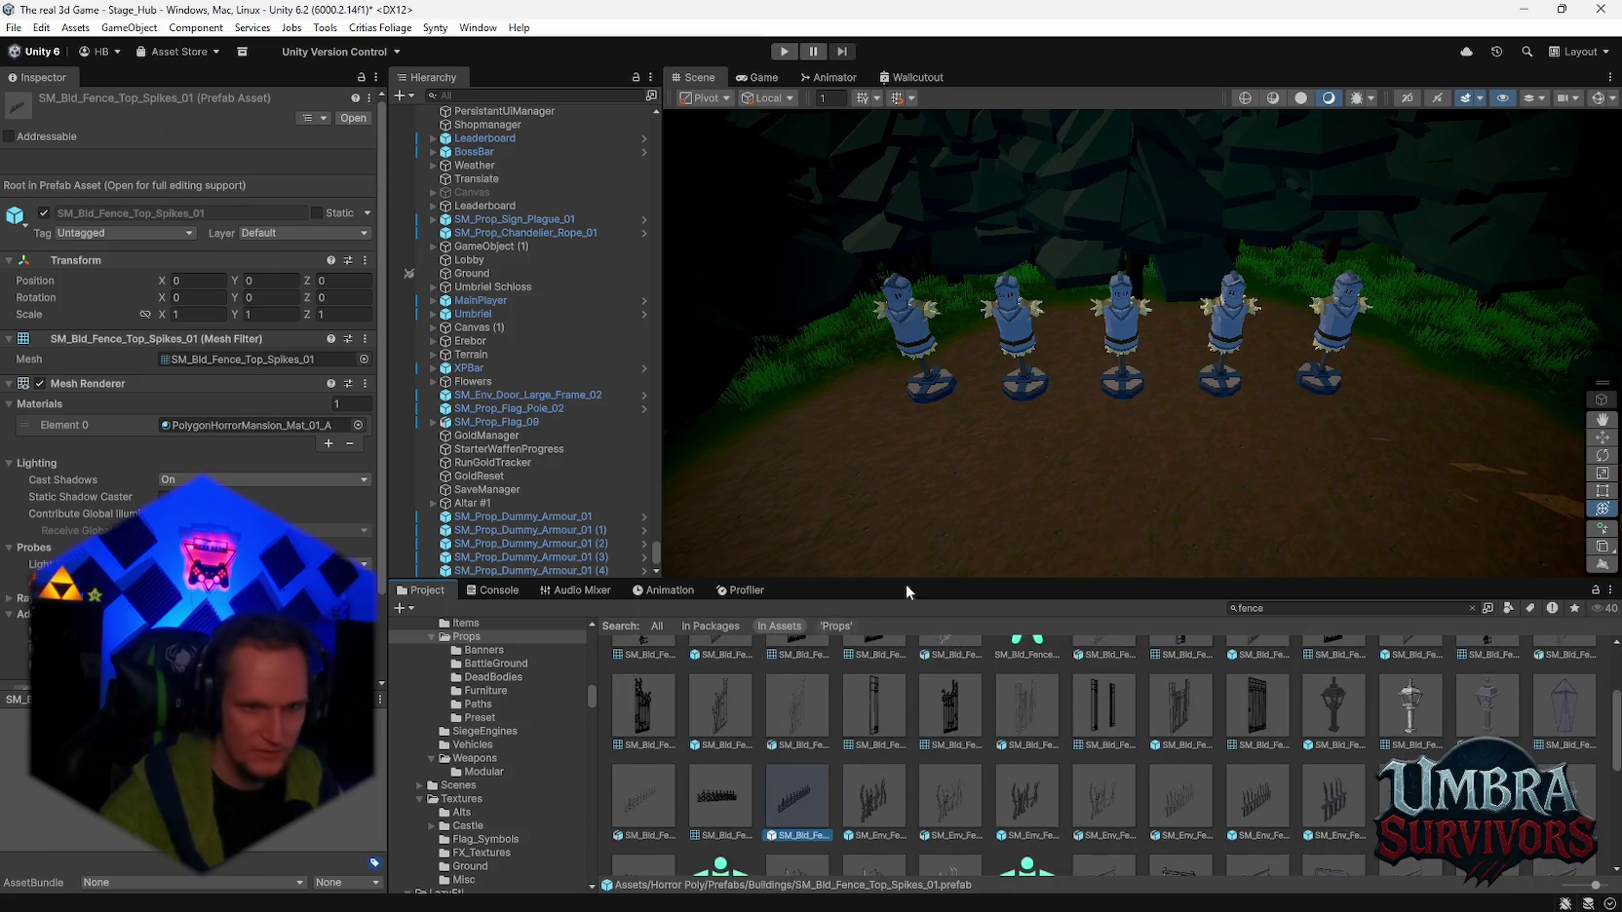
left_click_drag(1151, 554, 1219, 546)
scroll(1121, 732, "down", 1)
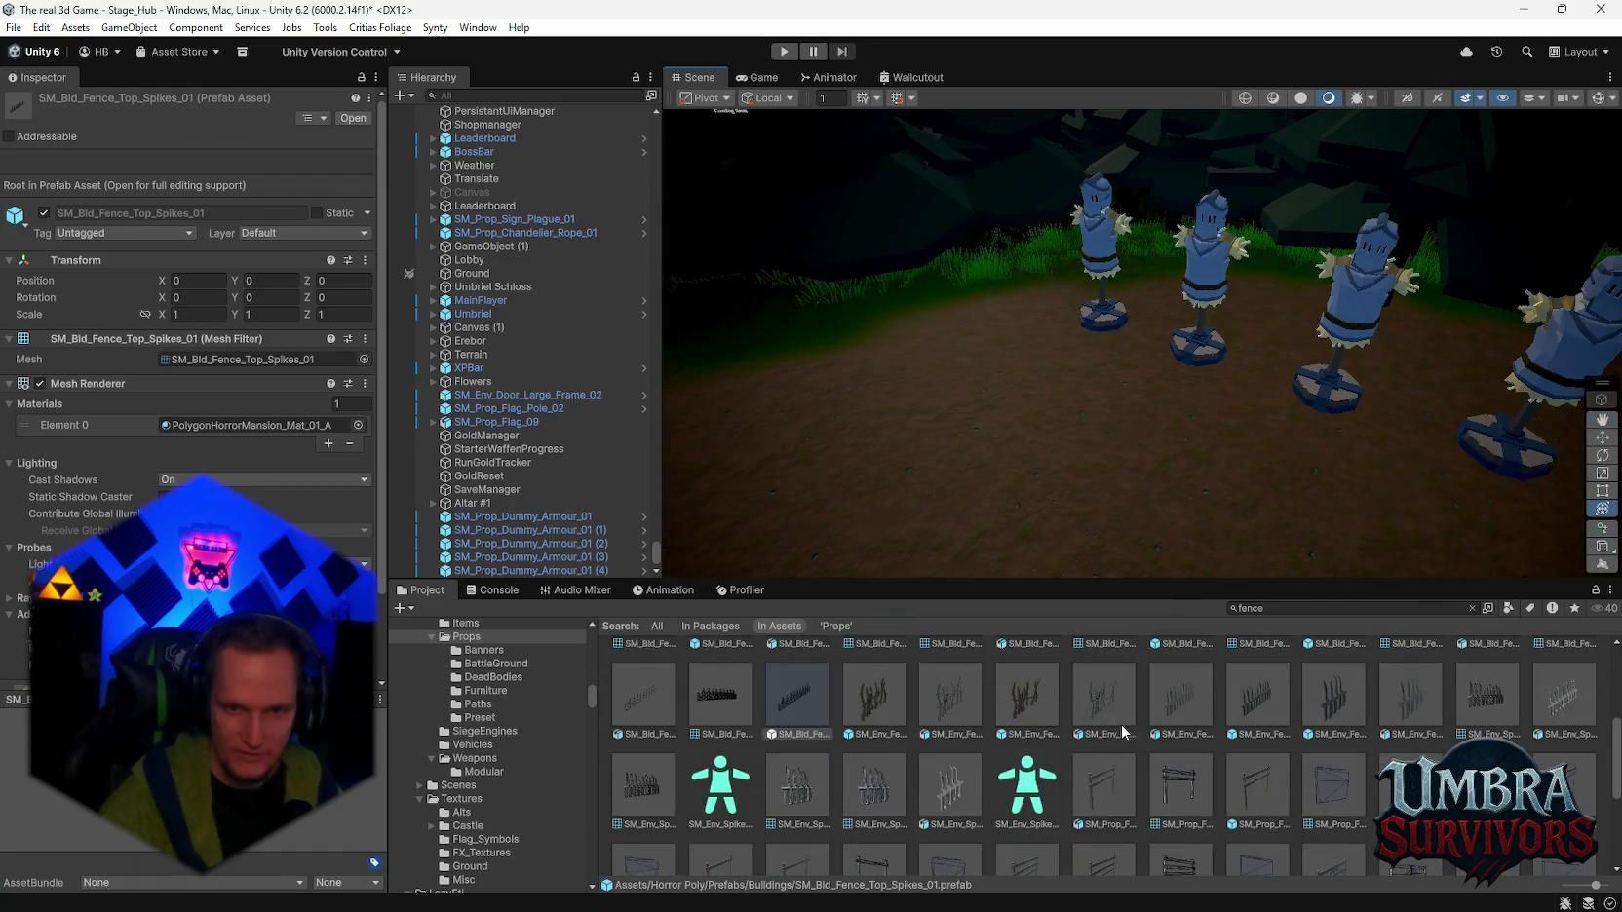
scroll(1131, 741, "down", 2)
mouse_move(910, 536)
left_mouse_down()
mouse_move(941, 707)
mouse_move(1042, 517)
mouse_move(878, 527)
left_mouse_up()
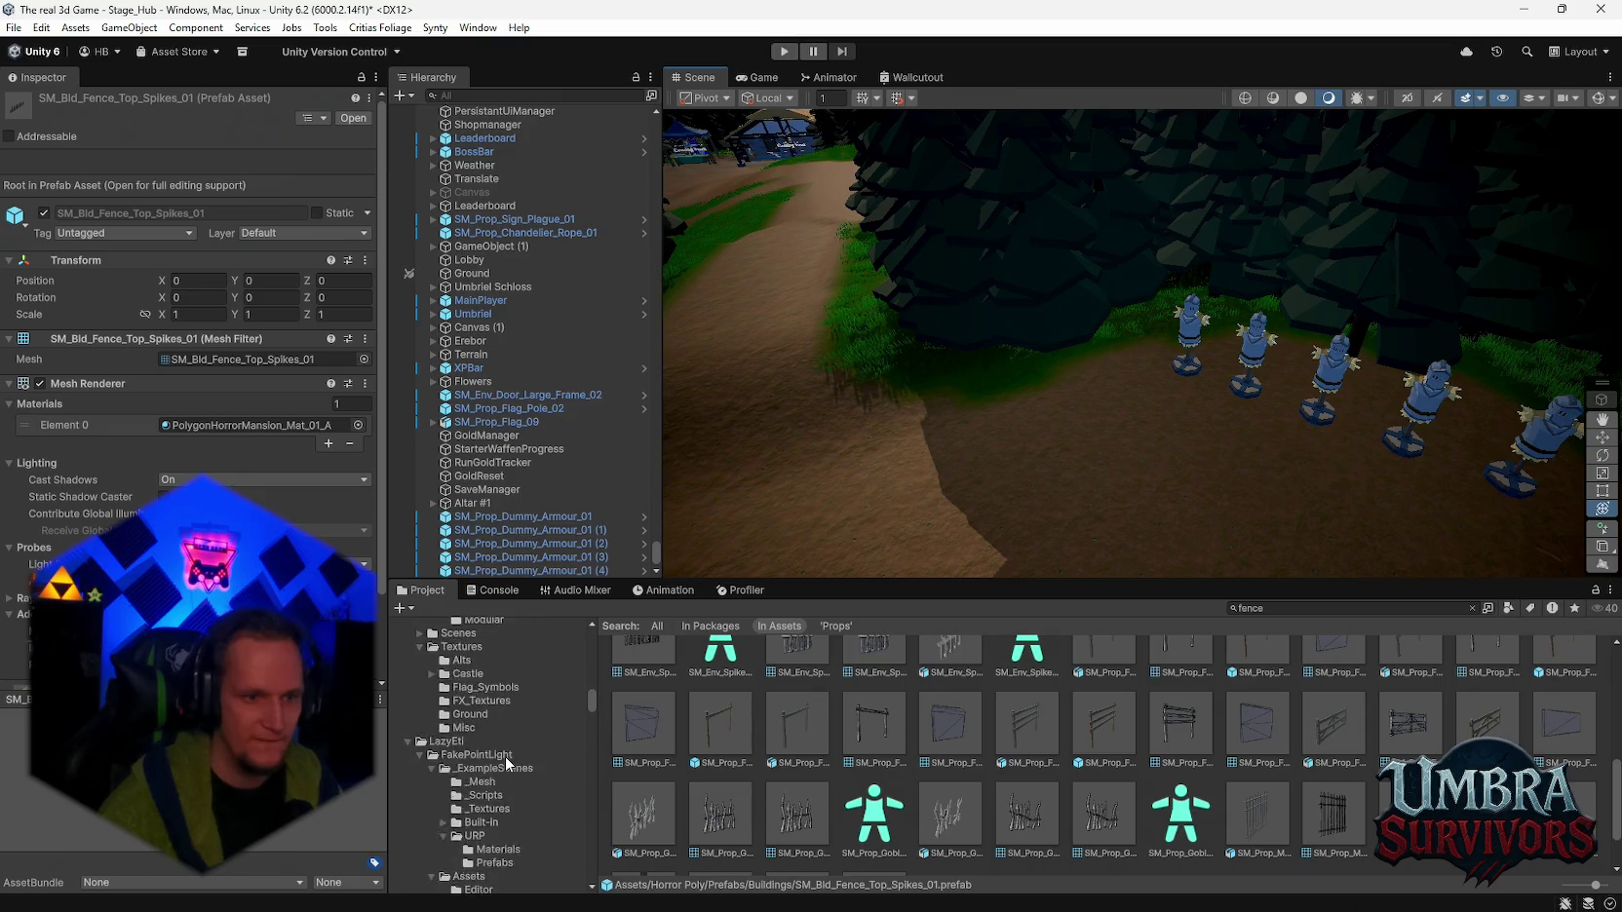
left_click(1472, 608)
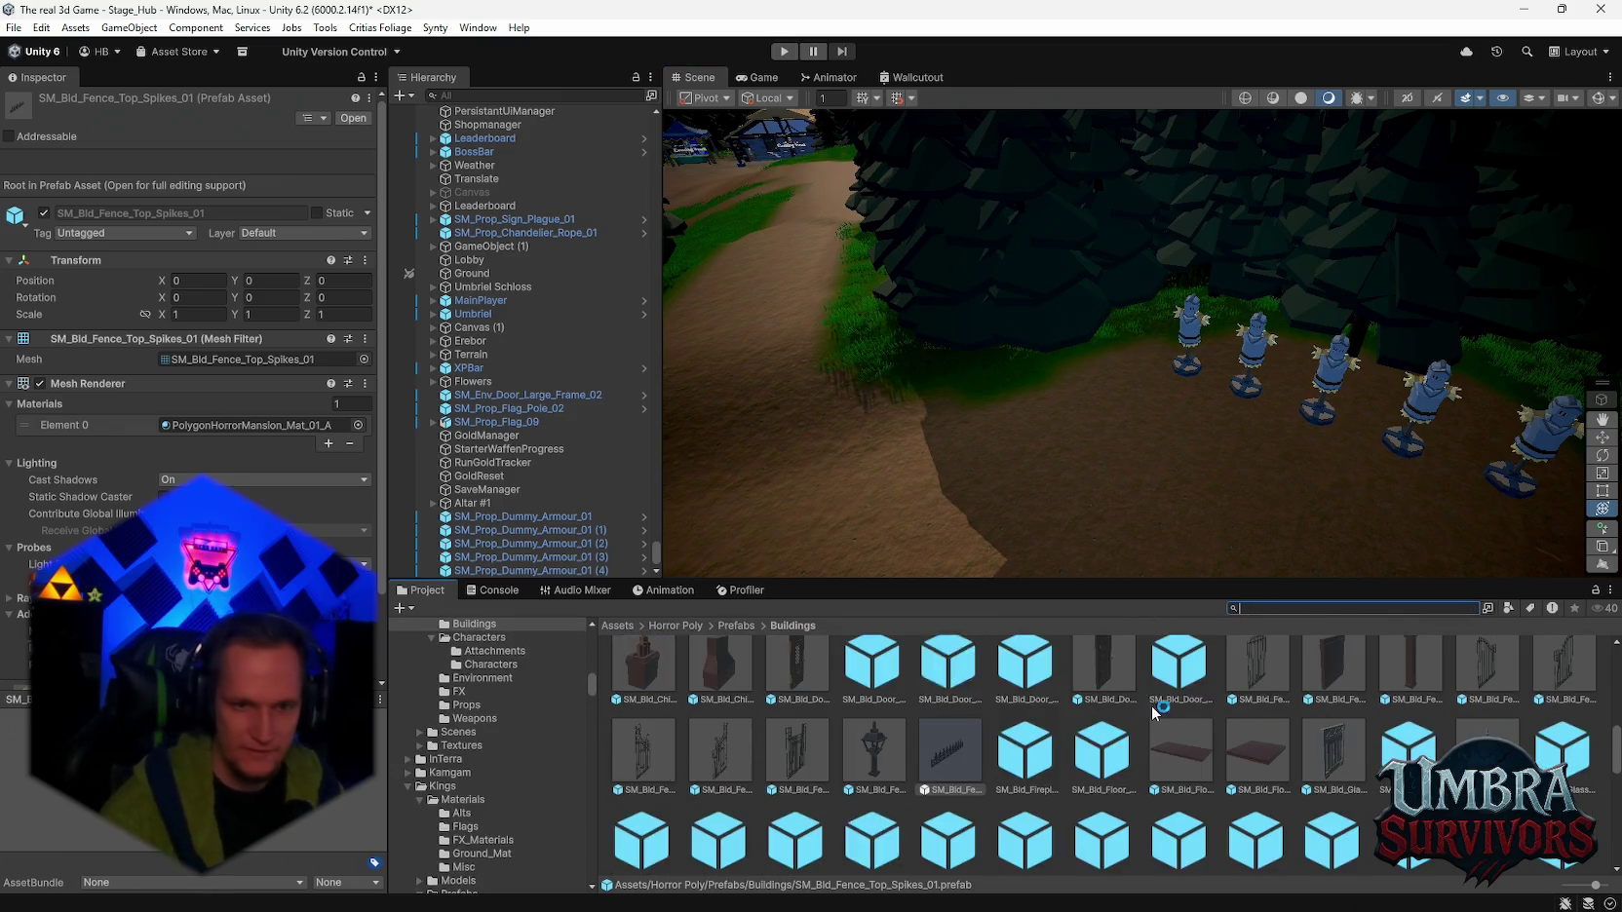
left_click(950, 717)
scroll(887, 797, "down", 2)
scroll(945, 834, "down", 5)
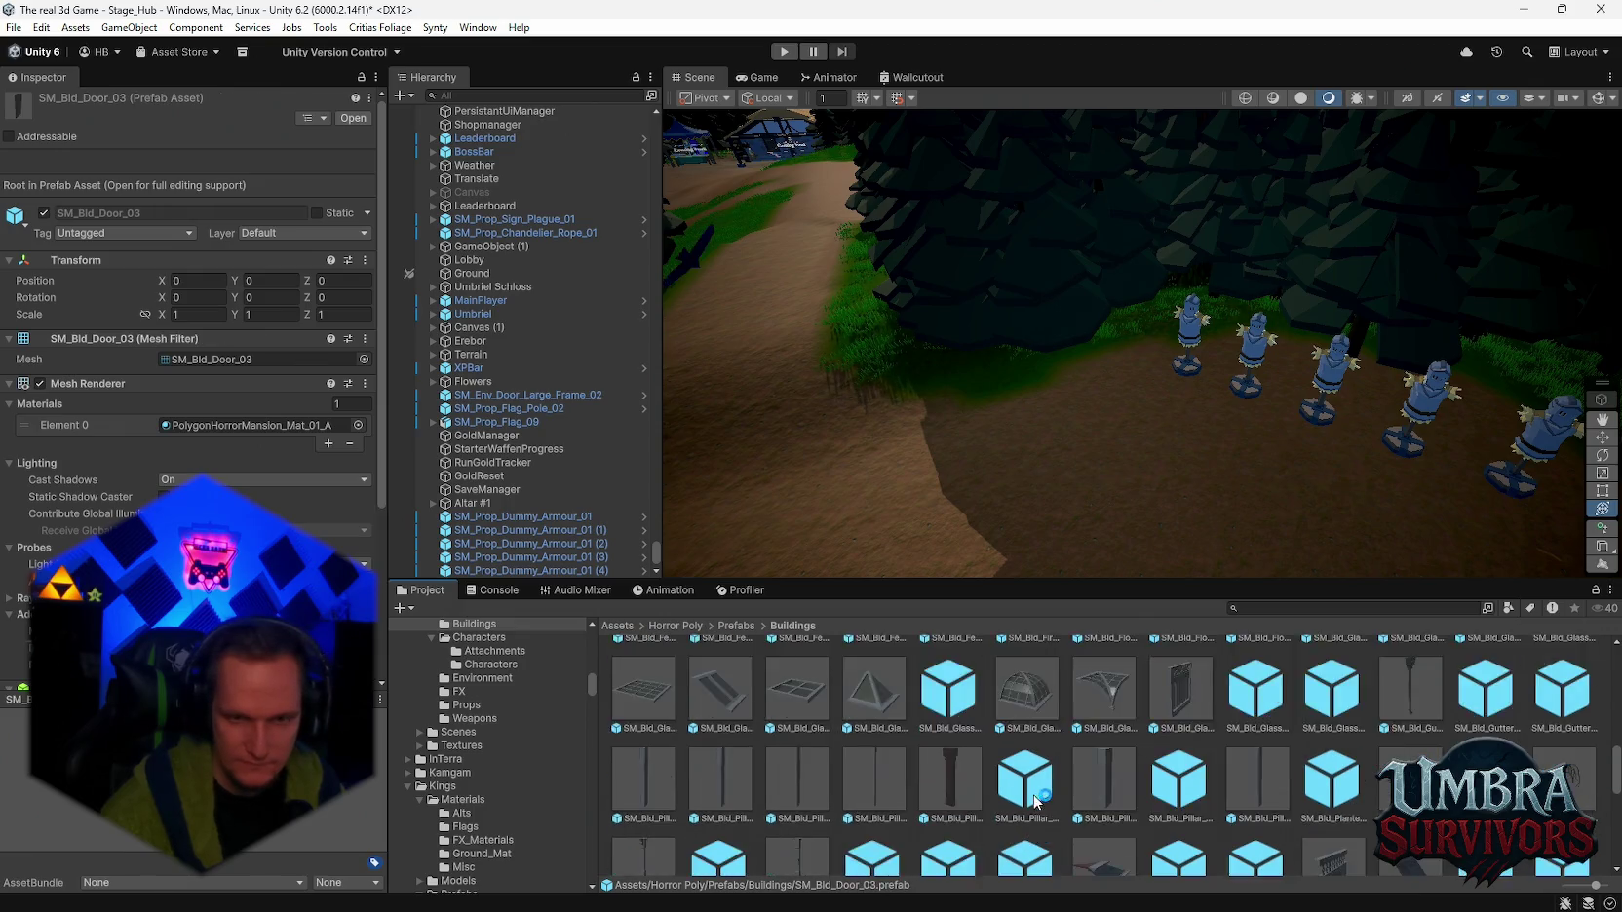
scroll(1120, 790, "down", 5)
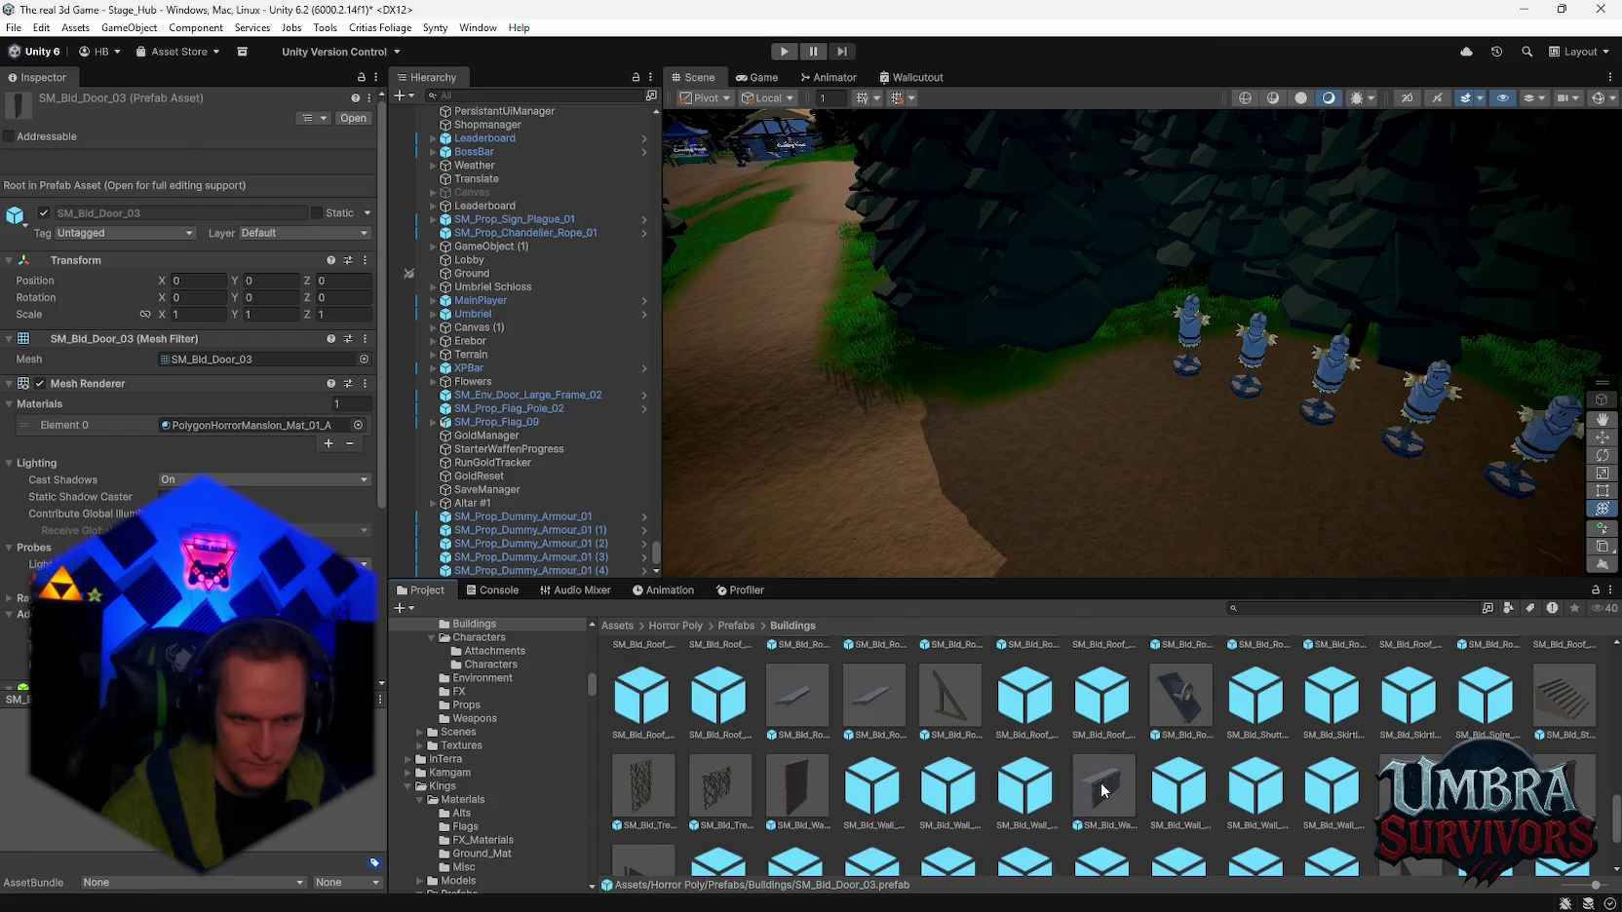
left_click(644, 680)
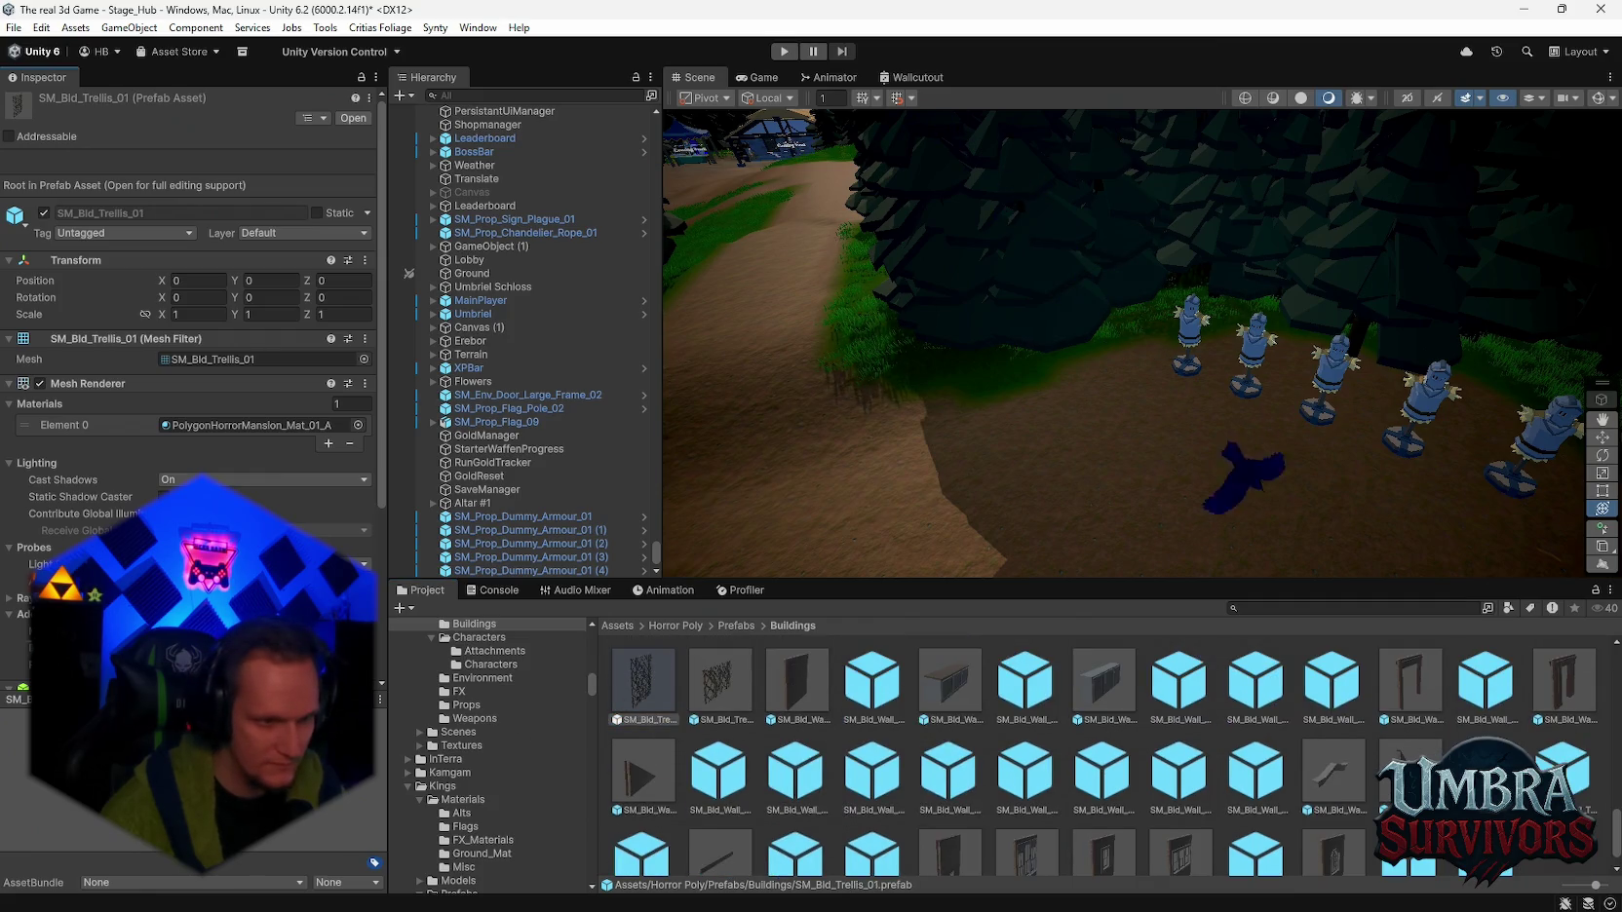
scroll(784, 743, "down", 1)
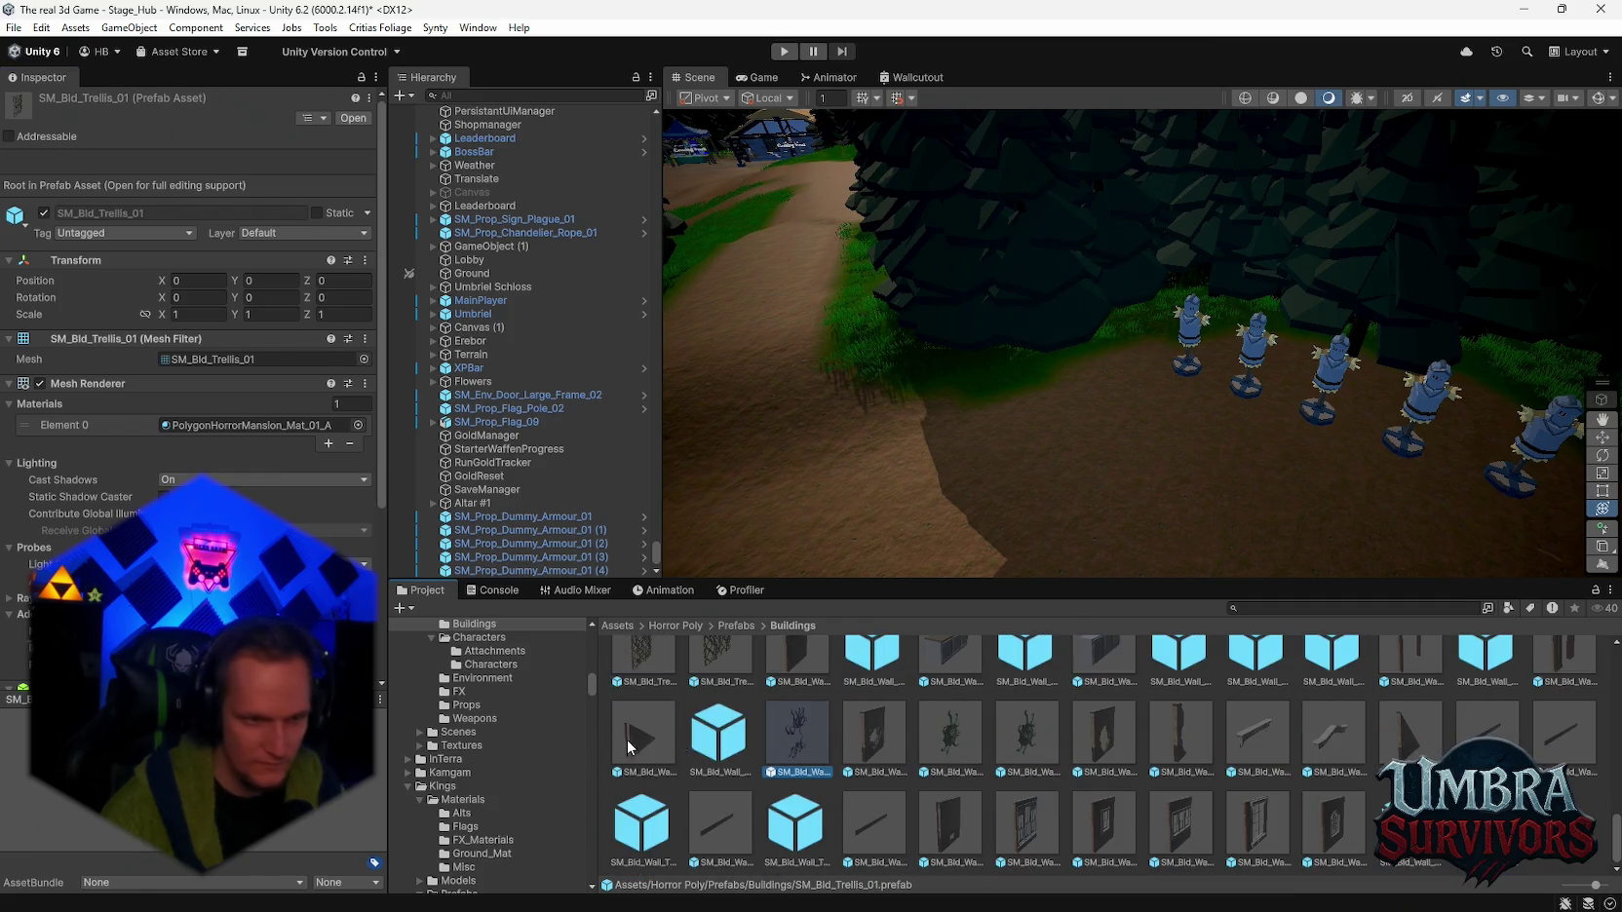
left_click(783, 744)
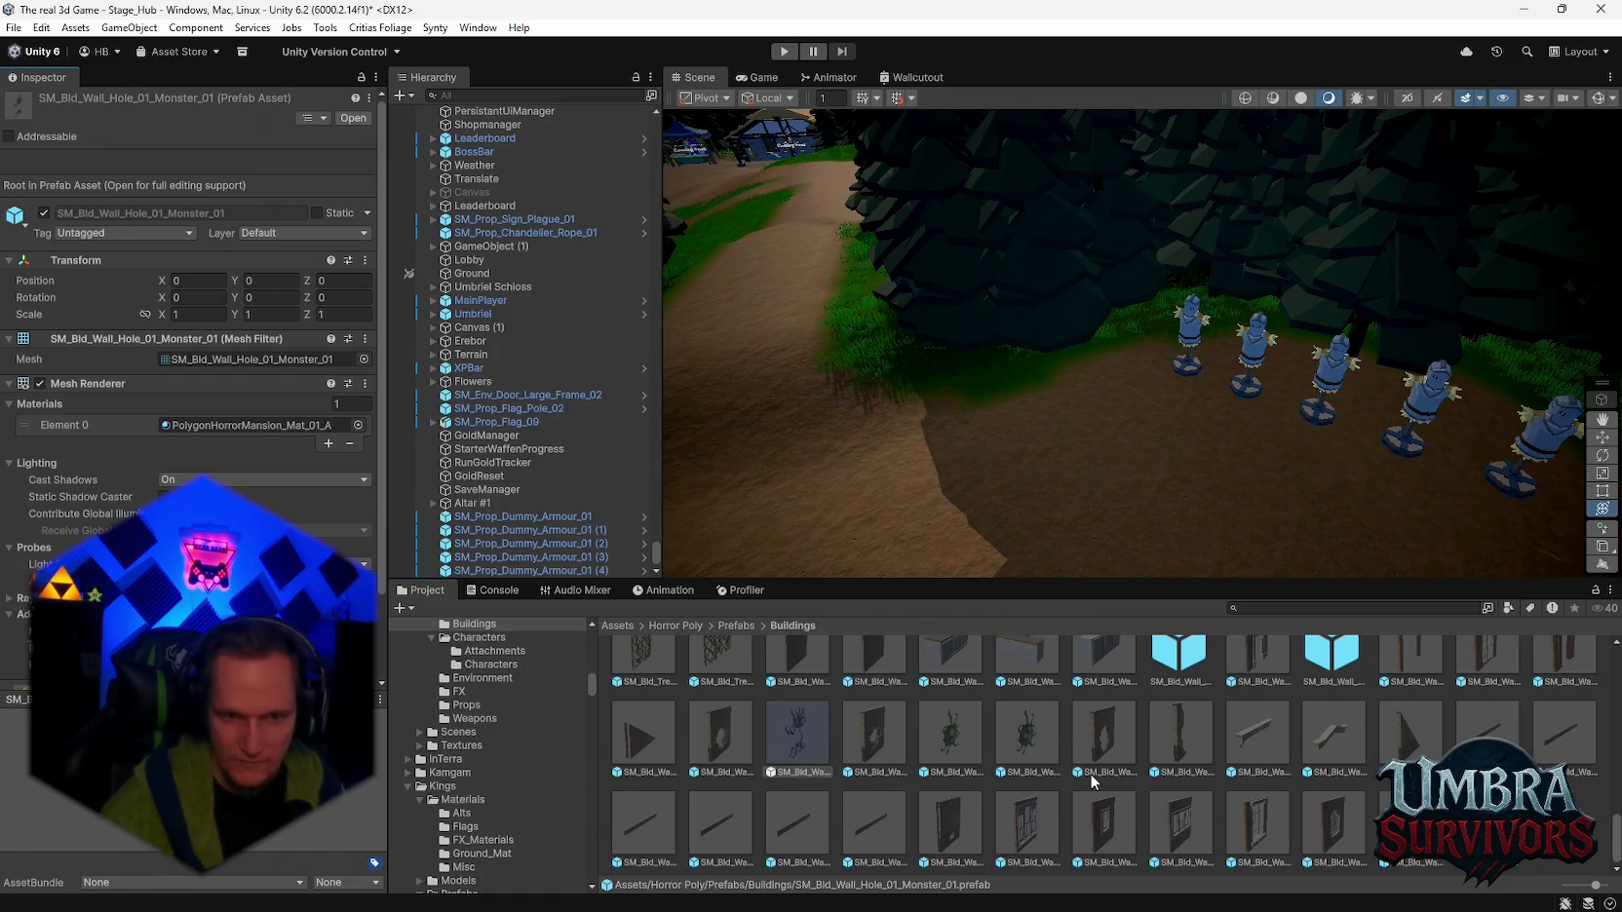
scroll(1111, 800, "up", 5)
scroll(1105, 802, "up", 5)
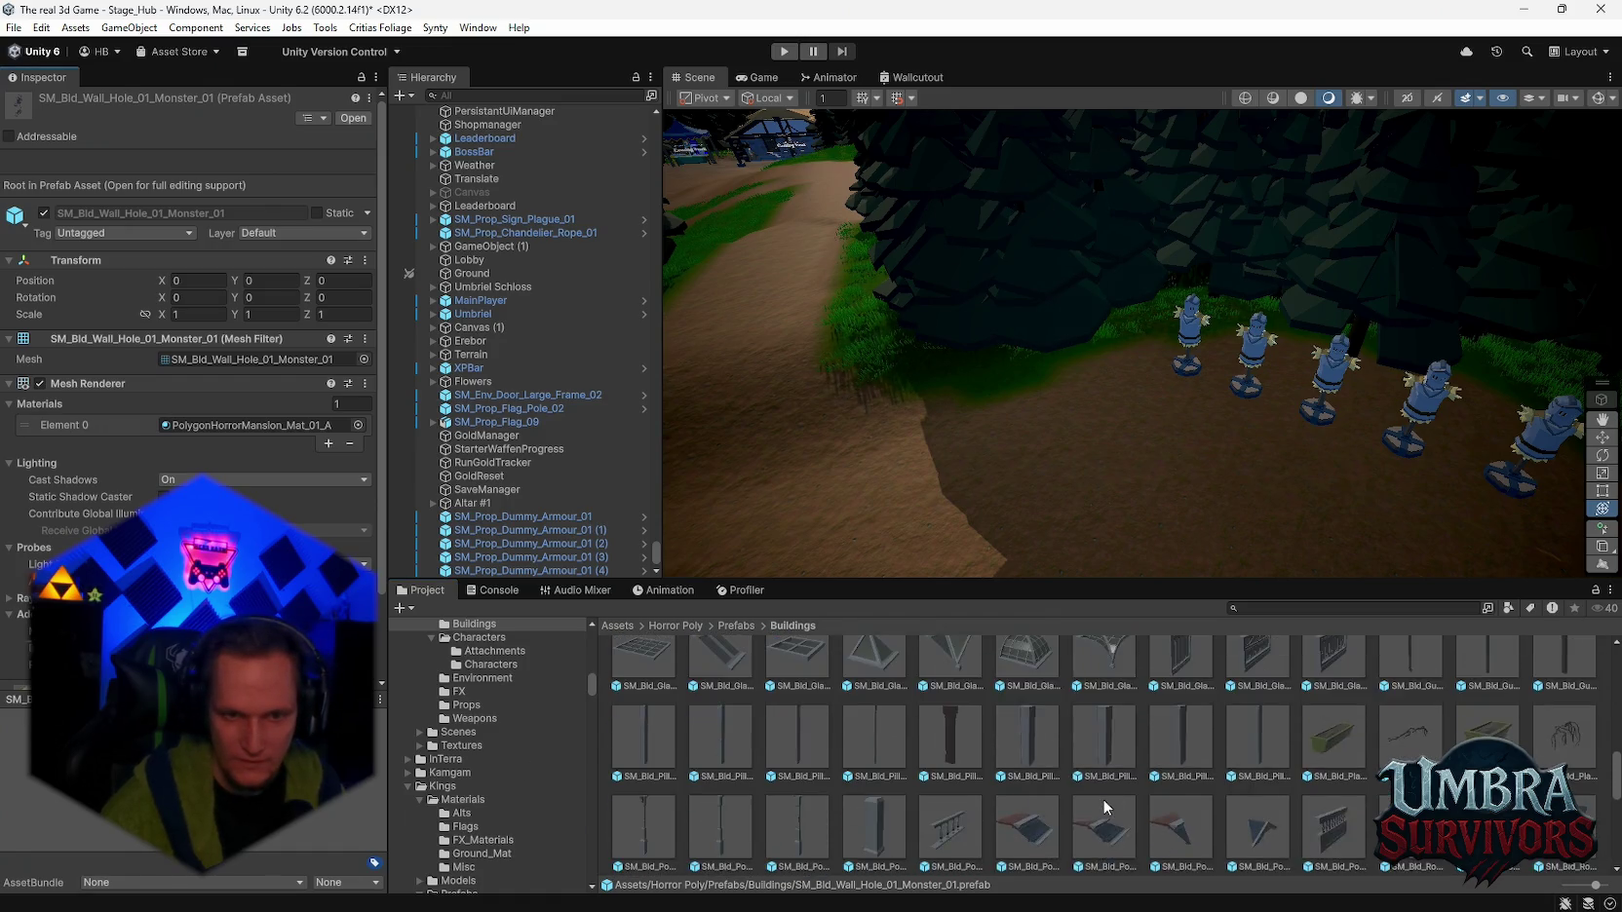
scroll(1105, 805, "up", 3)
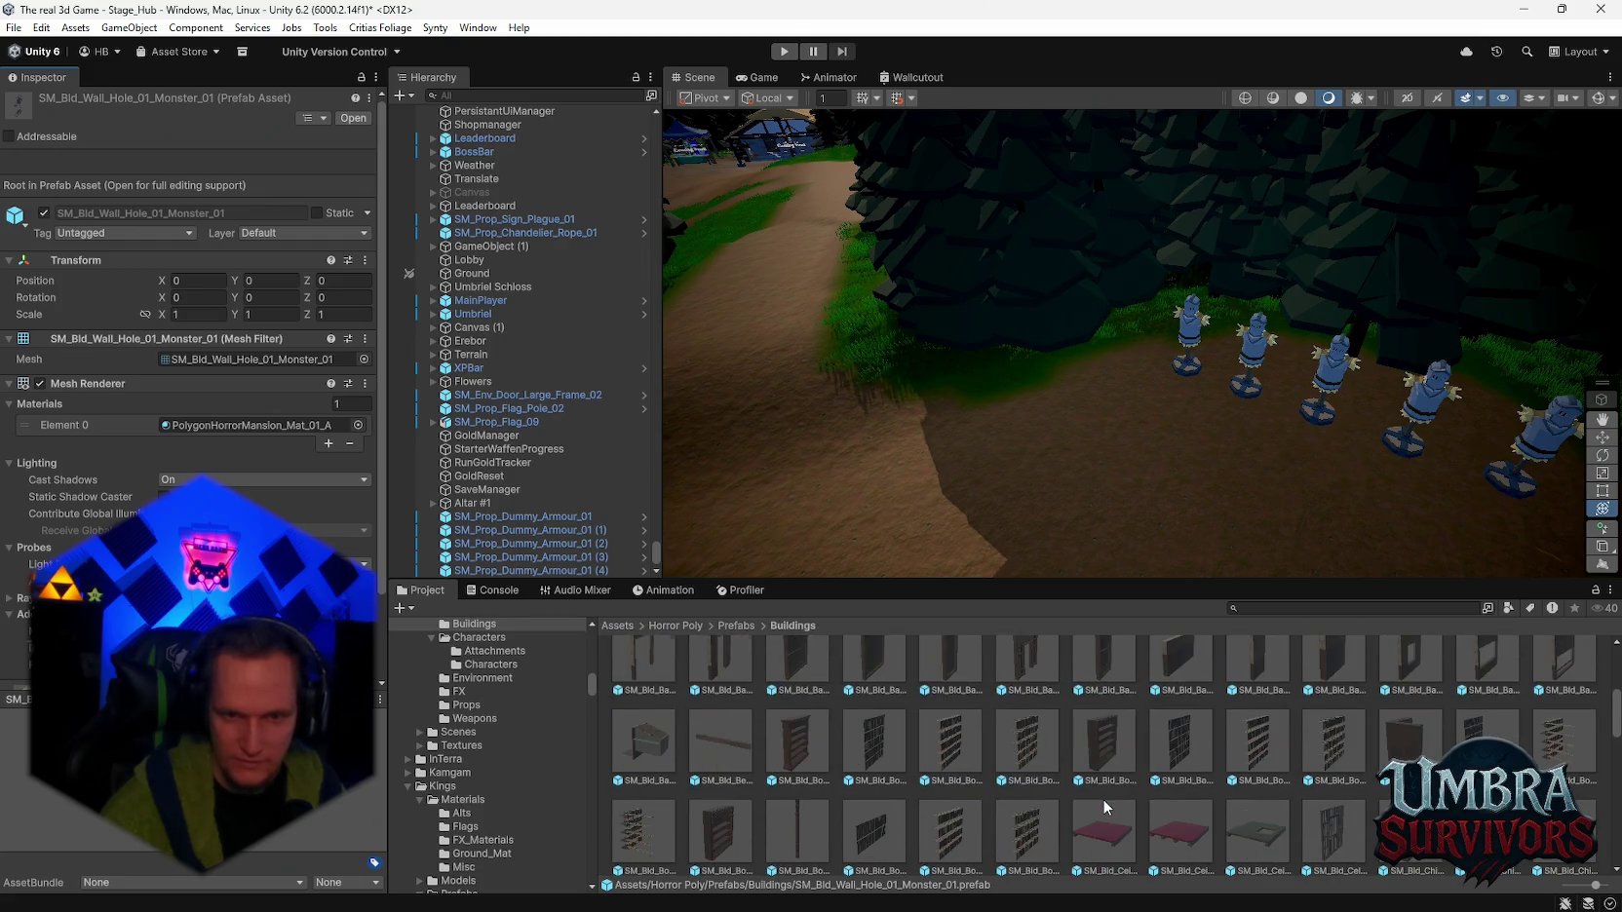
left_click(1027, 824)
scroll(1059, 804, "up", 1)
left_click(951, 824)
scroll(975, 809, "up", 2)
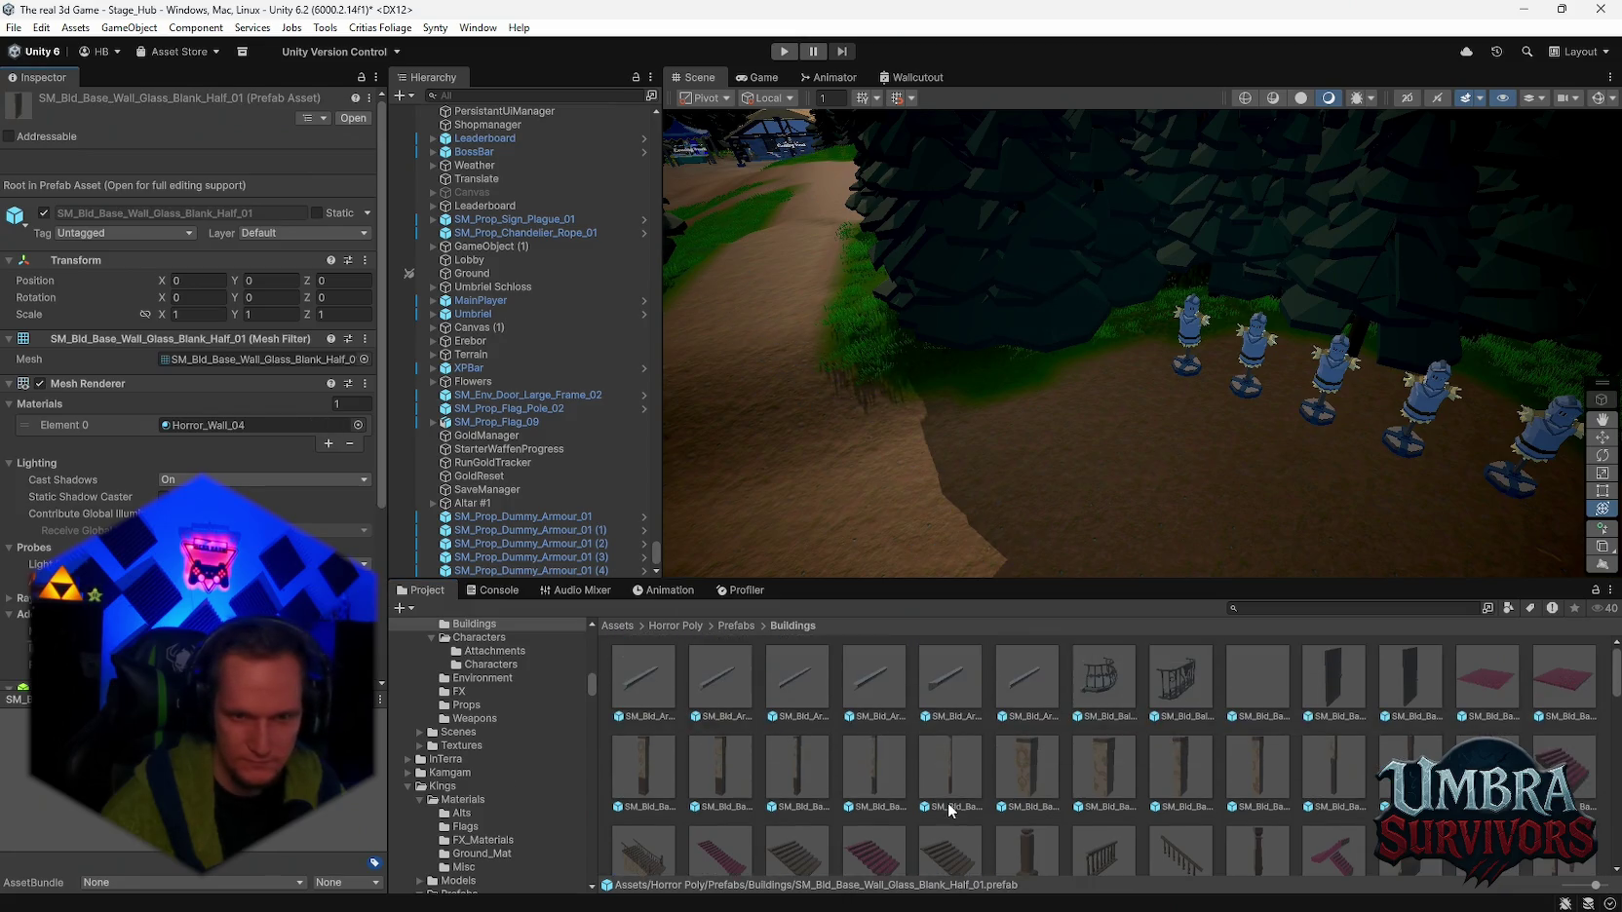
scroll(1028, 769, "down", 1)
left_click(721, 805)
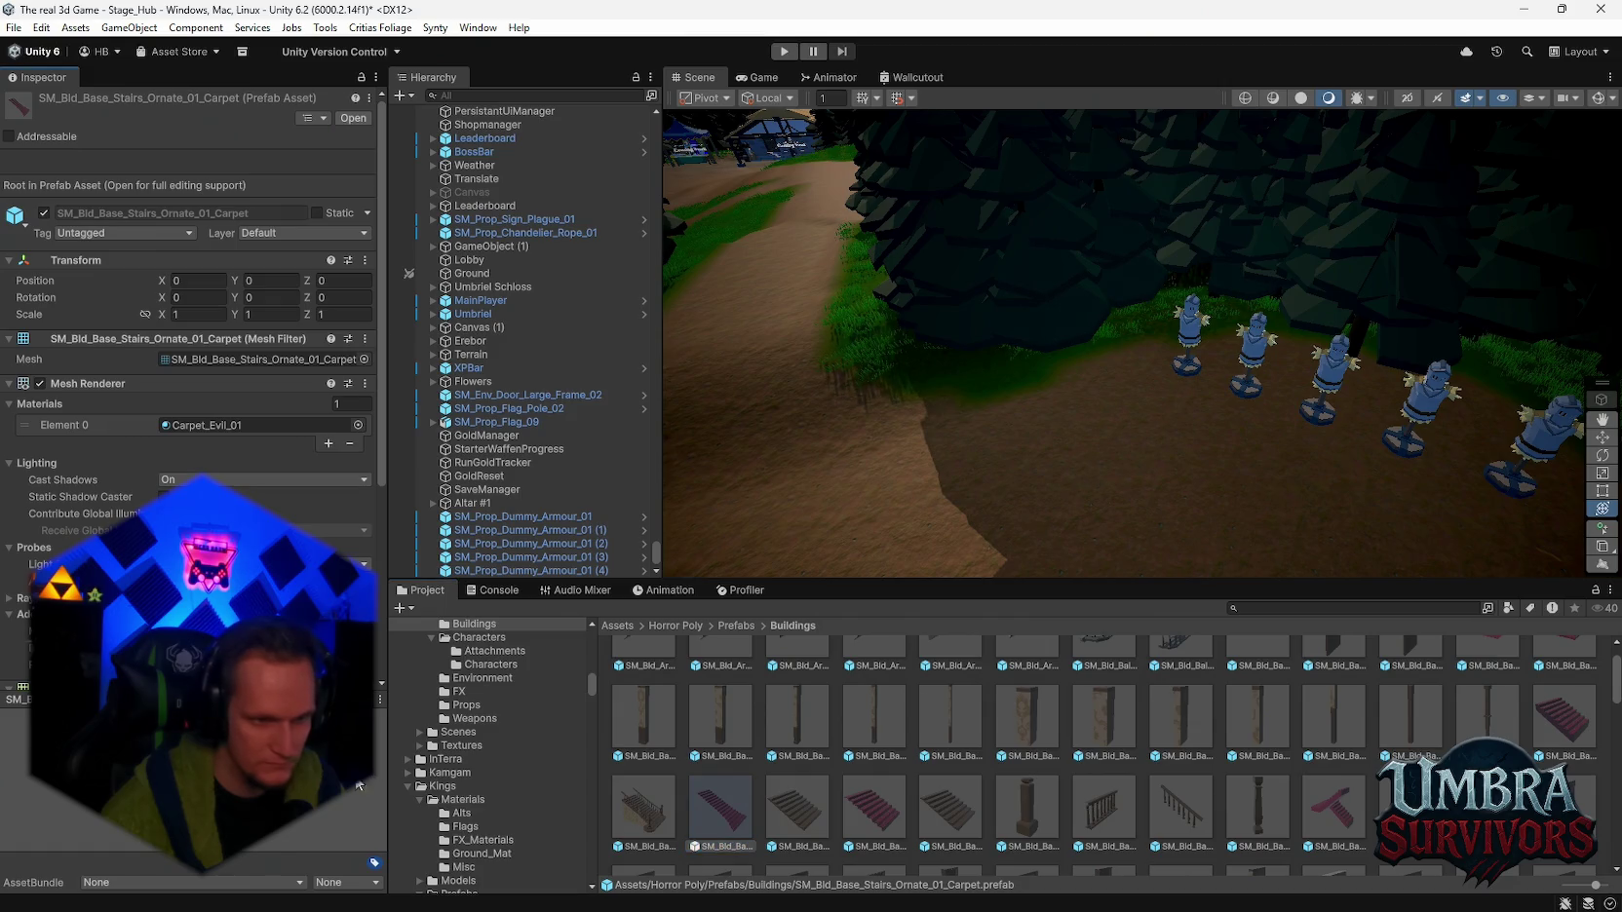
scroll(823, 813, "down", 2)
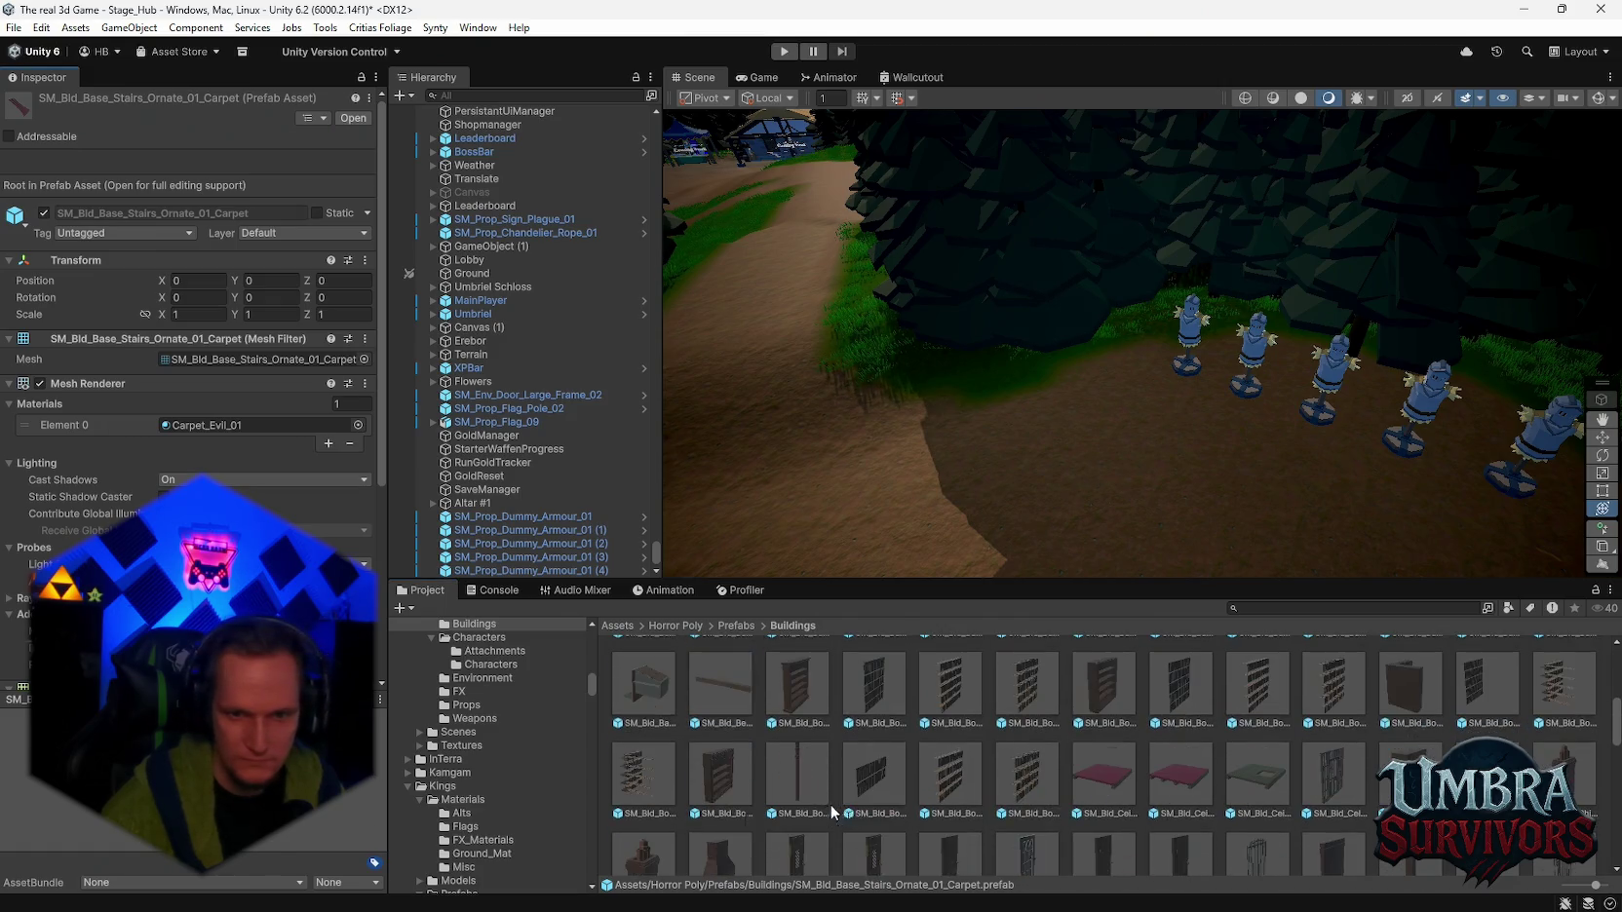
scroll(1112, 689, "up", 1)
left_click(1102, 687)
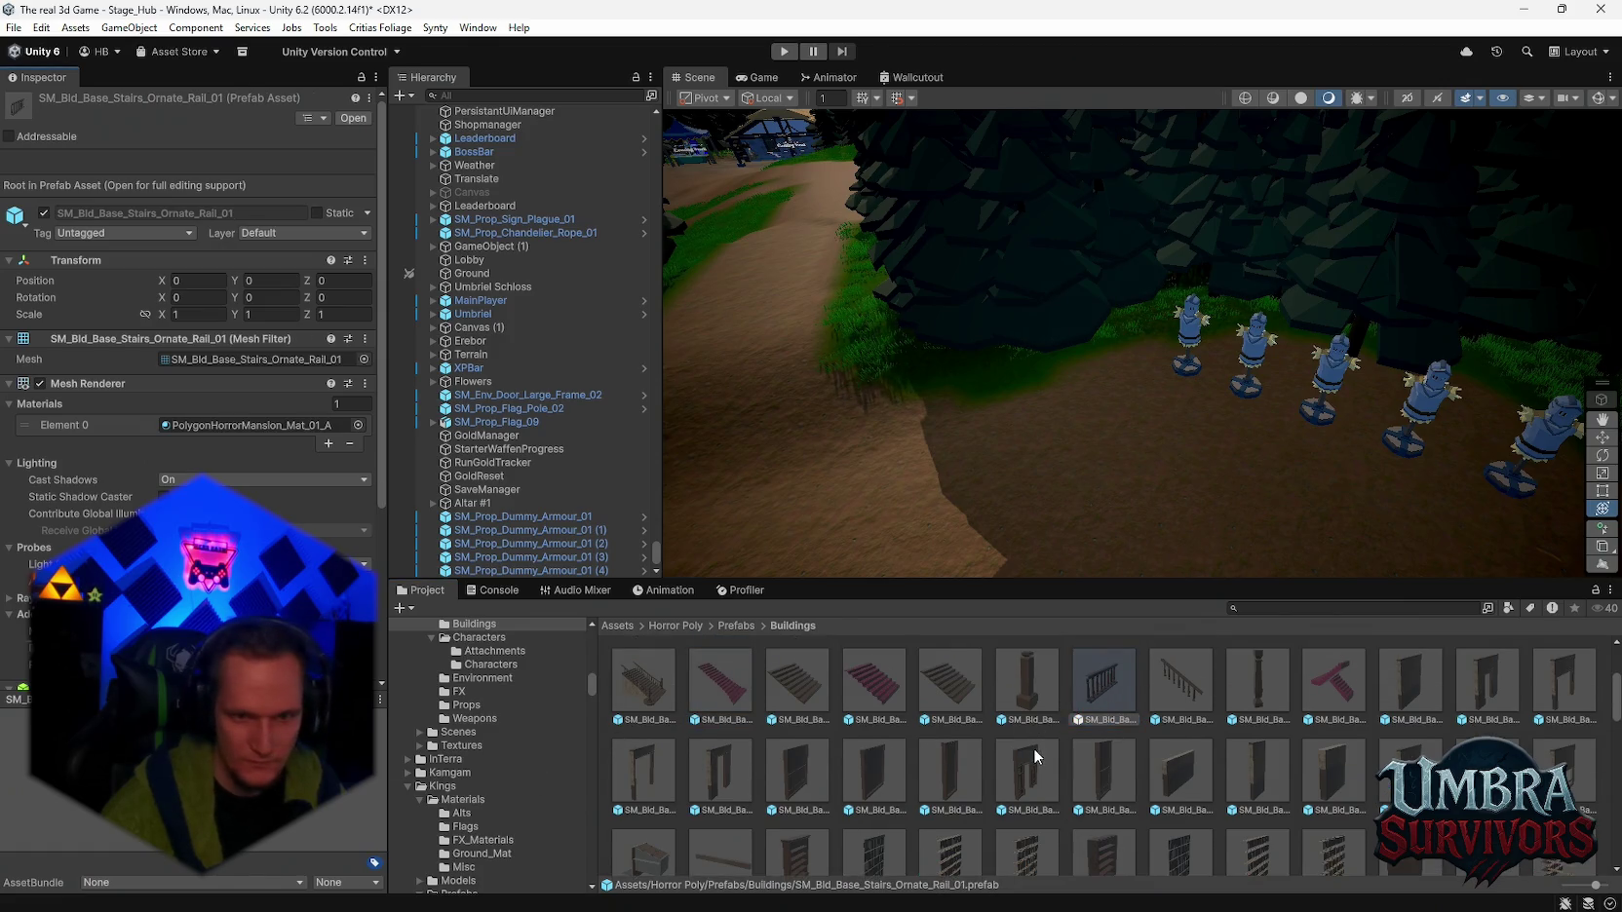
scroll(1037, 756, "down", 2)
left_click(644, 761)
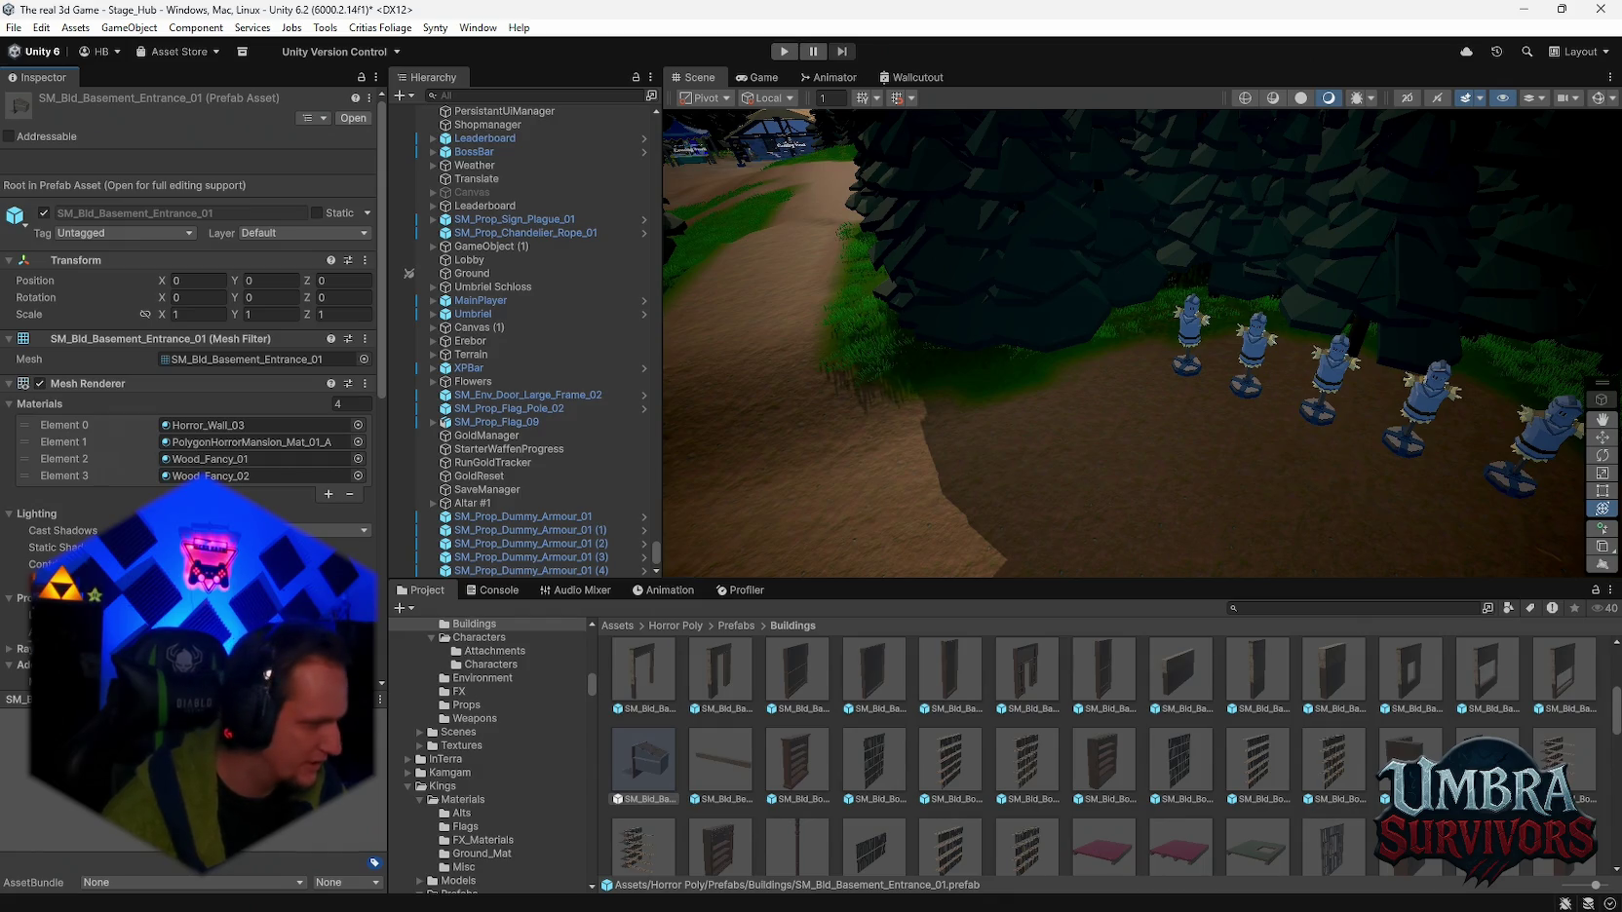
scroll(929, 797, "down", 2)
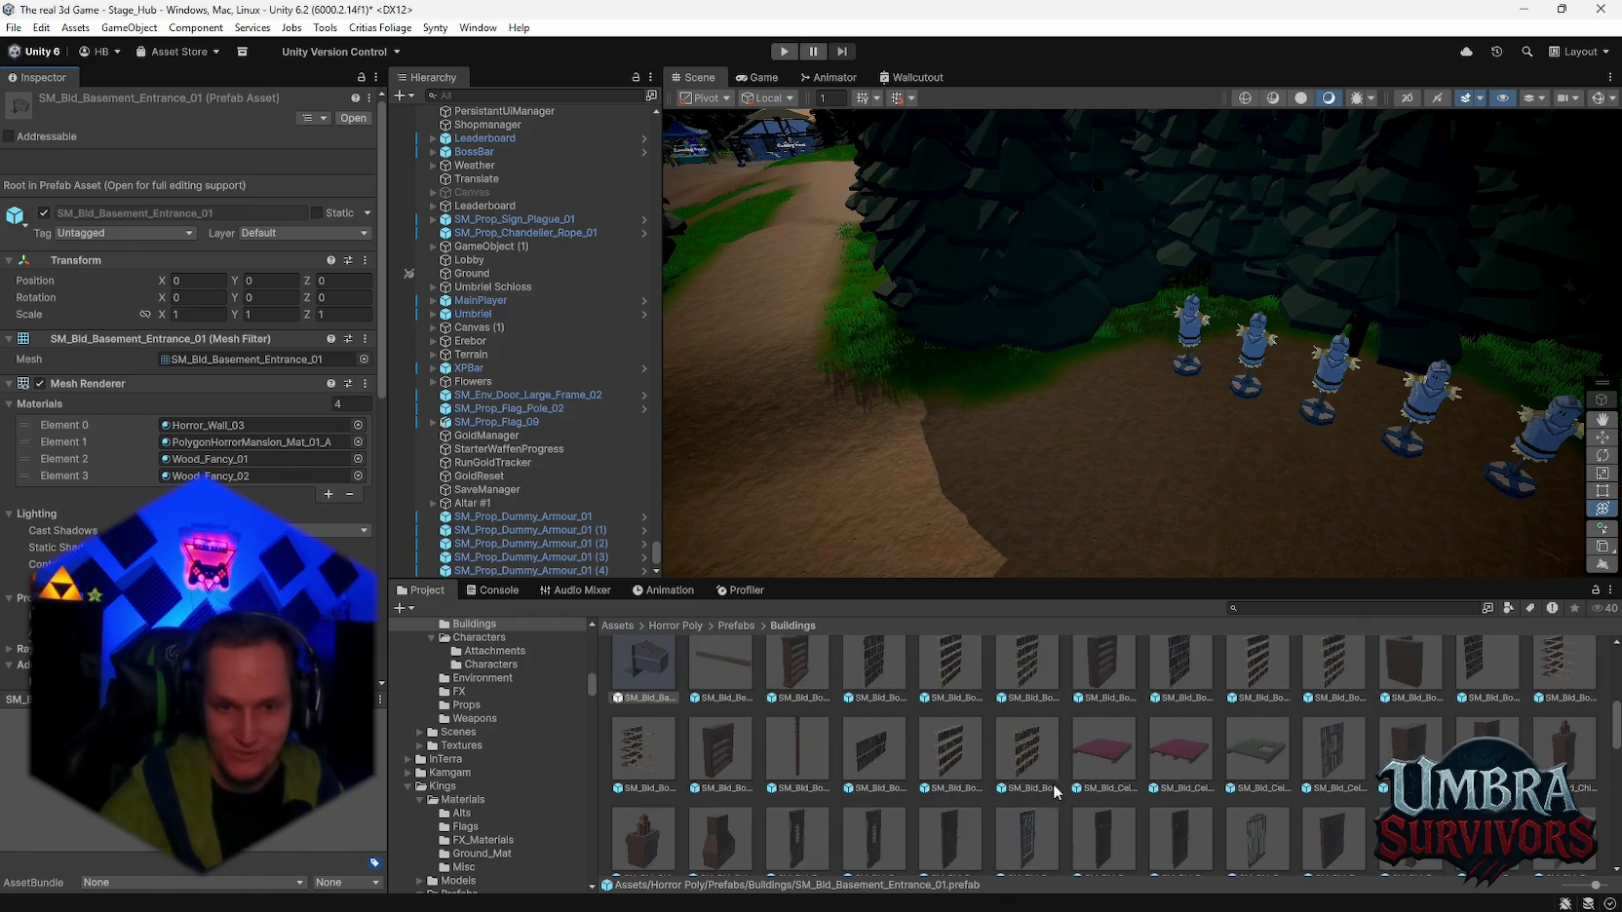
left_click(1173, 777)
scroll(773, 842, "down", 3)
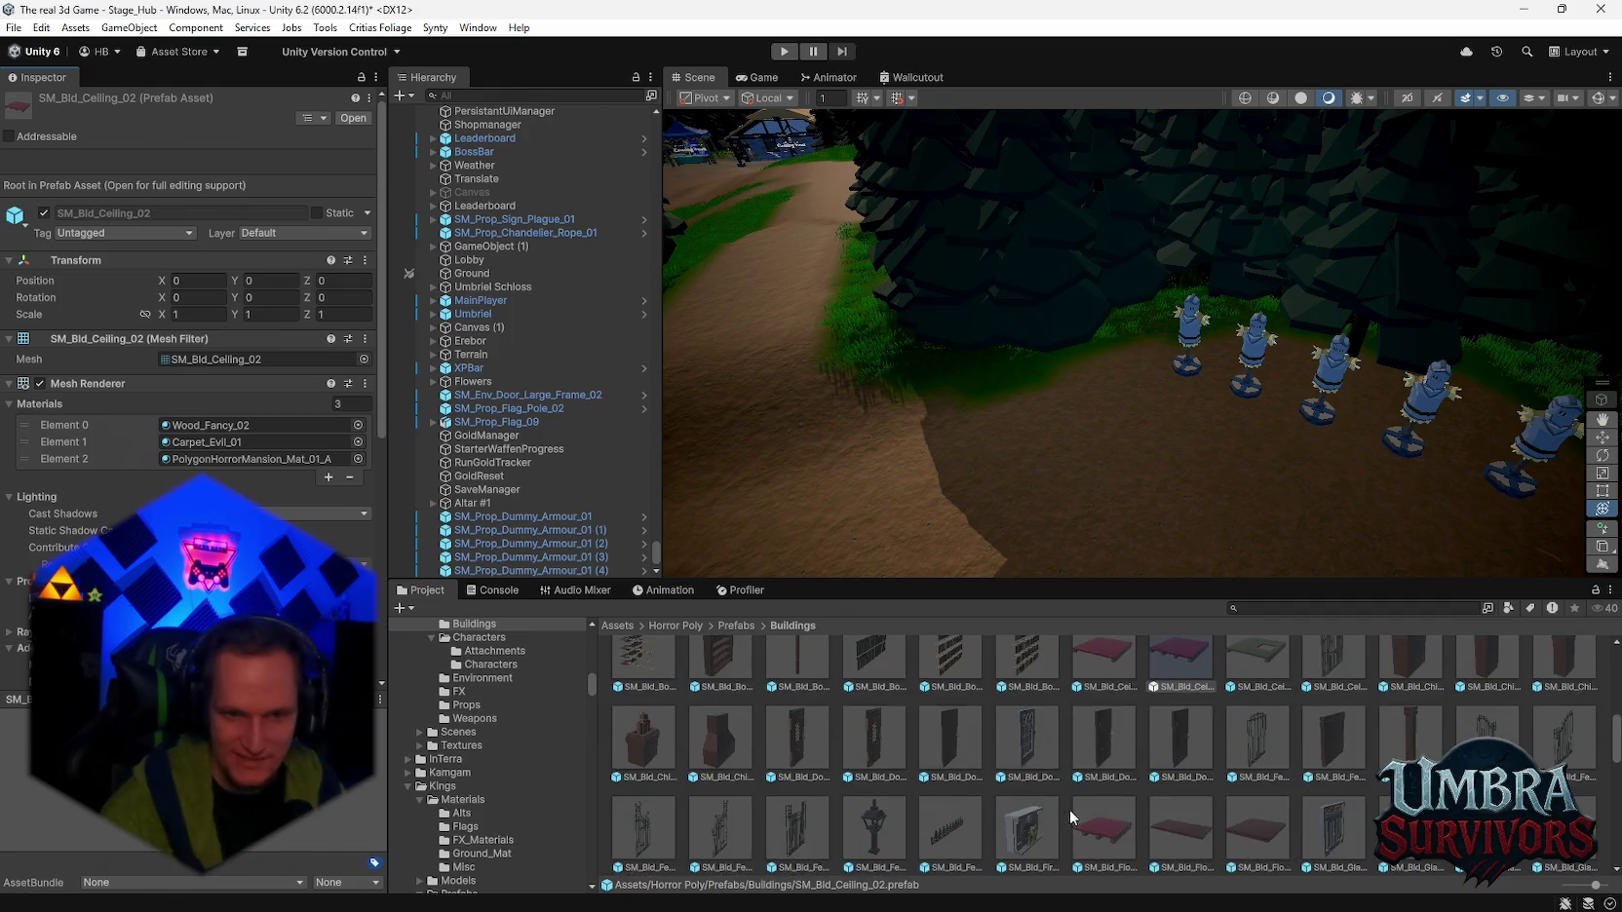
left_click(1026, 777)
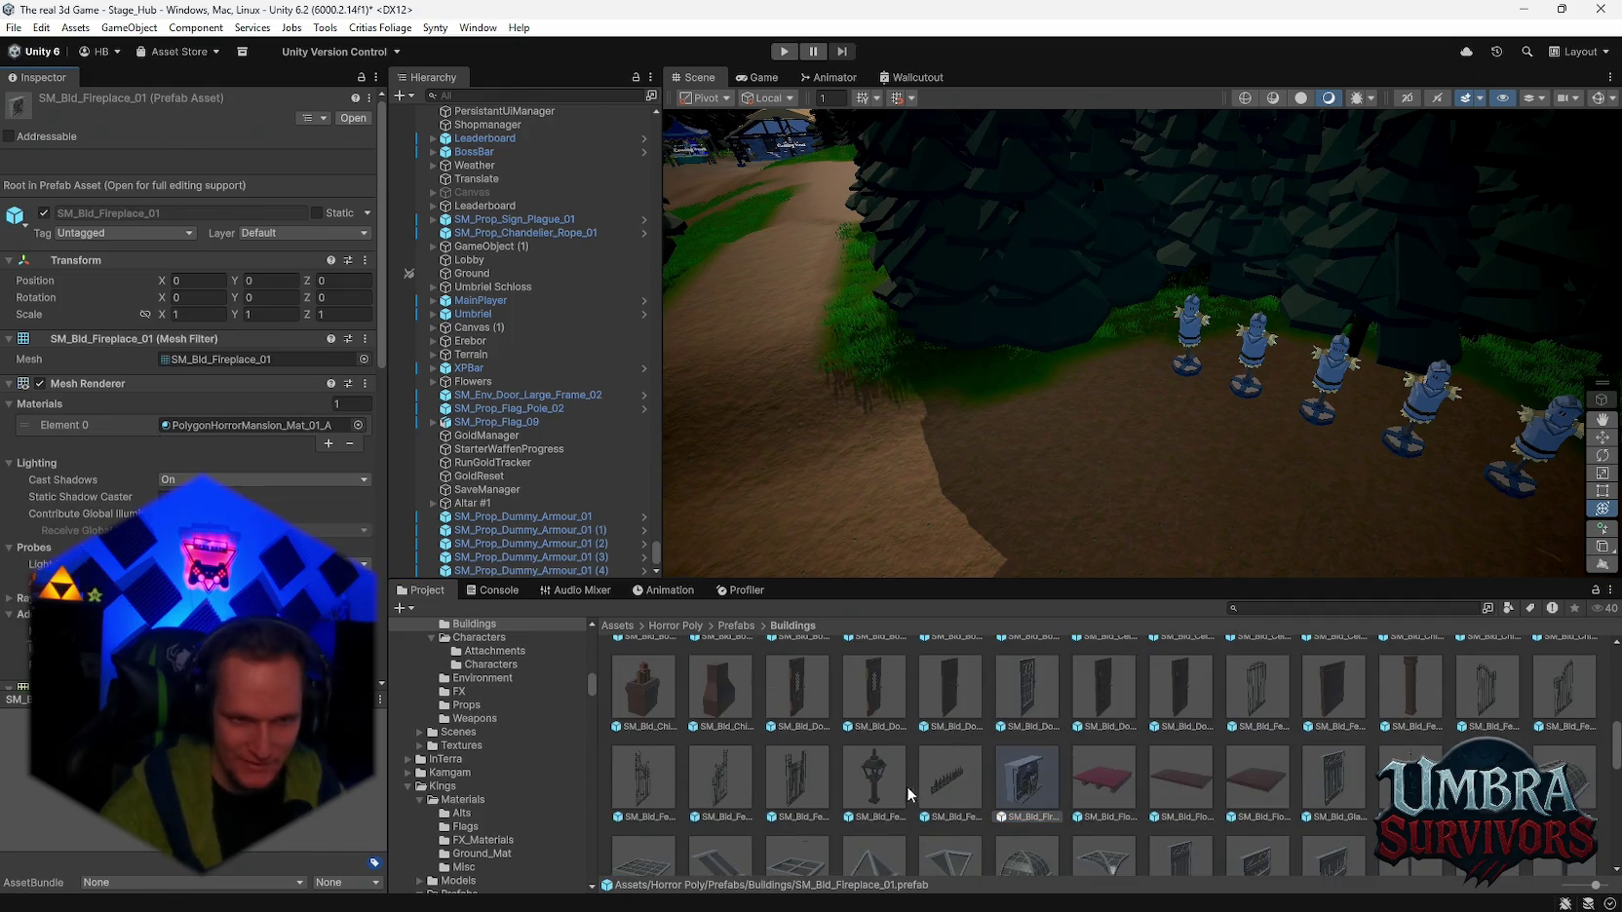
mouse_move(1219, 468)
left_mouse_down()
mouse_move(1303, 464)
mouse_move(1293, 427)
mouse_move(1205, 368)
mouse_move(1251, 362)
mouse_move(1142, 477)
left_mouse_up()
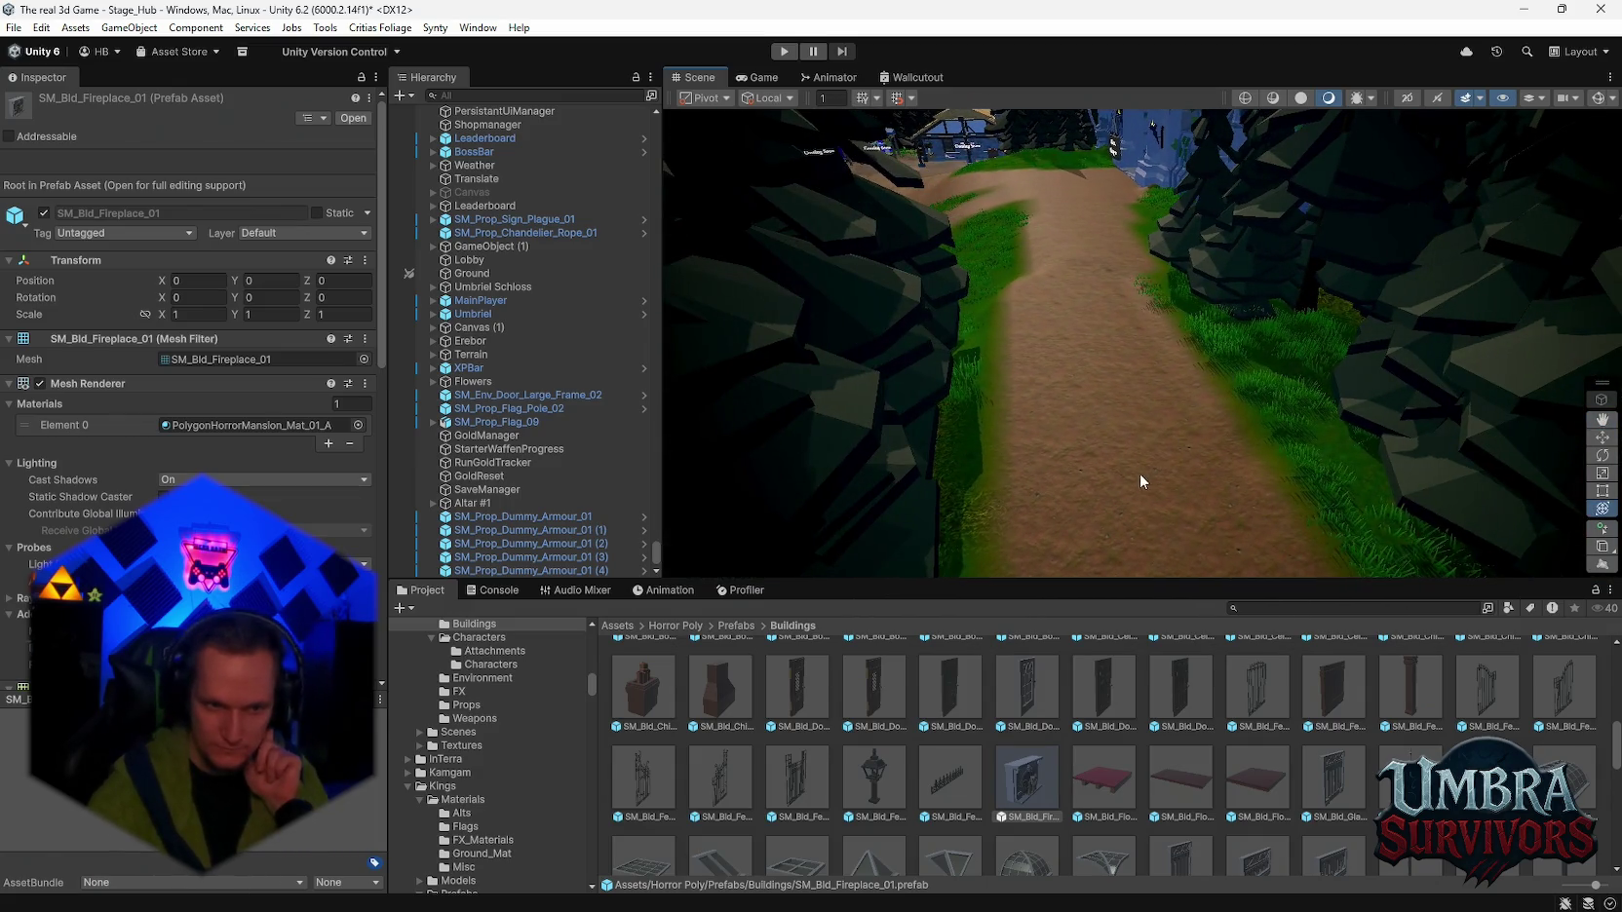
Fly the Scene view forward along the dirt path and click into the Project search field
left_click_drag(1234, 578, 1234, 576)
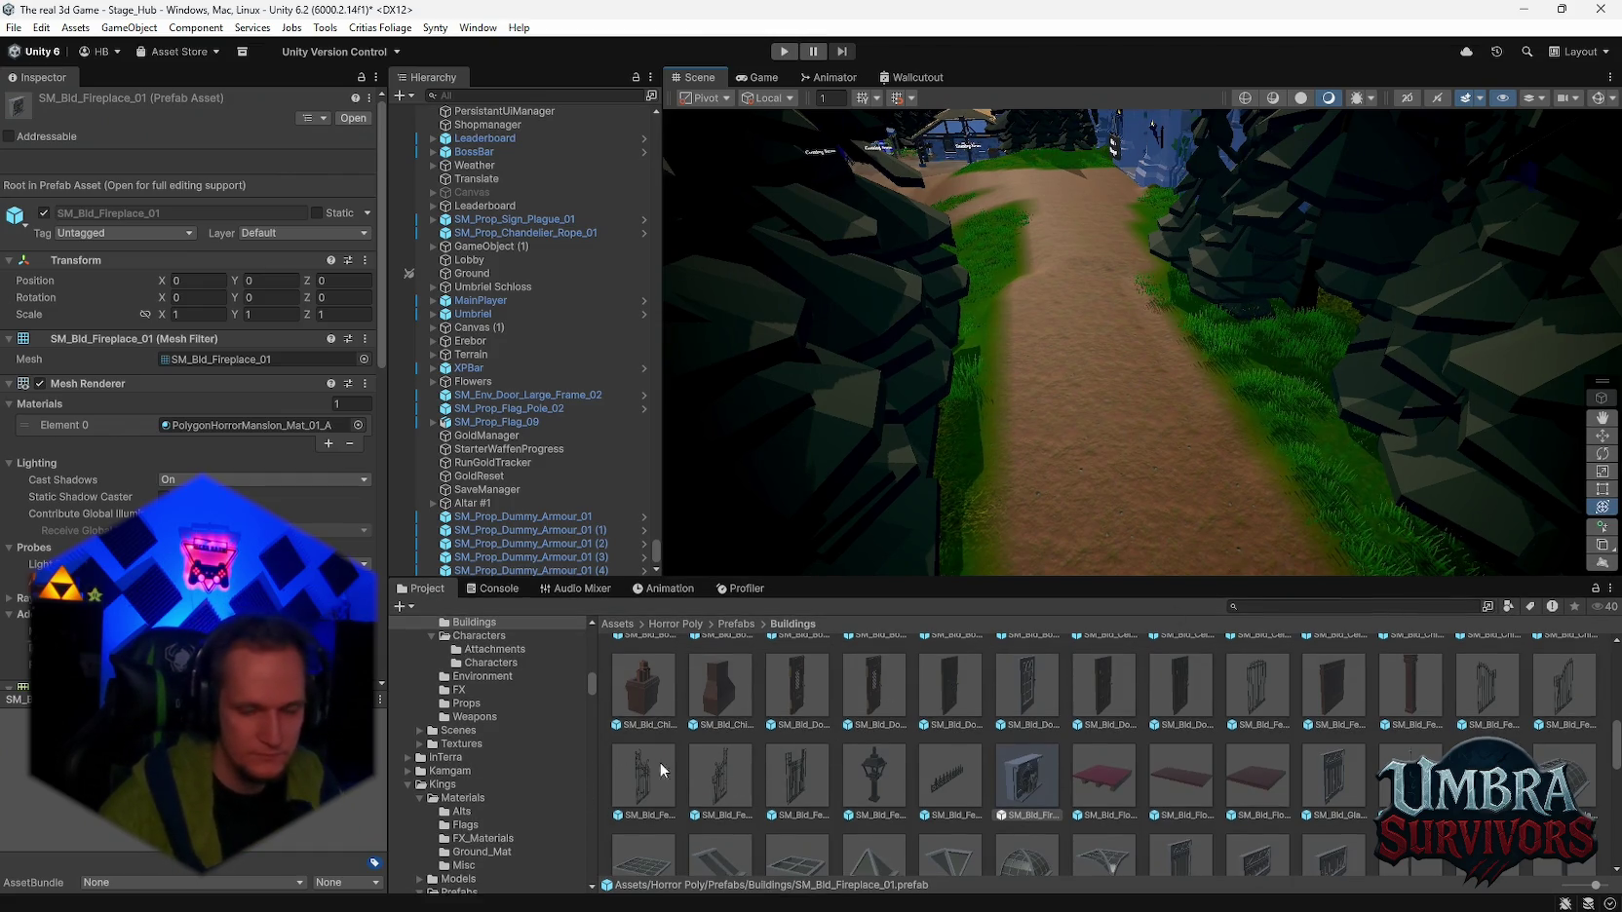
scroll(507, 790, "down", 3)
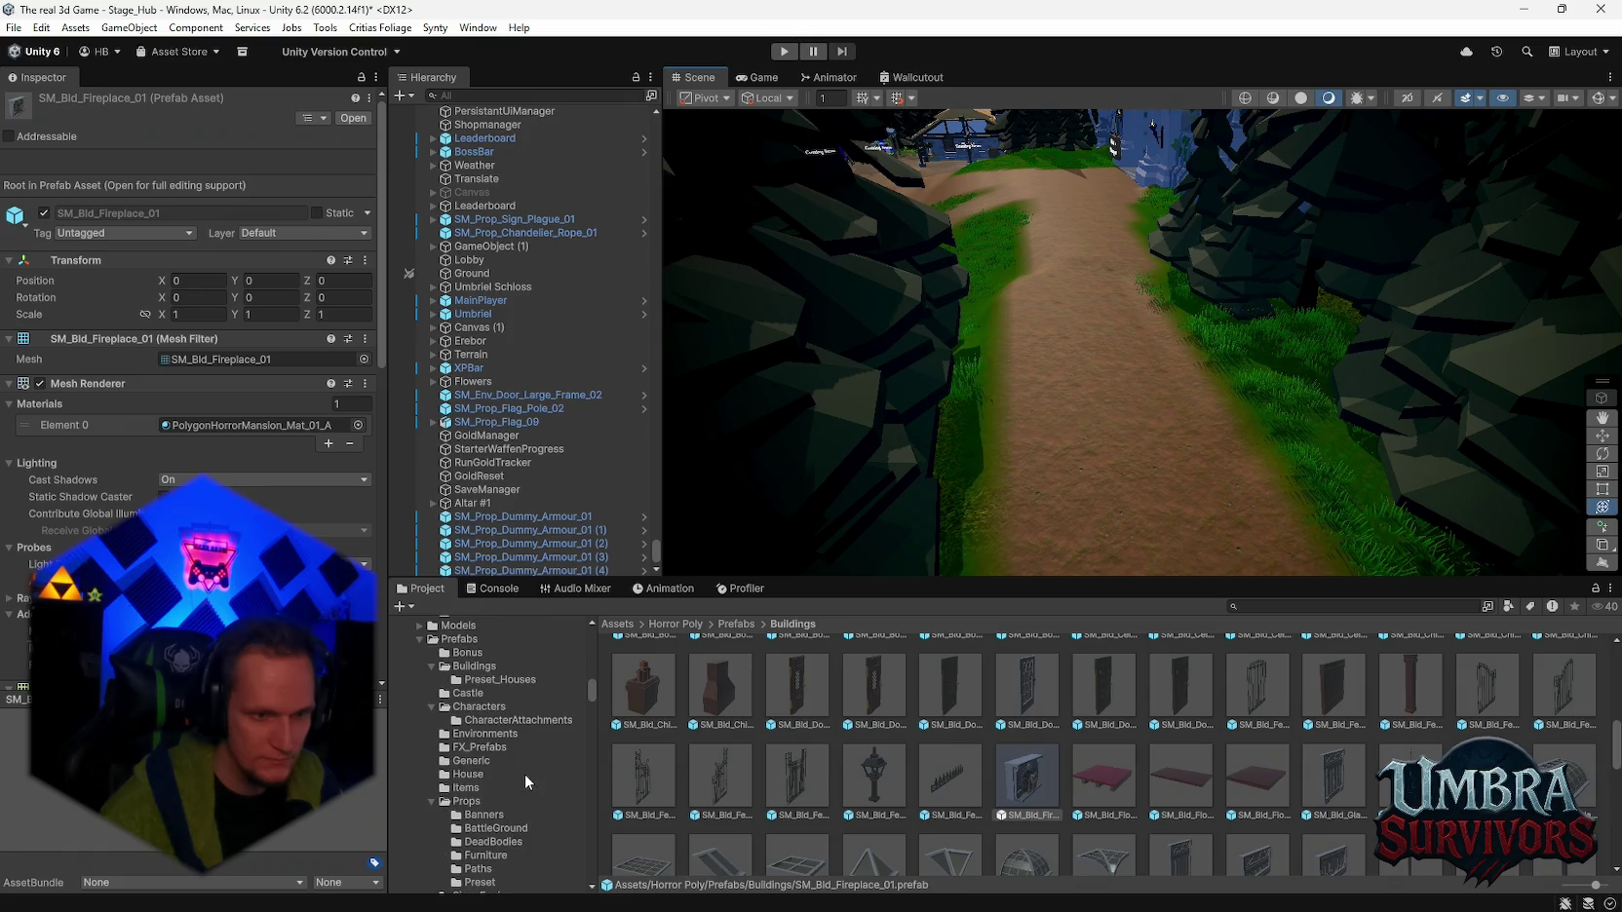
left_click(1258, 607)
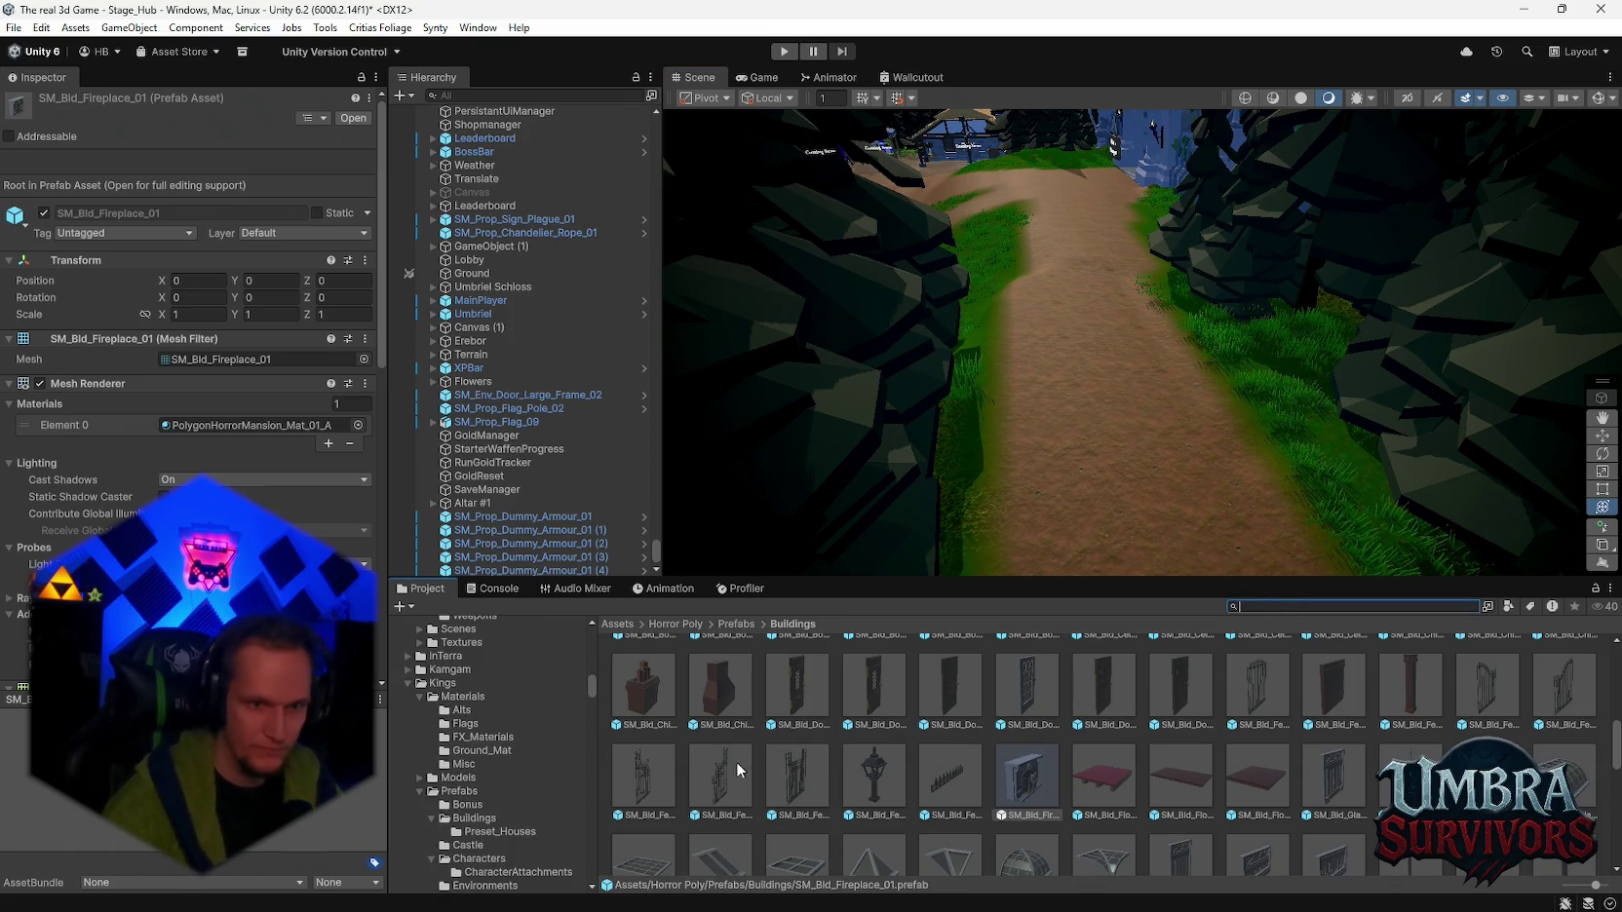
Search 'dungeon' and navigate into the PolygonDungeon Dungeon scenes' Rooms folder
left_click(661, 791)
left_click(1281, 608)
type("d")
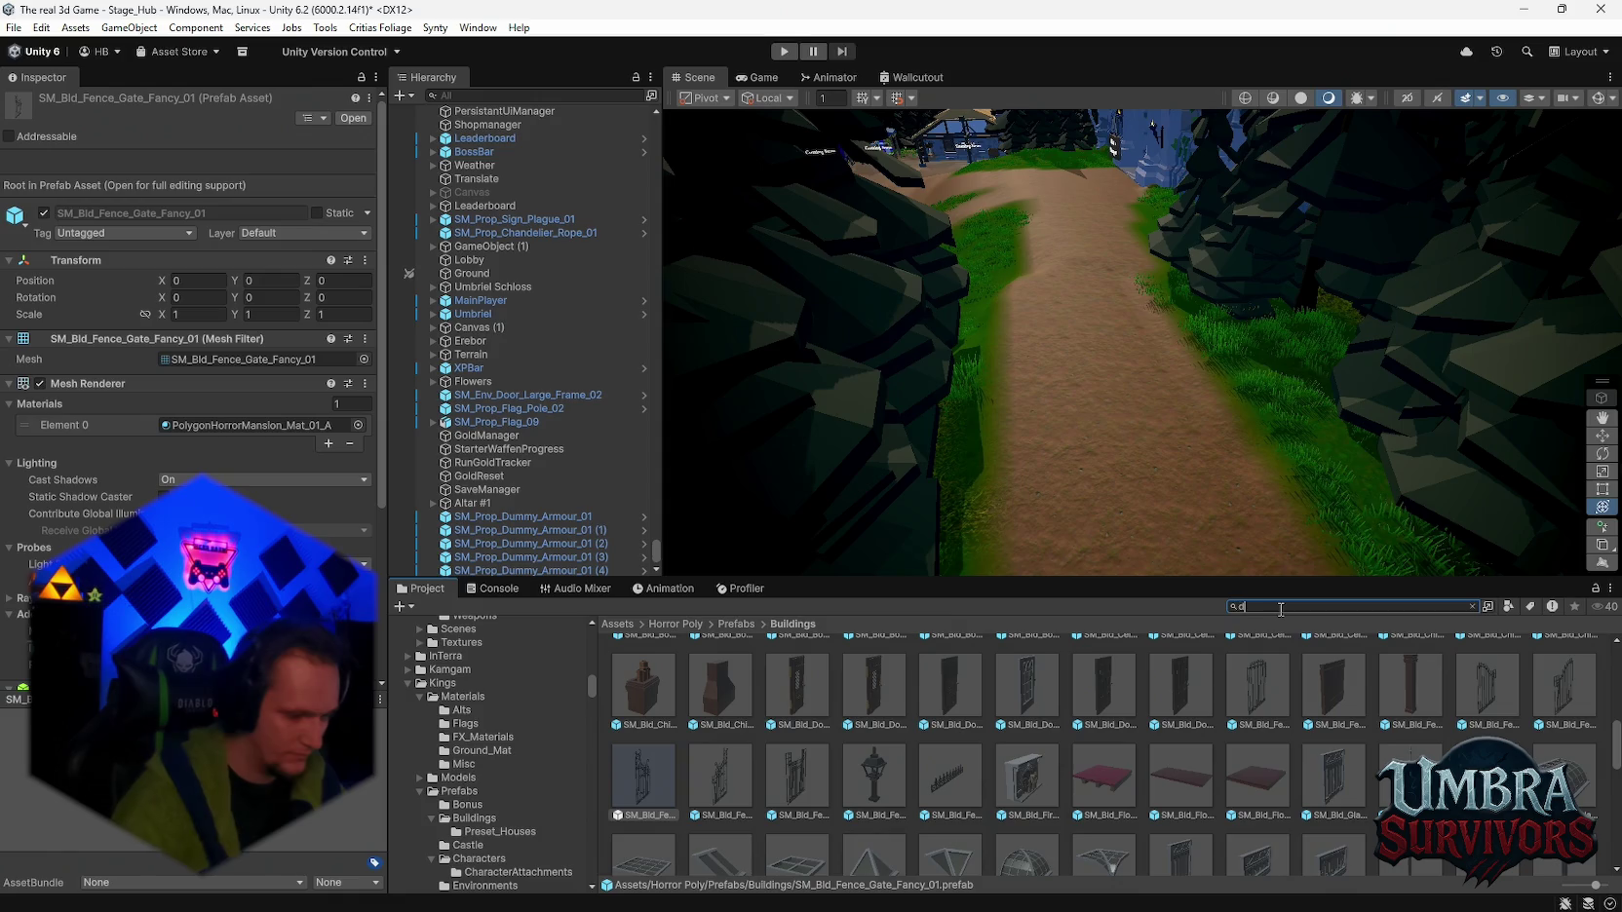
type("ungeon")
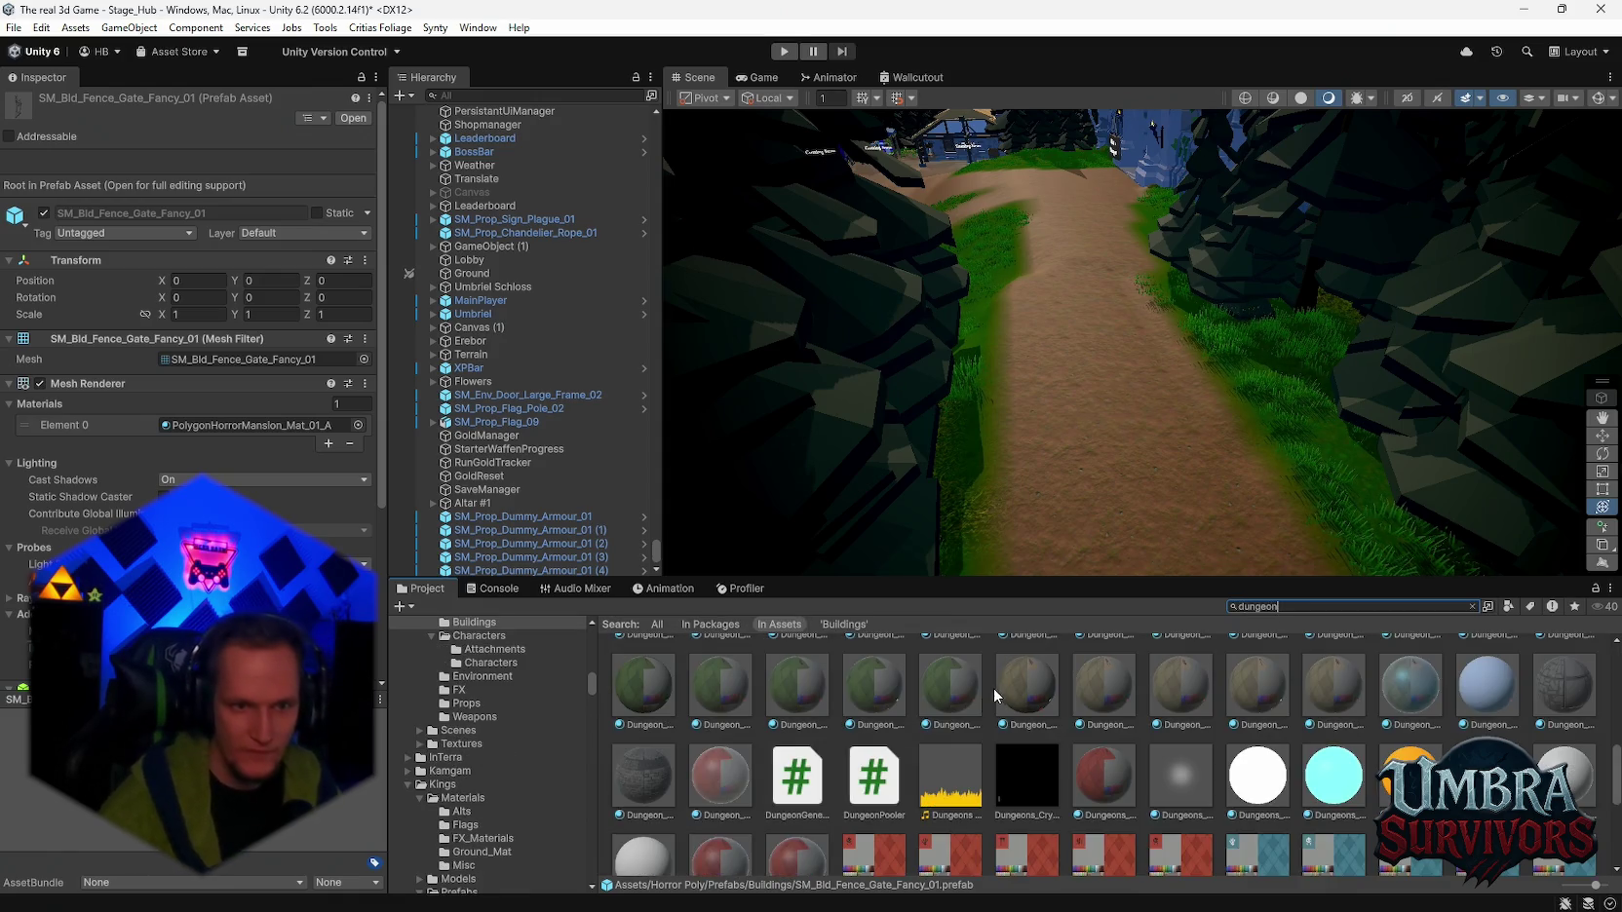
scroll(941, 736, "up", 5)
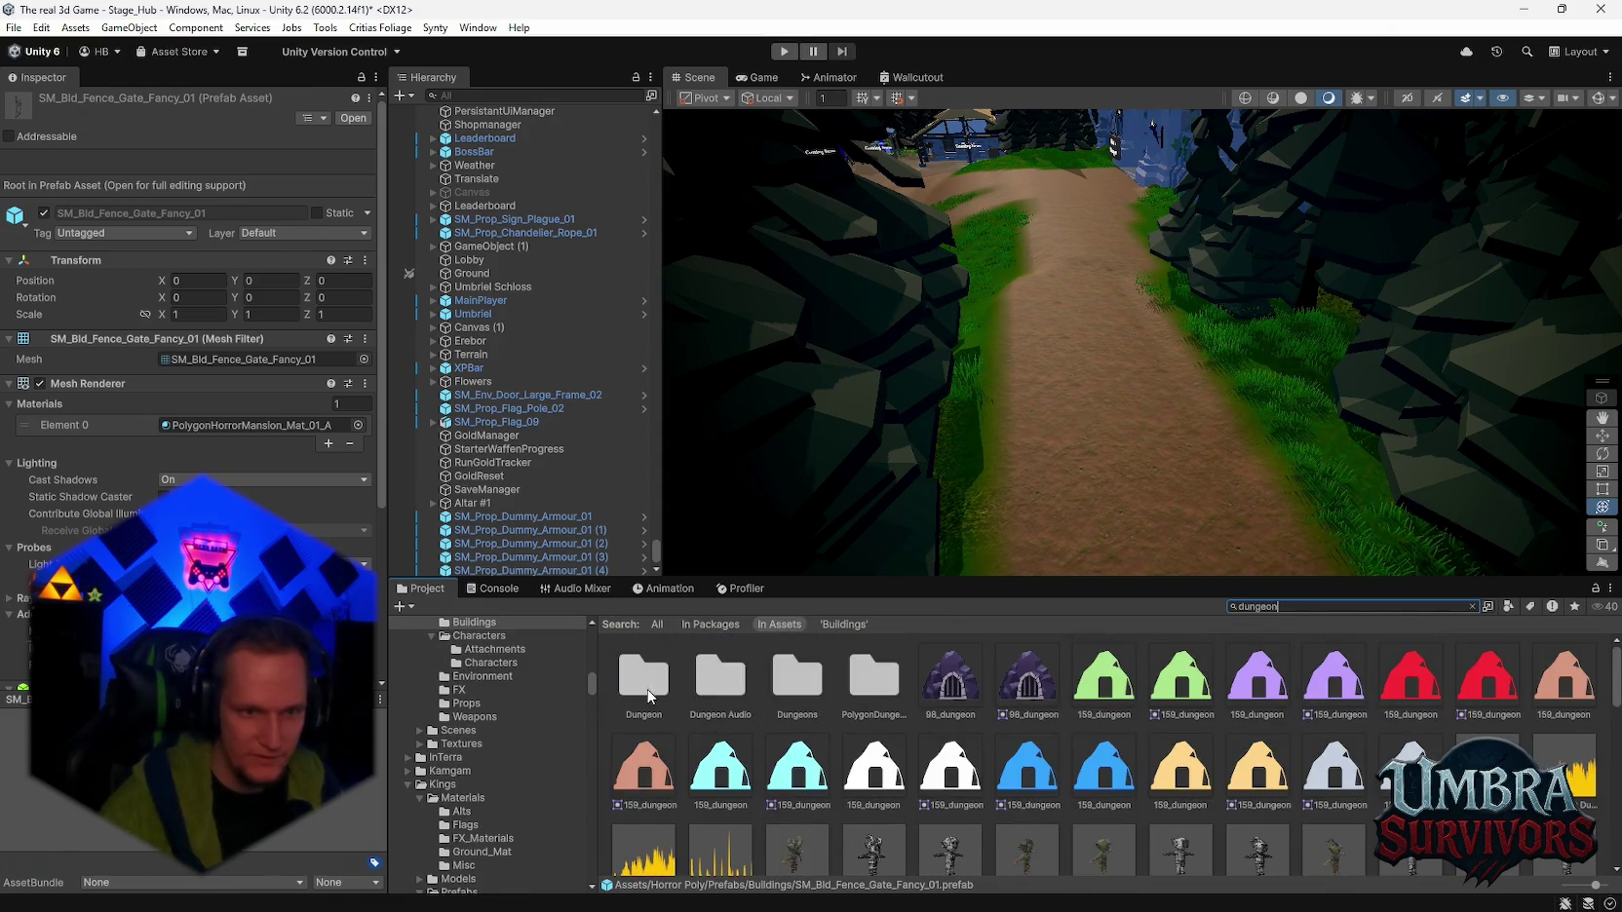
double_click(874, 688)
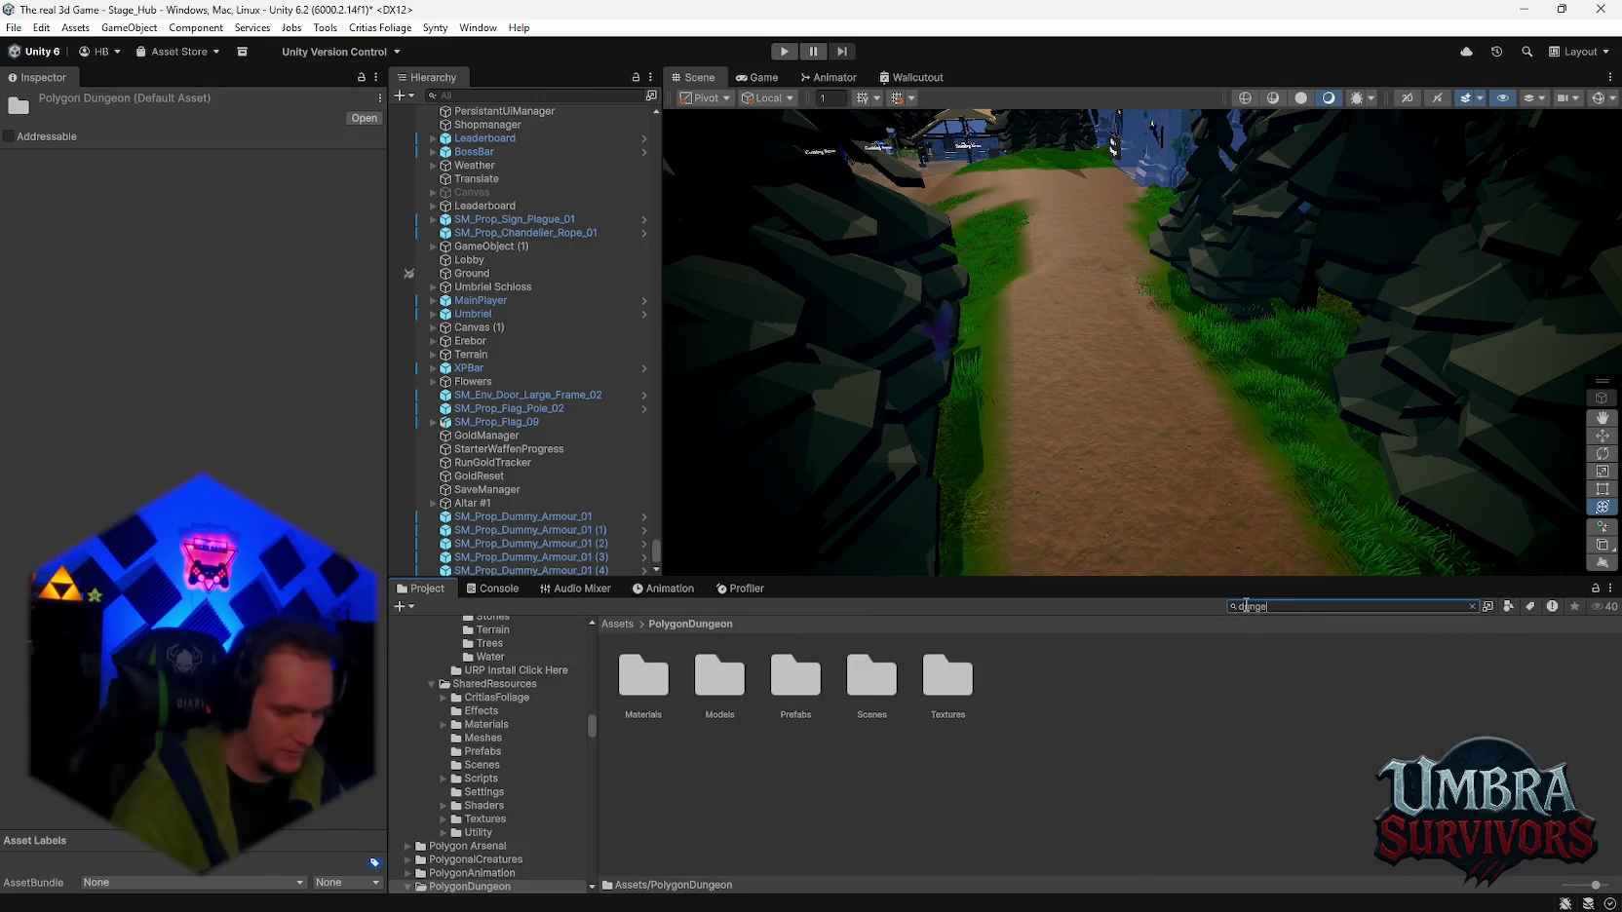
type("dungeon")
double_click(669, 690)
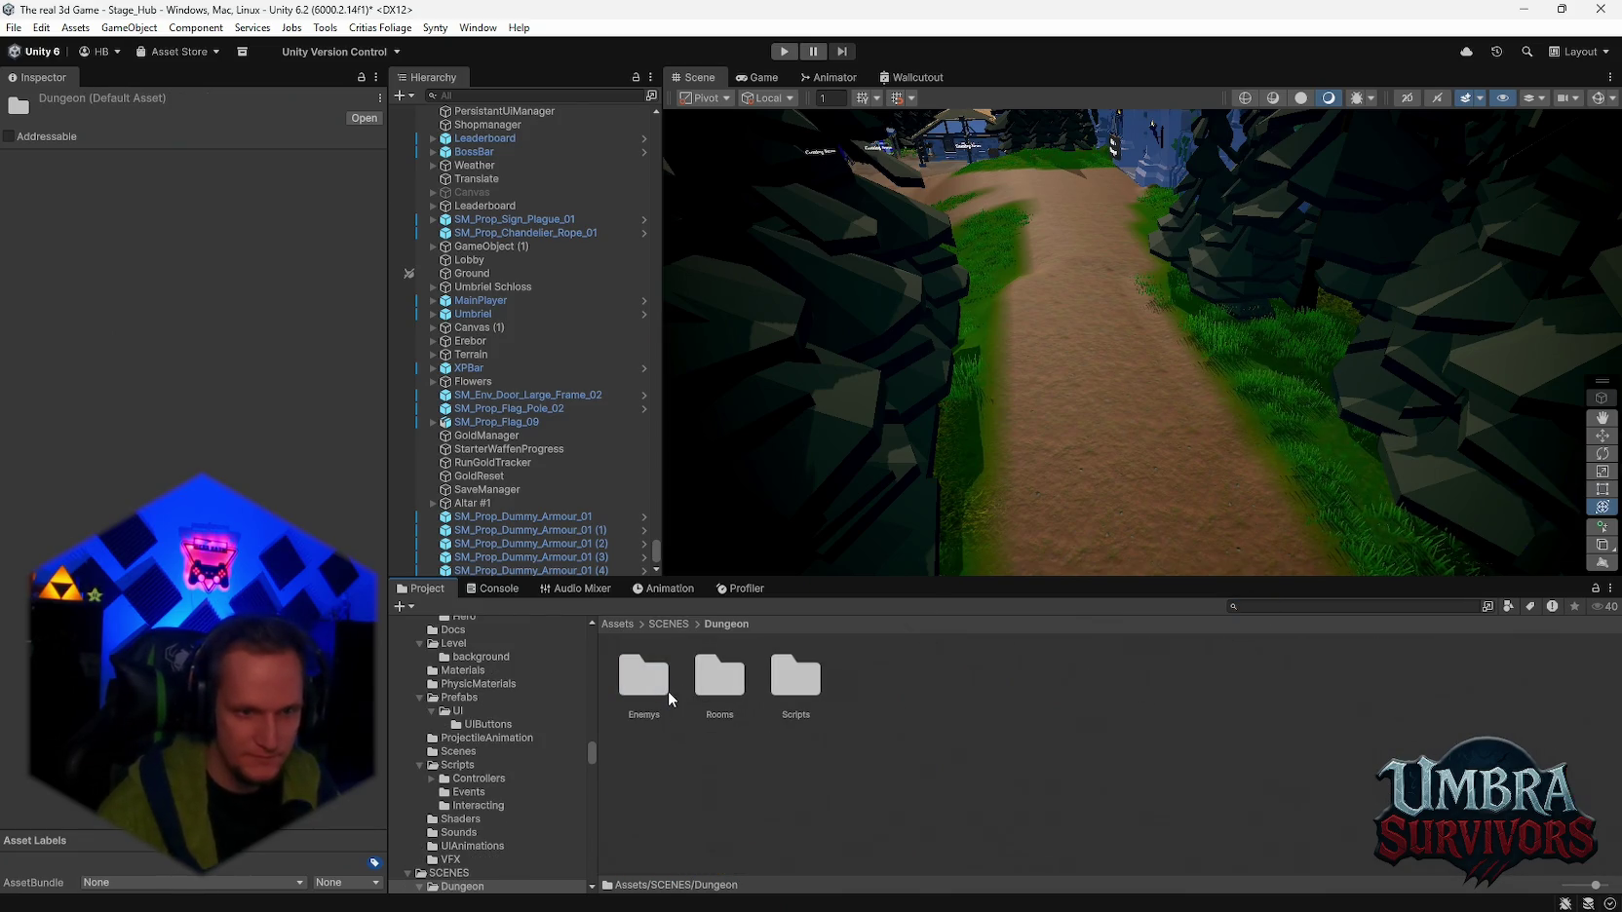
double_click(745, 684)
Drop the BossDoor prefab into the scene to inspect its trigger and controller, then delete it
mouse_move(722, 678)
left_mouse_down()
mouse_move(1156, 463)
mouse_move(1026, 463)
left_mouse_up()
scroll(305, 525, "down", 2)
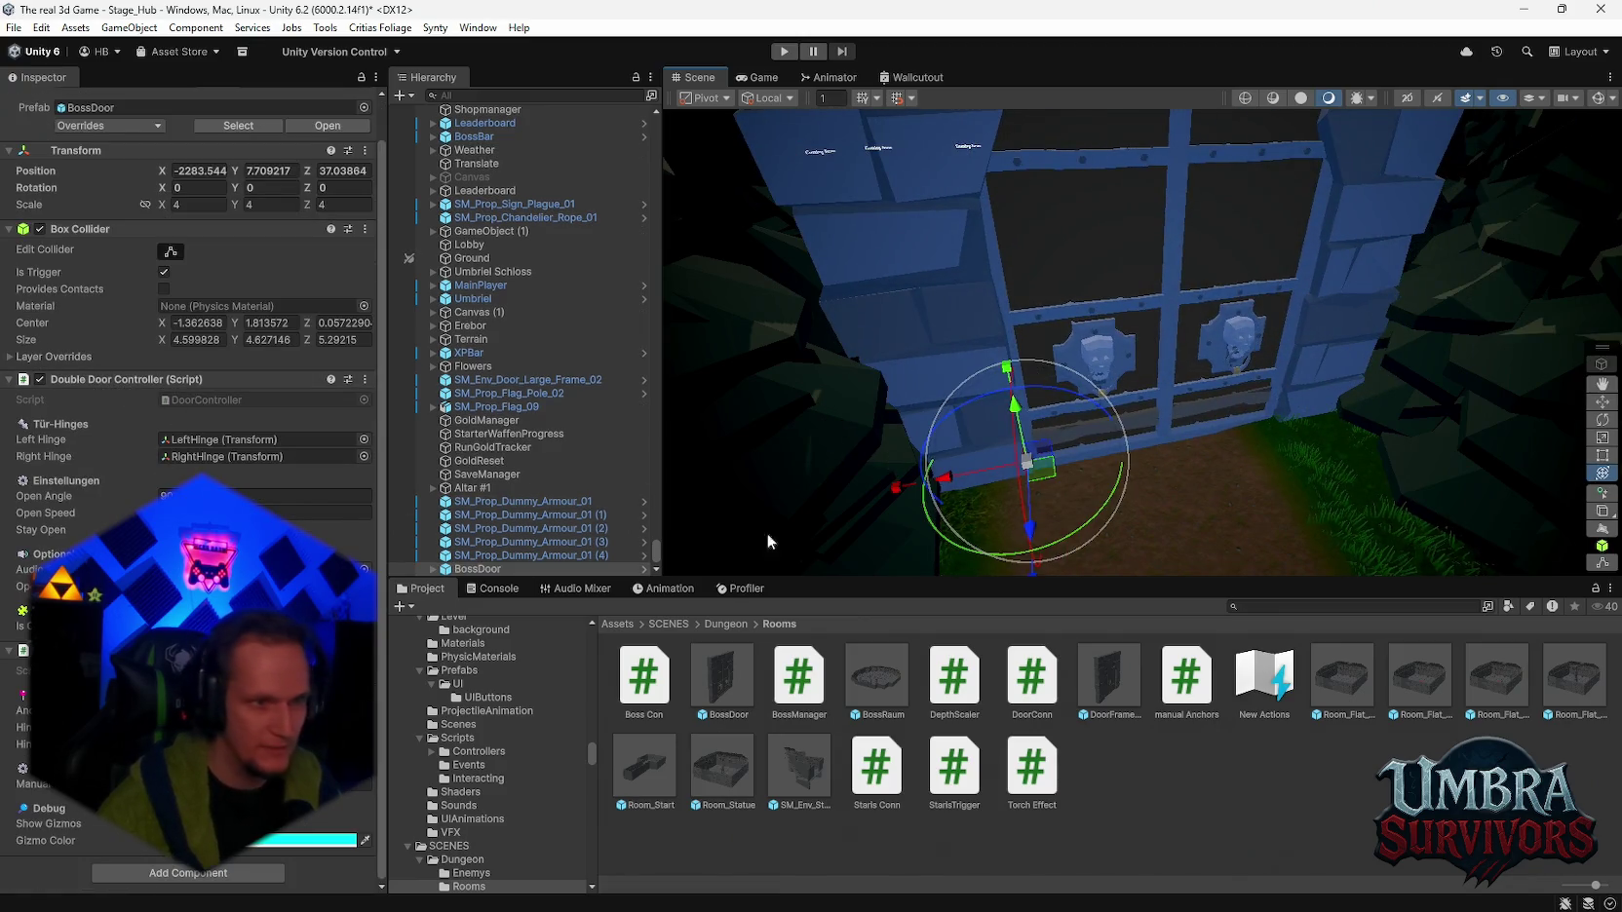
key("Delete")
left_click(1361, 604)
Search 'fenc' and place SM_Bld_Fence_Gate_01 on the dirt path
type("fenc")
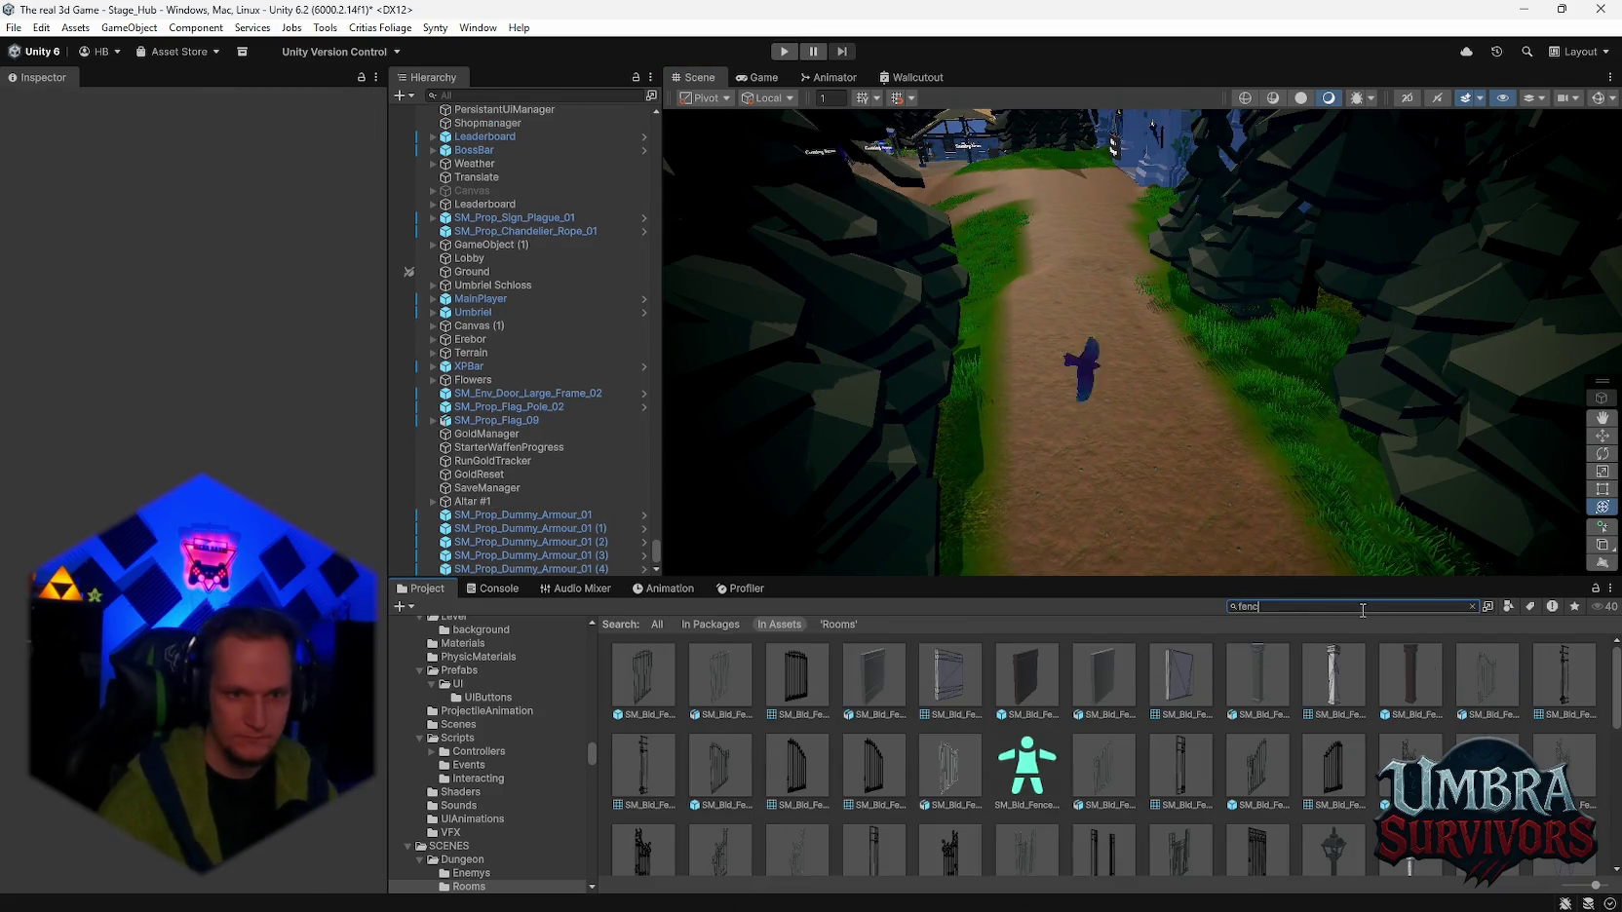
mouse_move(715, 787)
left_mouse_down()
mouse_move(1014, 500)
mouse_move(1090, 452)
mouse_move(1283, 473)
left_mouse_up()
scroll(1283, 474, "up", 5)
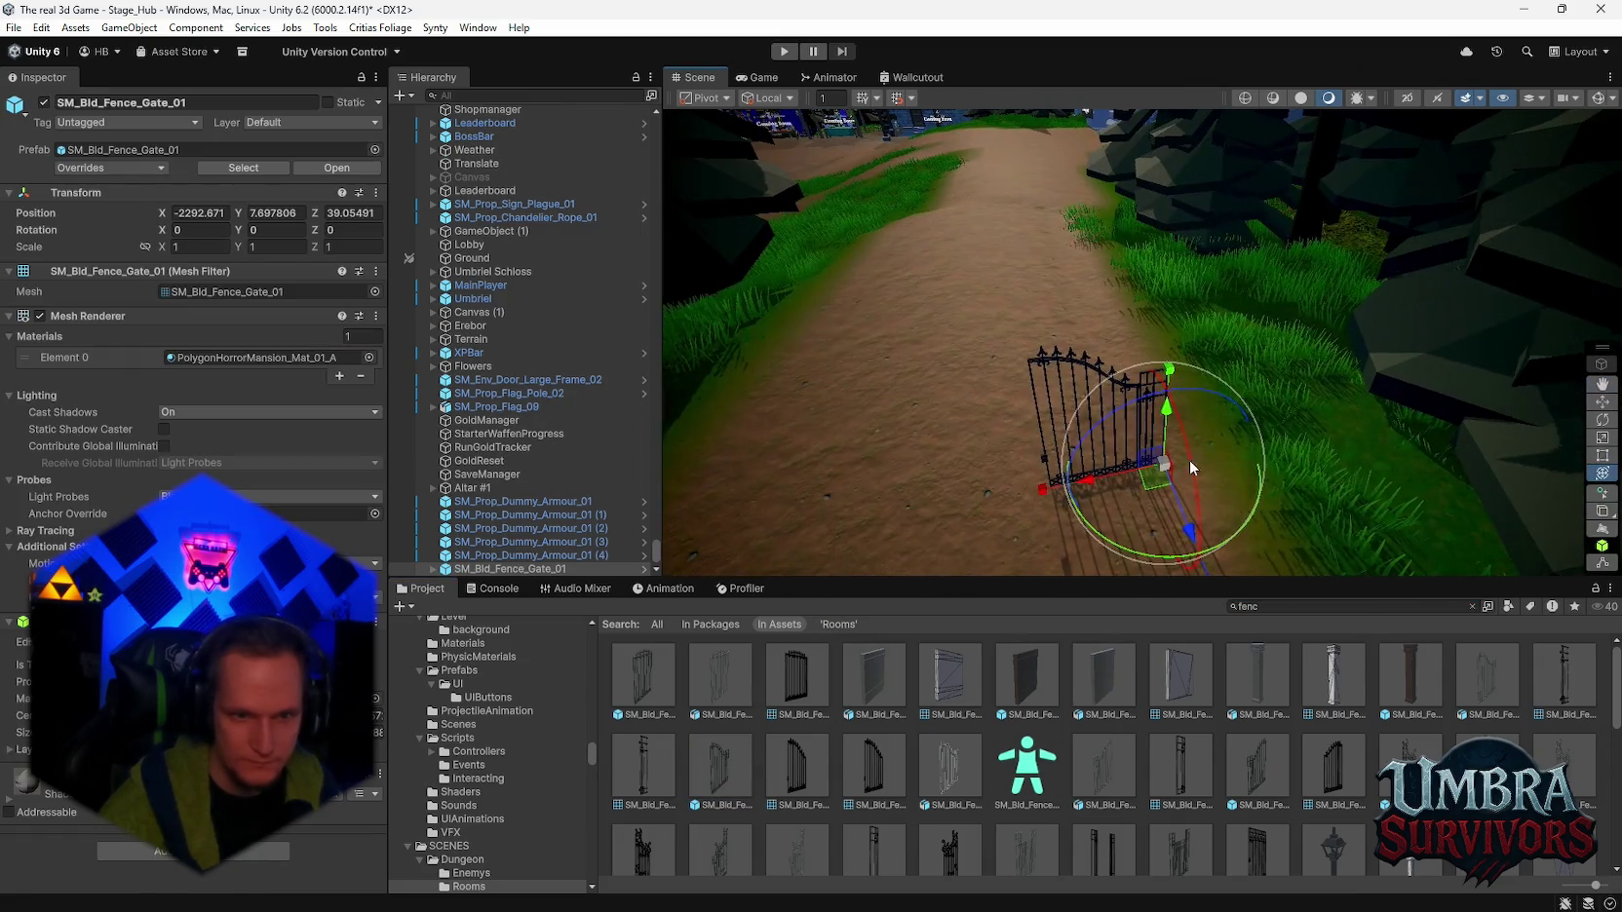
scroll(817, 694, "down", 1)
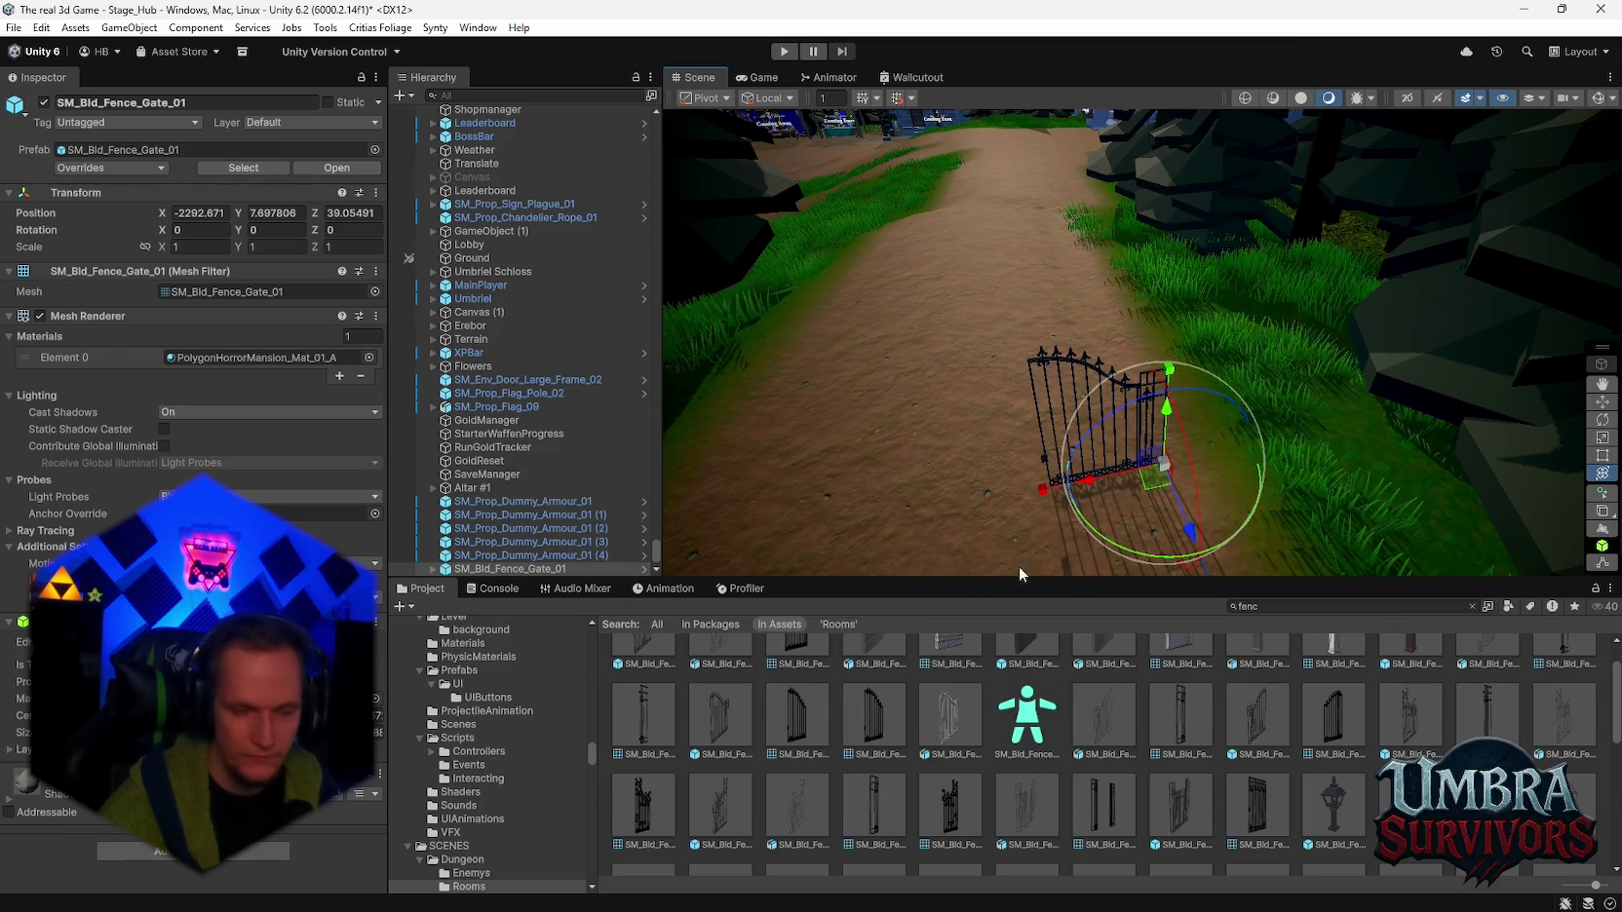
scroll(790, 765, "up", 1)
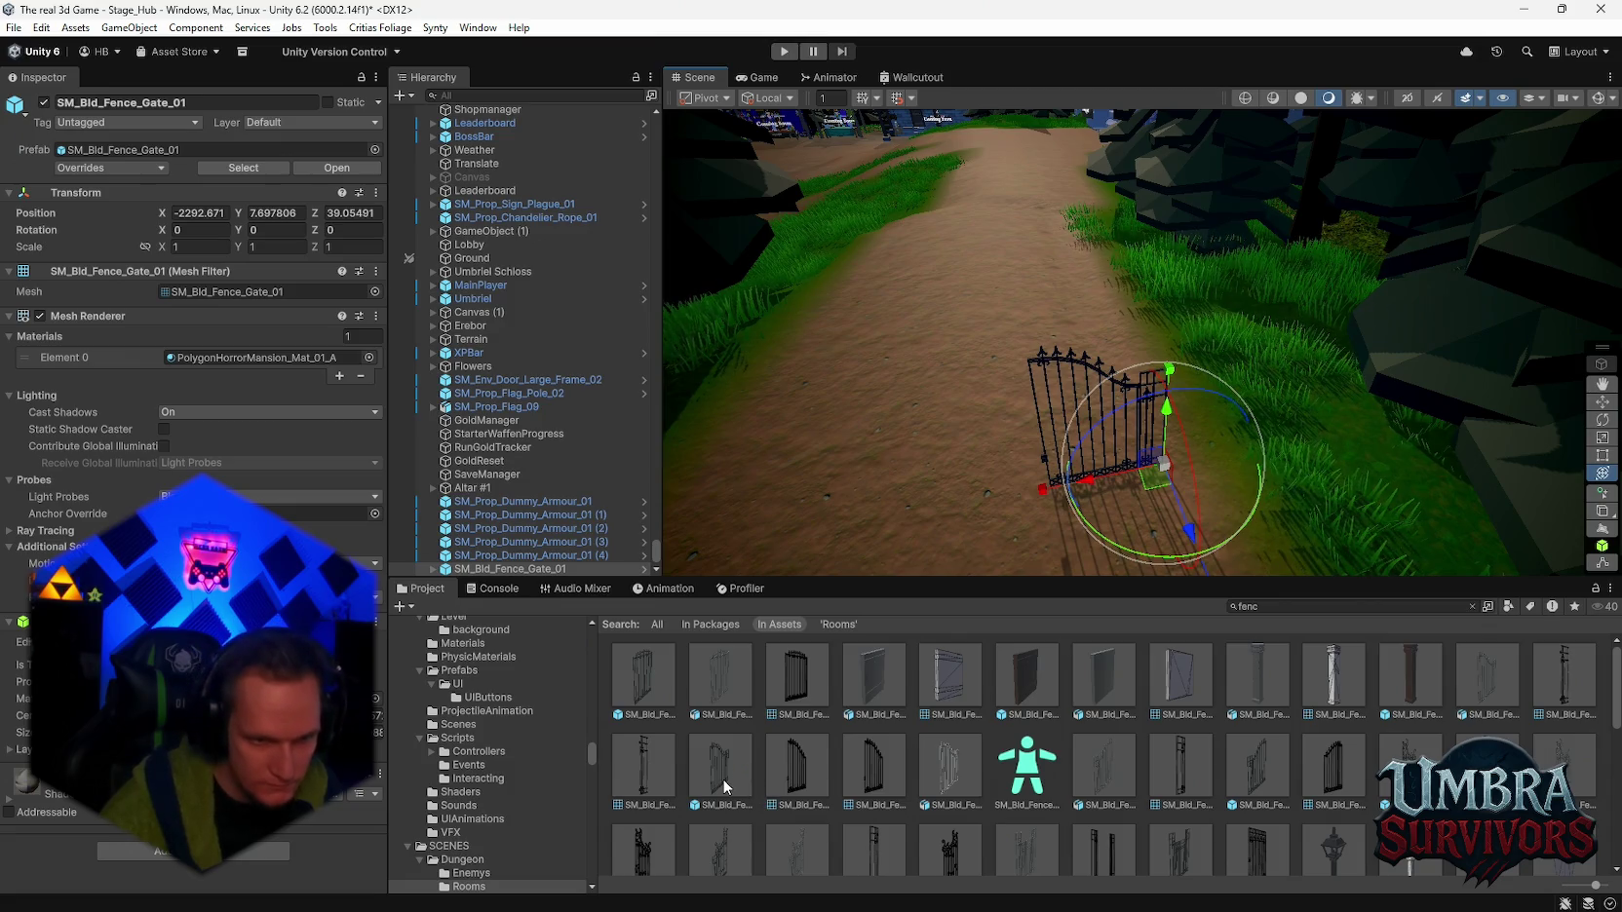
mouse_move(1073, 331)
left_mouse_down()
mouse_move(1116, 299)
mouse_move(1274, 318)
mouse_move(1079, 407)
left_mouse_up()
Duplicate the gate, set the copy's X scale to -1, and move it beside the original
key("ctrl+d")
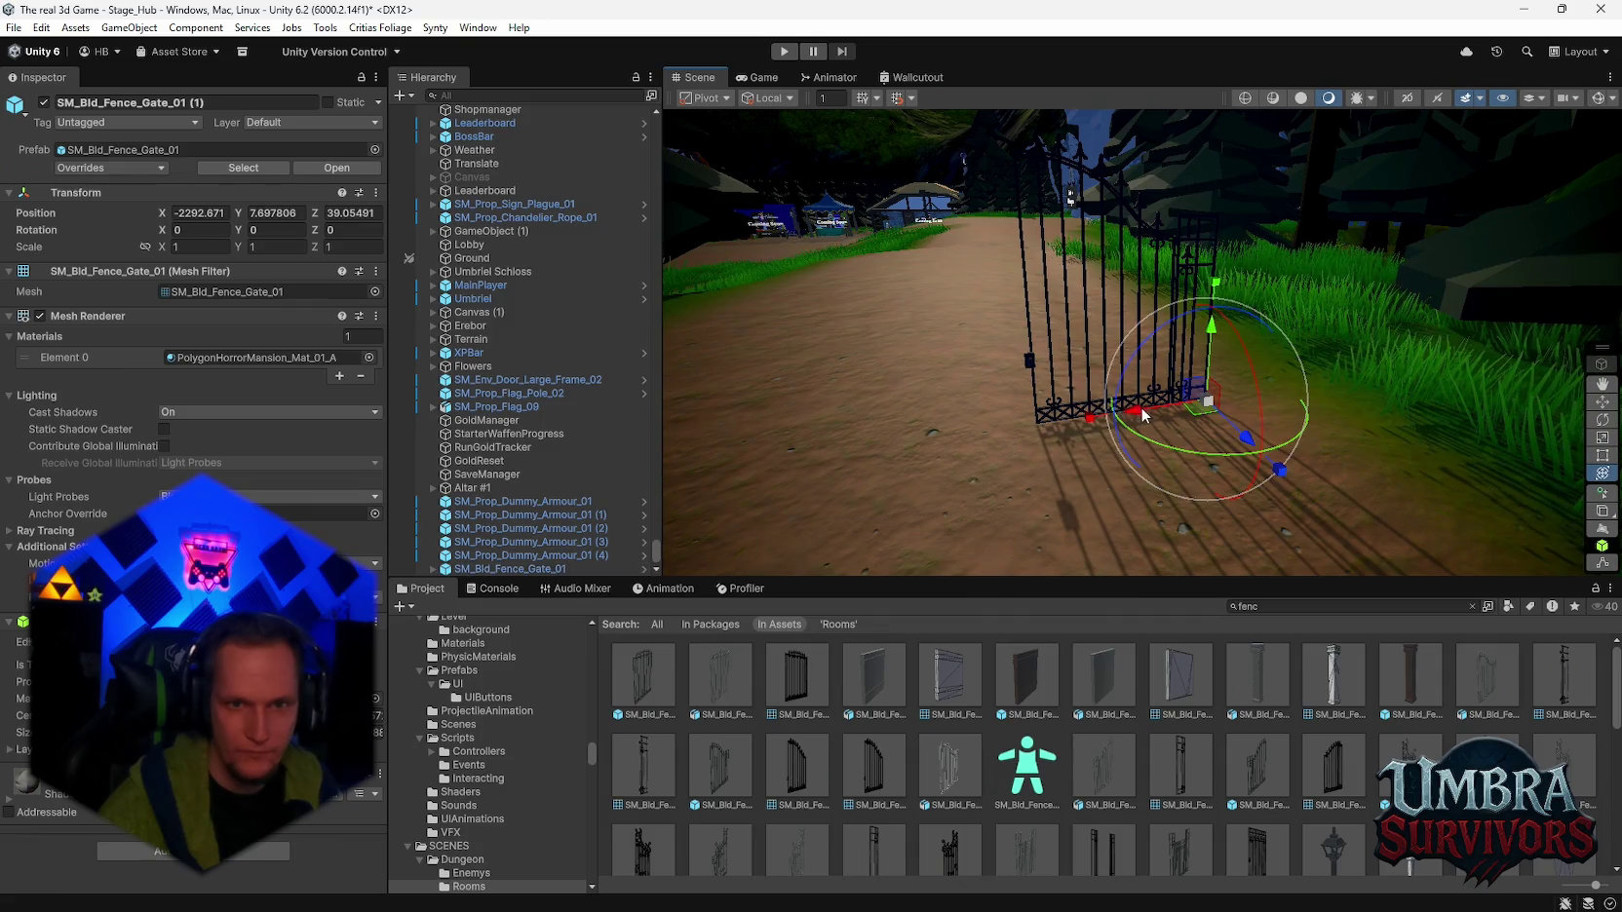
key("f")
mouse_move(965, 445)
left_mouse_down()
mouse_move(998, 446)
mouse_move(905, 453)
mouse_move(1025, 429)
mouse_move(1121, 448)
left_mouse_up()
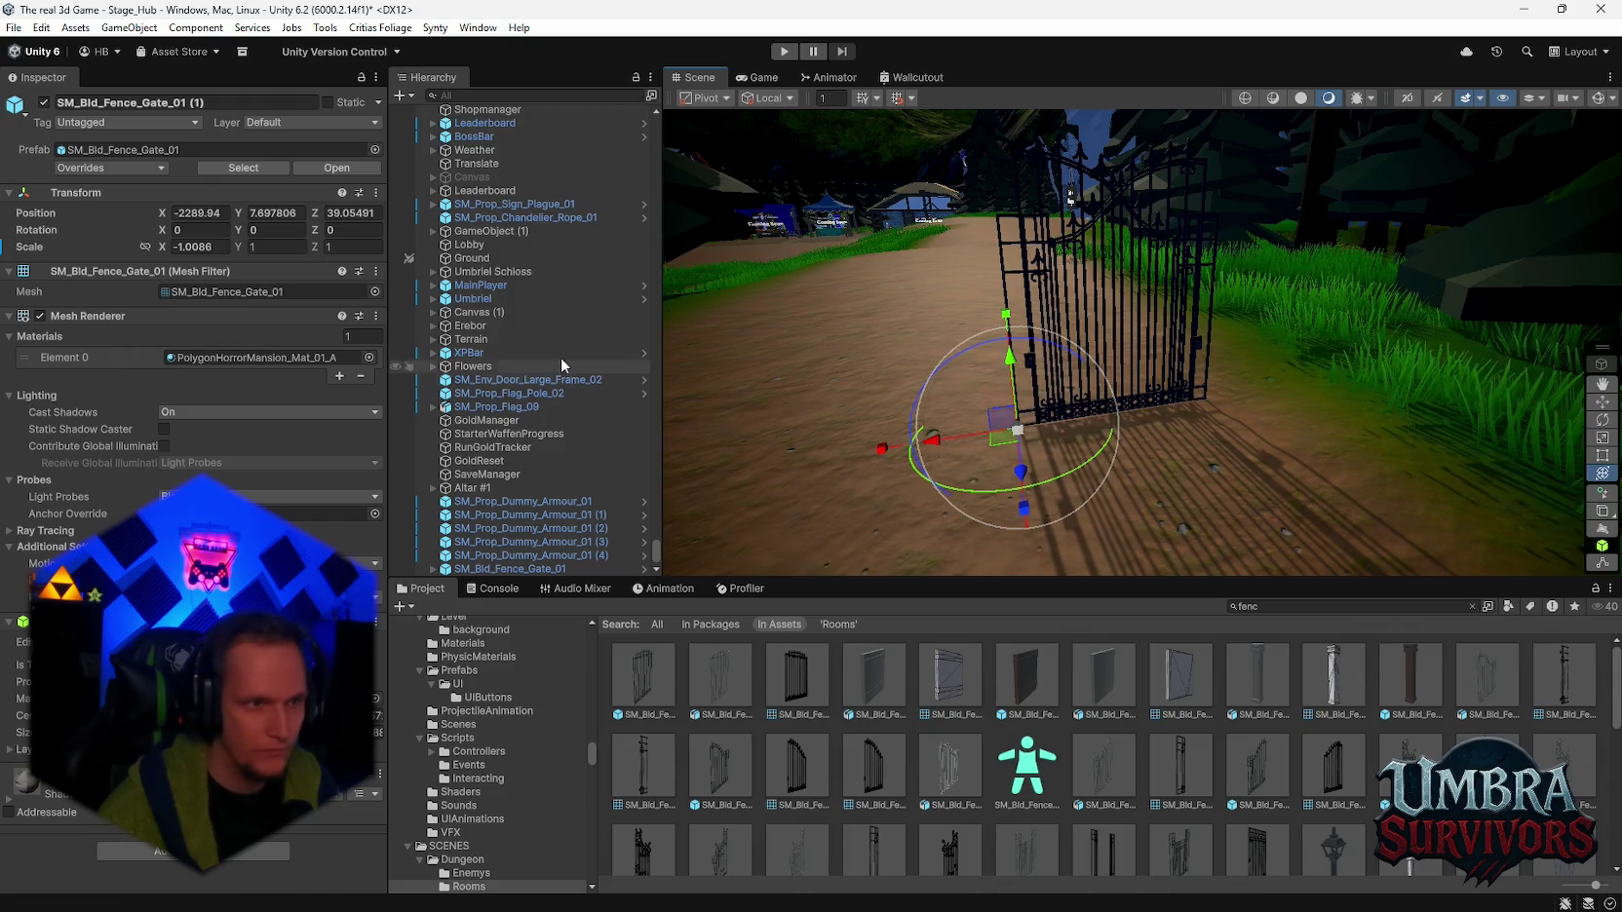
key("ctrl+z")
left_click(199, 247)
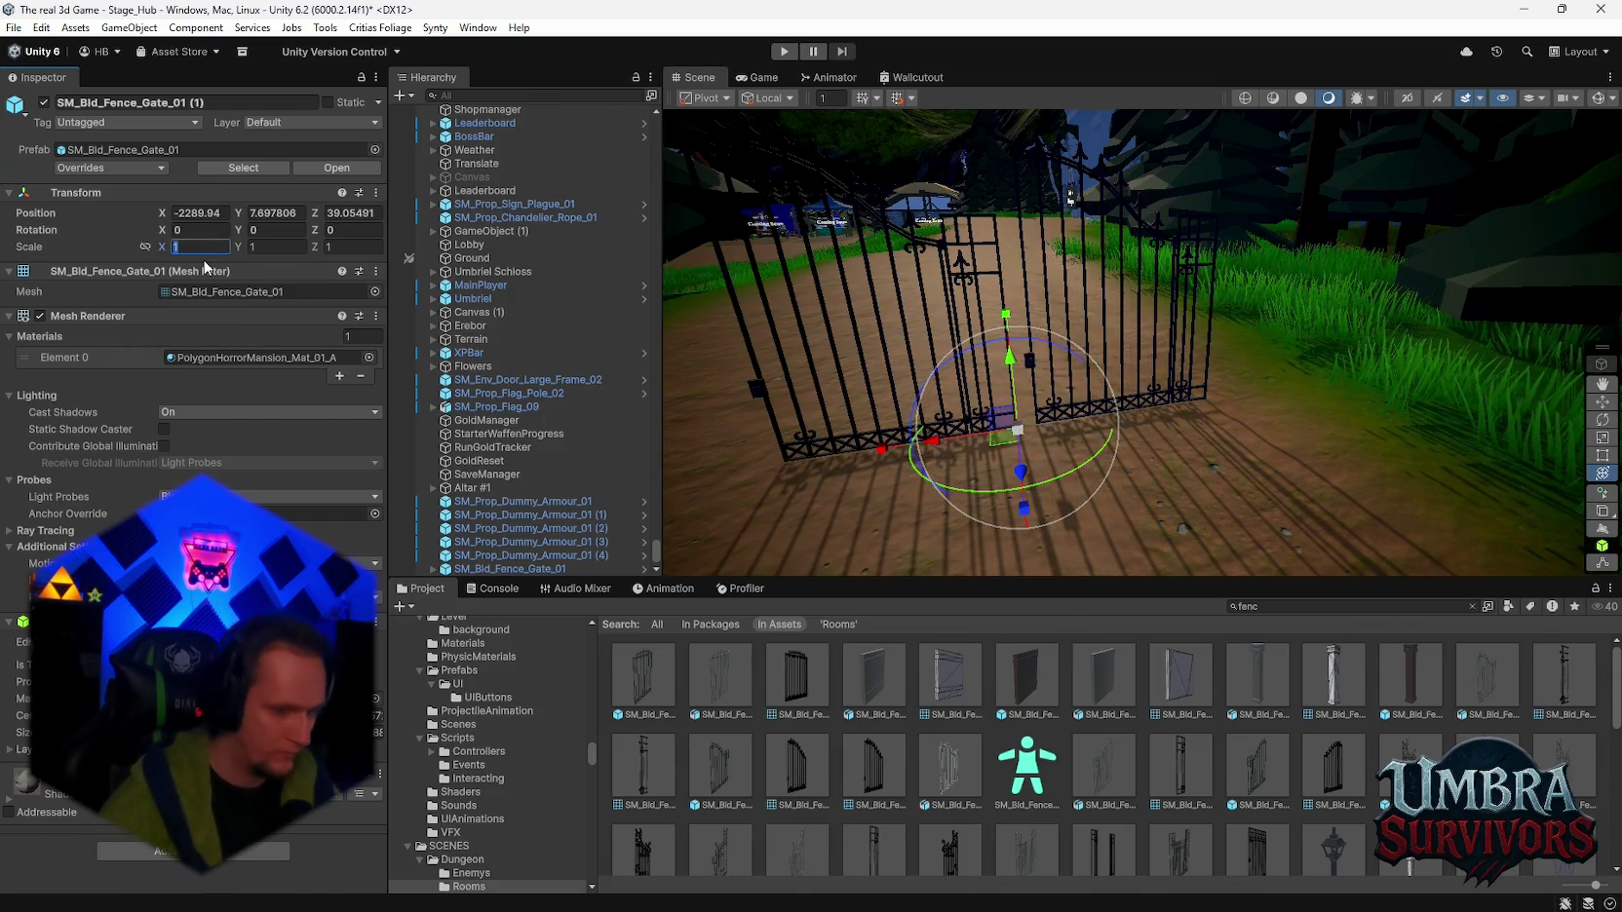
type("-1")
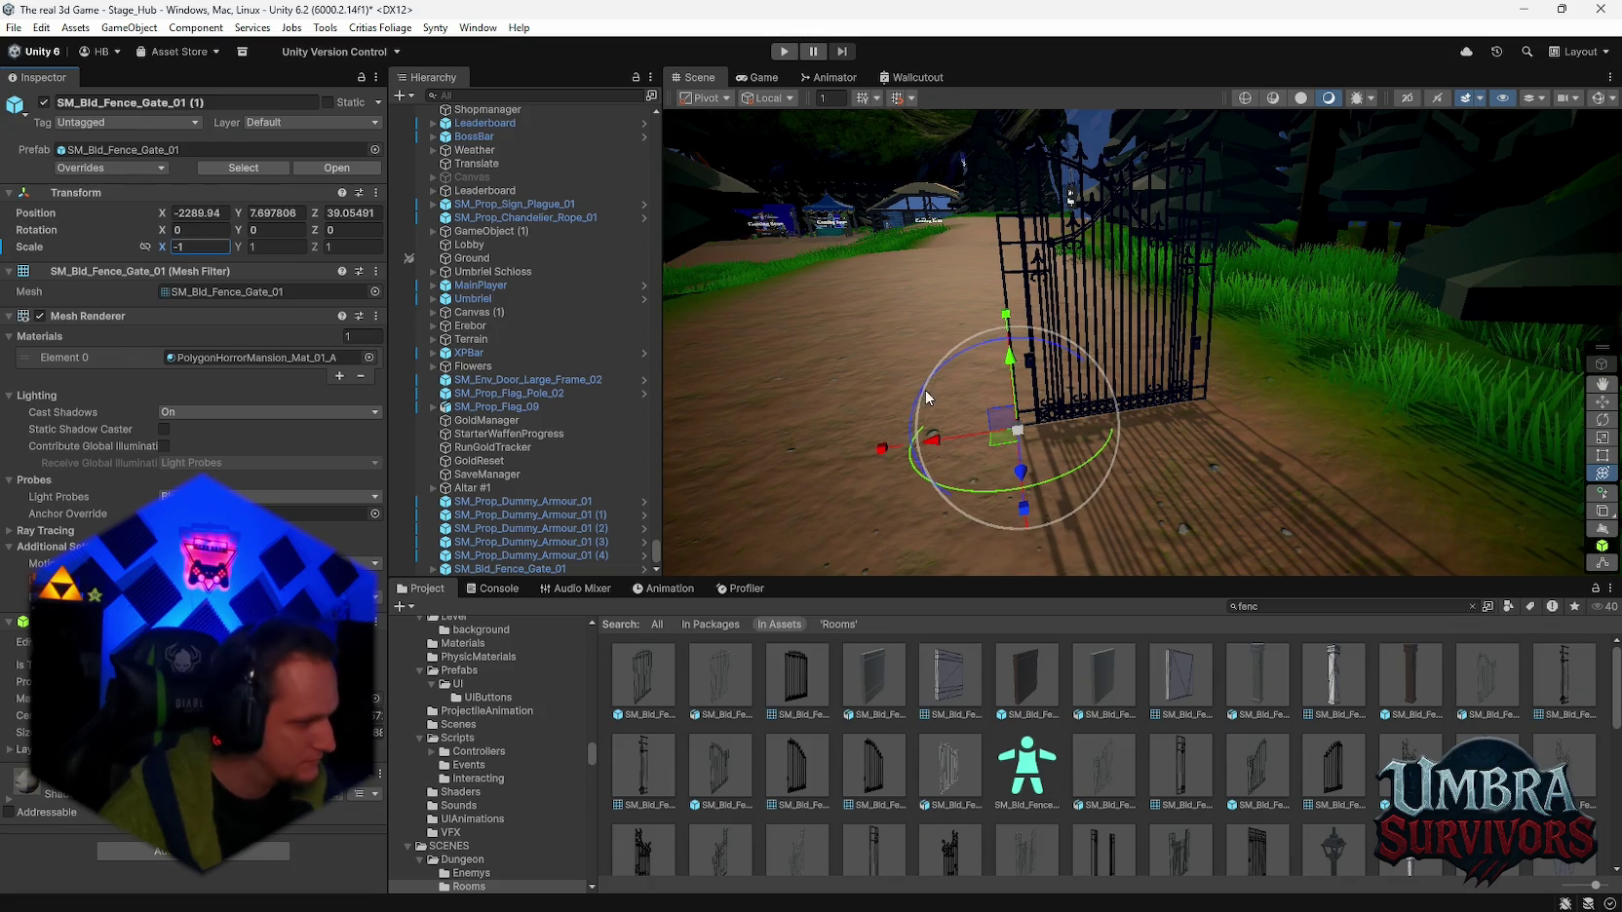
left_click_drag(961, 441, 914, 429)
Nudge the mirrored gate into alignment and select both gate halves
scroll(1048, 424, "down", 5)
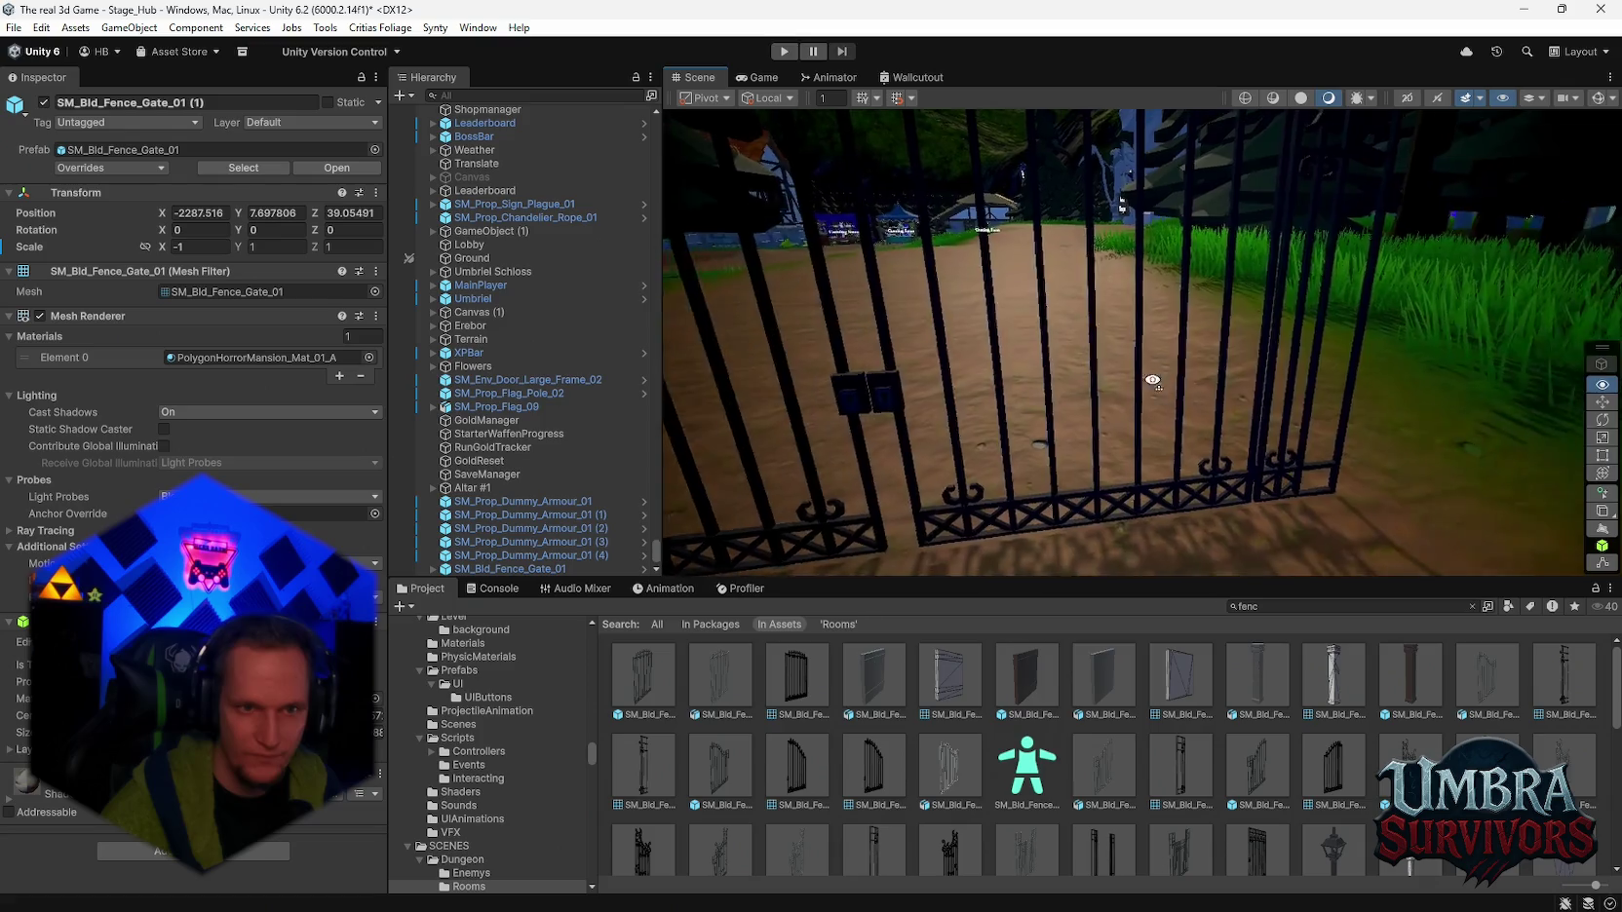
scroll(1159, 383, "down", 3)
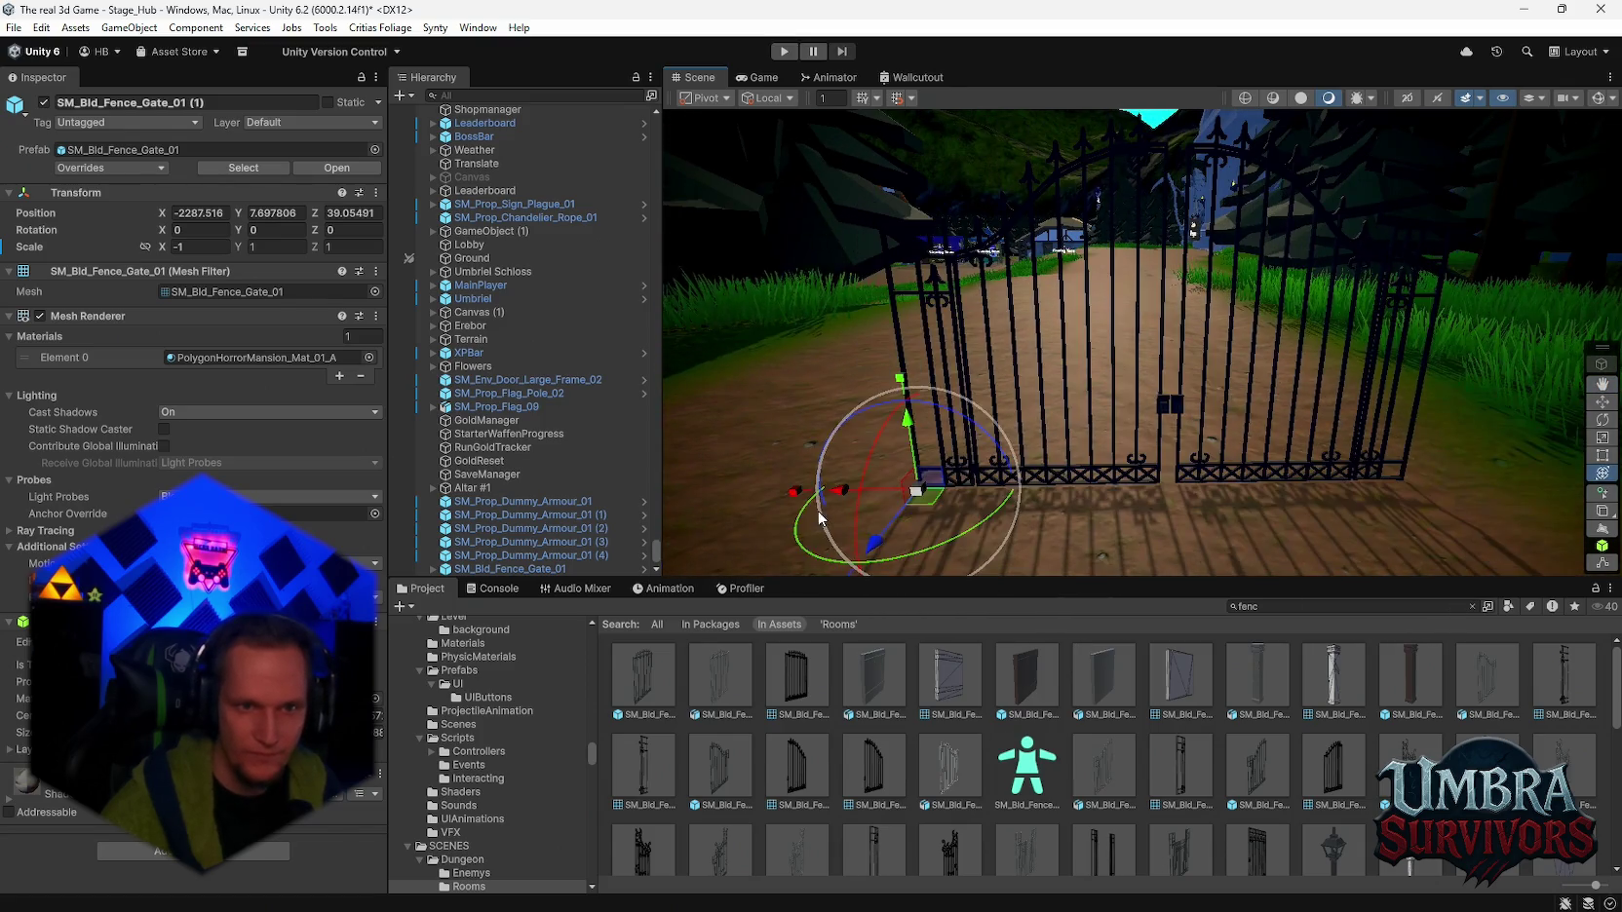
left_click_drag(843, 495, 860, 492)
scroll(1209, 366, "up", 10)
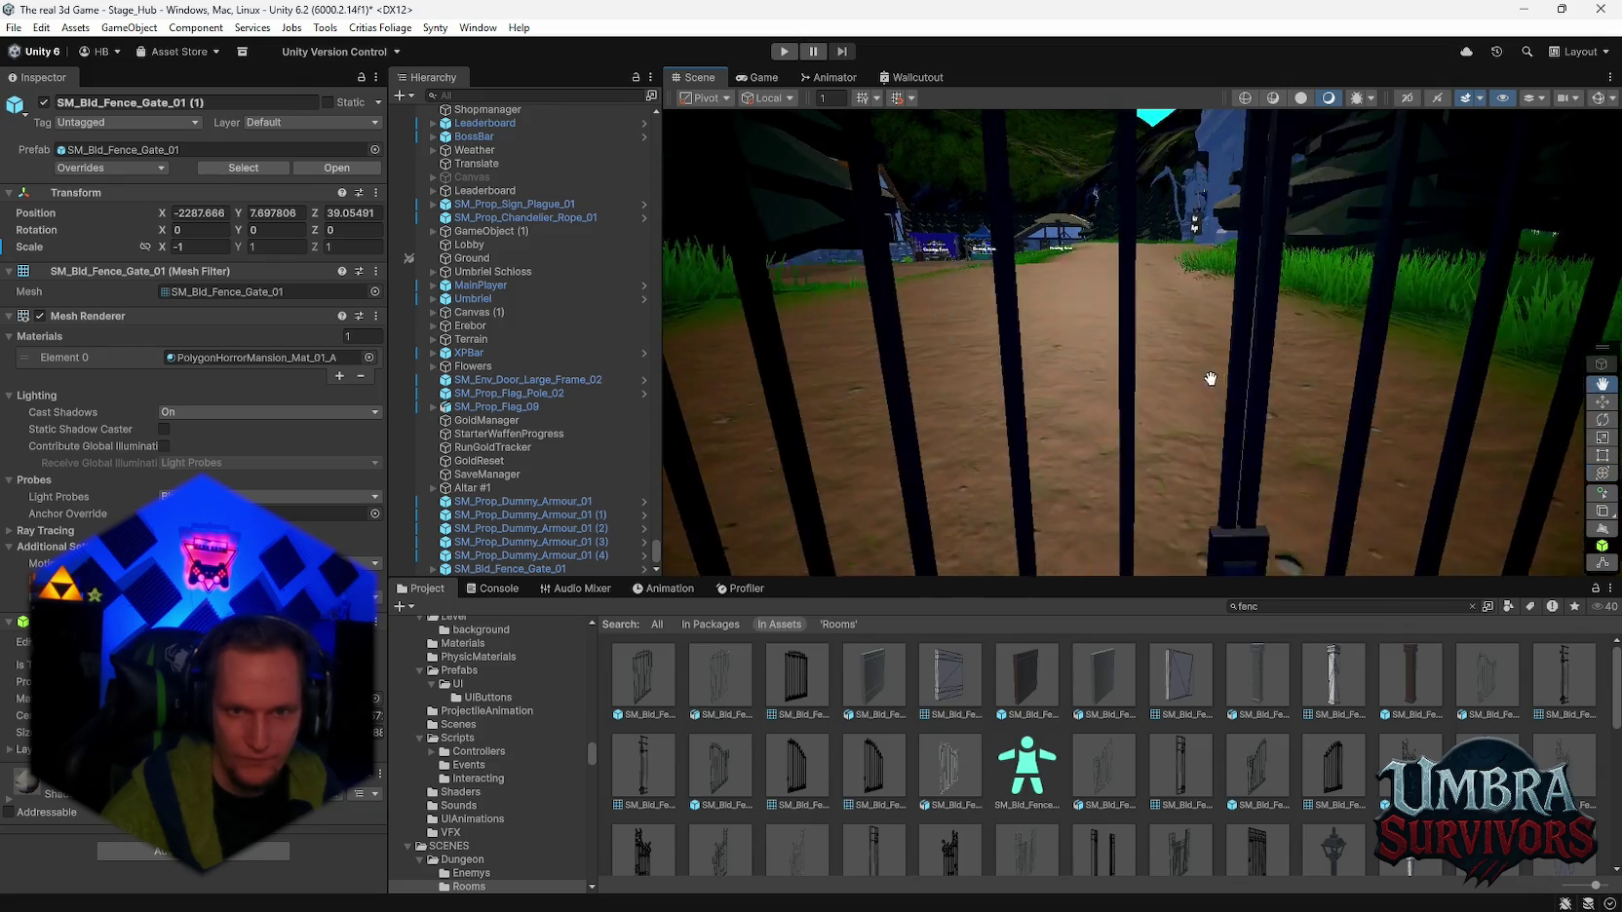
scroll(1214, 372, "down", 10)
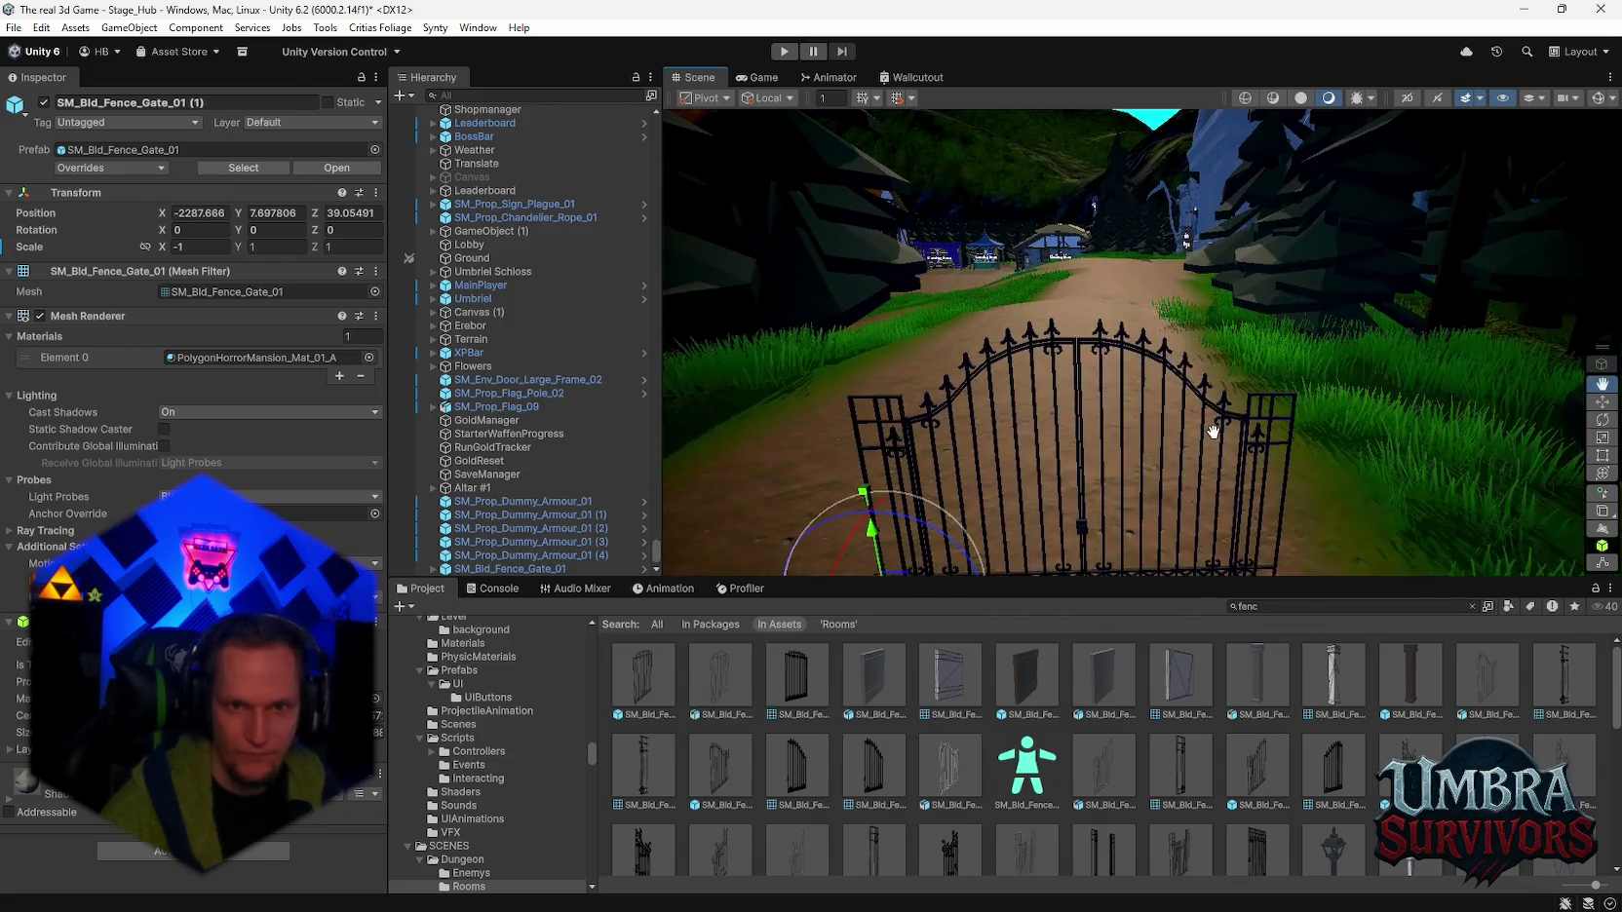
scroll(585, 526, "down", 1)
left_click(517, 555, "ctrl")
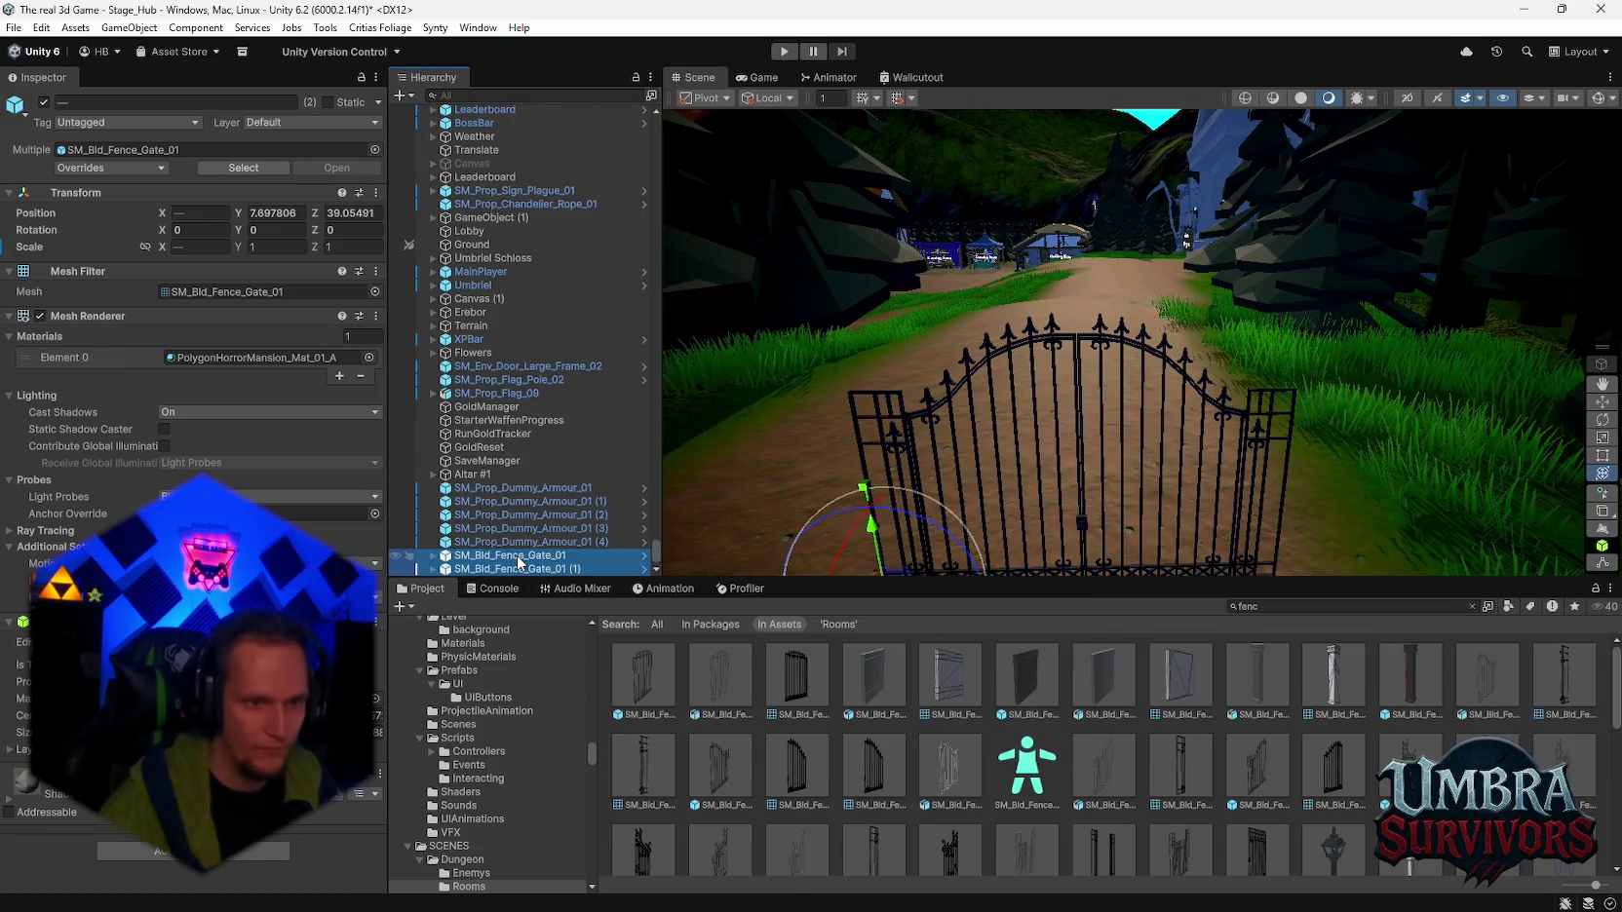
Wrap both gate halves in a new empty parent named 'Door'
right_click(516, 555)
mouse_move(608, 390)
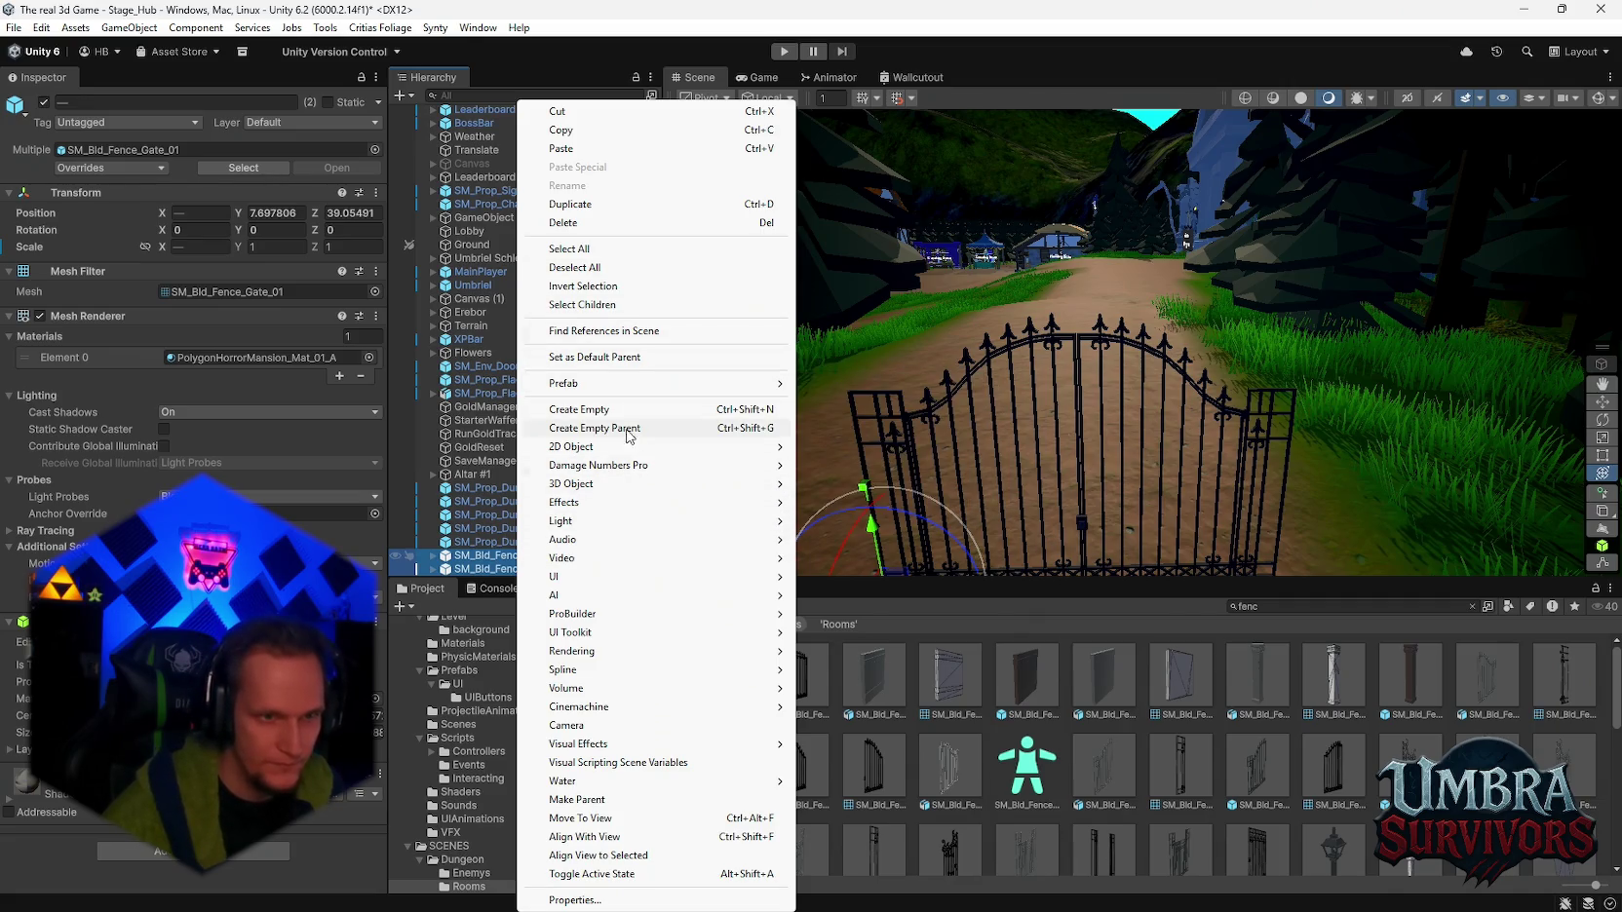
left_click(668, 431)
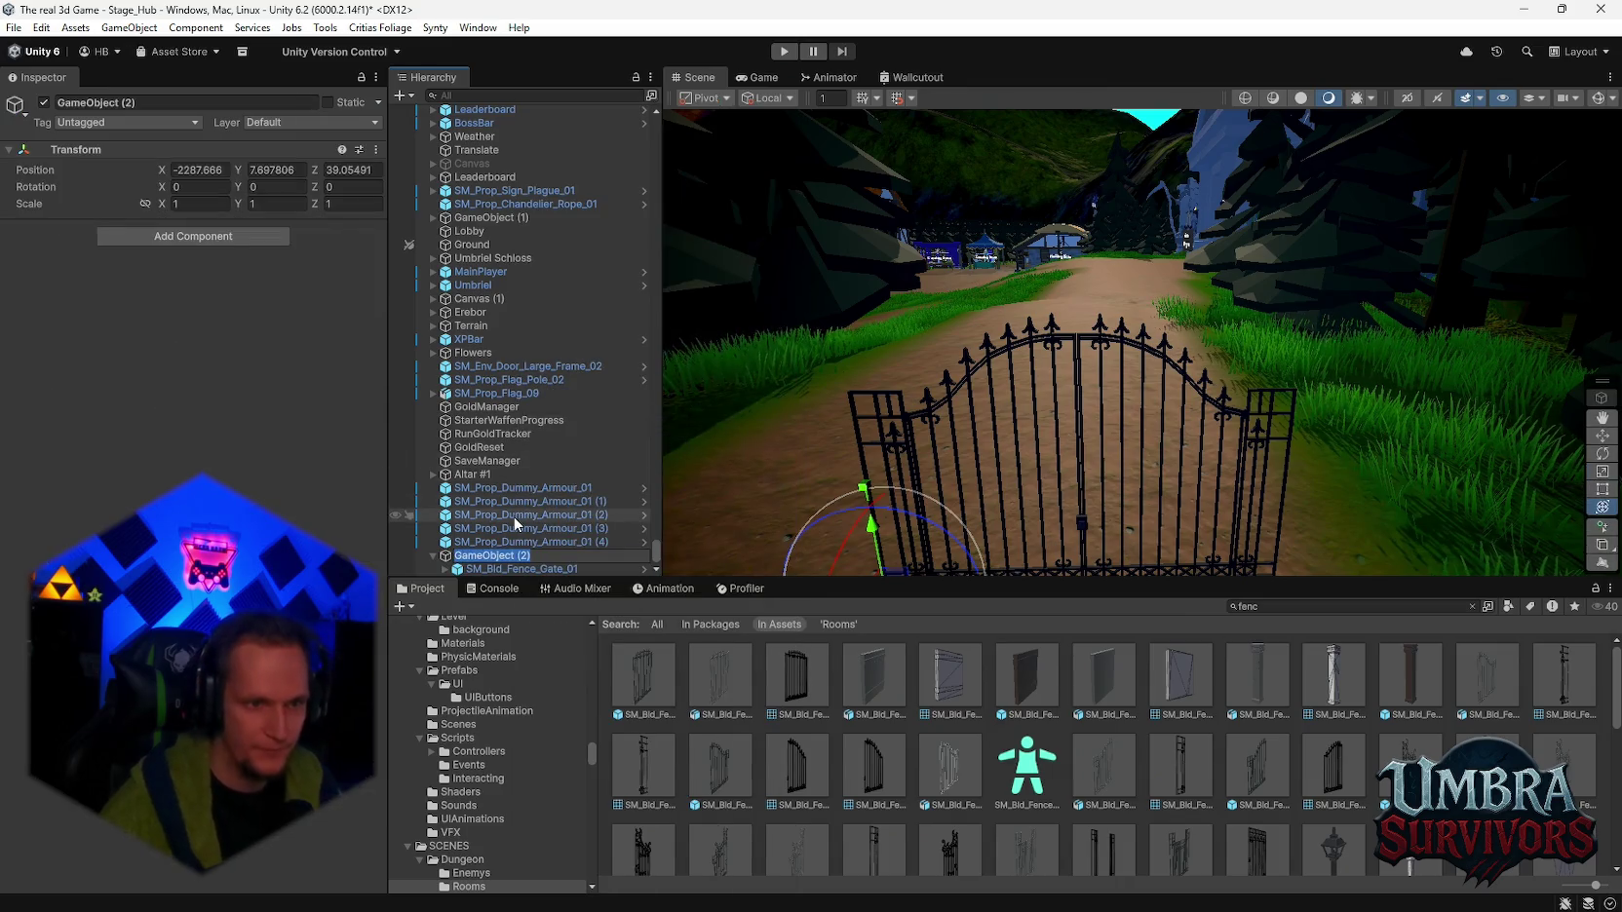
type("Door")
key("Return")
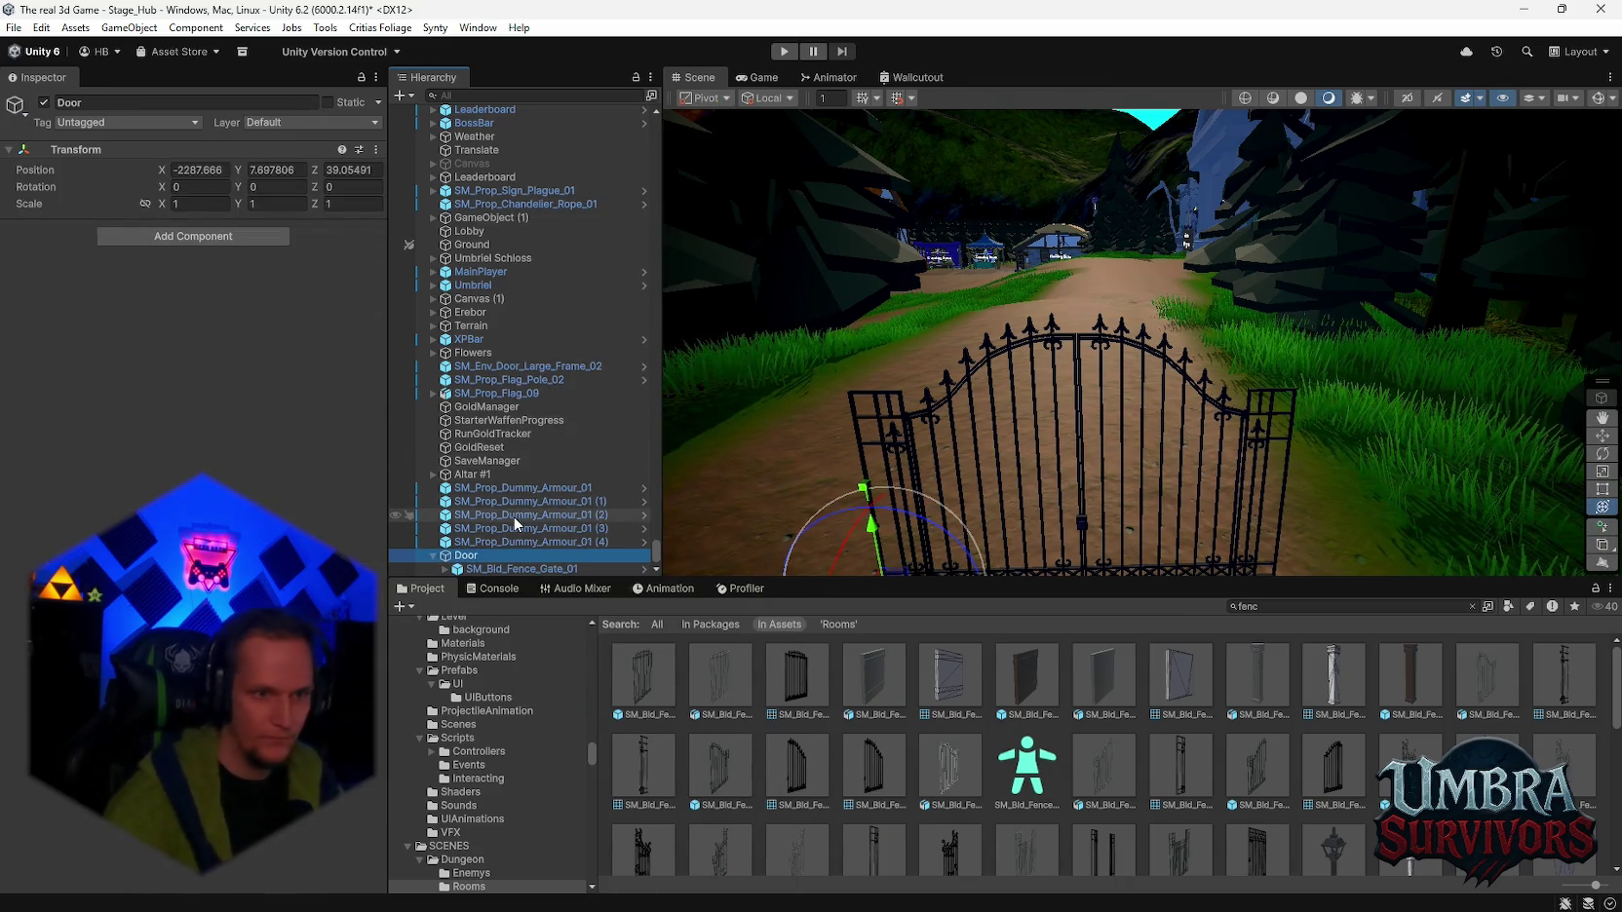
Add a Box Collider and the Door Controller script to Door
left_click(168, 236)
type("doub")
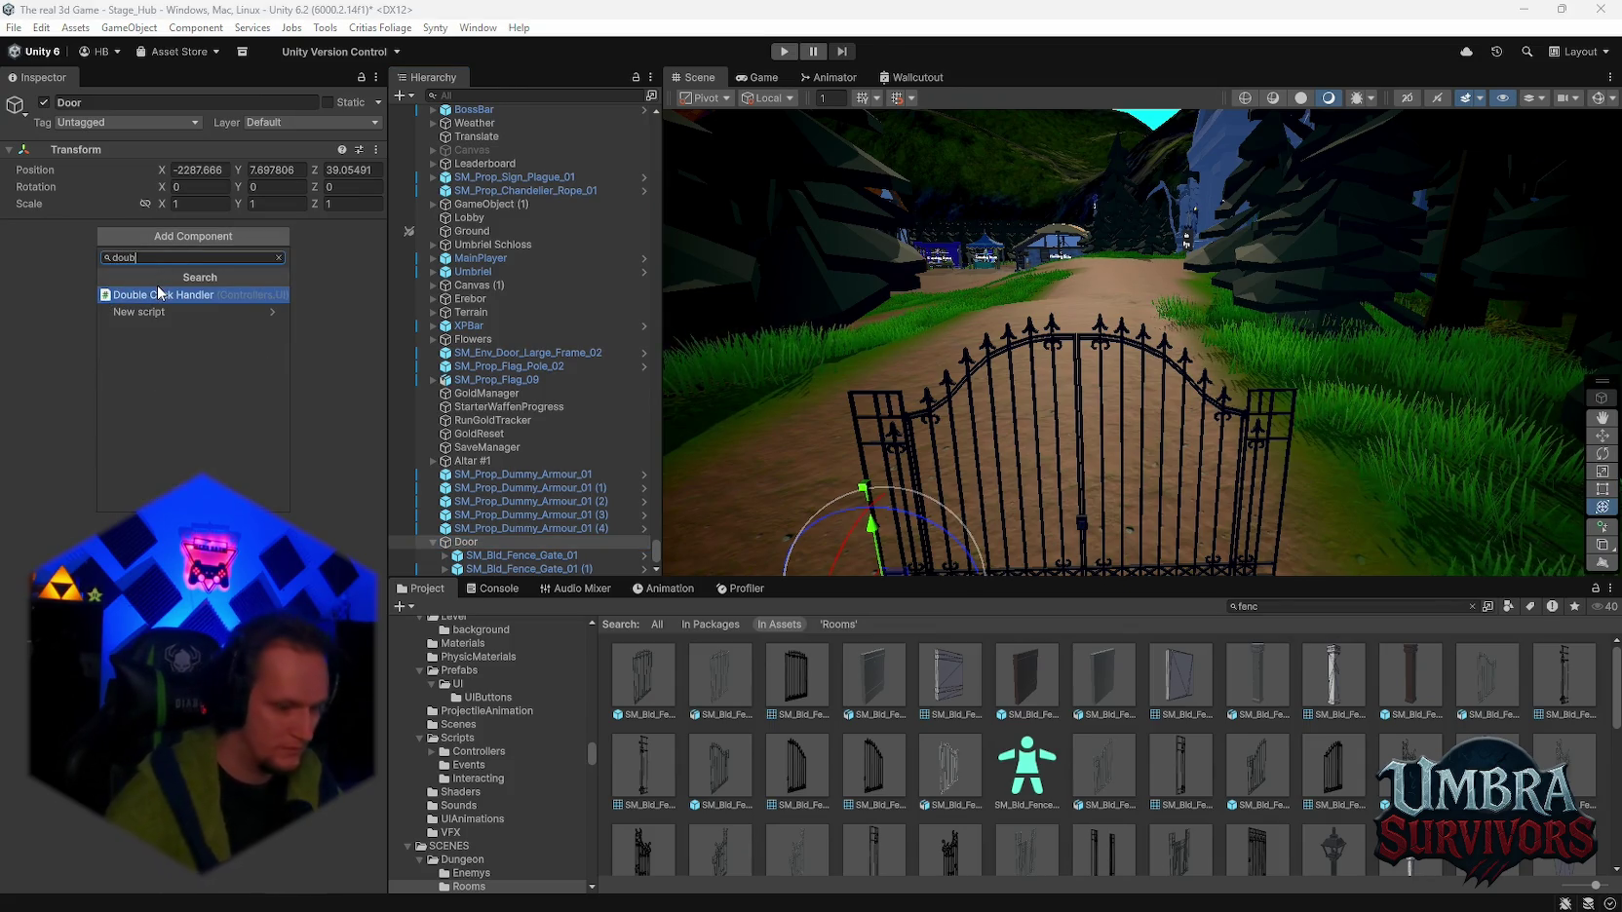
key("BackSpace")
key("BackSpace")
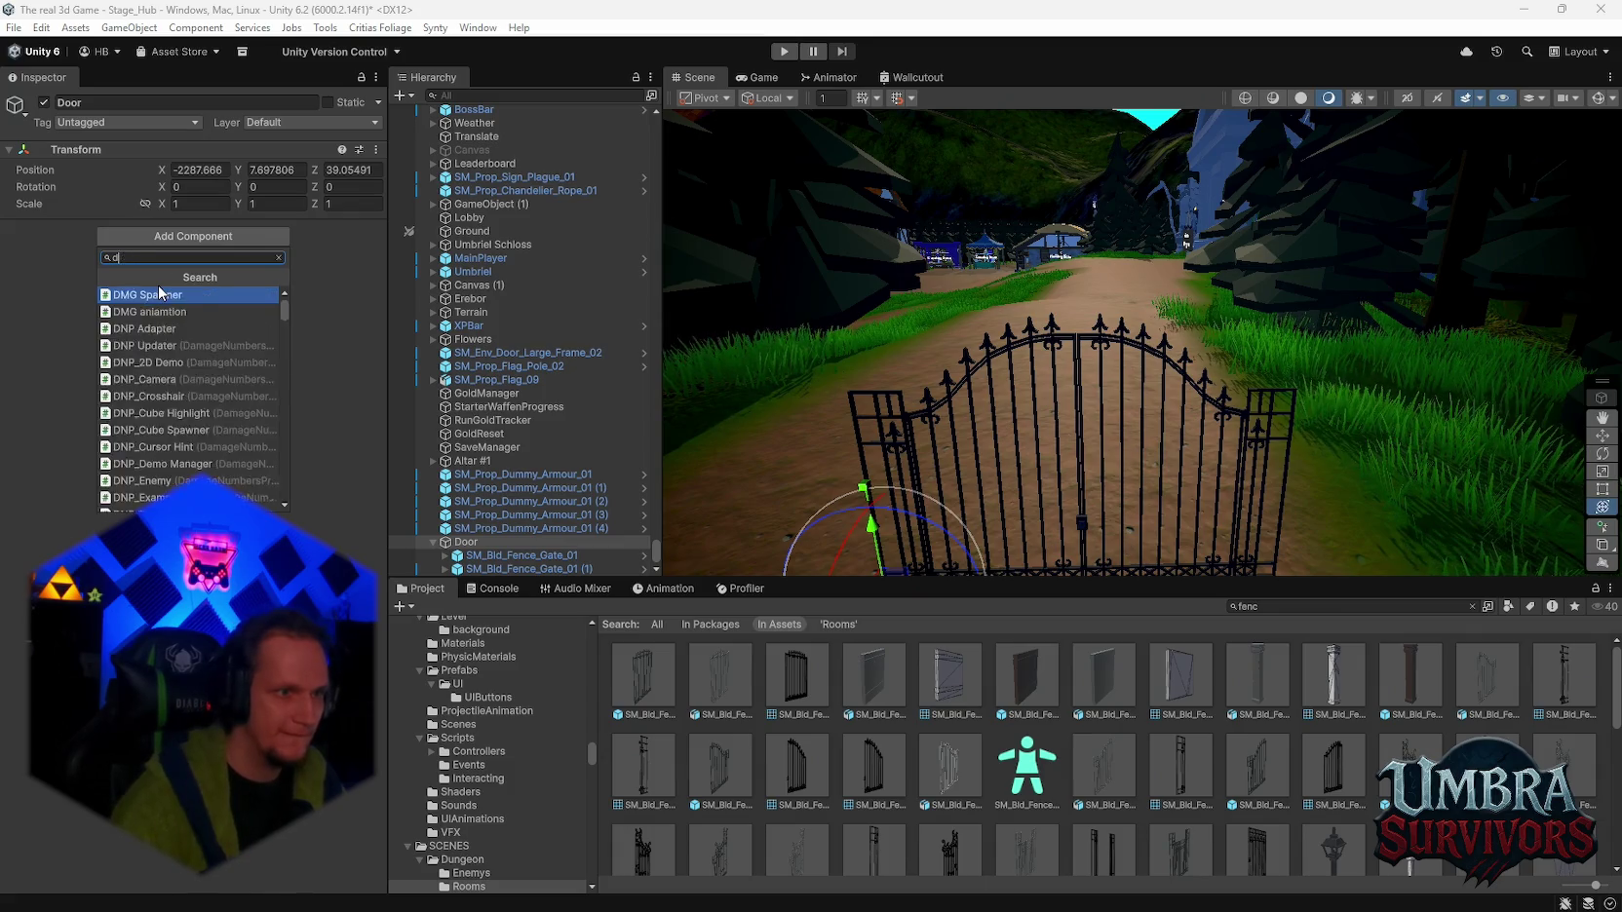
type("or")
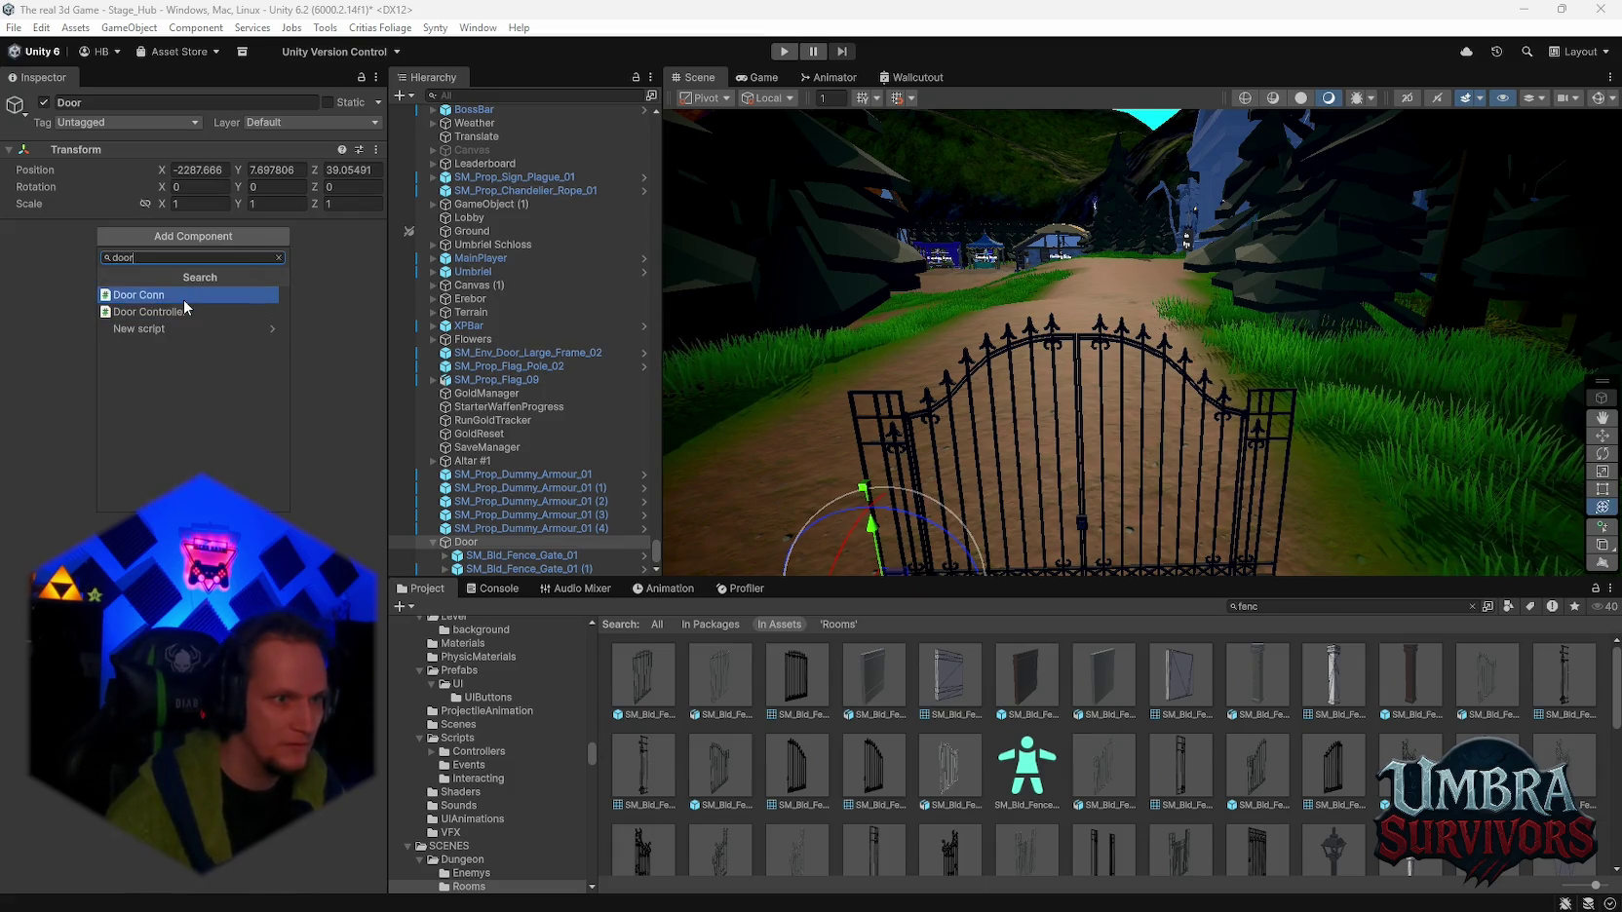
left_click(237, 313)
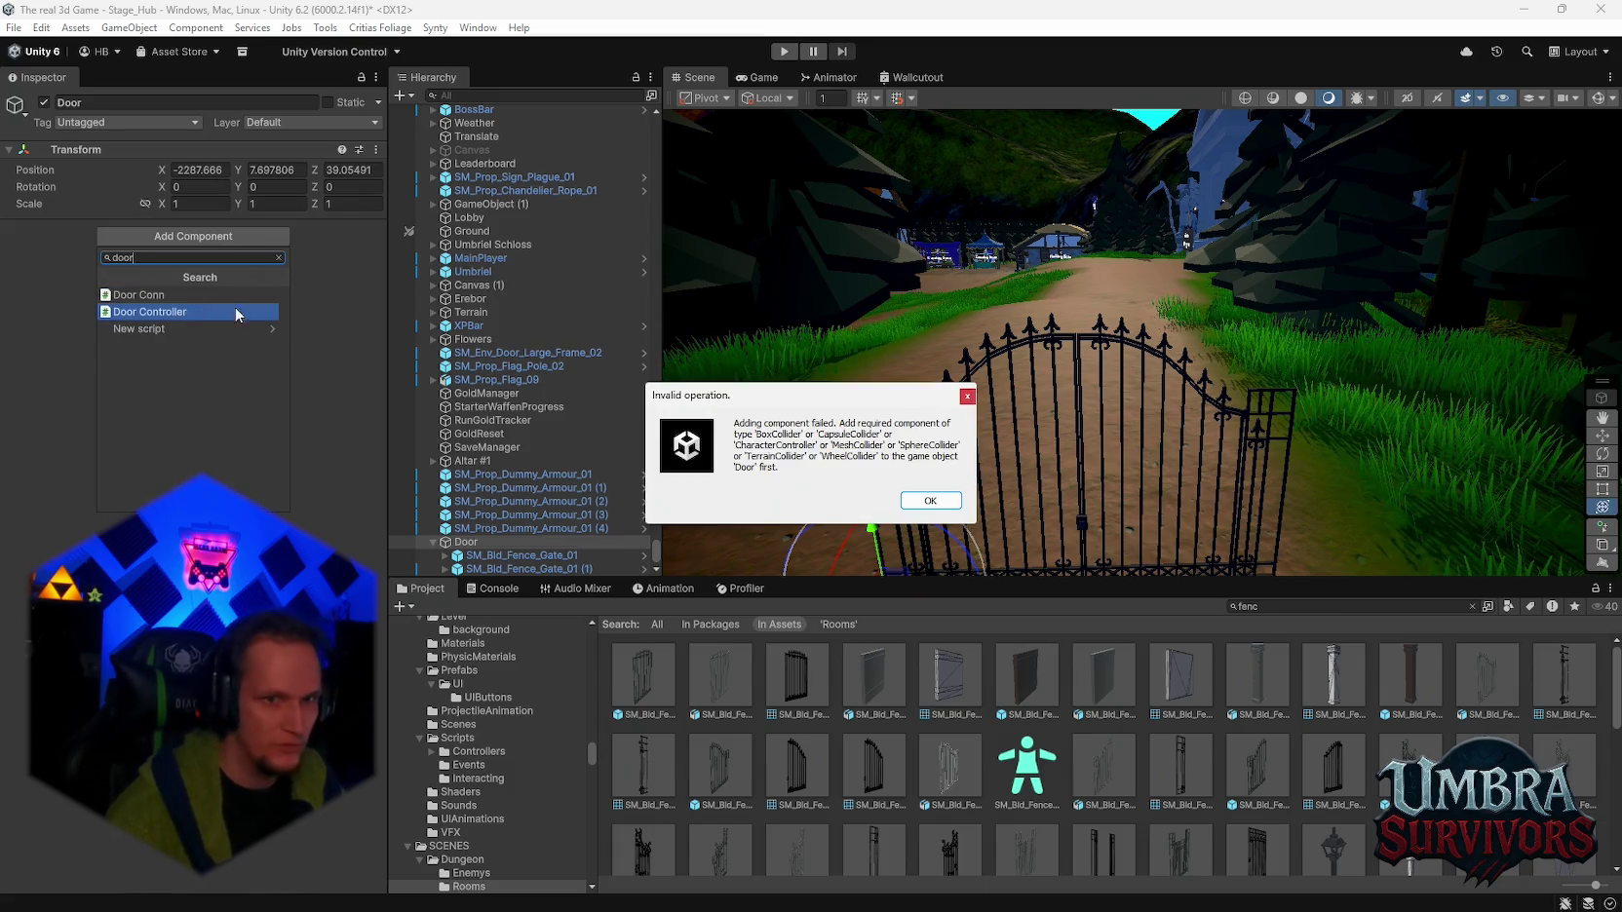
left_click(930, 501)
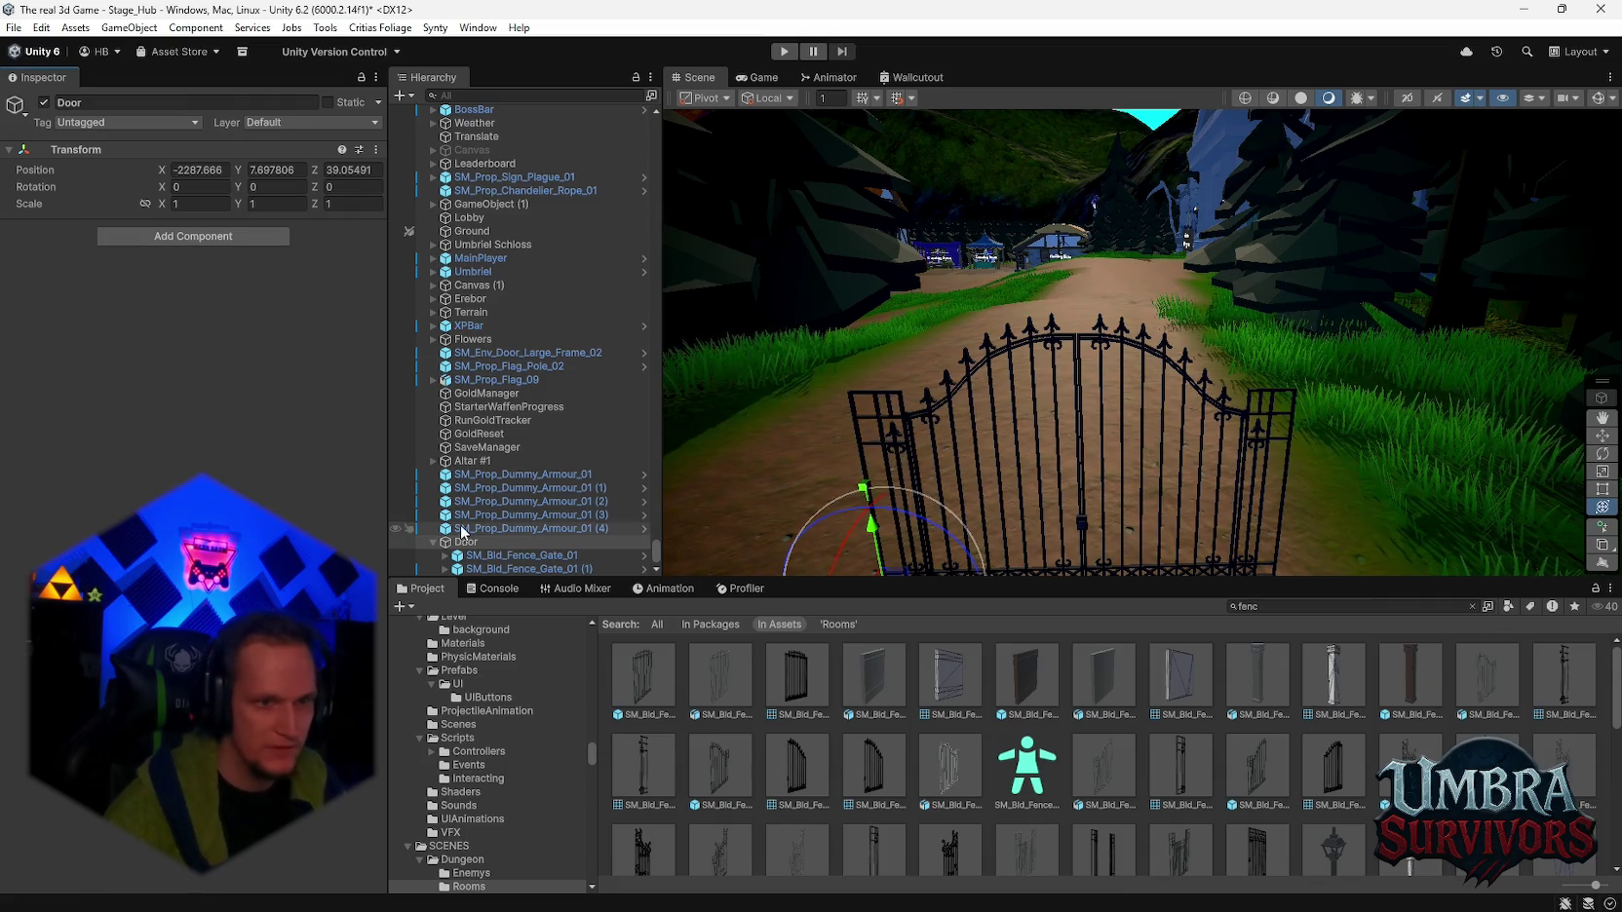
left_click(144, 236)
type("box")
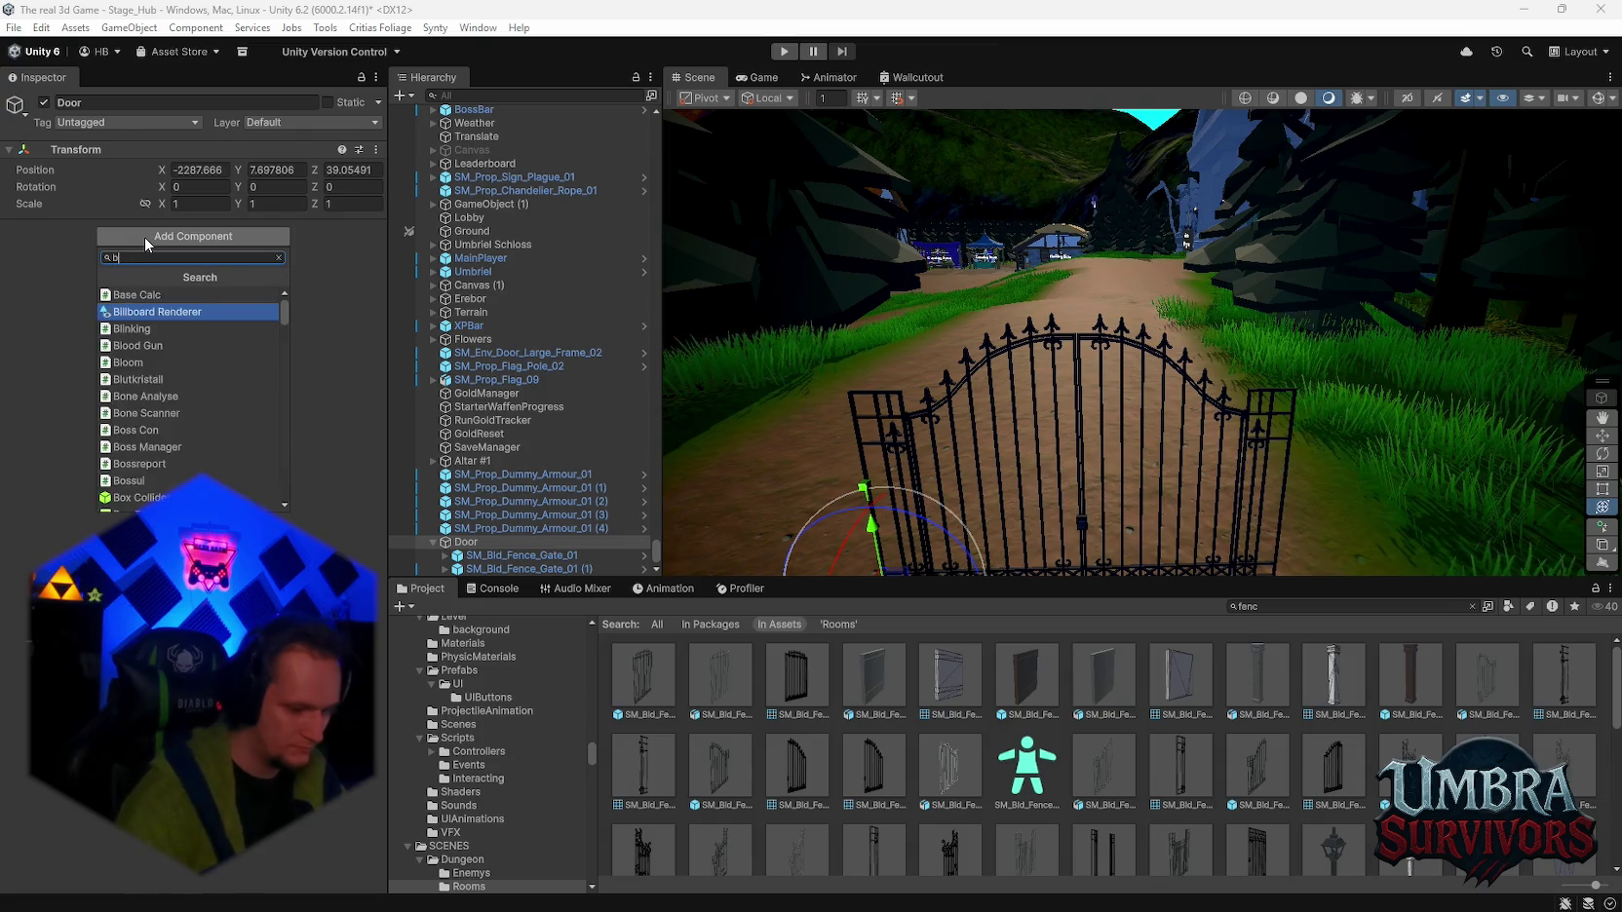
left_click(156, 292)
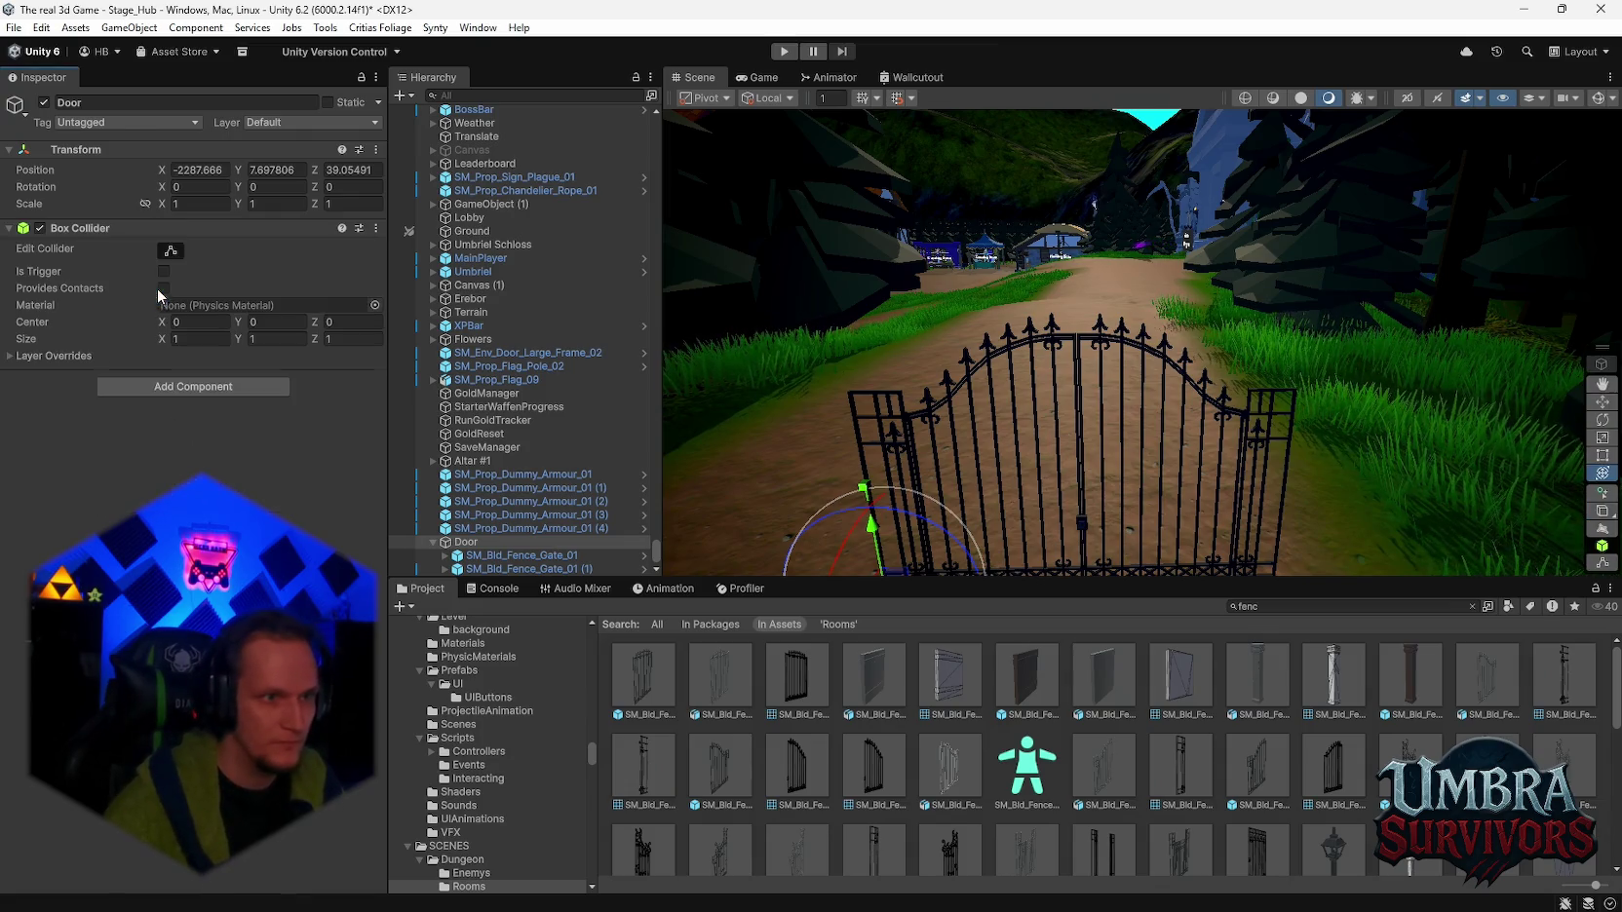
left_click(206, 390)
type("doo")
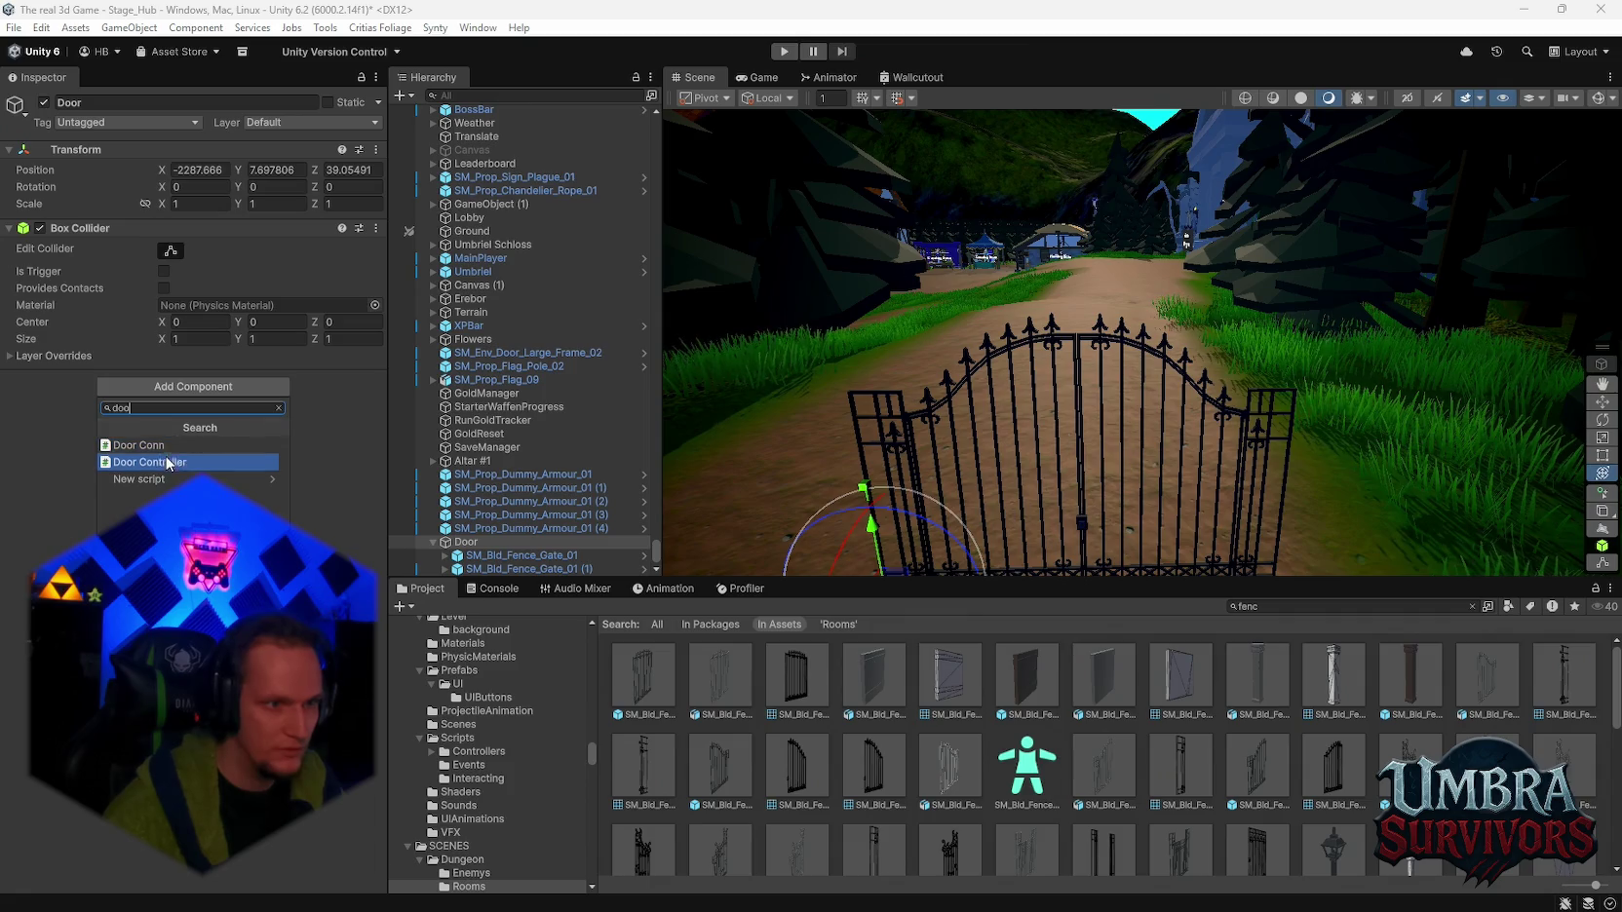
left_click(165, 462)
Scale Door up about threefold, set its Y rotation to 180, and slide it onto the path
scroll(817, 476, "down", 3)
mouse_move(817, 476)
left_mouse_down()
mouse_move(884, 411)
mouse_move(1093, 360)
mouse_move(985, 398)
mouse_move(965, 362)
left_mouse_up()
key("y")
key("f")
mouse_move(1246, 326)
left_mouse_down()
mouse_move(1242, 421)
mouse_move(1150, 343)
mouse_move(1270, 333)
mouse_move(1181, 406)
mouse_move(1347, 373)
left_mouse_up()
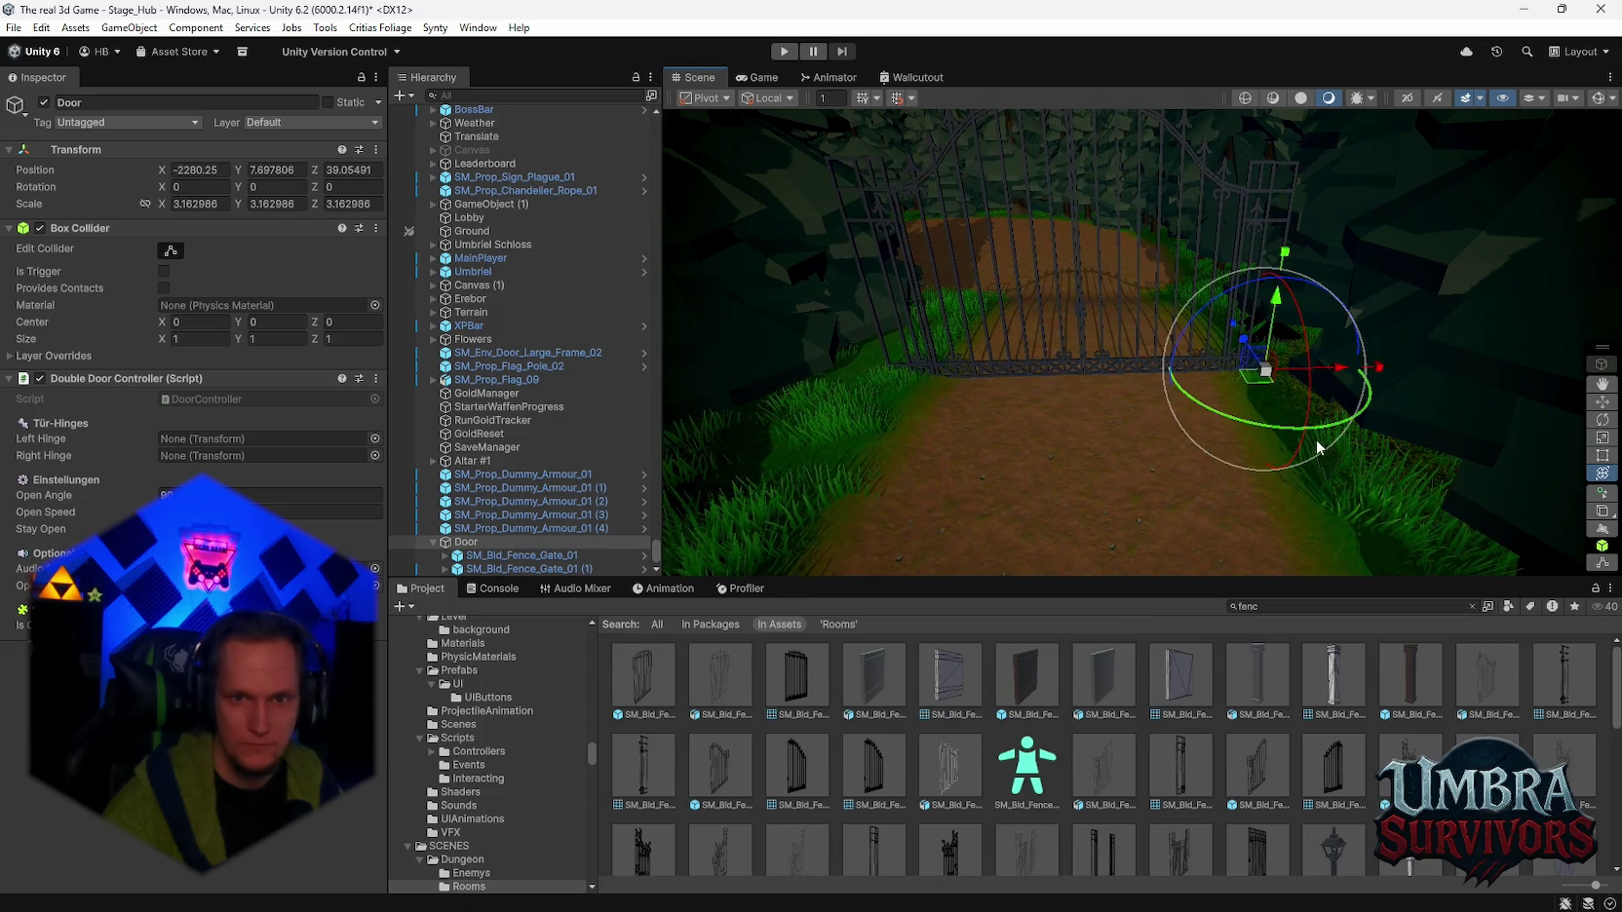
left_click(280, 187)
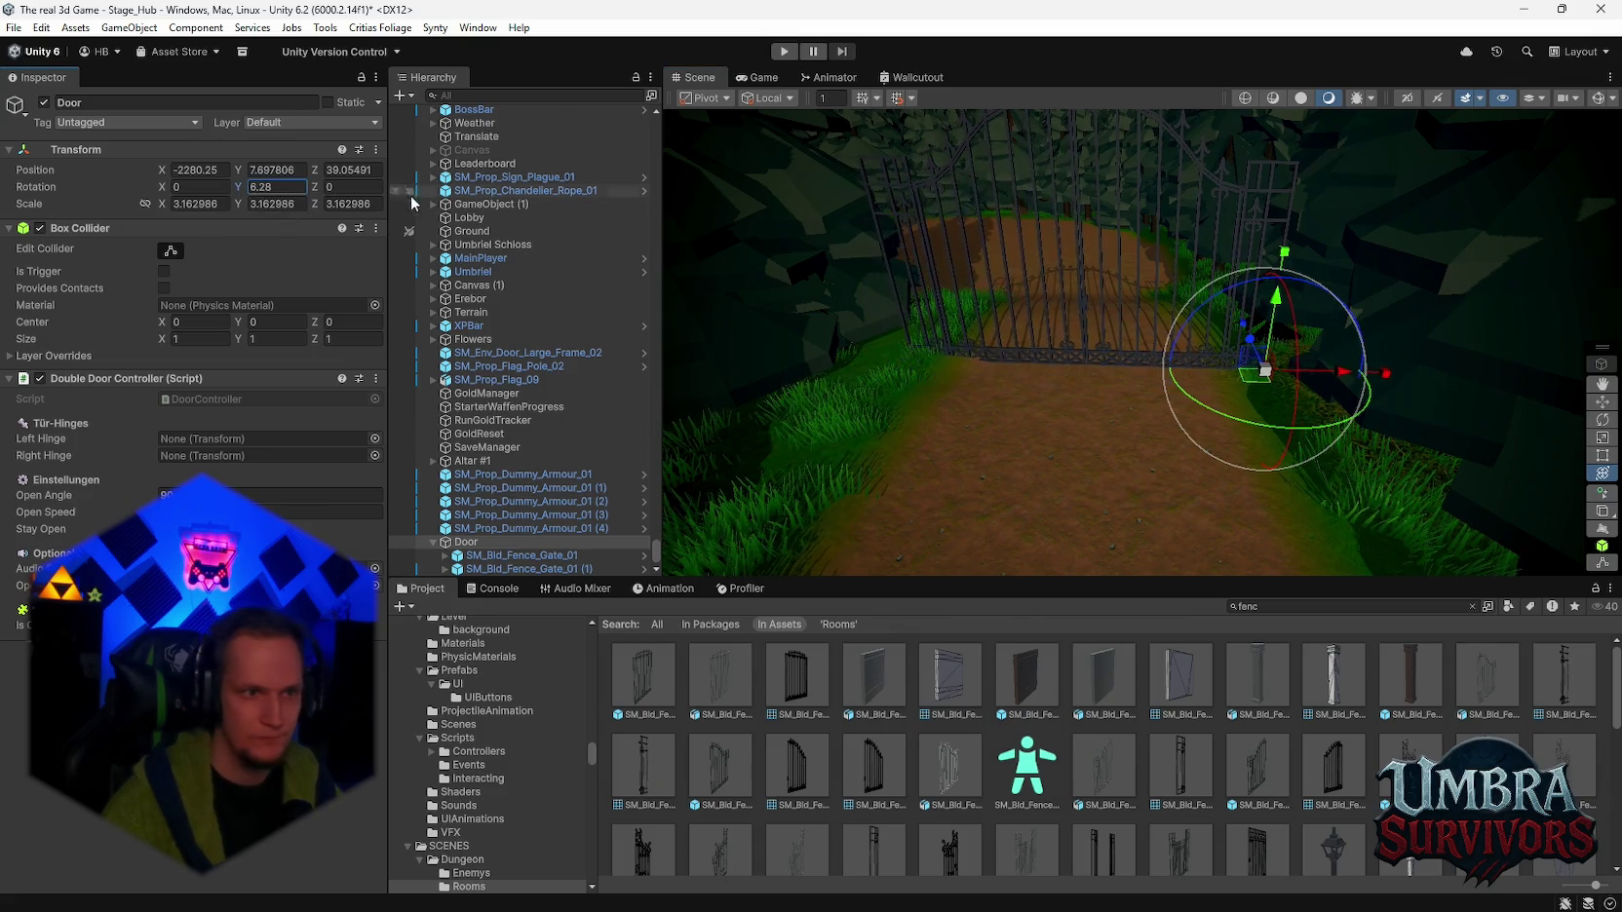
type("180")
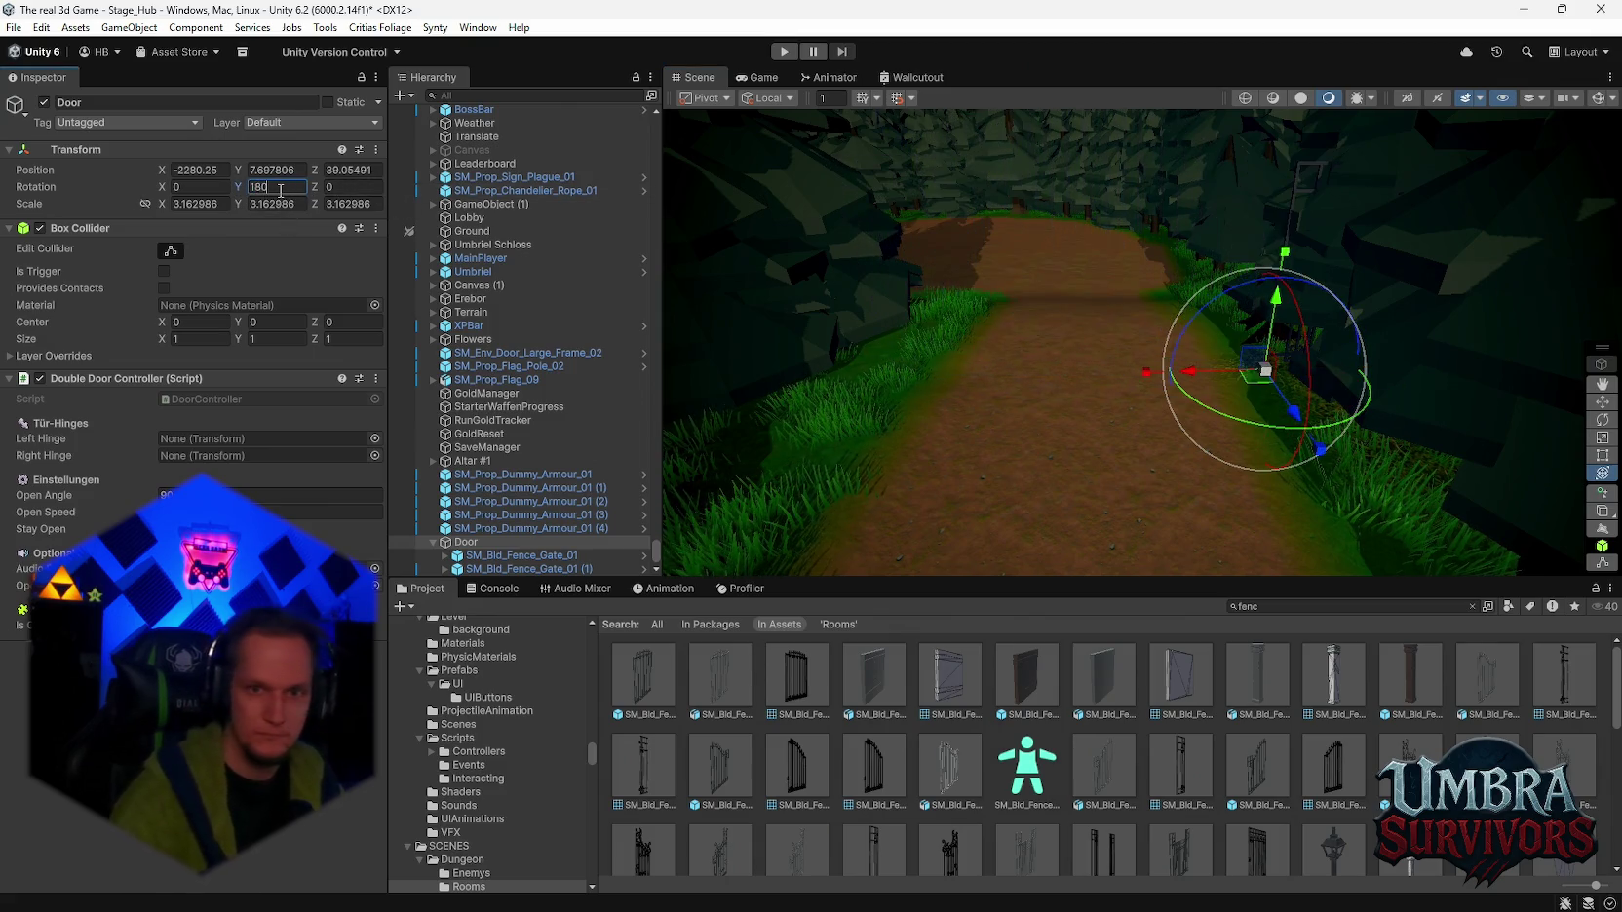
left_click_drag(1233, 376, 815, 377)
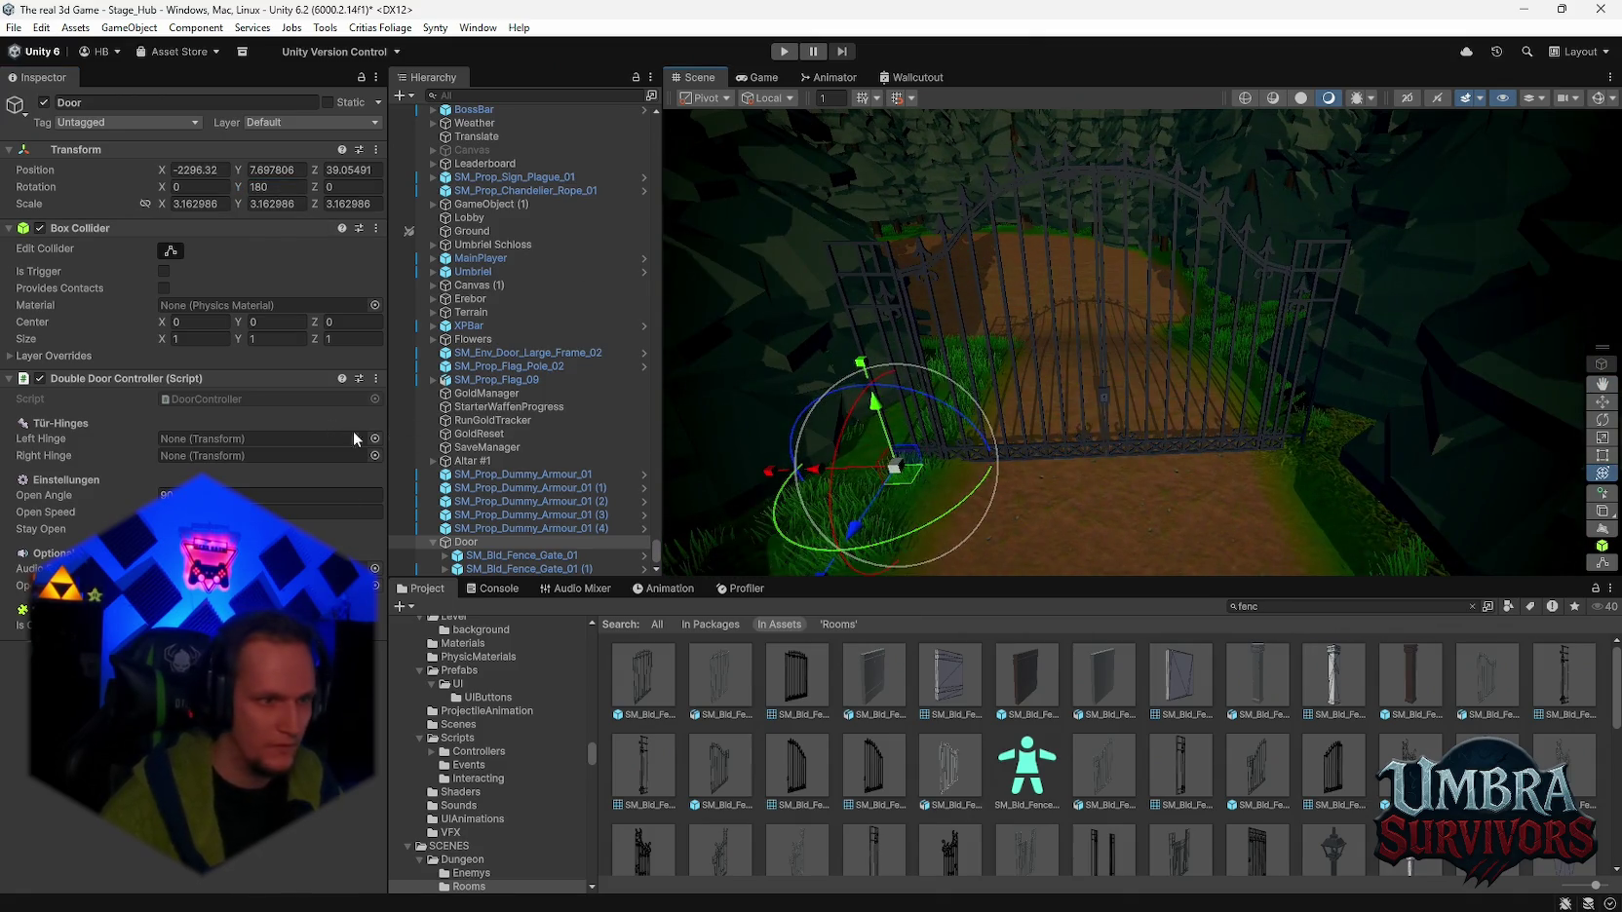
Assign SM_Bld_Fence_Gate_01 as the right hinge and its (1) copy as the left hinge
left_click(517, 557)
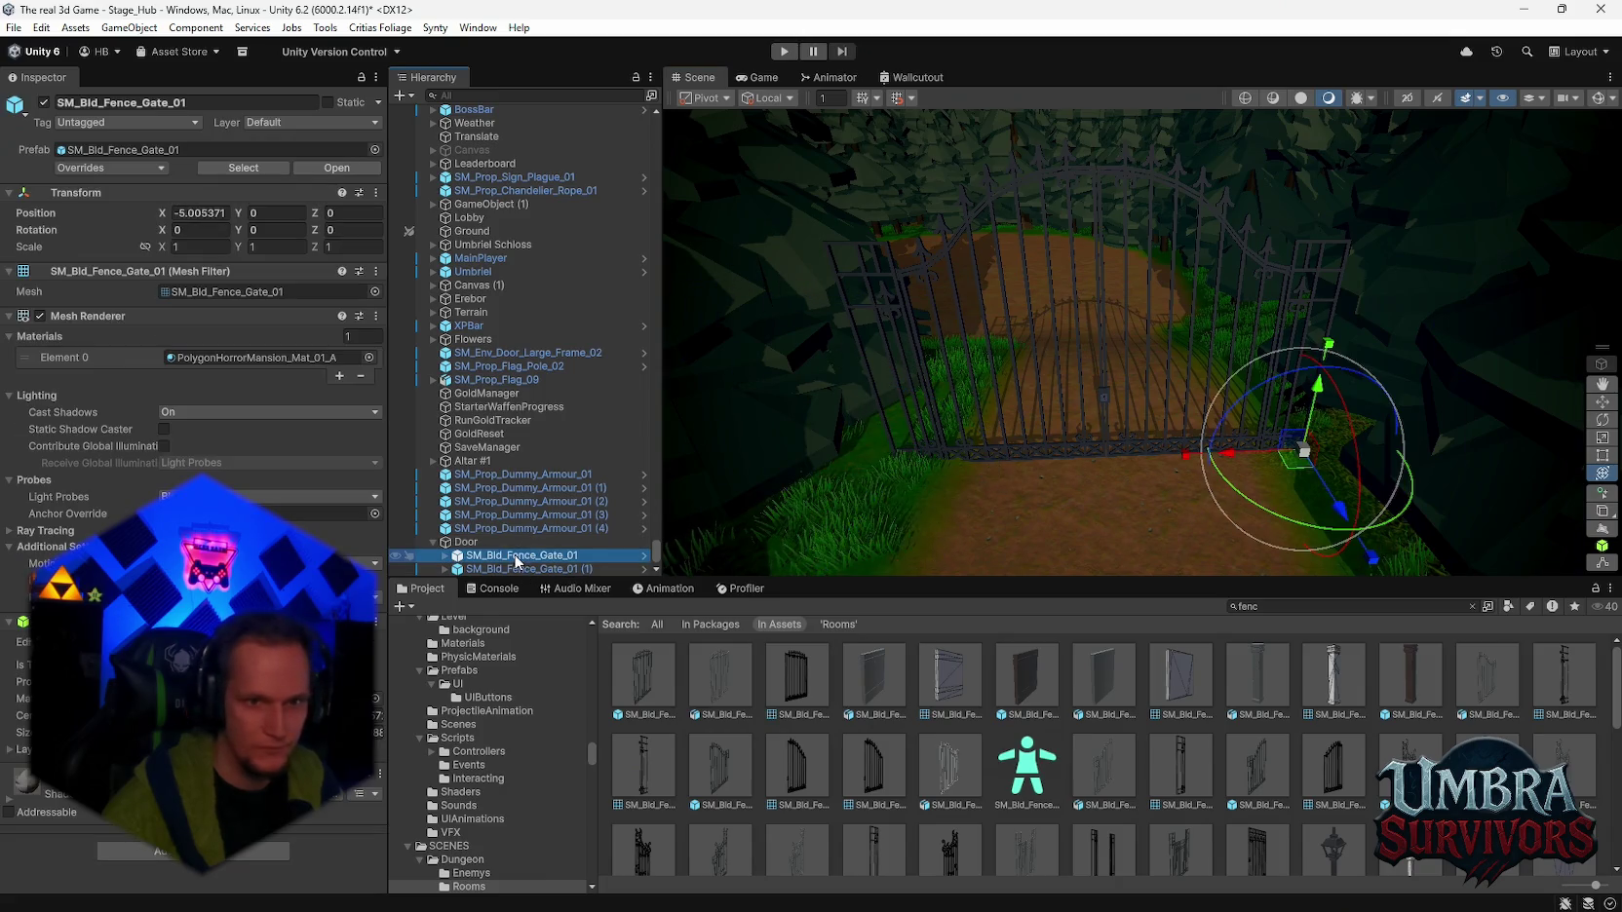
left_click(468, 543)
left_click_drag(507, 555, 244, 456)
left_click_drag(487, 572, 221, 444)
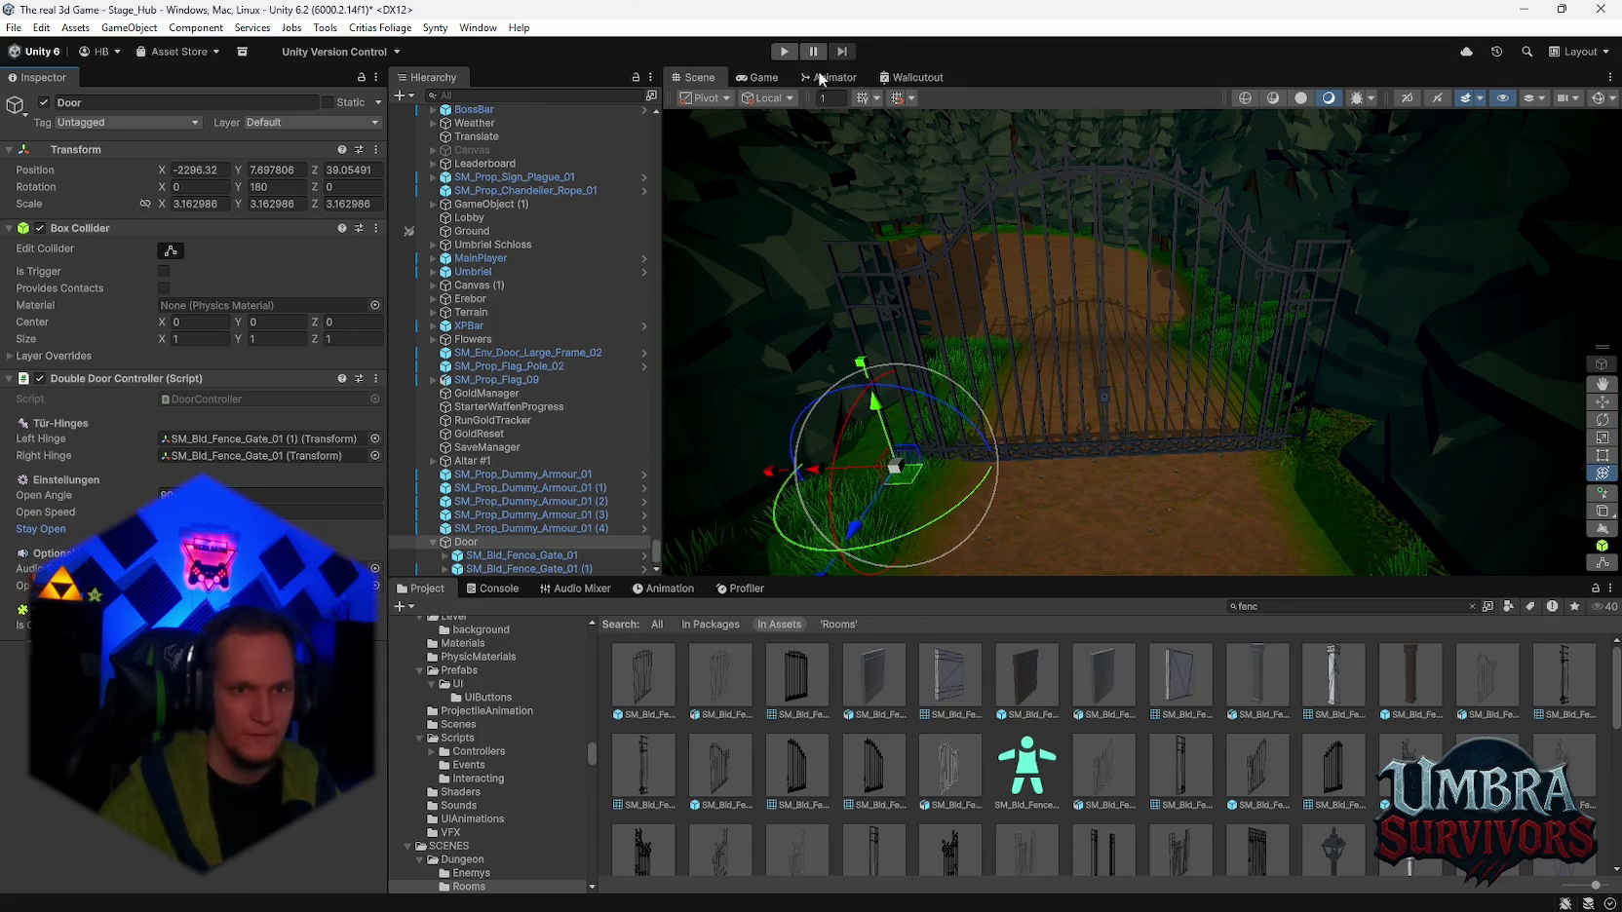
Make Door's Box Collider a trigger sized about 5.75 × 6.27 × 7.04, then press Play
left_click(180, 252)
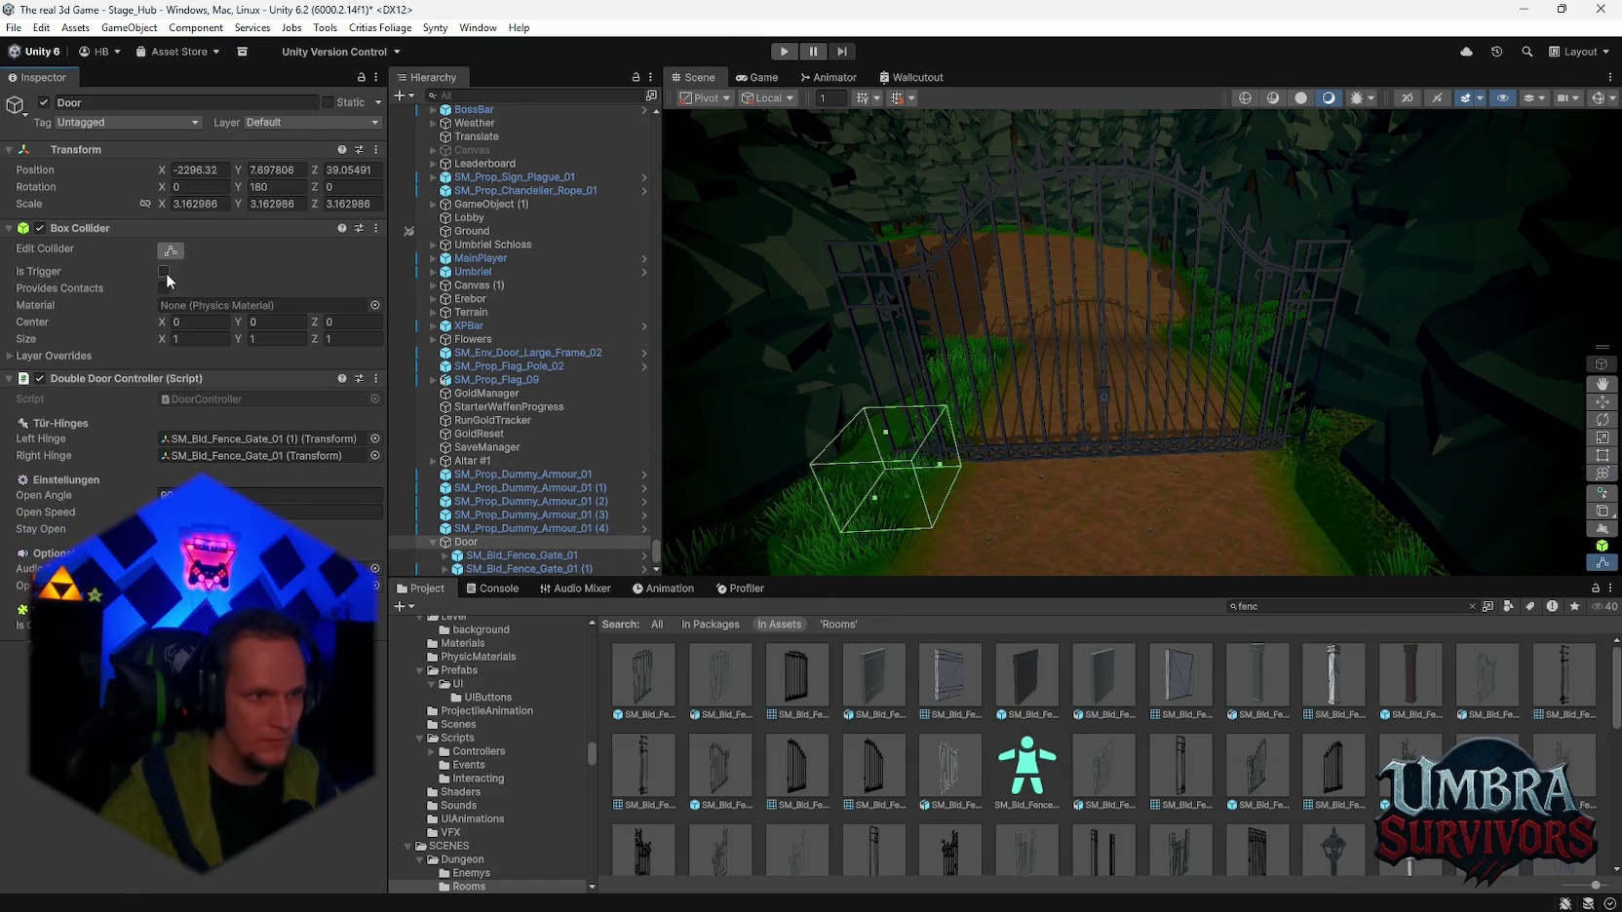
left_click(164, 271)
scroll(1042, 342, "down", 3)
mouse_move(1042, 343)
left_mouse_down()
mouse_move(1076, 547)
mouse_move(1060, 446)
mouse_move(1289, 491)
left_mouse_up()
mouse_move(1107, 460)
left_mouse_down()
mouse_move(1094, 264)
mouse_move(1110, 425)
mouse_move(1277, 364)
mouse_move(1125, 310)
mouse_move(1277, 375)
left_mouse_up()
left_click_drag(1150, 337, 1007, 240)
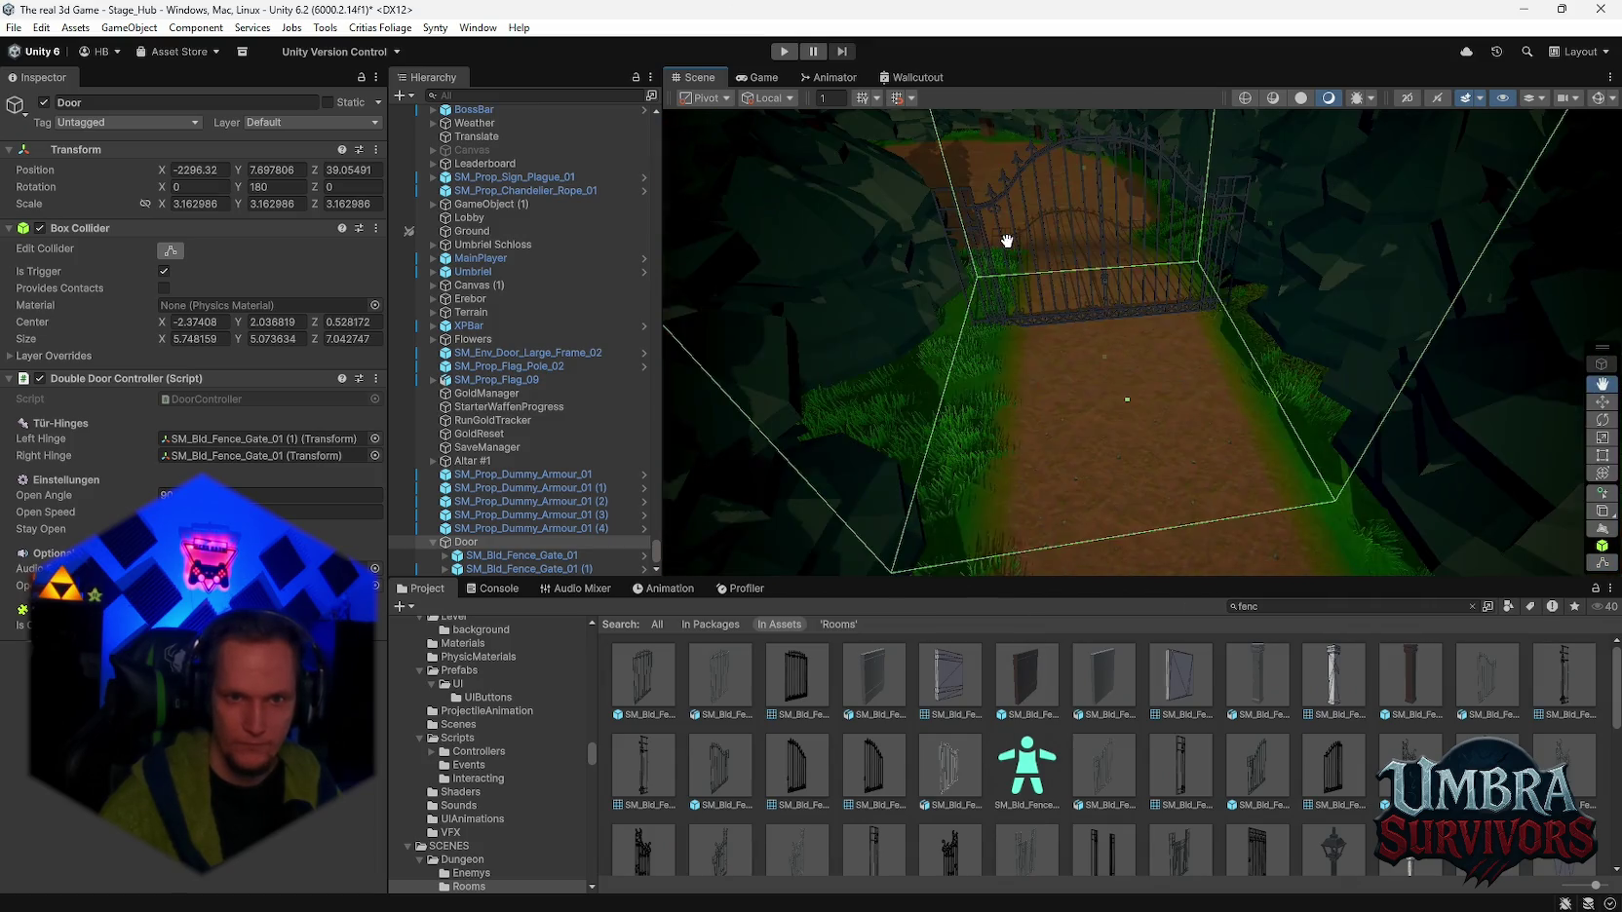
left_click_drag(1009, 122, 1194, 280)
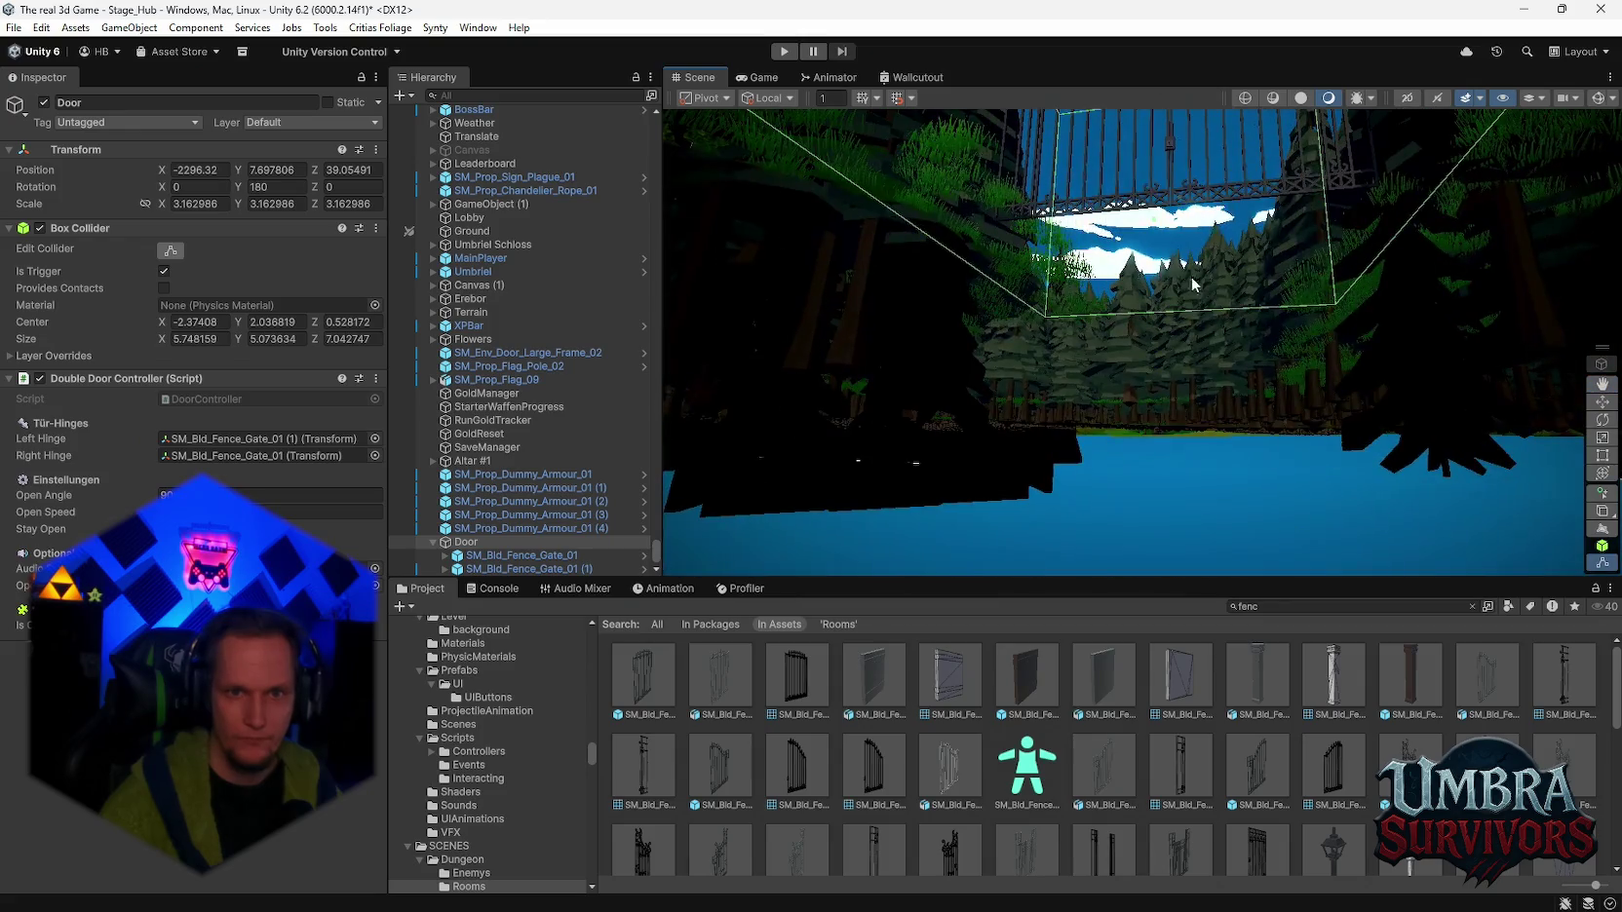
left_click_drag(1114, 247, 1111, 293)
key("f")
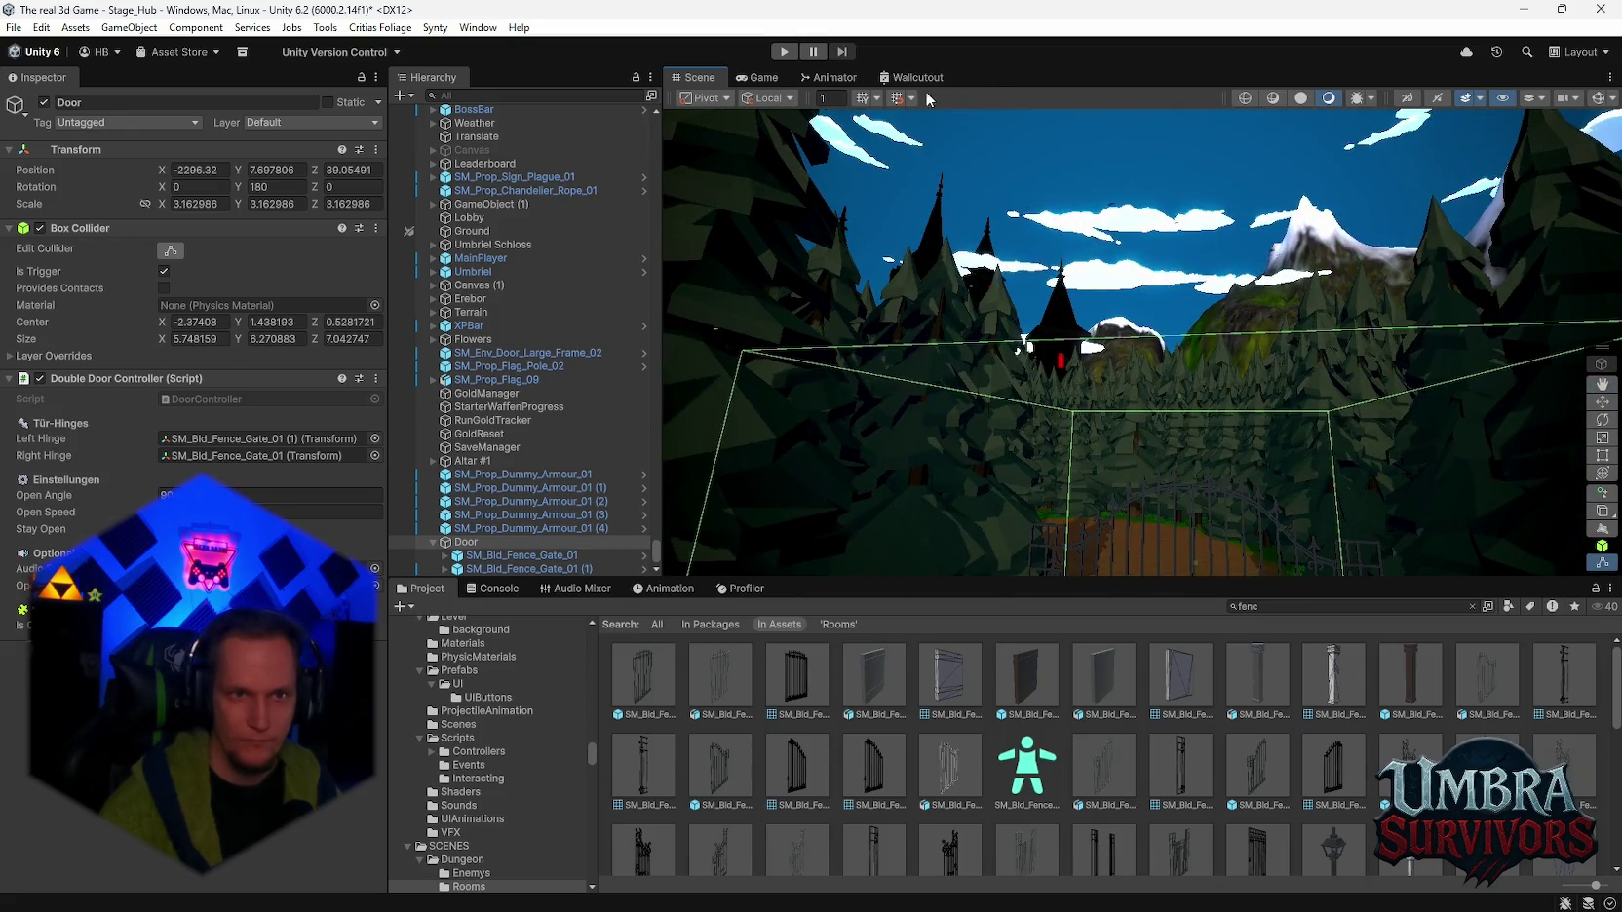
left_click(784, 50)
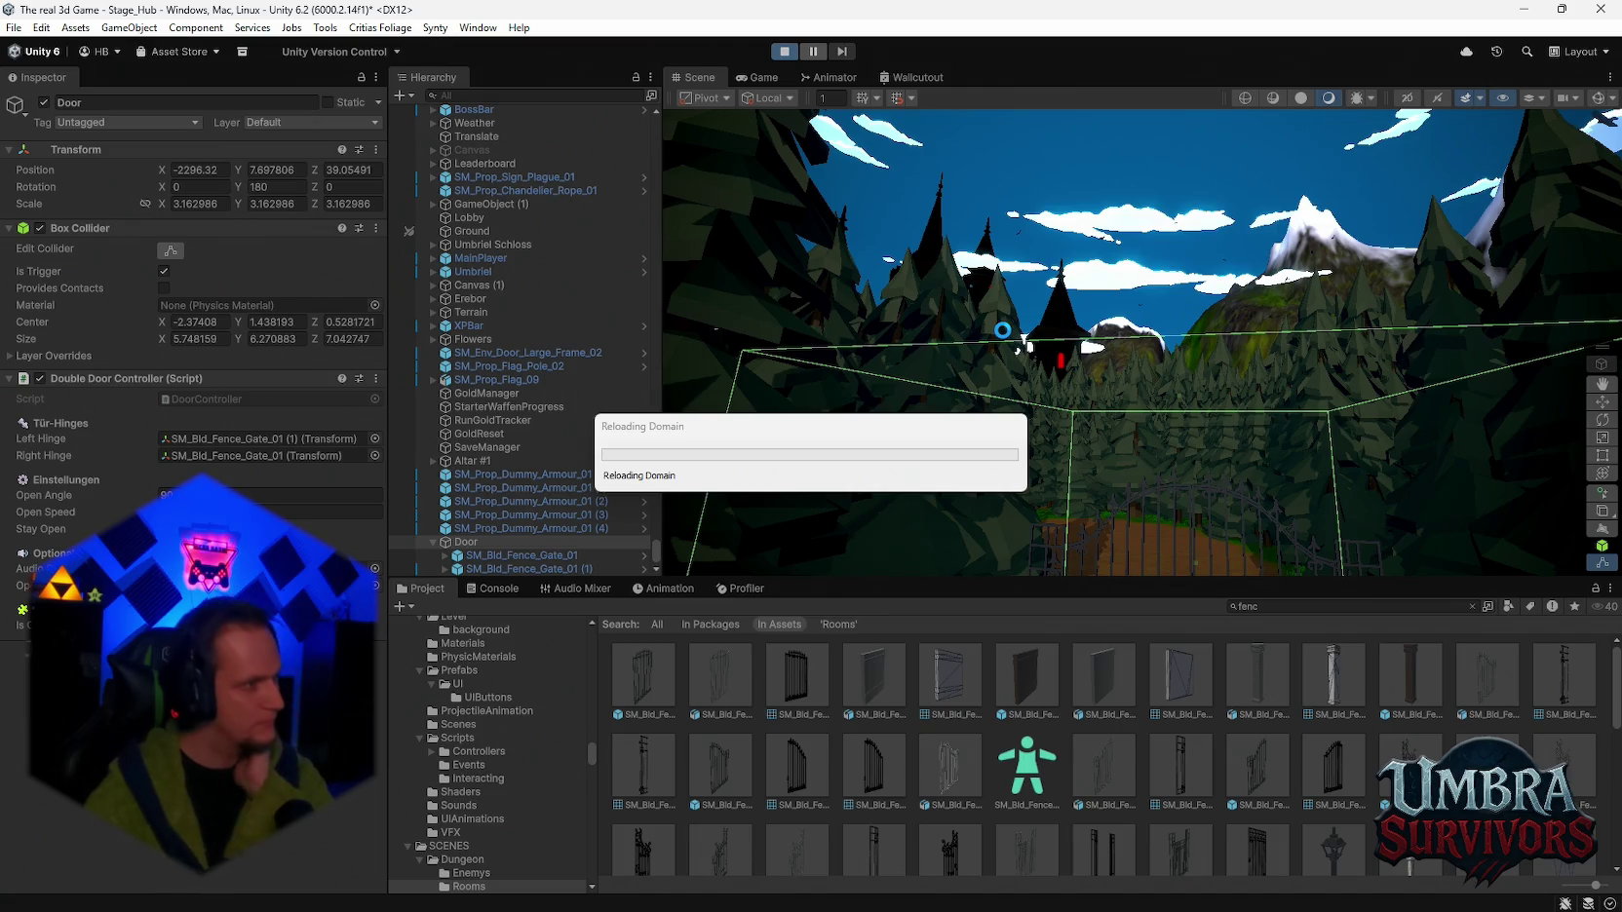
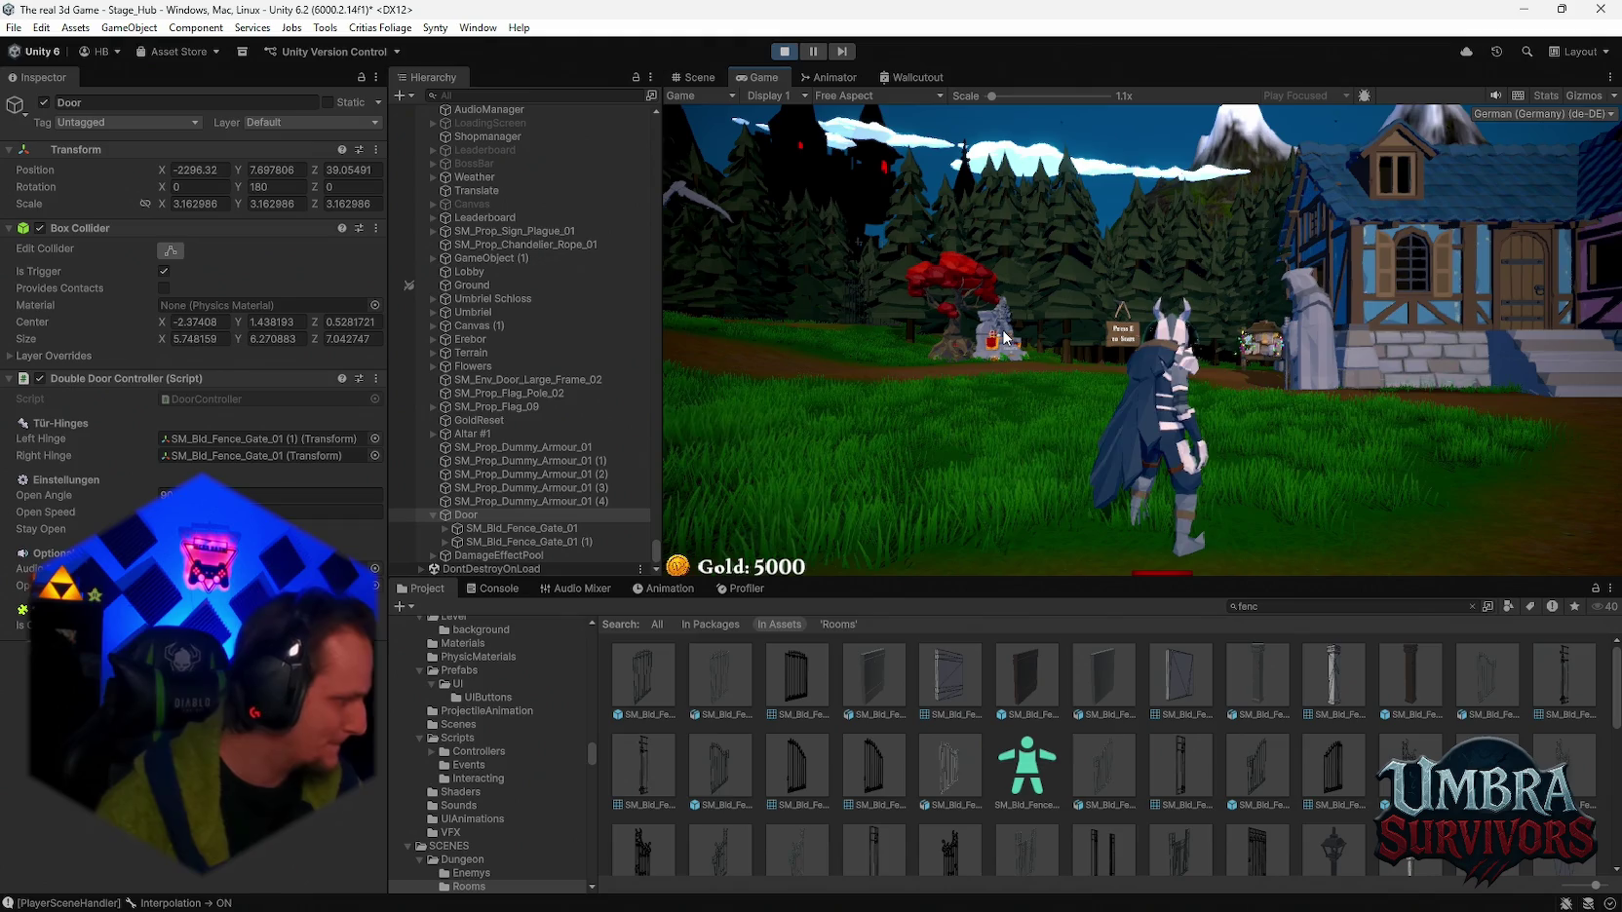
Run the character along the forest path, through the open iron gate and toward the training dummies
key("w")
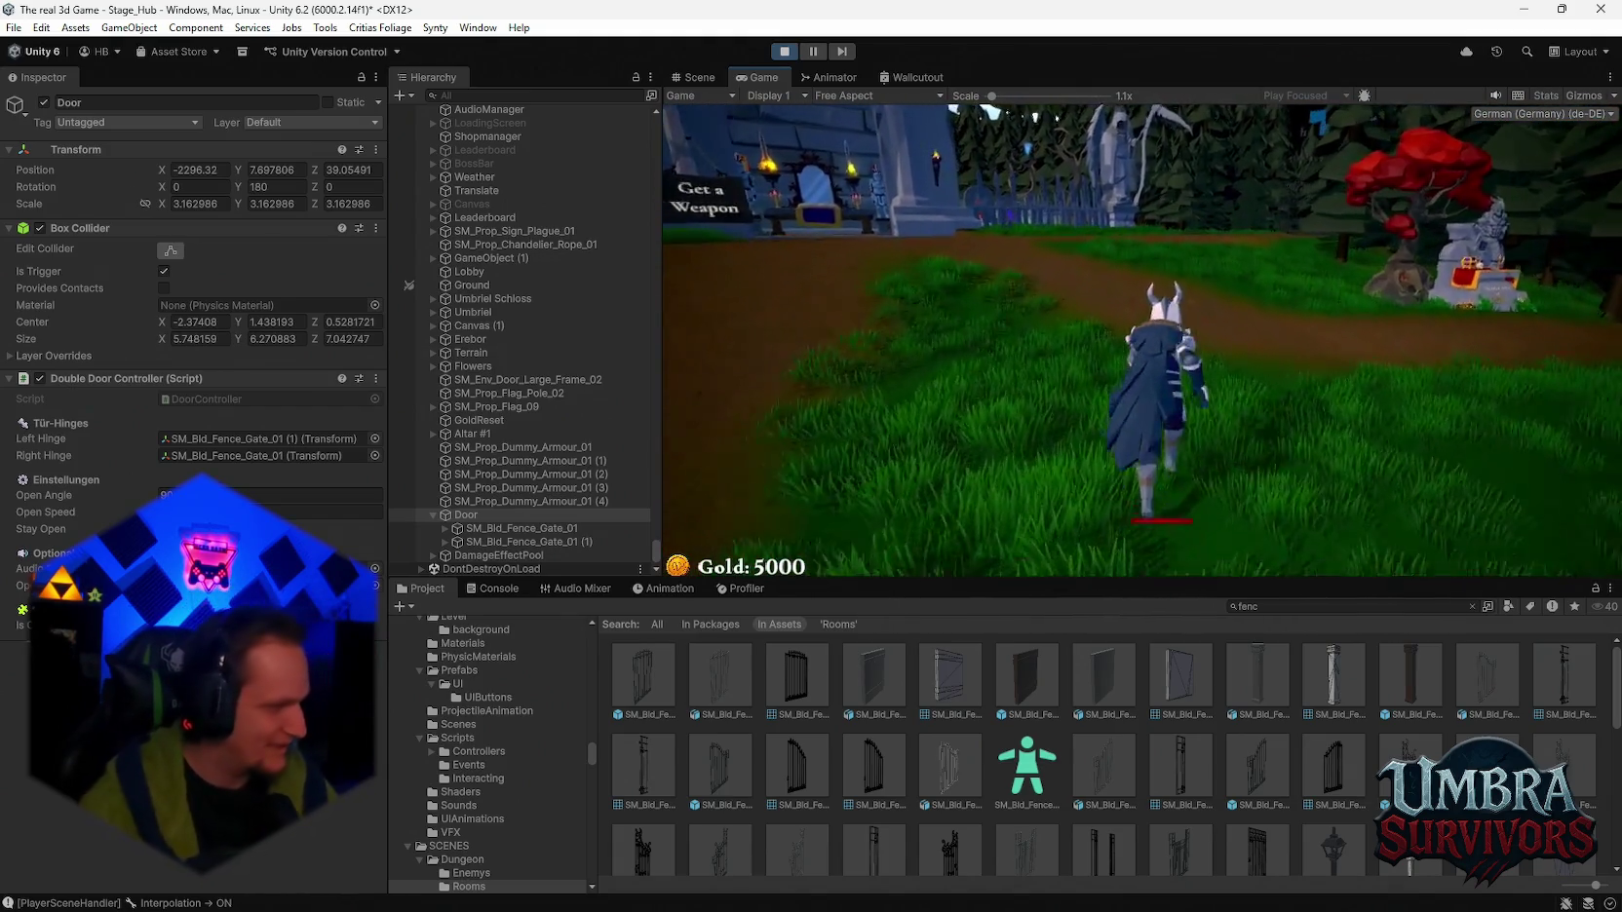
key("a")
key("w")
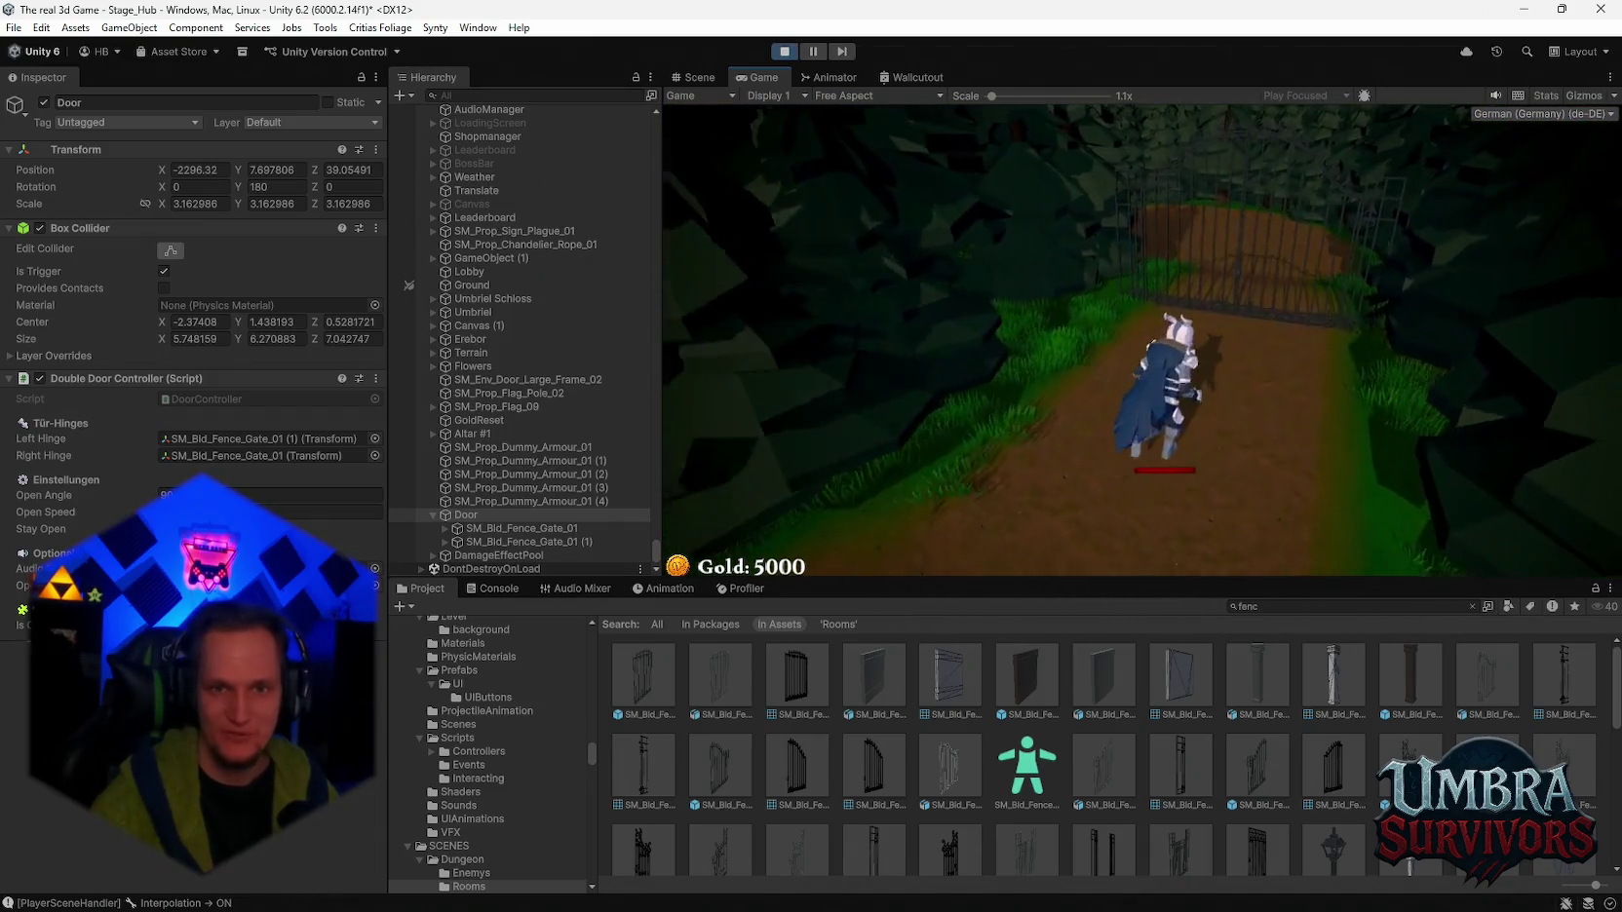
key("a")
key("w")
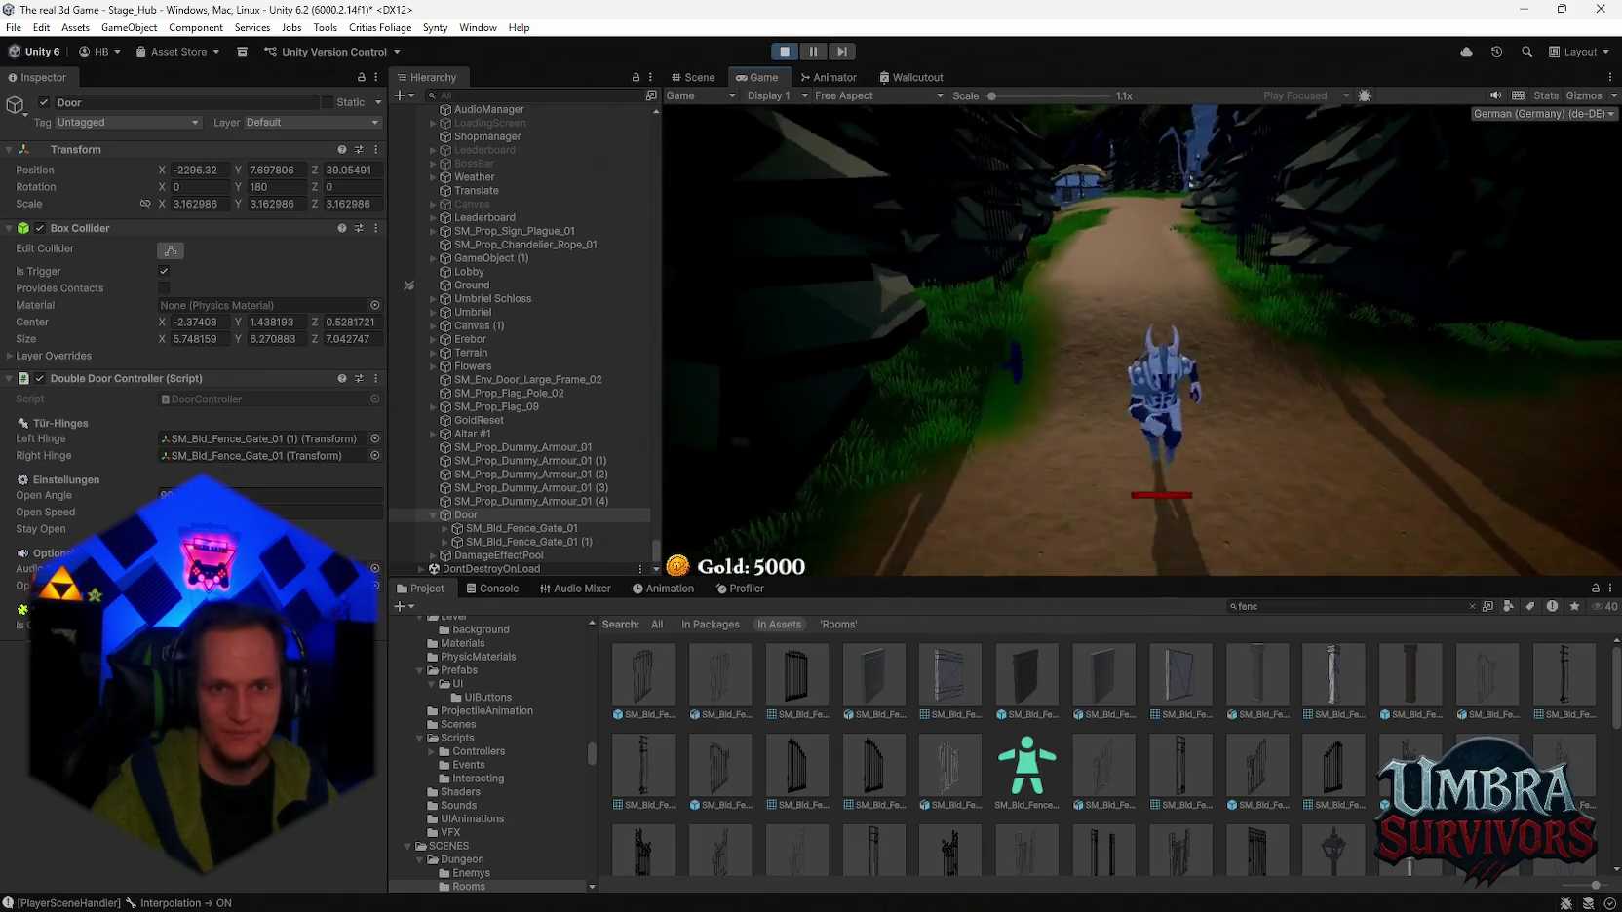
key("w")
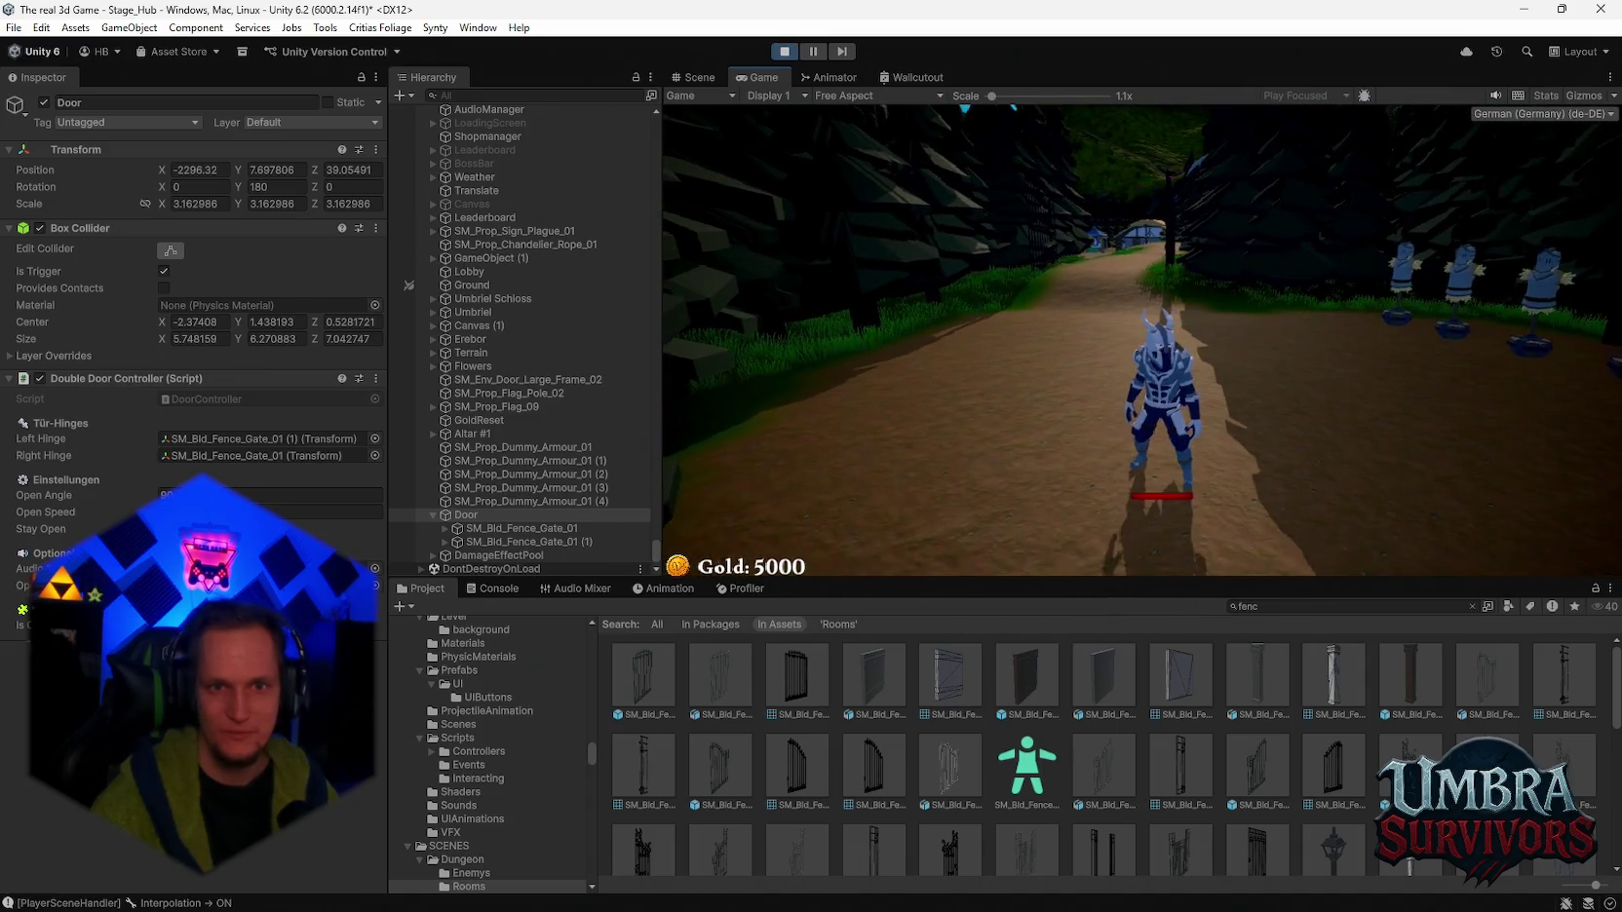
key("w")
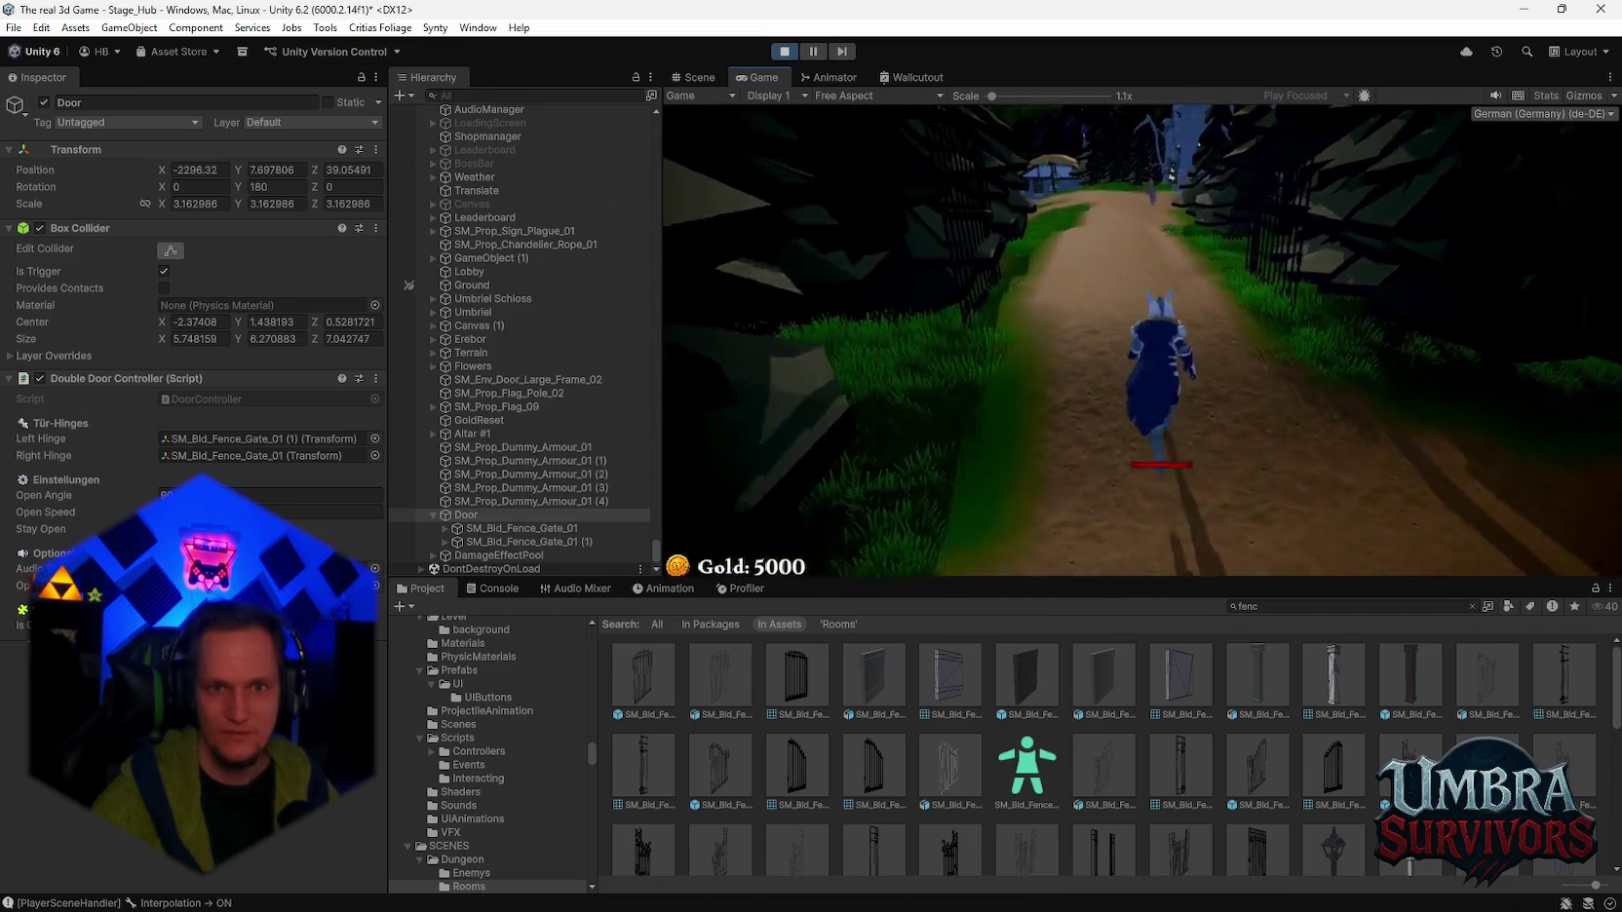
key("s")
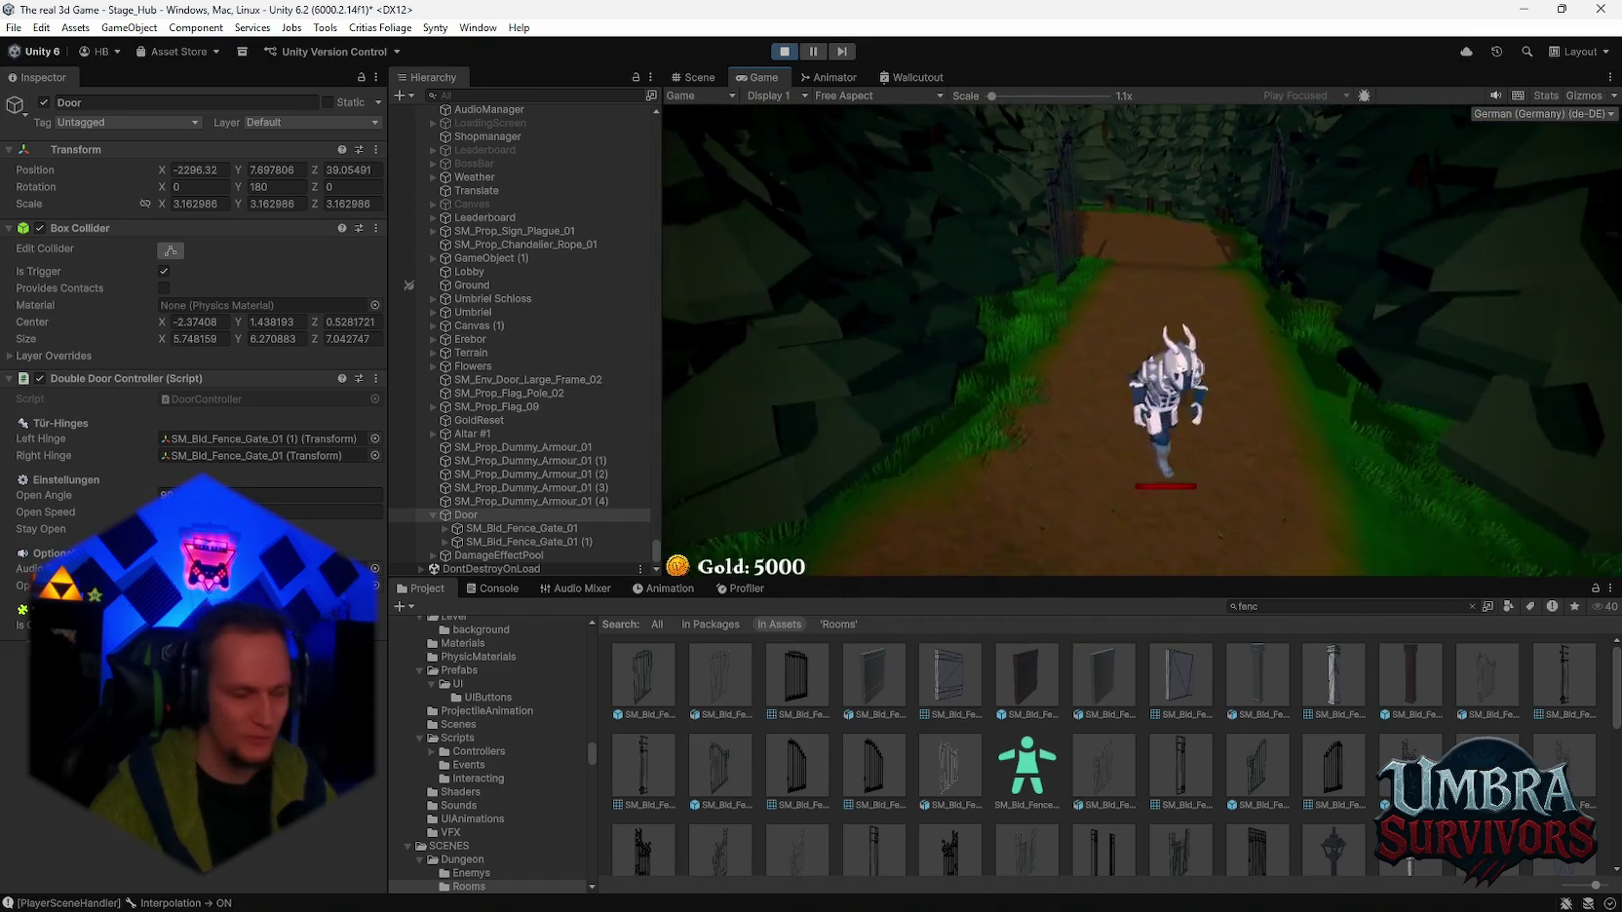
key("w")
key("d")
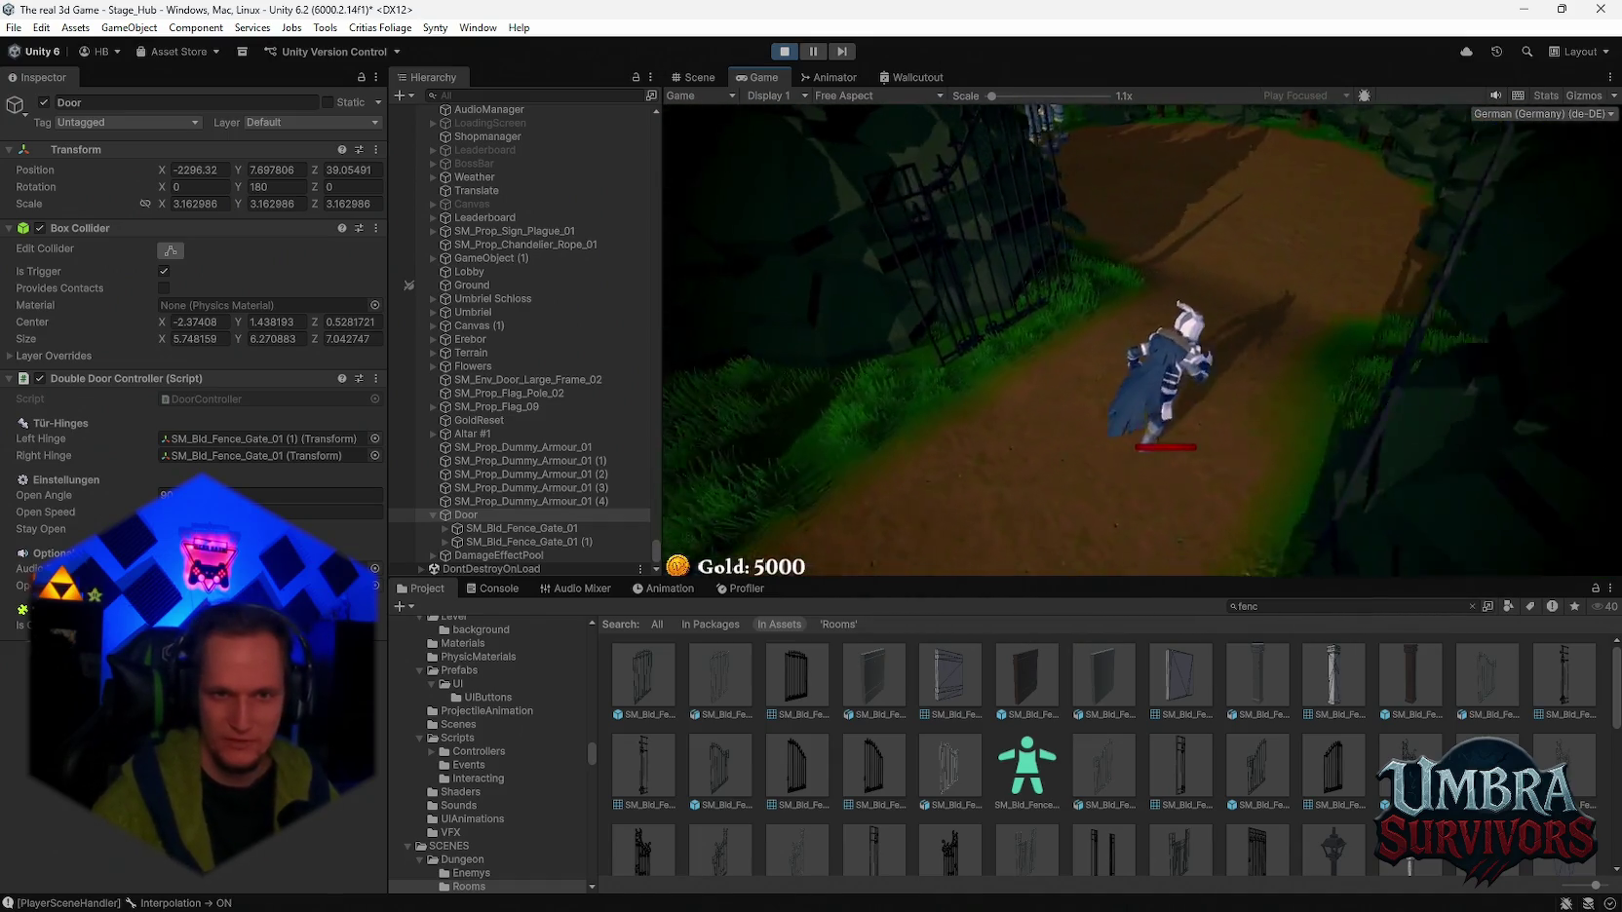
Pause and close the pause menu, end play mode, and frame the Door gate in the Scene view
key("Escape")
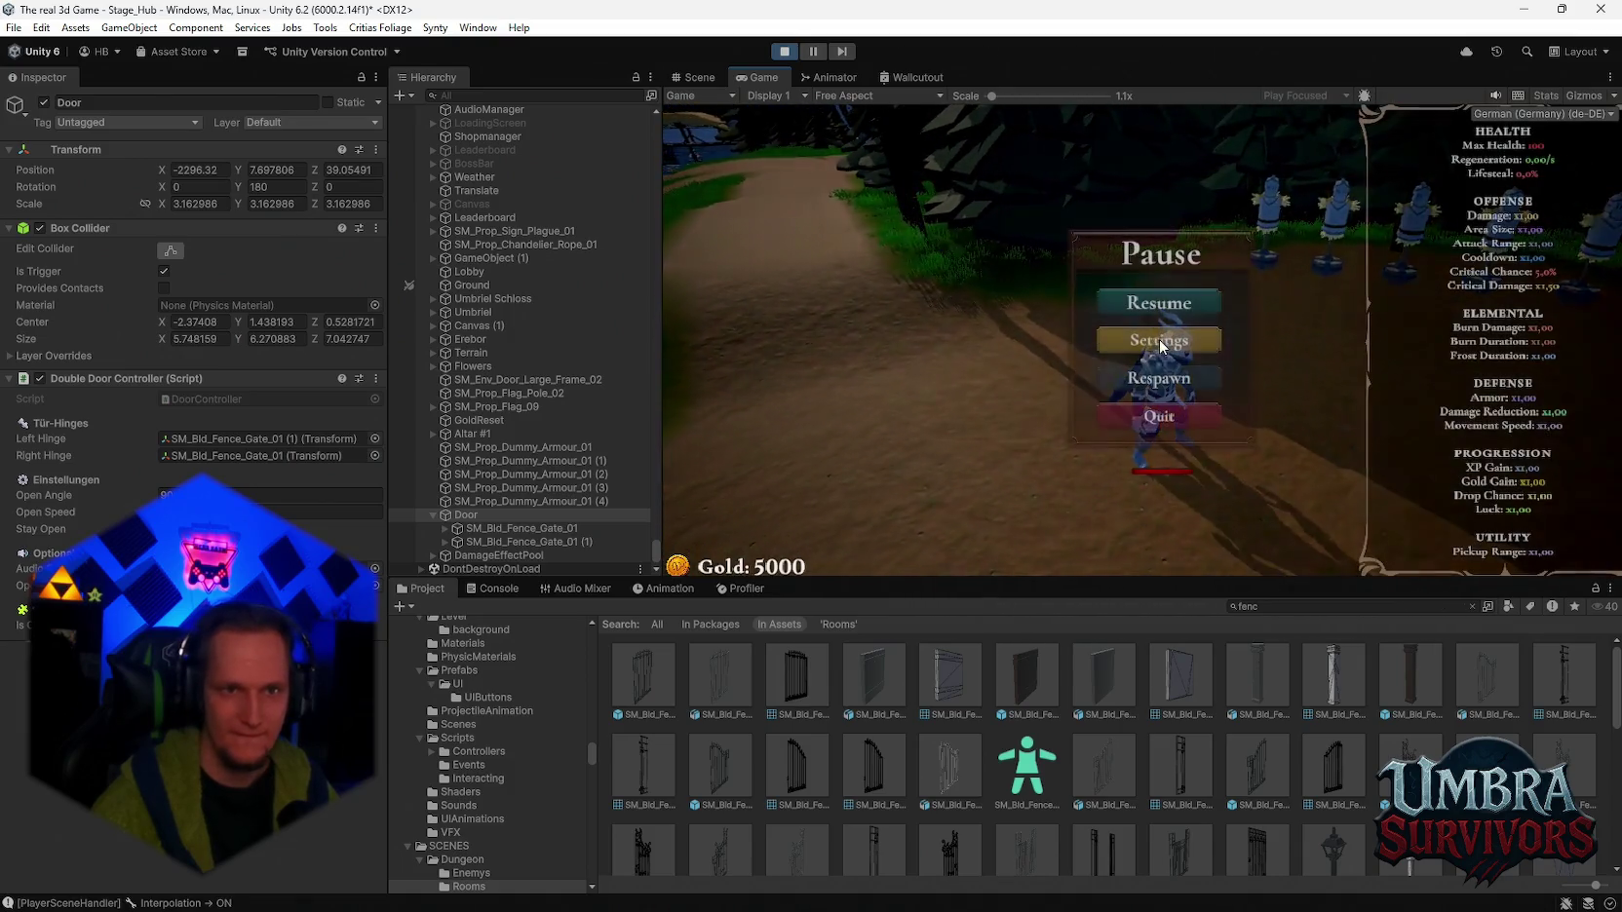
key("Escape")
key("ctrl+p")
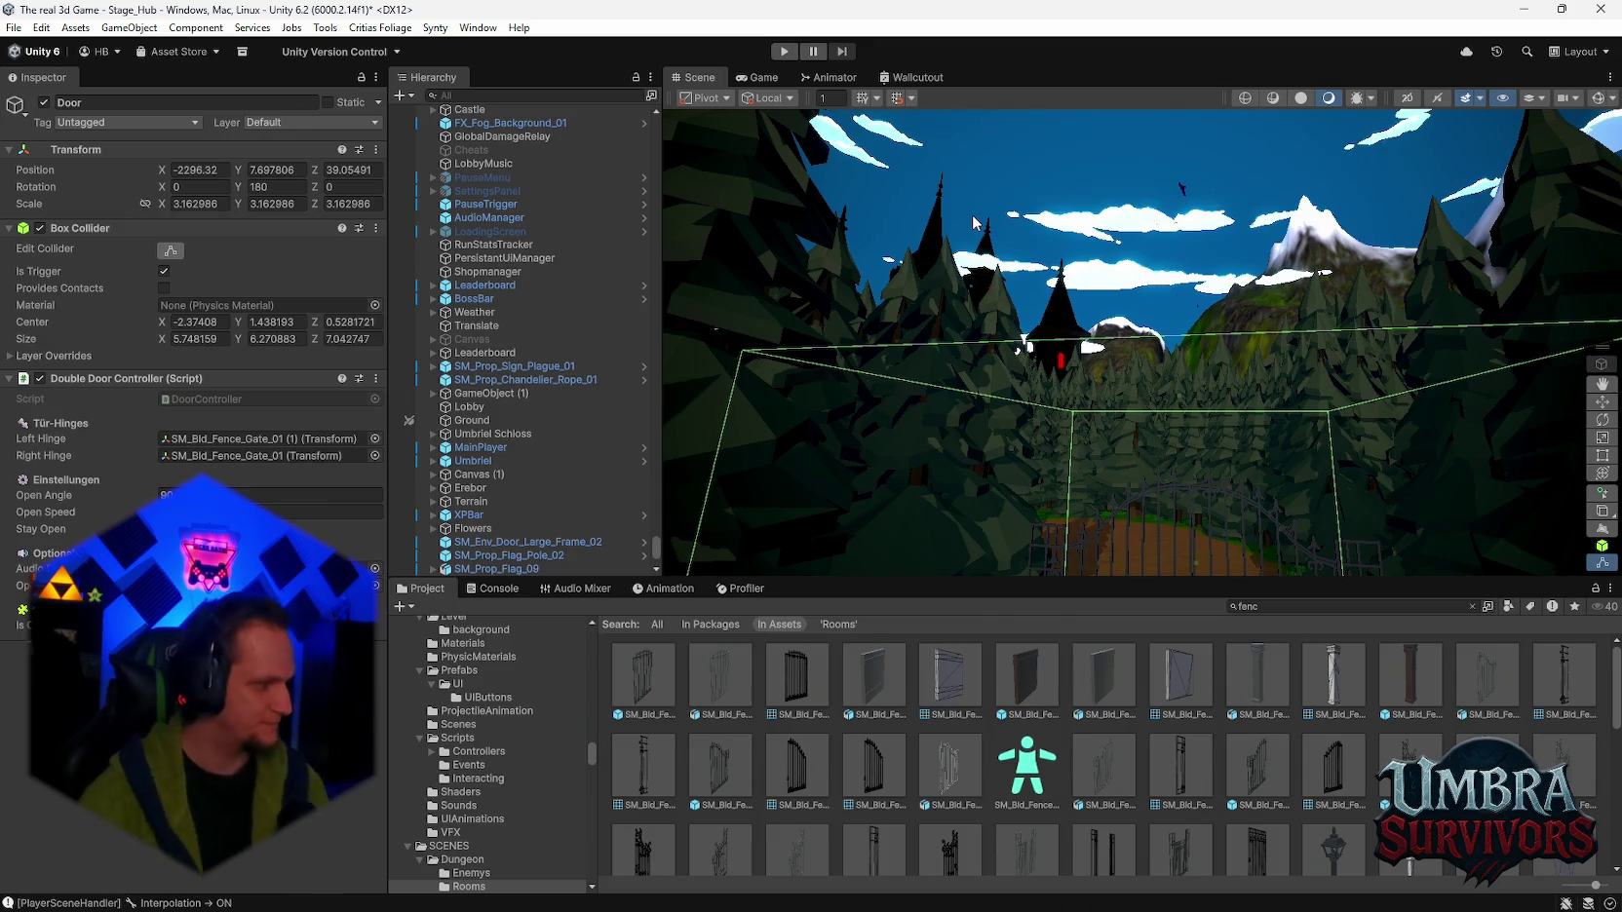
key("f")
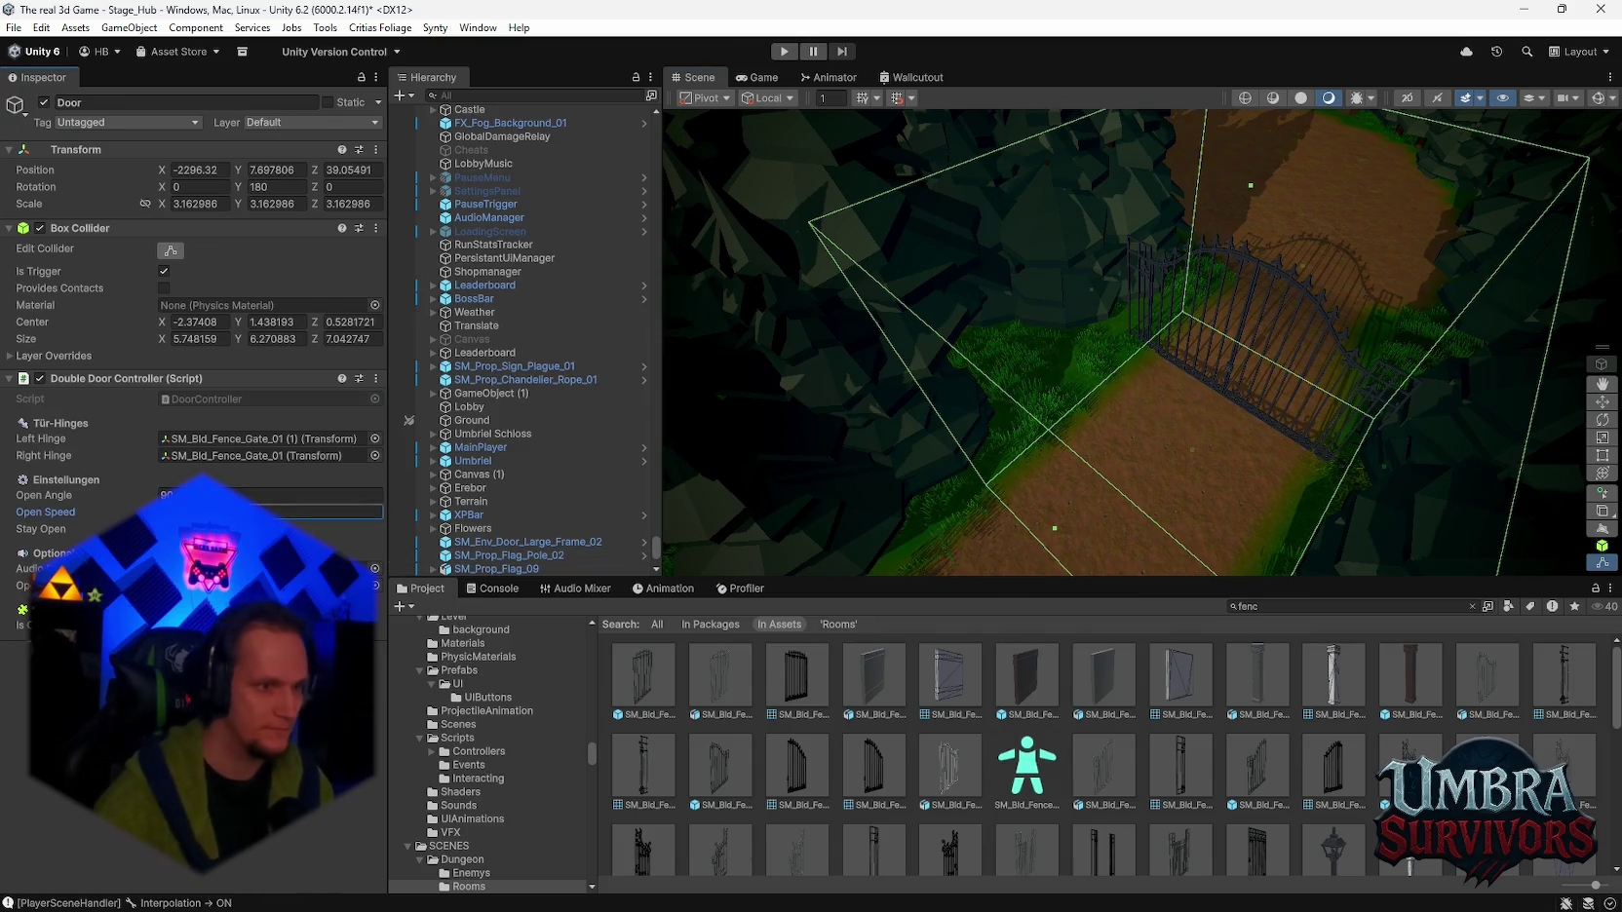
Orbit around the gate and select the Door object to adjust its trigger box and height
mouse_move(983, 525)
left_mouse_down()
mouse_move(915, 463)
mouse_move(942, 423)
left_mouse_up()
mouse_move(1221, 347)
left_mouse_down()
mouse_move(1000, 478)
mouse_move(999, 405)
mouse_move(1136, 457)
mouse_move(1025, 431)
mouse_move(1224, 437)
mouse_move(1073, 430)
mouse_move(1222, 472)
mouse_move(1024, 448)
mouse_move(1072, 429)
mouse_move(1121, 439)
left_mouse_up()
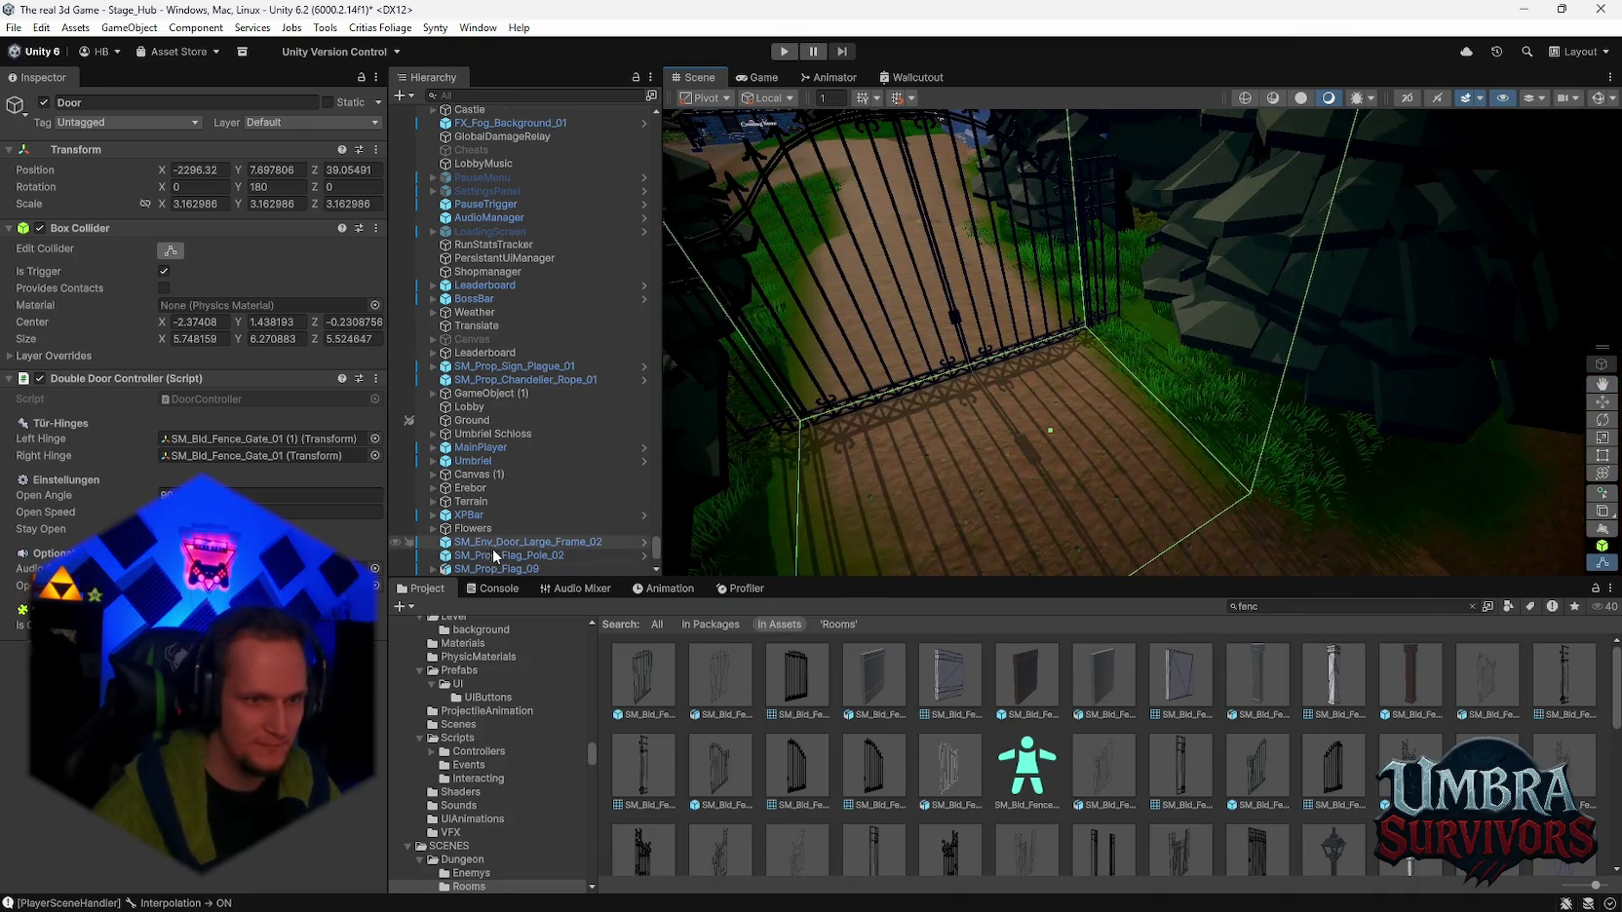
scroll(491, 548, "down", 5)
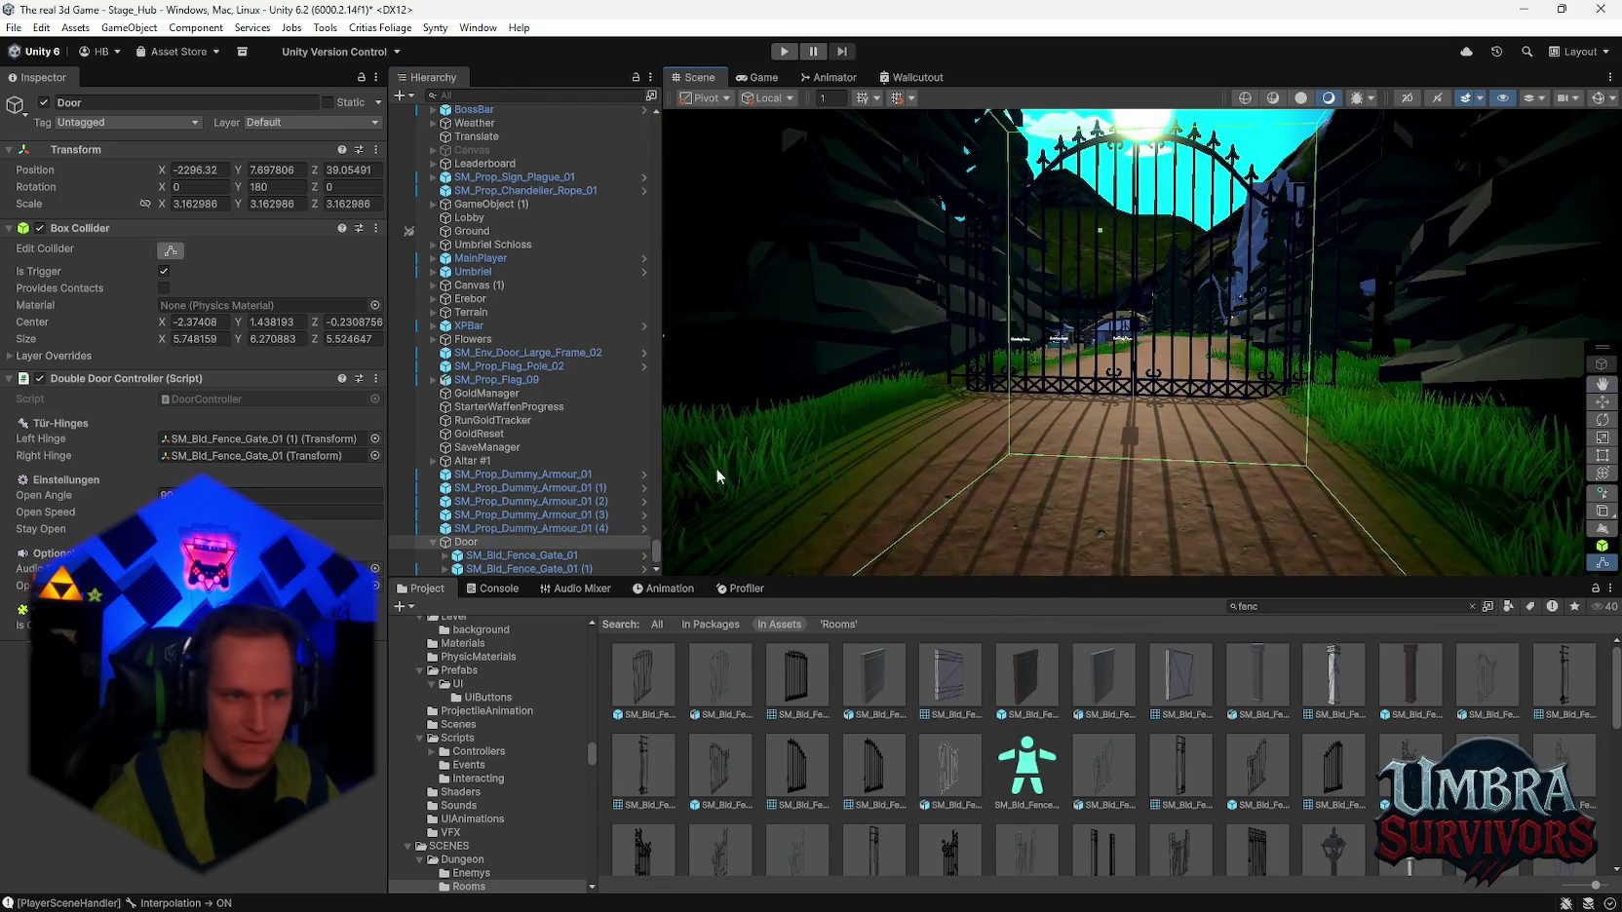
left_click(517, 528)
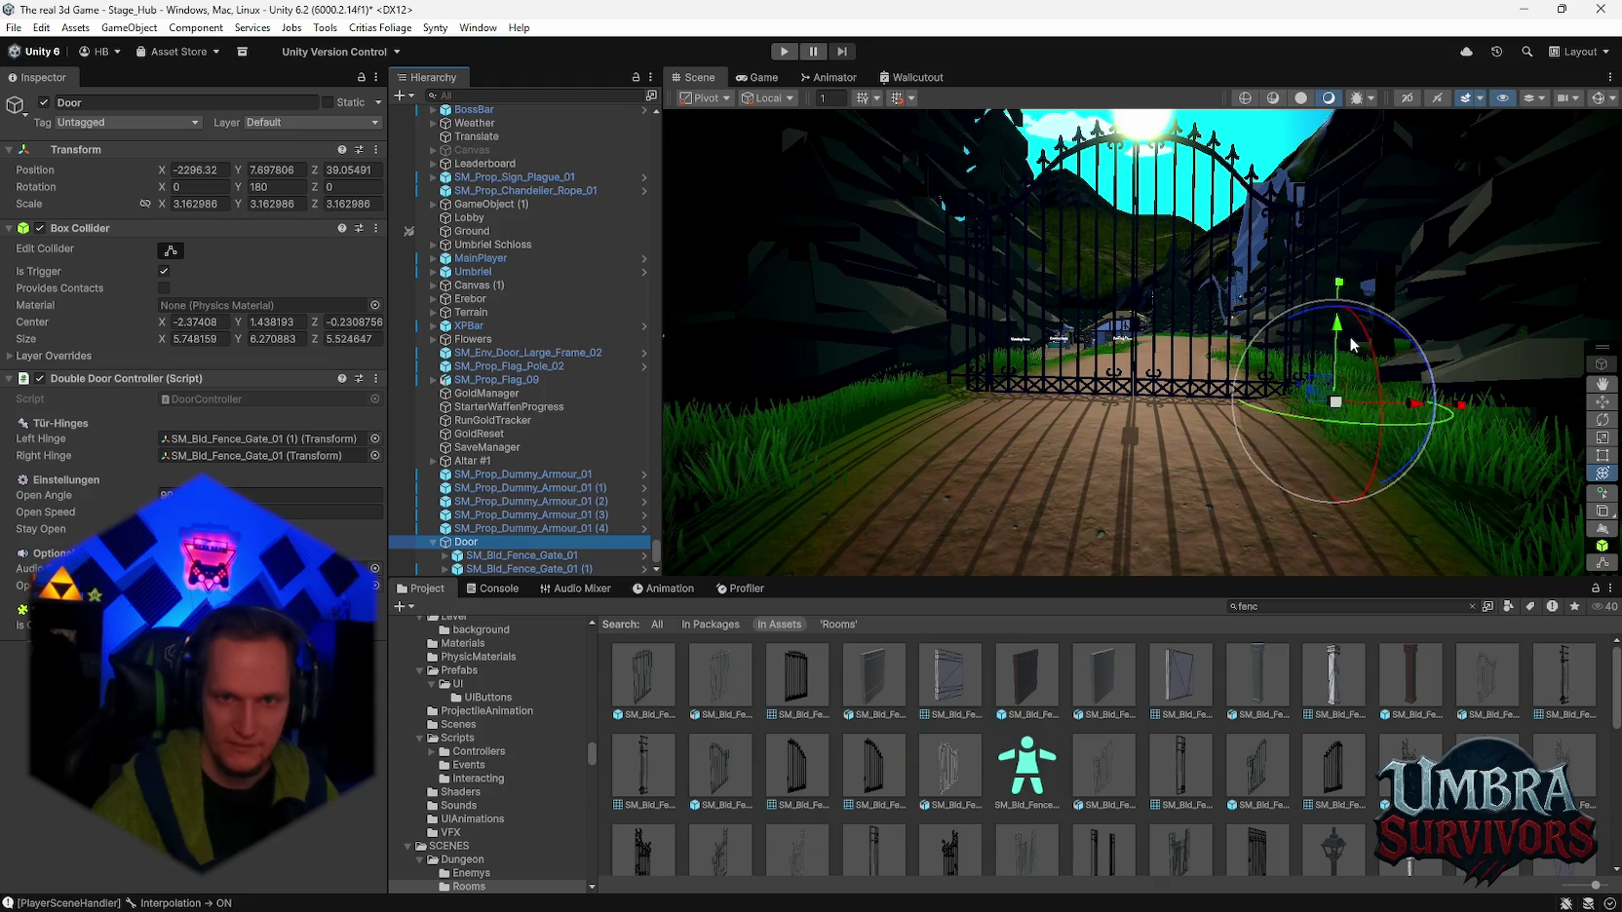
scroll(1249, 390, "up", 5)
left_click_drag(1248, 390, 1261, 365)
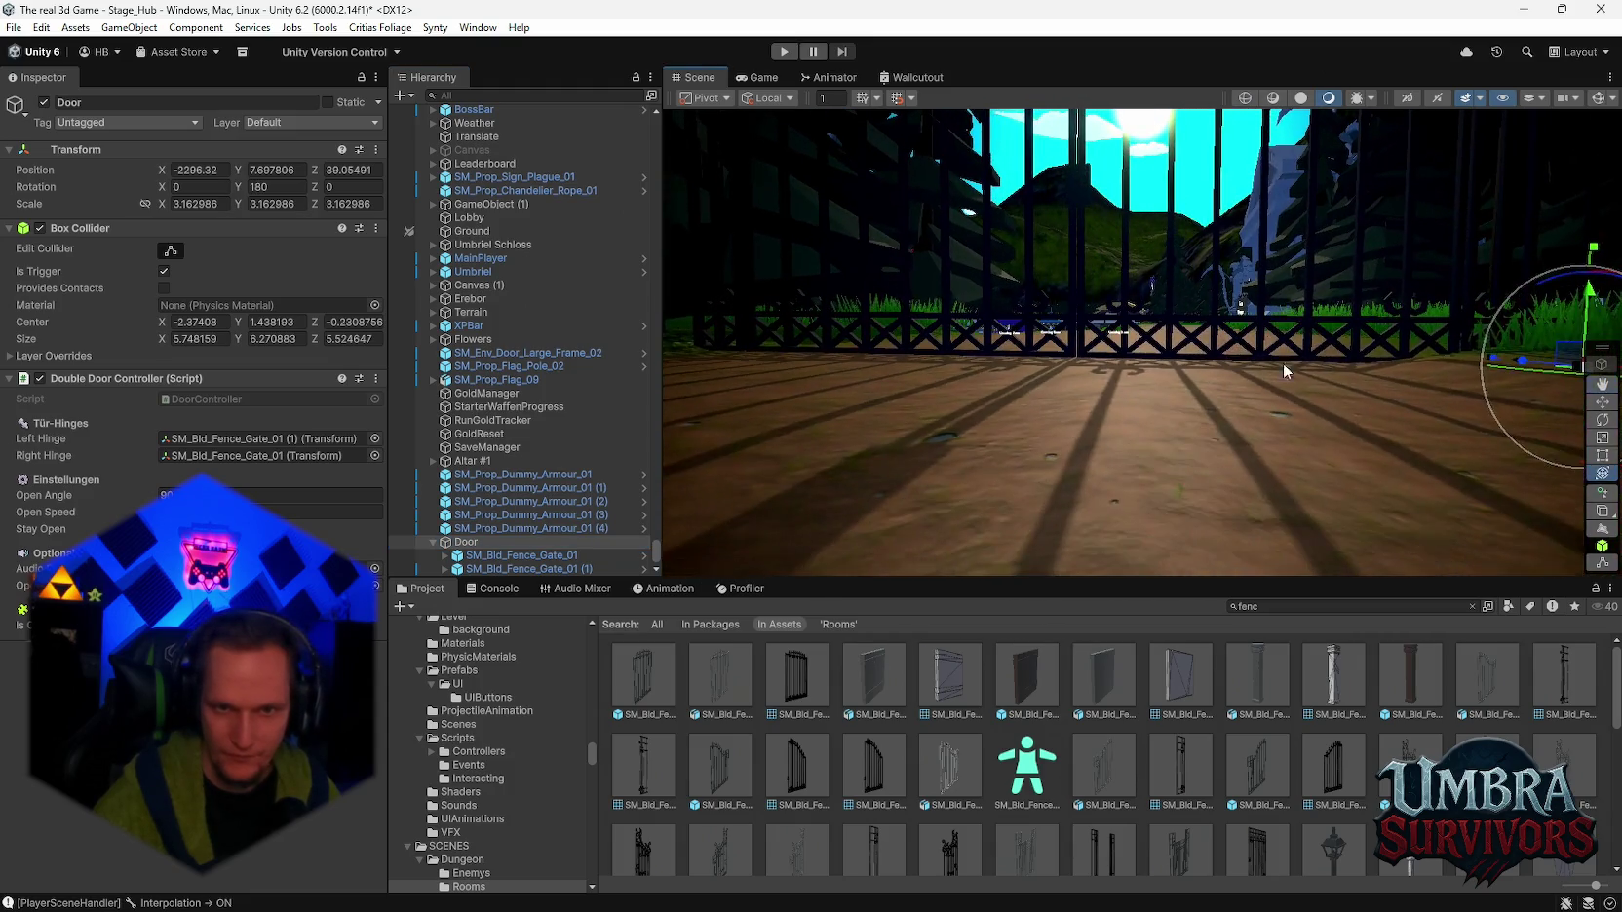
Scroll the Project panel to the SM_Bld_Fence_Gate_Small_01 prefab and select it
scroll(1090, 298, "down", 8)
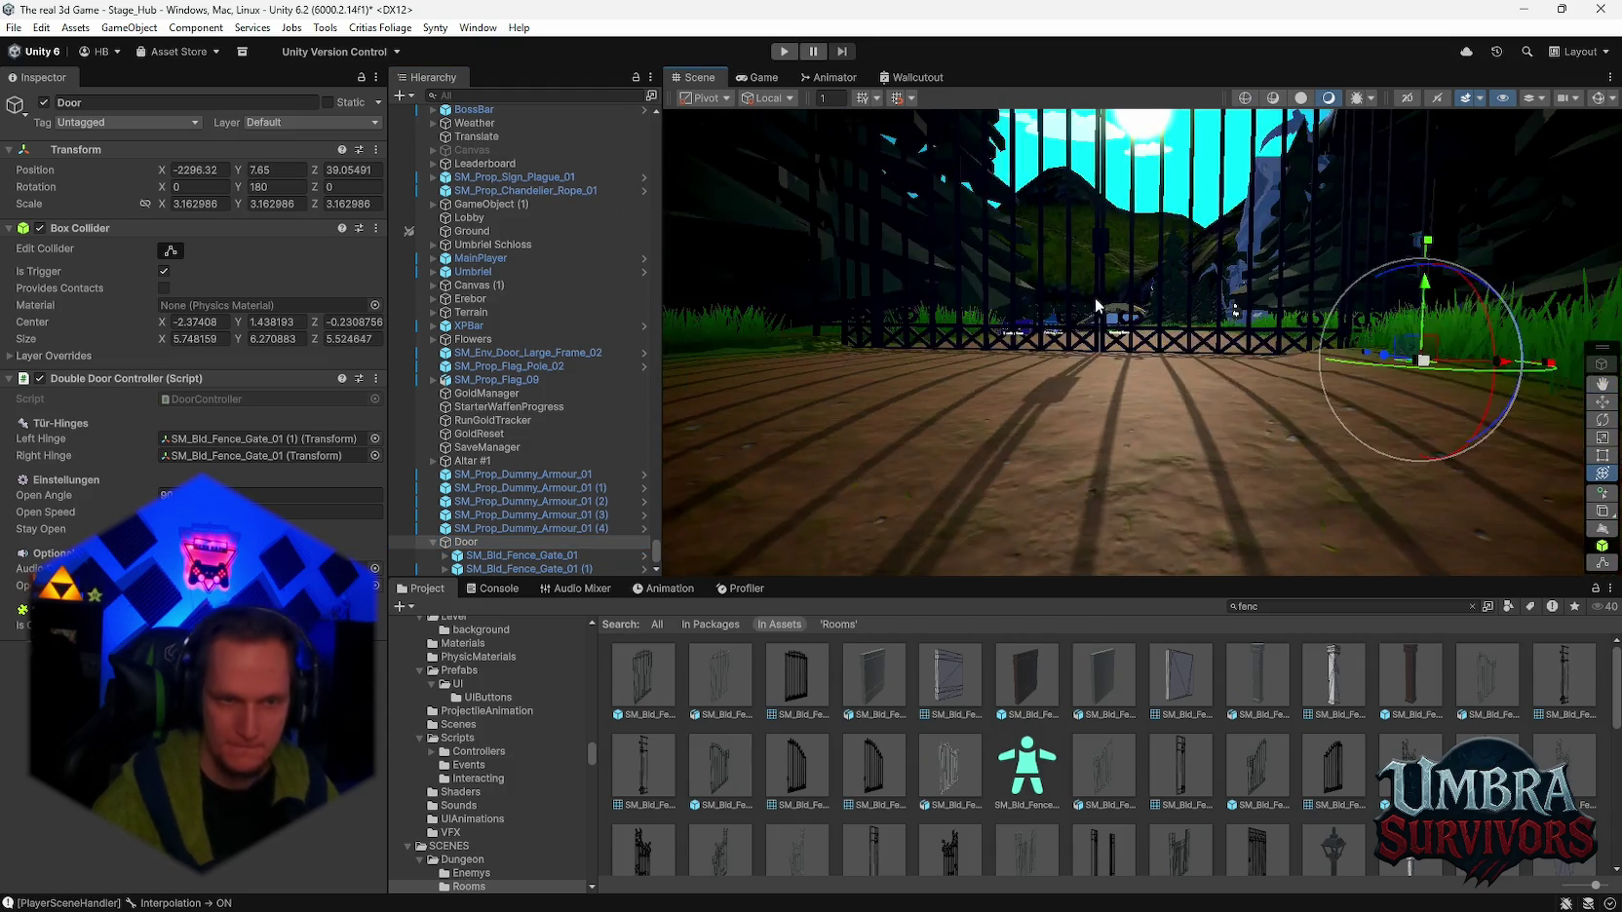
scroll(872, 821, "down", 2)
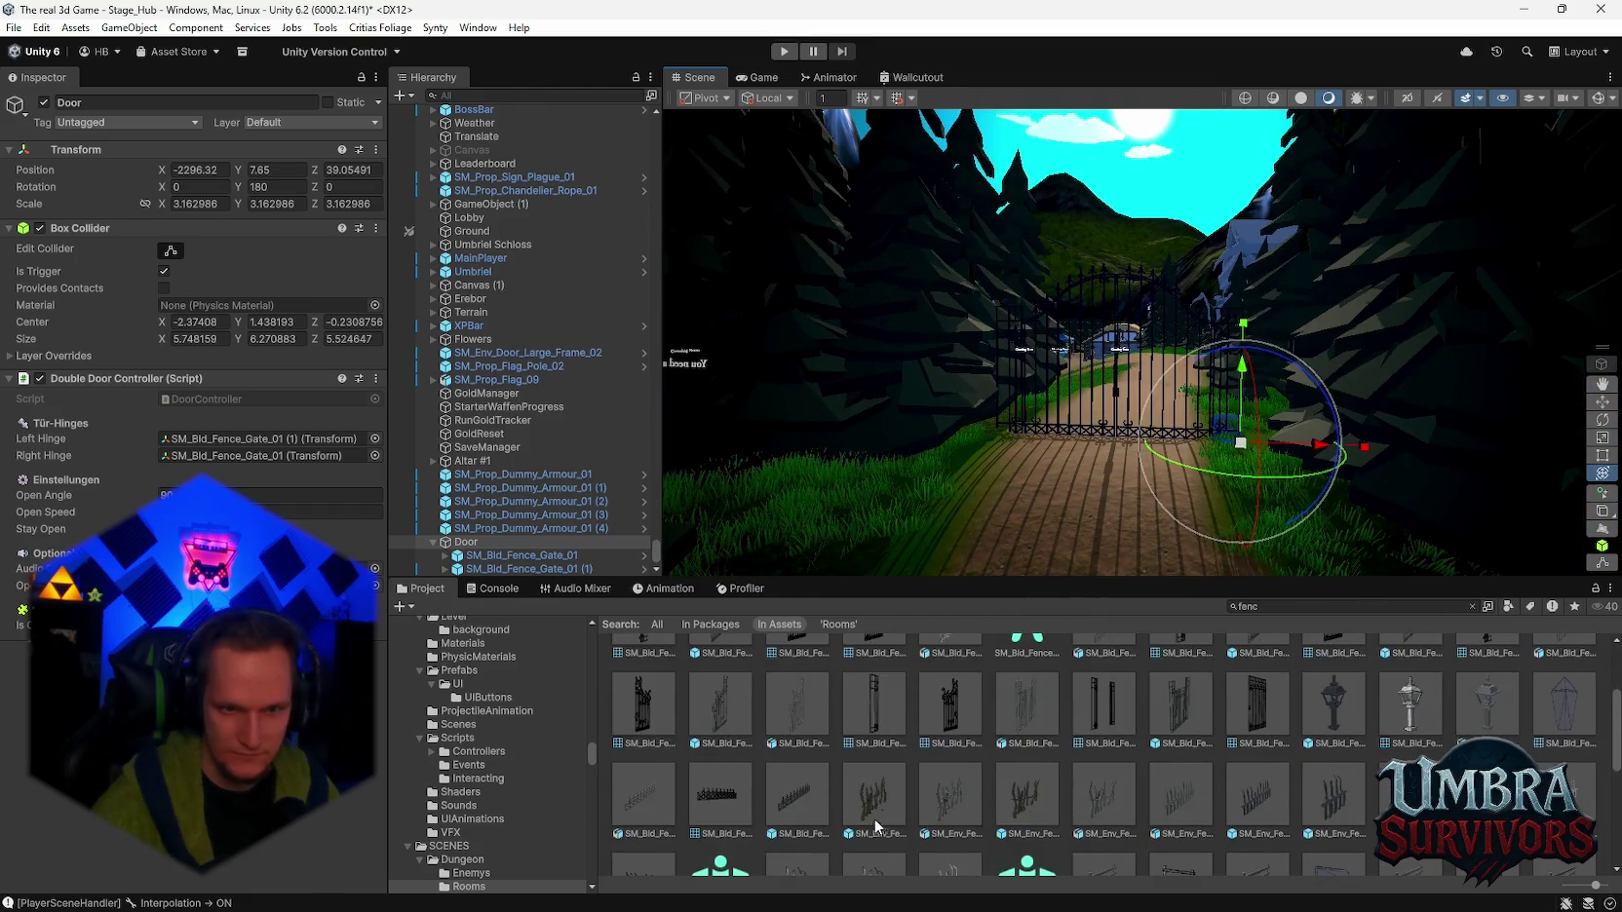
left_click(1188, 817)
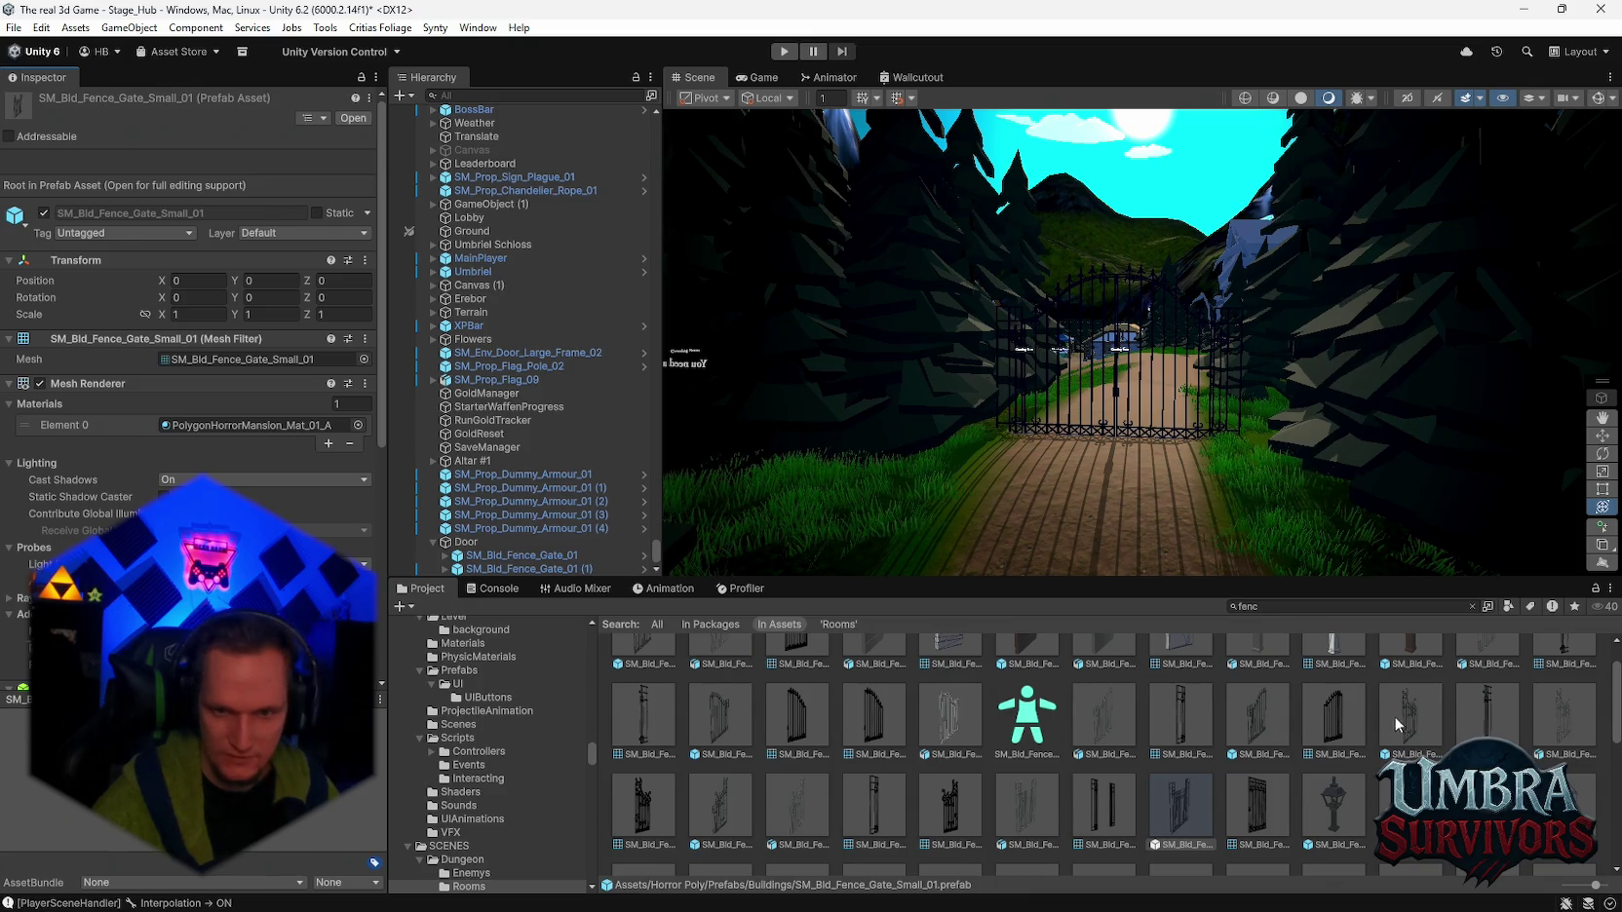
Place an SM_Bld_Fence_01 fence panel at the gate and roughly scale it to about 2.7
scroll(1397, 723, "up", 1)
left_click(786, 690)
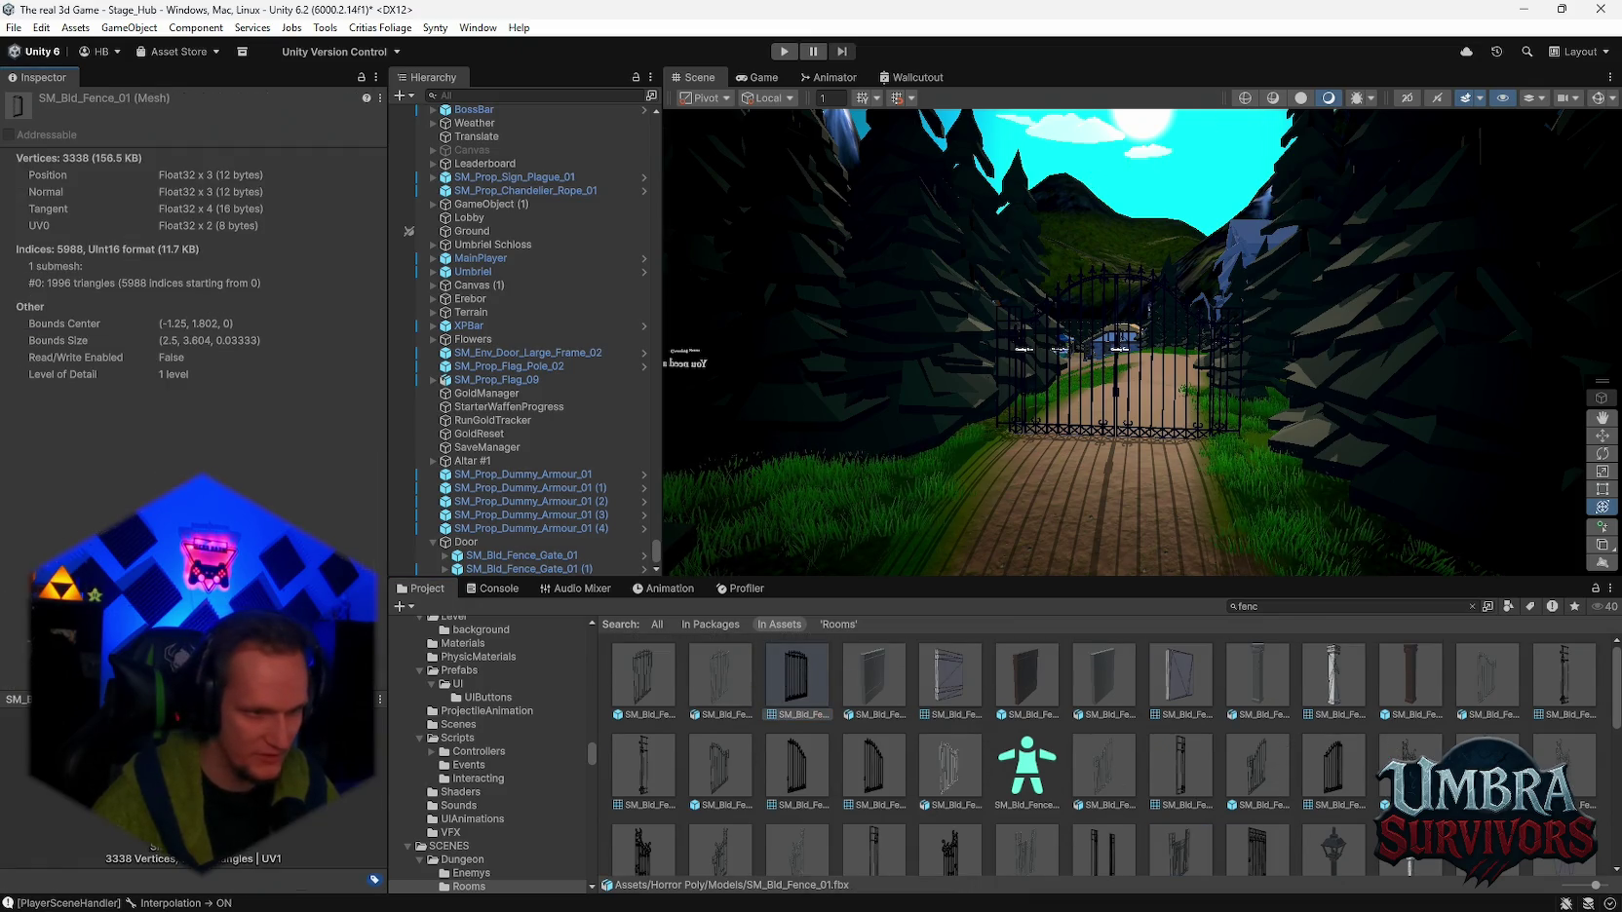
left_click(634, 700)
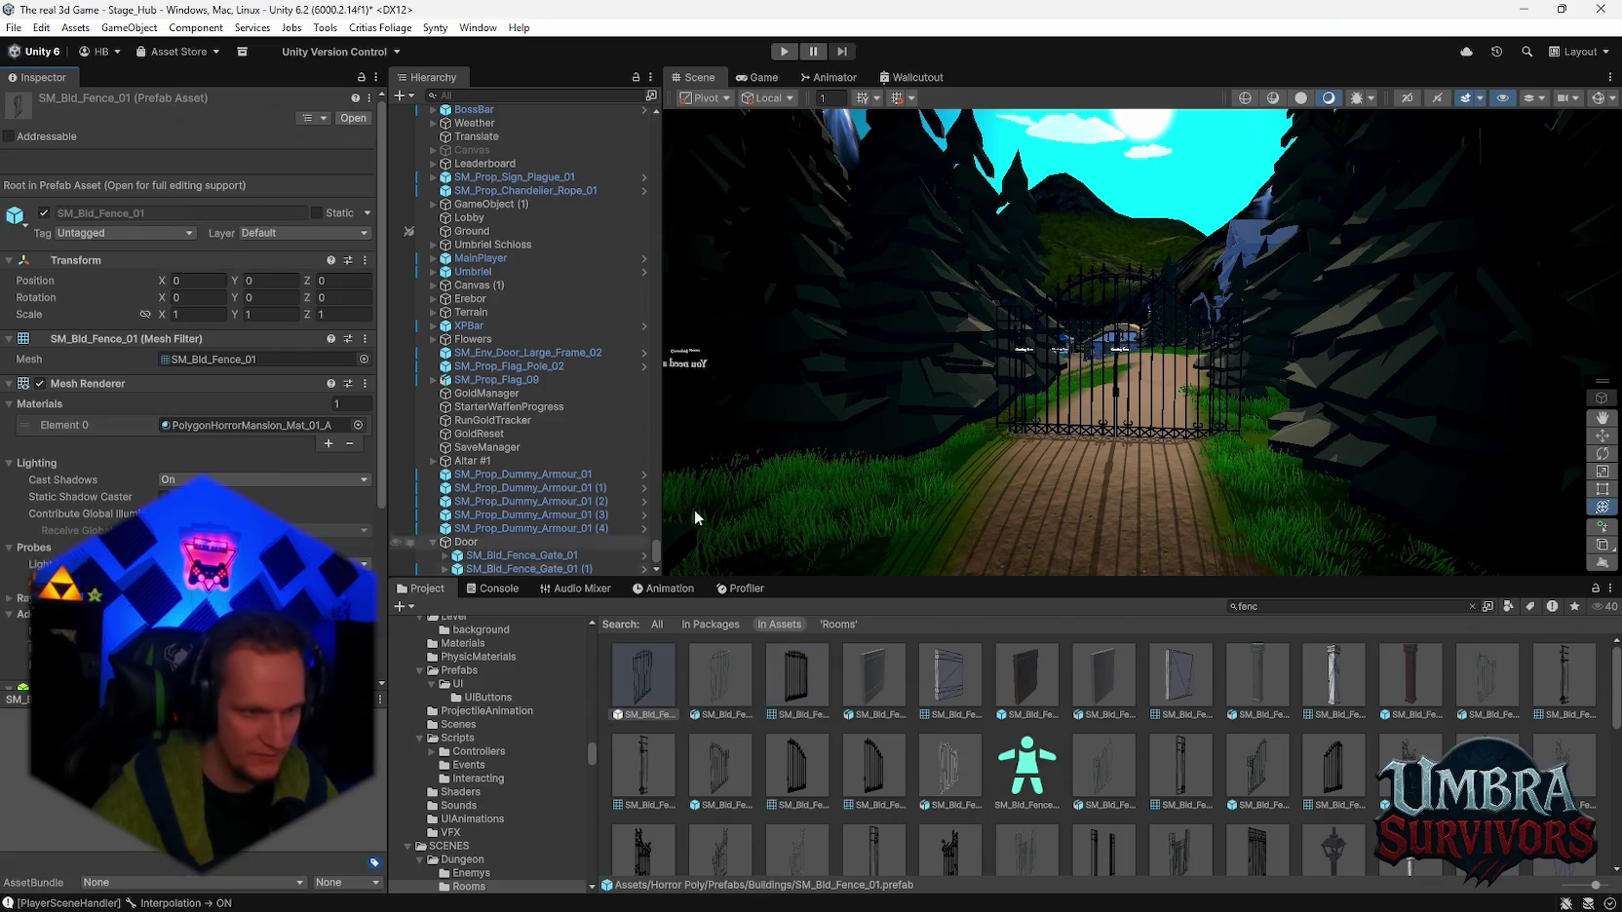
scroll(934, 468, "up", 3)
scroll(1129, 451, "up", 3)
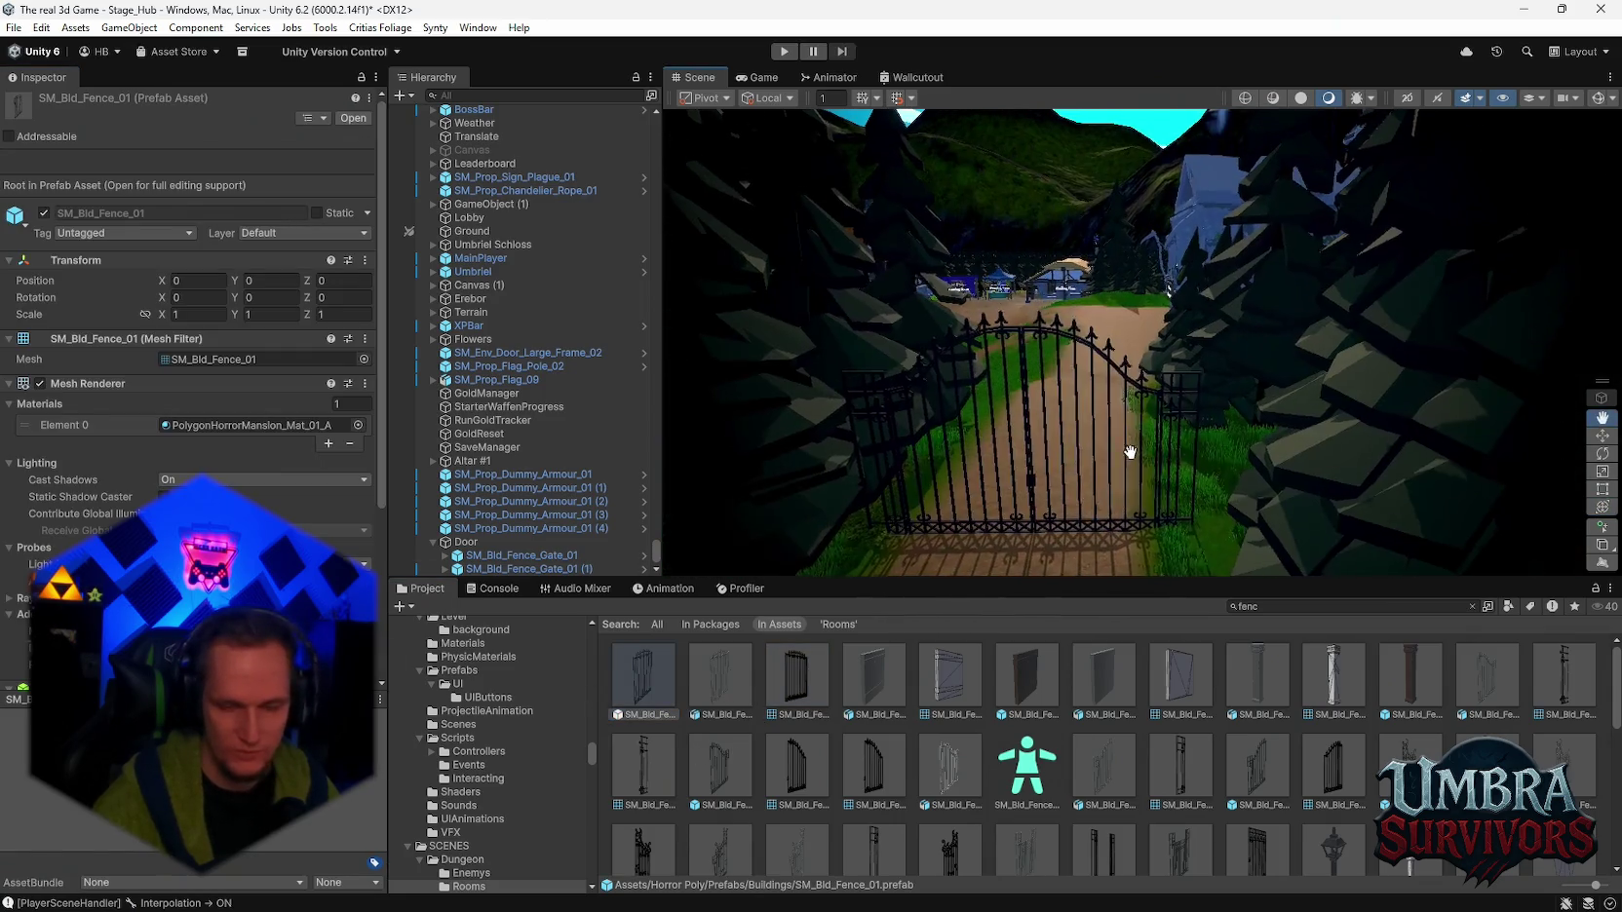
left_click_drag(1037, 564, 1035, 561)
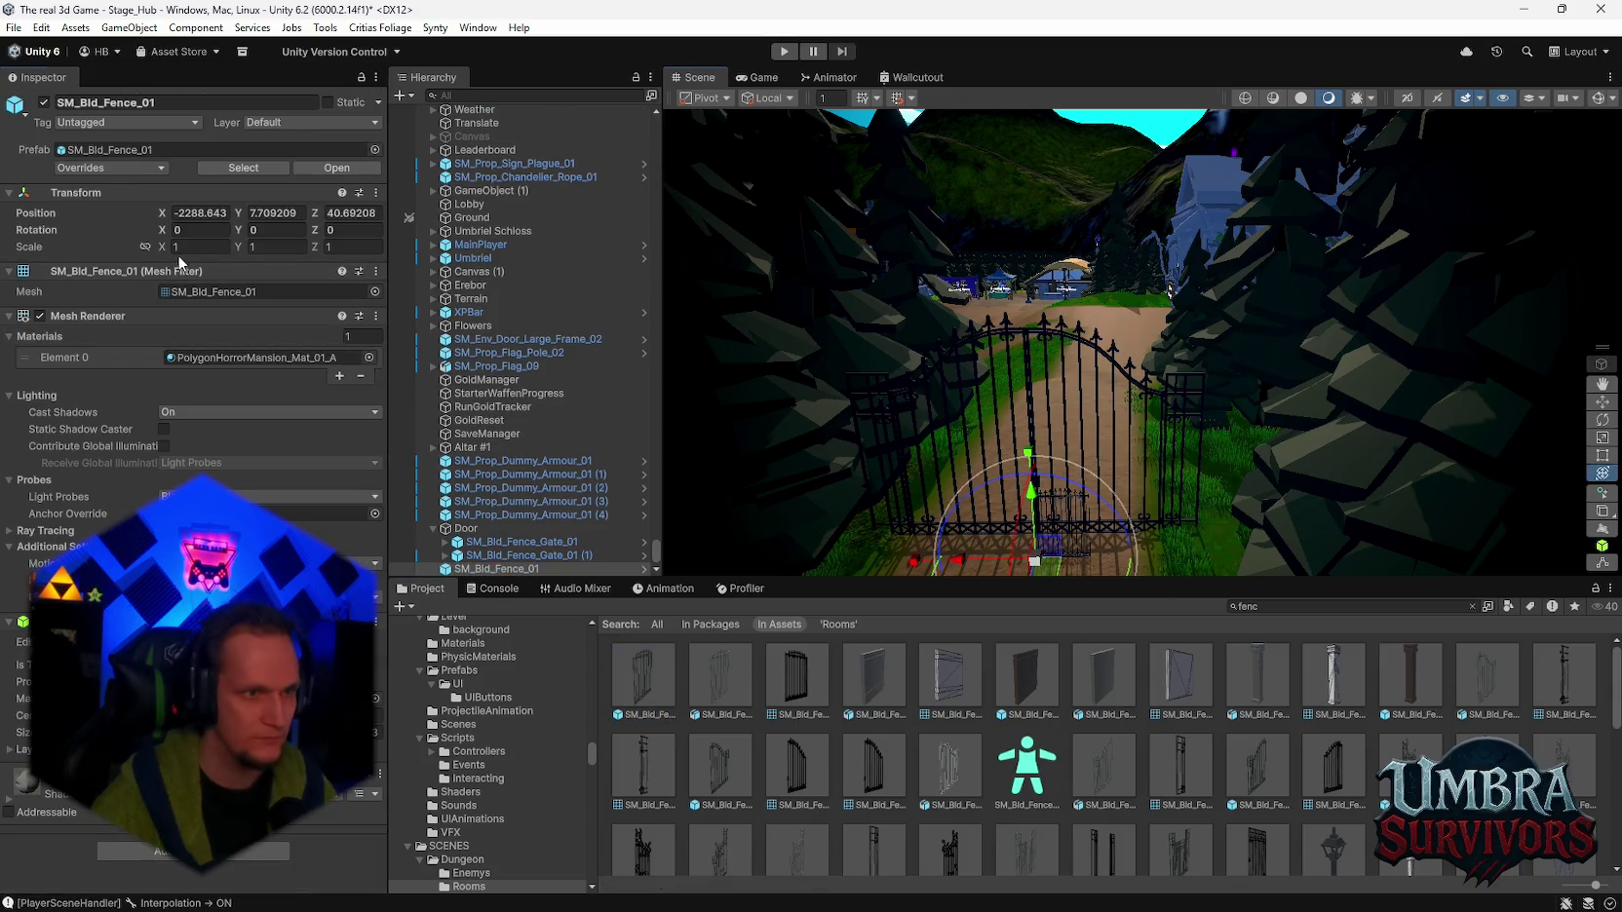
type("4")
key("Tab")
type("4")
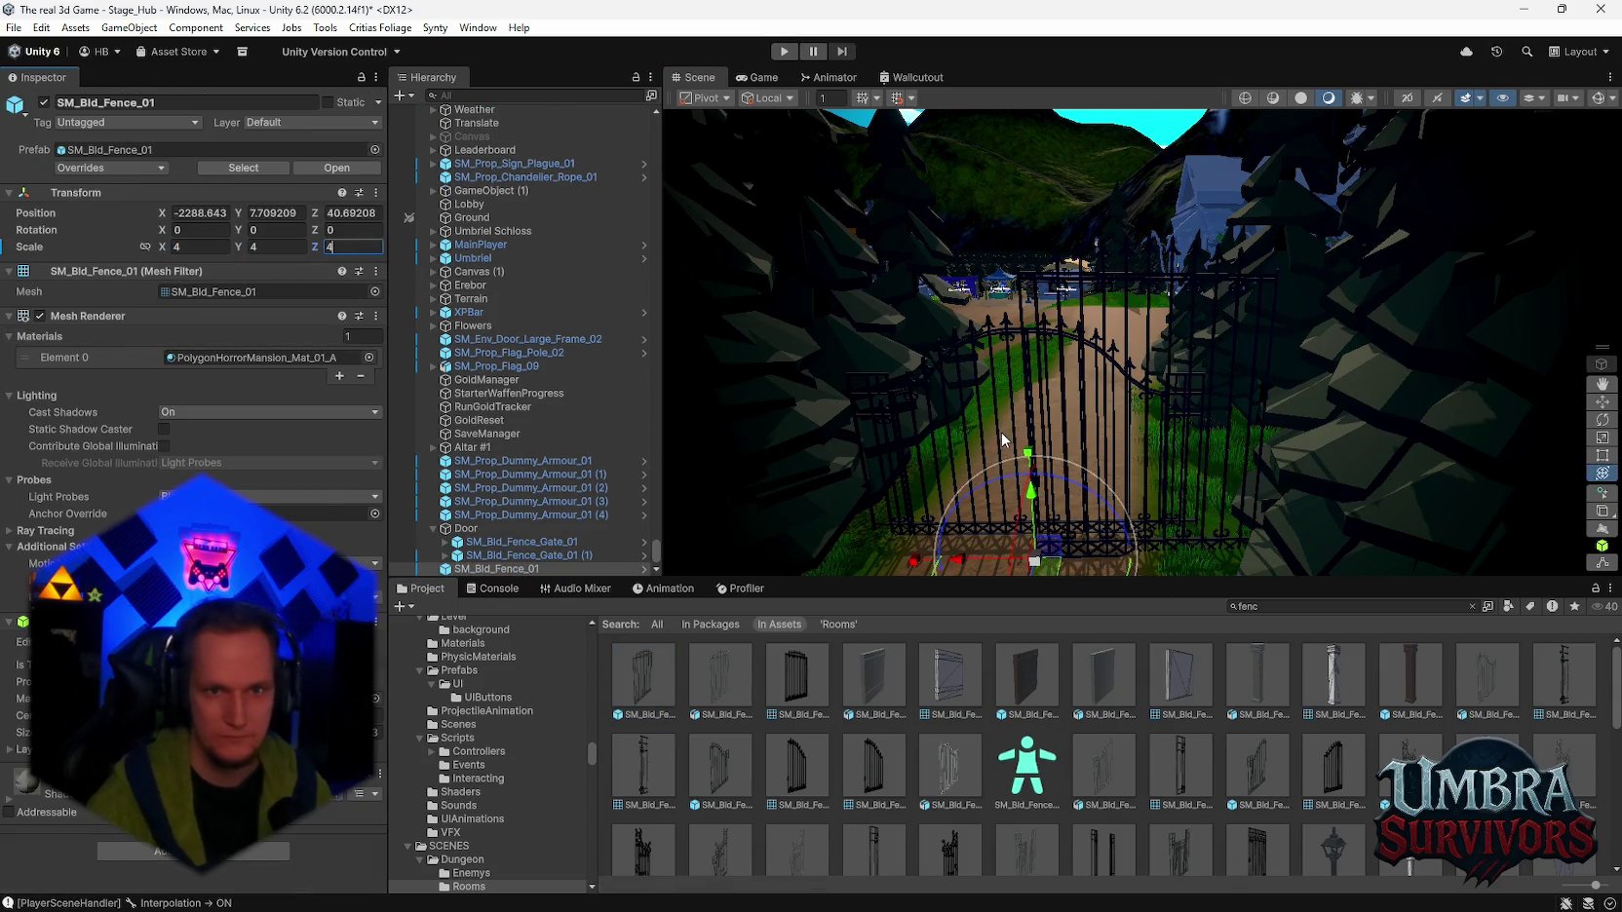
left_click_drag(1039, 561, 1004, 563)
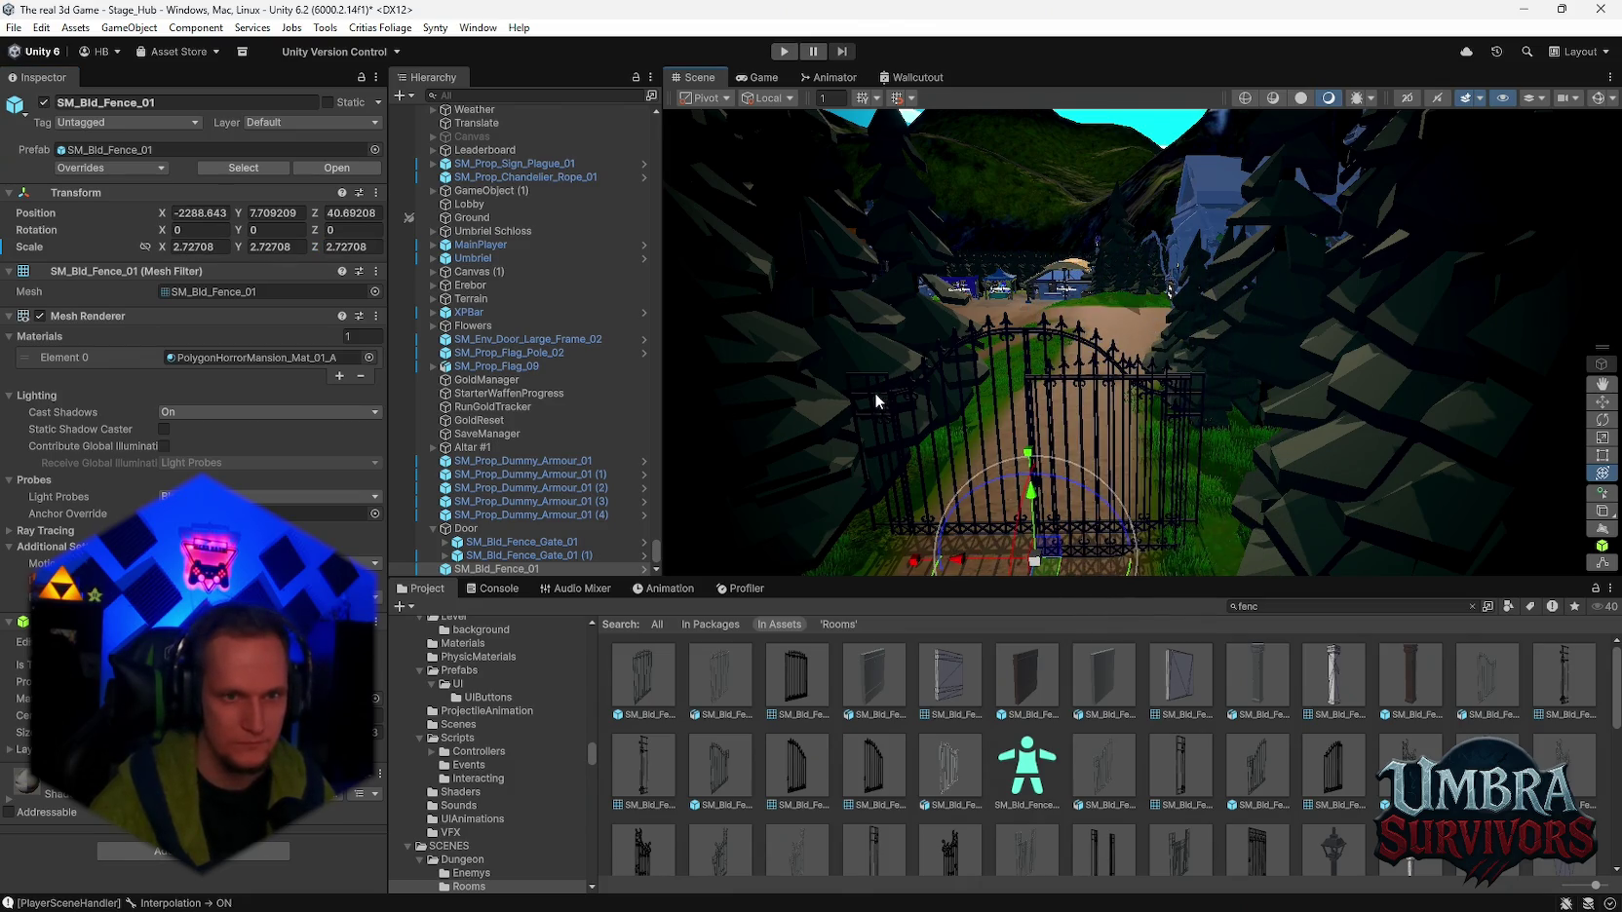
Match the fence scale to the Door's 3.162986 and slide it sideways beside the gate
left_click(872, 426)
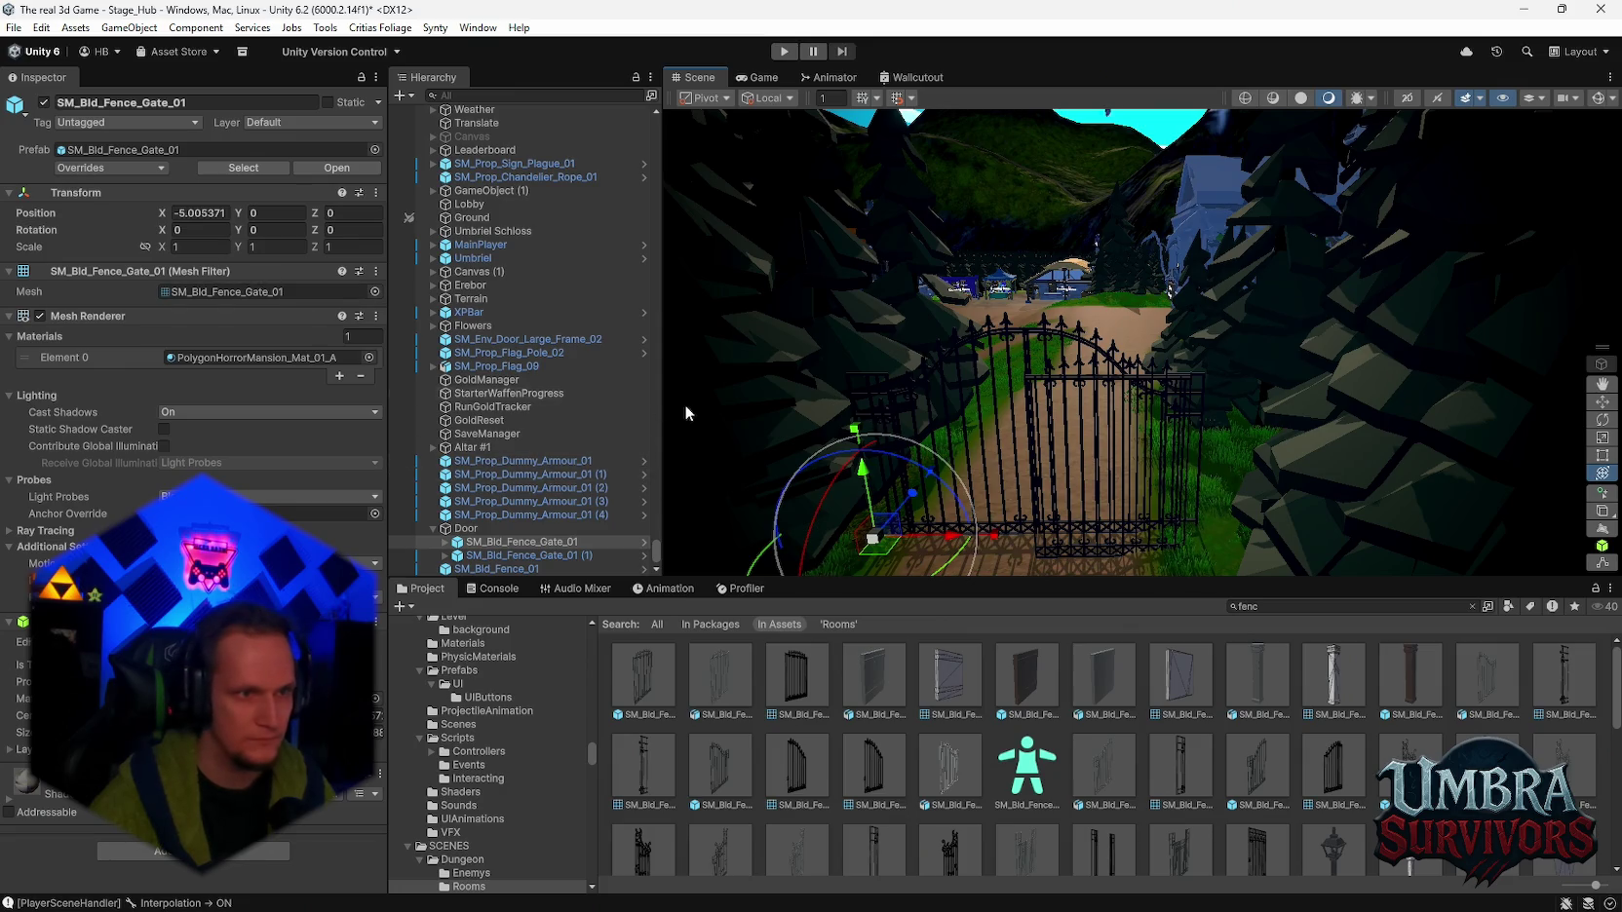
scroll(883, 439, "up", 5)
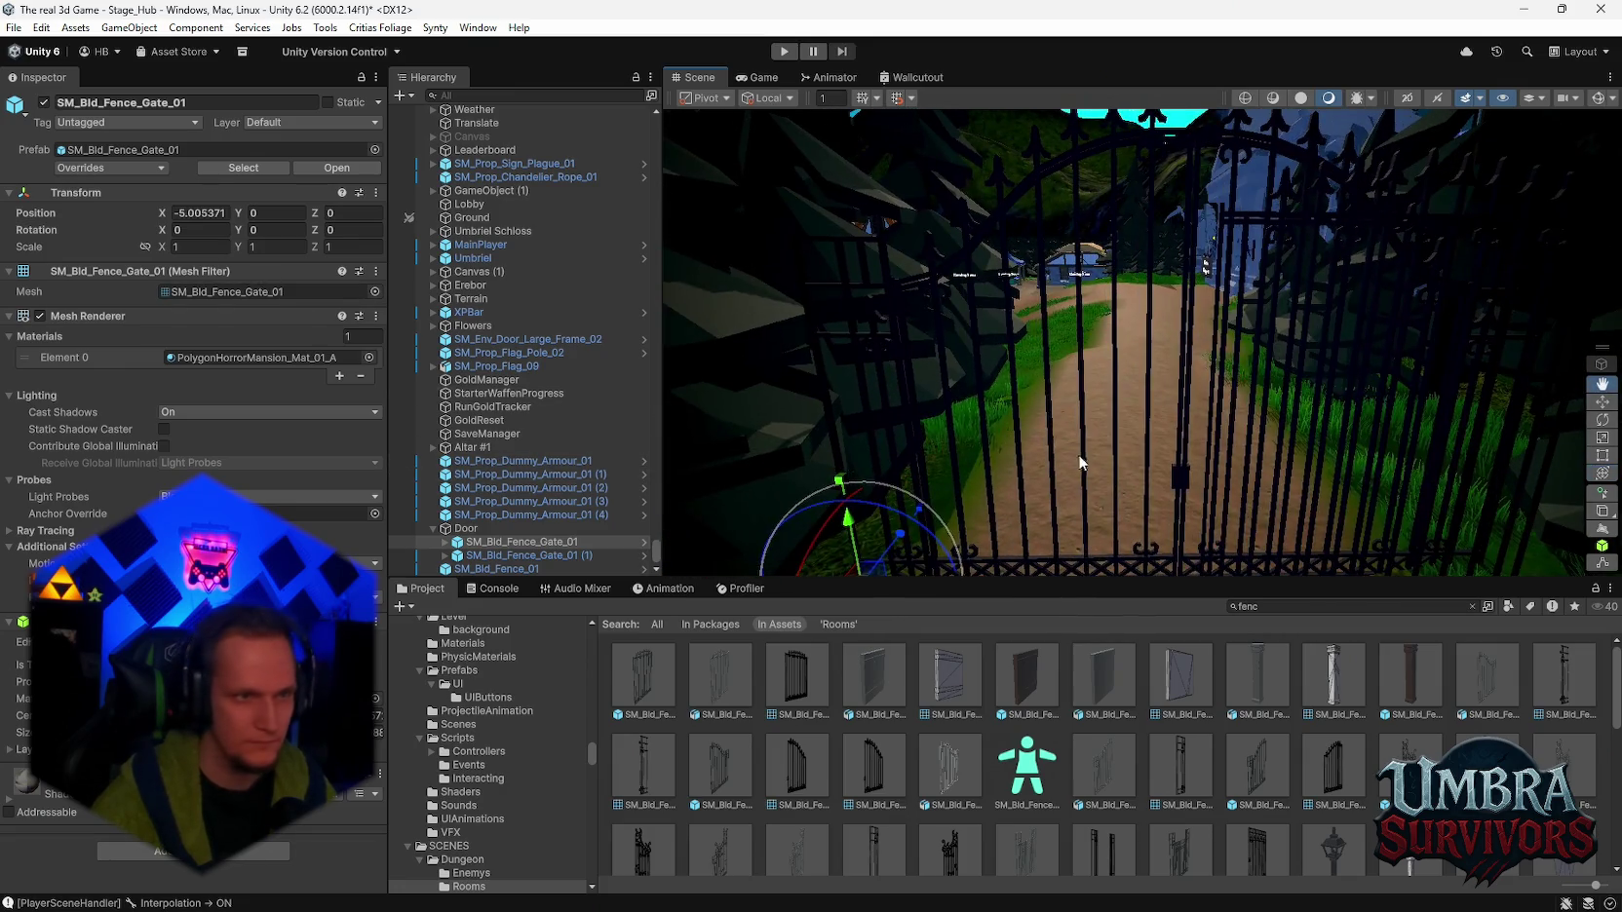
left_click(481, 530)
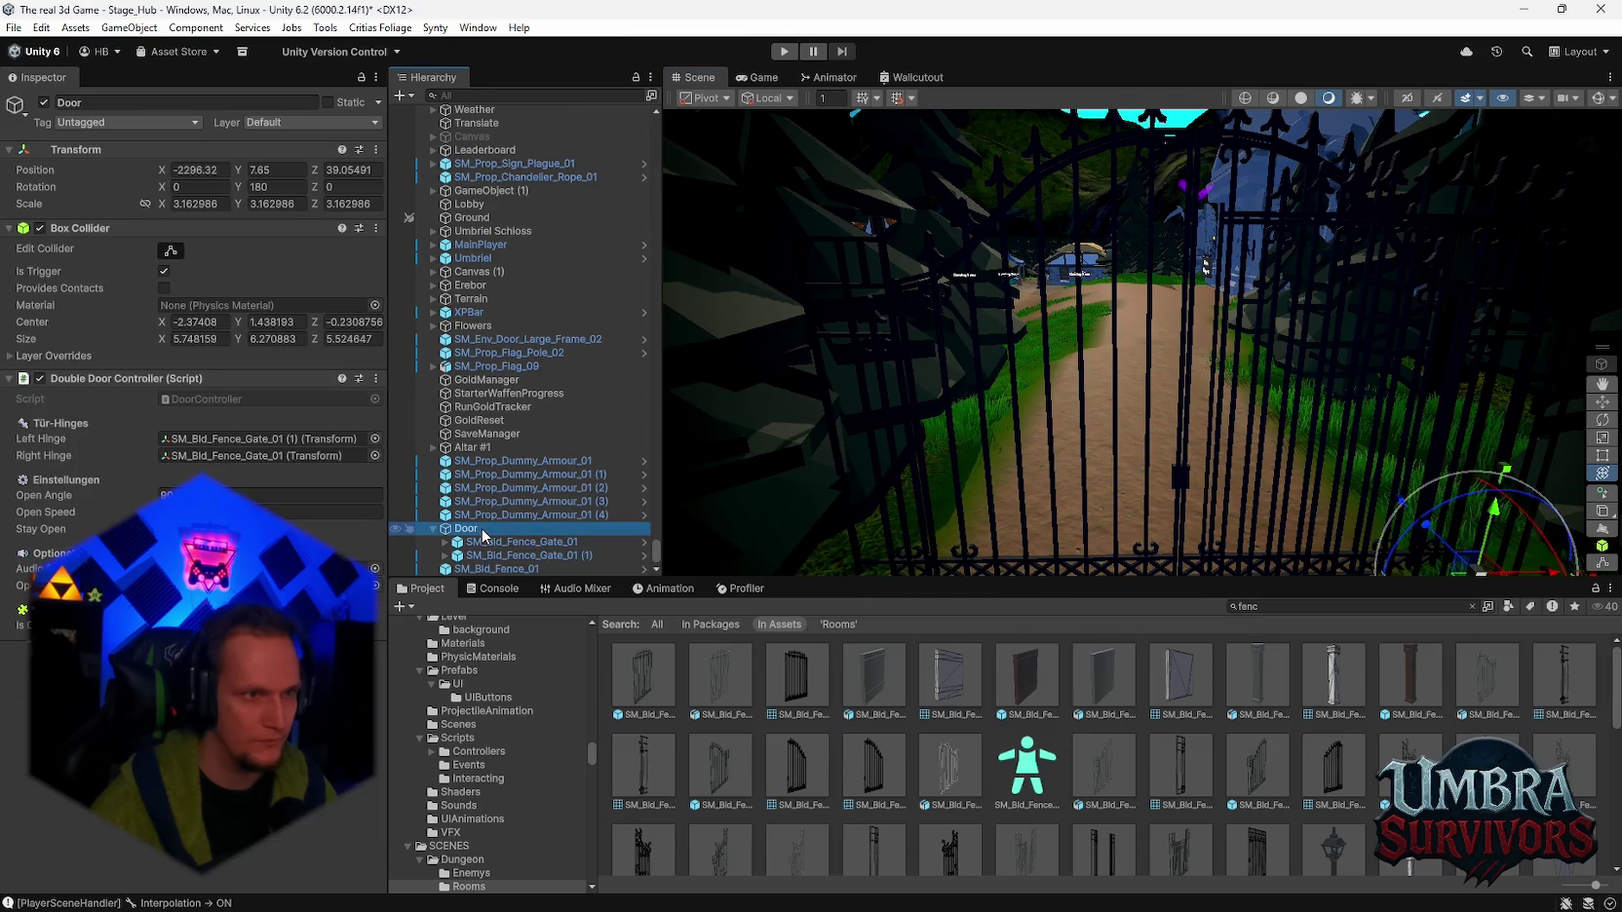
left_click(574, 569)
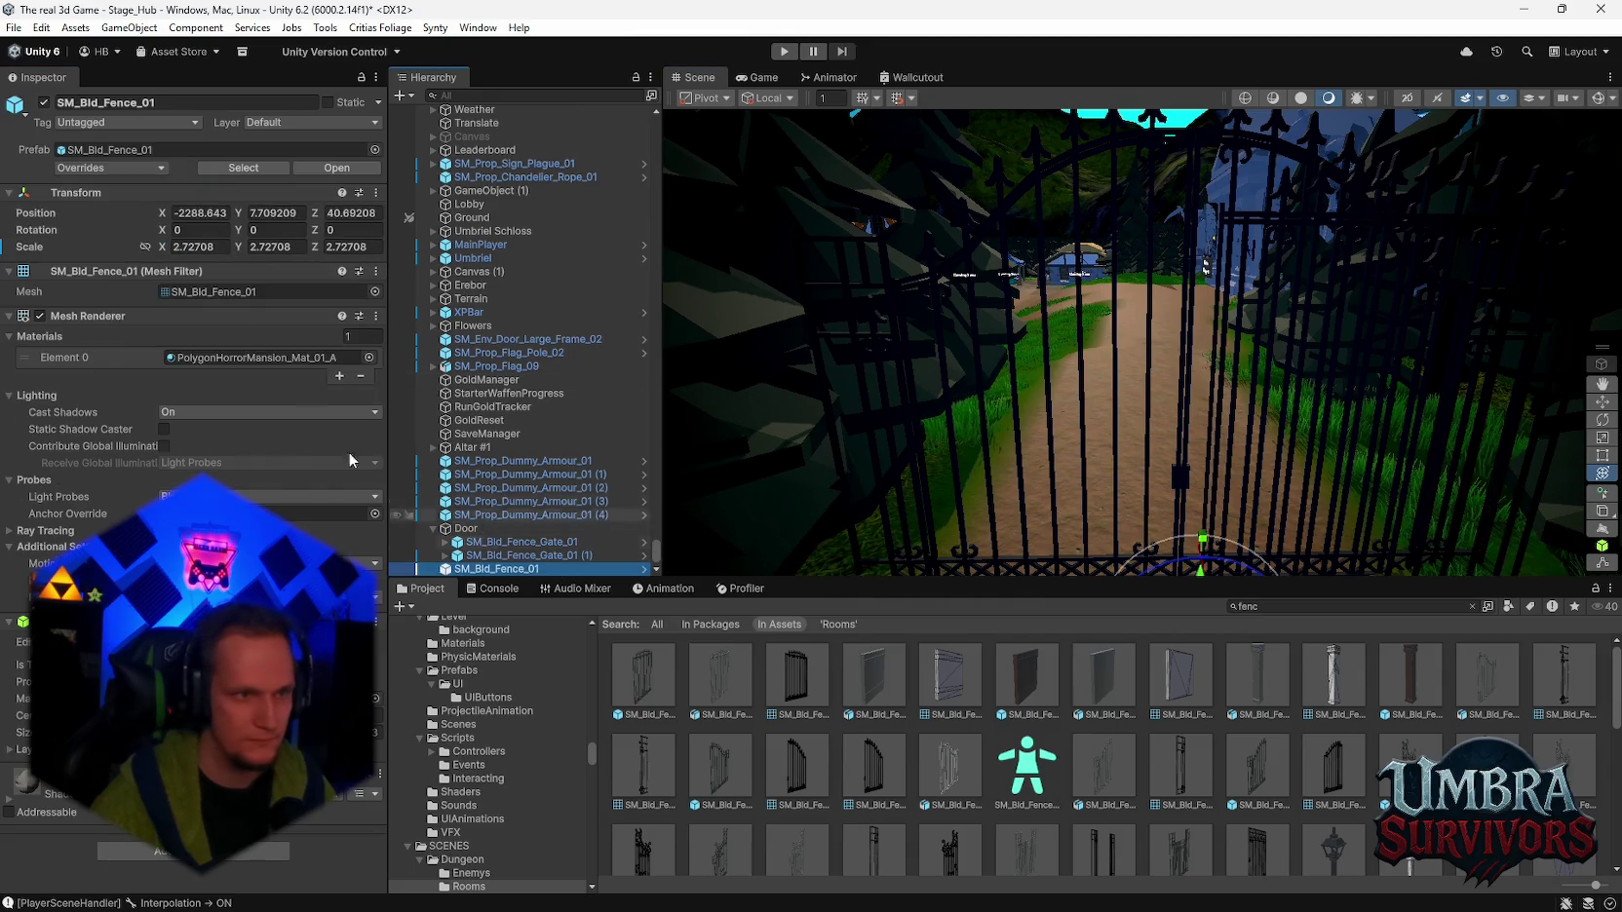
left_click_drag(205, 247, 208, 256)
key("ctrl+c")
left_click(284, 250)
key("ctrl+v")
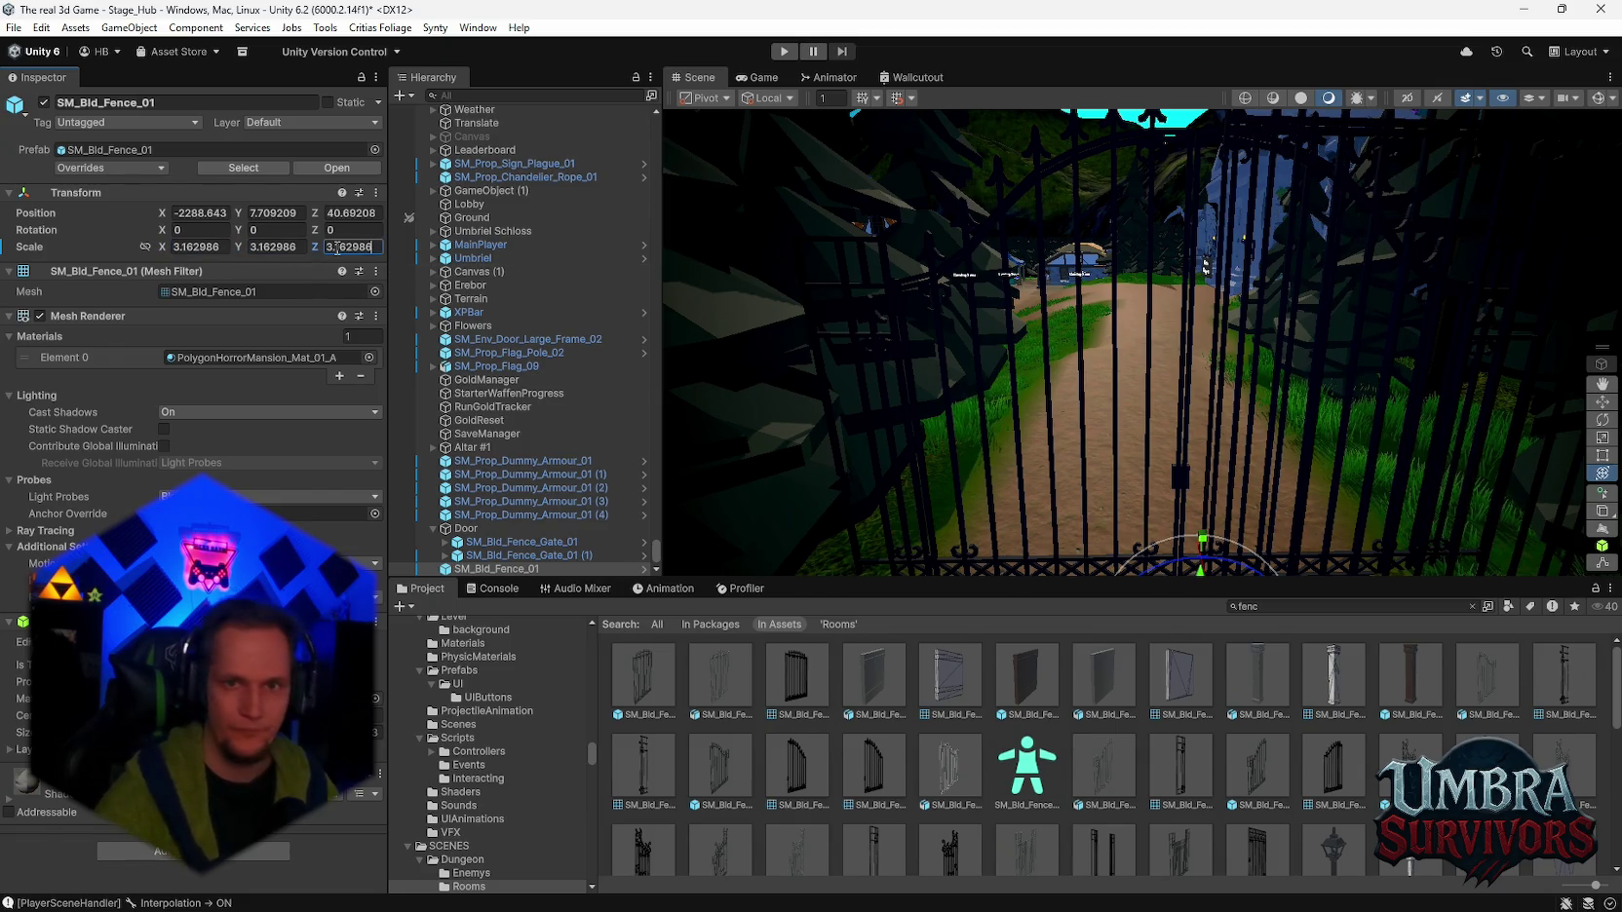
mouse_move(915, 191)
left_mouse_down()
mouse_move(1164, 392)
mouse_move(1043, 478)
left_mouse_up()
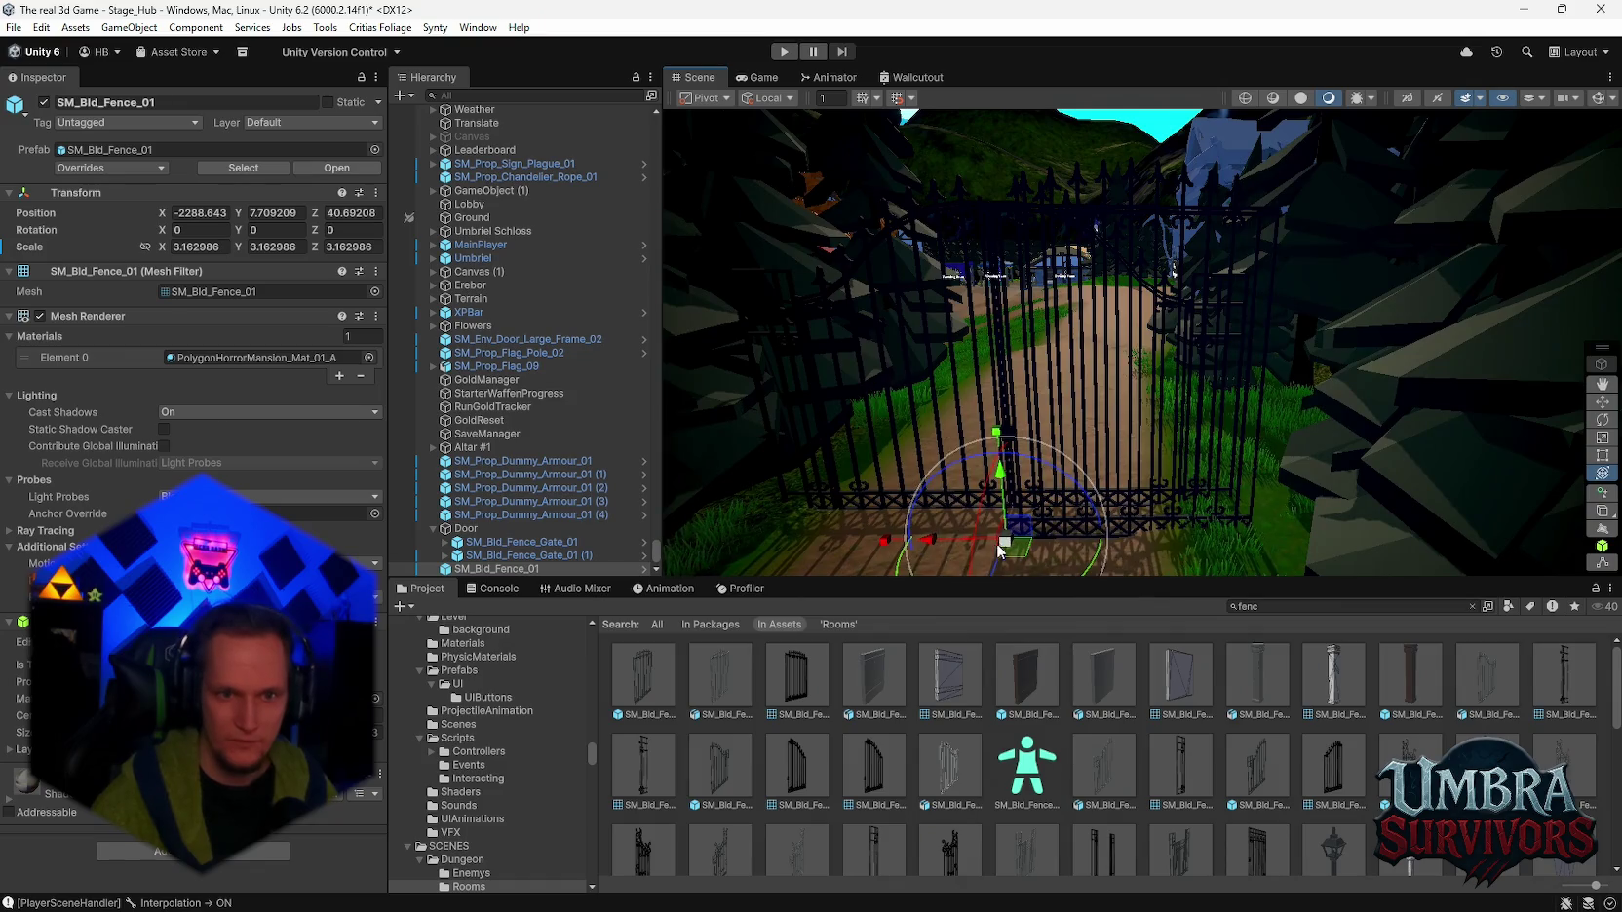
mouse_move(953, 546)
left_mouse_down()
mouse_move(1151, 531)
mouse_move(1131, 301)
mouse_move(1425, 384)
mouse_move(1166, 341)
mouse_move(1049, 432)
mouse_move(1128, 451)
mouse_move(1166, 481)
mouse_move(1093, 378)
mouse_move(1093, 444)
mouse_move(1146, 231)
left_mouse_up()
Select and frame the SM_Bld_Fence_01 panel, nudging it along X back toward the gate
scroll(498, 561, "up", 3)
scroll(498, 561, "down", 3)
left_click(473, 532)
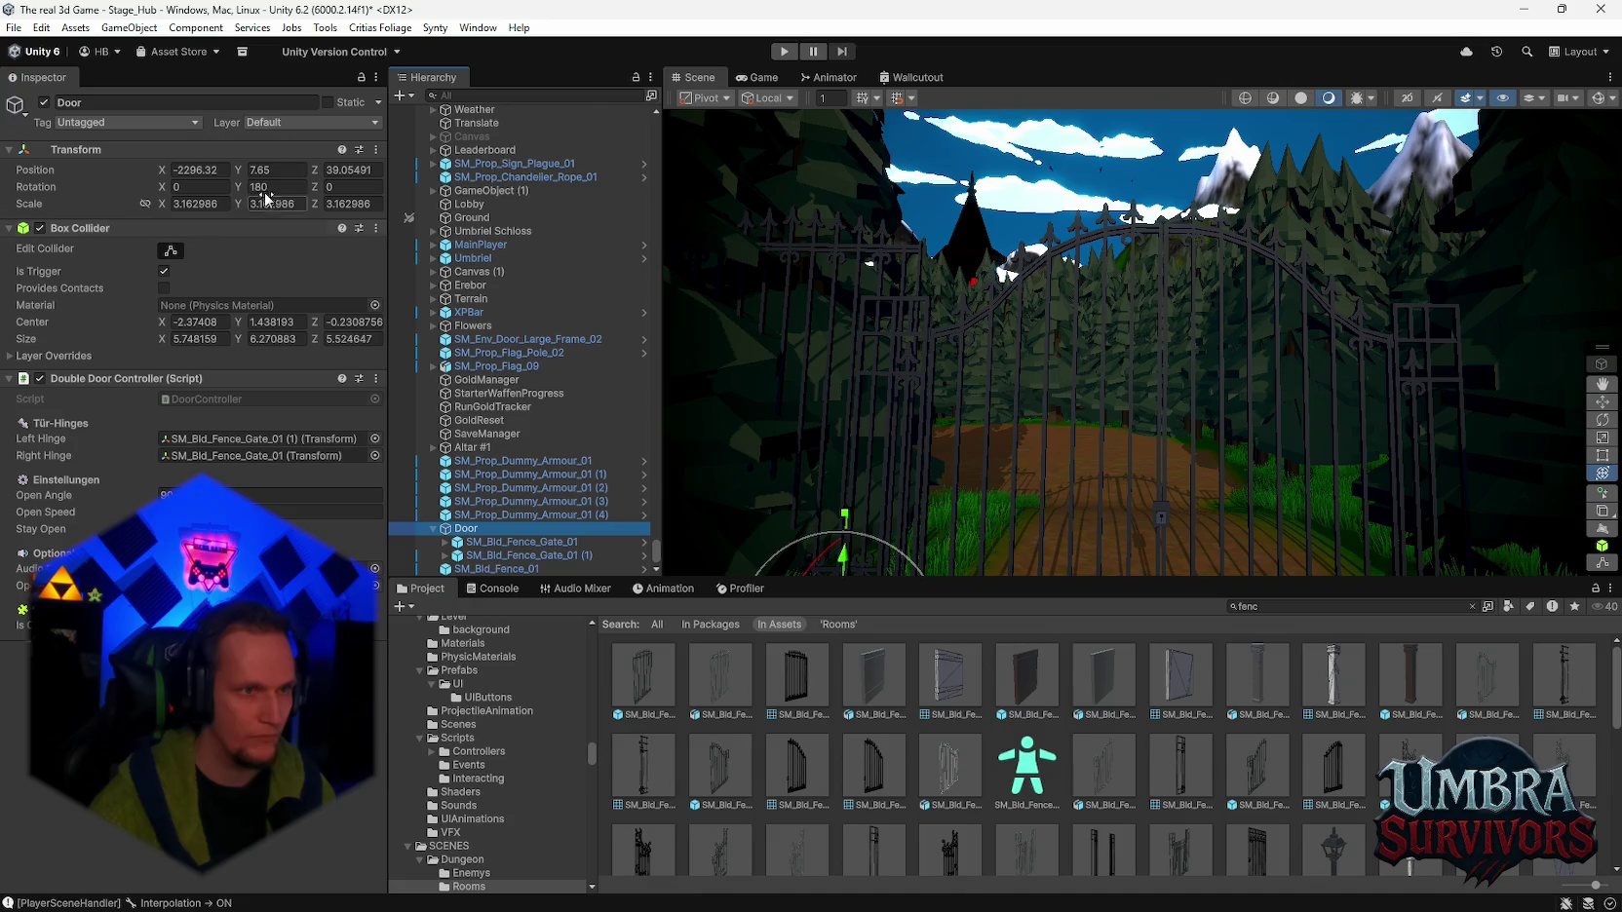
left_click(282, 169)
left_click(487, 568)
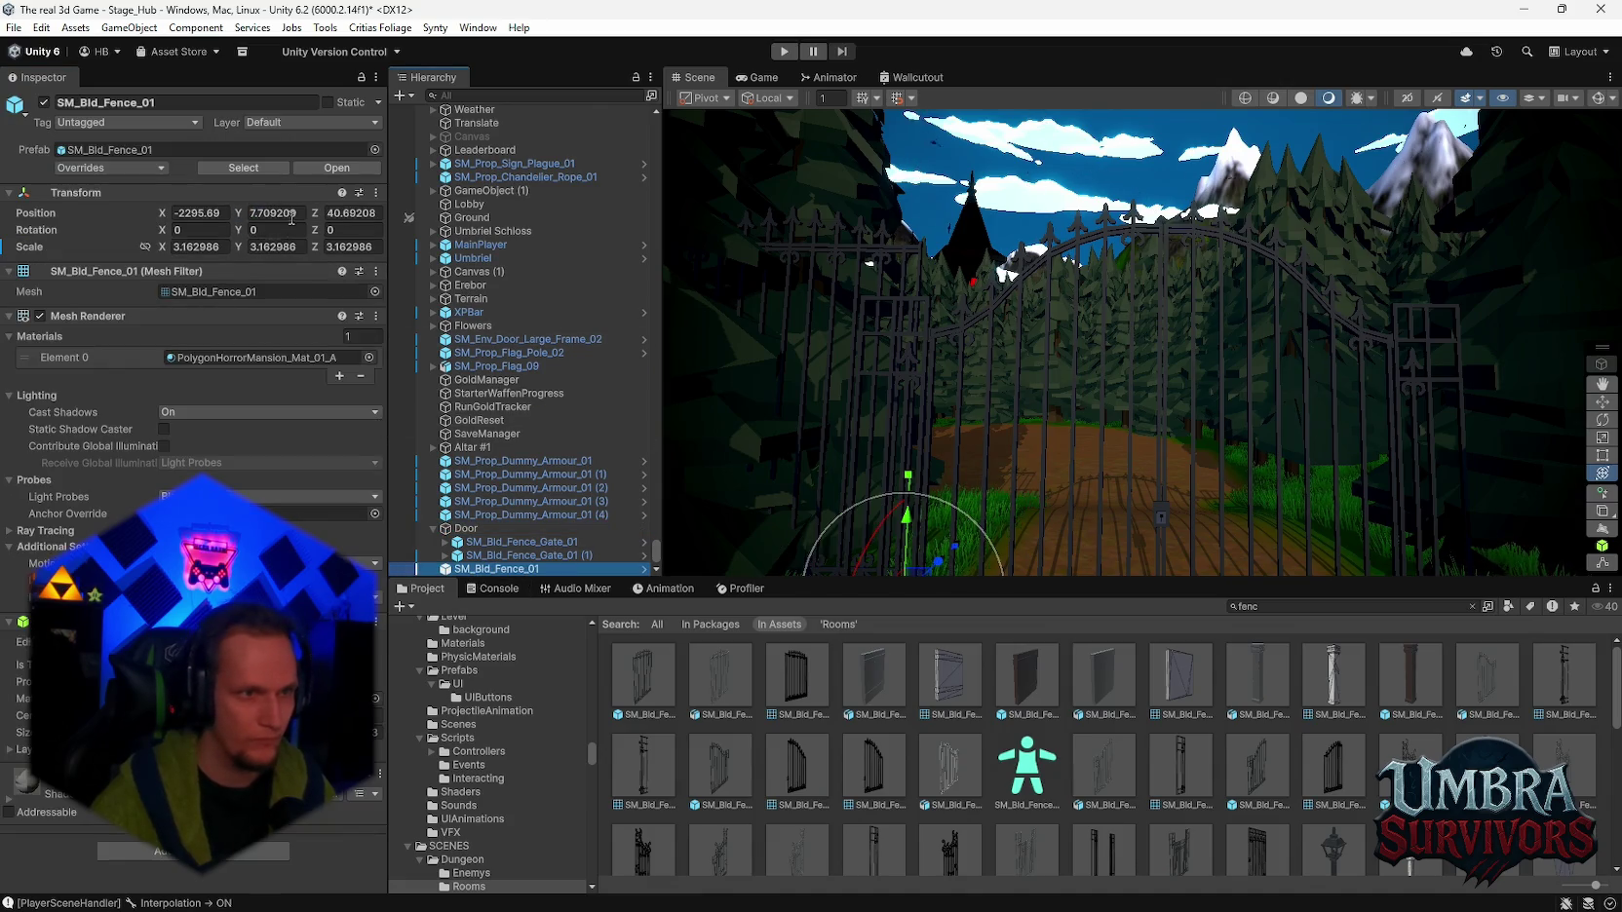
left_click(291, 212)
key("f")
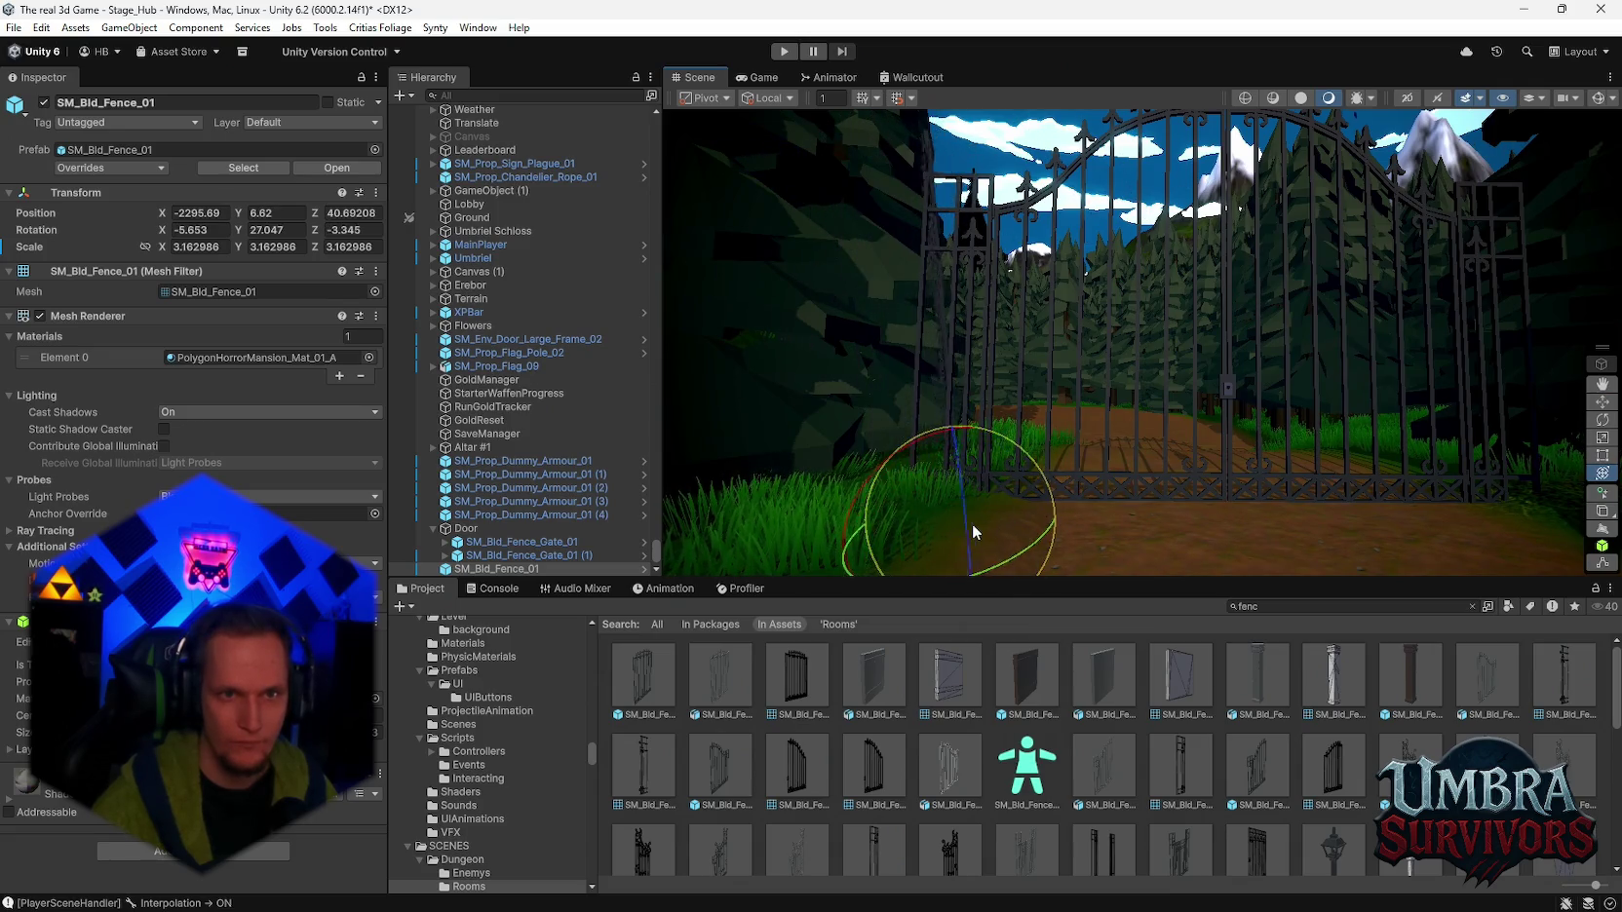
left_click_drag(1041, 526, 992, 529)
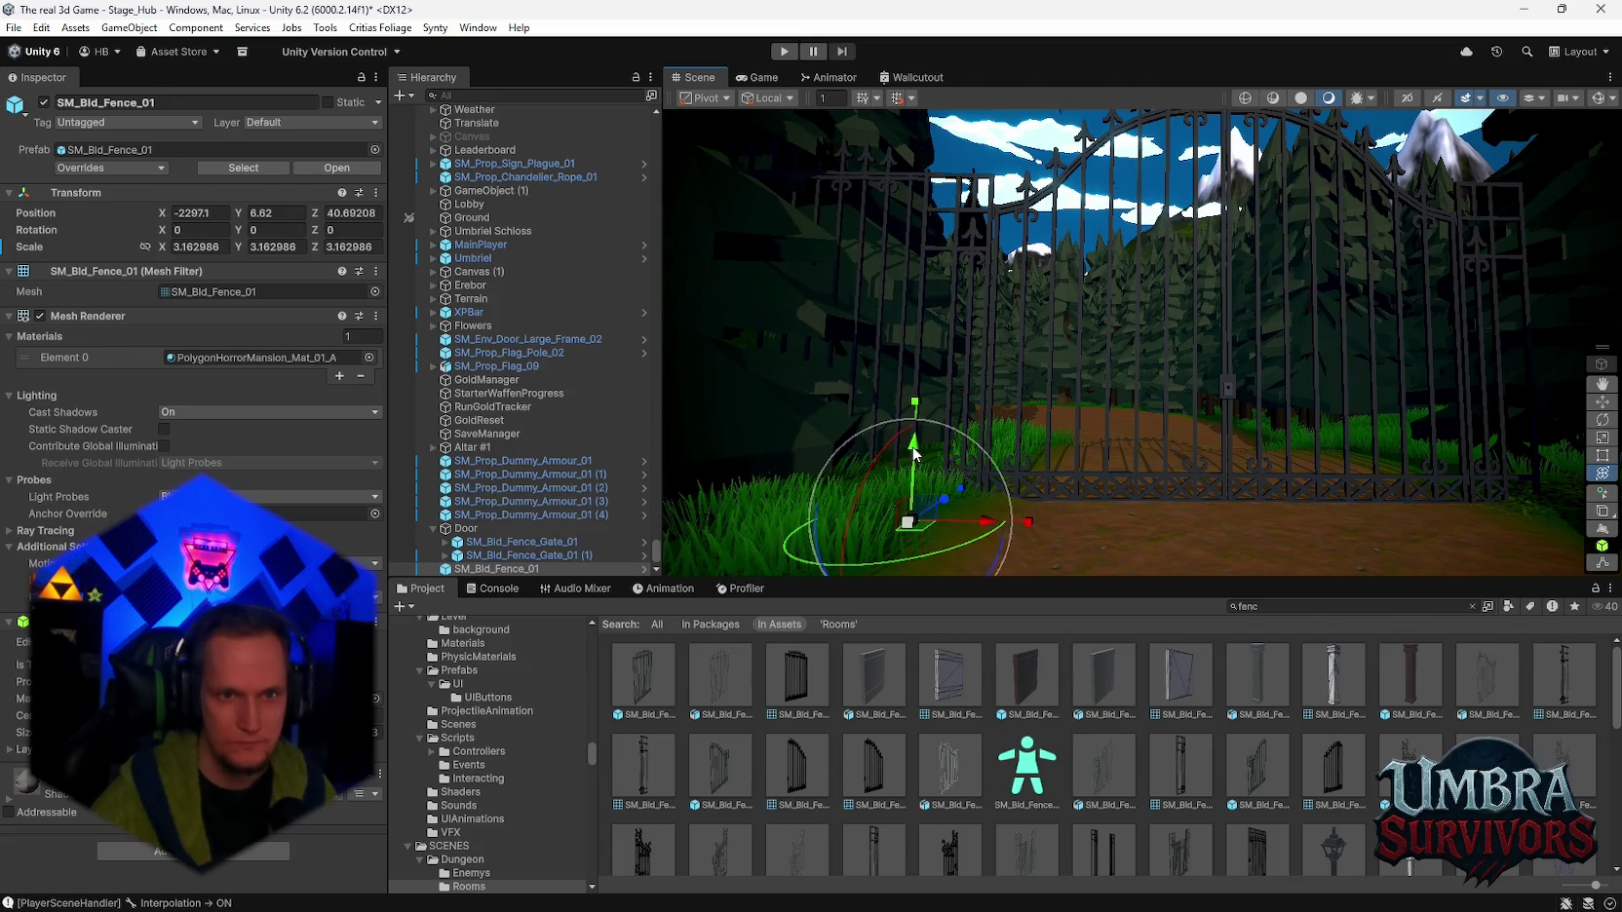
mouse_move(1126, 249)
left_mouse_down()
mouse_move(1213, 466)
mouse_move(1085, 433)
mouse_move(1187, 444)
mouse_move(1259, 401)
mouse_move(1118, 494)
mouse_move(1047, 604)
mouse_move(1111, 572)
mouse_move(1147, 464)
left_mouse_up()
mouse_move(1099, 518)
left_mouse_down()
mouse_move(1110, 331)
mouse_move(1072, 373)
mouse_move(1042, 369)
mouse_move(1096, 354)
mouse_move(1158, 168)
mouse_move(1326, 382)
mouse_move(1267, 311)
mouse_move(1262, 374)
mouse_move(1295, 394)
mouse_move(1190, 472)
left_mouse_up()
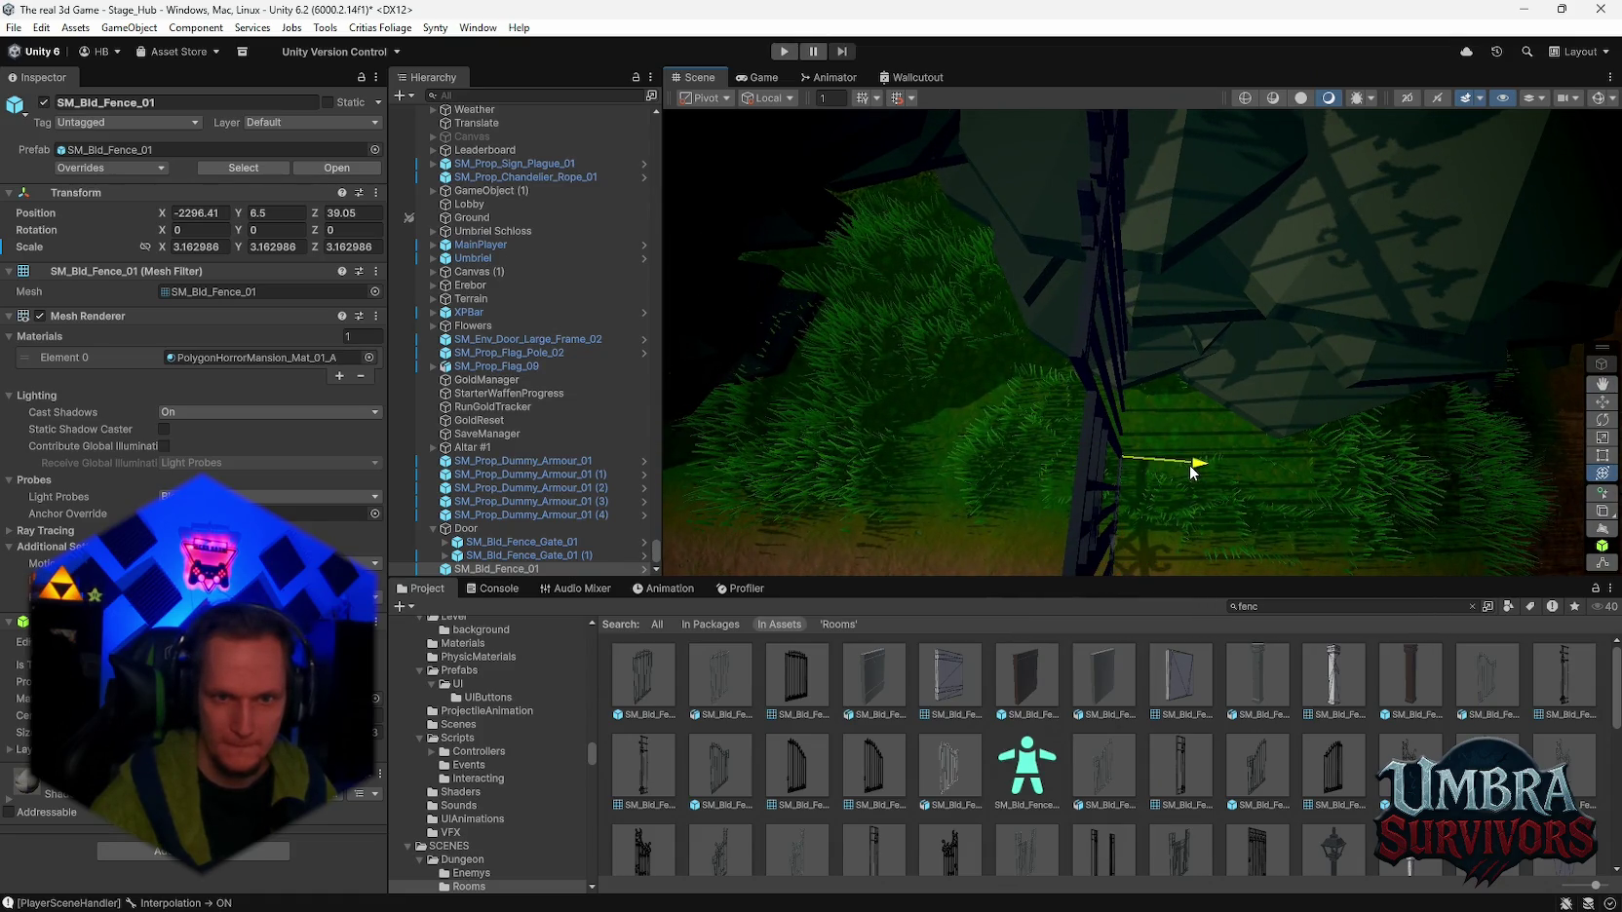
Slide the panel alongside the gate and duplicate it as SM_Bld_Fence_01 (1) for the other side
mouse_move(1118, 545)
left_mouse_down()
mouse_move(1201, 477)
mouse_move(983, 372)
left_mouse_up()
mouse_move(1128, 442)
left_mouse_down()
mouse_move(1043, 495)
mouse_move(1236, 437)
mouse_move(679, 471)
mouse_move(1087, 385)
mouse_move(1204, 430)
mouse_move(893, 339)
mouse_move(1209, 229)
mouse_move(1131, 249)
mouse_move(1091, 432)
mouse_move(1031, 361)
mouse_move(1006, 471)
mouse_move(1265, 406)
mouse_move(1069, 367)
mouse_move(1119, 365)
mouse_move(1197, 373)
mouse_move(1229, 481)
mouse_move(1202, 440)
mouse_move(1261, 436)
mouse_move(1132, 500)
mouse_move(997, 483)
mouse_move(1147, 376)
mouse_move(1071, 334)
mouse_move(1226, 506)
left_mouse_up()
key("ctrl+d")
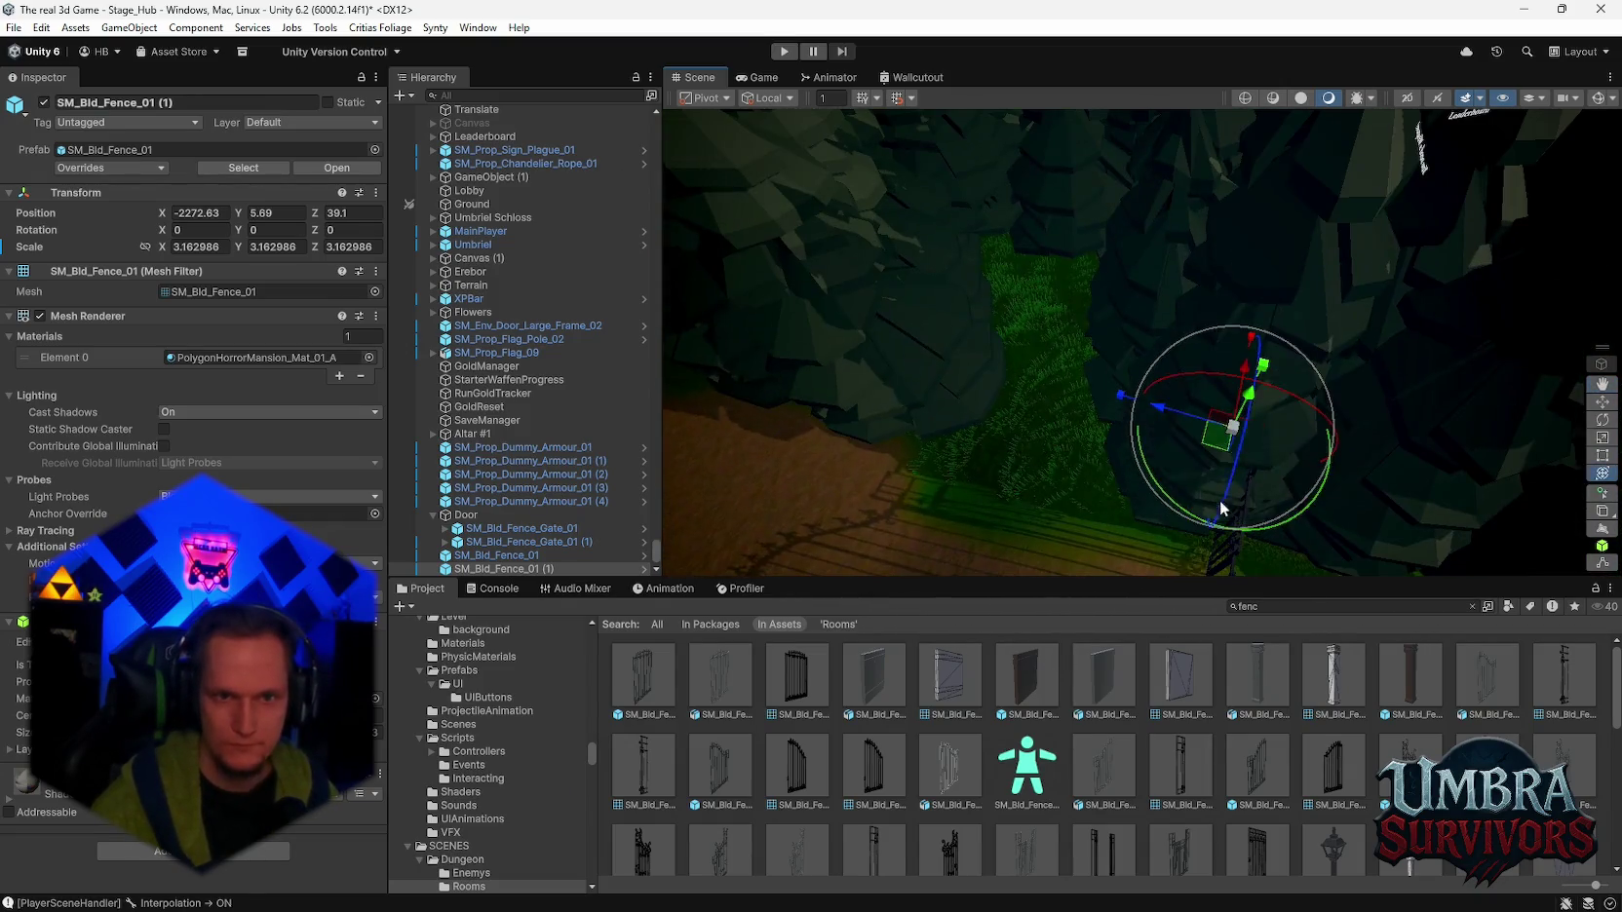
left_click(1051, 321)
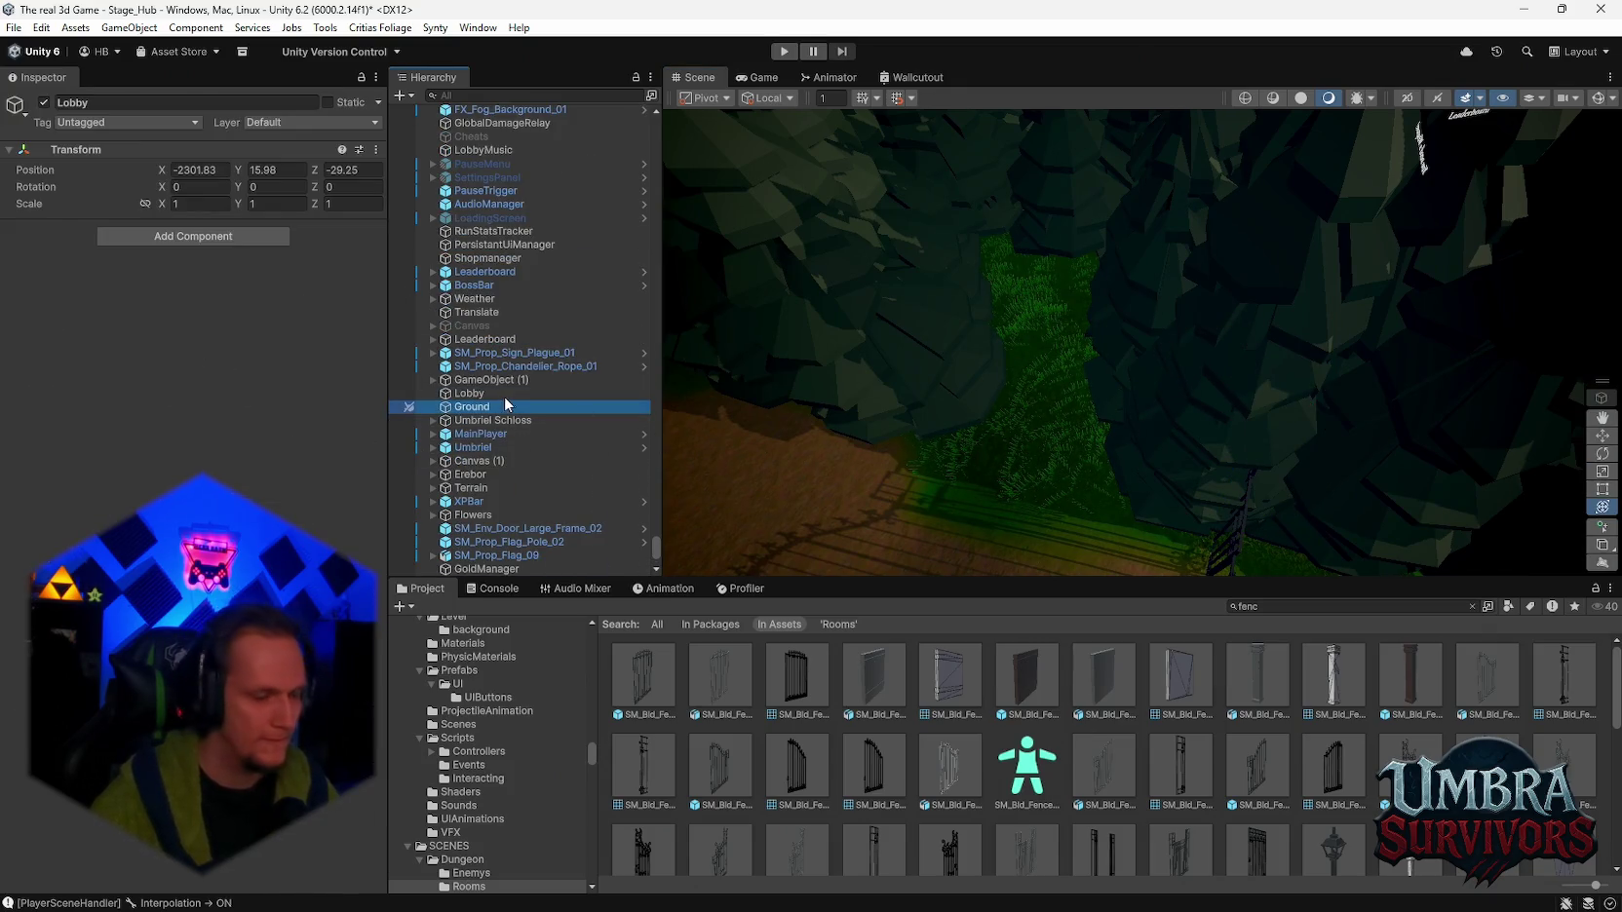
left_click(506, 386)
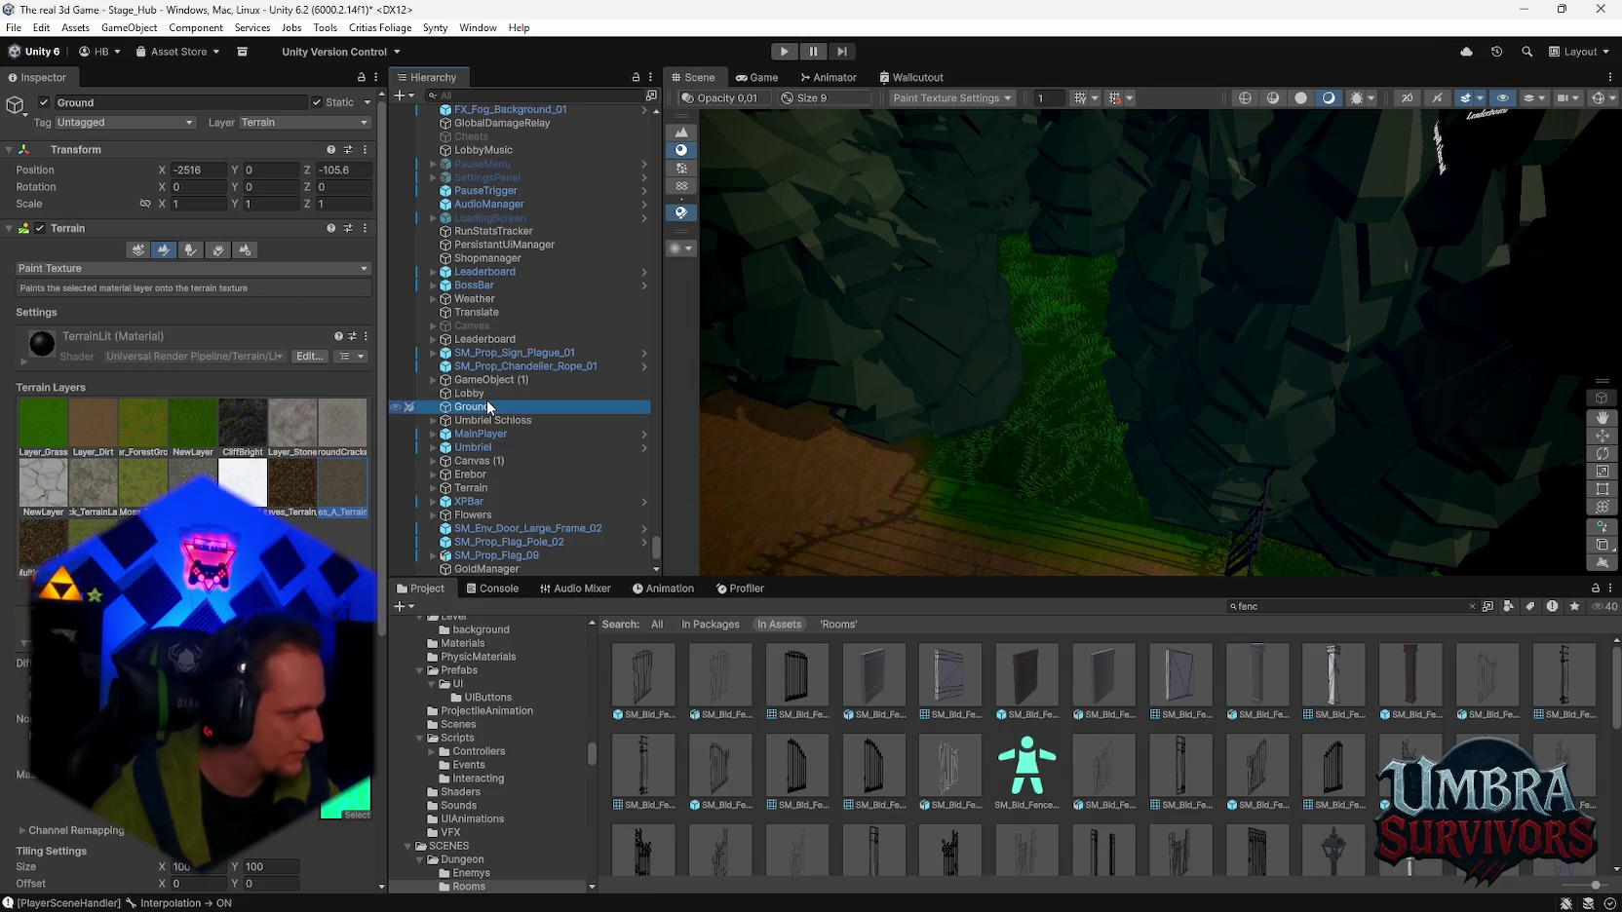
left_click(107, 269)
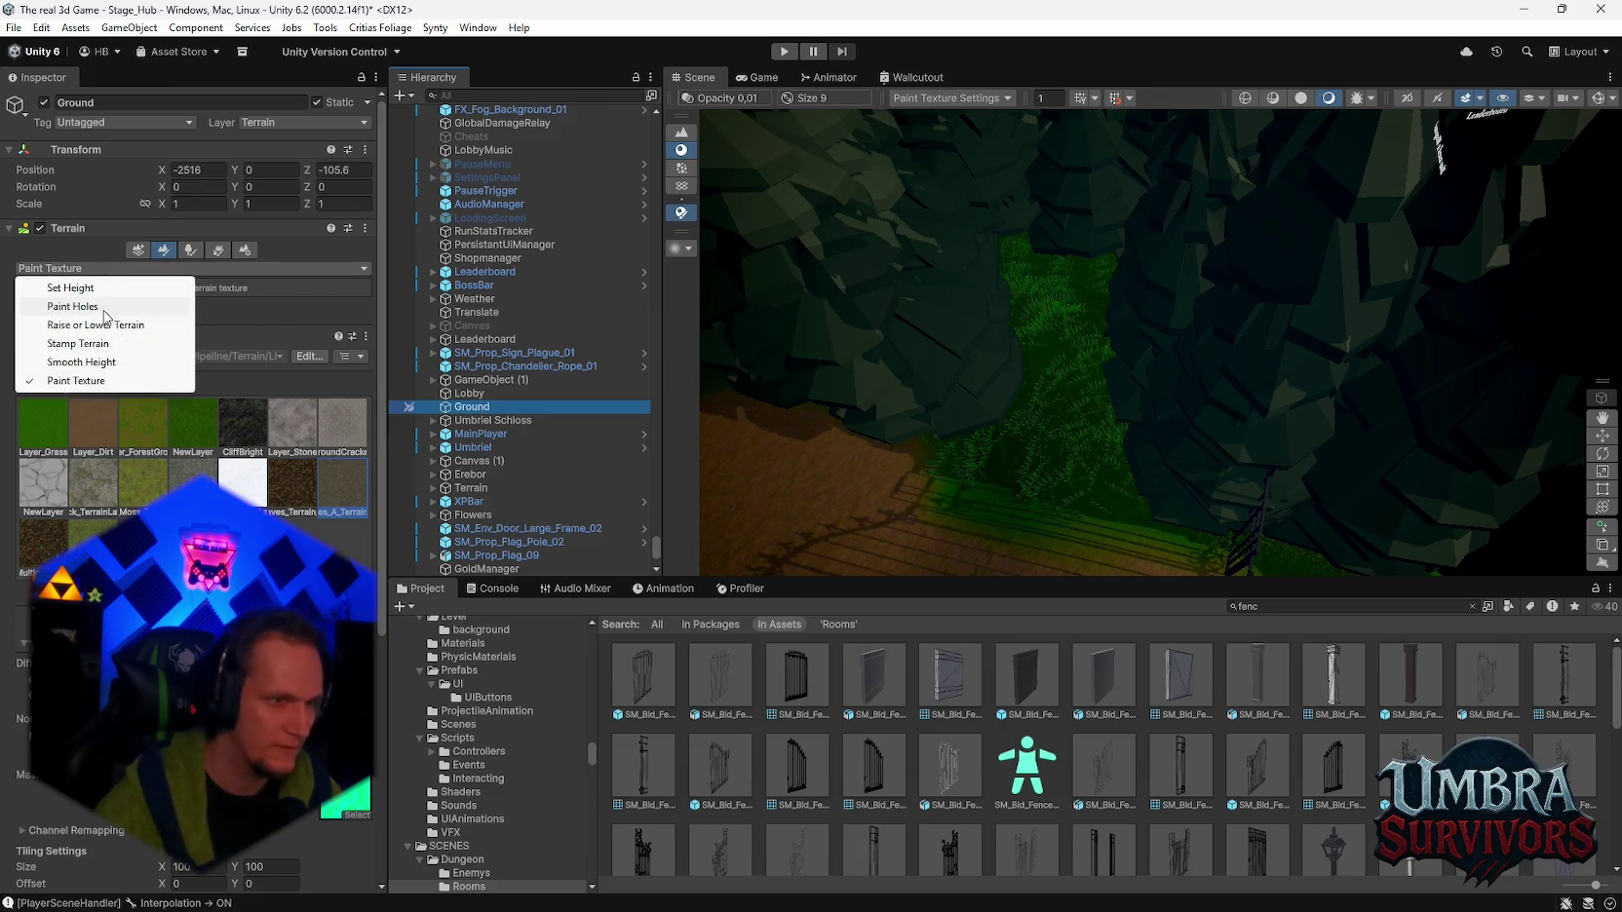
left_click(188, 254)
left_click(147, 390)
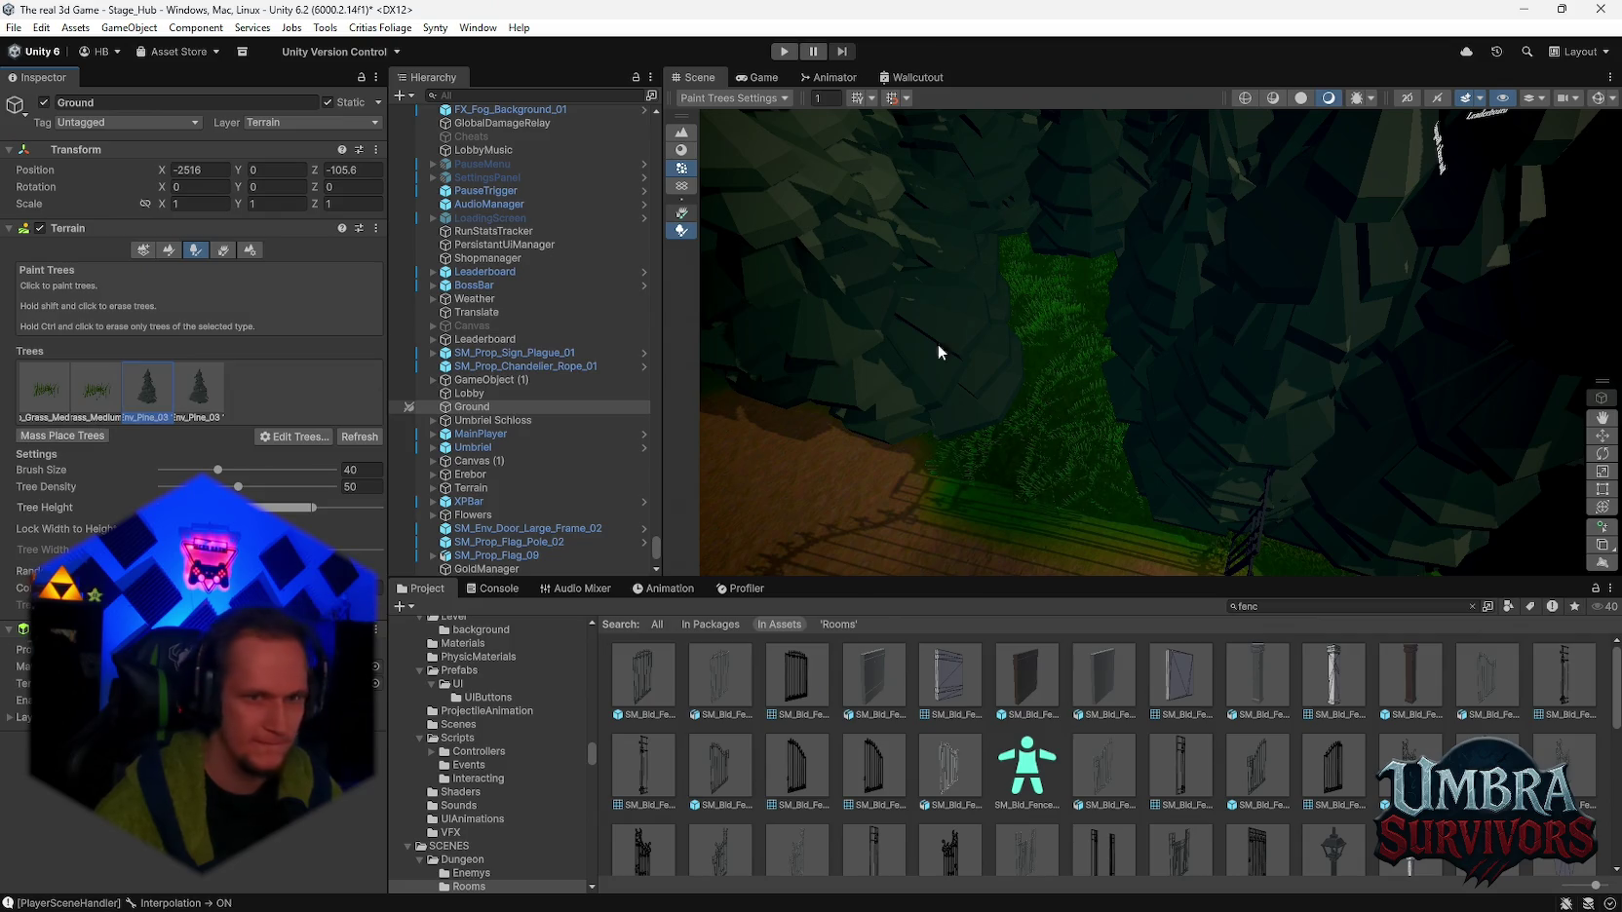
scroll(1085, 301, "down", 5)
scroll(1089, 310, "up", 5)
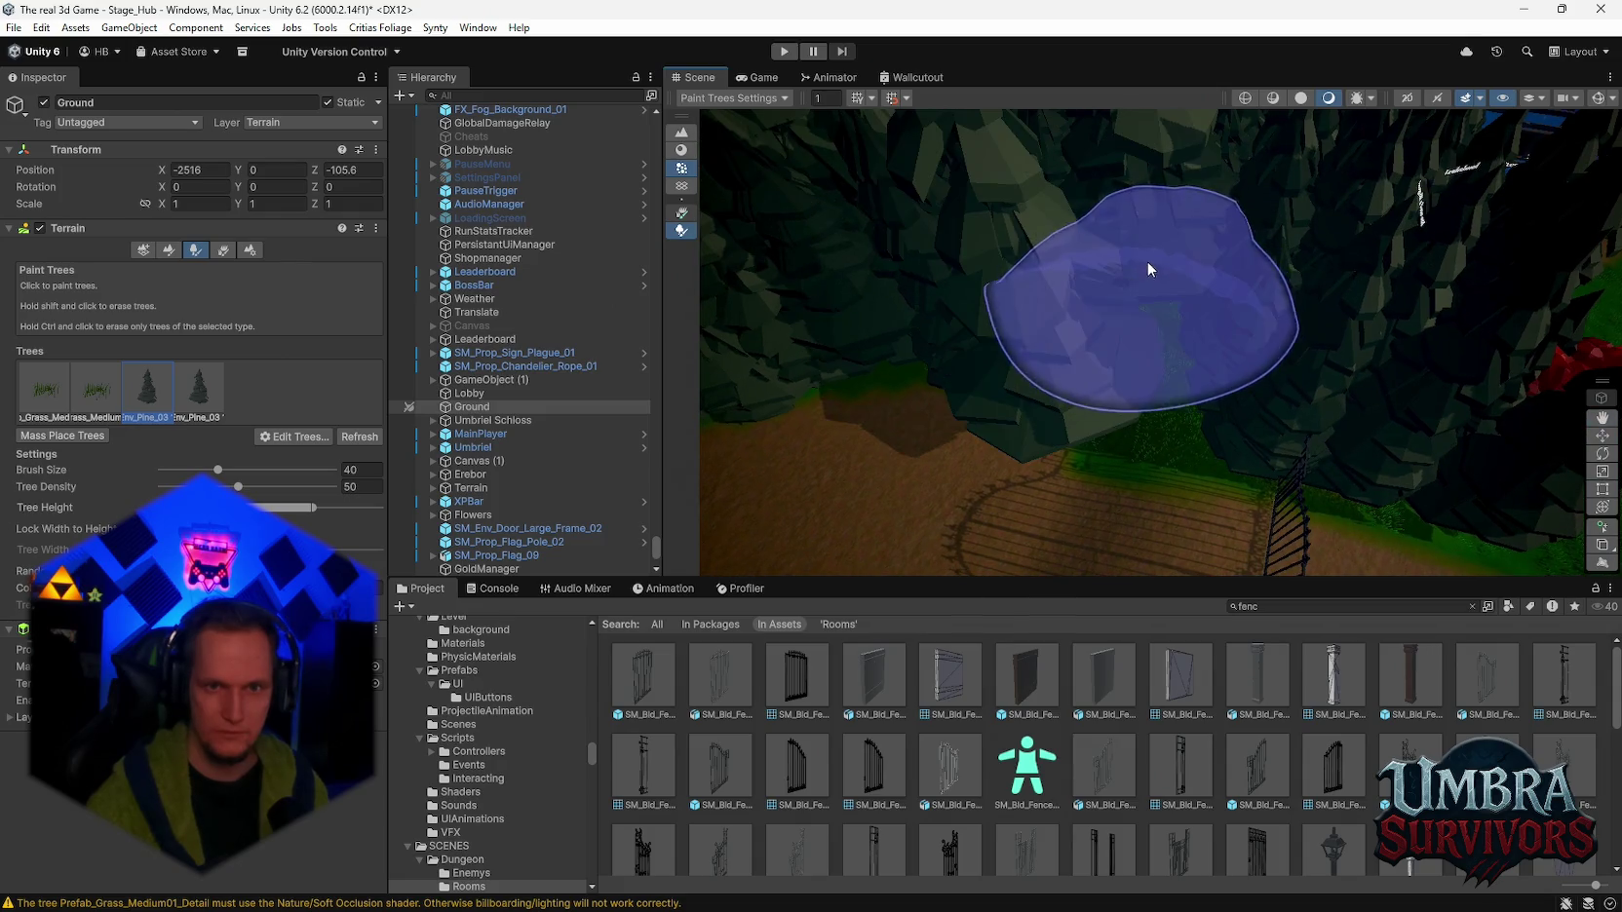
scroll(1147, 262, "up", 3)
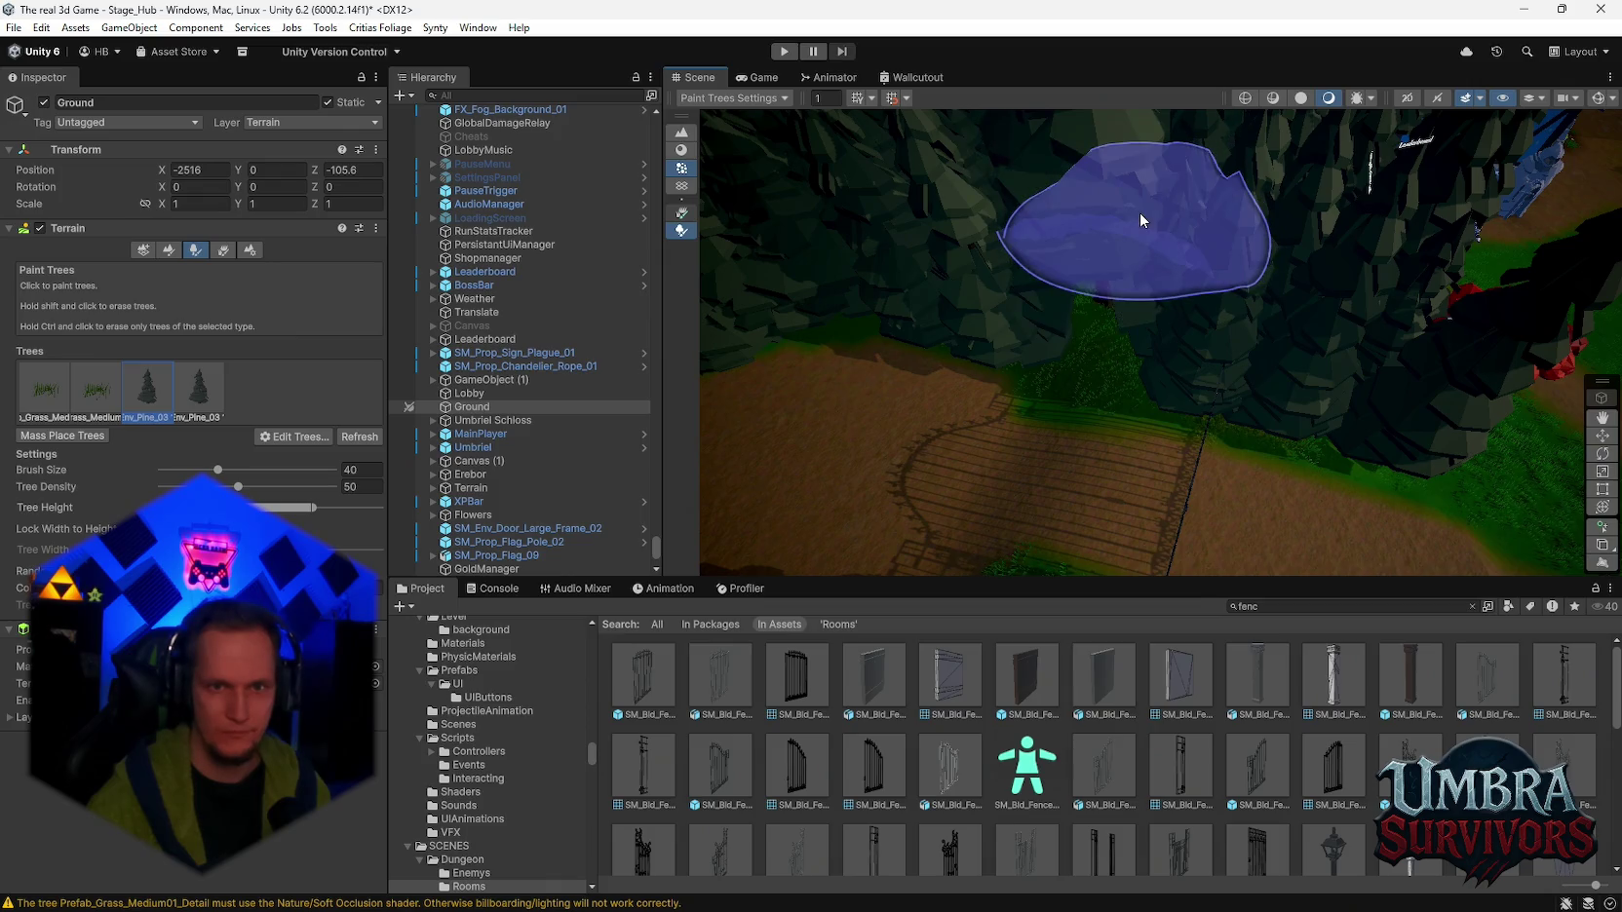
mouse_move(1133, 220)
left_mouse_down()
mouse_move(1193, 279)
mouse_move(1195, 152)
mouse_move(1198, 355)
mouse_move(985, 427)
left_mouse_up()
mouse_move(1112, 389)
left_mouse_down()
mouse_move(803, 374)
mouse_move(945, 397)
mouse_move(862, 435)
mouse_move(1175, 443)
mouse_move(1283, 361)
mouse_move(990, 232)
mouse_move(1003, 356)
mouse_move(948, 439)
left_mouse_up()
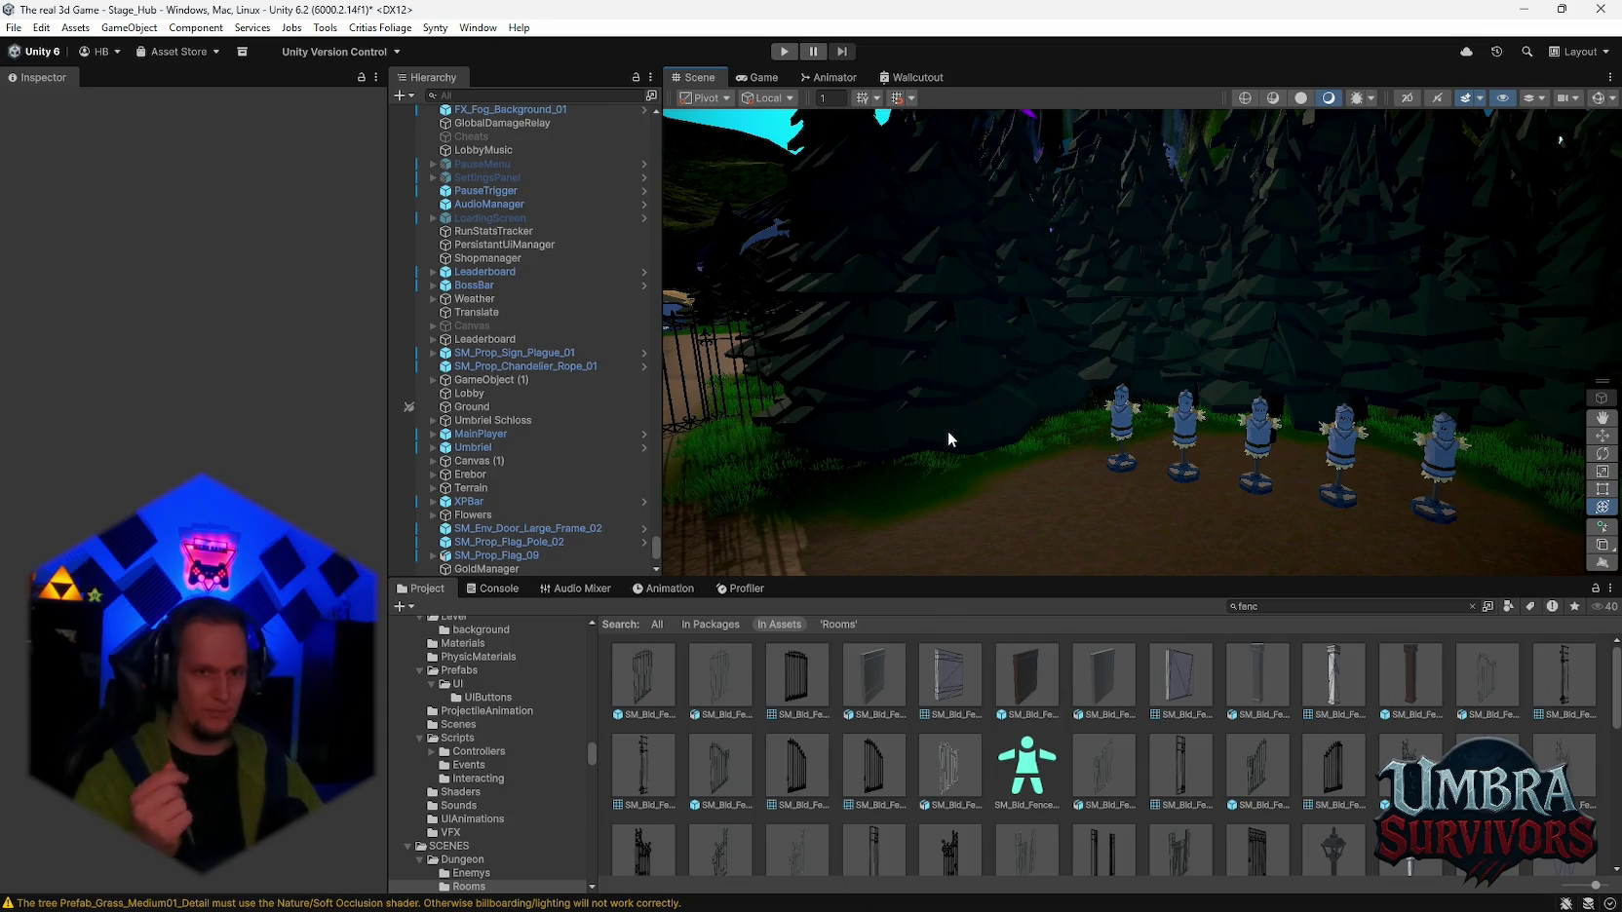
mouse_move(947, 431)
left_mouse_down()
mouse_move(1111, 279)
mouse_move(1172, 181)
mouse_move(1072, 350)
mouse_move(1014, 409)
mouse_move(1034, 458)
mouse_move(1370, 398)
mouse_move(1305, 445)
mouse_move(1232, 386)
left_mouse_up()
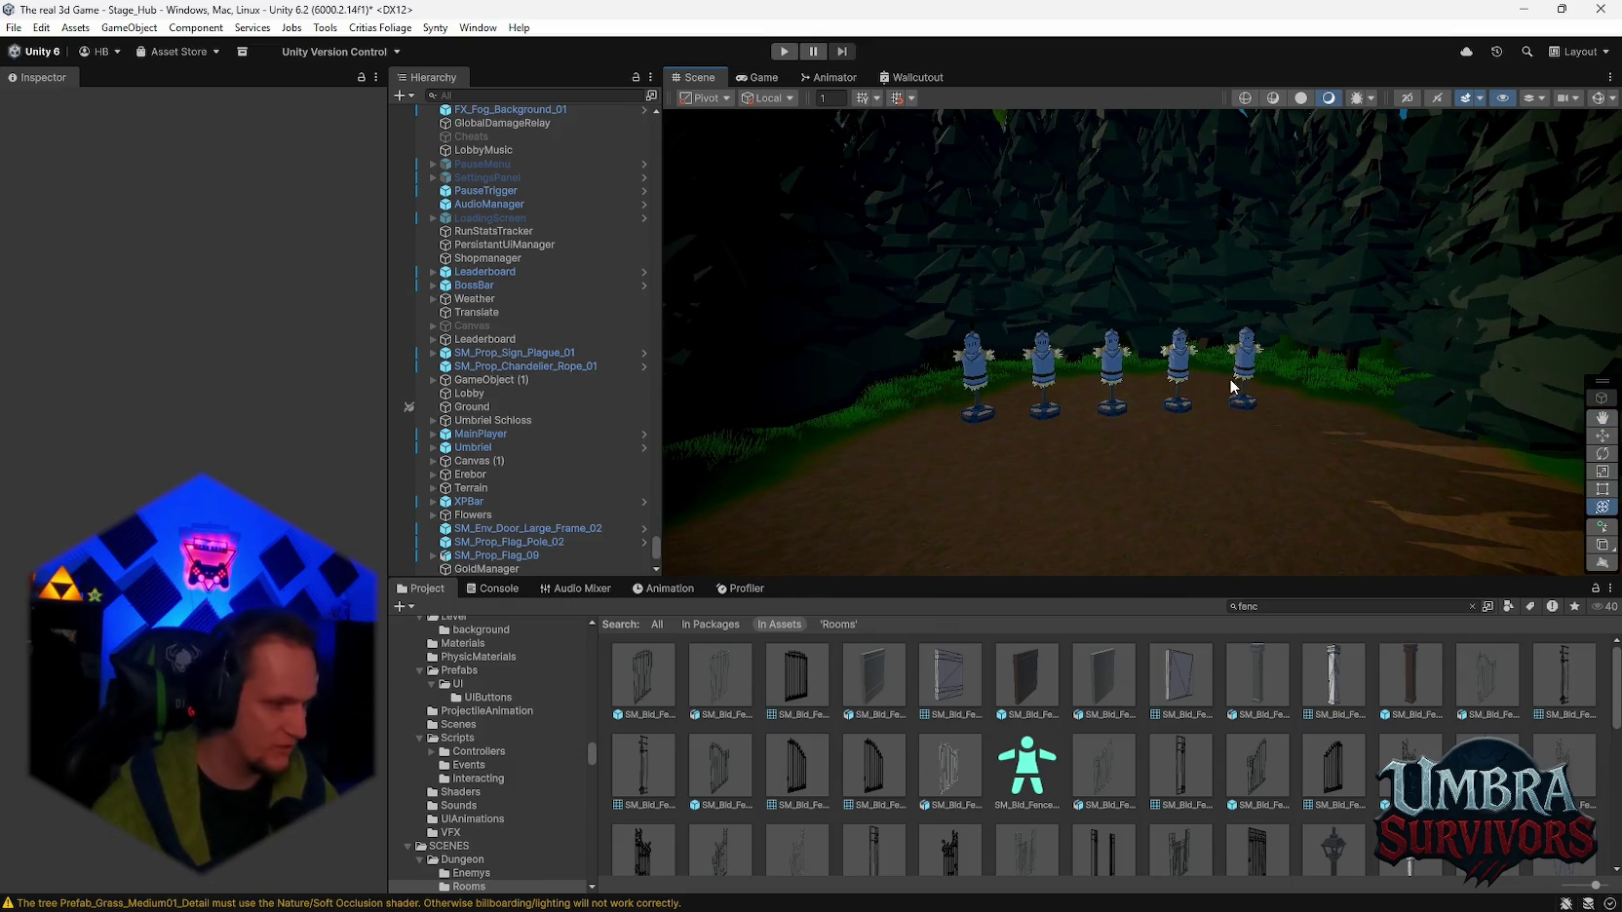
mouse_move(1107, 332)
left_mouse_down()
mouse_move(1087, 428)
mouse_move(1018, 333)
mouse_move(1421, 411)
mouse_move(1057, 112)
mouse_move(975, 292)
mouse_move(669, 348)
mouse_move(1084, 361)
mouse_move(907, 379)
mouse_move(932, 231)
mouse_move(1019, 328)
mouse_move(1195, 355)
mouse_move(1079, 486)
mouse_move(1281, 377)
mouse_move(1253, 420)
mouse_move(1032, 359)
mouse_move(1056, 134)
mouse_move(1320, 360)
mouse_move(1240, 197)
mouse_move(1158, 378)
mouse_move(1086, 324)
mouse_move(1081, 295)
mouse_move(1147, 312)
mouse_move(1080, 361)
mouse_move(1084, 279)
mouse_move(1191, 348)
mouse_move(843, 551)
left_mouse_up()
scroll(476, 799, "down", 5)
scroll(476, 800, "down", 2)
mouse_move(1078, 361)
left_mouse_down()
mouse_move(1242, 296)
mouse_move(1175, 457)
mouse_move(967, 310)
mouse_move(1336, 398)
mouse_move(1191, 283)
mouse_move(1176, 325)
mouse_move(1143, 252)
mouse_move(1166, 203)
mouse_move(1184, 234)
left_mouse_up()
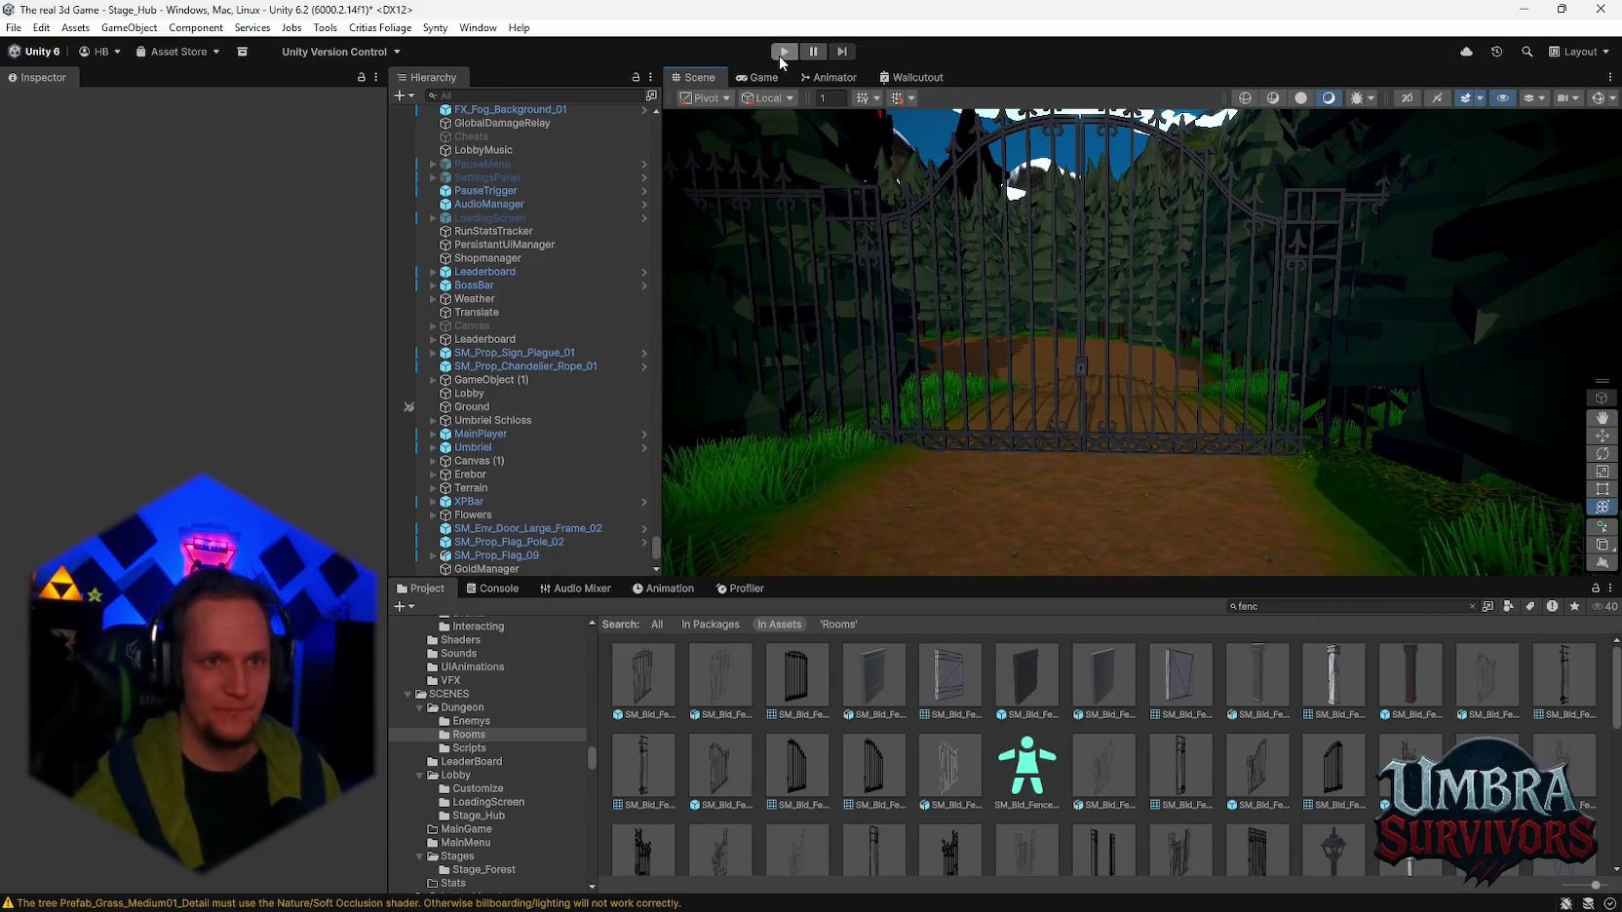
left_click(933, 218)
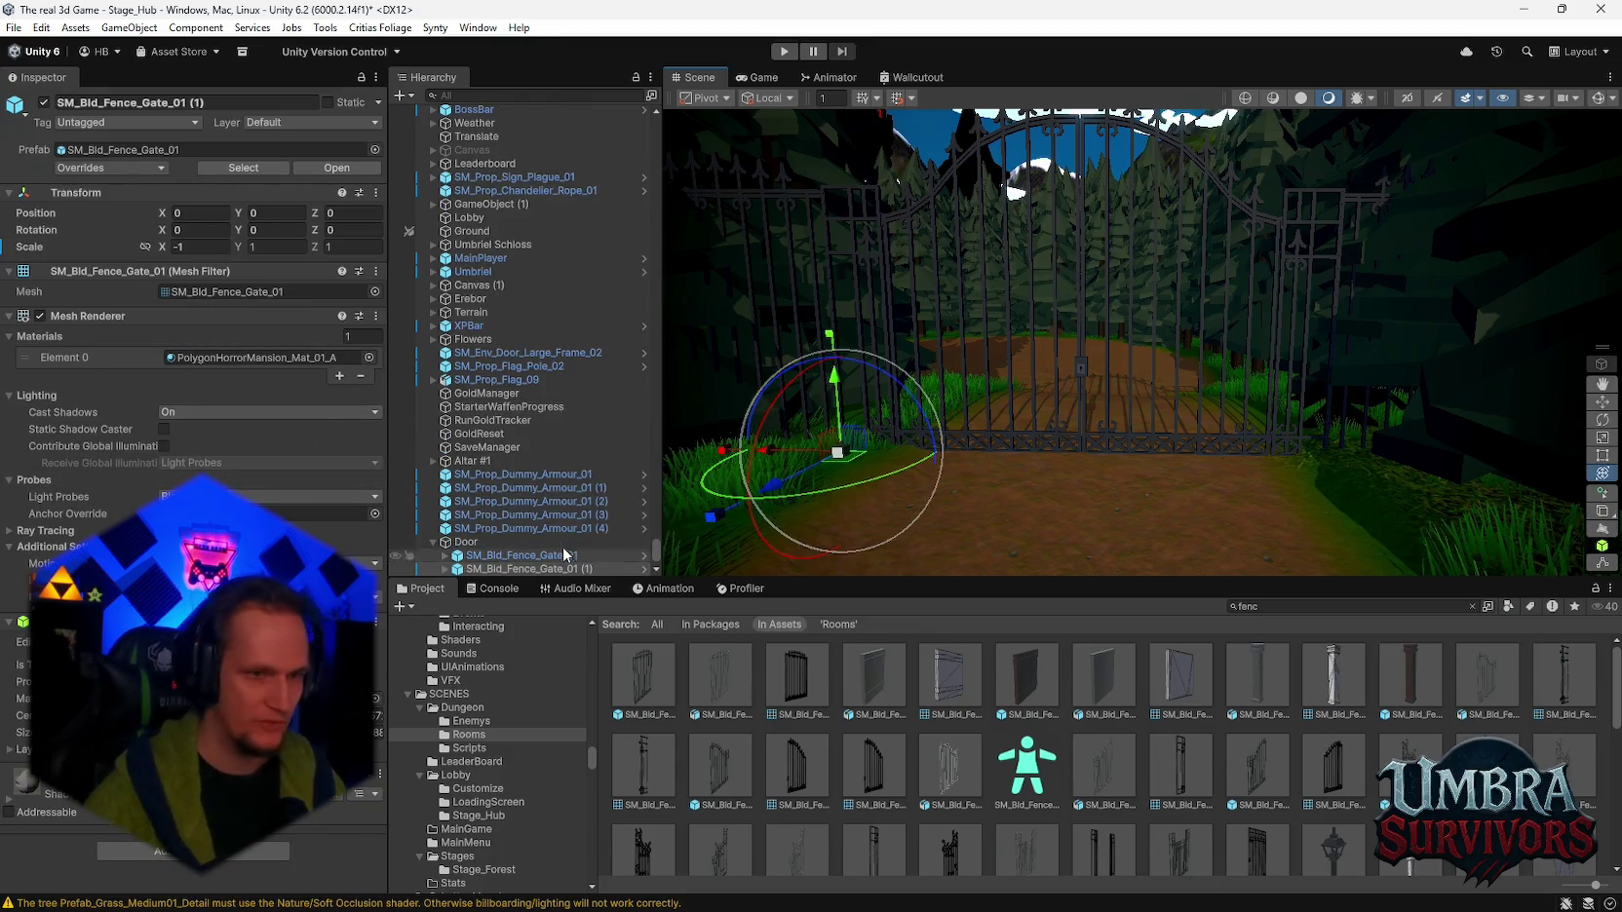
Select both SM_Bld_Fence_01 panels in the Hierarchy and review their colliders in the Inspector
scroll(495, 567, "down", 1)
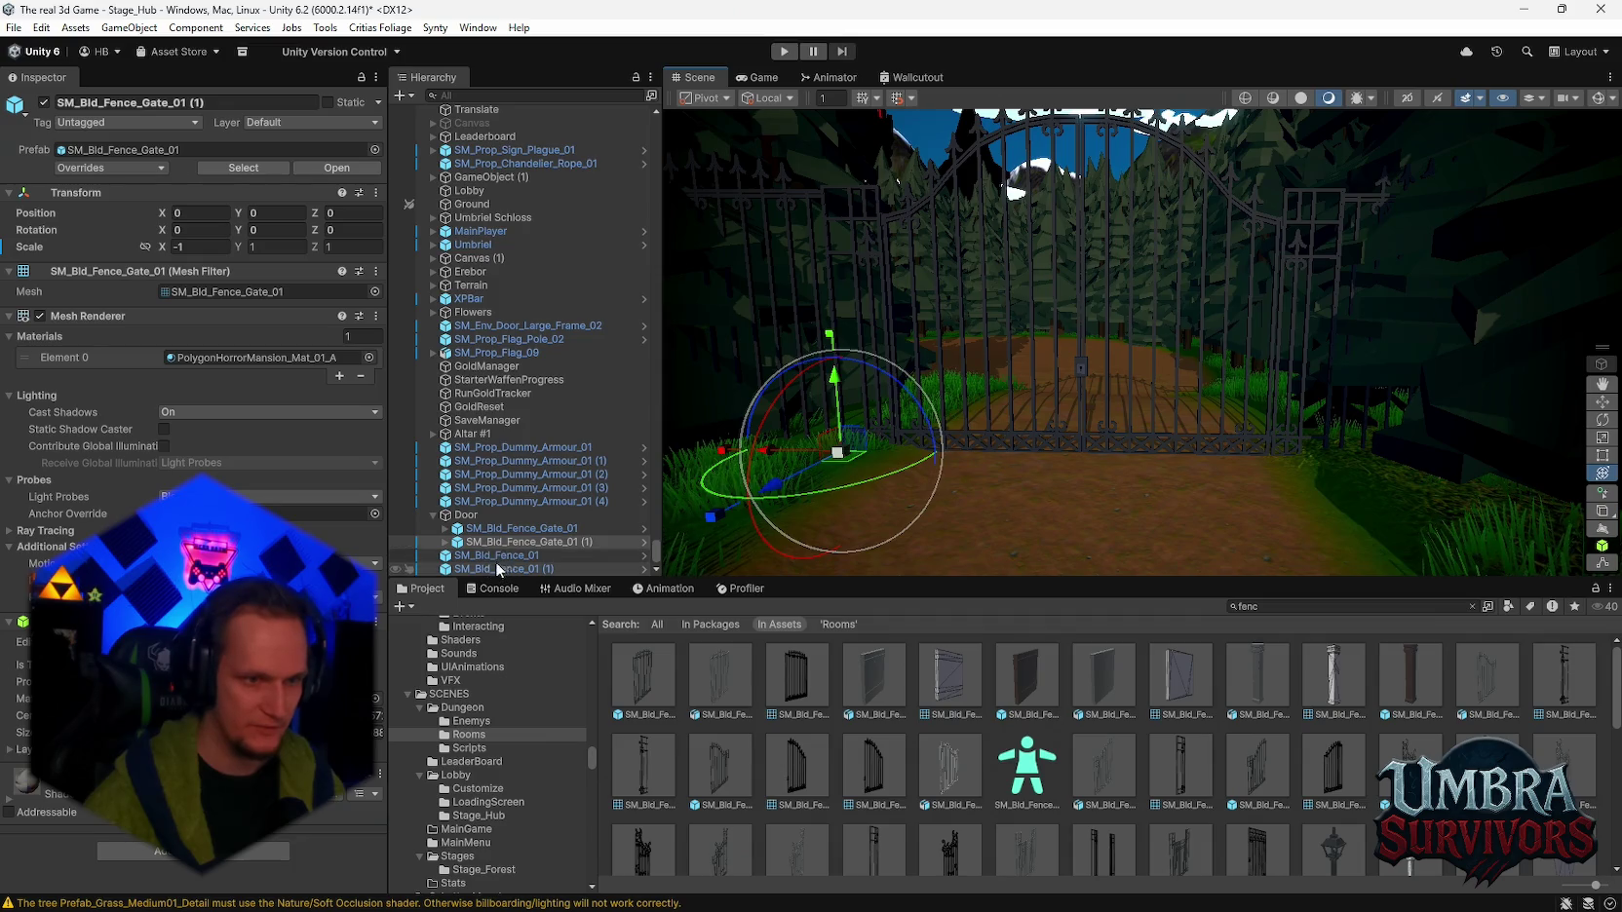
left_click(492, 555)
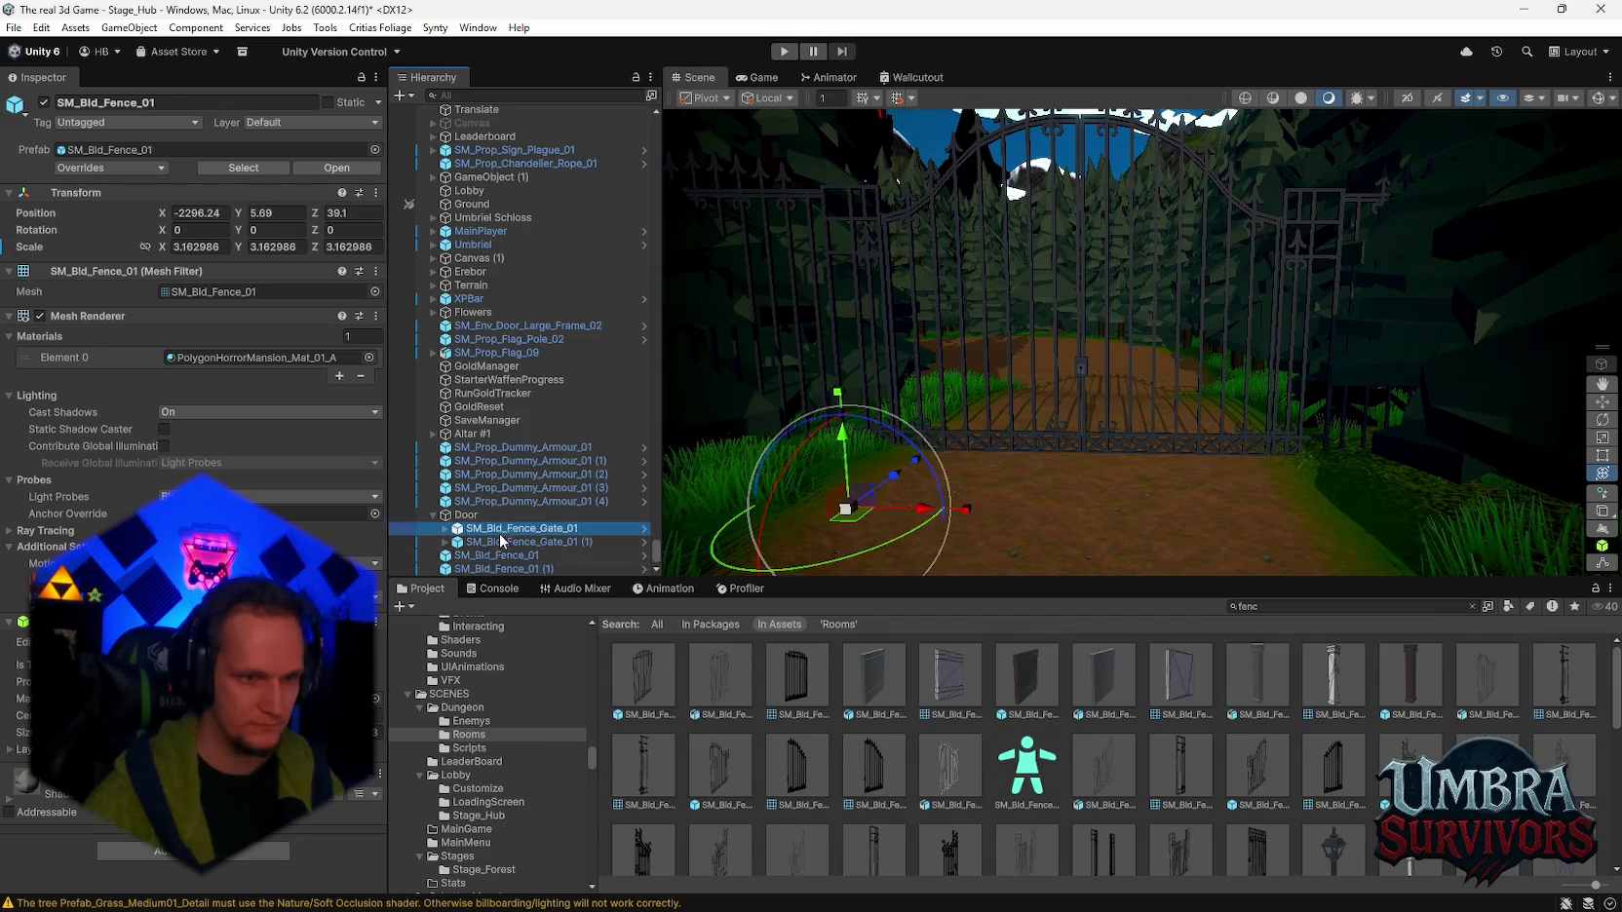
left_click(502, 568, "shift")
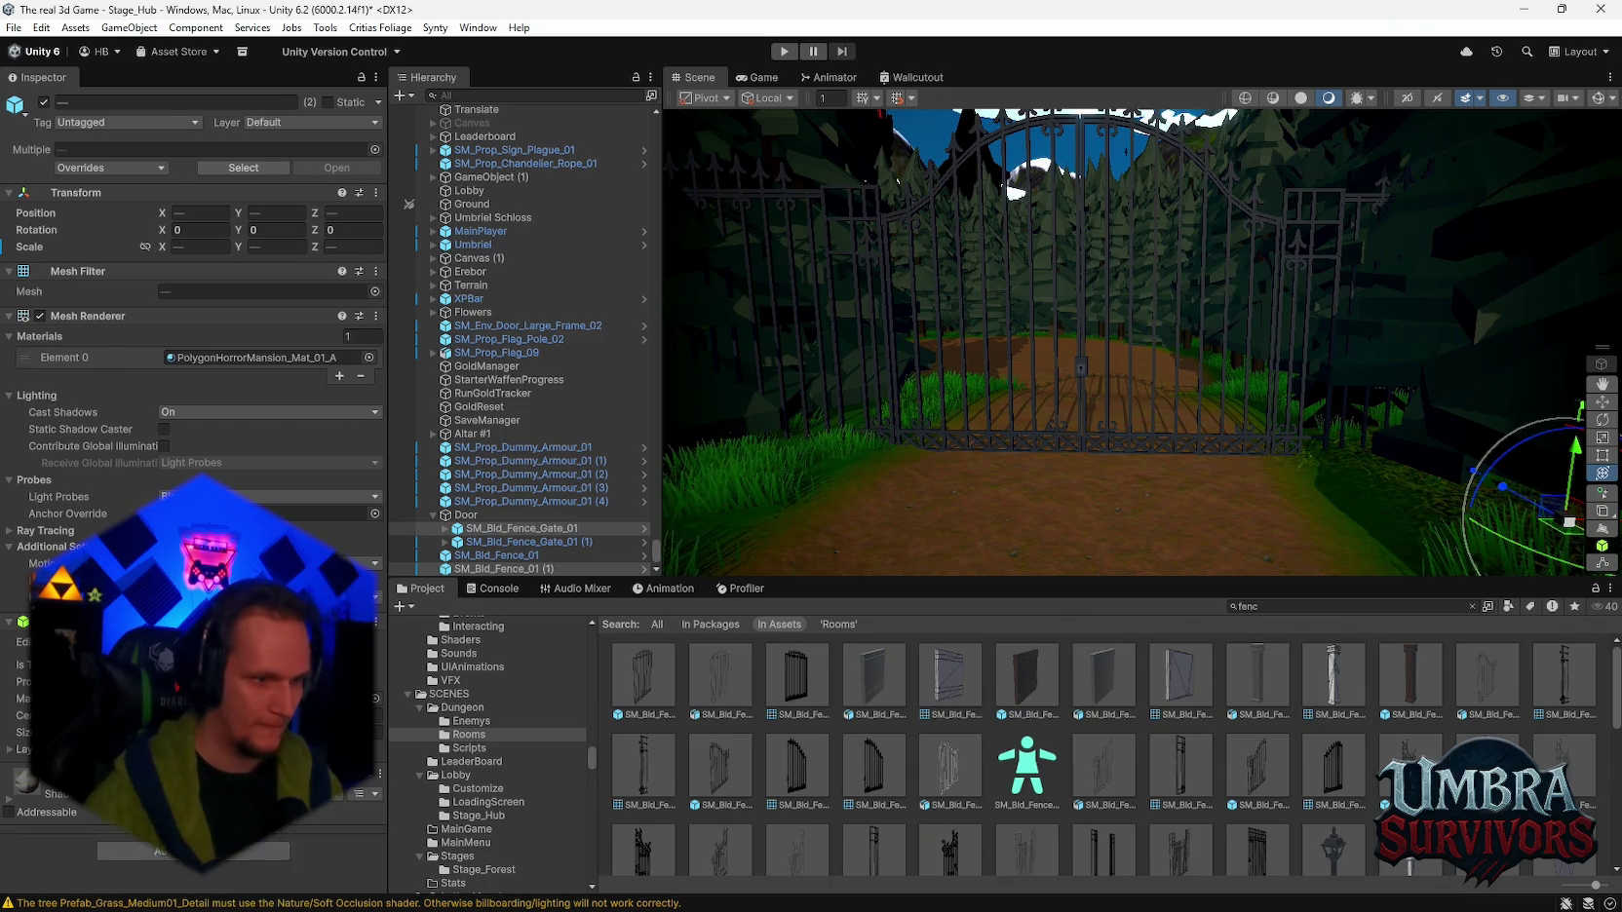
scroll(195, 292, "down", 3)
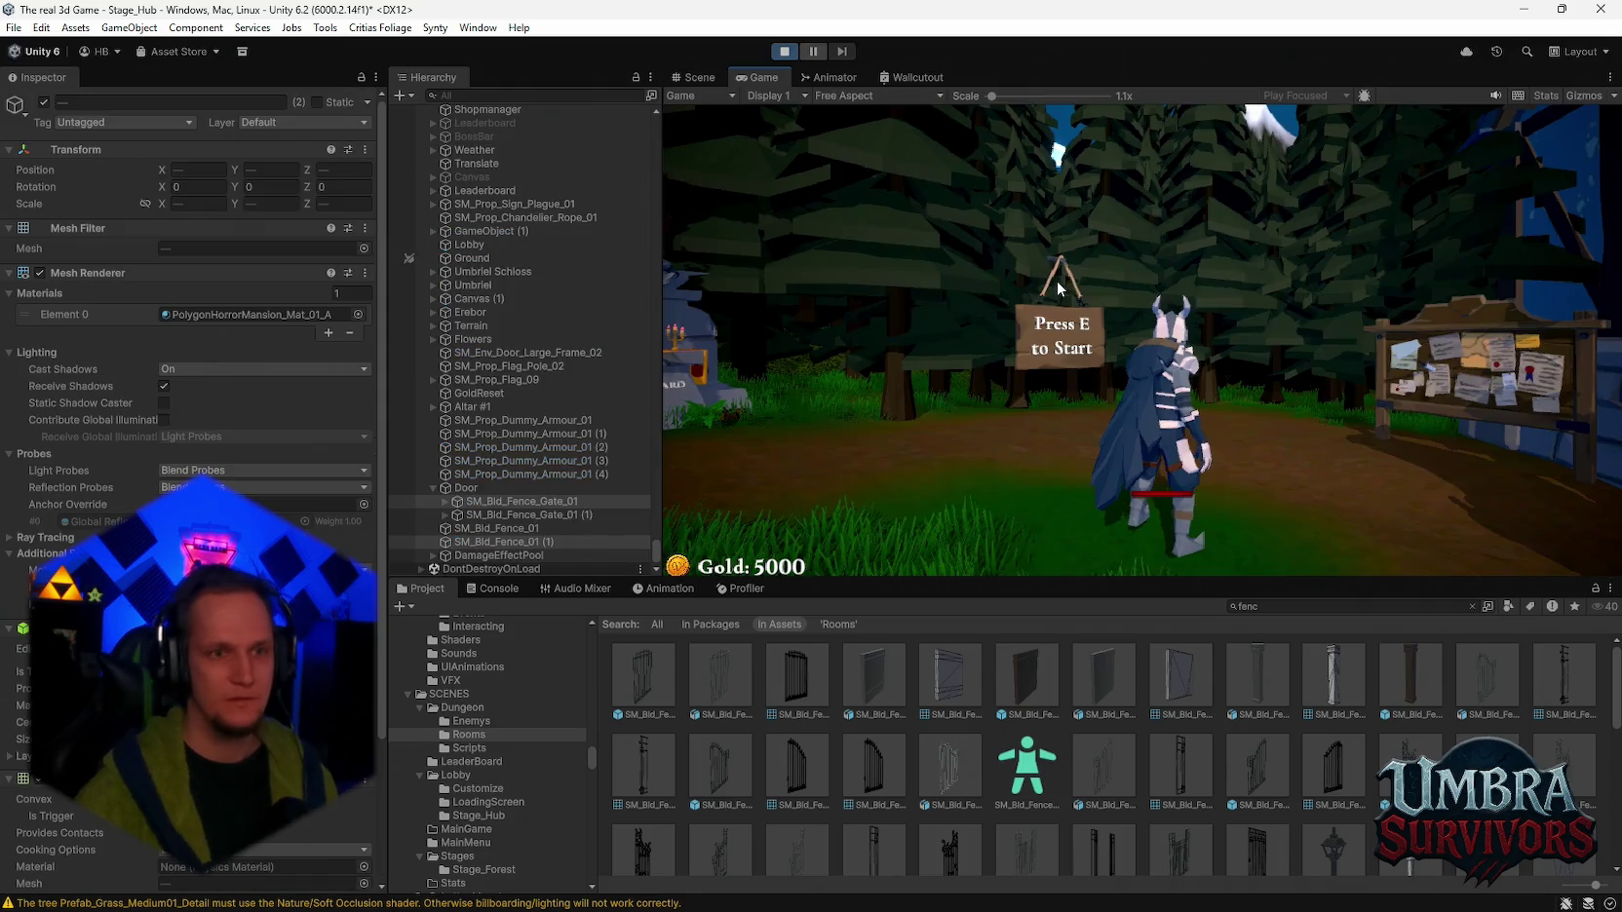
Run across the village grass, through the open gate and back along the iron fence
key("w")
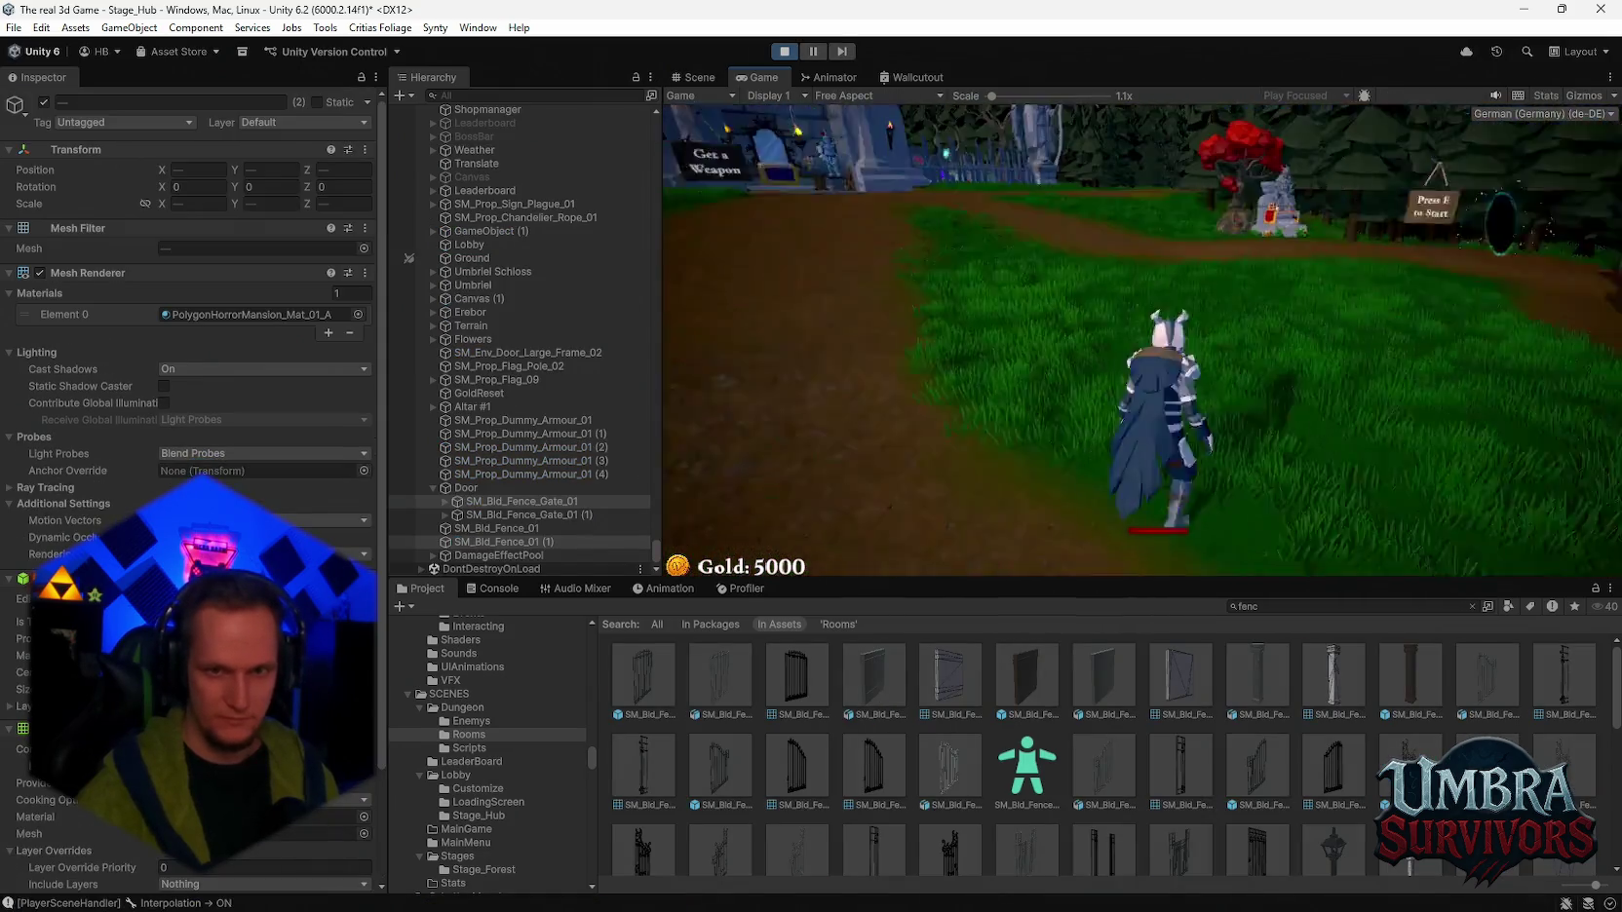
key("w")
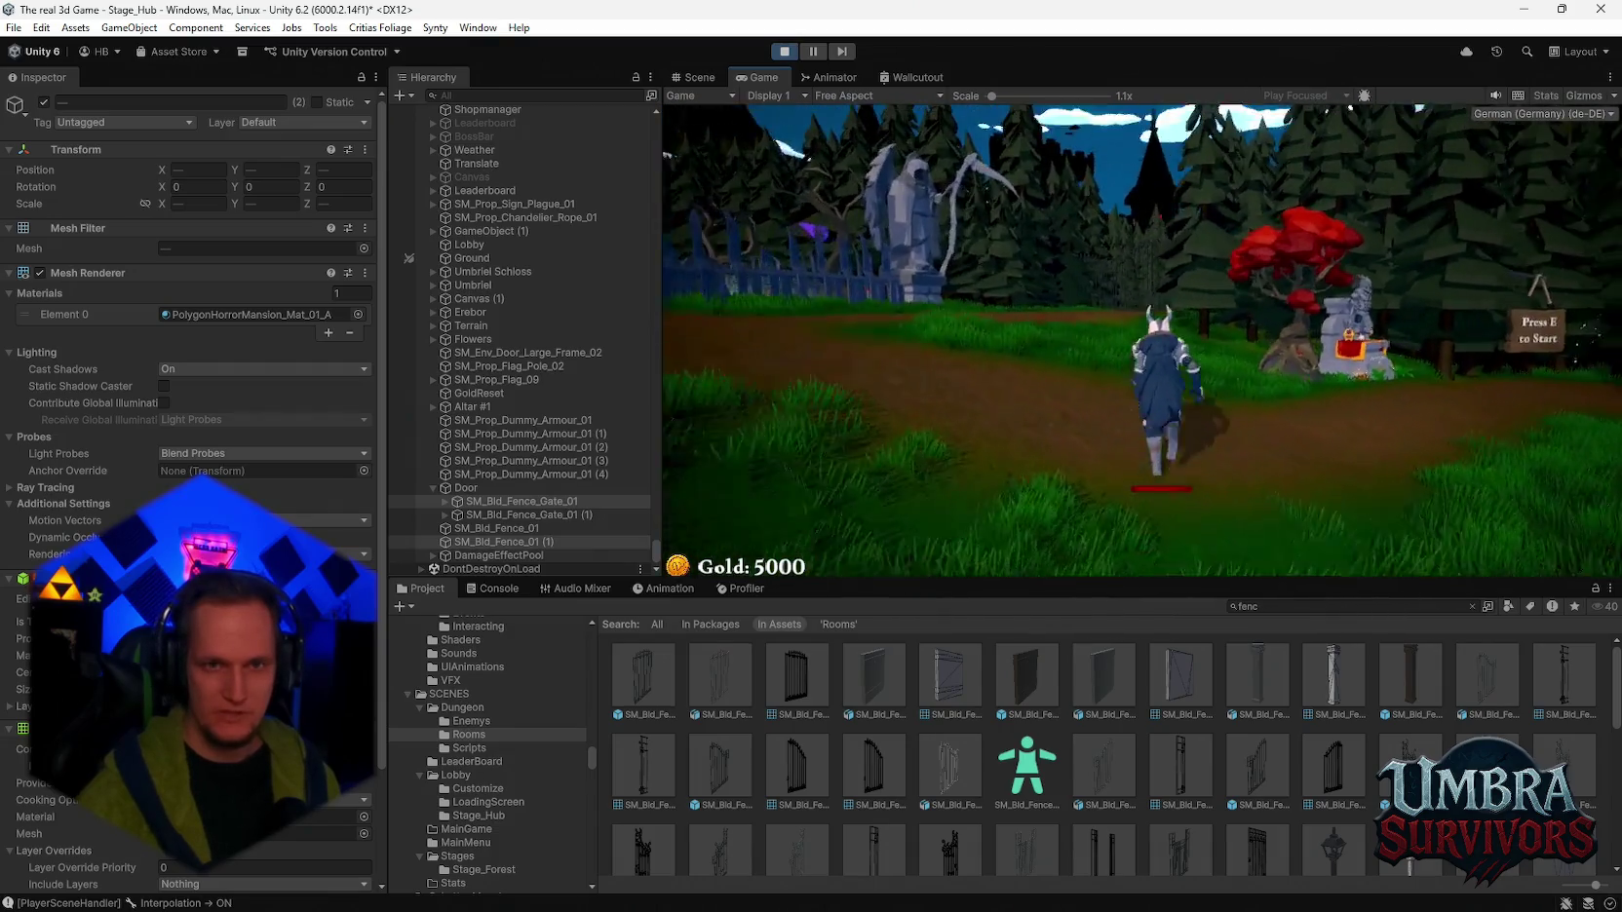
key("w")
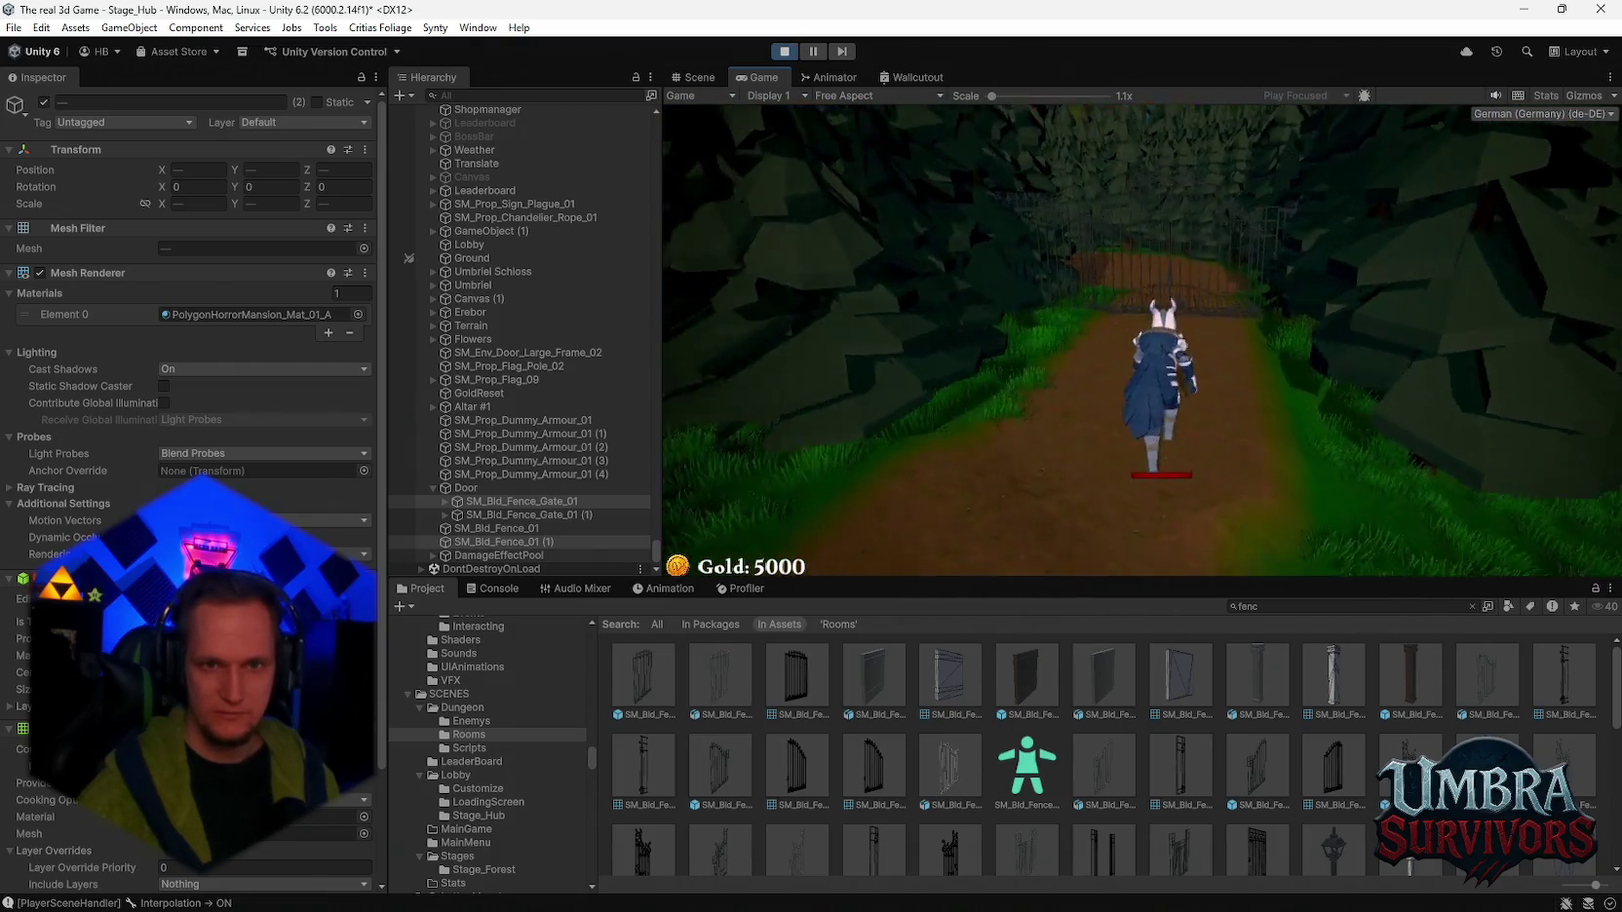
key("w")
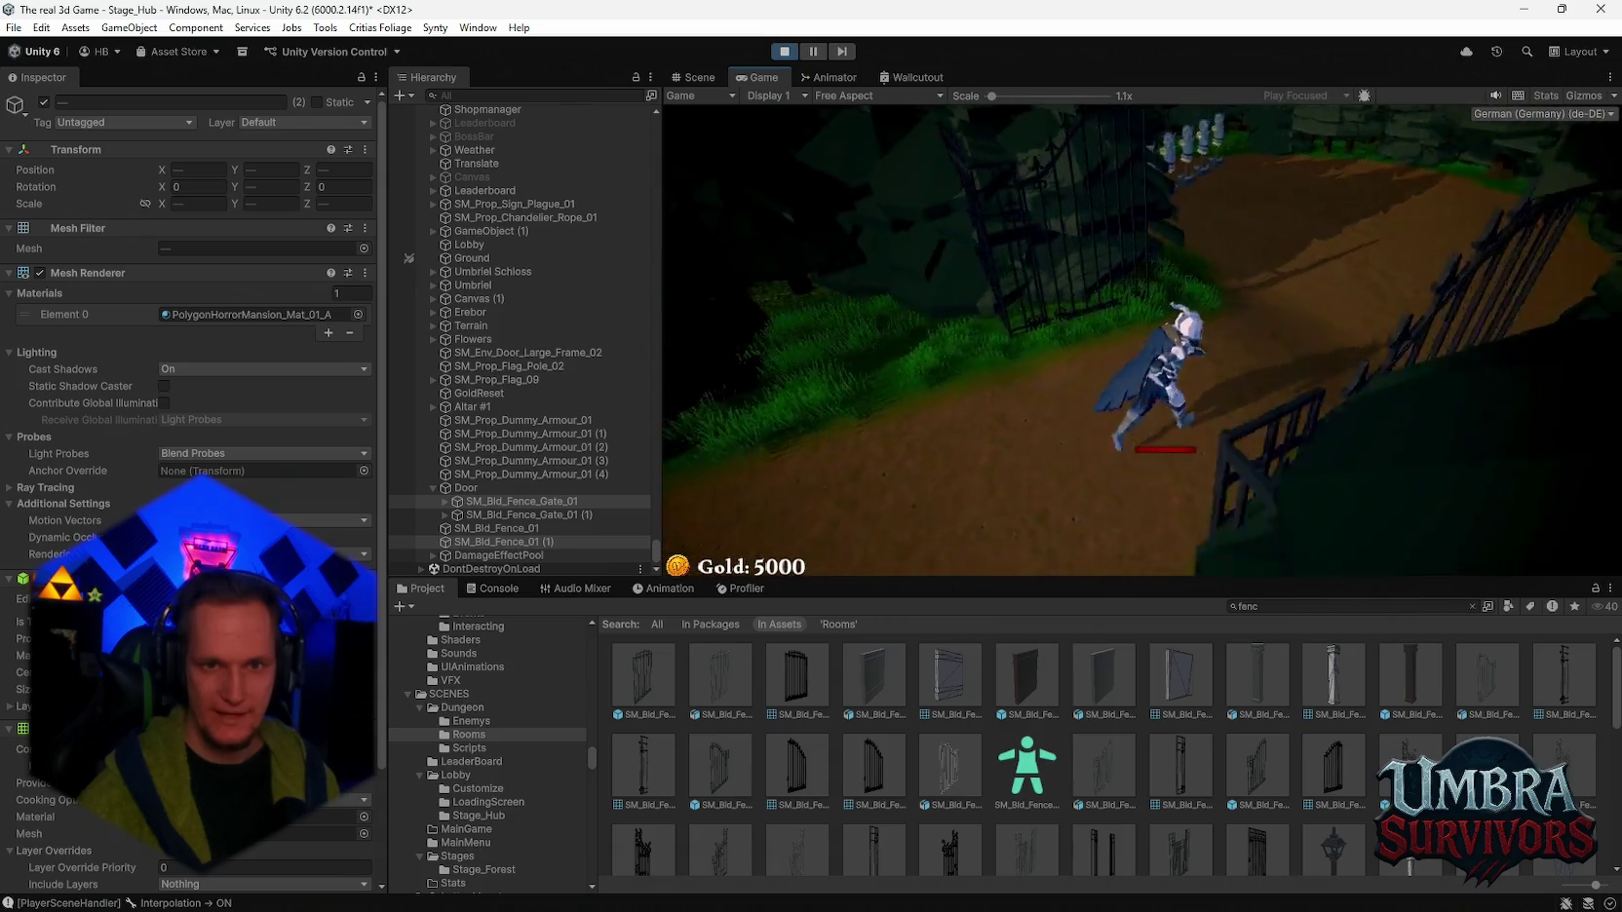
key("w")
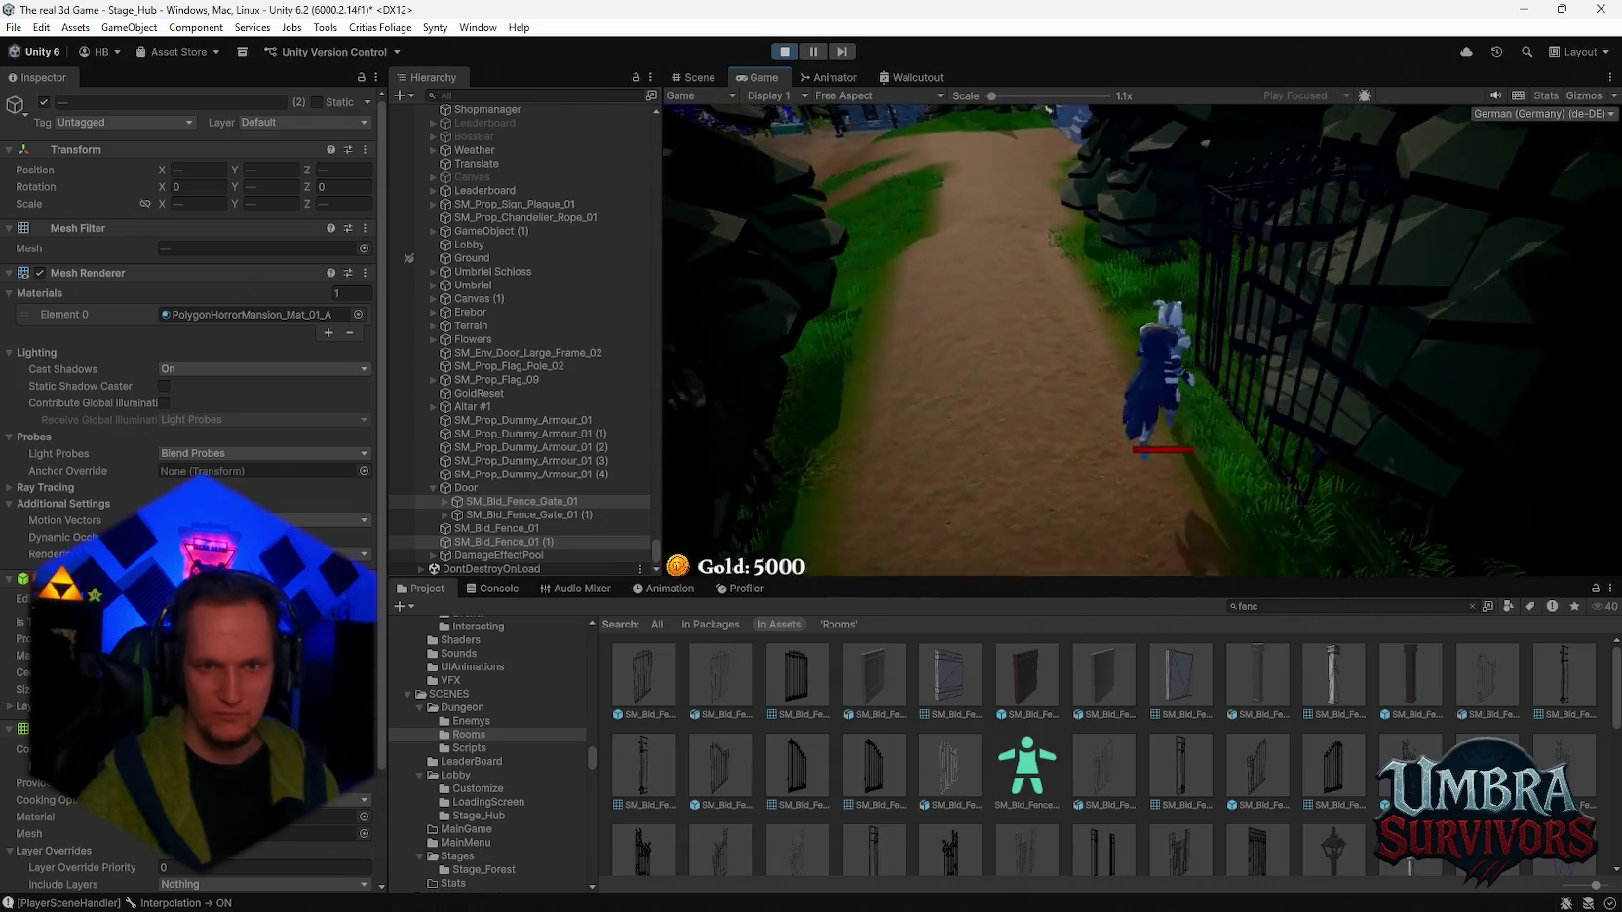
key("w")
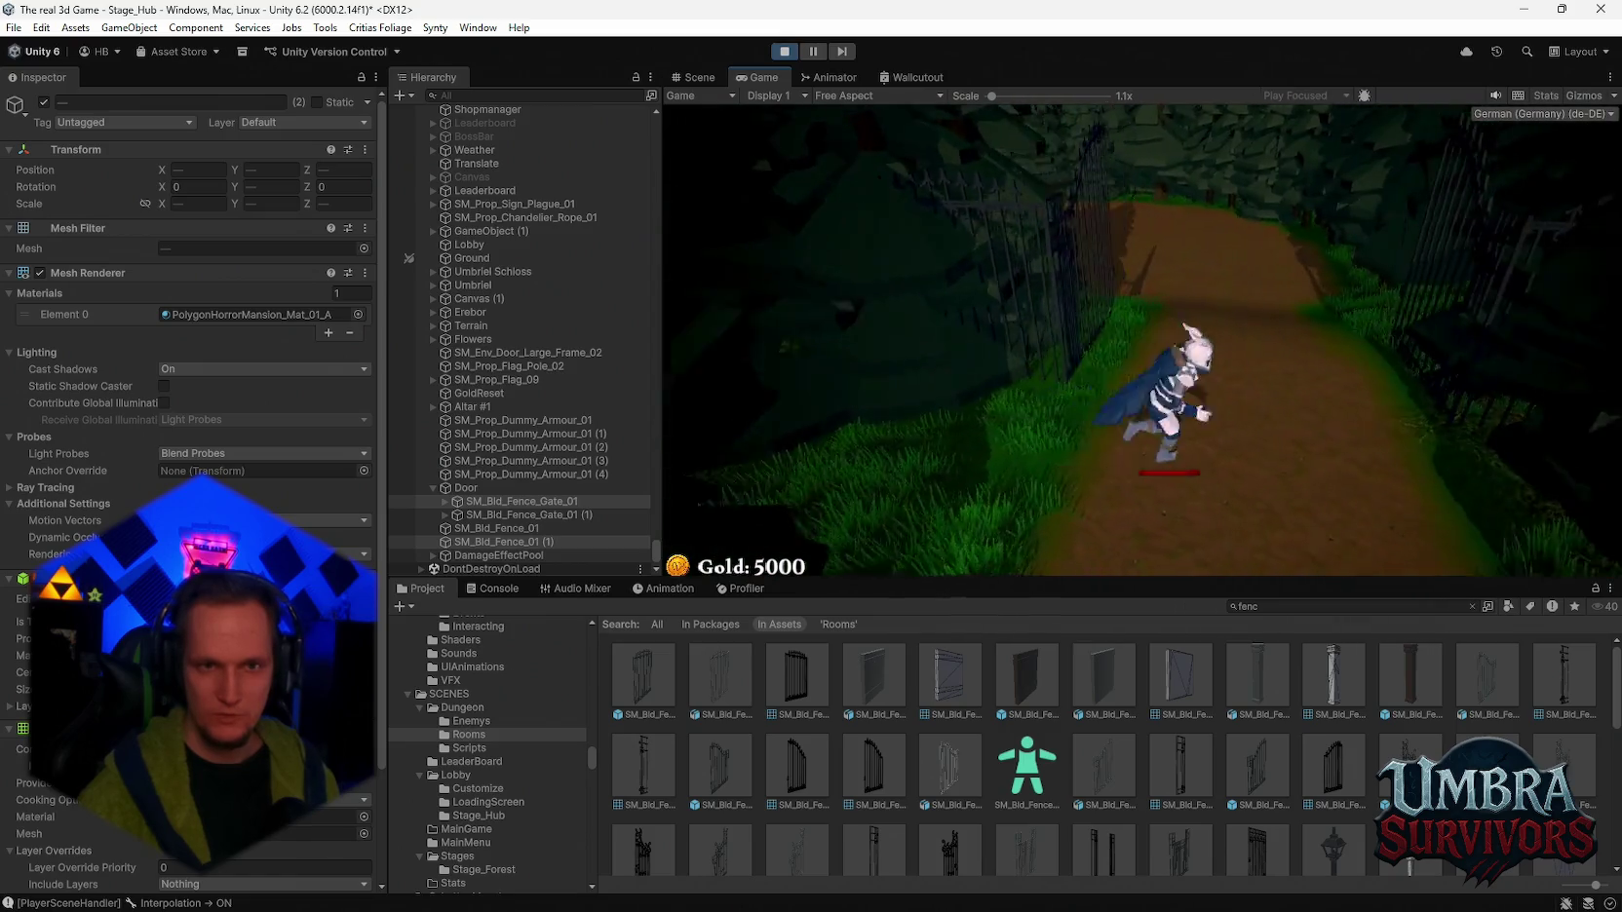
key("w")
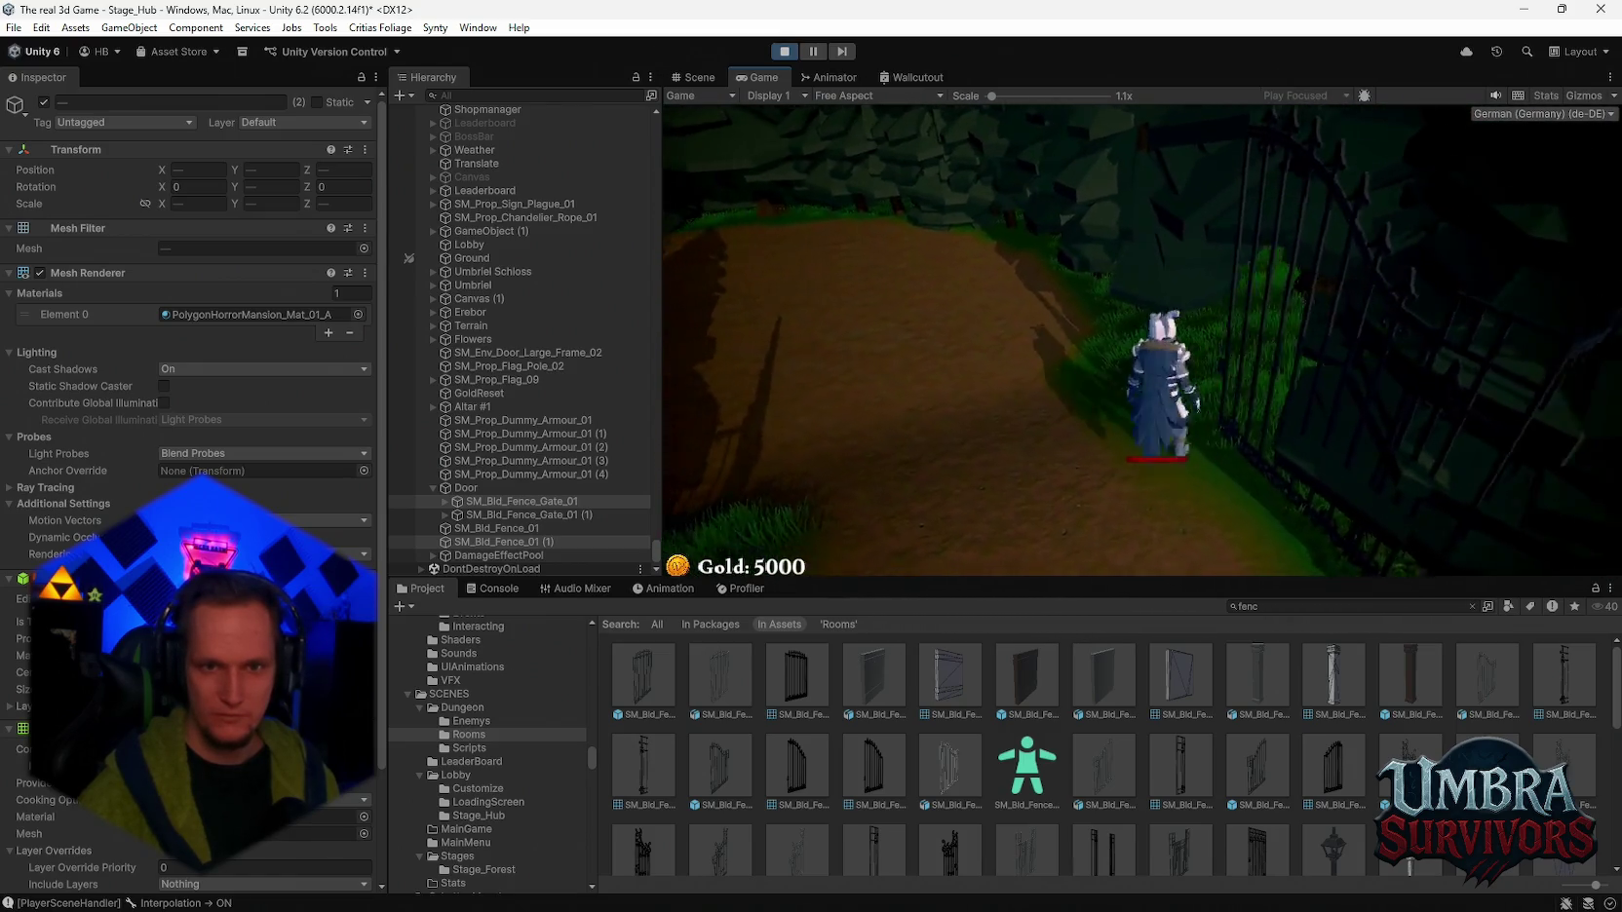
Jump toward and attack the training dummies, then pause and stop play mode
key("w")
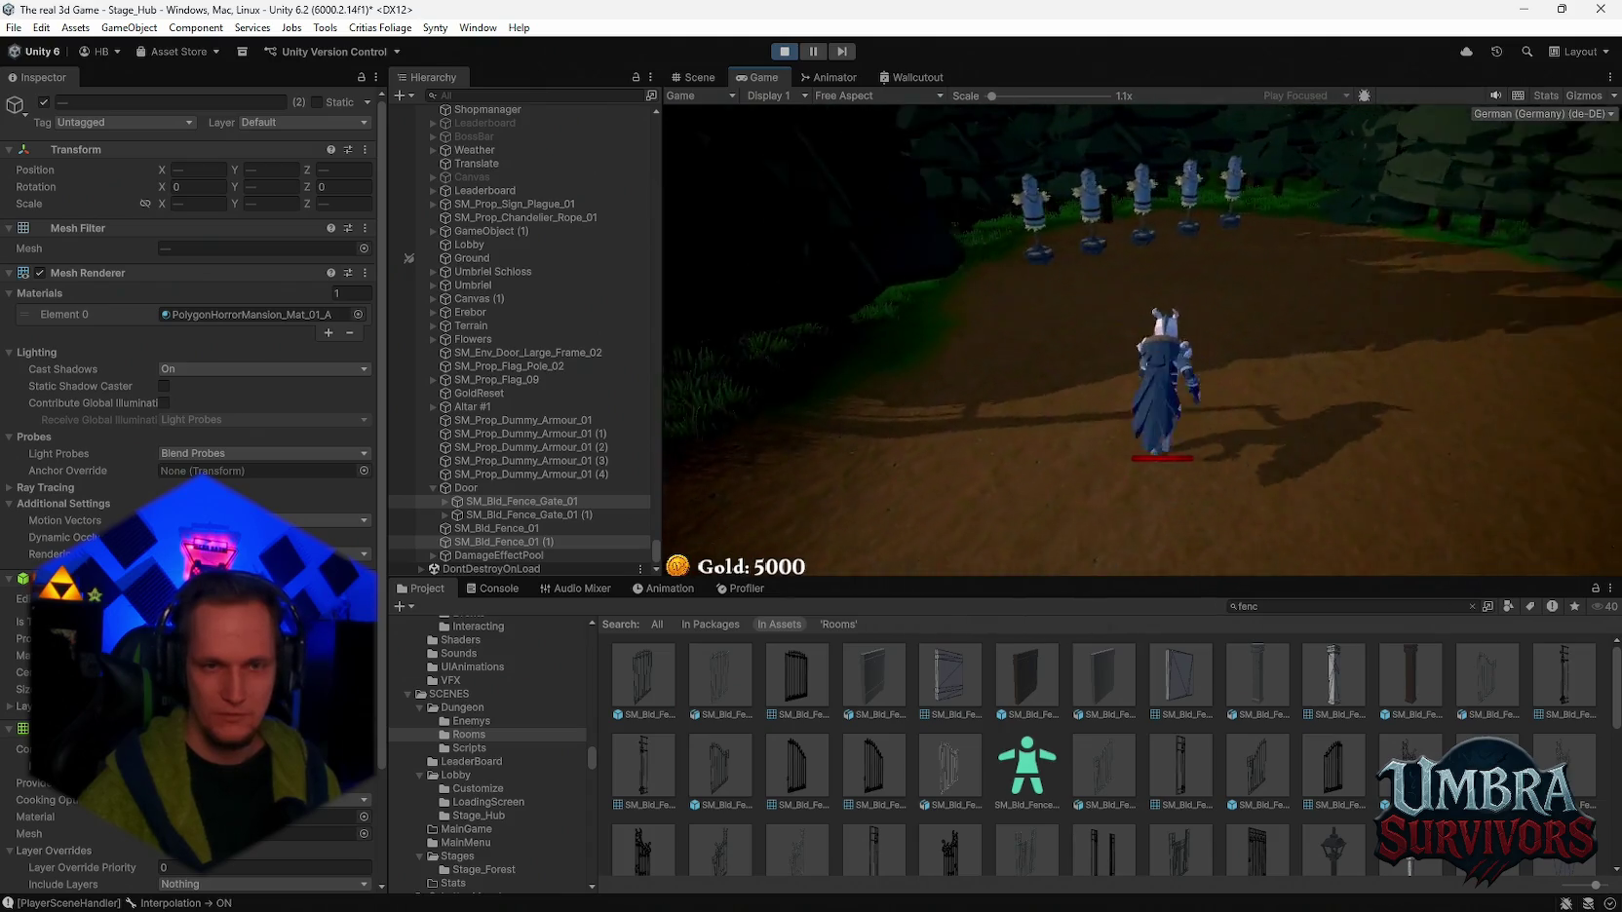
key("space")
key("w")
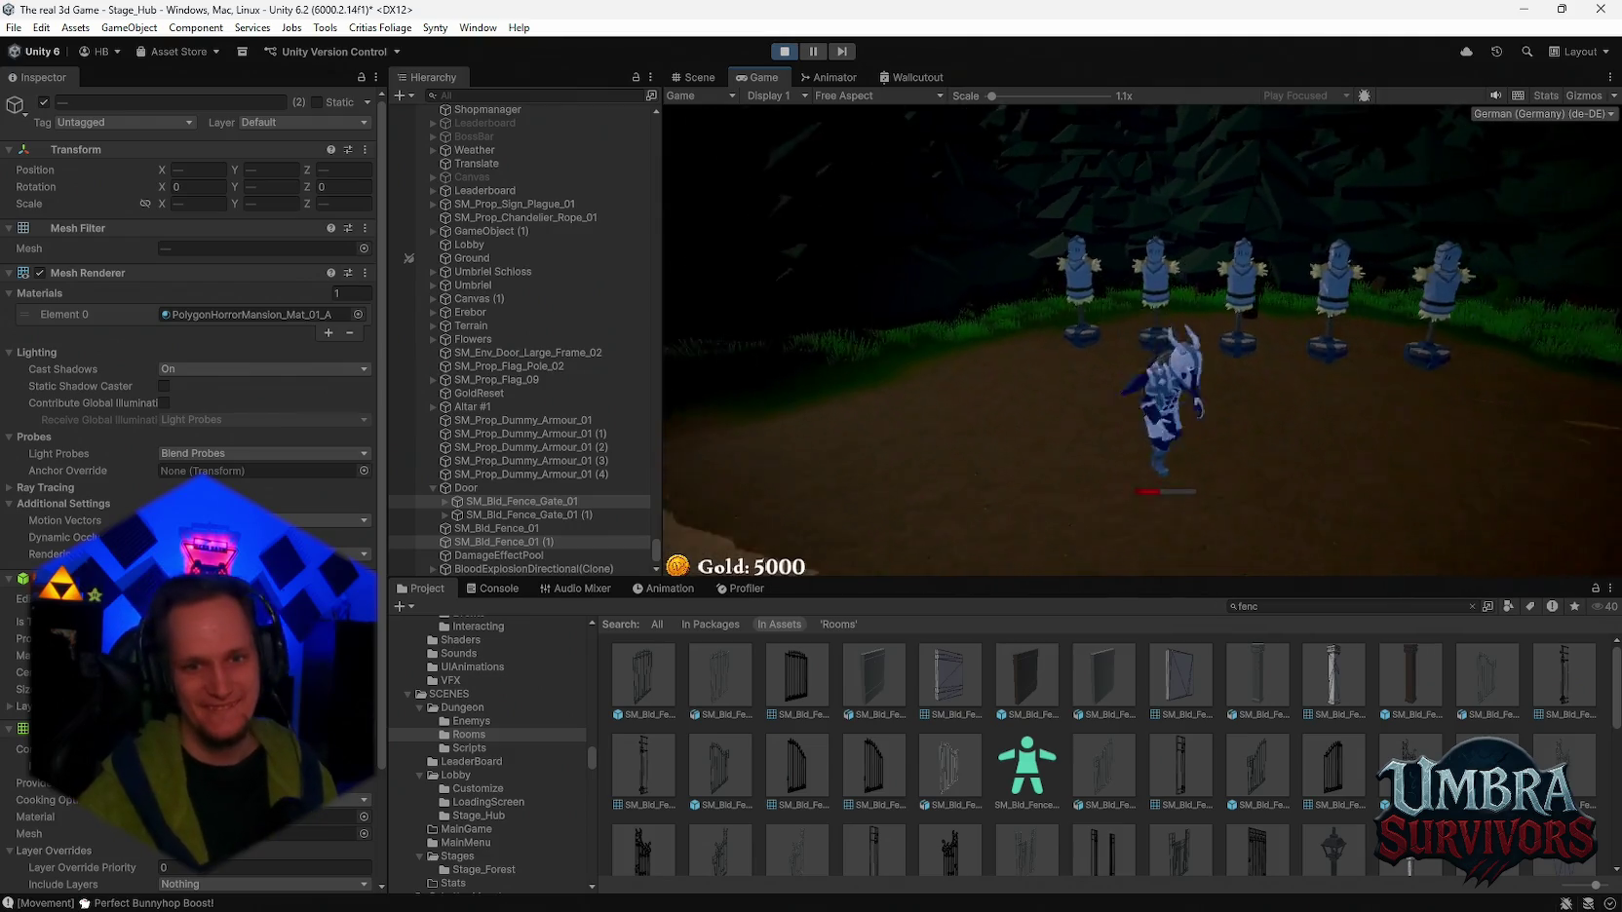
key("Escape")
left_click(783, 50)
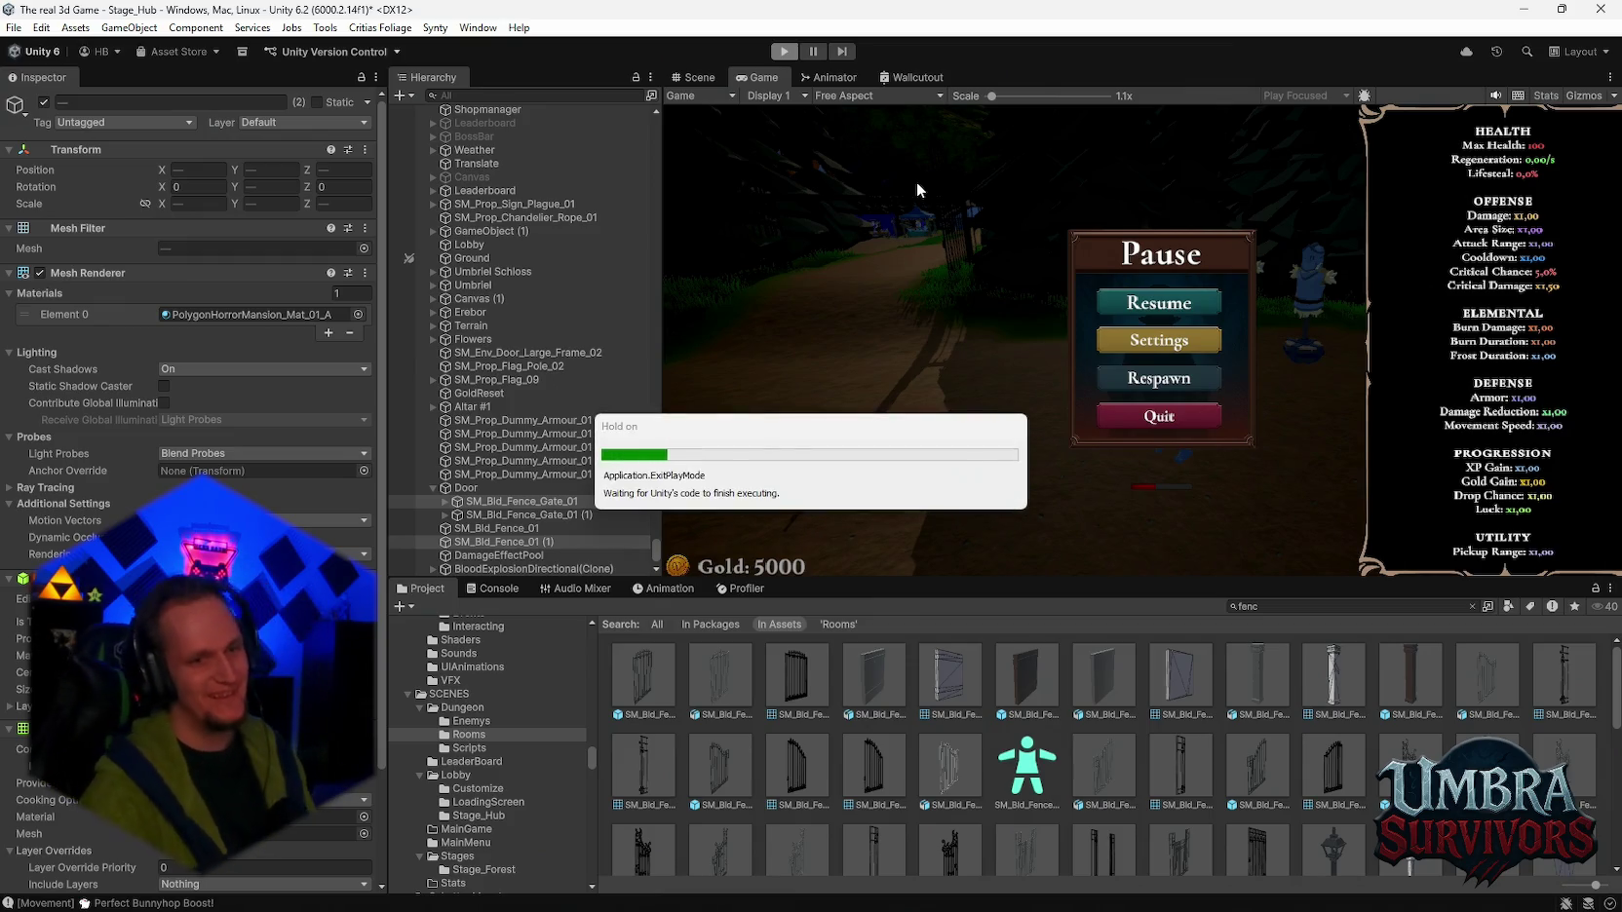
Select the five dummies SM_Prop_Dummy_Armour_01 to (4) and review their Enemy Base settings
mouse_move(975, 468)
left_mouse_down()
mouse_move(1031, 561)
mouse_move(1191, 387)
mouse_move(1099, 411)
mouse_move(1235, 407)
mouse_move(1062, 383)
left_mouse_up()
left_click(1088, 387)
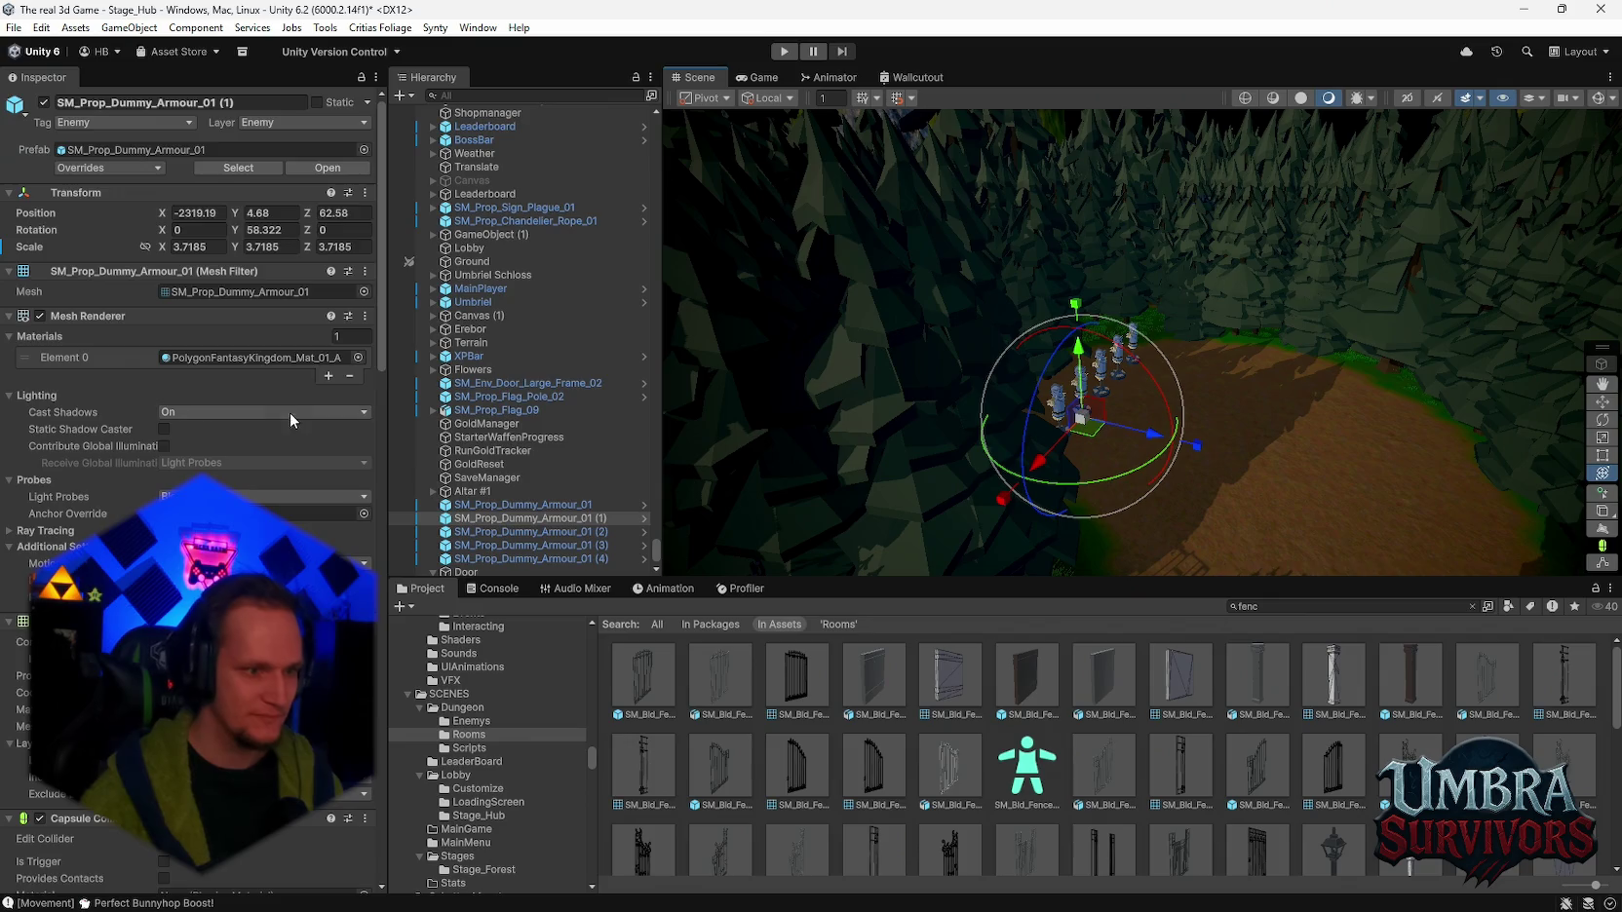
left_click(510, 446)
left_click(510, 501, "shift")
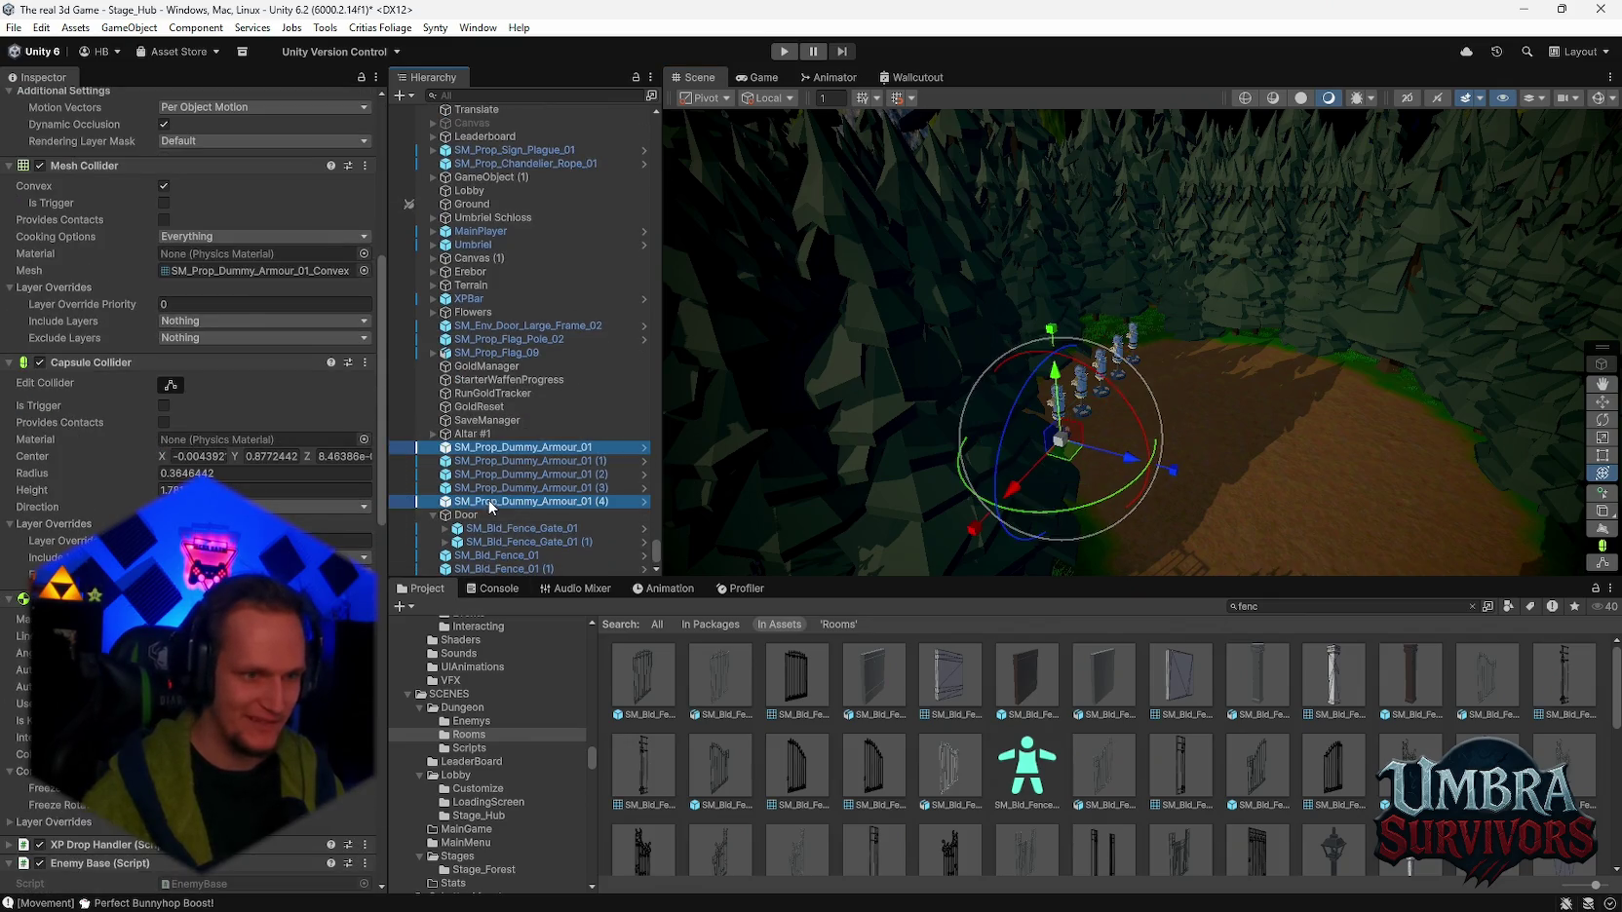
scroll(185, 390, "down", 8)
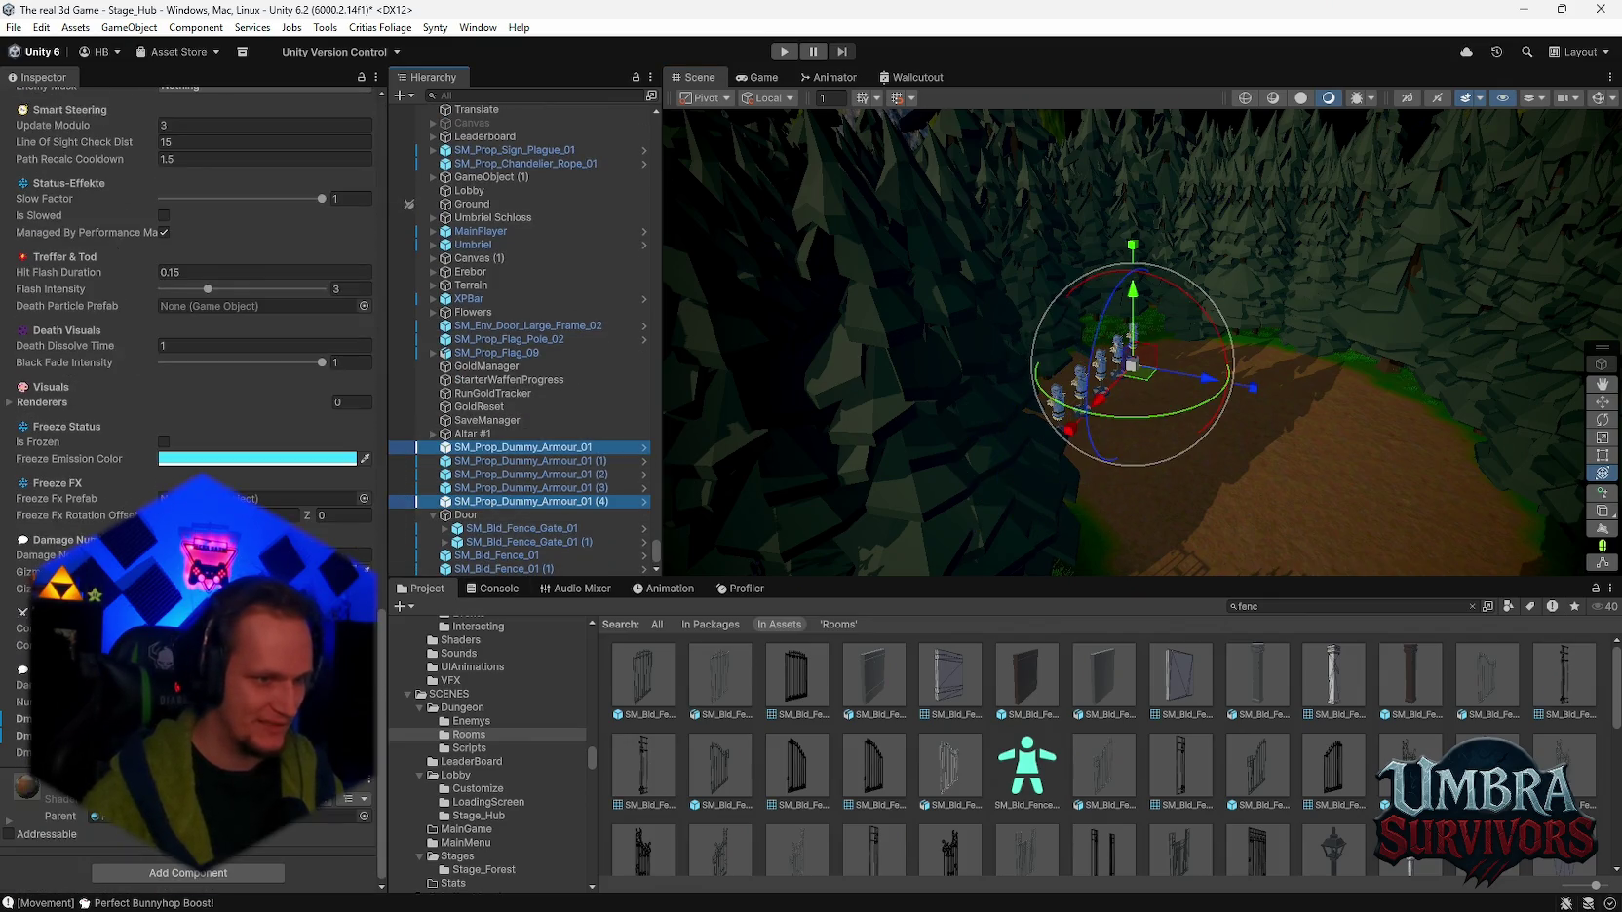
left_click(263, 629)
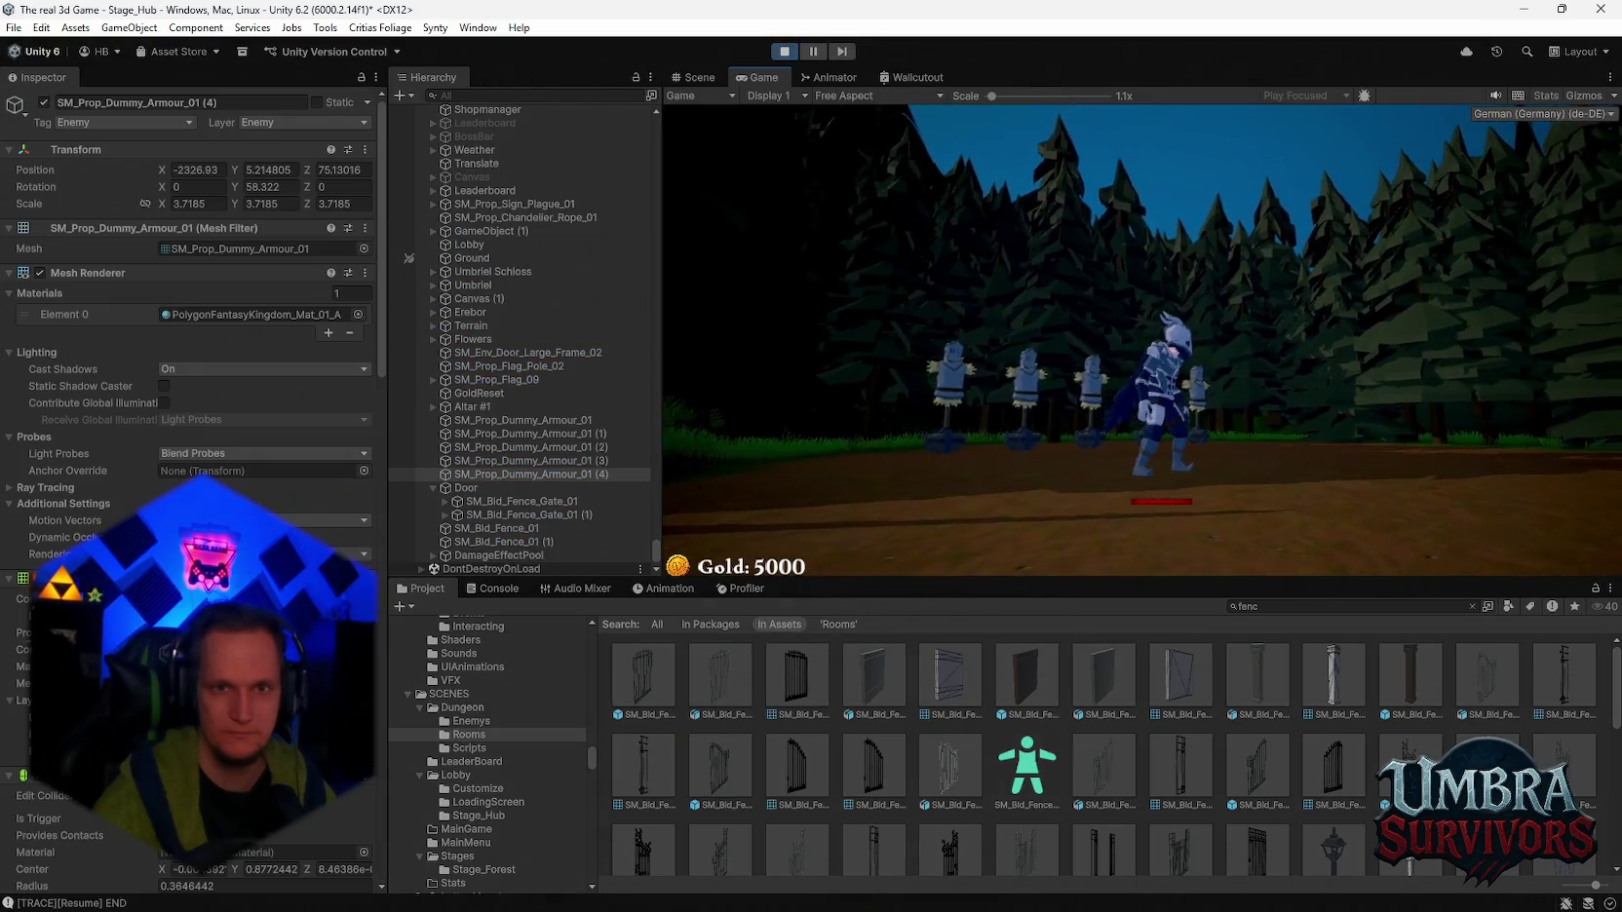
Walk the character in front of the dummies and pick an upgrade from the first card set
key("s")
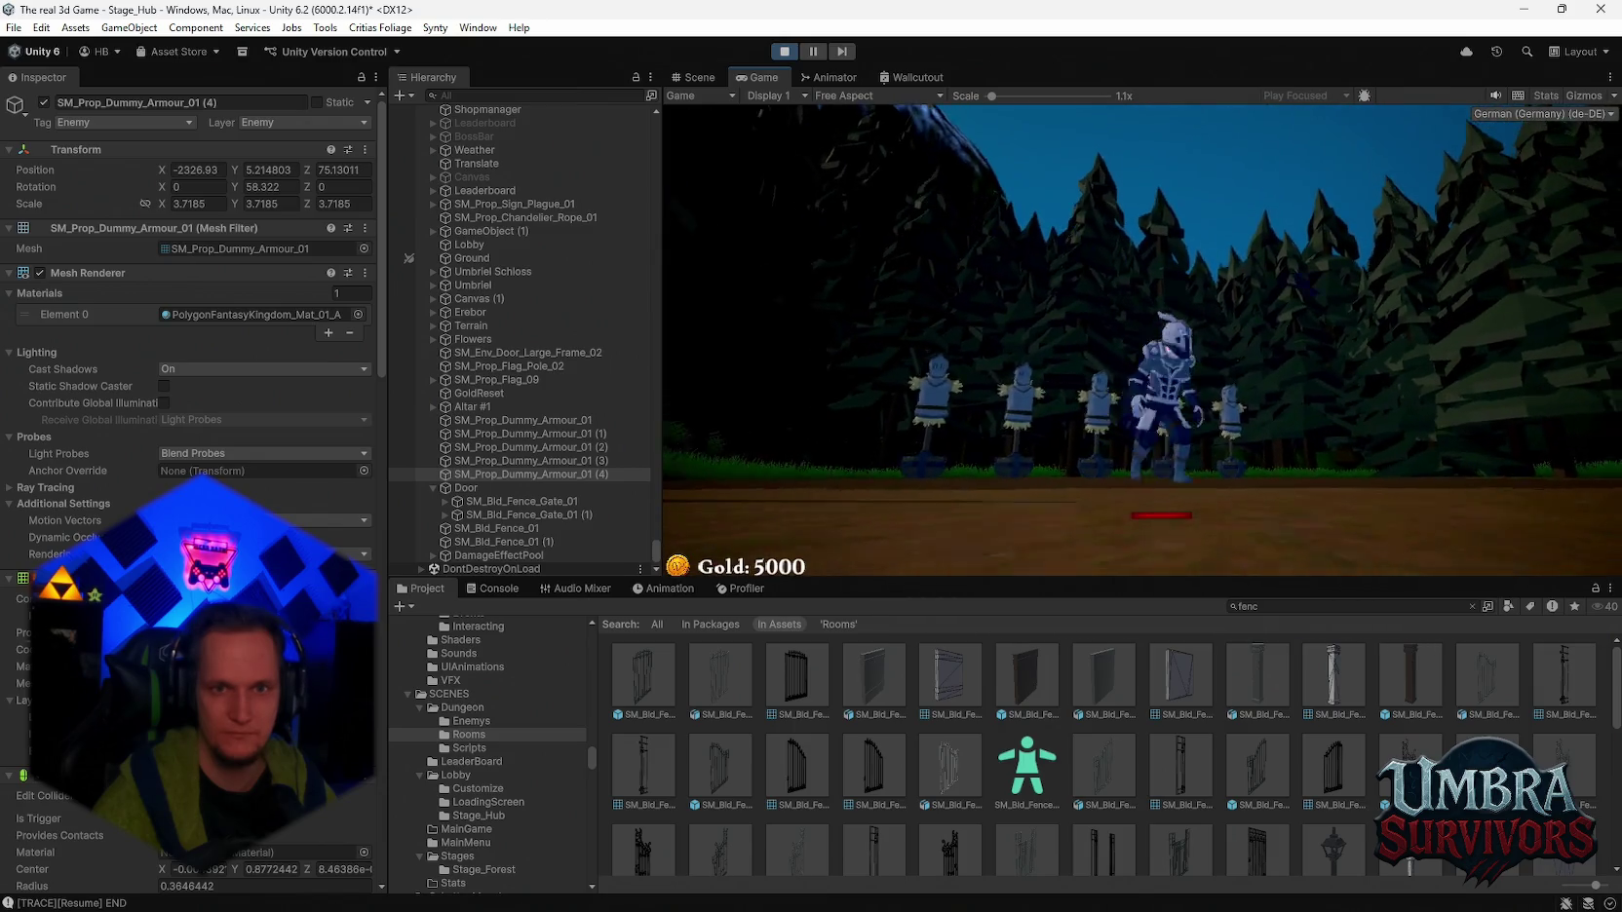
key("a")
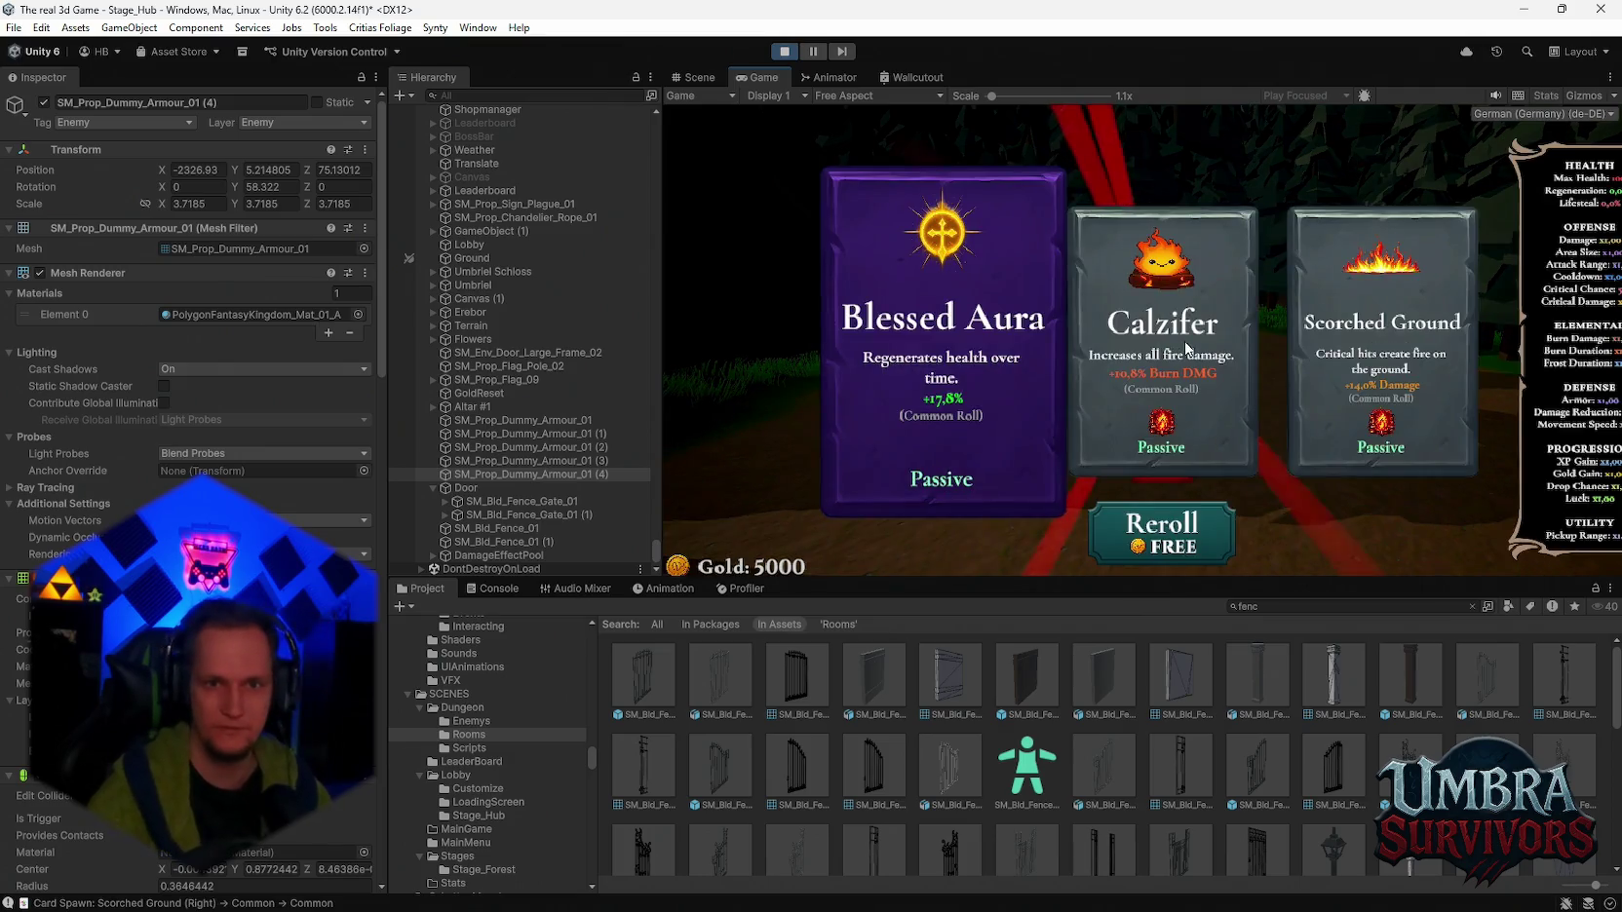
left_click(1315, 364)
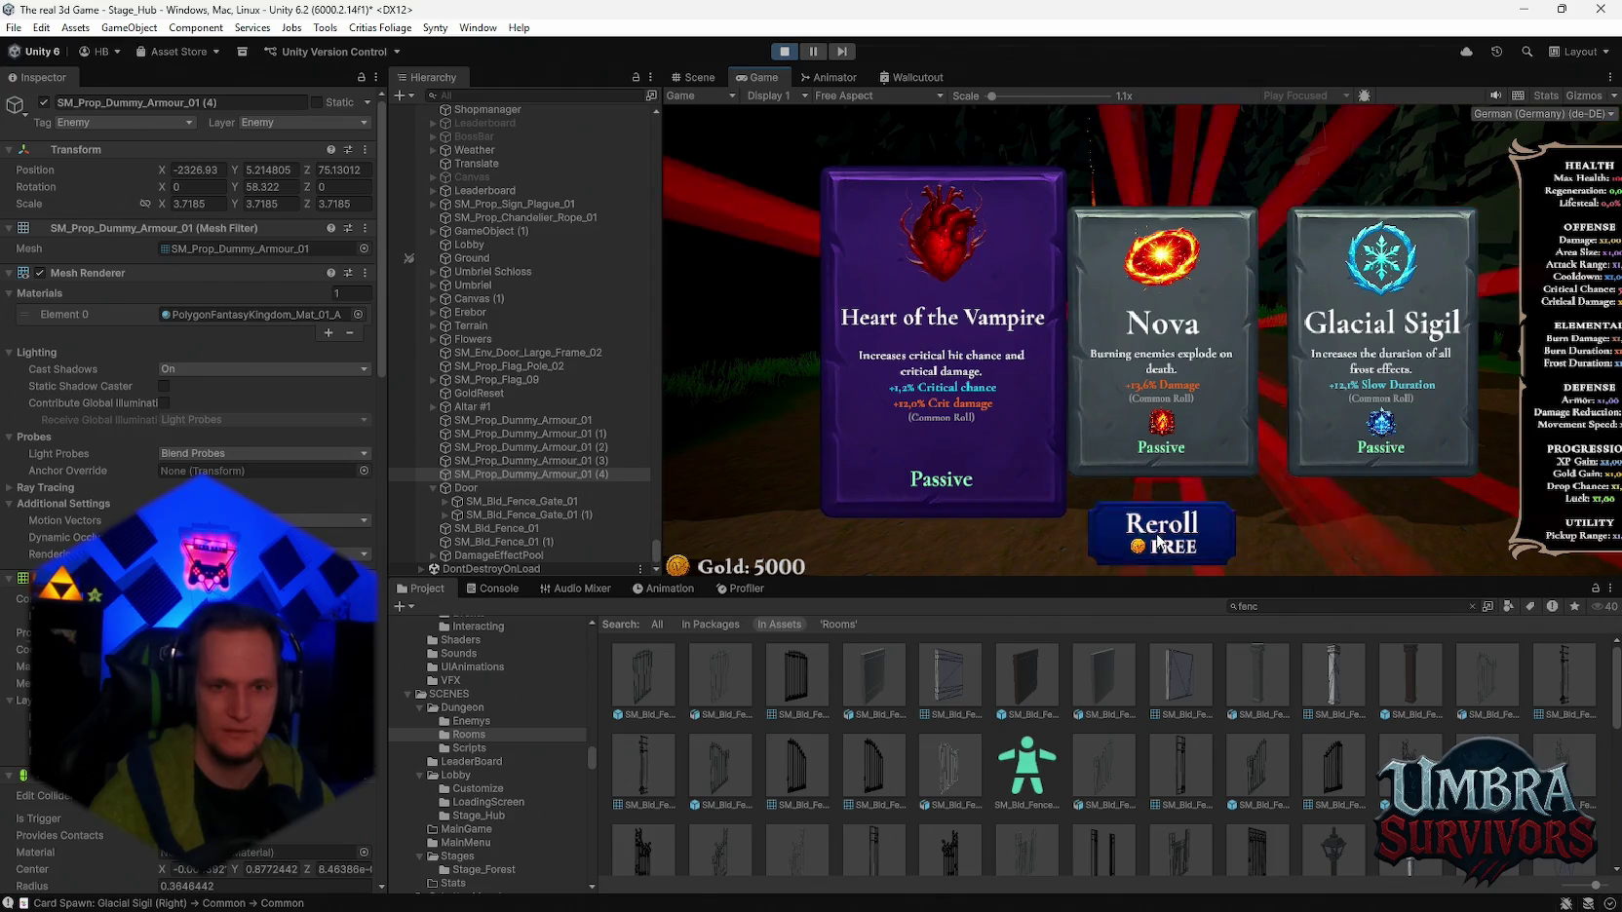
Take the Nova, Ice Dash, Silver Blade, Blaze Dash and Ice Wave upgrades in turn
left_click(1162, 341)
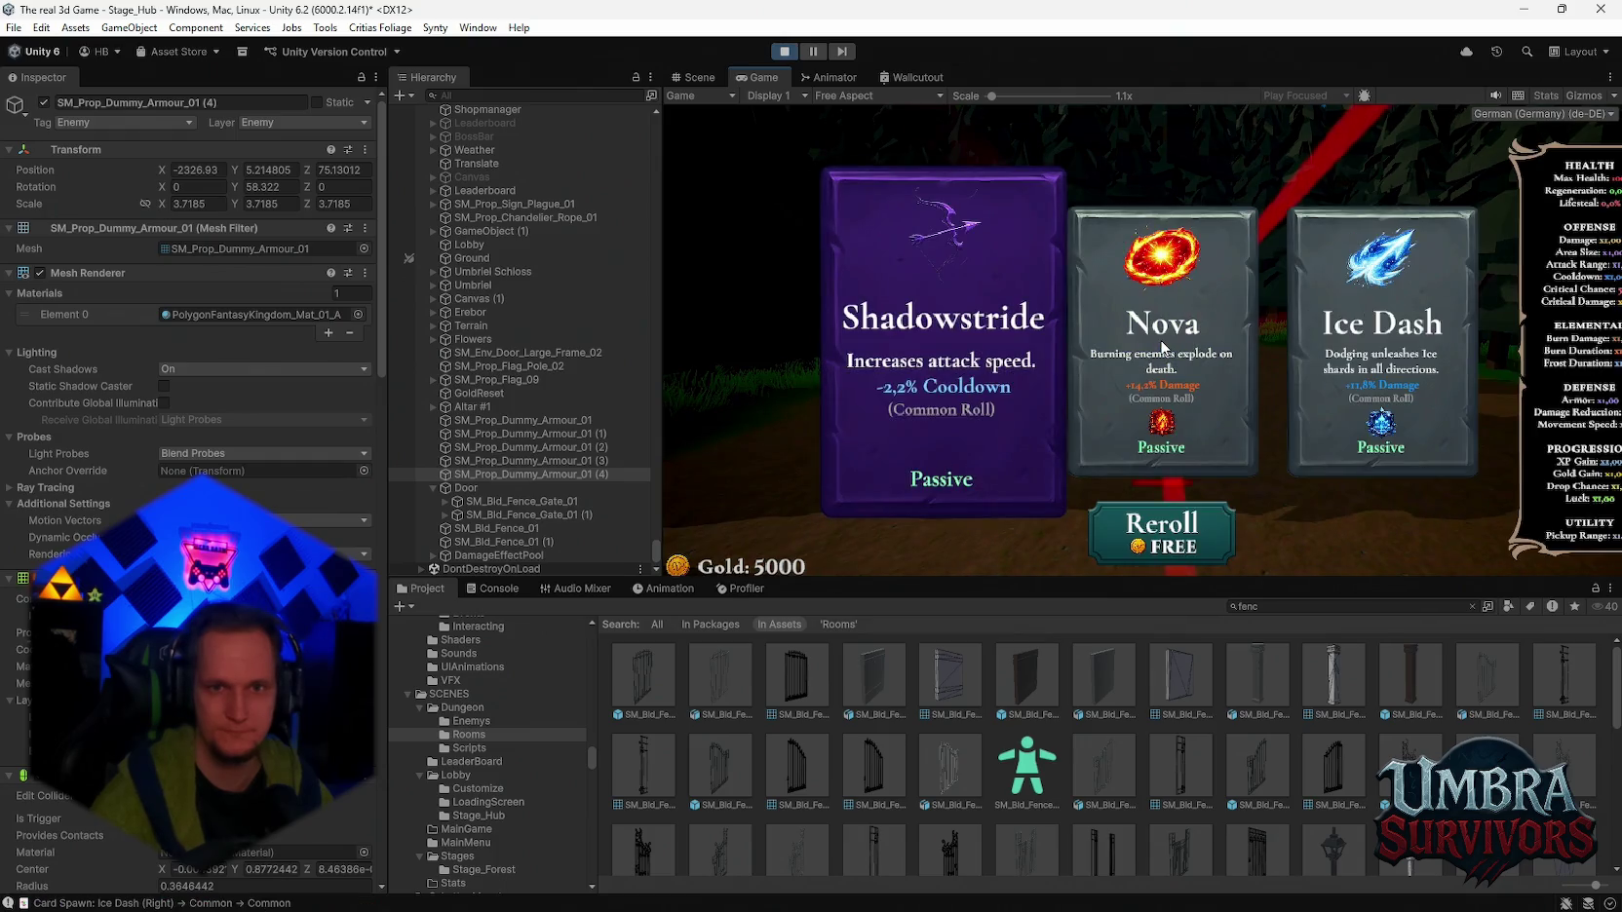
left_click(1350, 372)
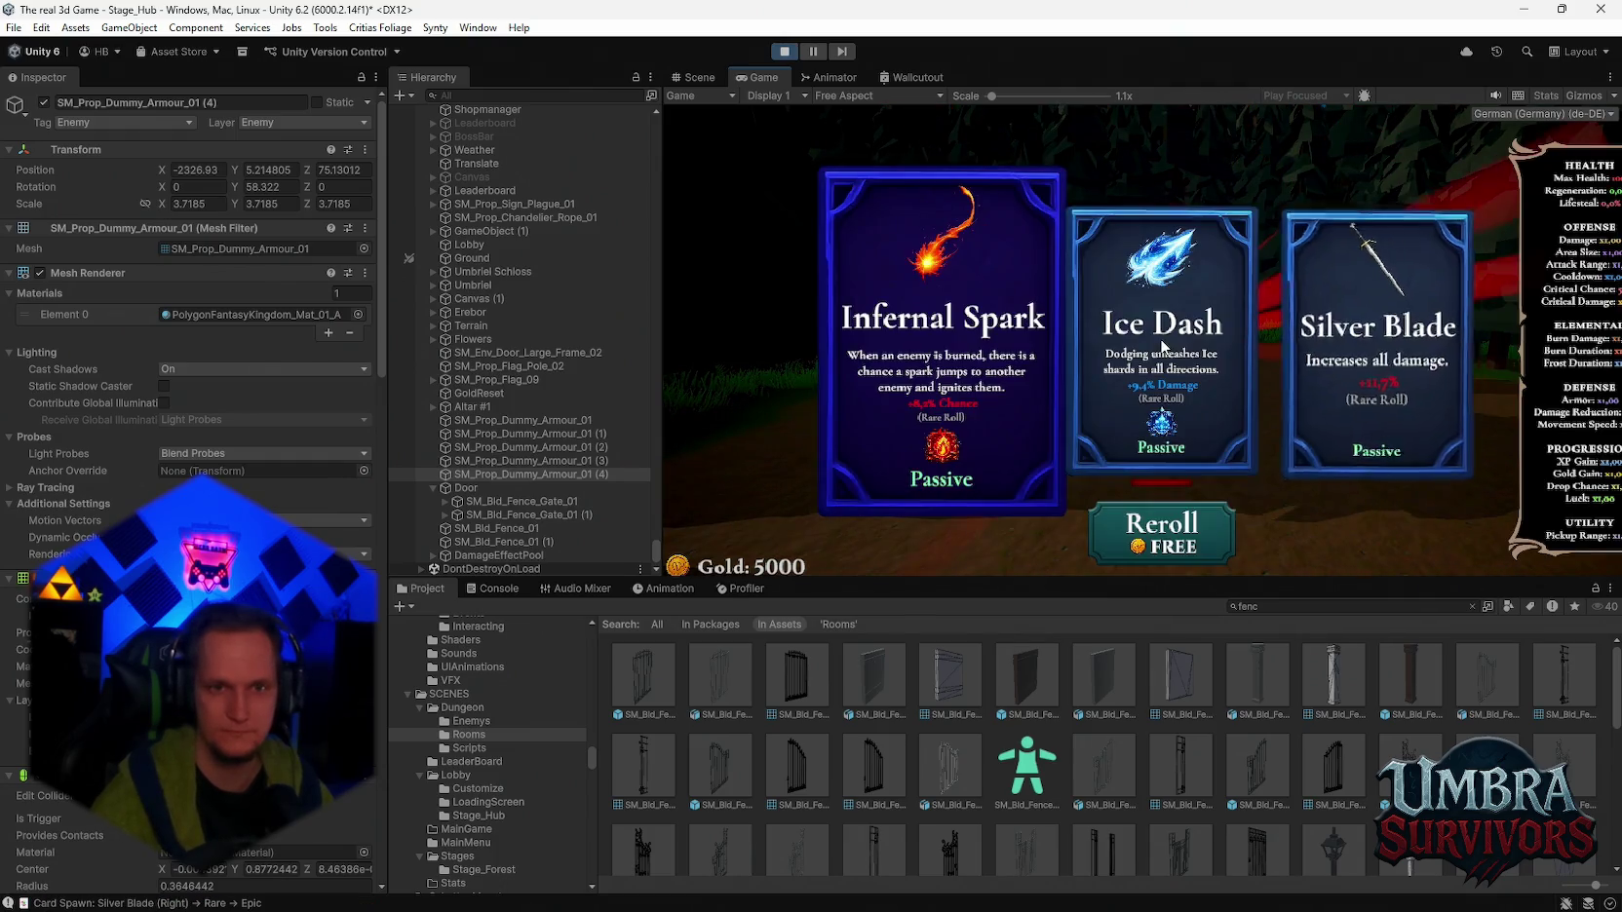
left_click(1365, 356)
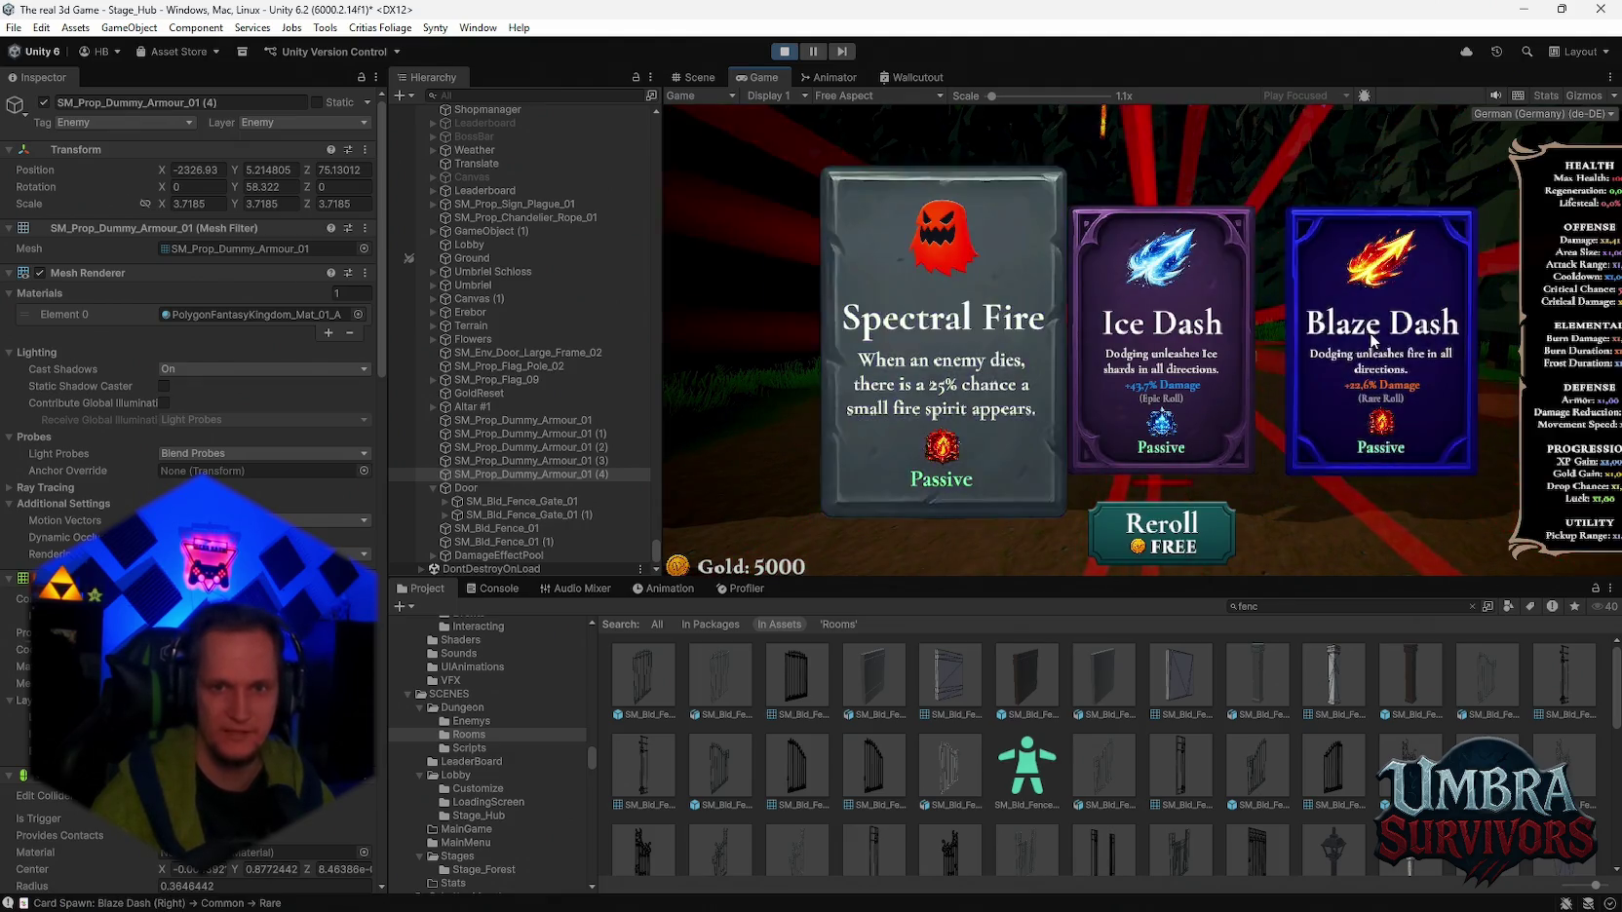
left_click(1373, 340)
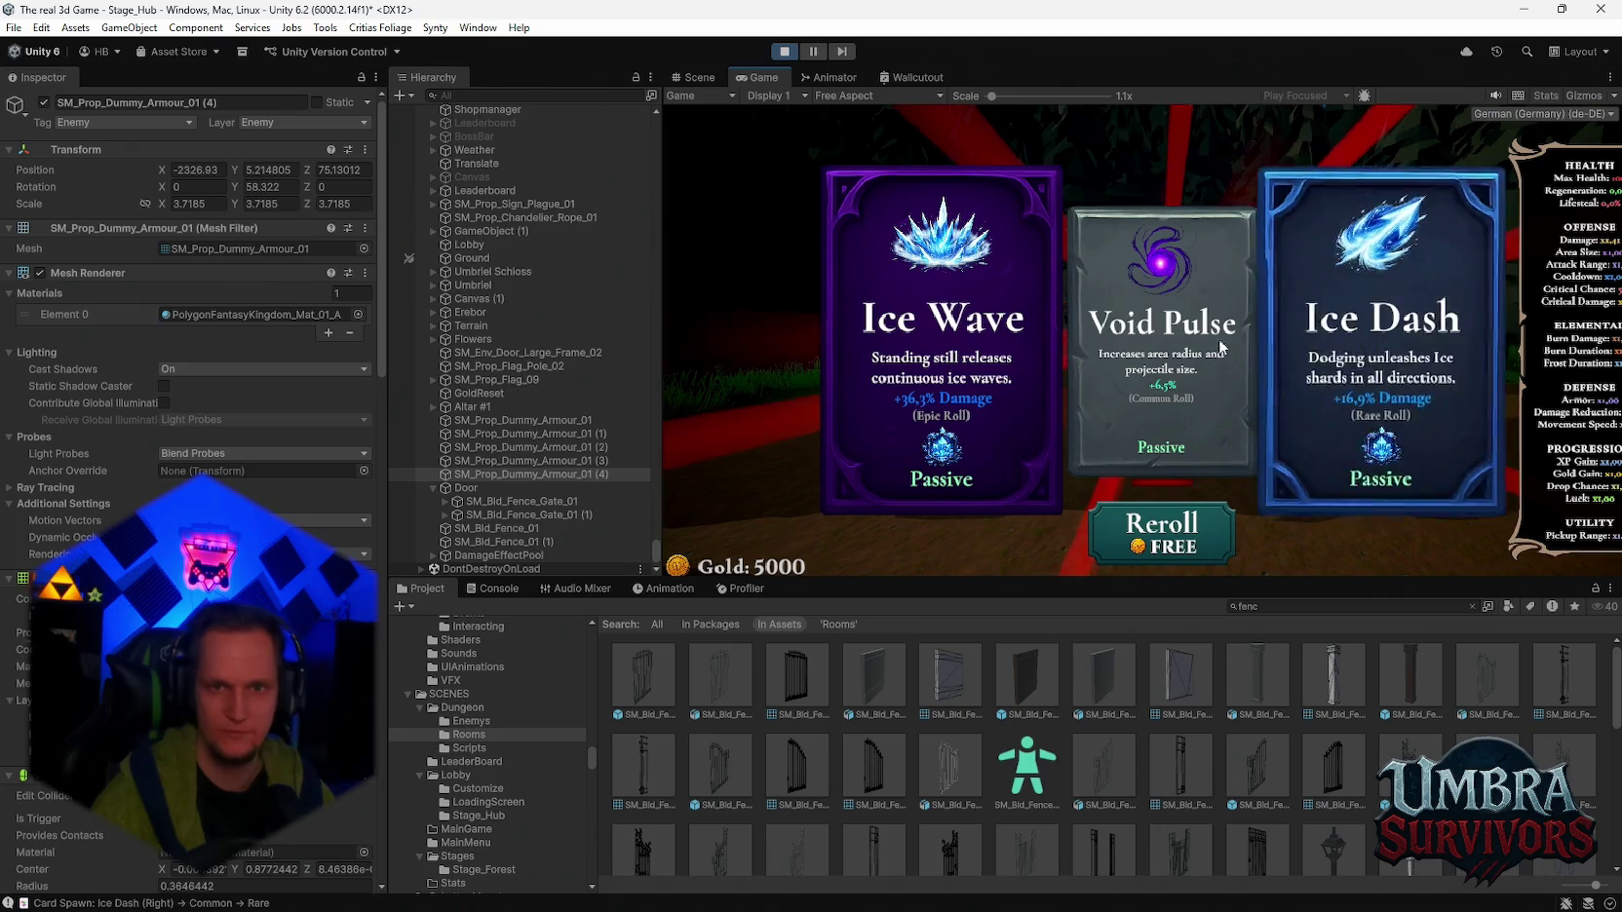
left_click(963, 366)
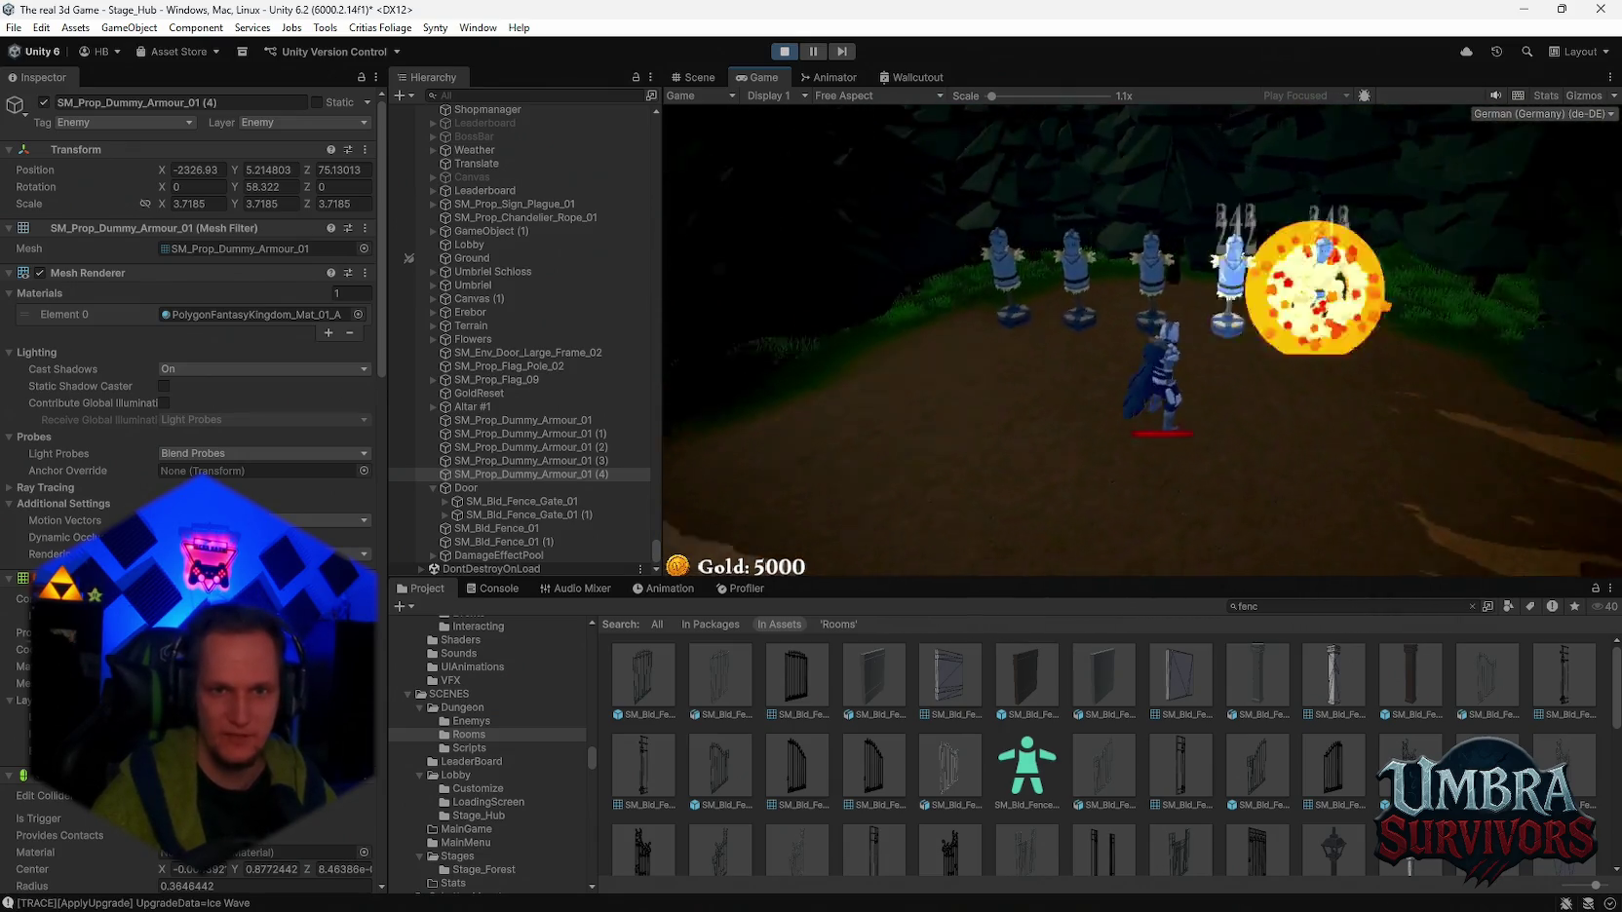
Run along the dummy row attacking it to trigger the ice spike abilities
key("a")
key("w")
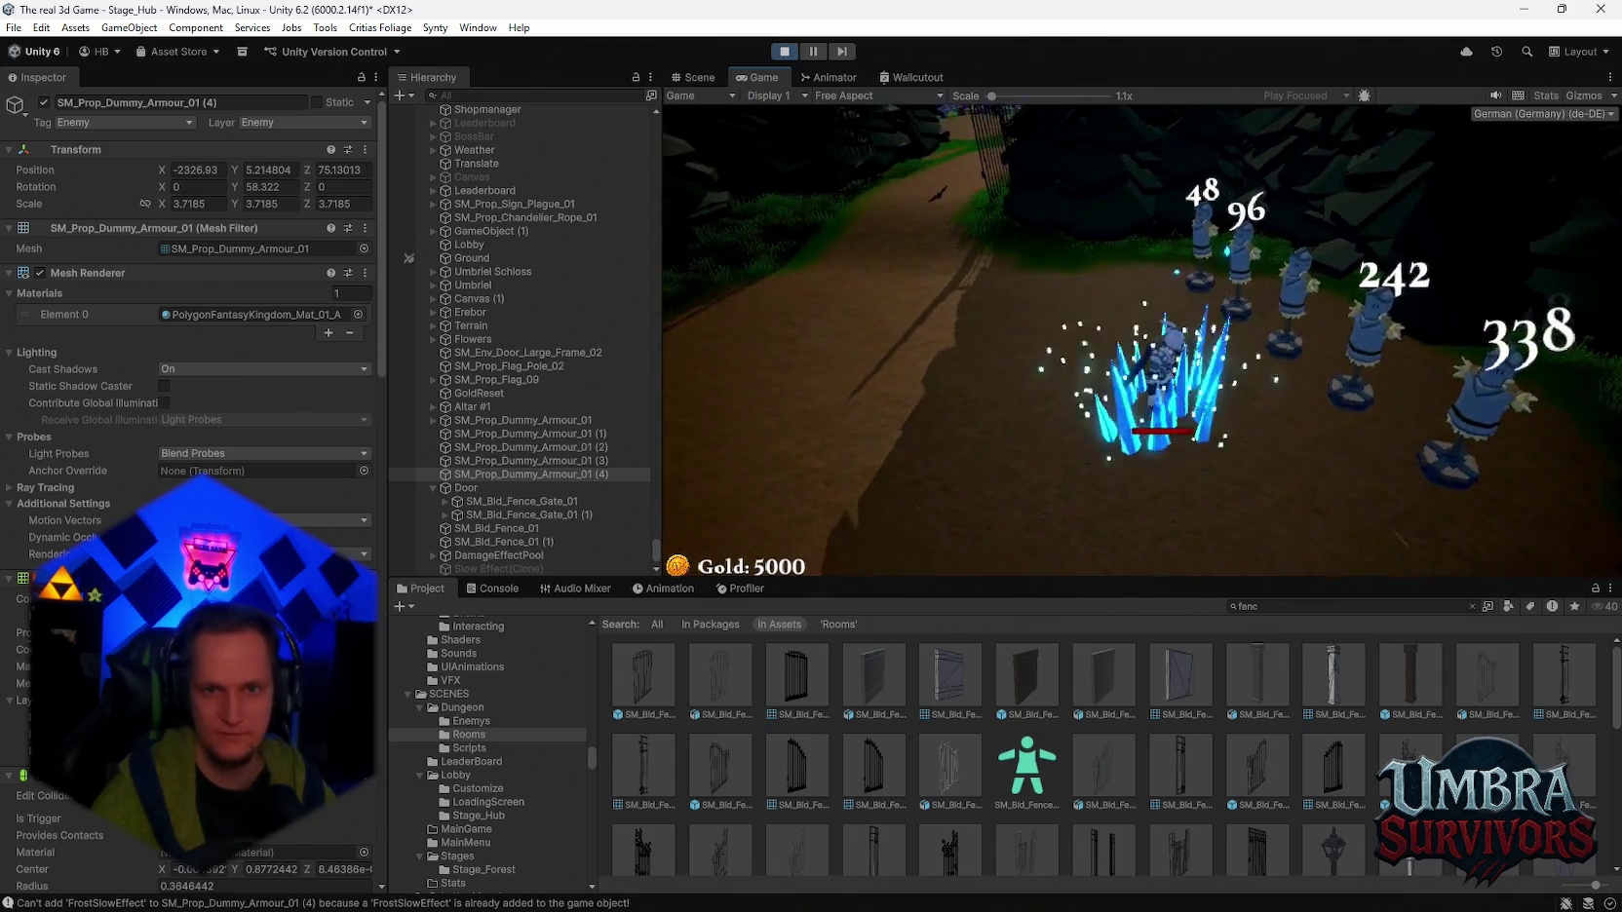
key("d")
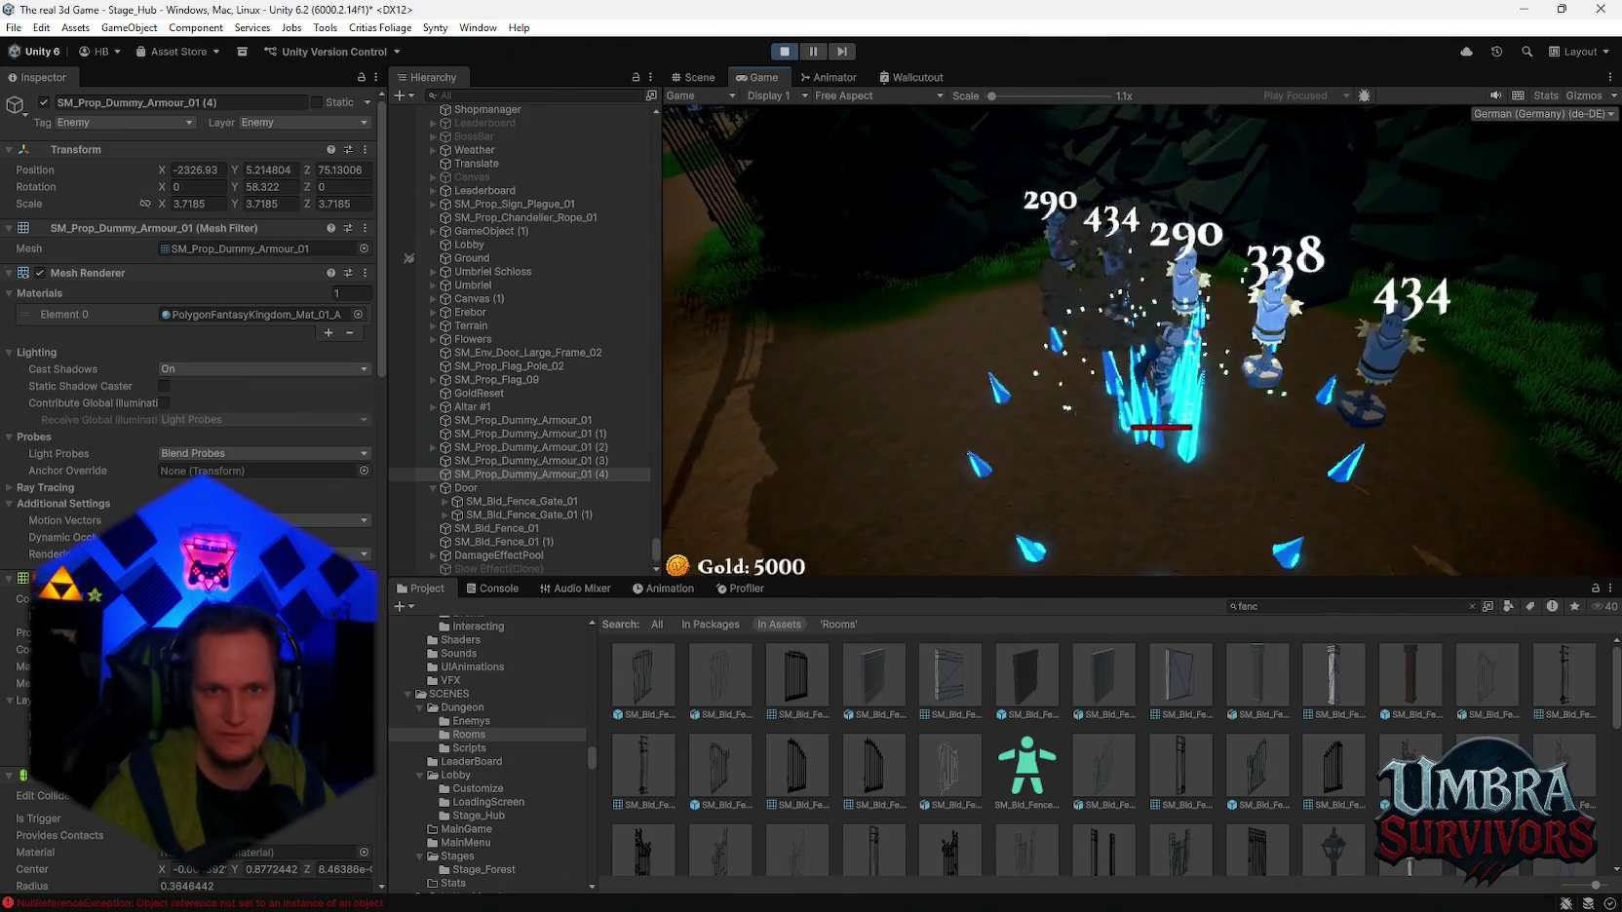
key("a")
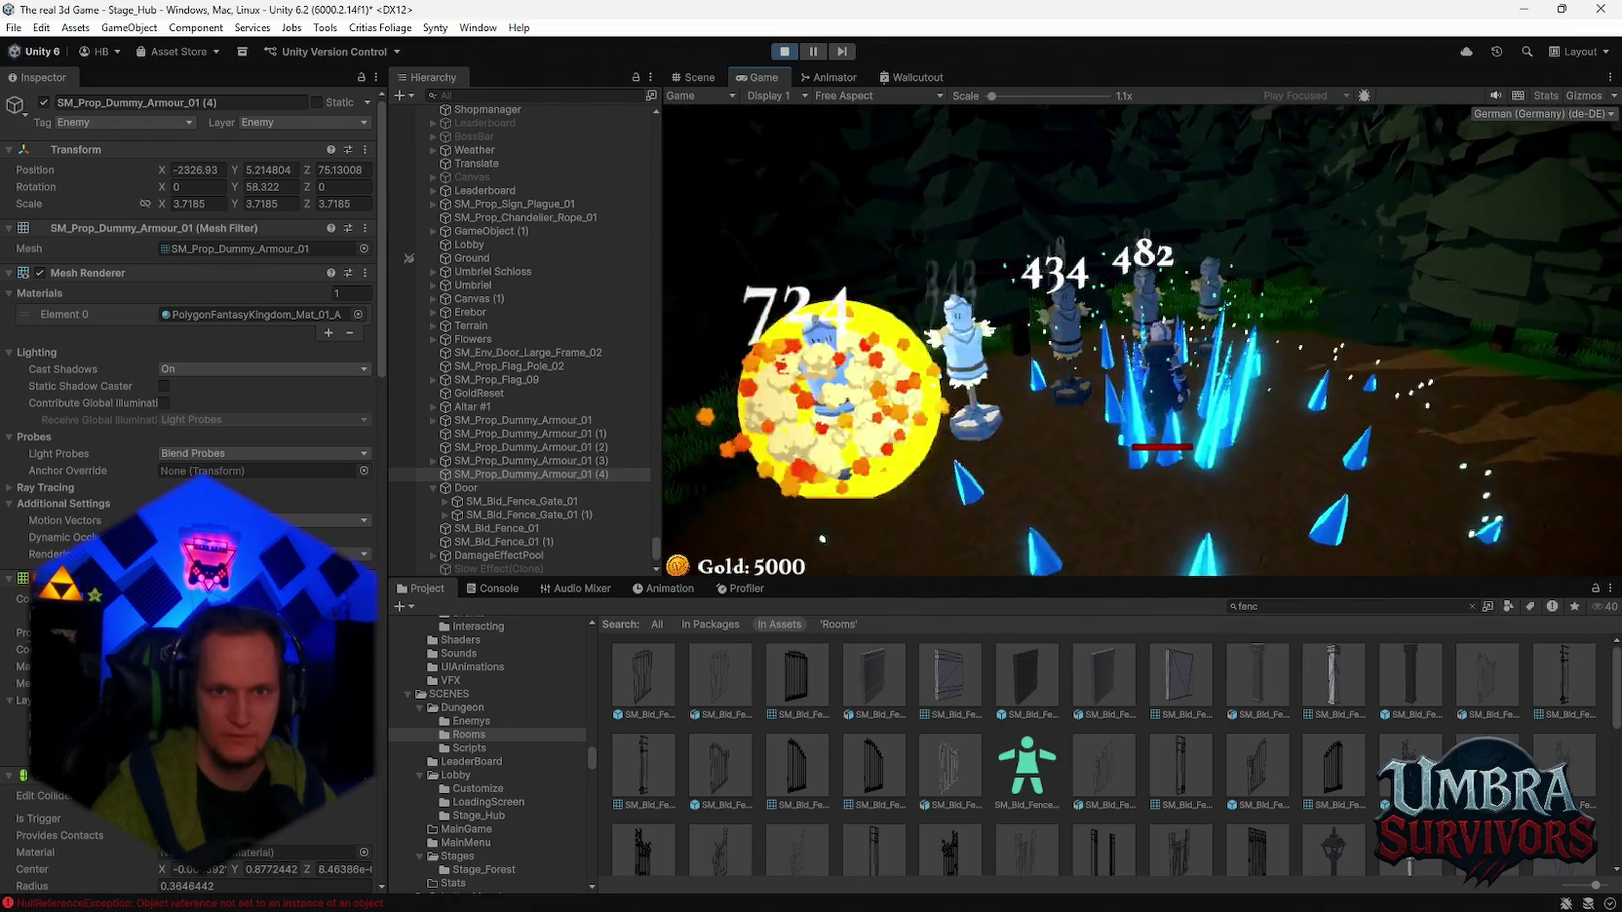
key("a")
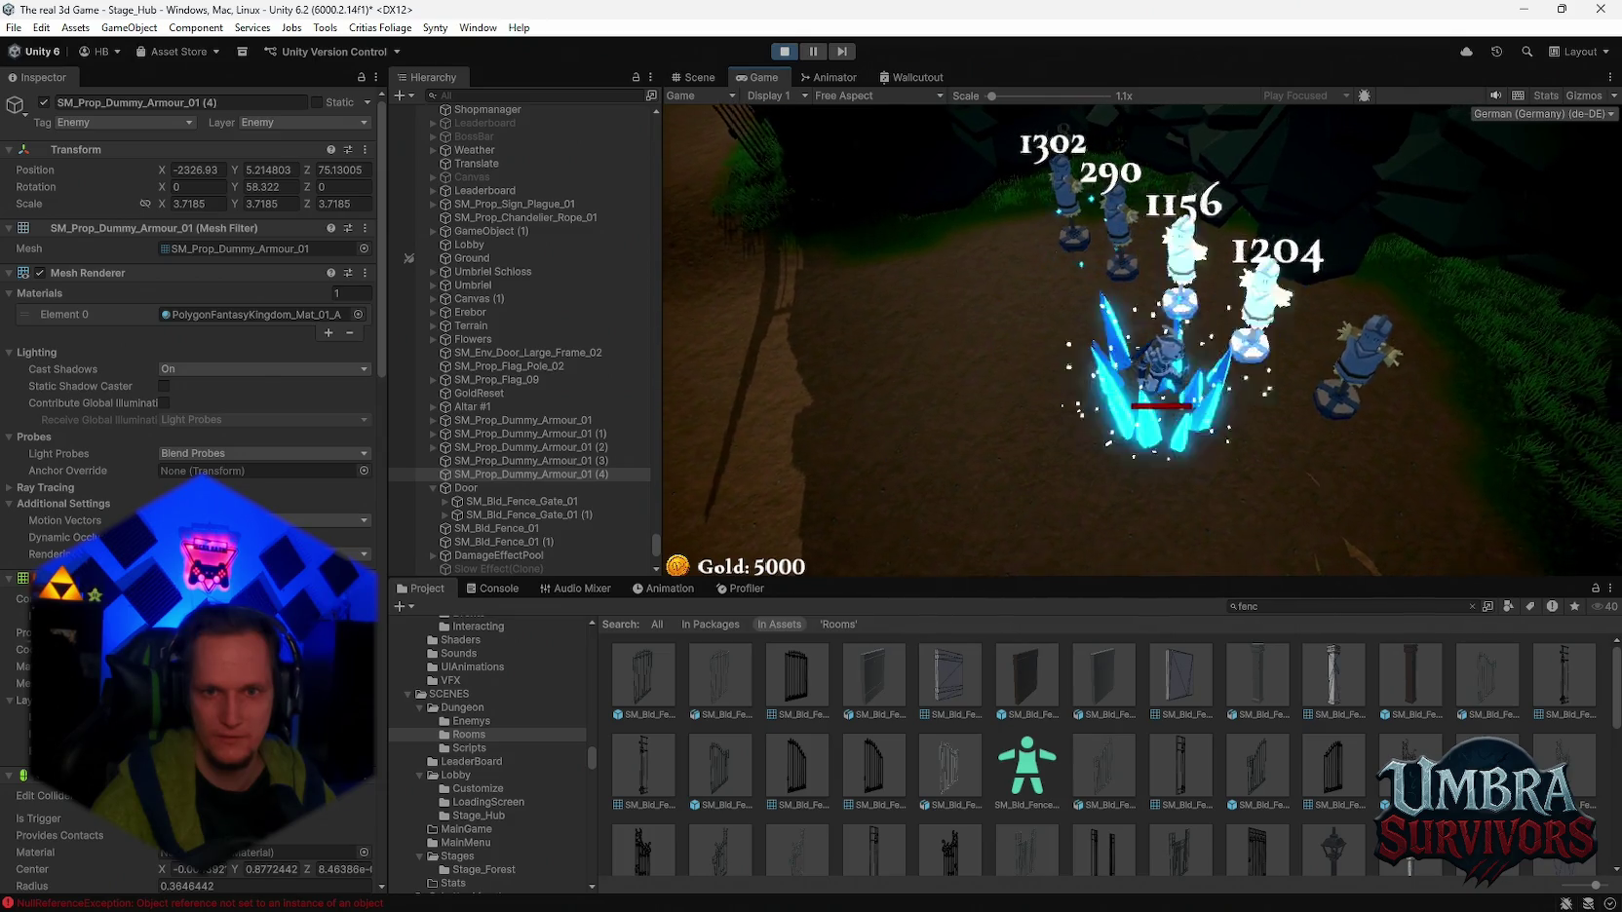
Keep circling the dummies until hits reach 1976 damage, then pause and stop play mode
key("a")
key("a")
key("a")
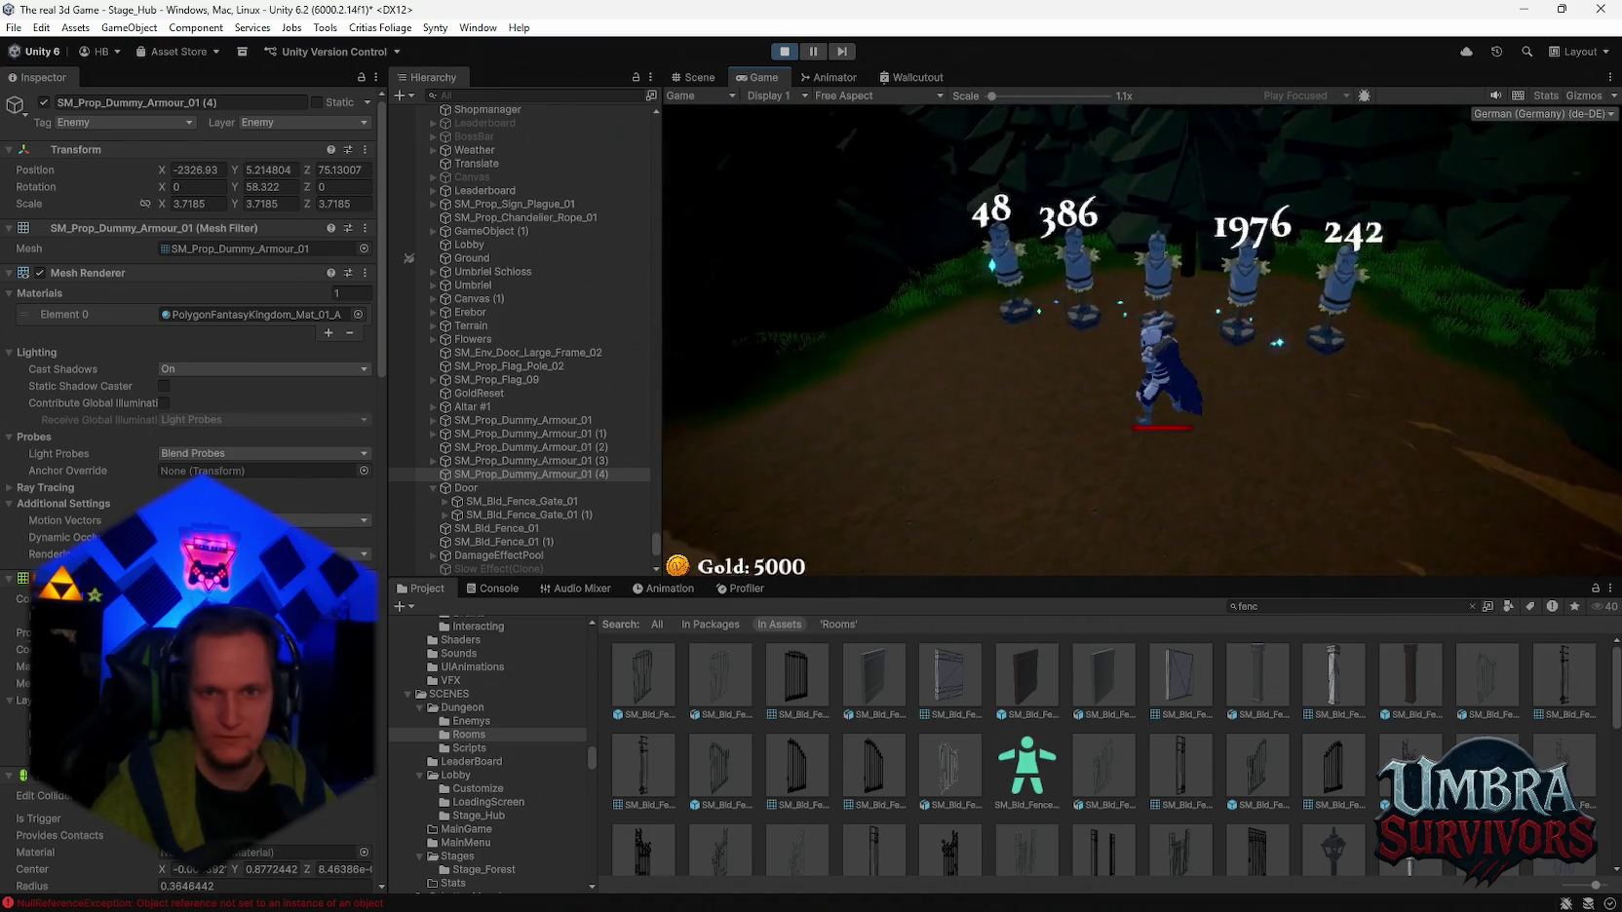
key("a")
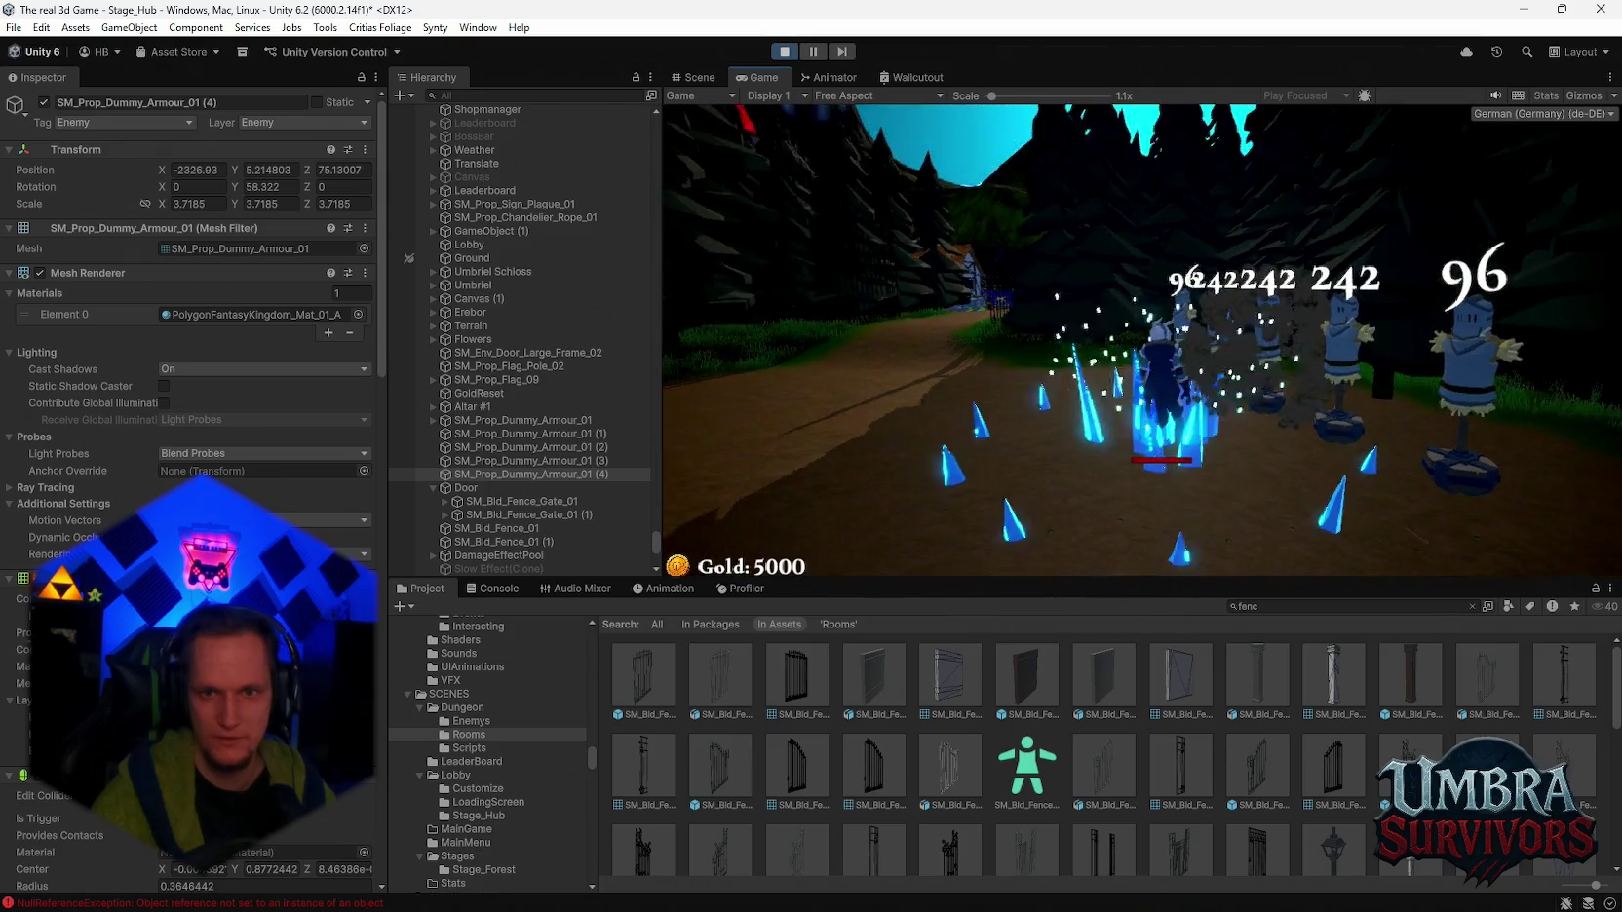
key("a")
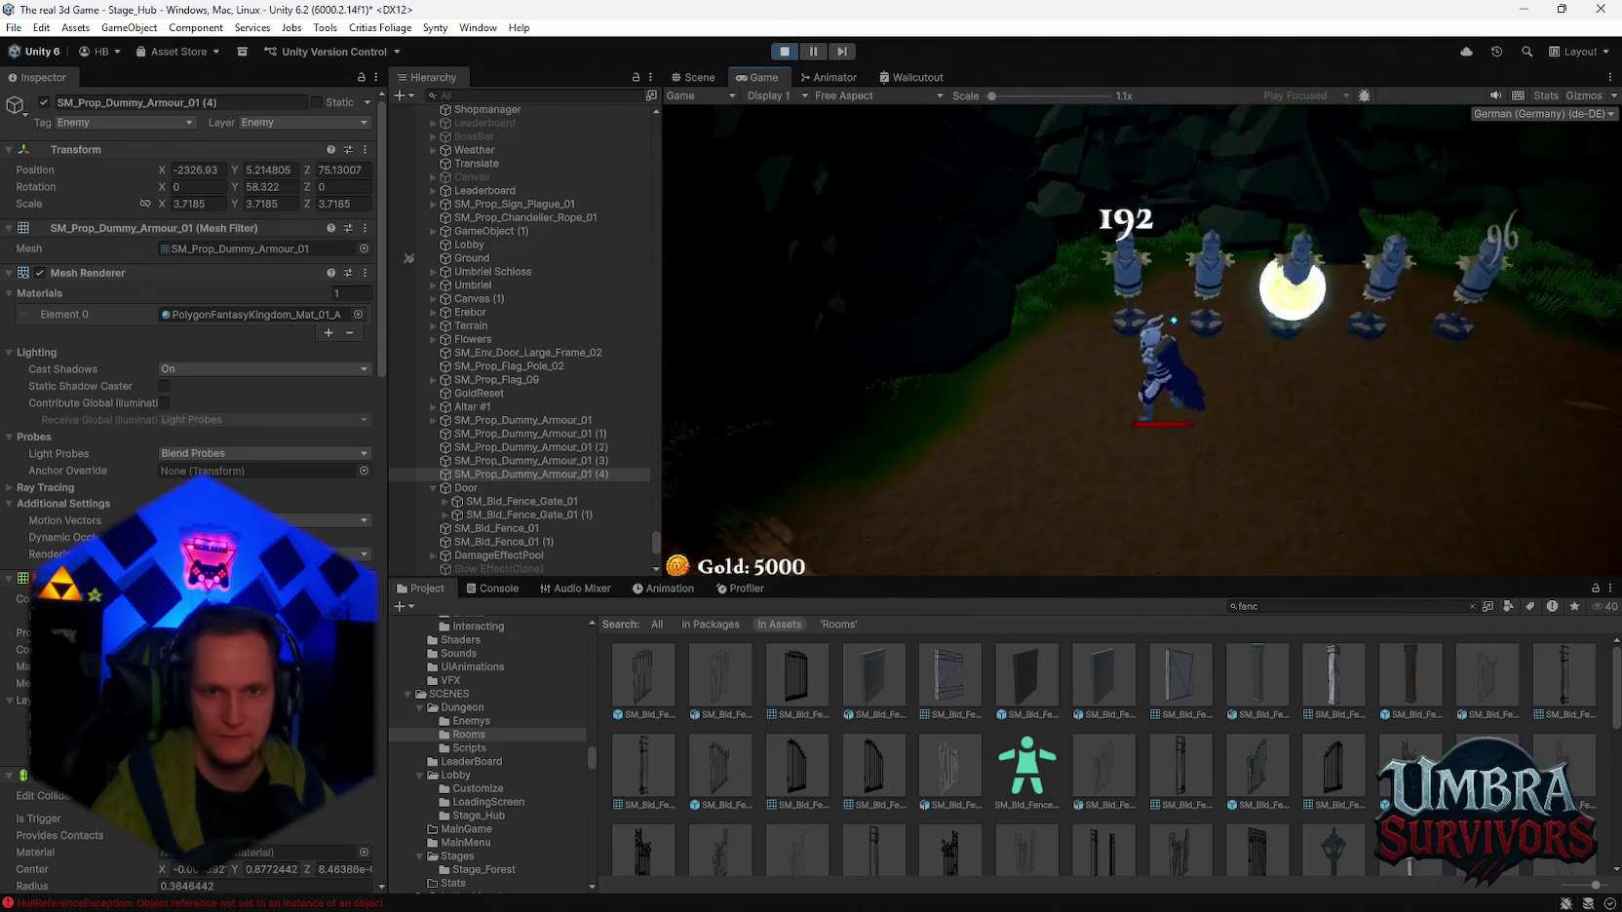
key("a")
key("a")
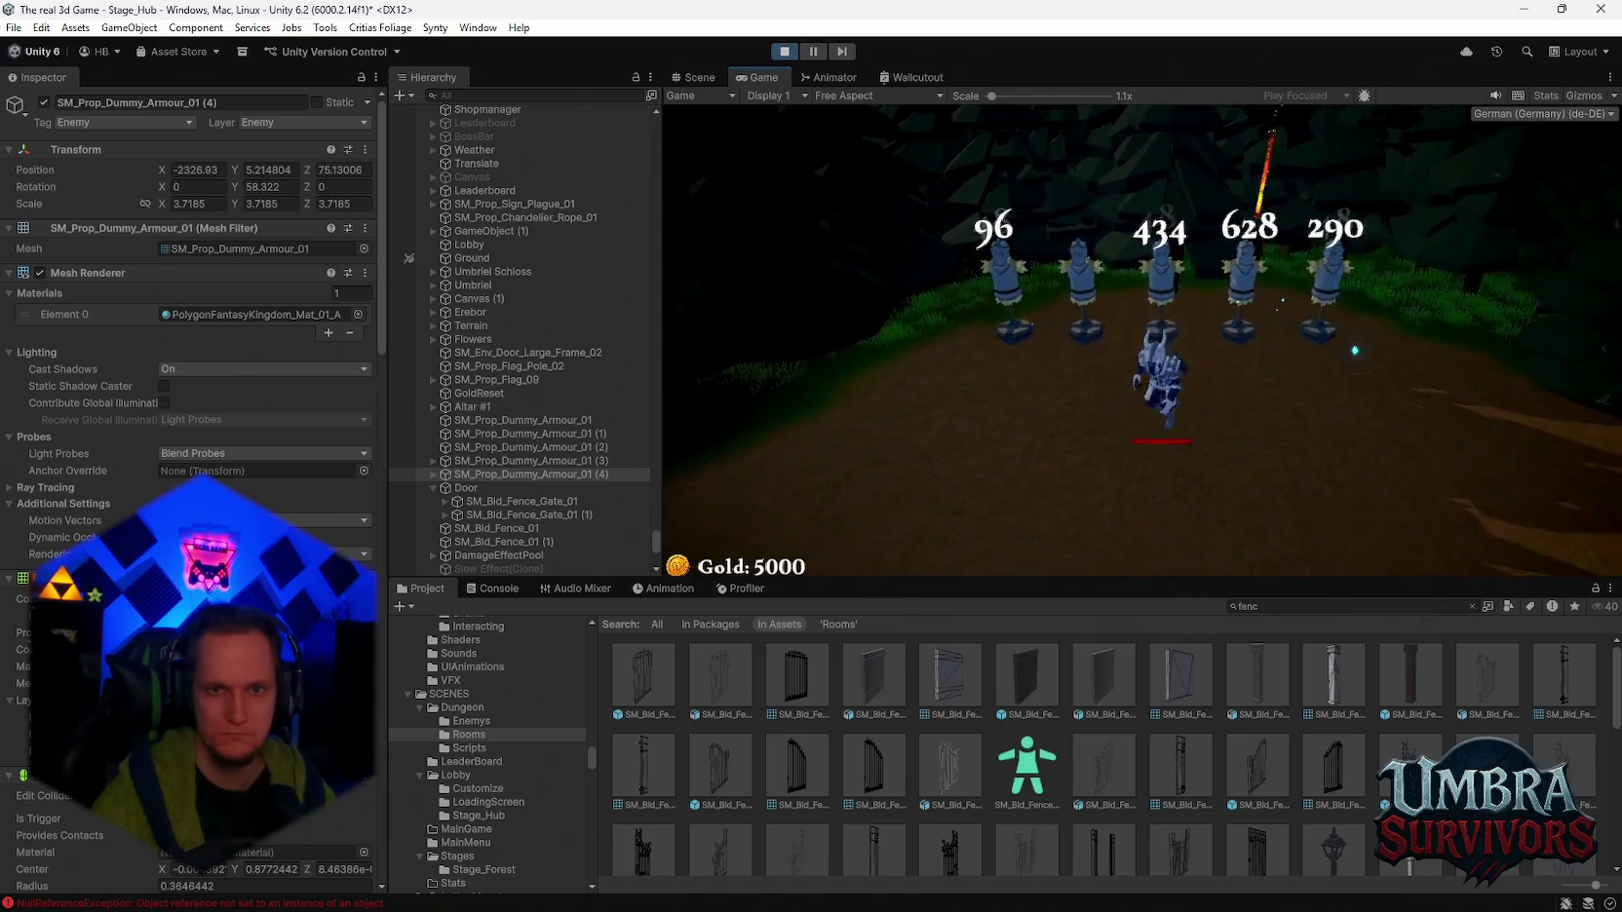
key("Escape")
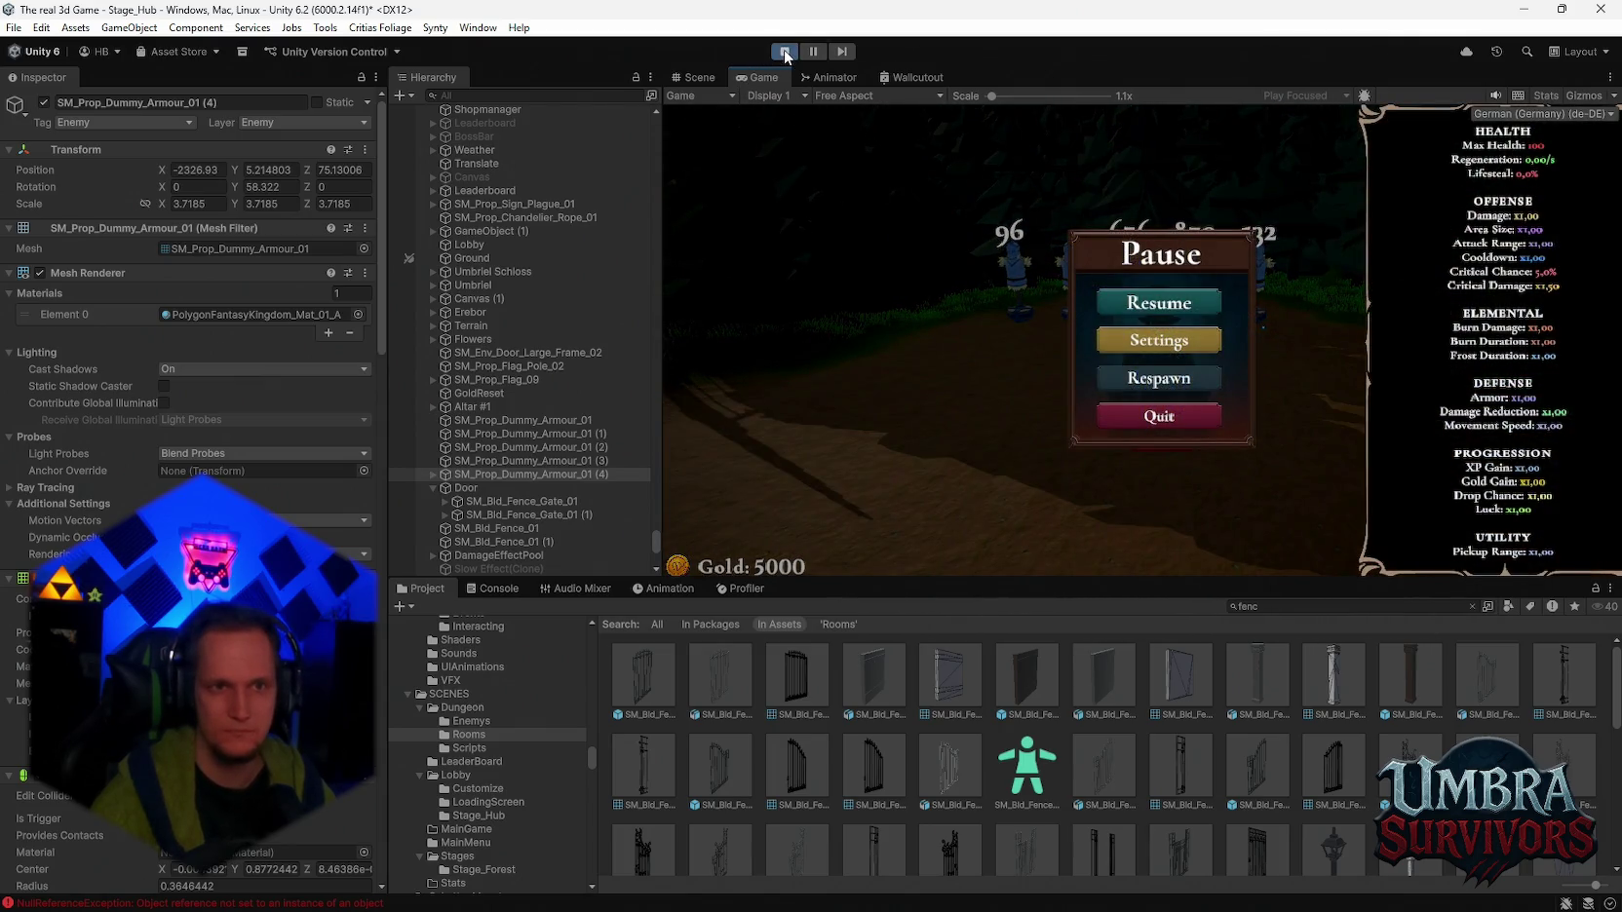
left_click(784, 53)
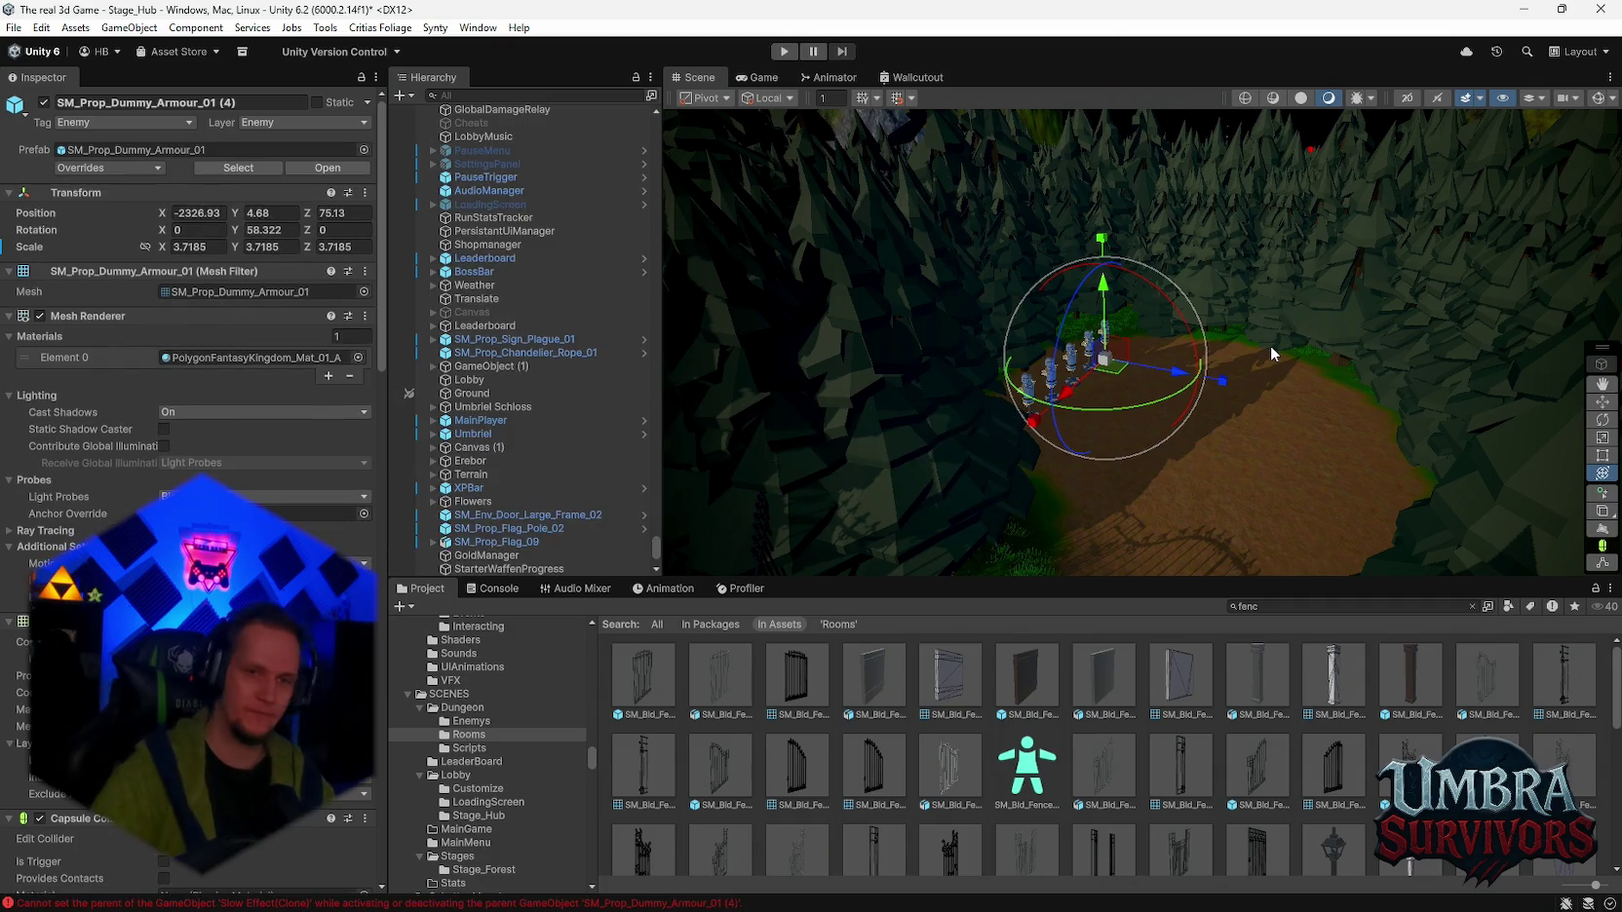
Frame the selected dummy and orbit the Scene view so the fence shows on the left
key("f")
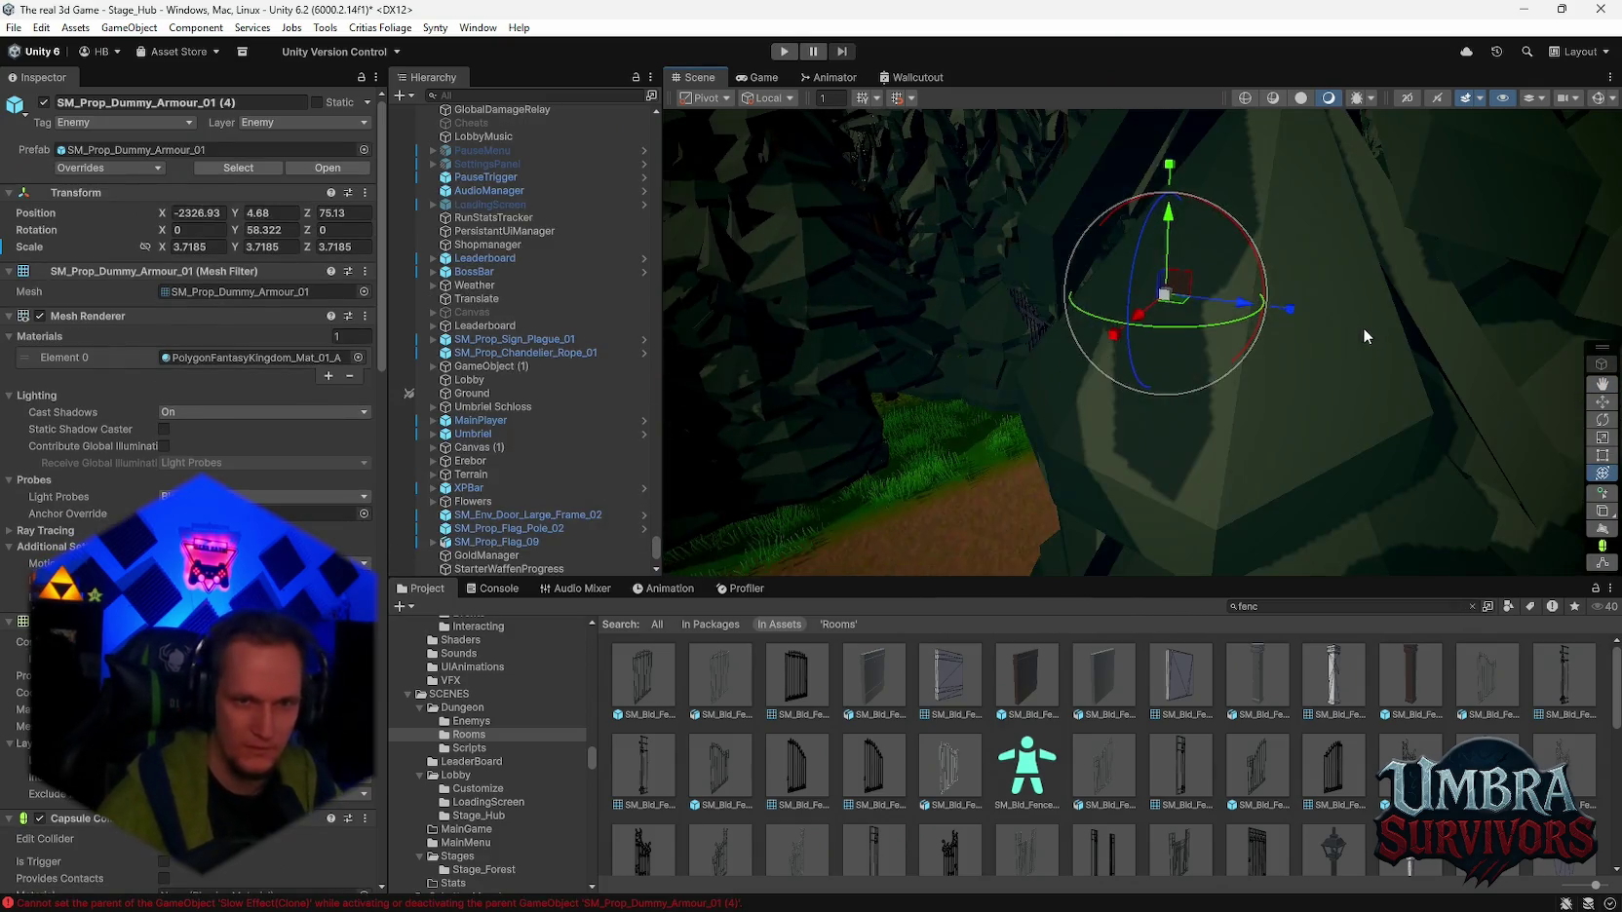
left_click(482, 590)
left_click(421, 589)
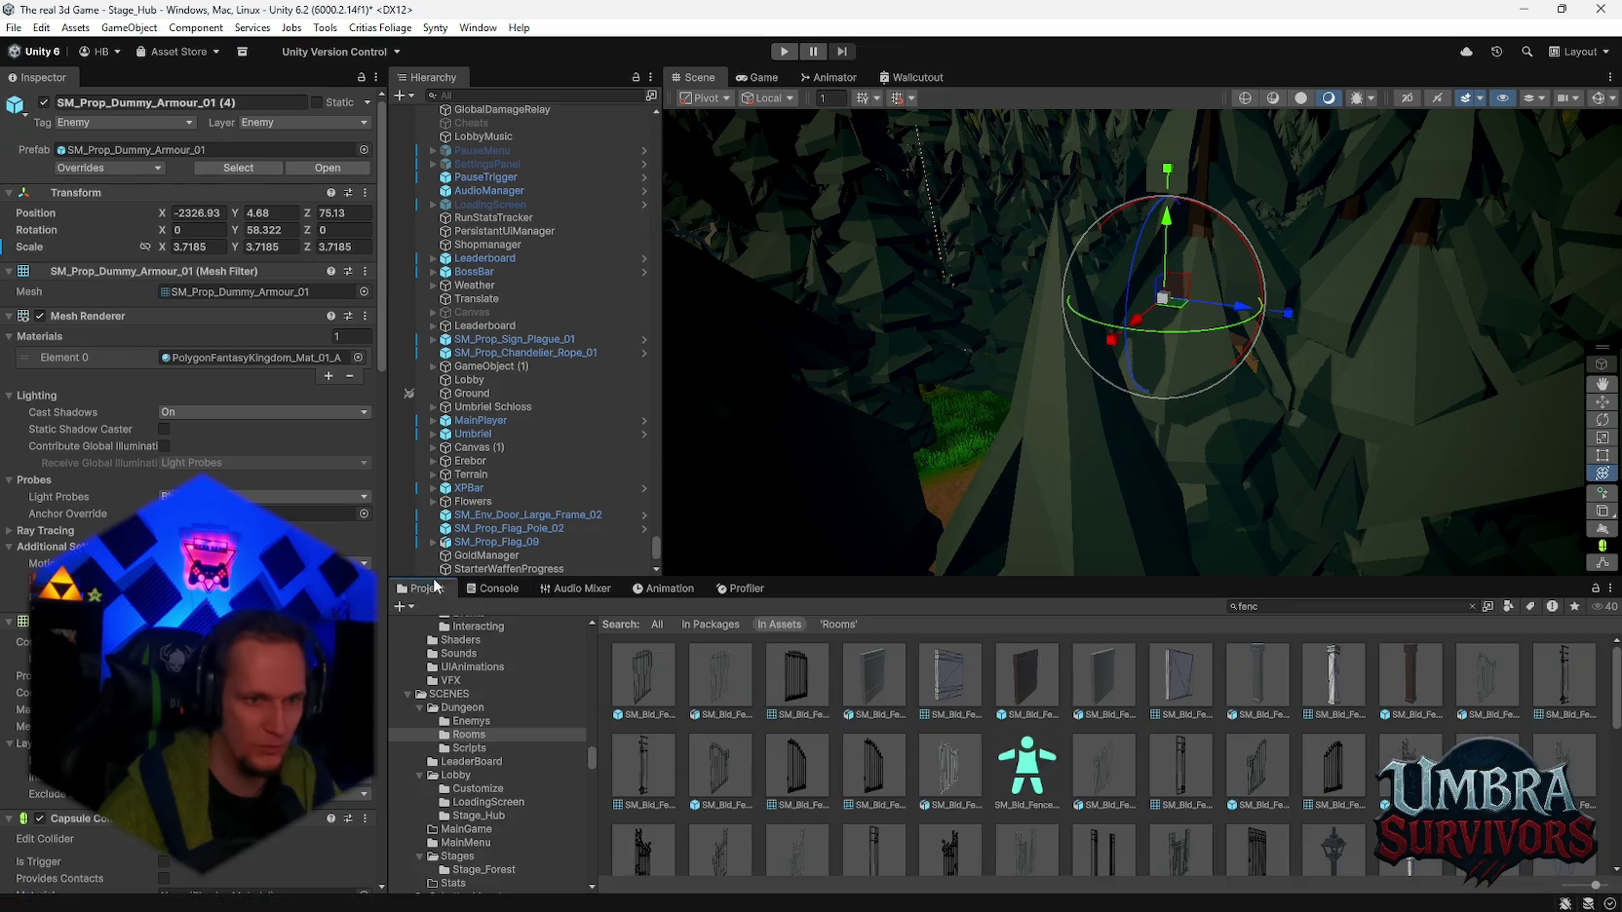
scroll(1084, 381, "down", 5)
left_click_drag(1126, 512, 1129, 518)
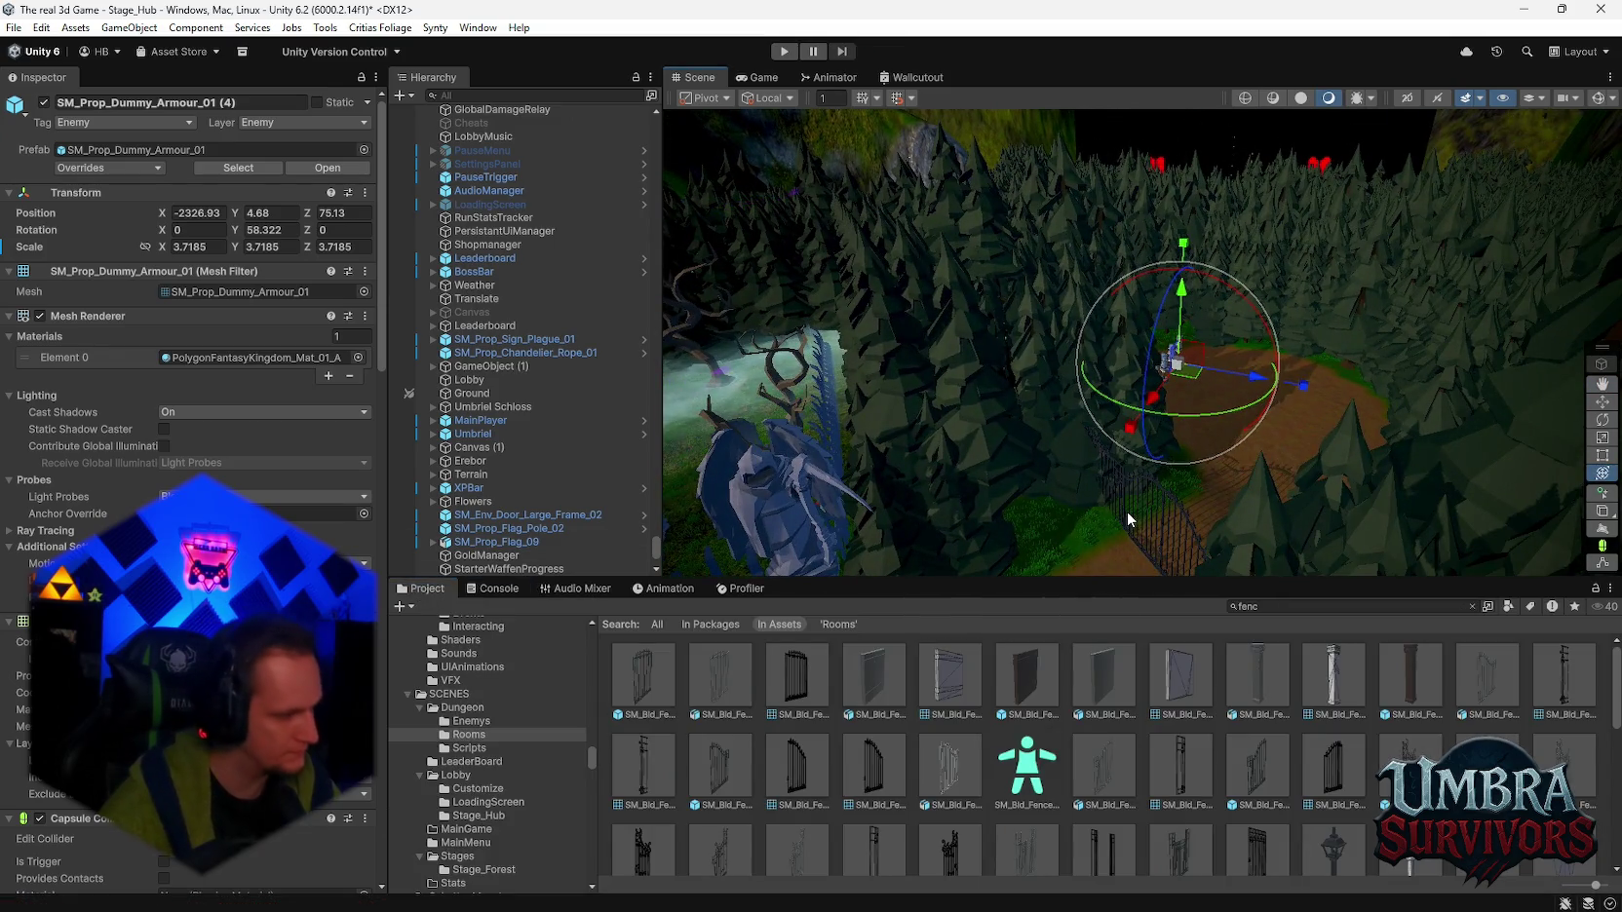
mouse_move(1126, 511)
left_mouse_down()
mouse_move(1397, 333)
mouse_move(1223, 332)
mouse_move(1243, 321)
mouse_move(1213, 350)
mouse_move(985, 346)
mouse_move(1232, 349)
mouse_move(1249, 383)
mouse_move(1195, 370)
mouse_move(916, 438)
mouse_move(1008, 405)
mouse_move(1273, 425)
mouse_move(1226, 352)
mouse_move(1405, 339)
left_mouse_up()
key("f")
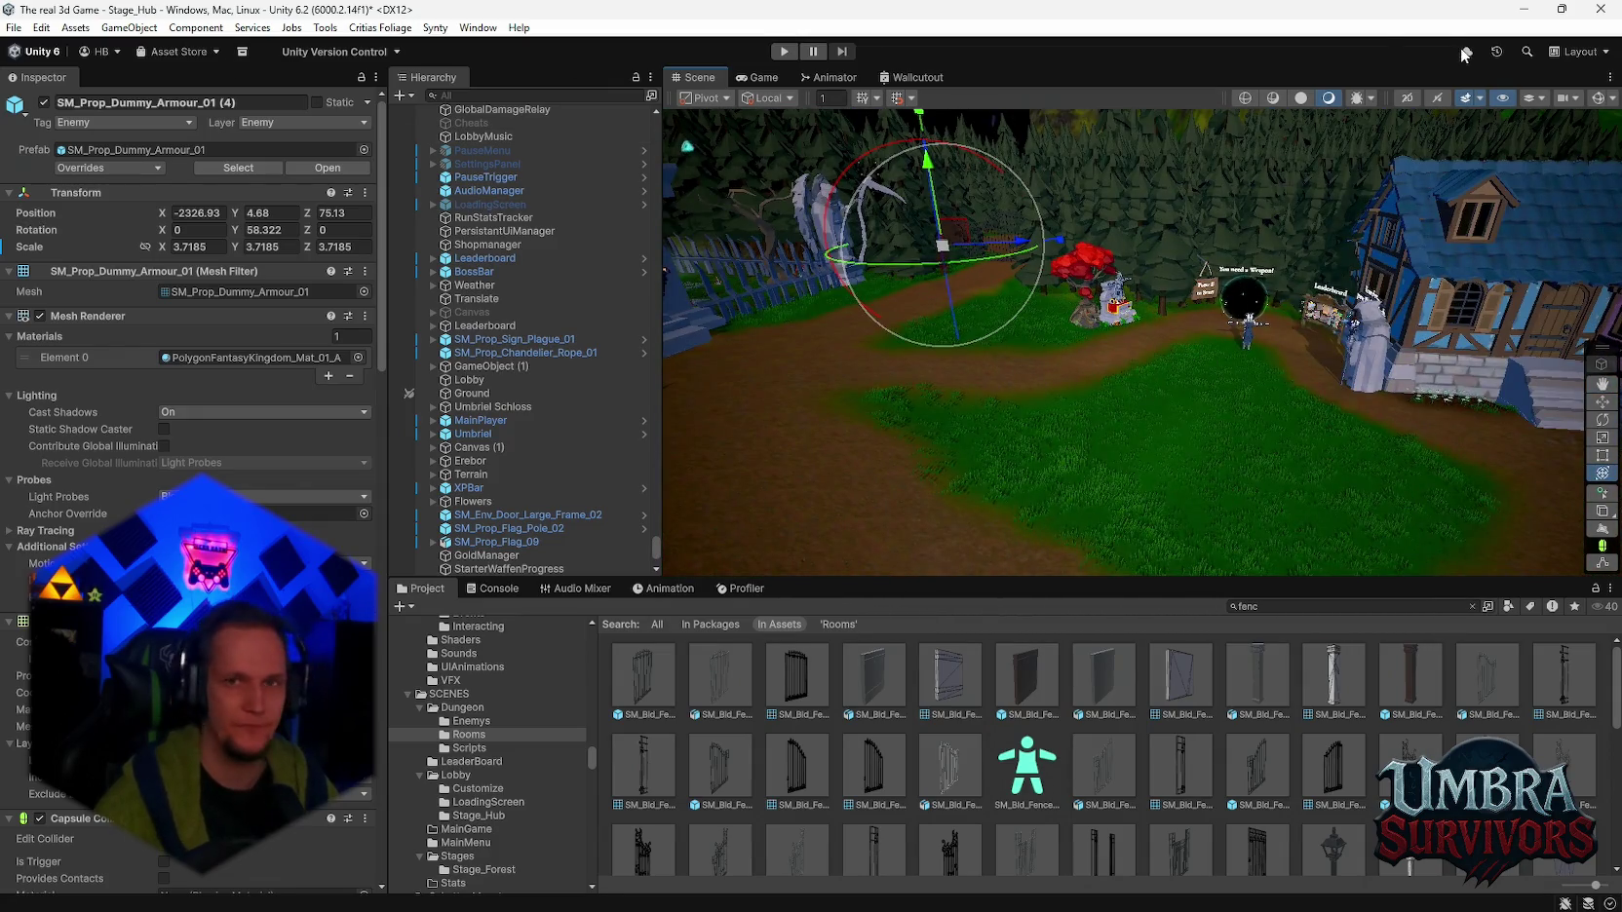
scroll(1208, 220, "down", 1)
Save the Stage_Hub scene, then save the whole project
left_click(8, 27)
left_click(39, 111)
left_click(14, 27)
left_click(49, 211)
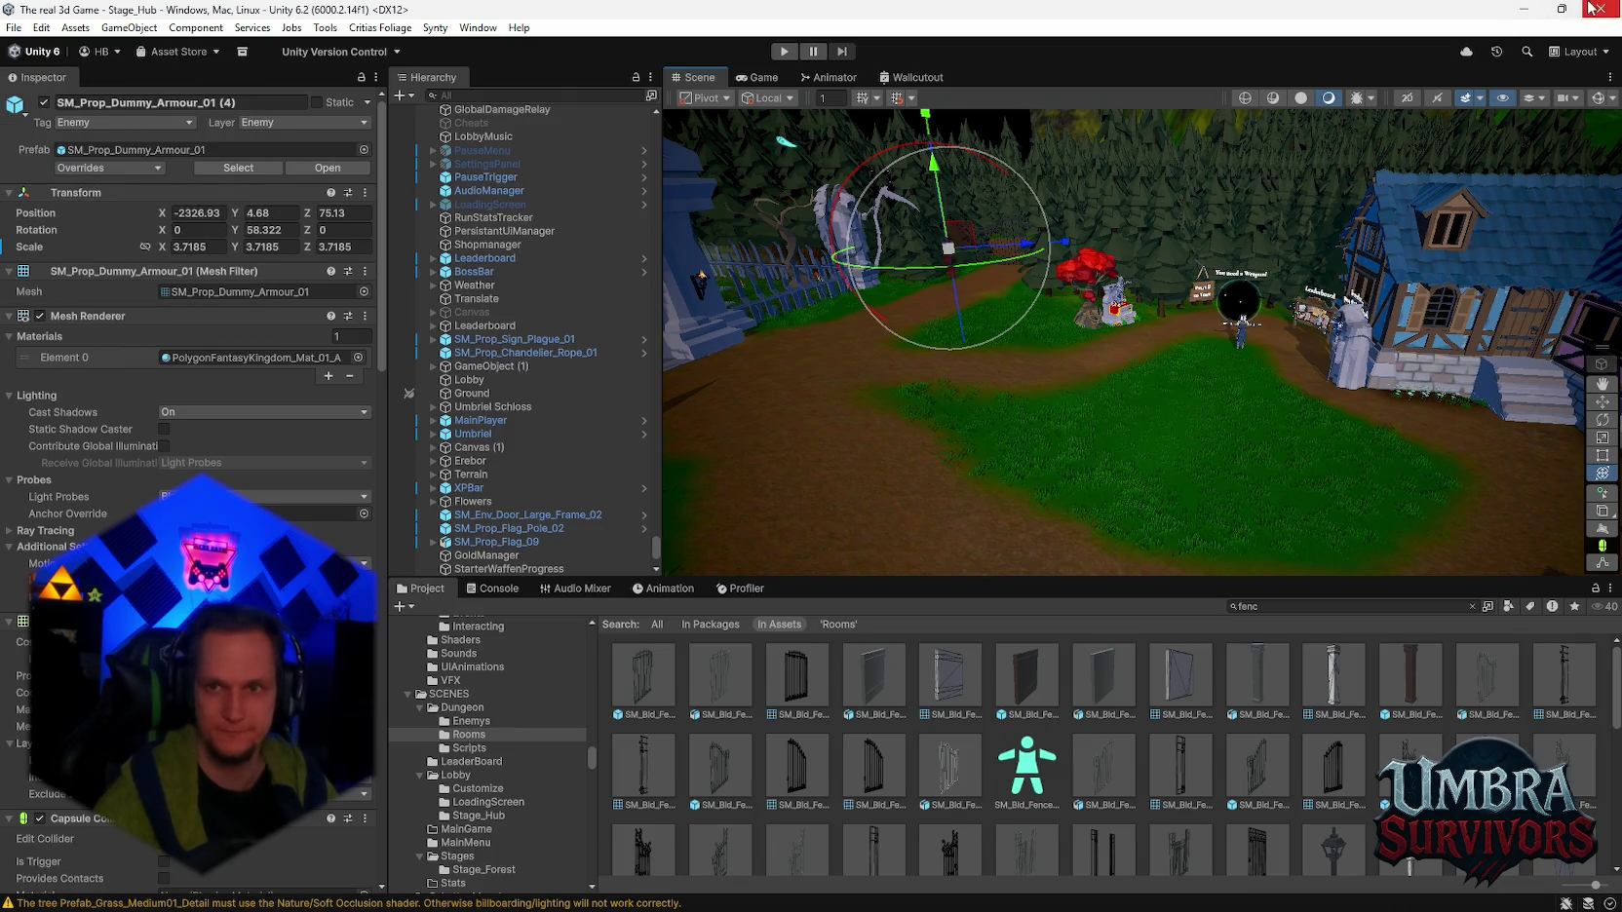